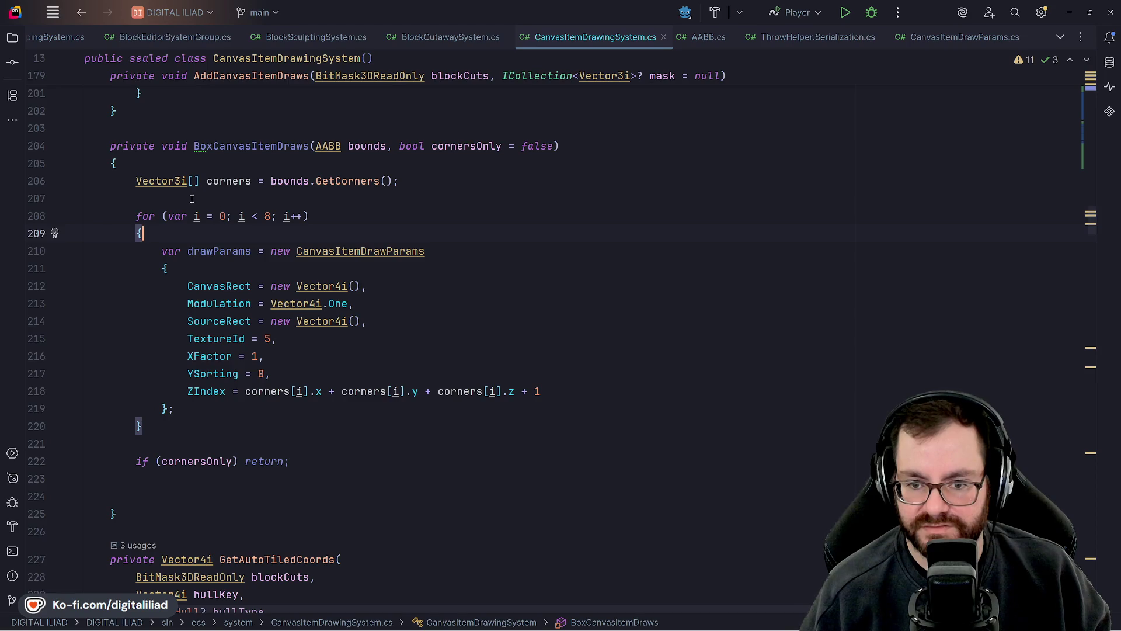
- Insert outdented blank lines between the GetCorners call and the for loop in BoxCanvasItemDraws
key(Down)
key(Down)
key(Up)
key(Up)
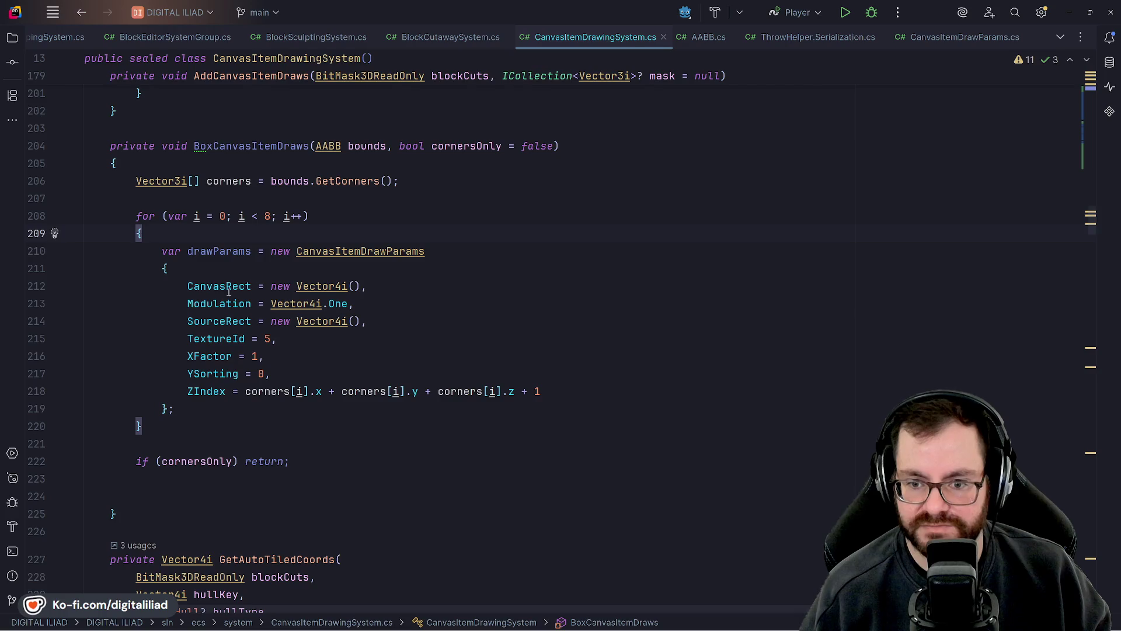
mouse_move(435, 628)
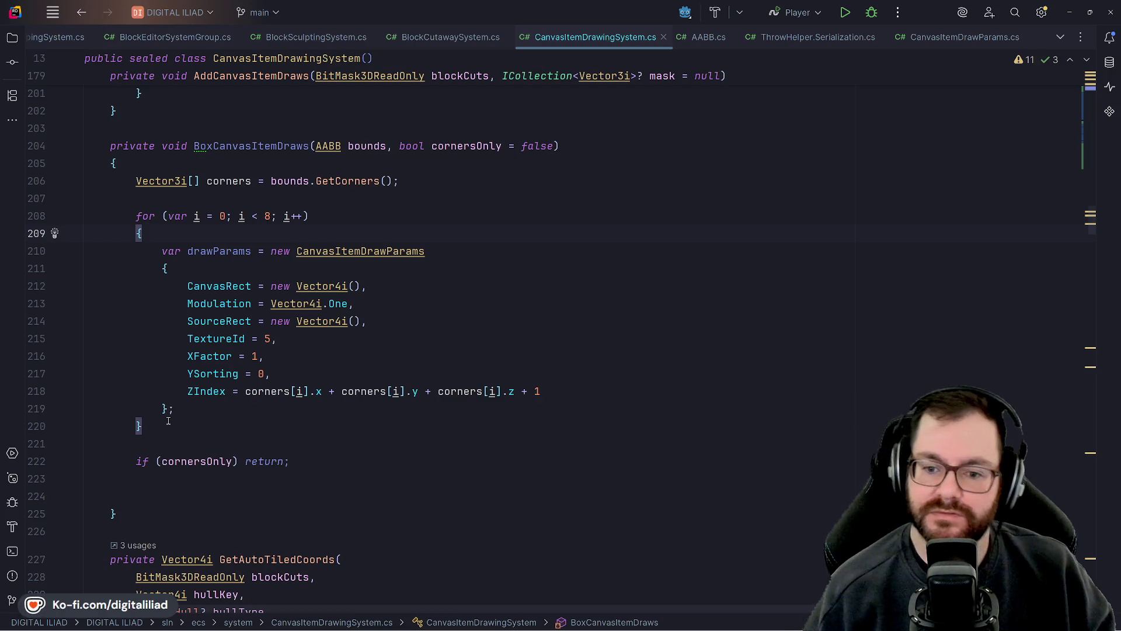
click(177, 200)
key(Return)
key(Return)
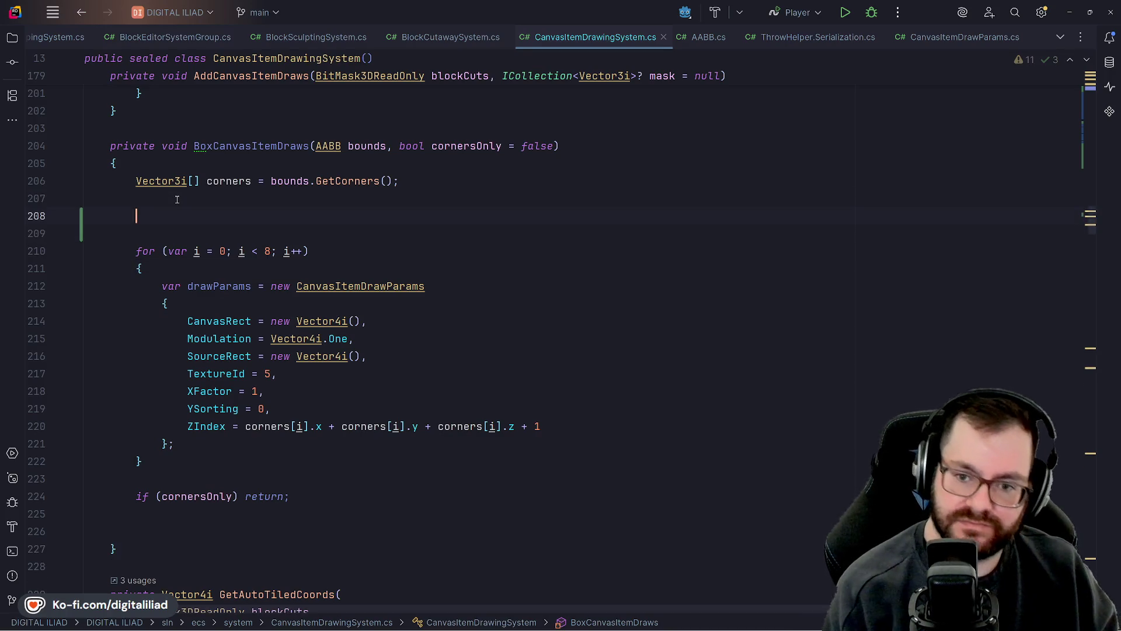
key(BackSpace)
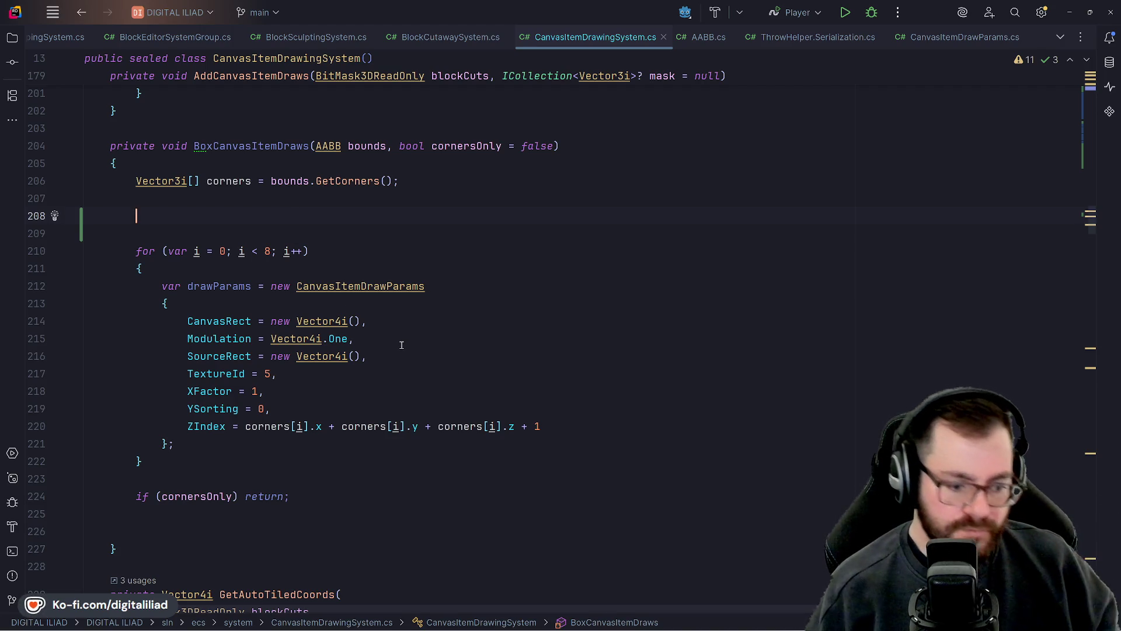
- Check where the bounds parameter is used, then return to the new blank line
scroll(362, 255, up, 1)
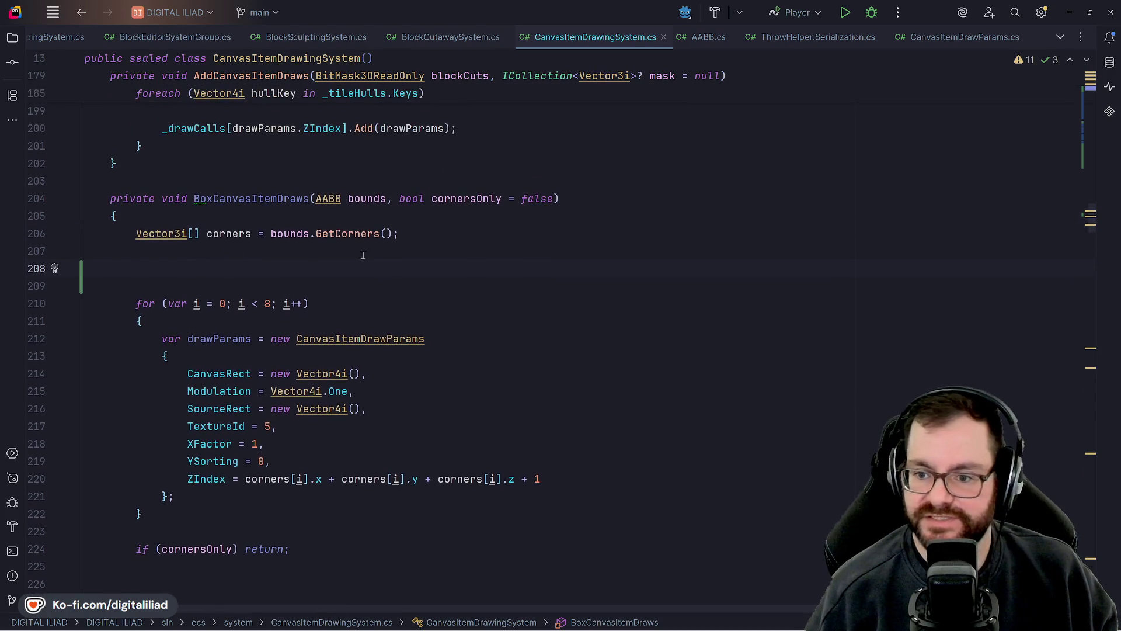
click(387, 200)
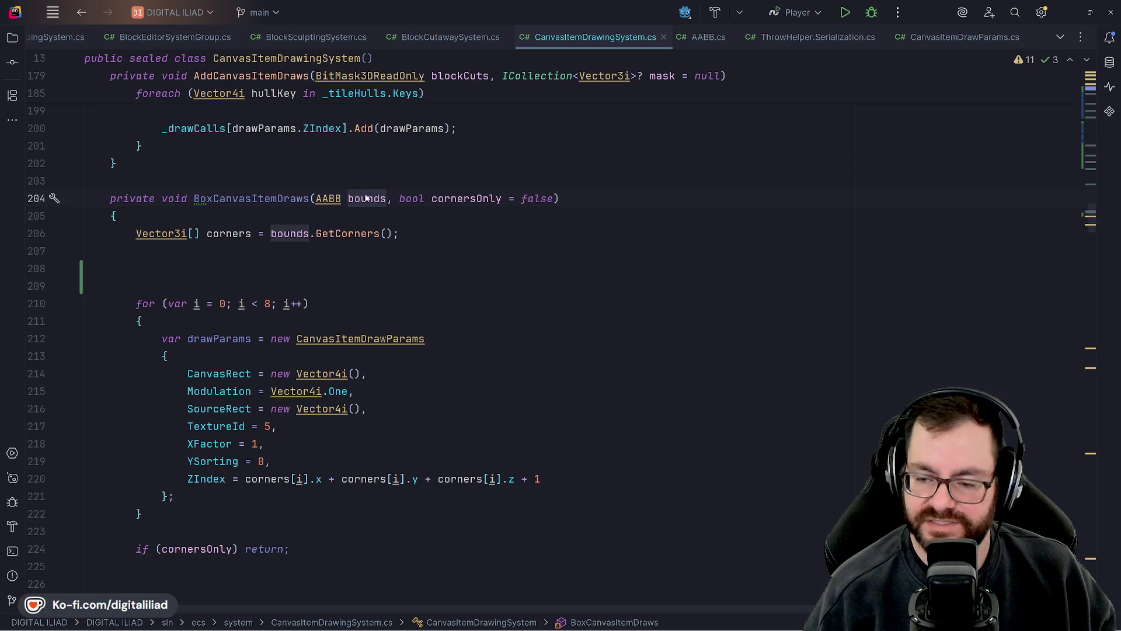
click(432, 268)
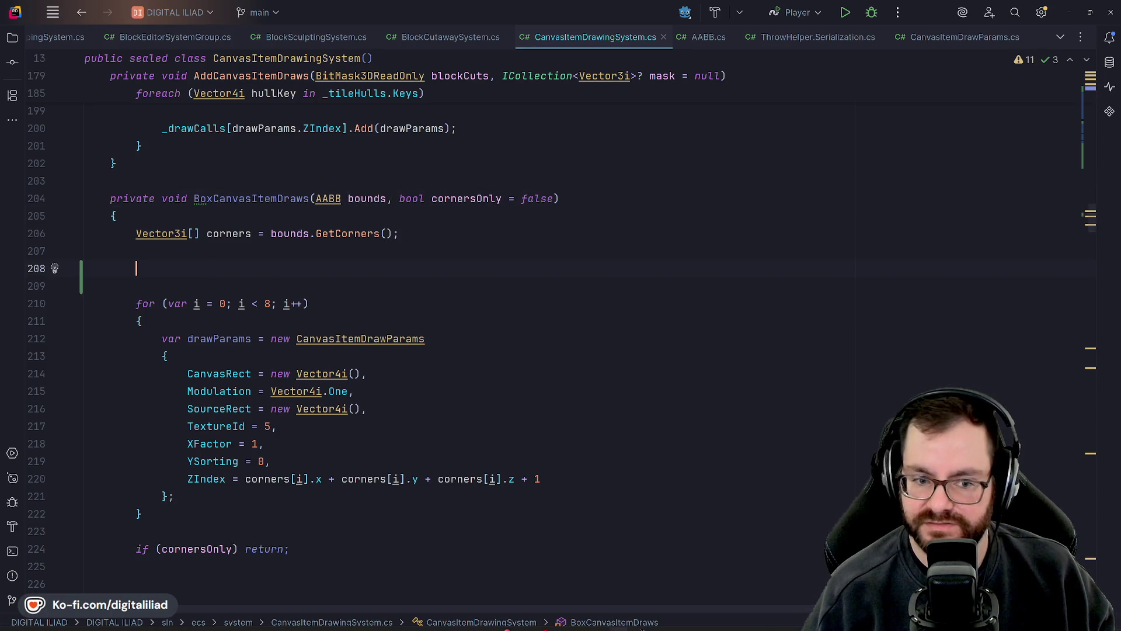
- Bring Aseprite forward and compare the cursor_block and select_block sprites
click(579, 622)
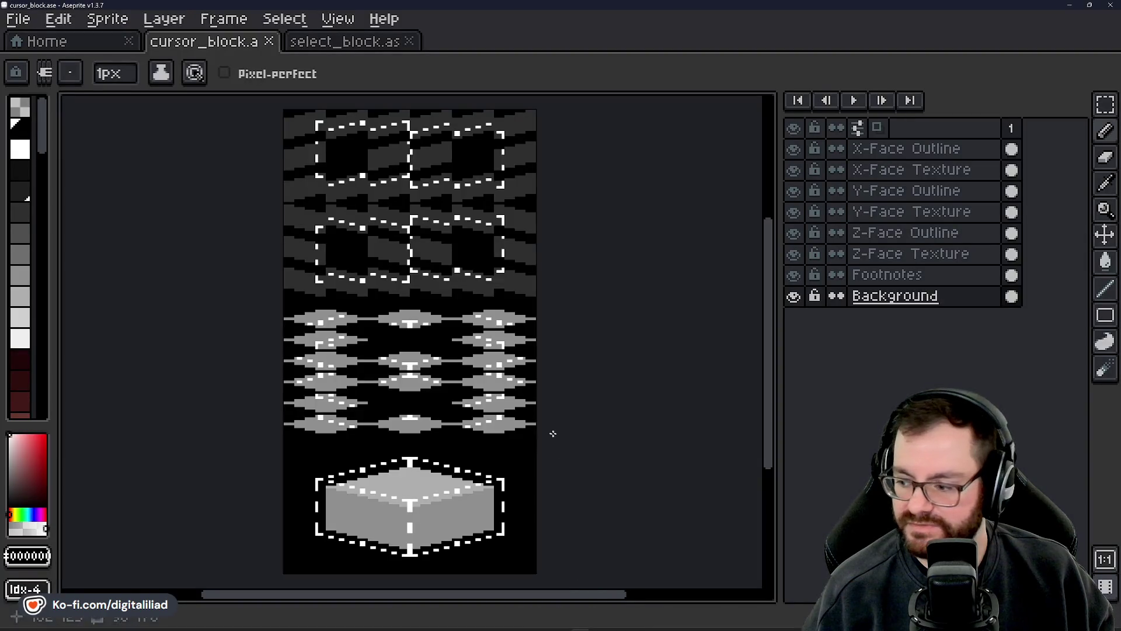
mouse_move(599, 622)
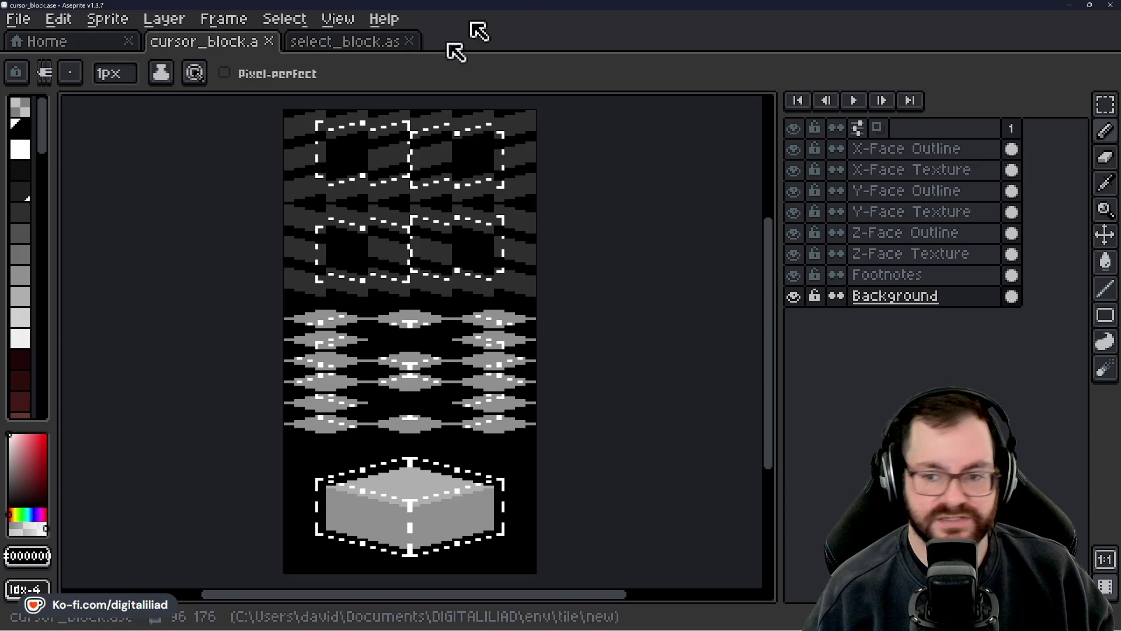
click(300, 43)
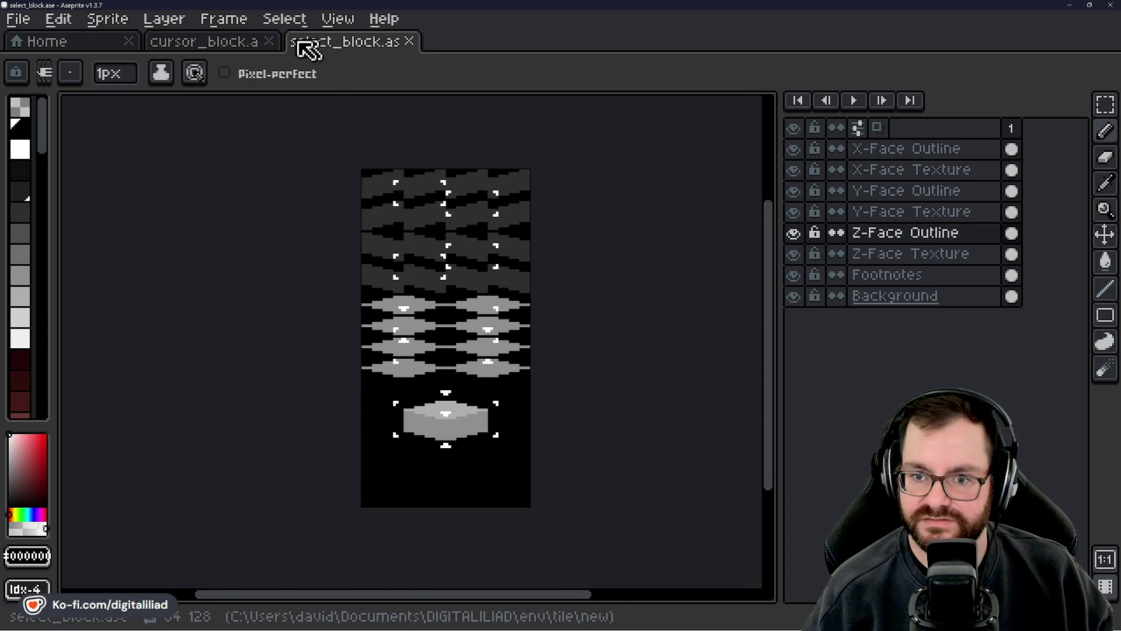
click(257, 44)
click(334, 44)
click(222, 43)
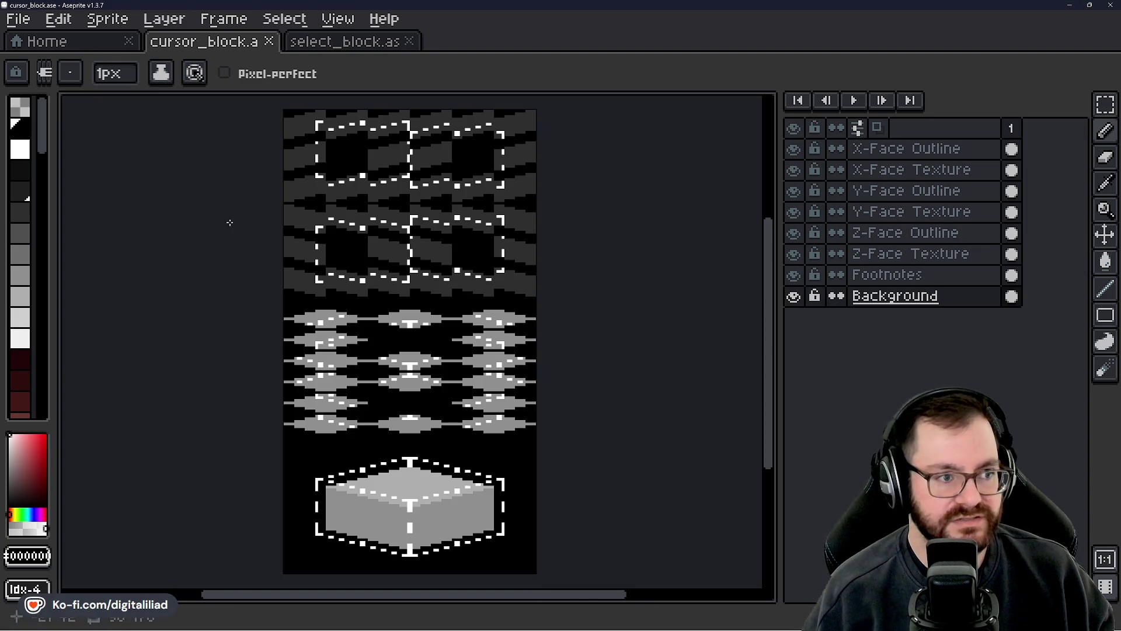
- Flip between the sprites and the Home page, ending on its recent files list
click(104, 45)
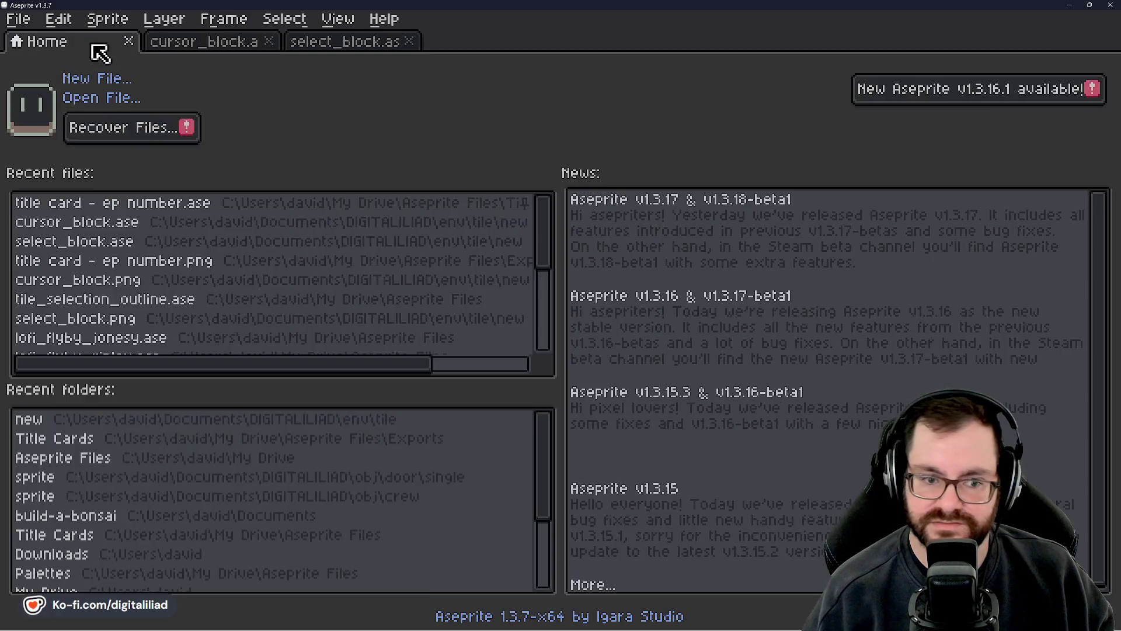
click(174, 44)
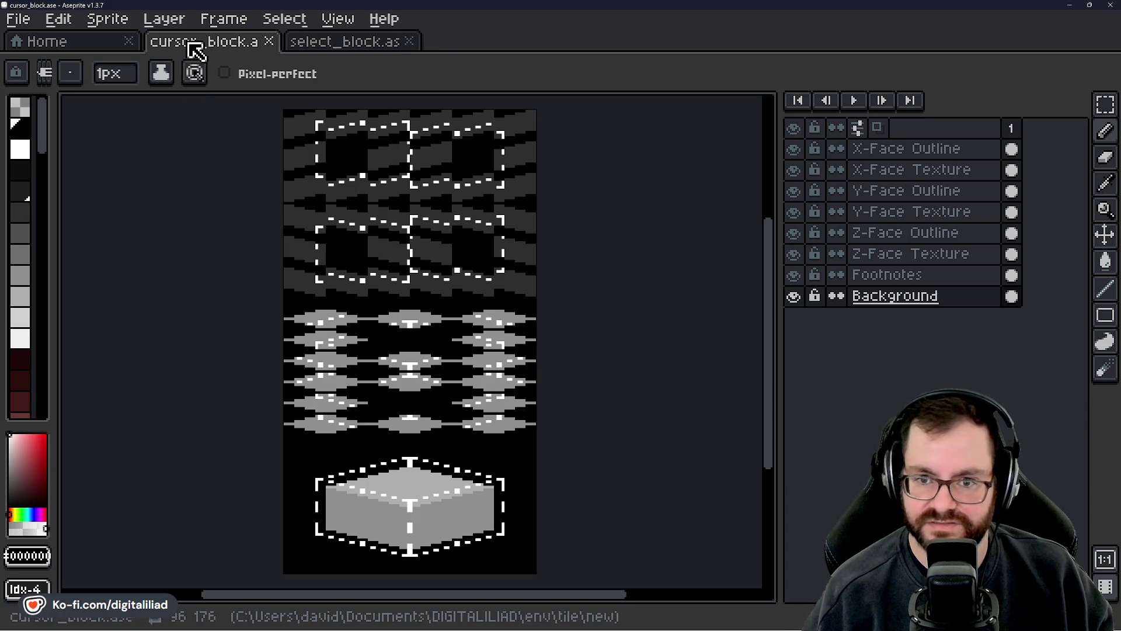
click(96, 46)
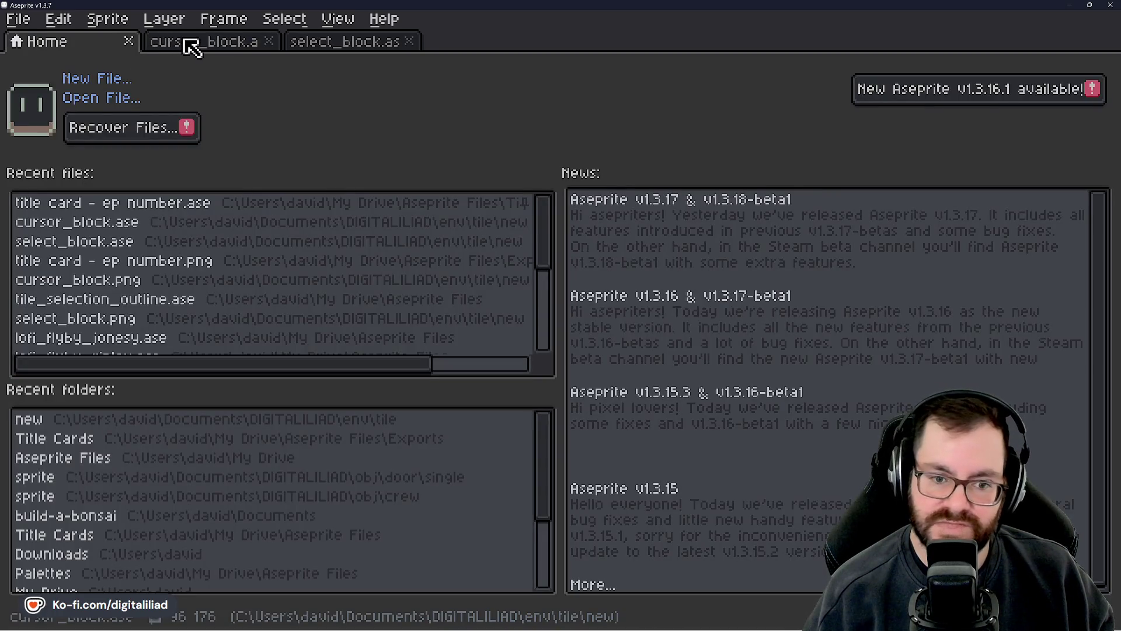
click(201, 47)
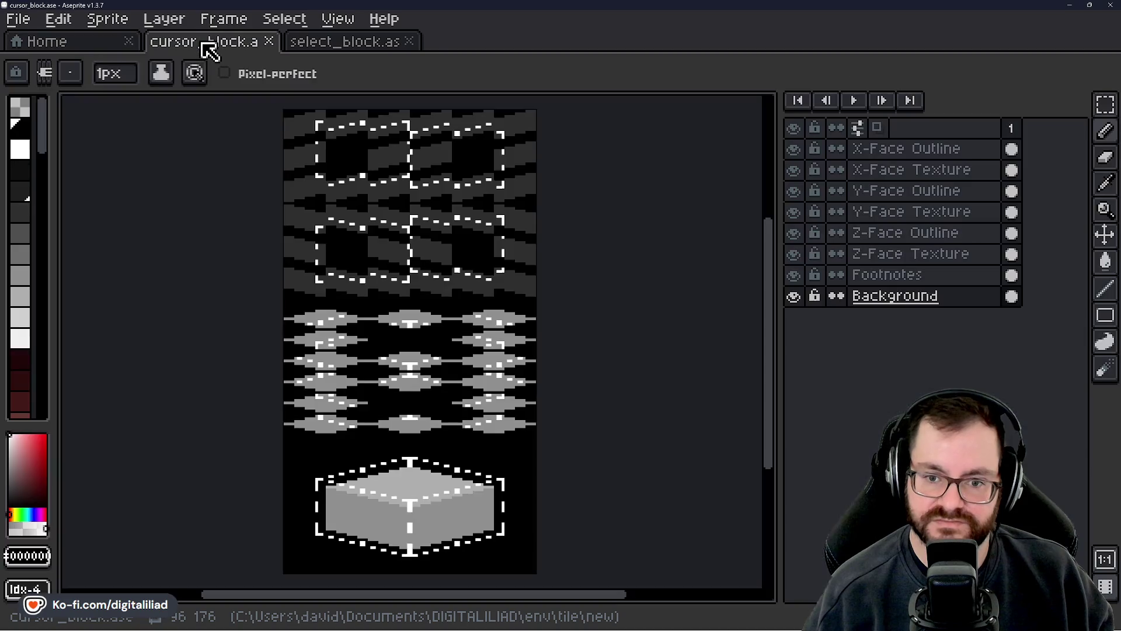
click(105, 48)
click(187, 47)
click(333, 43)
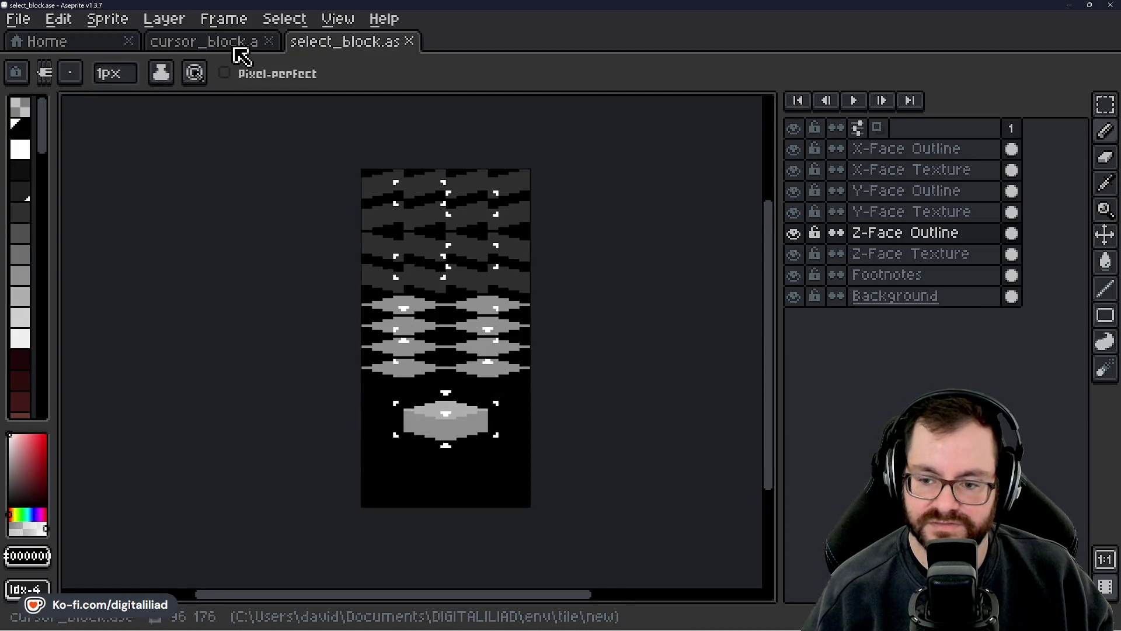
click(233, 48)
click(96, 44)
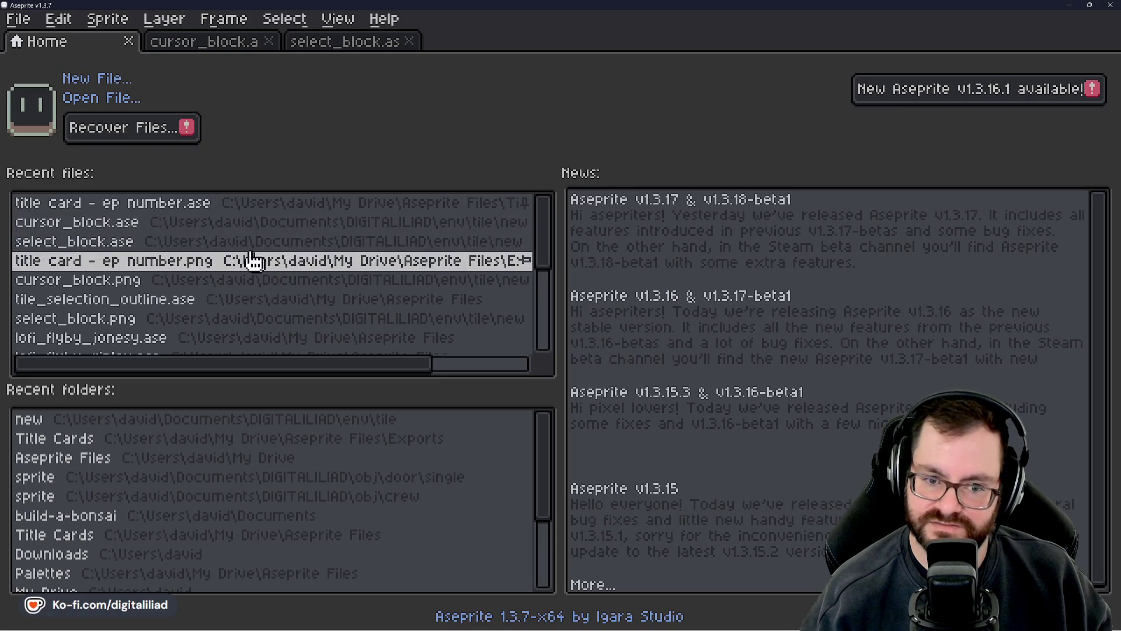
- Open tile_selection_outline.ase from recent files and pick a grey for its Background layer
click(210, 299)
mouse_move(453, 245)
mouse_down()
mouse_move(375, 395)
mouse_move(380, 441)
mouse_move(350, 455)
mouse_move(371, 458)
mouse_move(418, 428)
mouse_move(384, 440)
mouse_up()
click(894, 170)
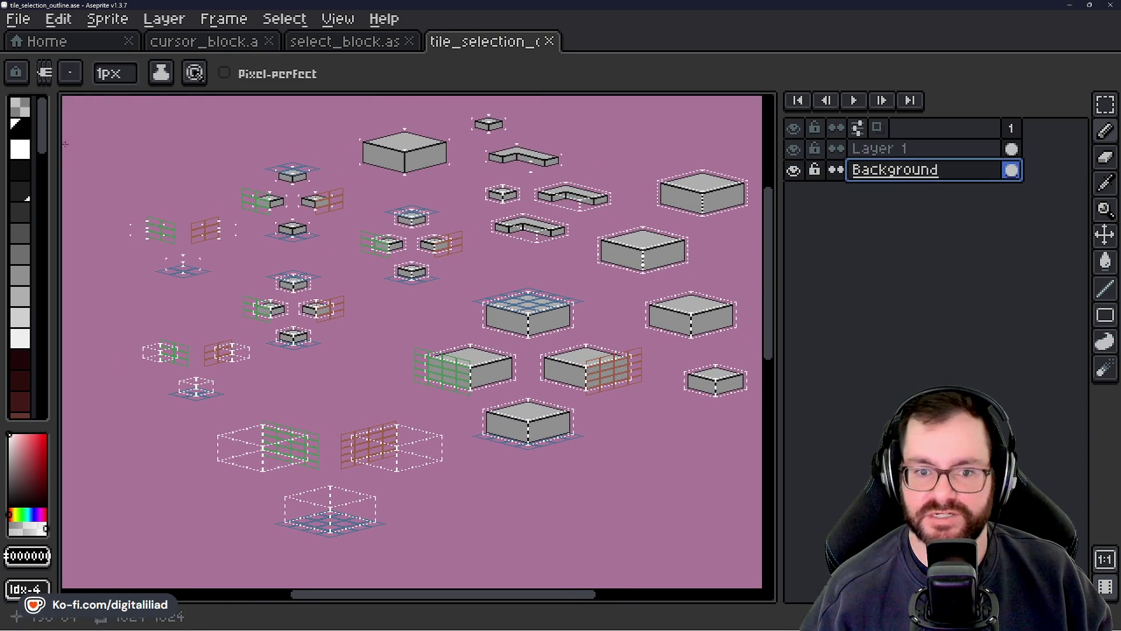
click(20, 125)
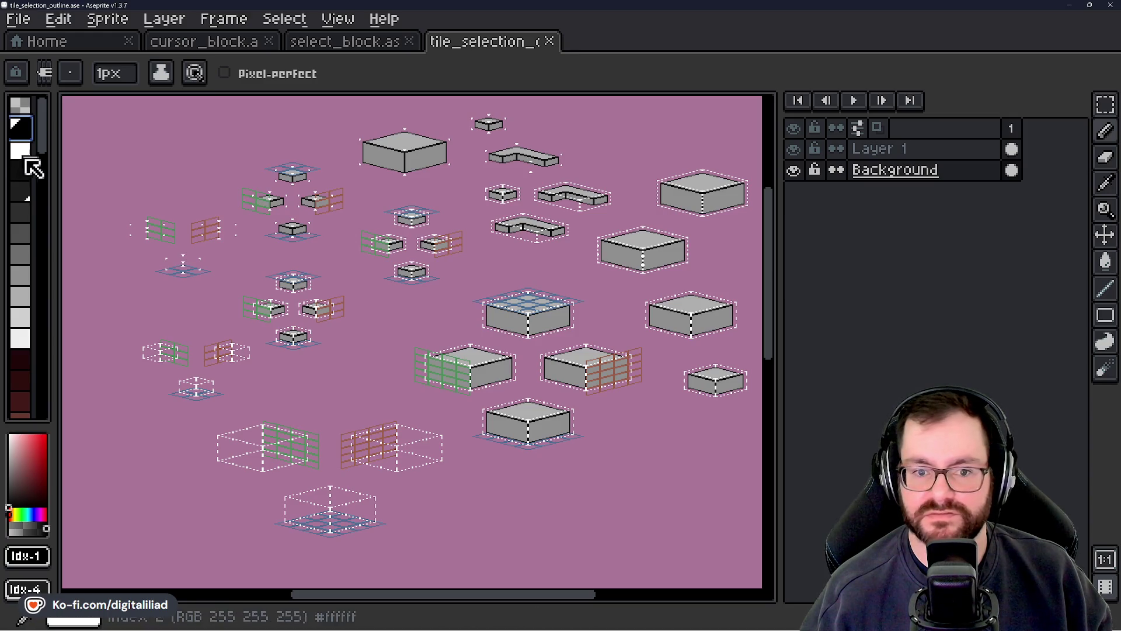
click(26, 251)
- Paint-bucket the pink background with successively darker greys, ending on Idx-5
key(g)
click(388, 318)
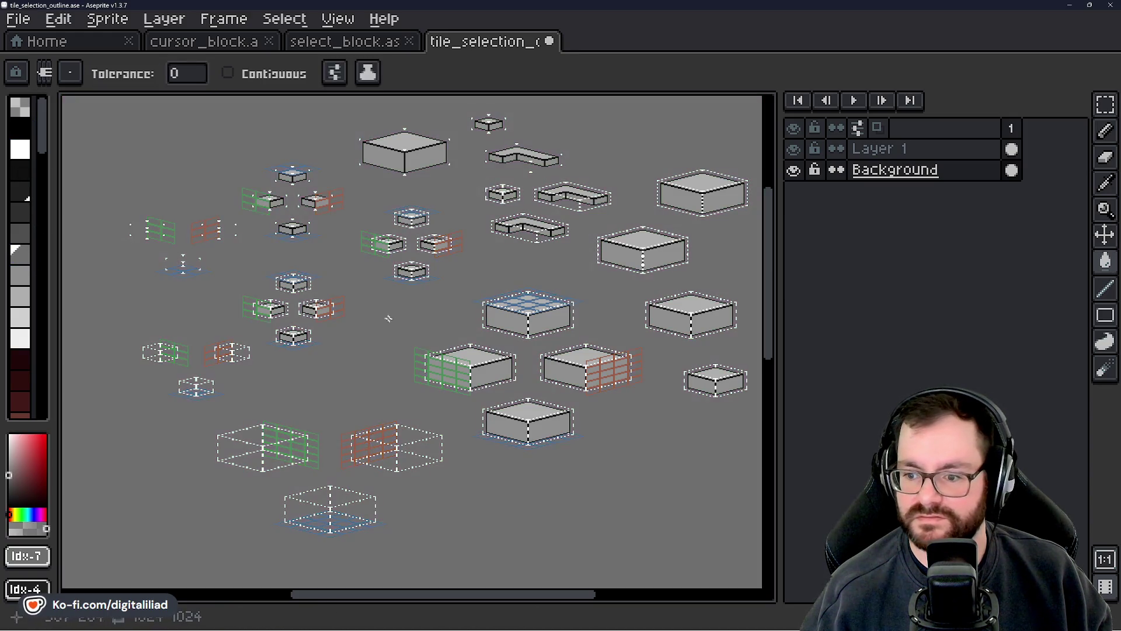
click(24, 232)
click(398, 314)
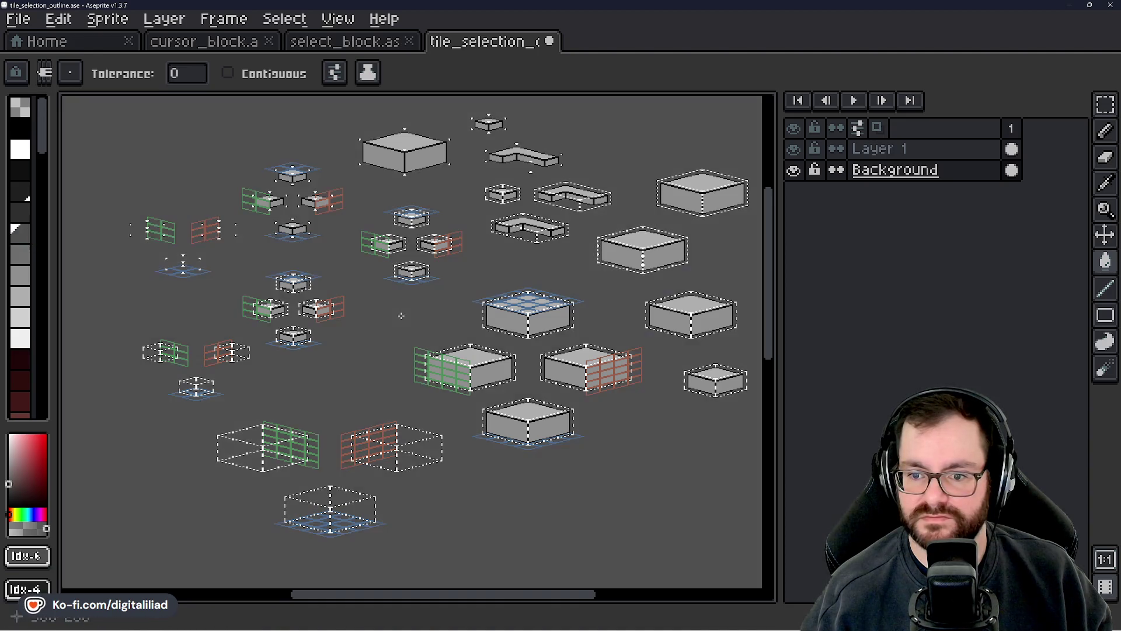
click(23, 216)
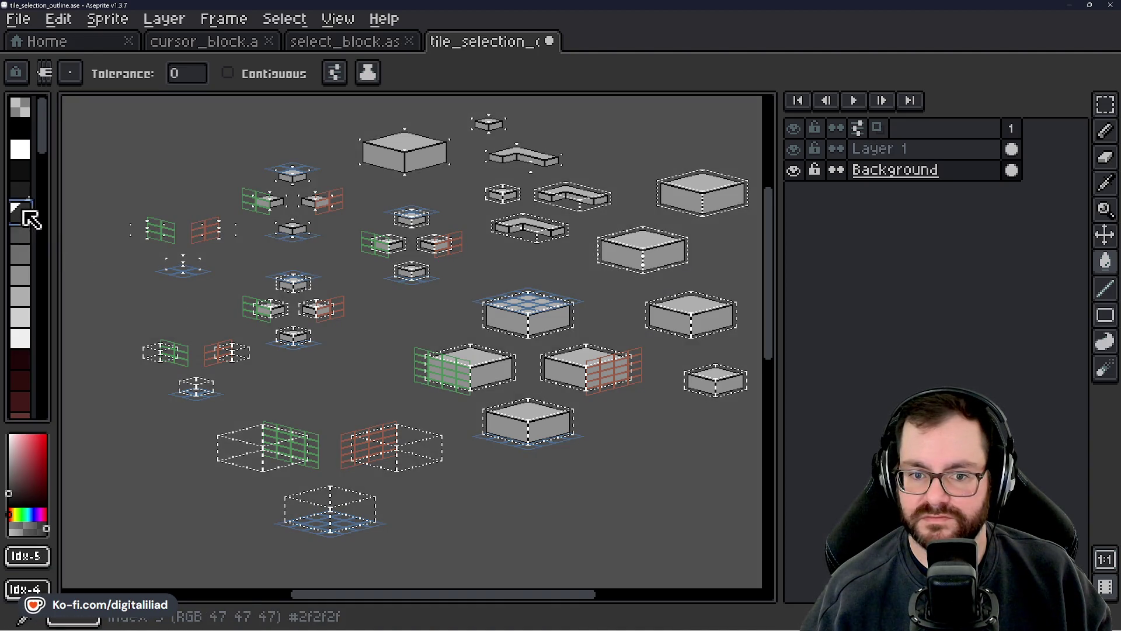
click(362, 302)
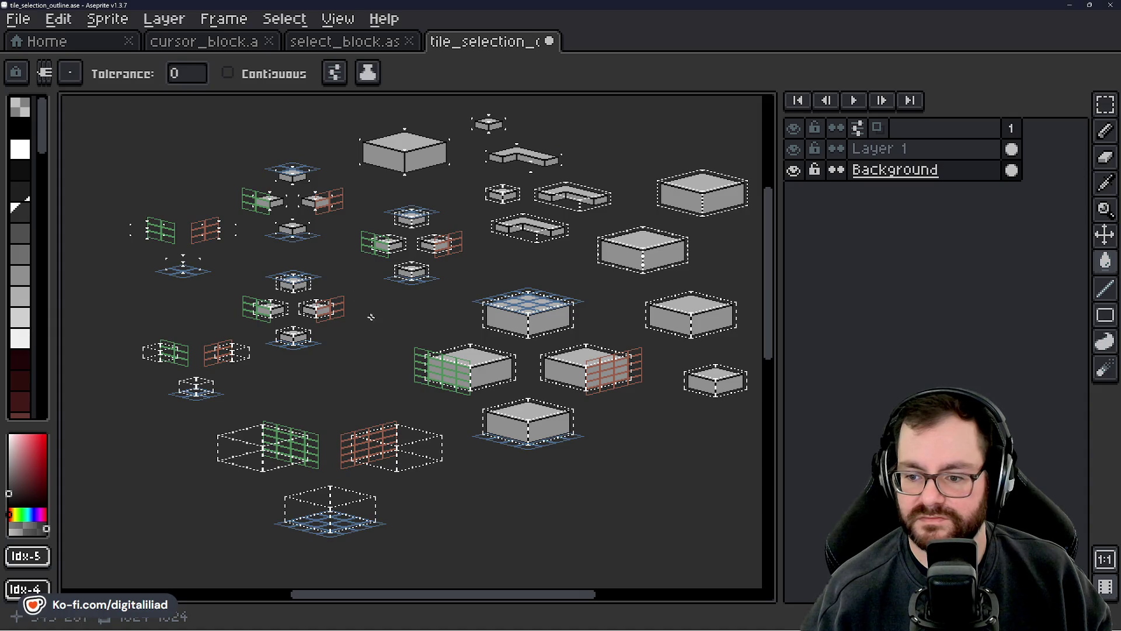
mouse_move(371, 317)
mouse_down()
mouse_move(458, 314)
mouse_move(407, 320)
mouse_up()
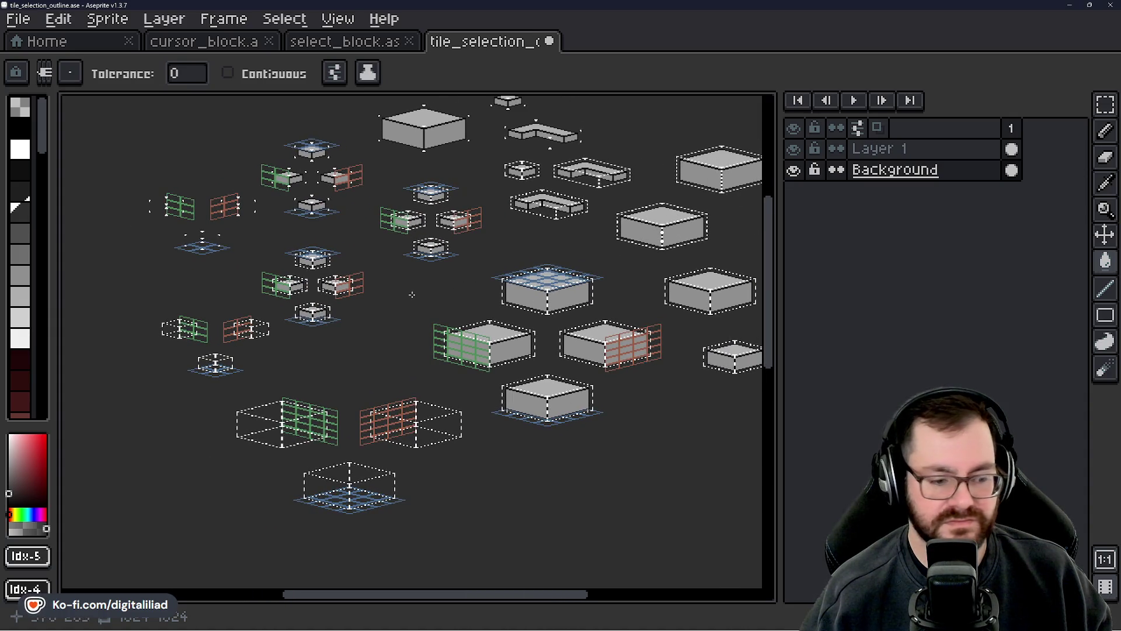
key(ctrl+s)
scroll(414, 267, up, 3)
scroll(404, 266, down, 1)
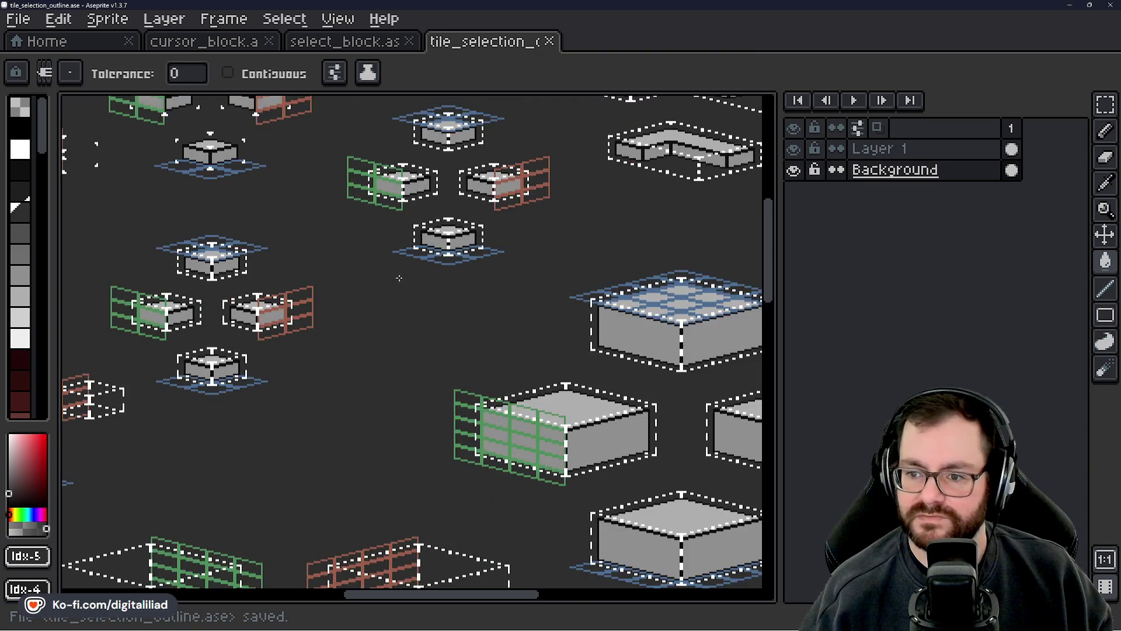
mouse_move(399, 278)
mouse_down()
mouse_move(383, 320)
mouse_move(275, 210)
mouse_move(212, 225)
mouse_move(223, 259)
mouse_up()
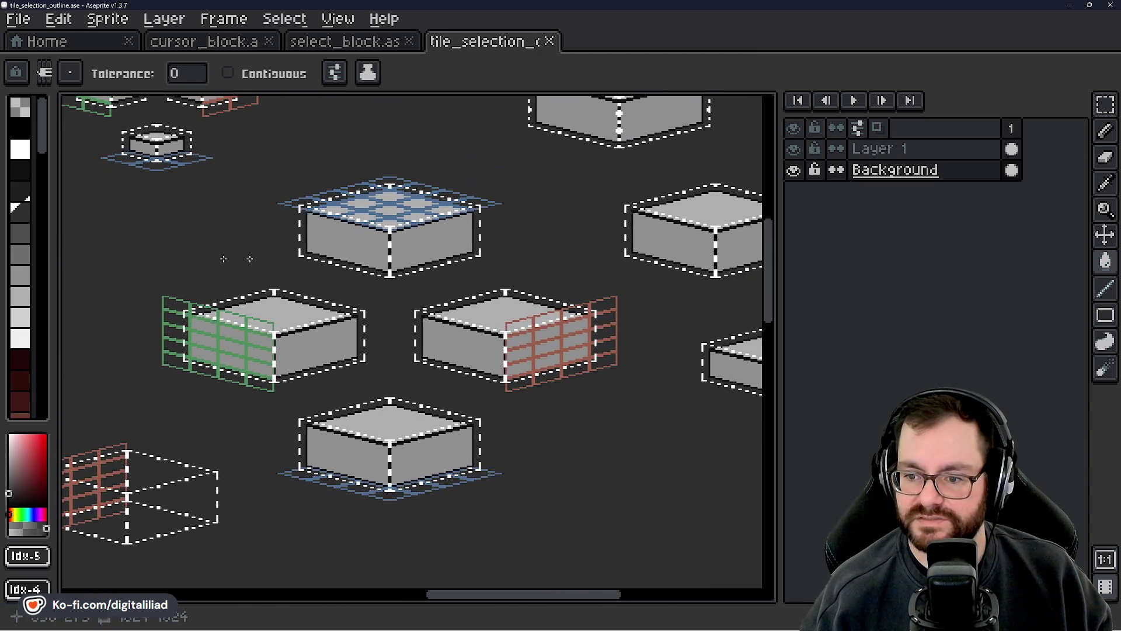
mouse_move(485, 257)
mouse_down()
mouse_move(246, 213)
mouse_move(412, 201)
mouse_up()
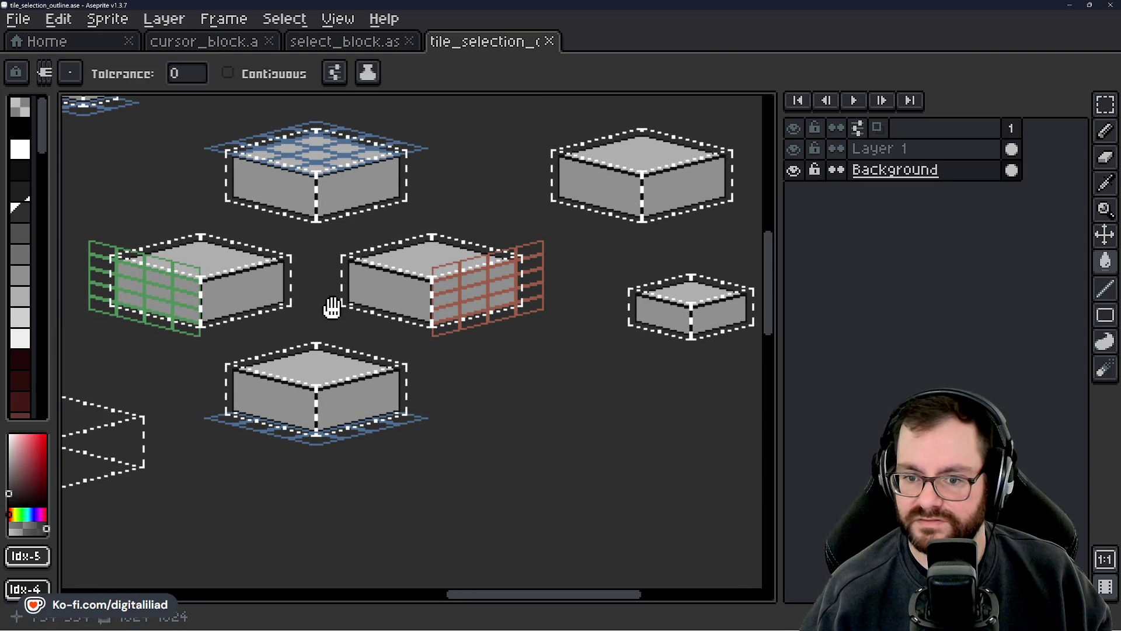
drag(332, 308, 517, 270)
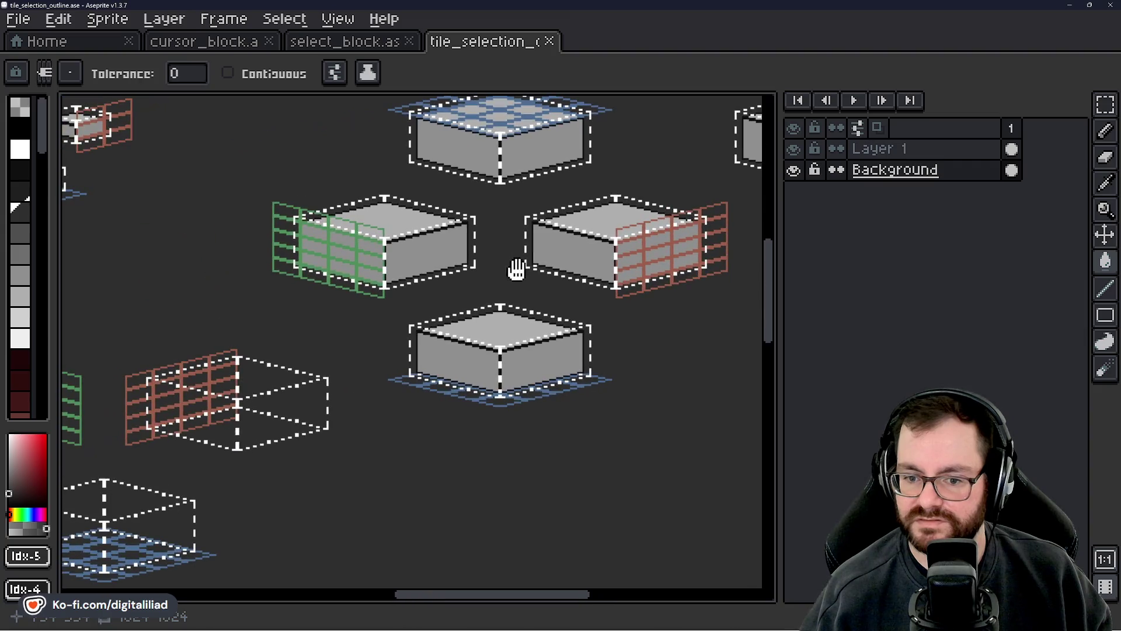
scroll(517, 270, left, 10)
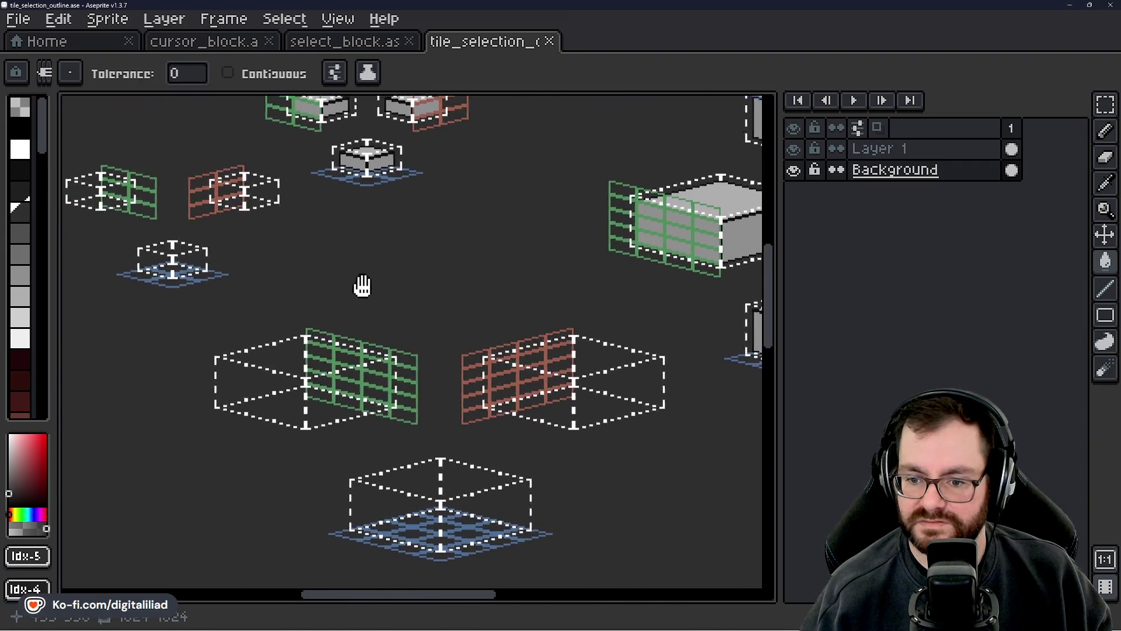
mouse_move(358, 283)
mouse_down()
mouse_move(413, 425)
mouse_move(356, 340)
mouse_move(368, 301)
mouse_up()
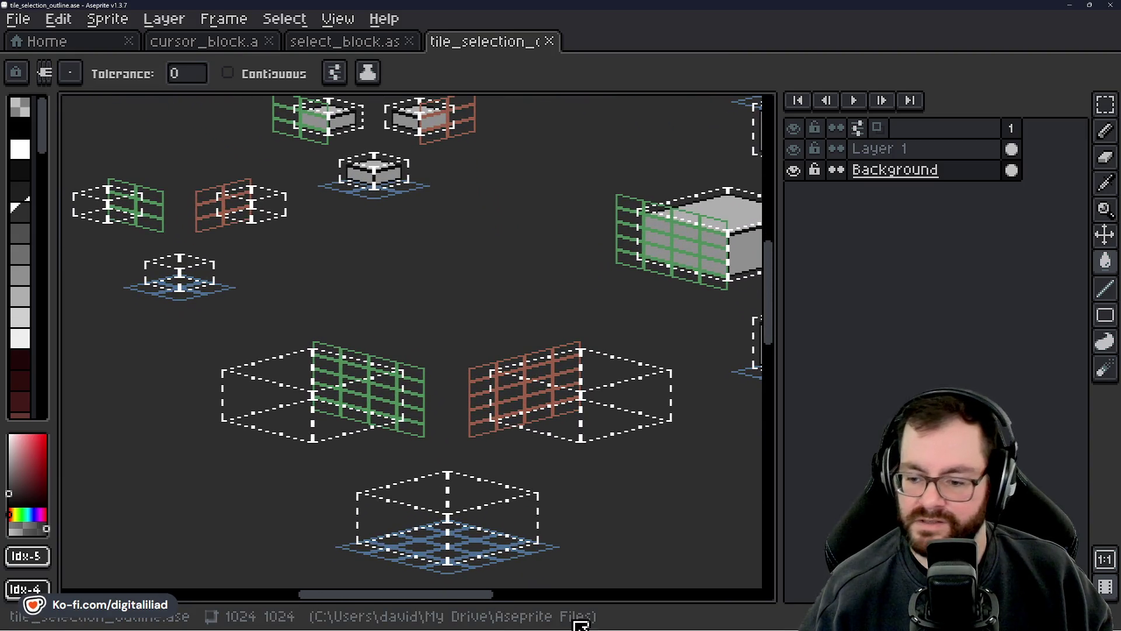
mouse_move(584, 630)
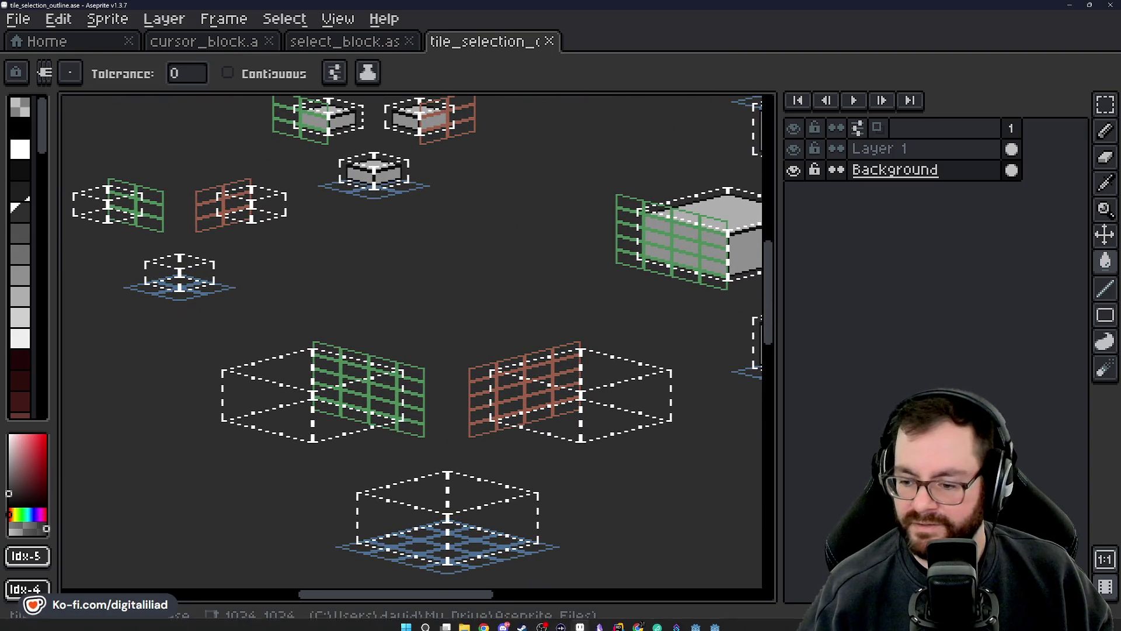
click(620, 621)
click(622, 623)
mouse_move(569, 448)
mouse_down()
mouse_move(320, 395)
mouse_move(283, 419)
mouse_up()
scroll(391, 225, up, 1)
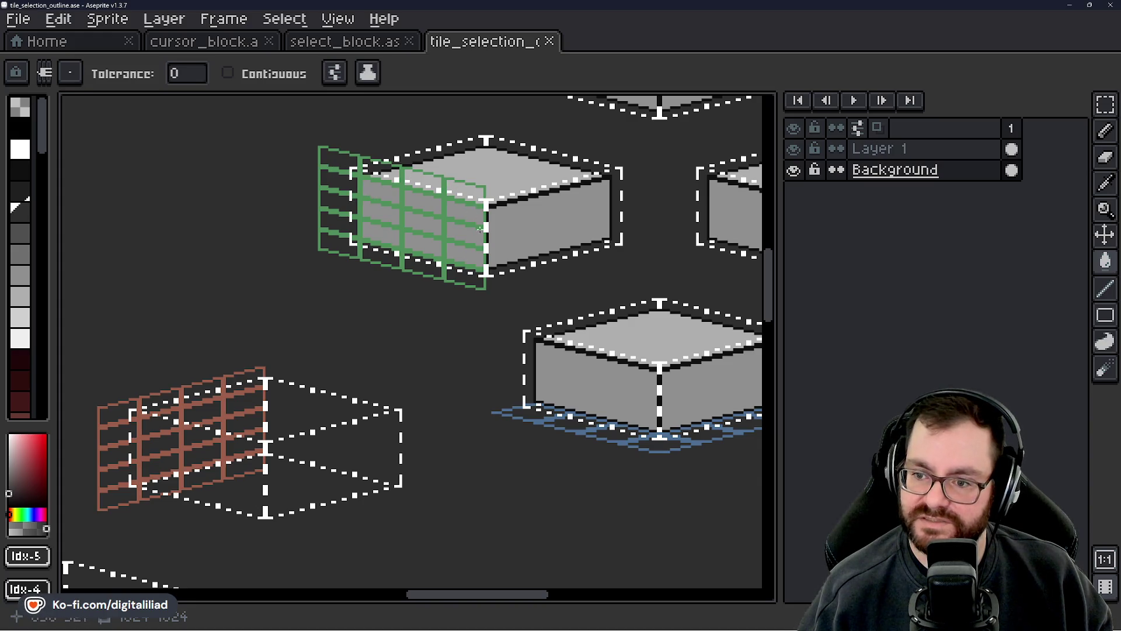
scroll(480, 229, down, 1)
mouse_move(480, 229)
mouse_down()
mouse_move(243, 313)
mouse_move(291, 215)
mouse_up()
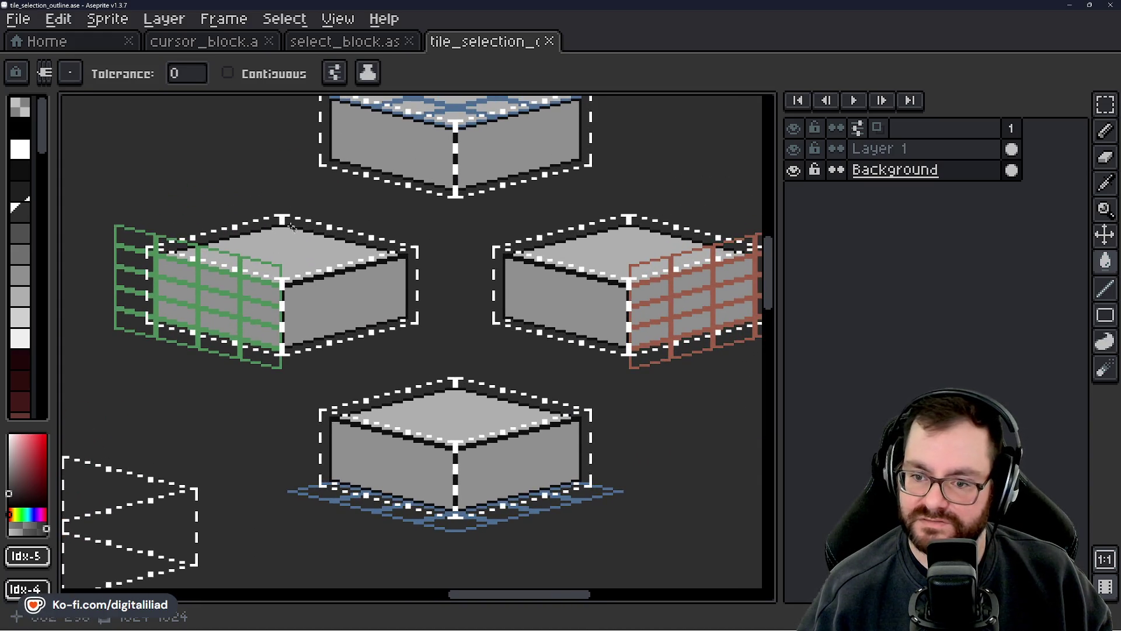
drag(301, 236, 448, 354)
scroll(367, 348, down, 1)
drag(367, 348, 366, 338)
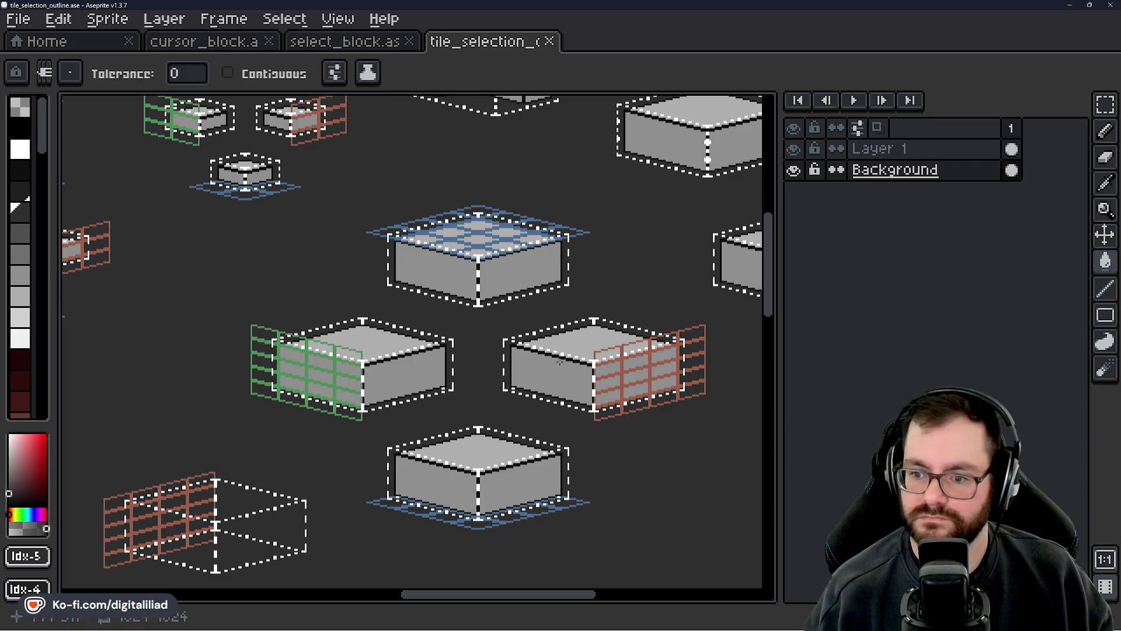
- Zoom and pan around the box sprite sheet to view the whole set of boxes
scroll(370, 282, down, 4)
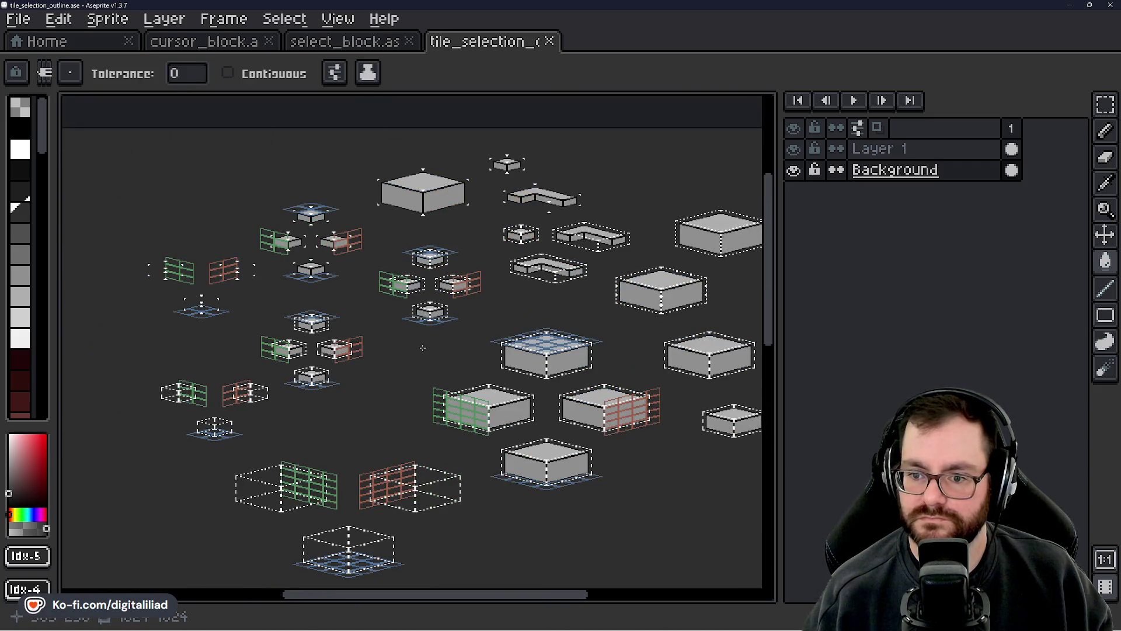
drag(372, 328, 371, 313)
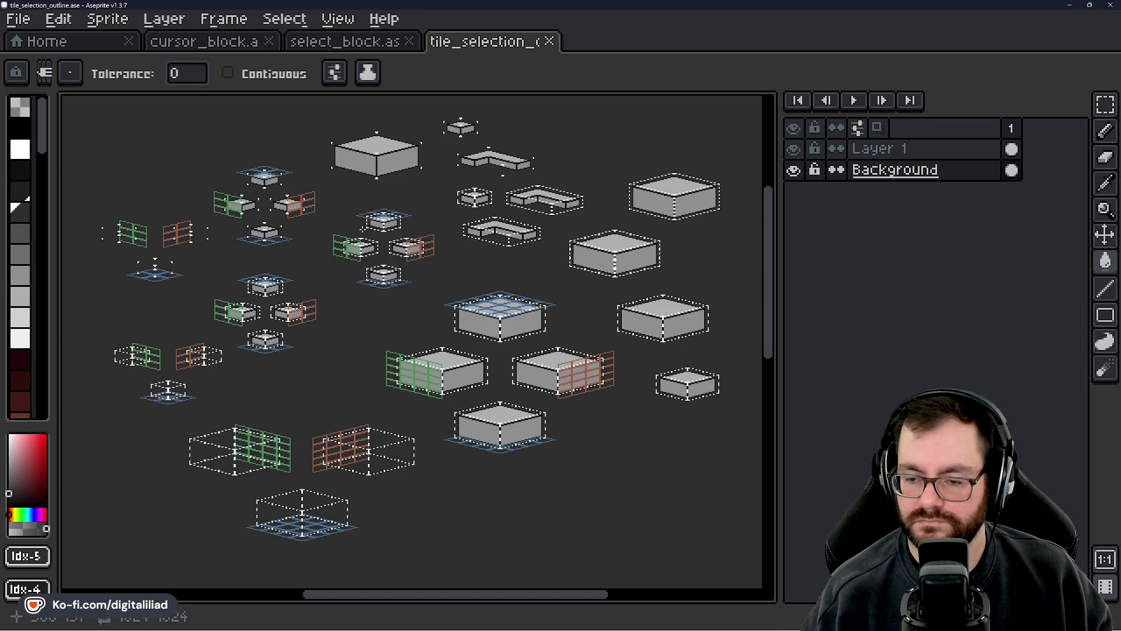
scroll(390, 257, up, 2)
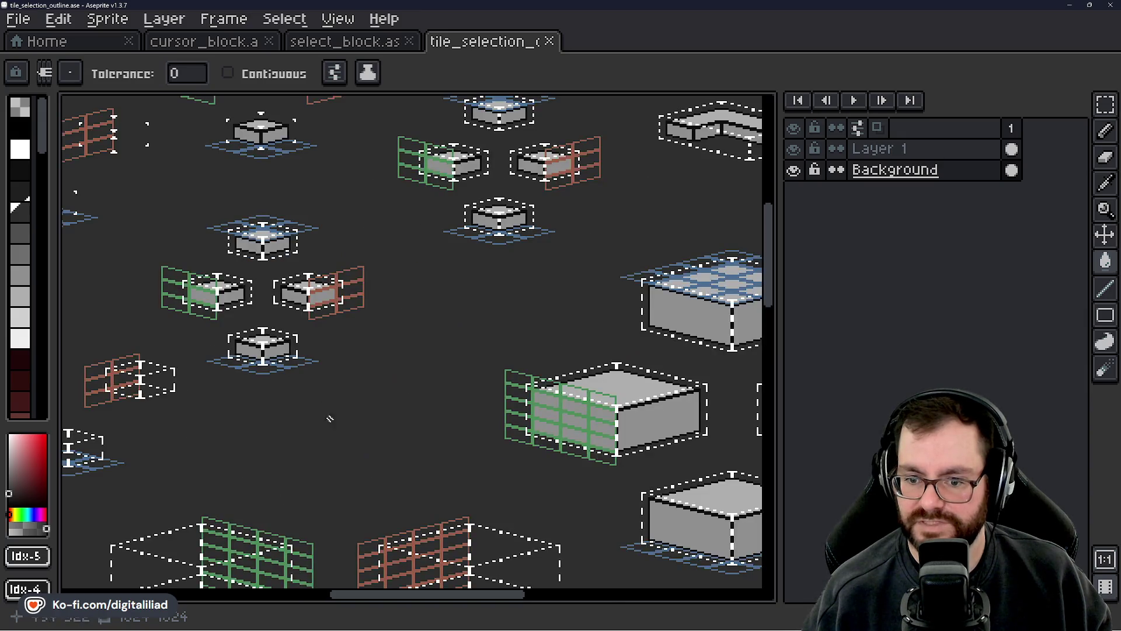
scroll(293, 303, down, 2)
scroll(318, 310, up, 2)
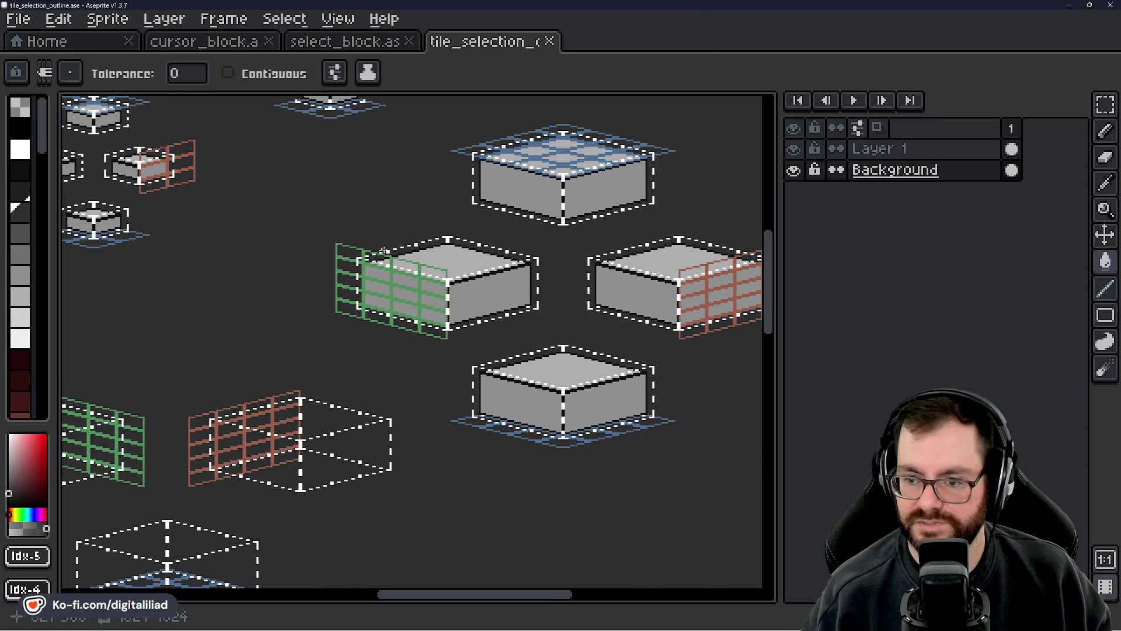
scroll(383, 307, up, 1)
scroll(384, 307, down, 3)
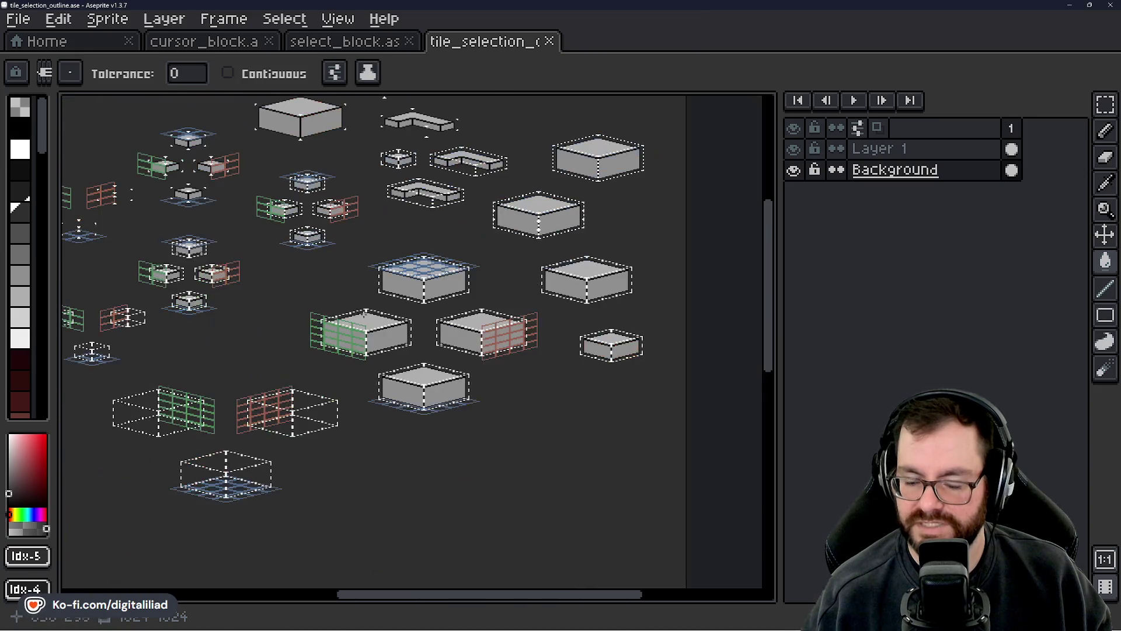
scroll(362, 311, up, 1)
scroll(321, 281, up, 2)
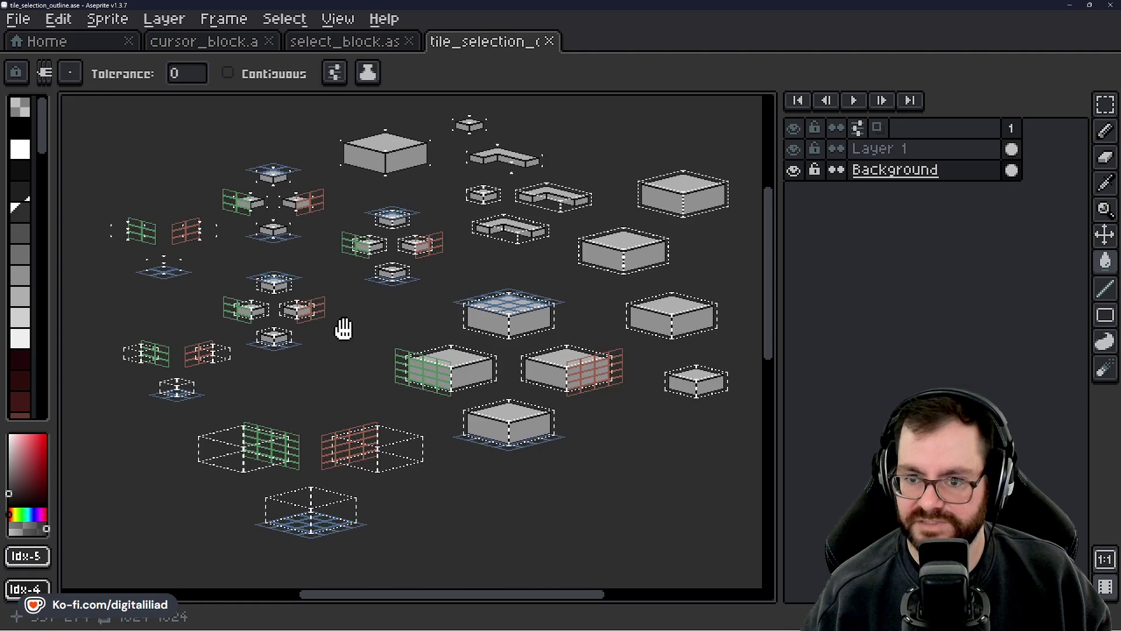
scroll(321, 281, down, 2)
drag(344, 352, 328, 330)
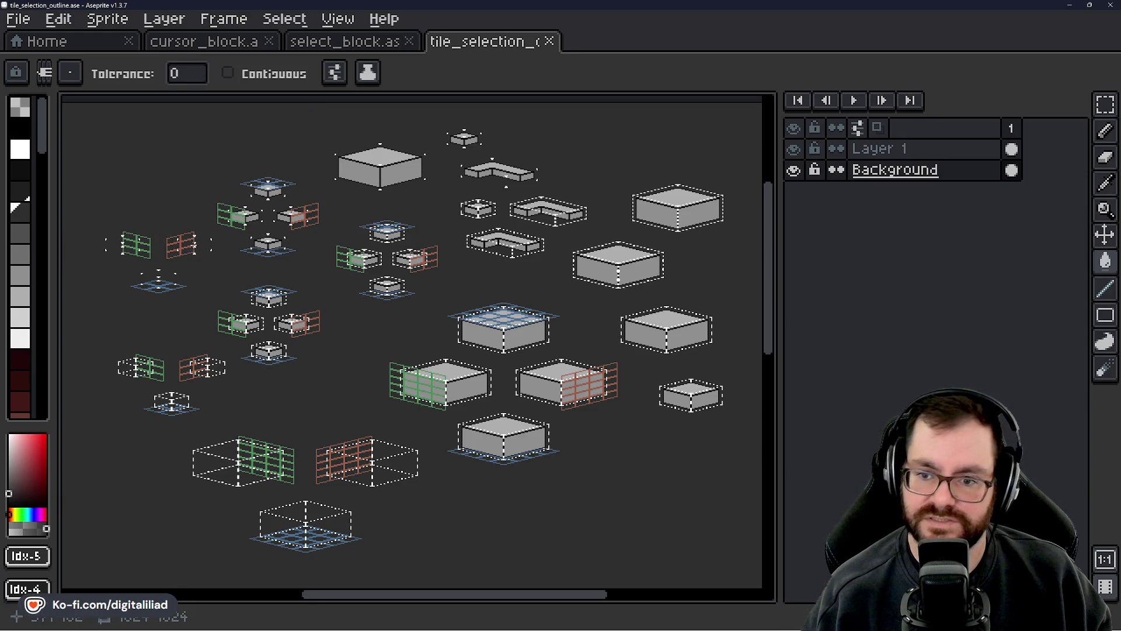
scroll(178, 238, up, 1)
drag(215, 258, 338, 304)
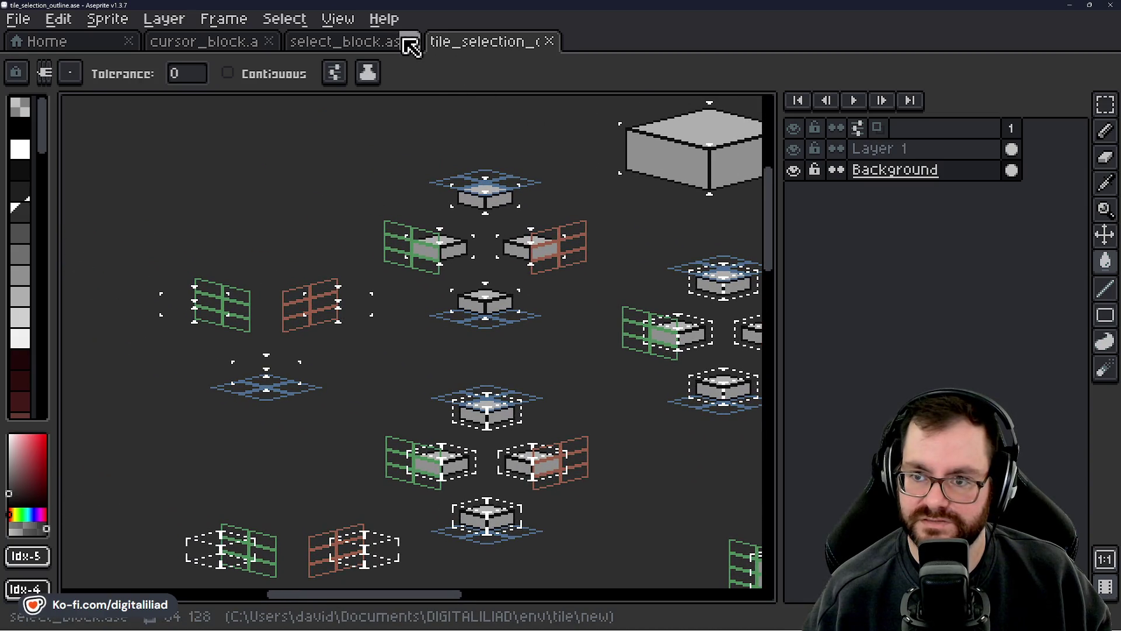
- Switch to Rider and go to the GetCorners method in AABB.cs
mouse_move(677, 627)
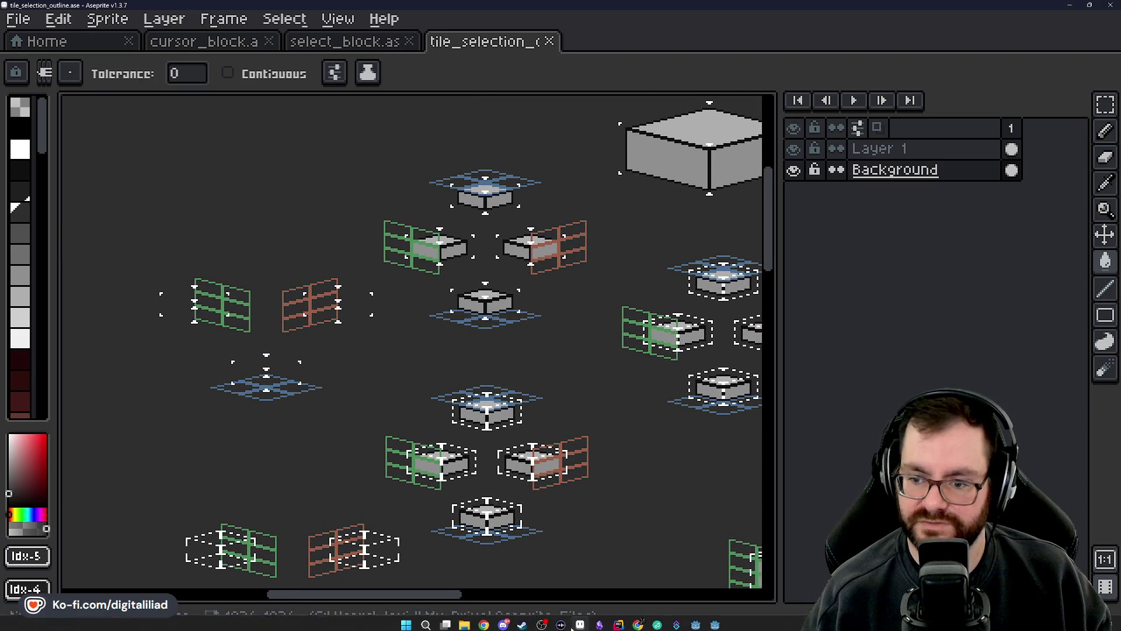
click(618, 621)
ctrl+click(363, 236)
- Review GetCorners' Minimum.y, Maximum.y and Maximum.z entries, then close ThrowHelper.Serialization.cs
scroll(345, 268, up, 2)
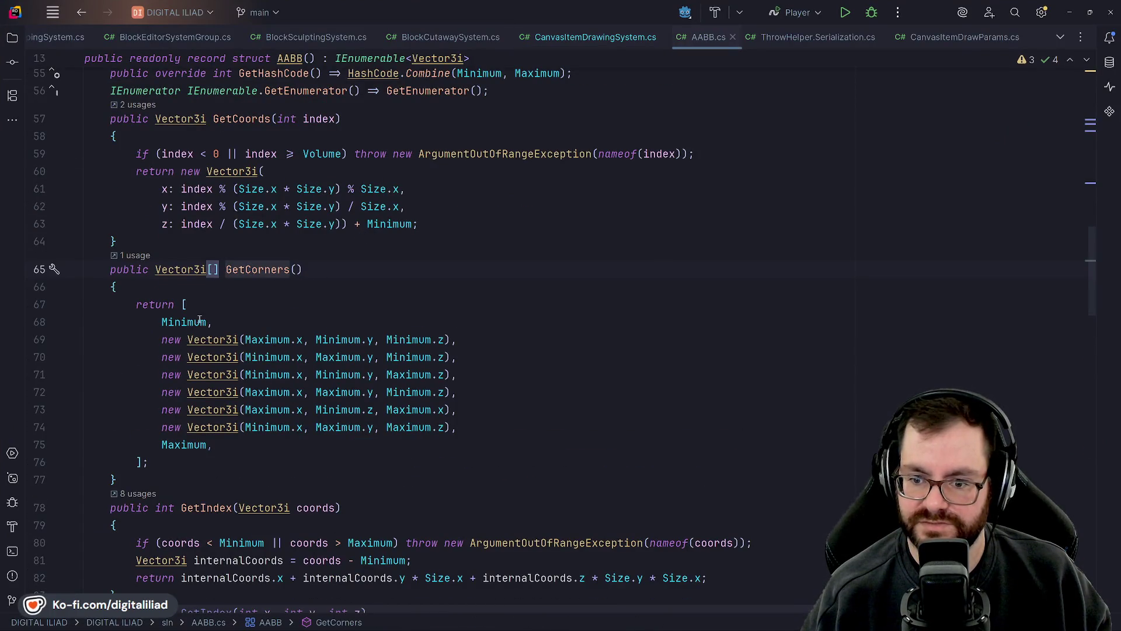
click(329, 339)
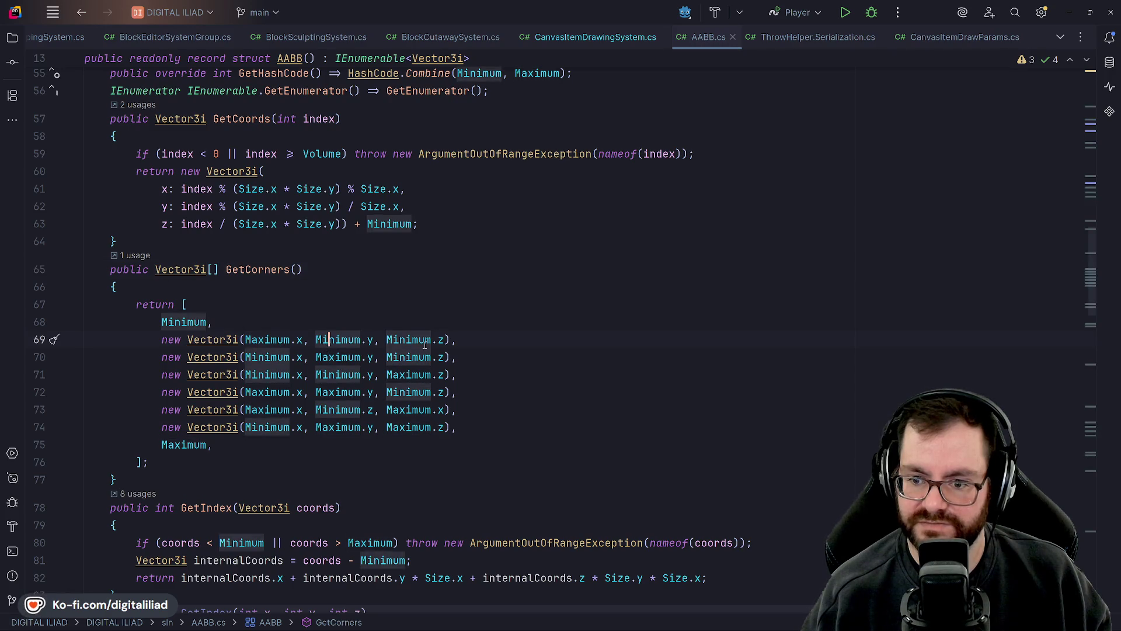
click(323, 356)
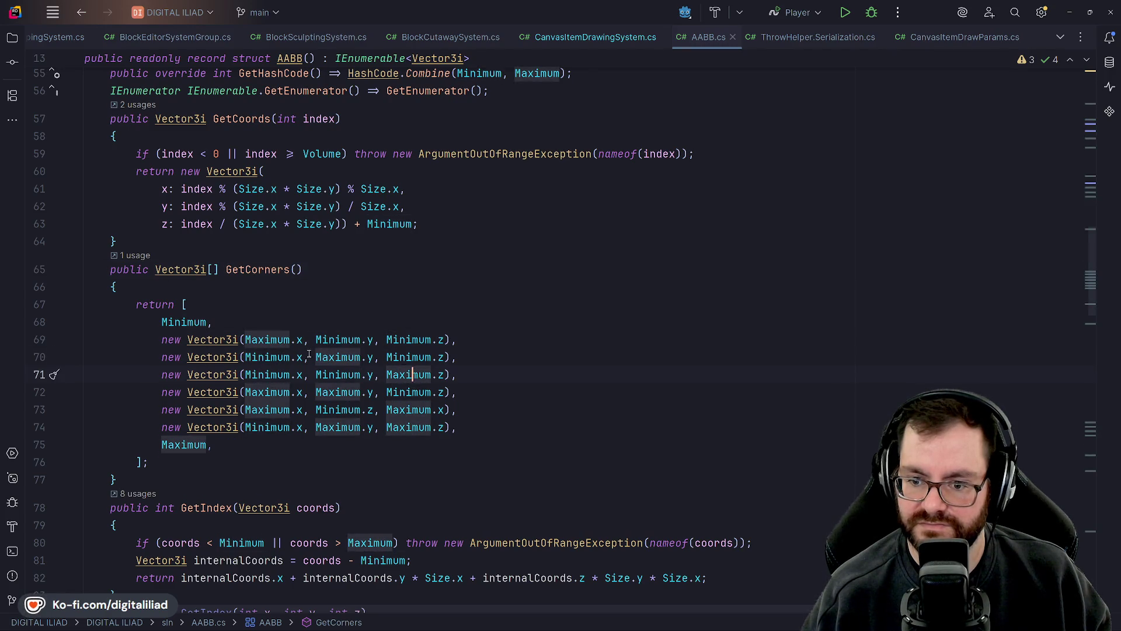
key(Down)
key(Down)
key(Right)
key(Right)
key(Right)
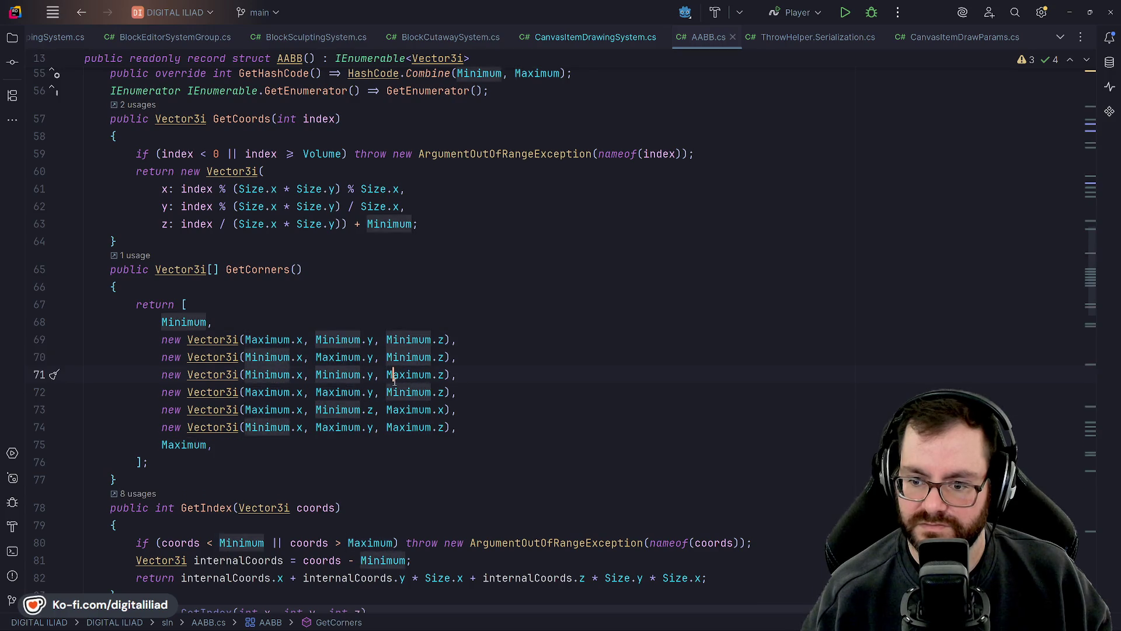
click(328, 357)
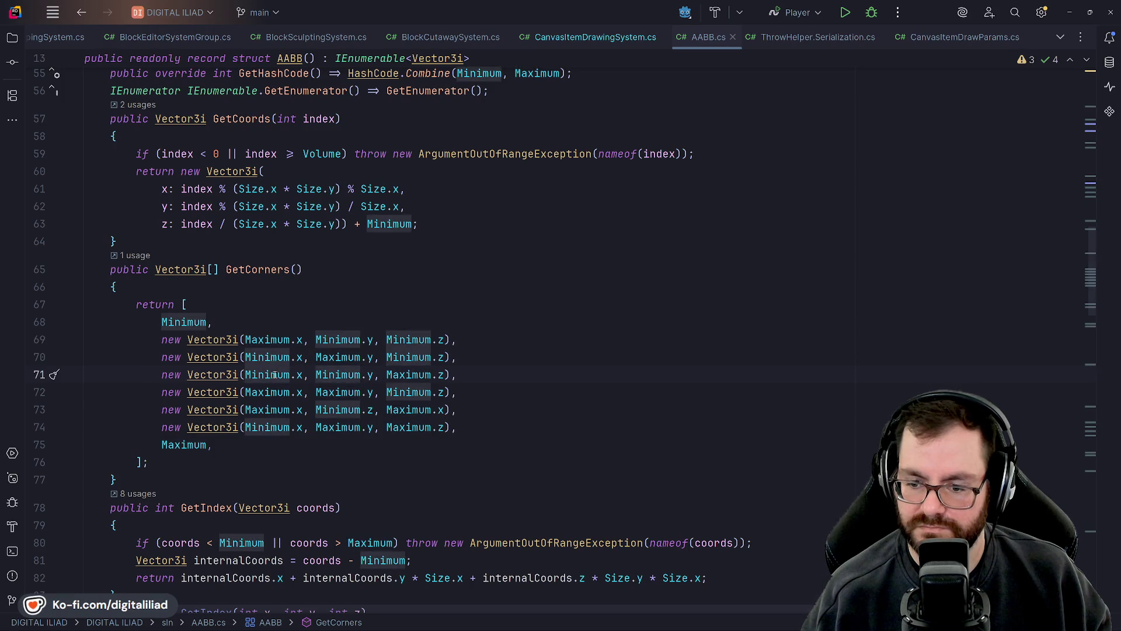
click(400, 370)
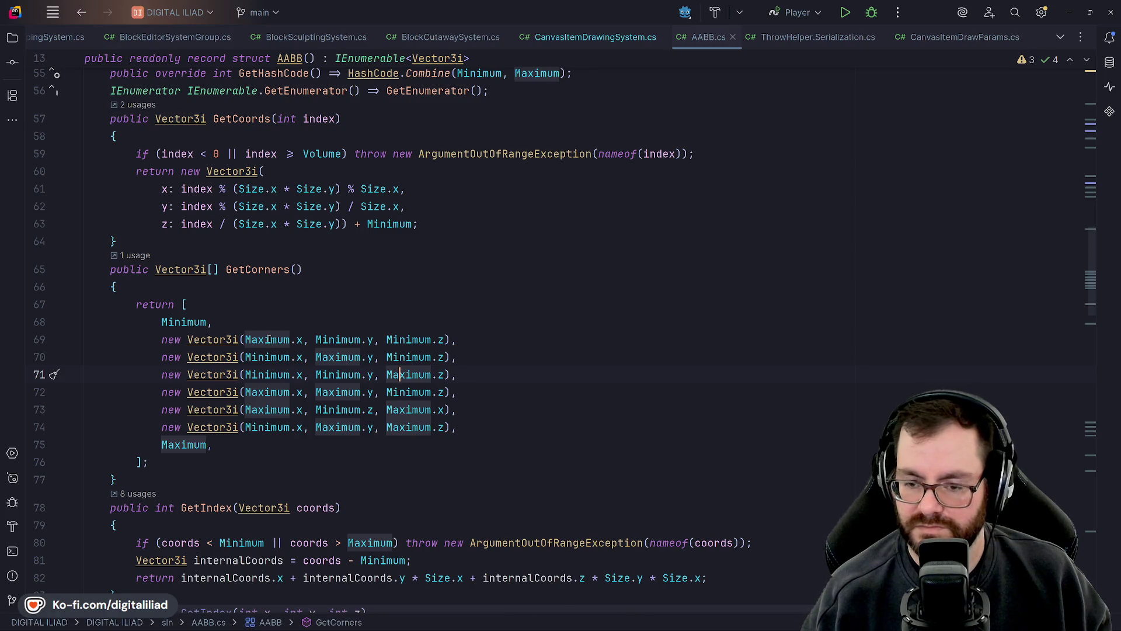
mouse_move(268, 340)
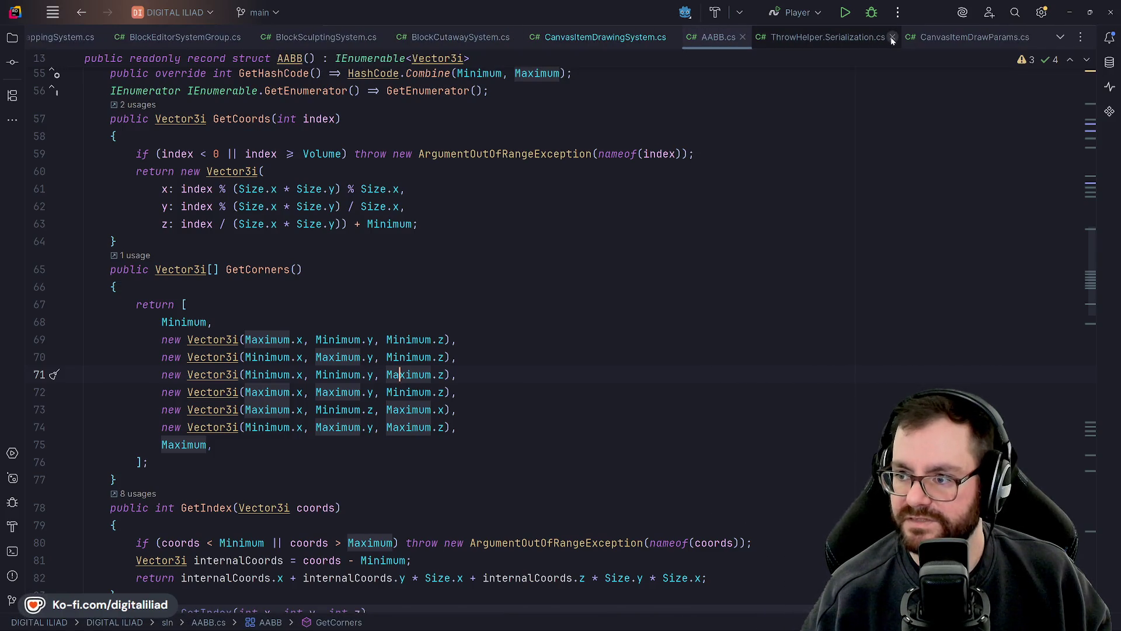
click(892, 37)
- In CanvasItemDrawingSystem.cs, delete the two extra blank lines after GetCorners()
click(764, 37)
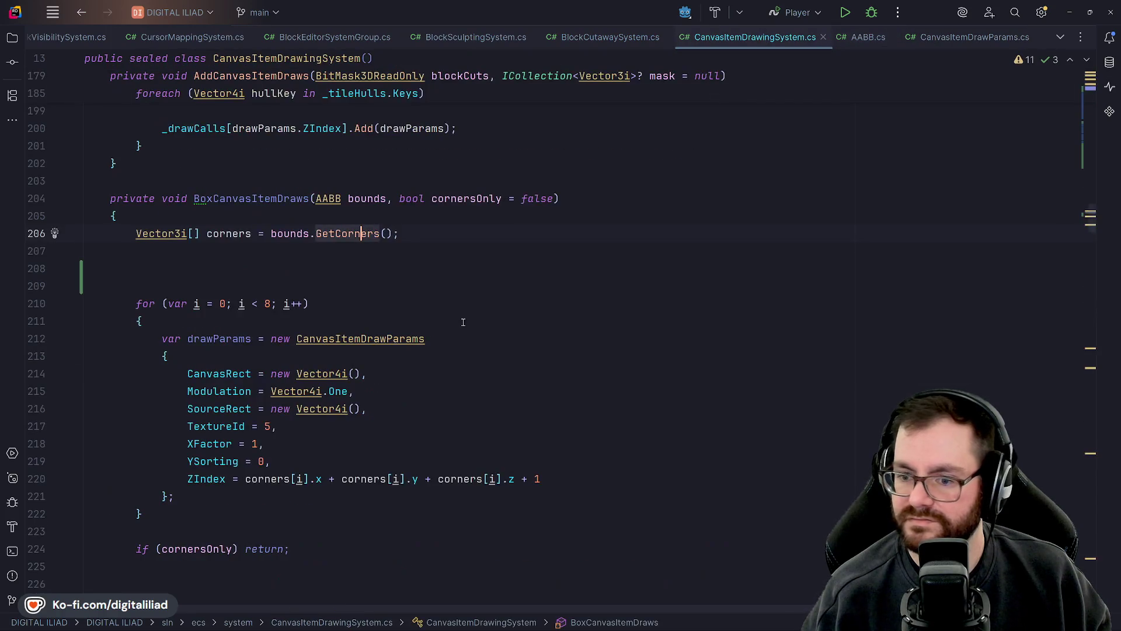
click(157, 268)
key(BackSpace)
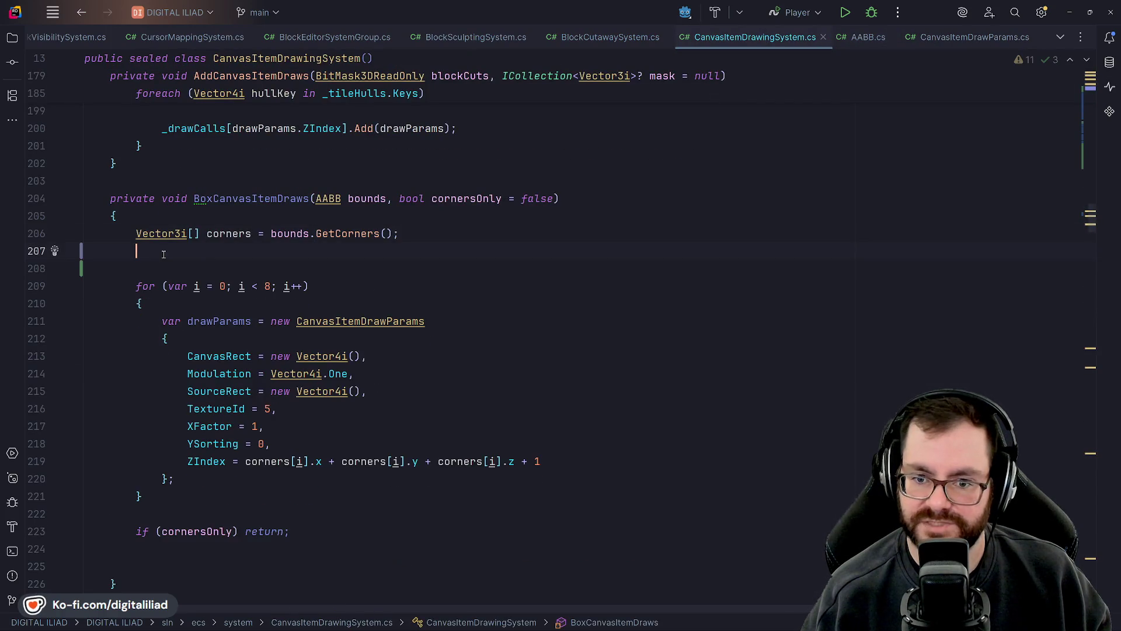
key(Delete)
- Check the for loop and initializer braces, and the TextureId = 5 assignment on line 215
click(213, 285)
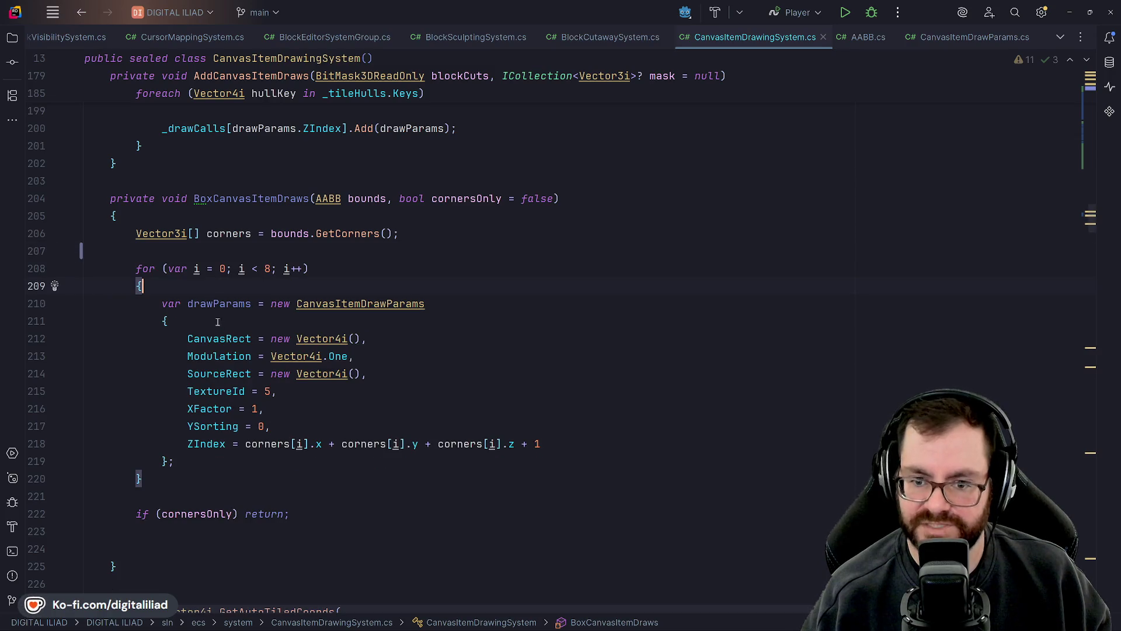
click(195, 320)
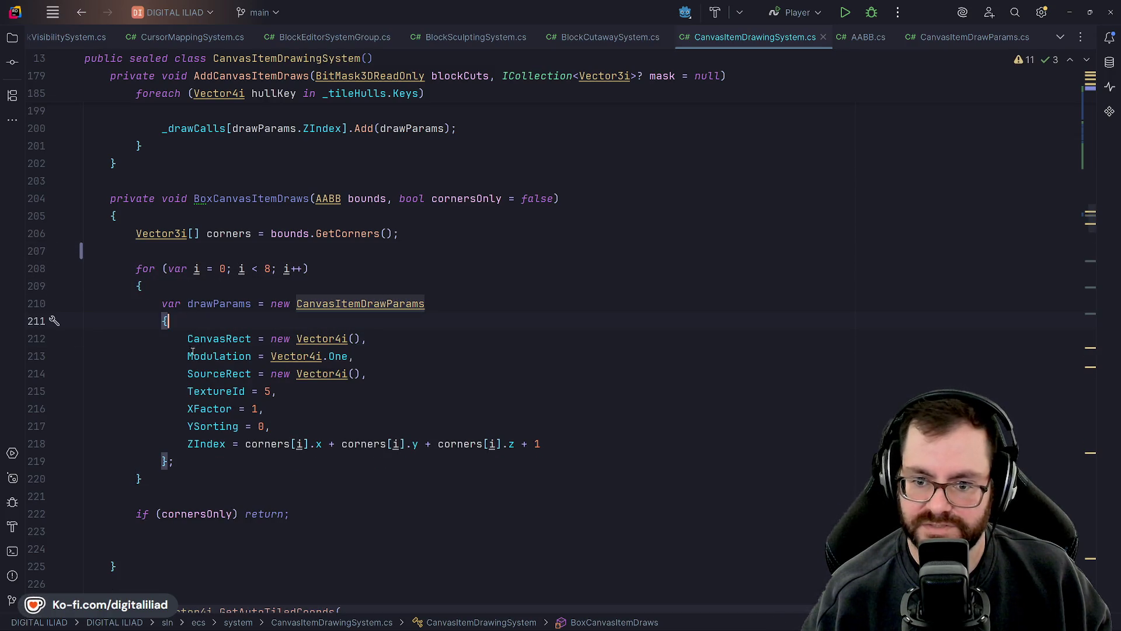
click(207, 388)
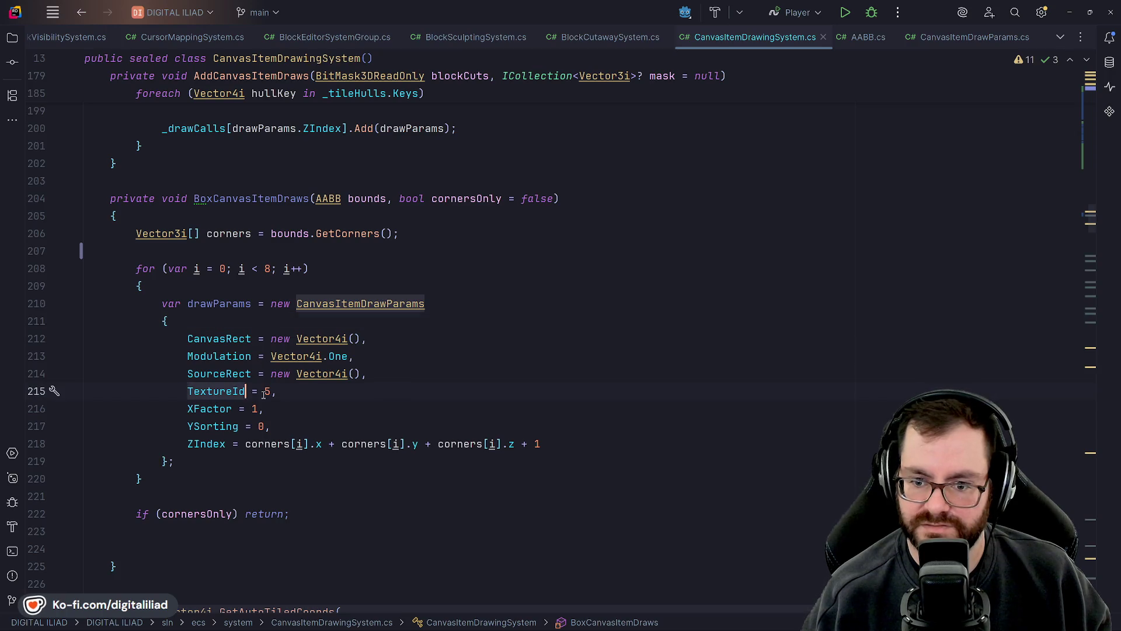
click(264, 391)
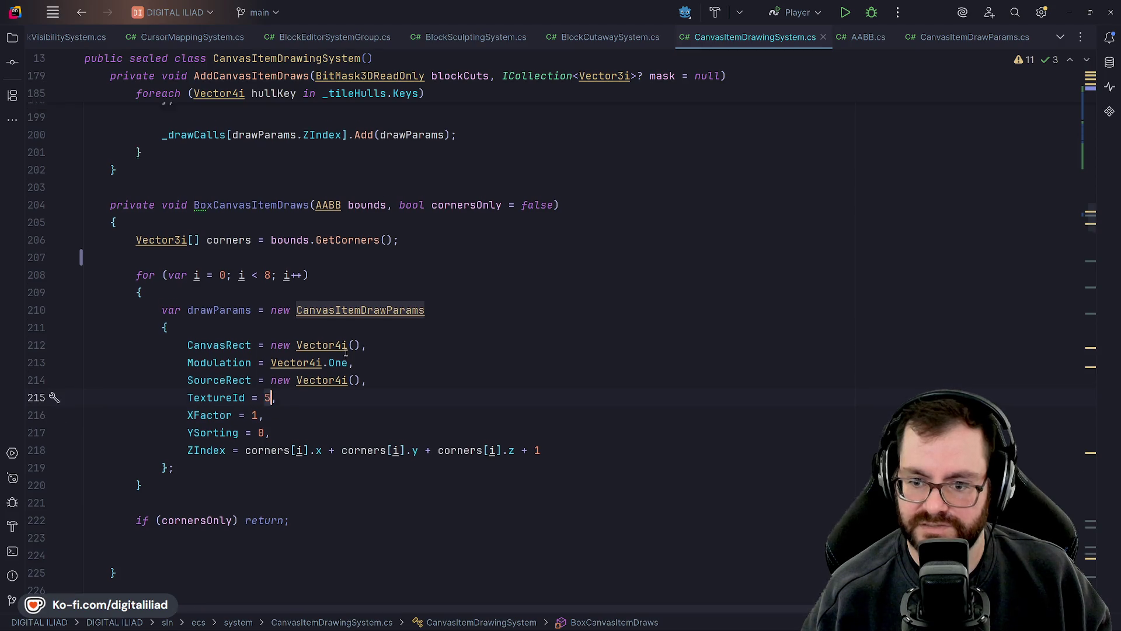
scroll(349, 341, up, 8)
scroll(350, 340, up, 20)
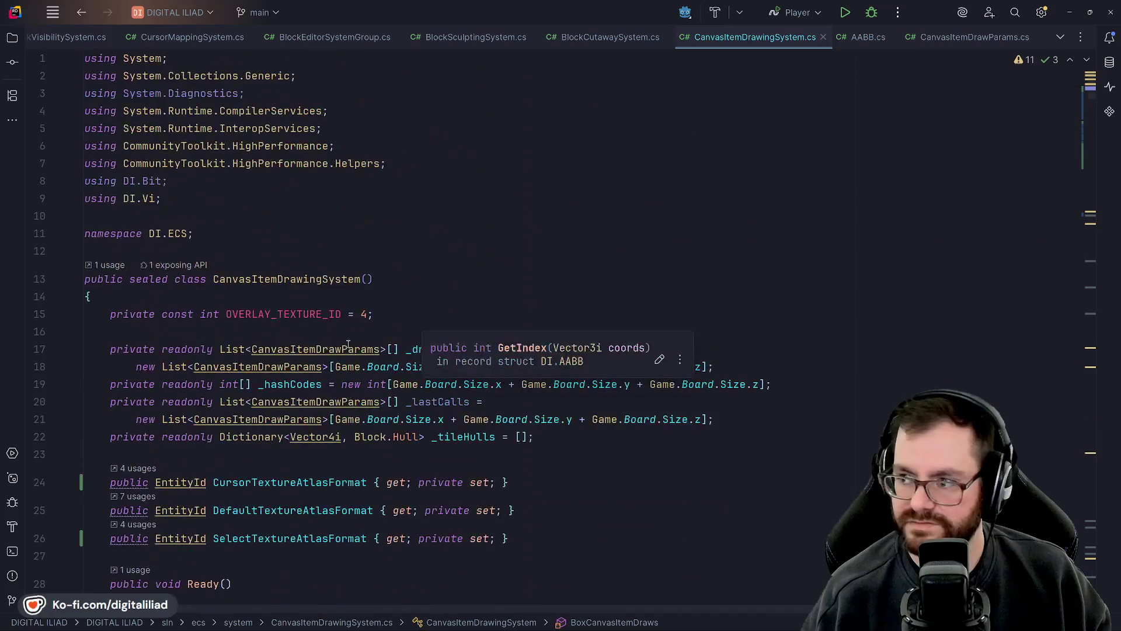
- Add a constant below OVERLAY_TEXTURE_ID named CURSOR_TEXTURE_ID = 5
click(387, 314)
key(Return)
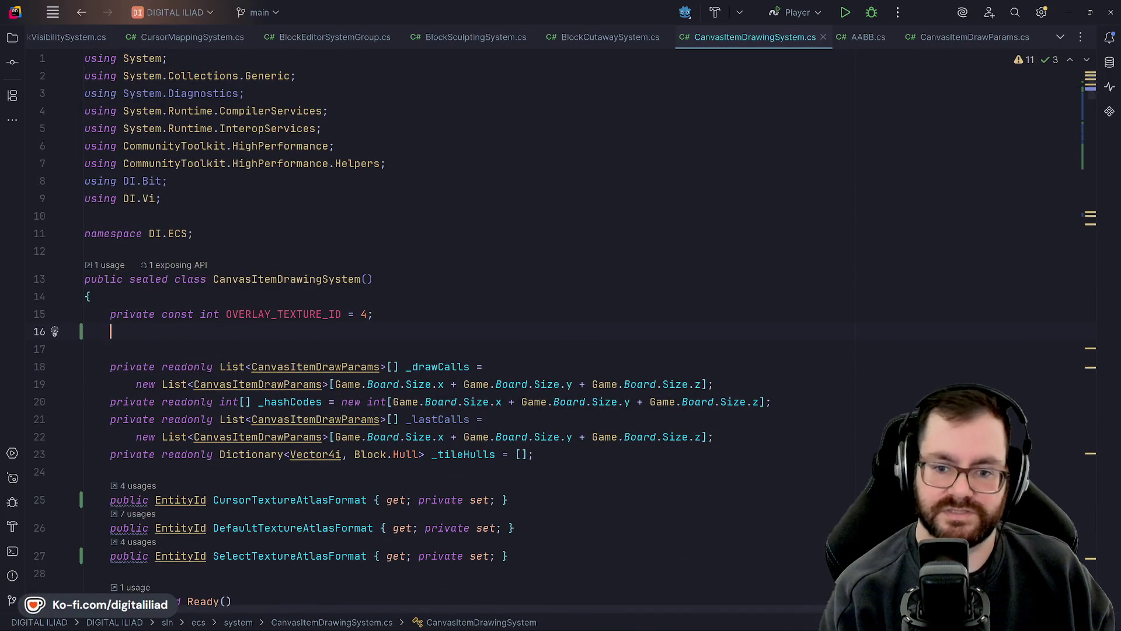
text(private const int S)
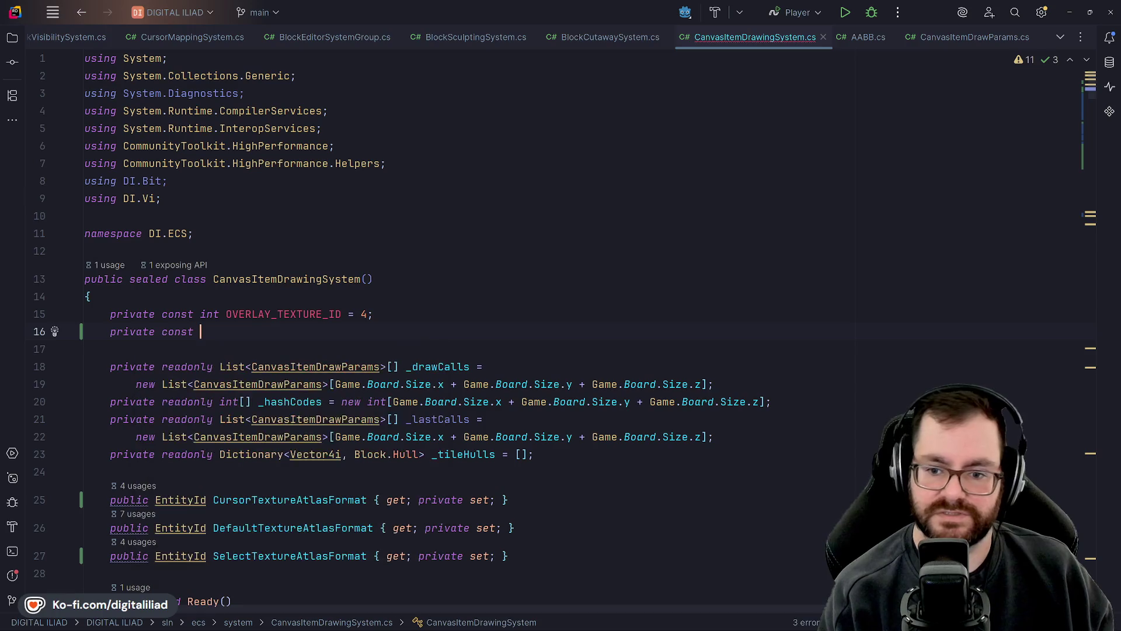
text(ELECT)
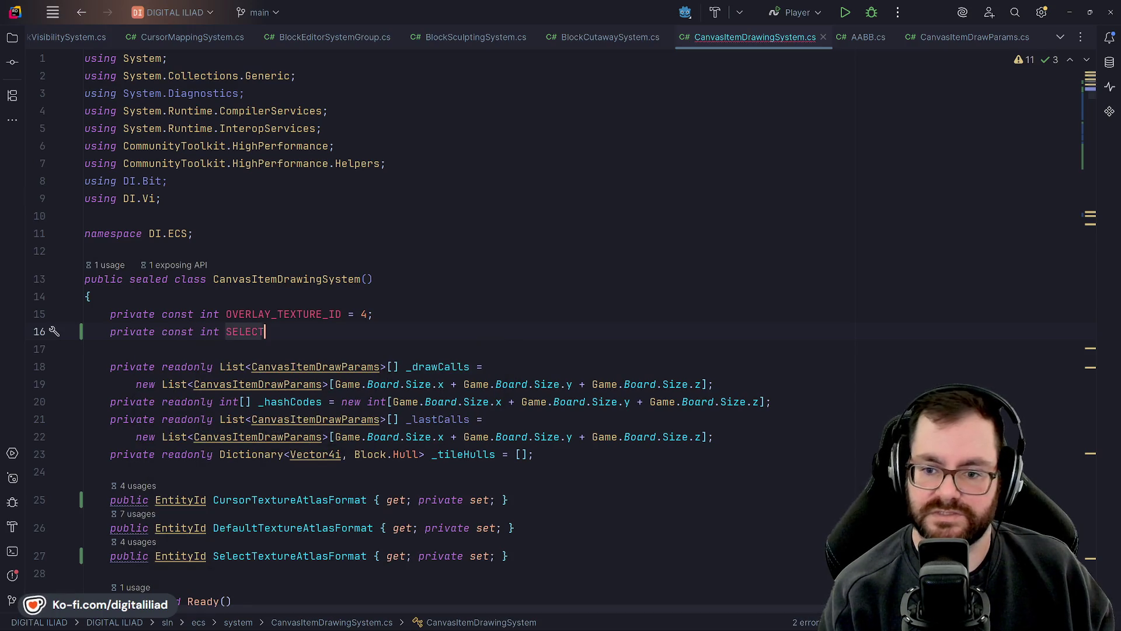
text(_TEXTURE_ID)
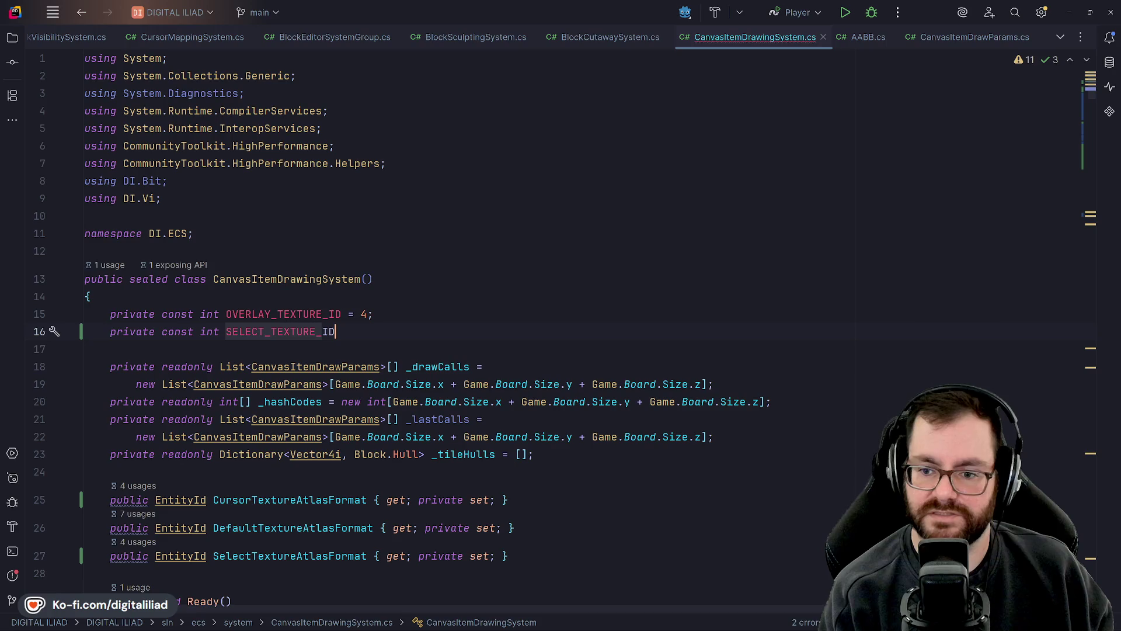
text( = 5;)
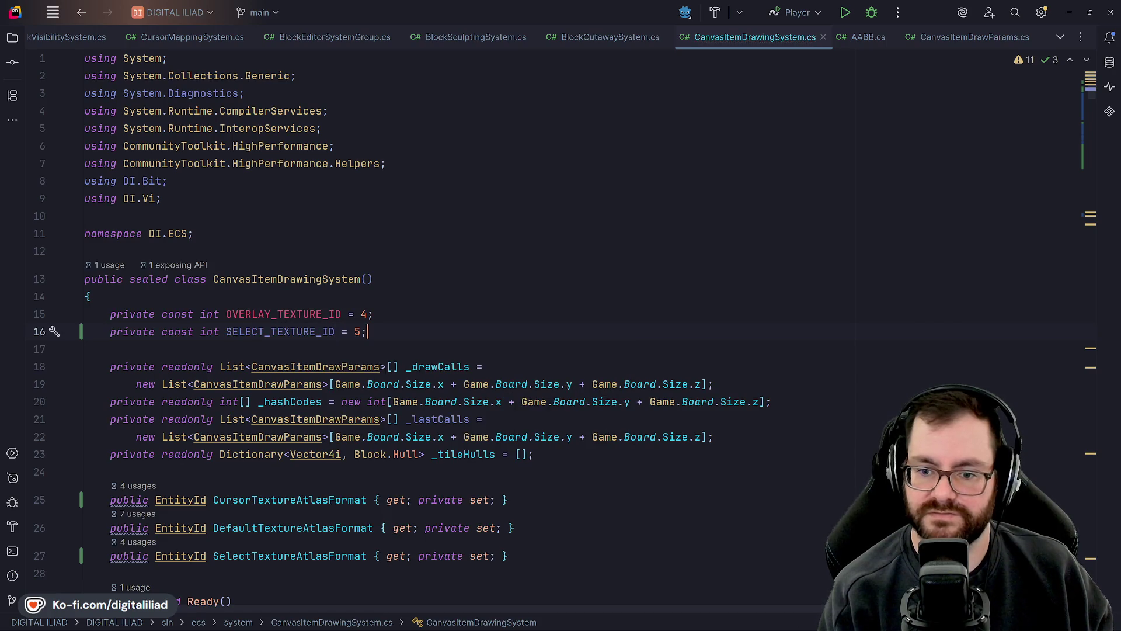
click(265, 331)
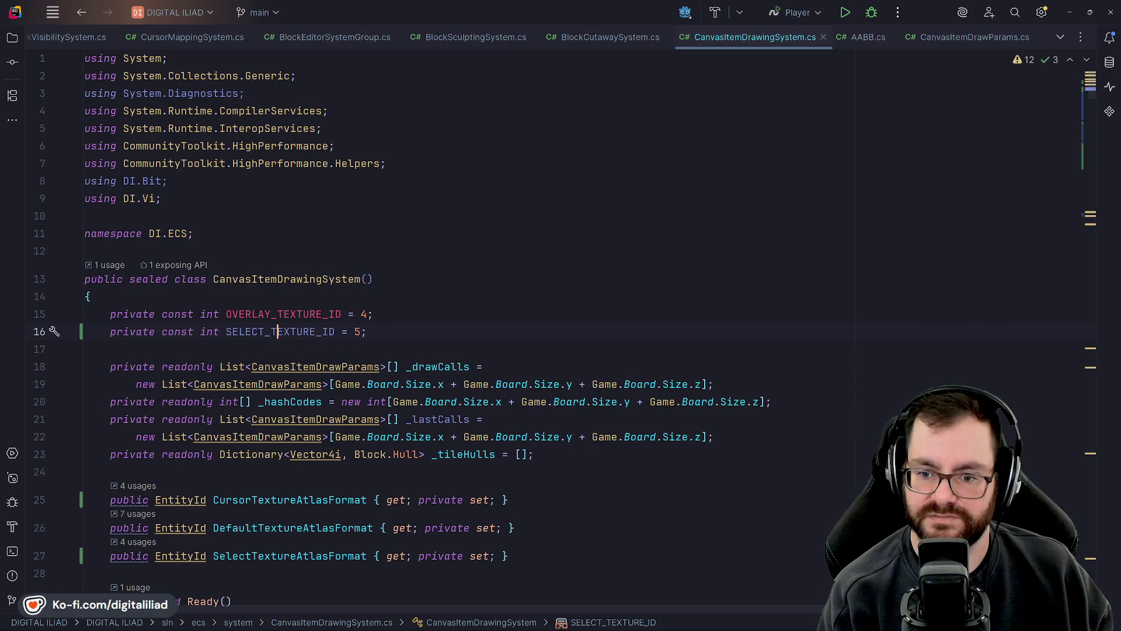
key(BackSpace)
key(BackSpace)
key(BackSpace)
key(BackSpace)
key(BackSpace)
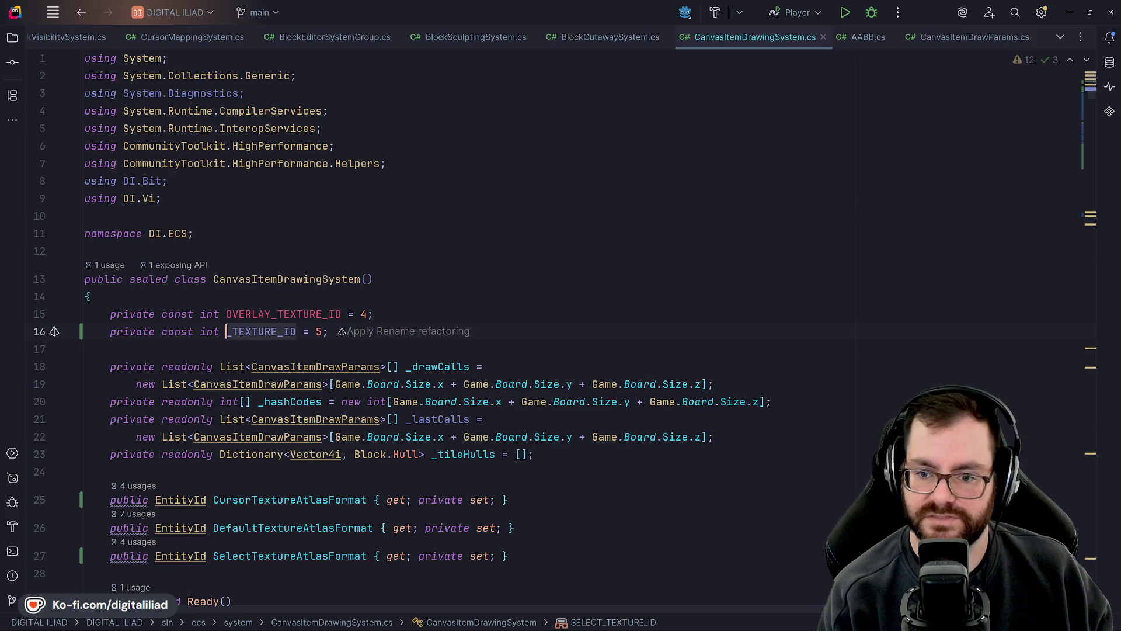
text(CURSOR)
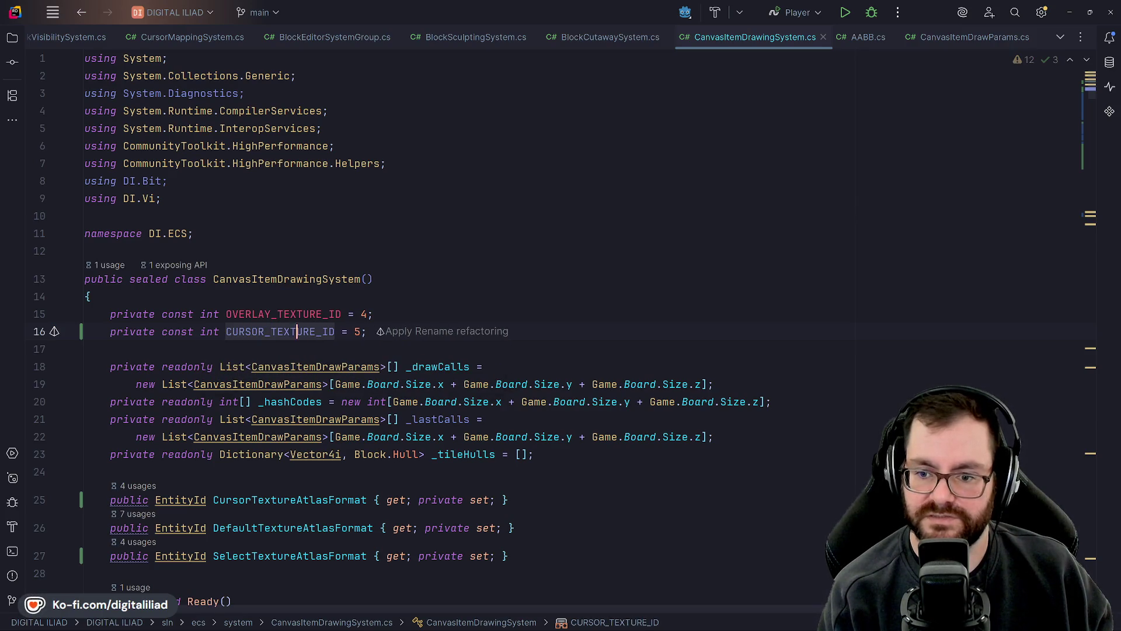
key(End)
- Declare 'private const int SELECT_TEXTURE_ID = 6;' on the next line
key(Return)
text(priva)
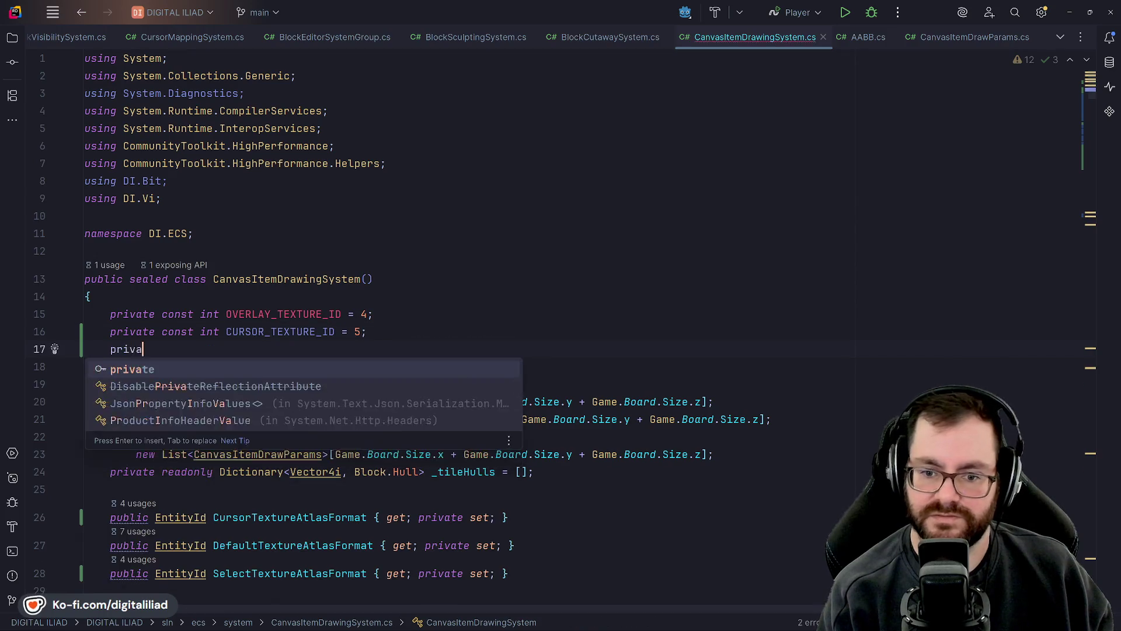
text(te const in)
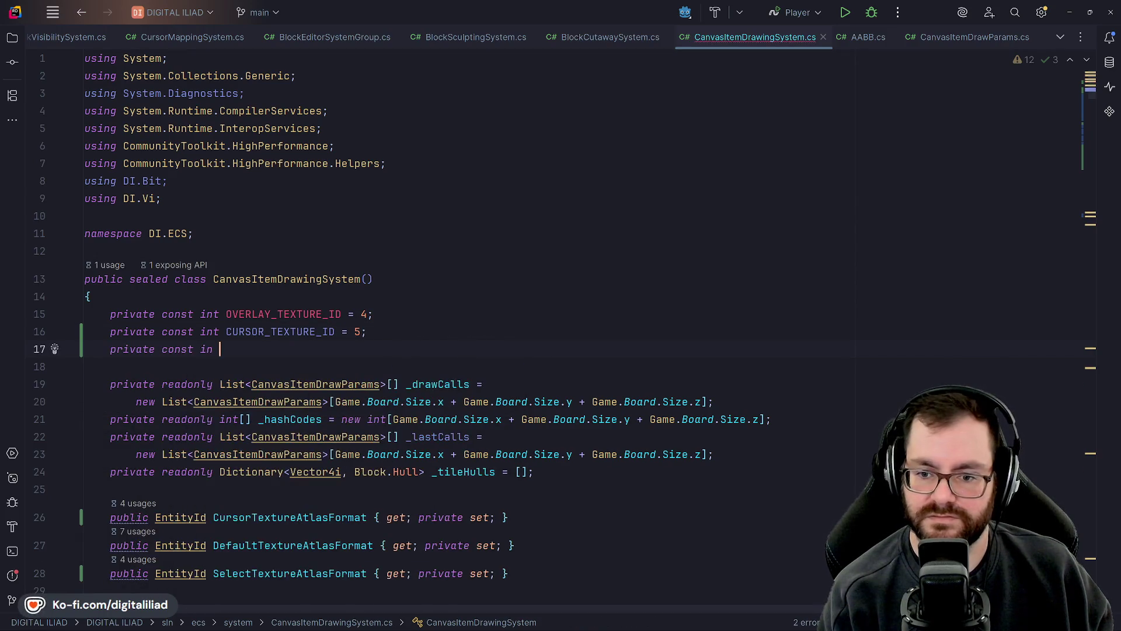
key(BackSpace)
text(t SELECT_TEXTURE_ID )
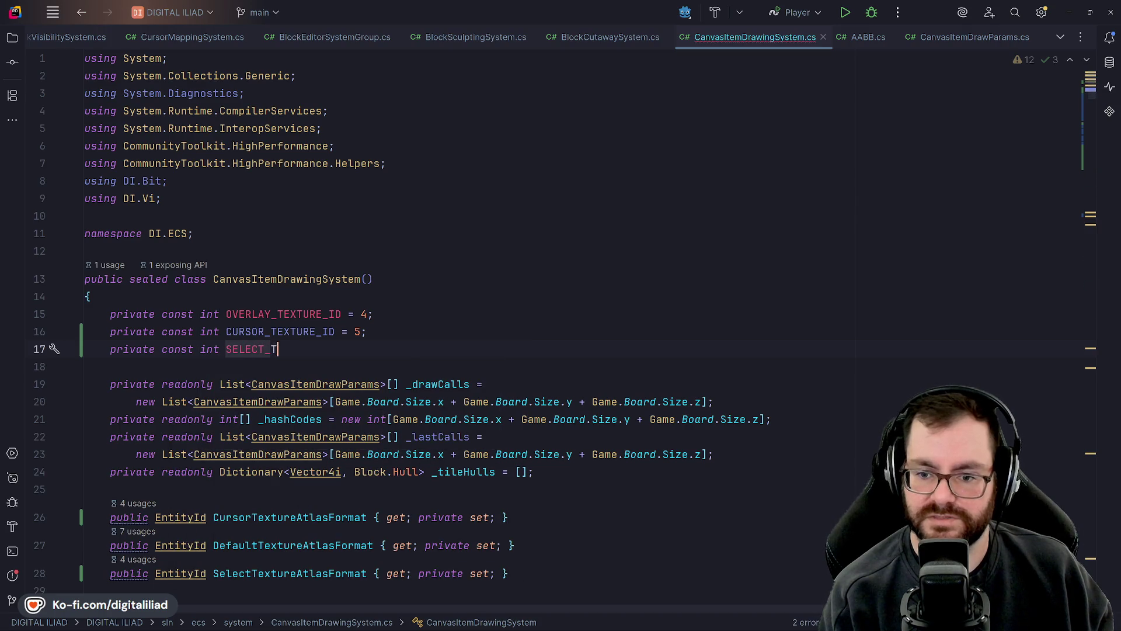
text(= 6;)
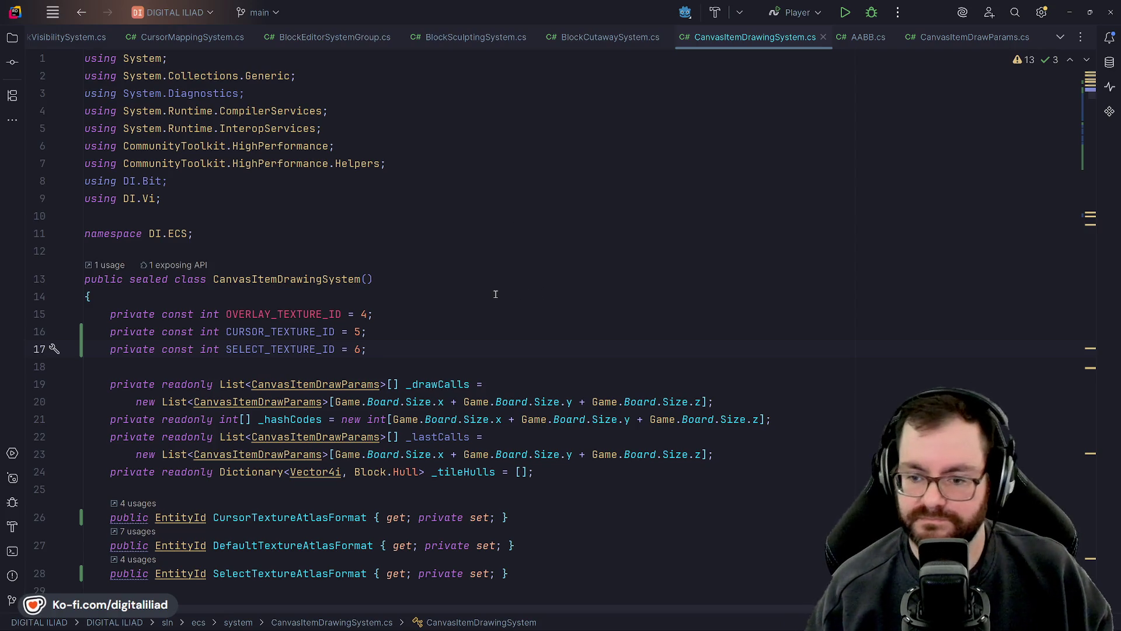
scroll(526, 304, down, 3)
click(577, 365)
scroll(575, 369, down, 4)
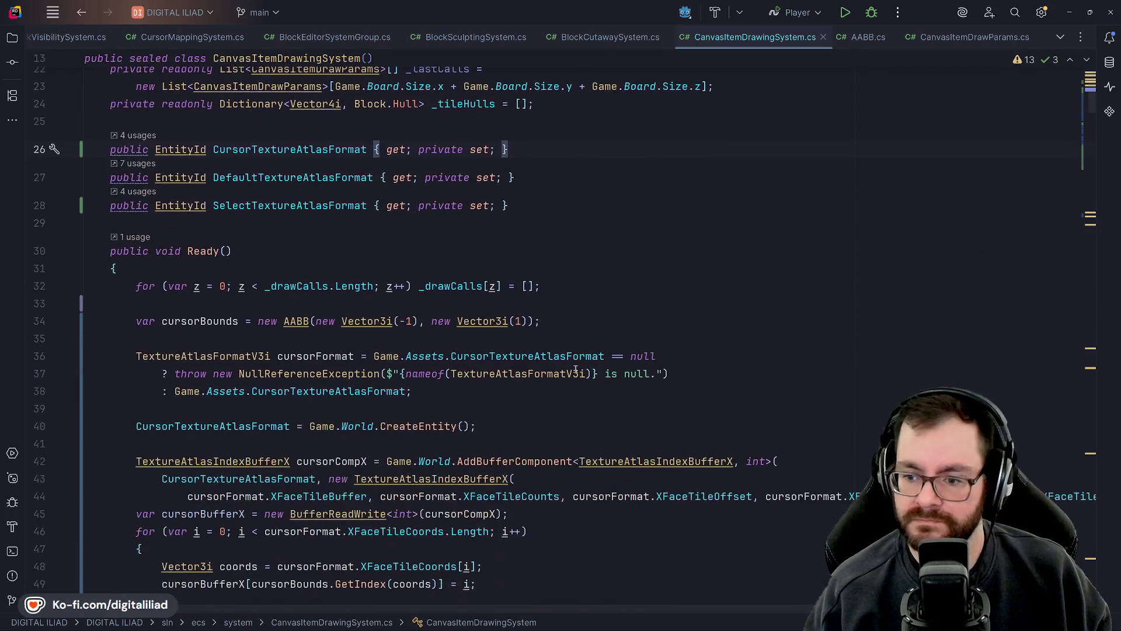
click(564, 288)
click(569, 321)
scroll(562, 339, down, 4)
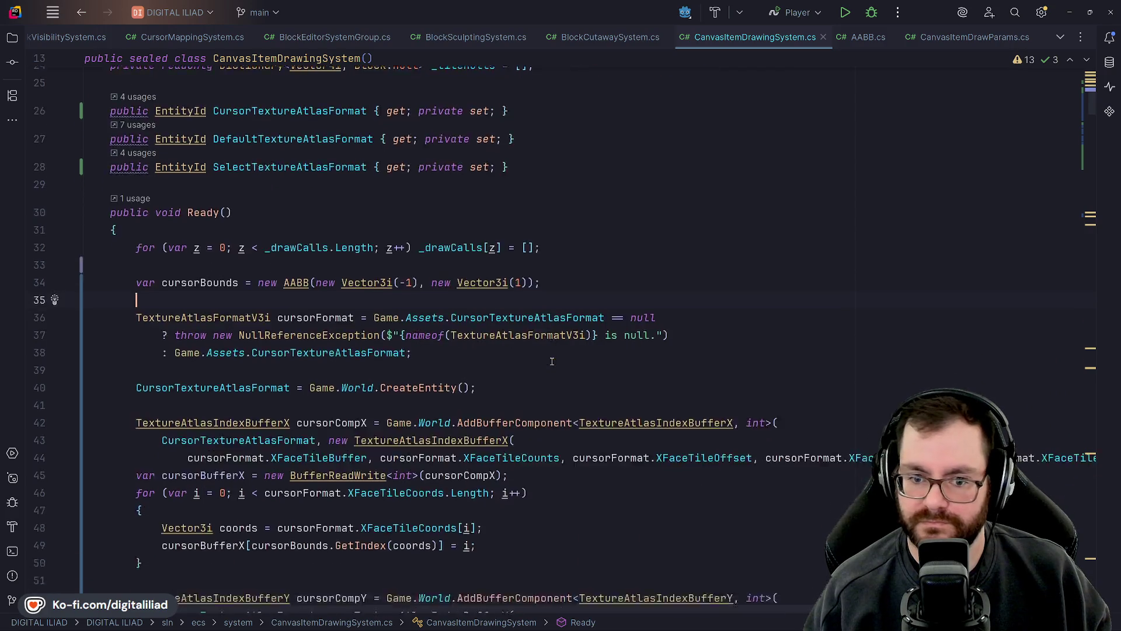
click(514, 234)
scroll(516, 260, down, 2)
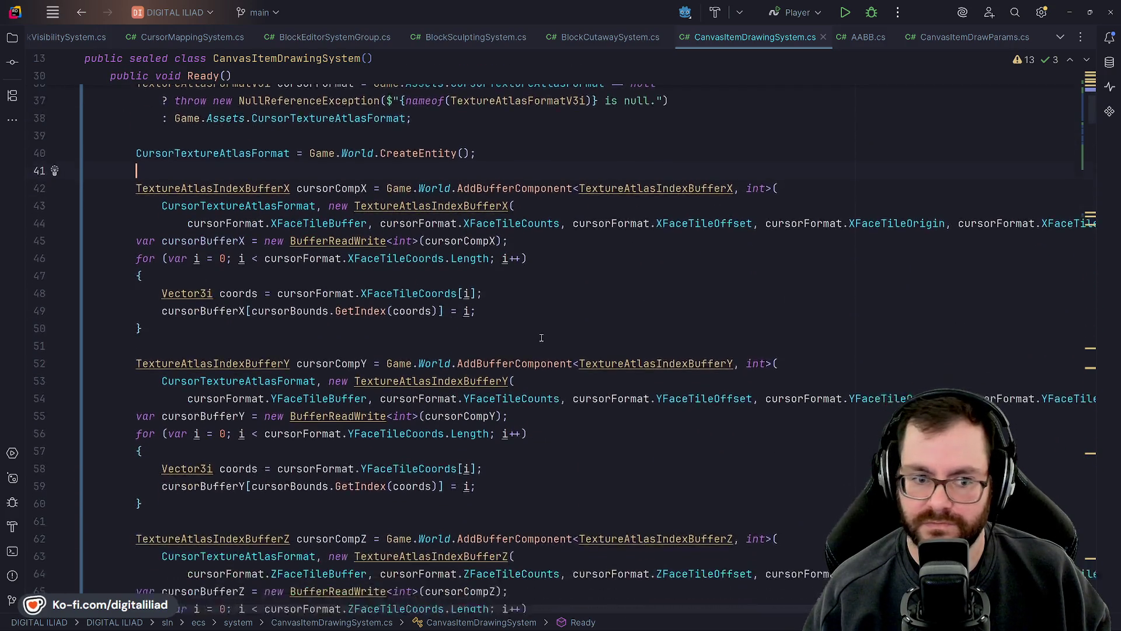
click(541, 338)
scroll(566, 354, down, 2)
click(583, 357)
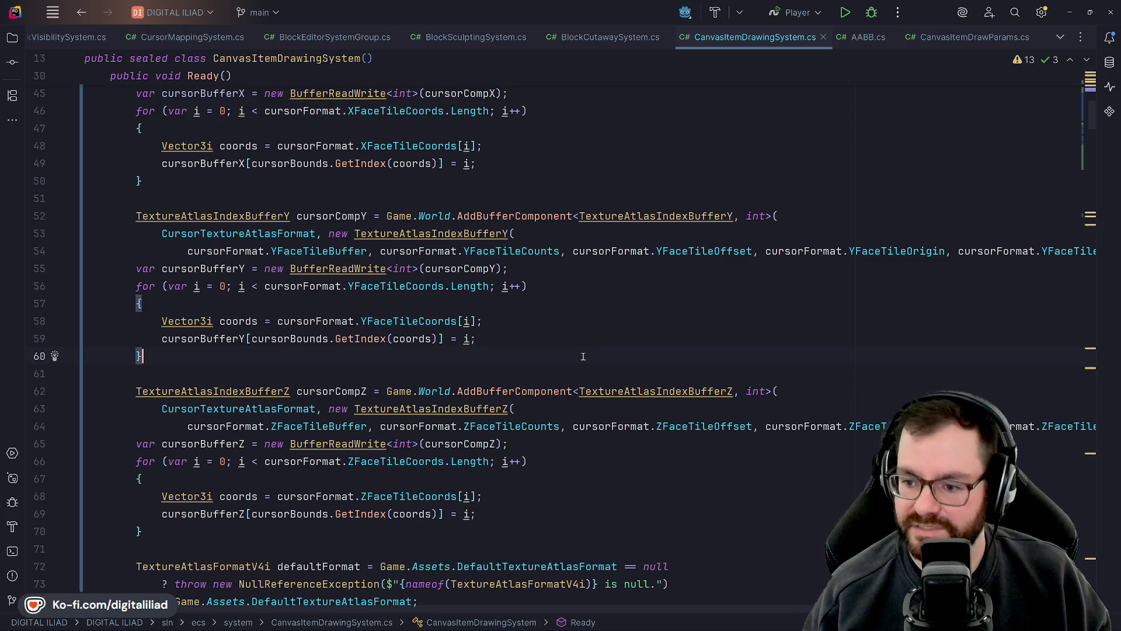
click(531, 324)
click(509, 351)
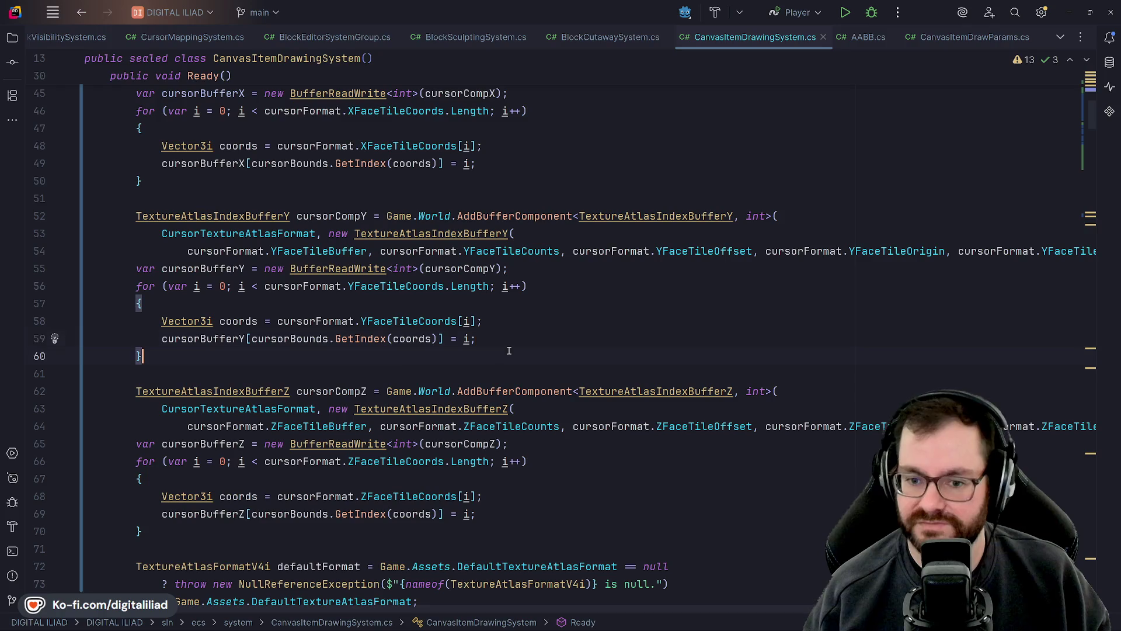
click(497, 341)
click(546, 286)
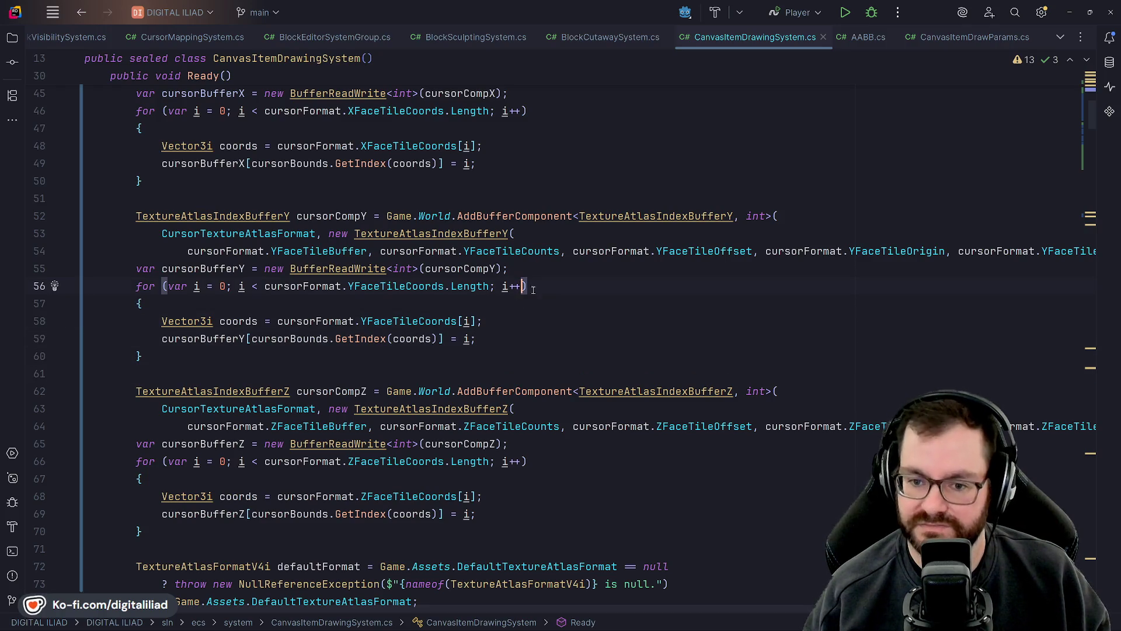
click(488, 367)
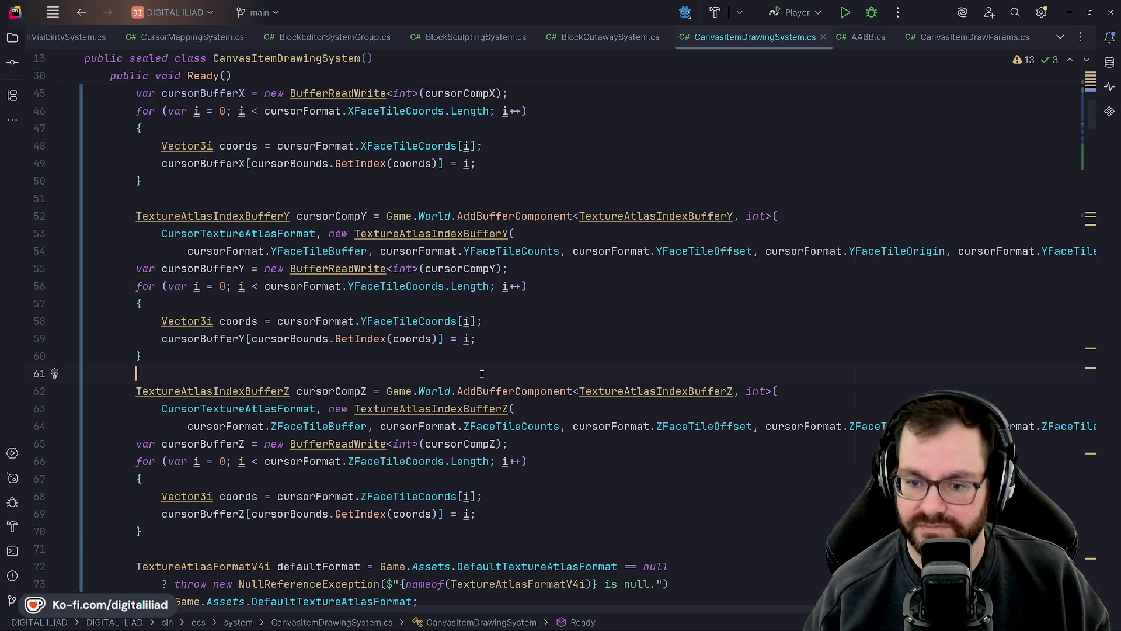
scroll(482, 367, down, 3)
click(537, 304)
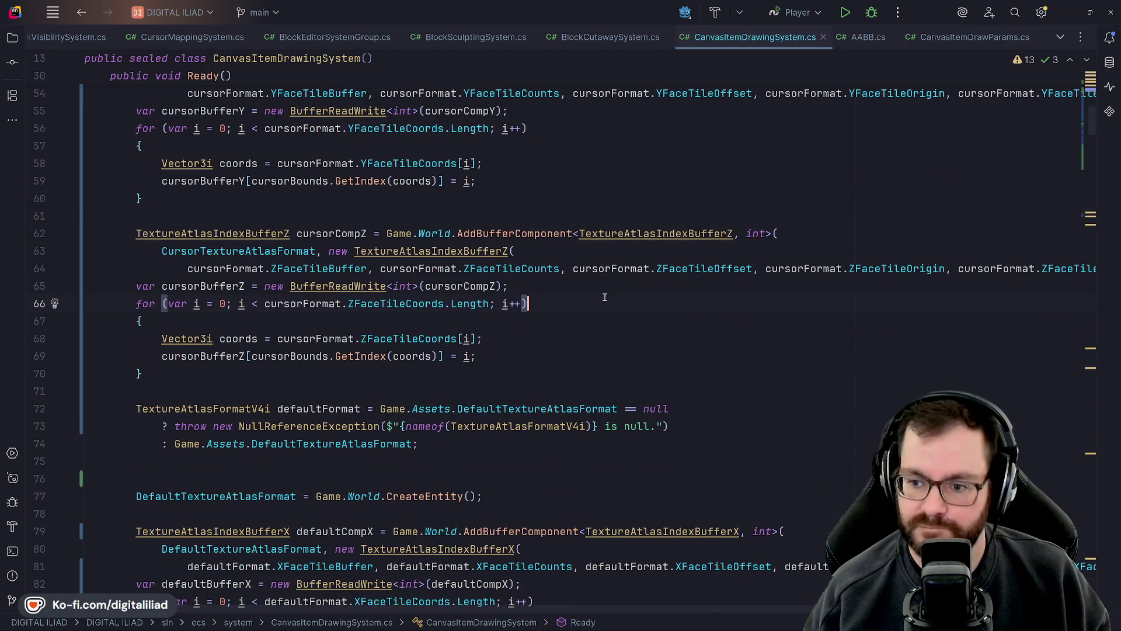
click(556, 338)
click(509, 391)
scroll(508, 396, down, 2)
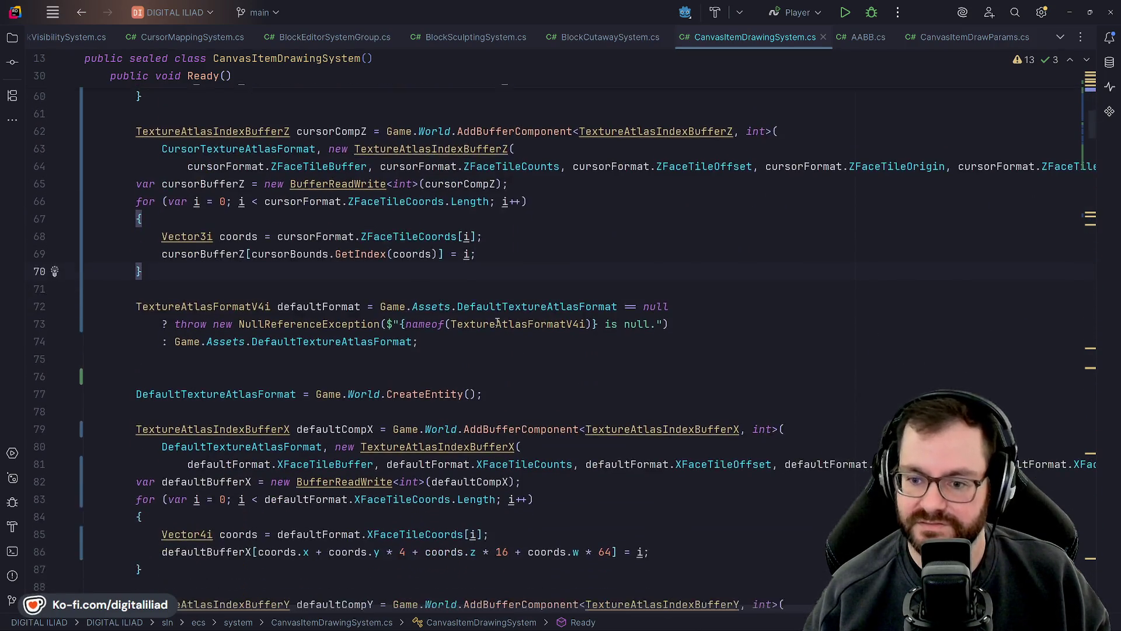
click(494, 340)
scroll(491, 362, down, 3)
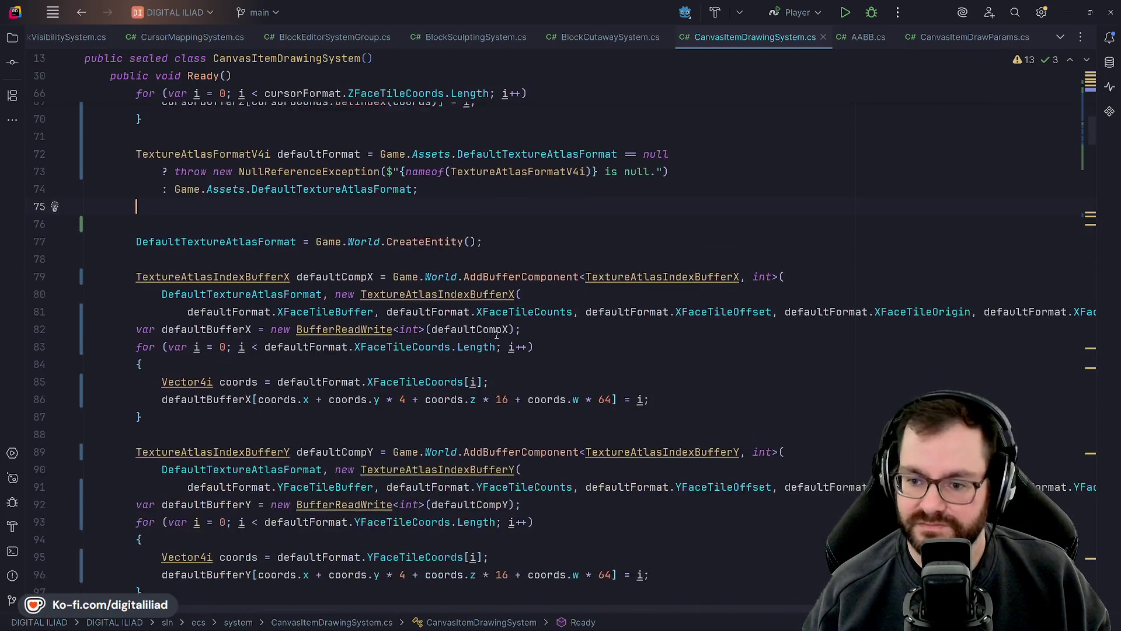
click(532, 287)
key(Down)
key(Down)
key(Down)
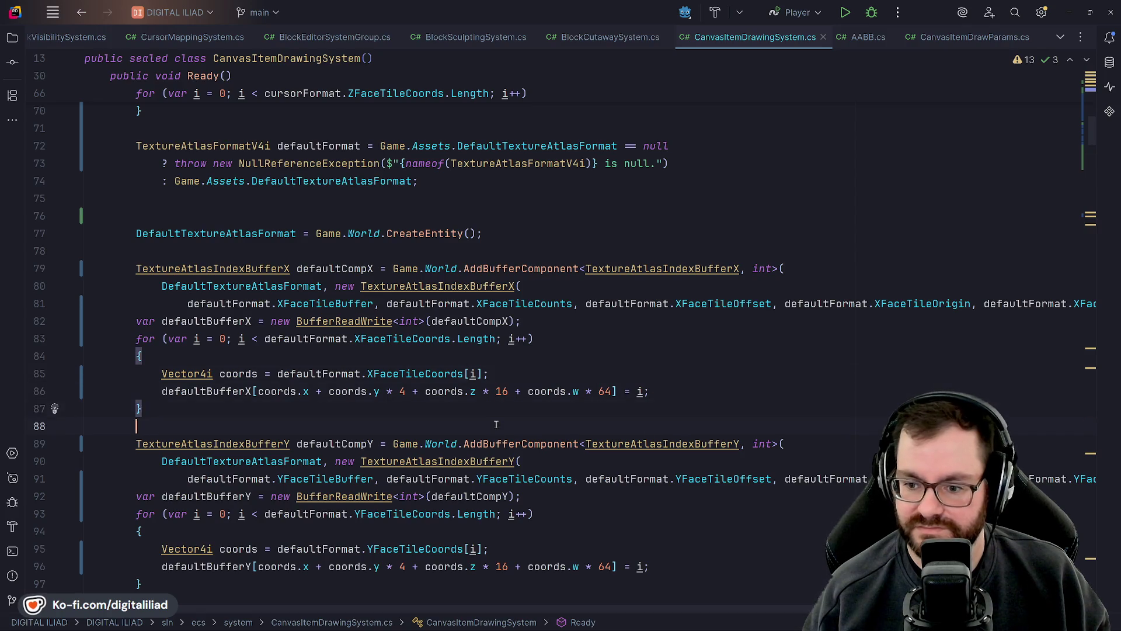
scroll(496, 424, down, 4)
scroll(548, 330, down, 3)
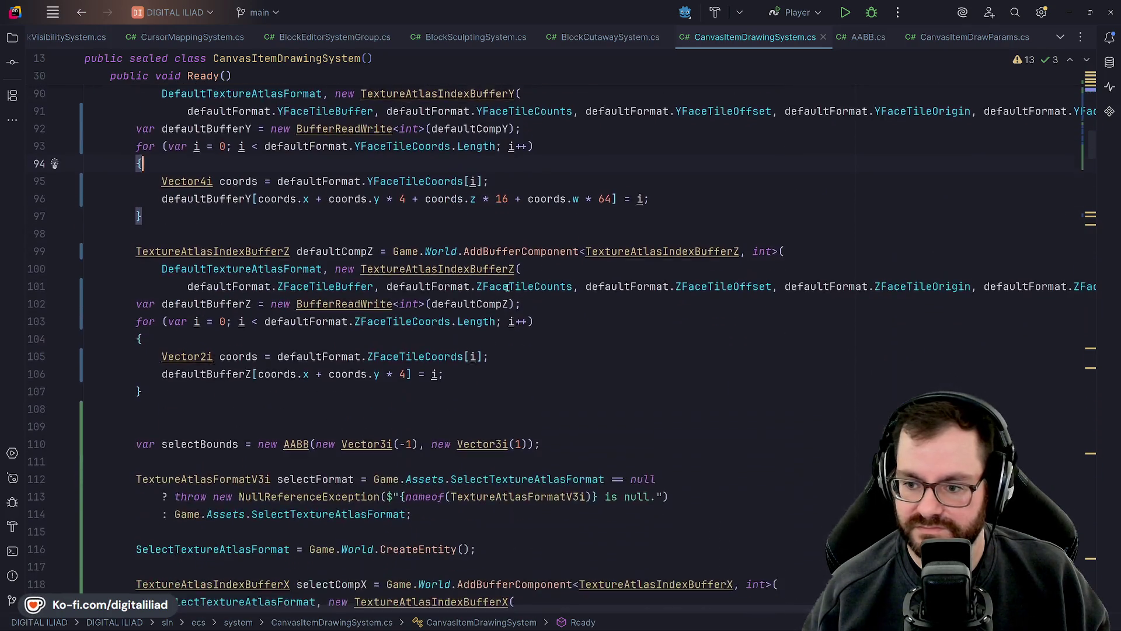
key(Down)
key(Down)
key(Down)
scroll(421, 306, down, 2)
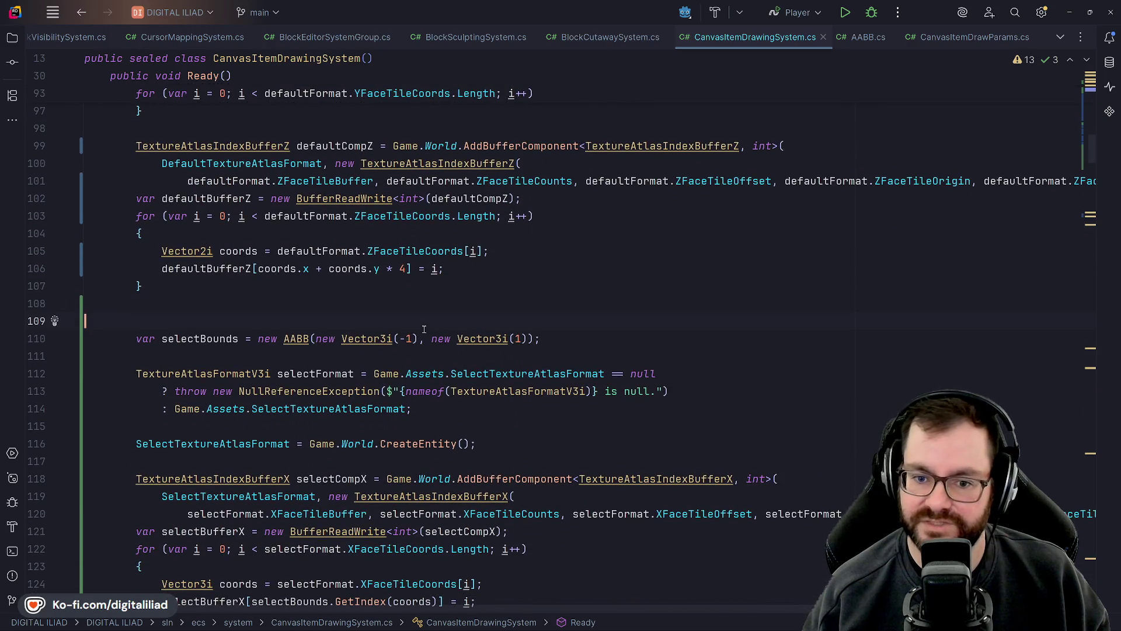
scroll(424, 328, down, 6)
scroll(520, 300, up, 17)
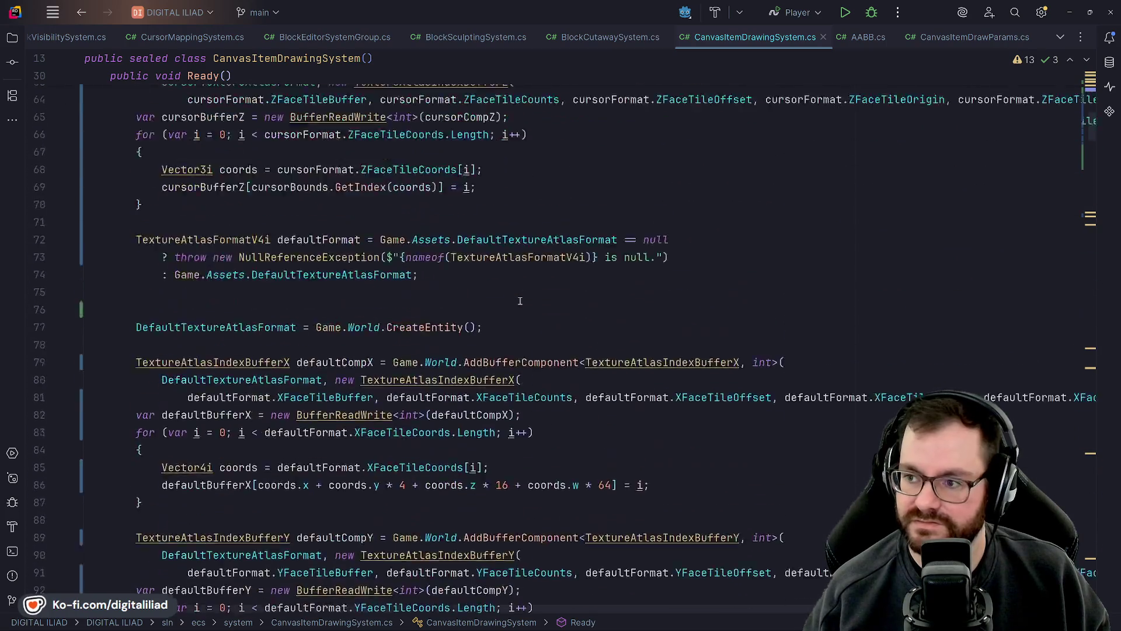
scroll(520, 301, down, 20)
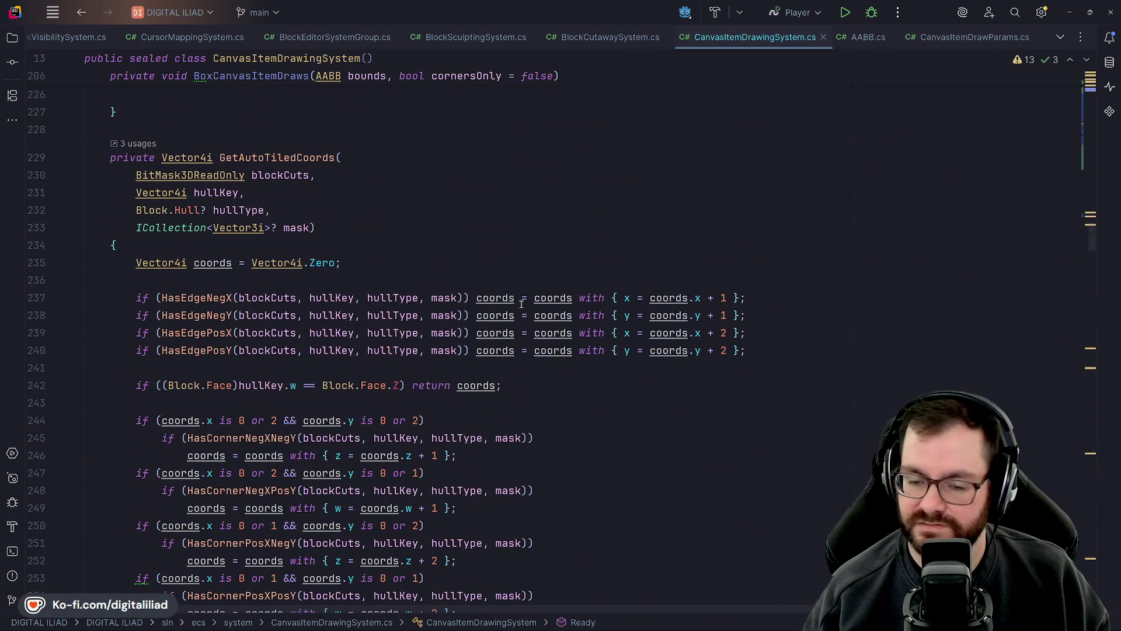
- Inspect BoxCanvasItemDraws' CanvasRect and SourceRect settings, then switch to CanvasItemDrawParams.cs
scroll(521, 304, down, 20)
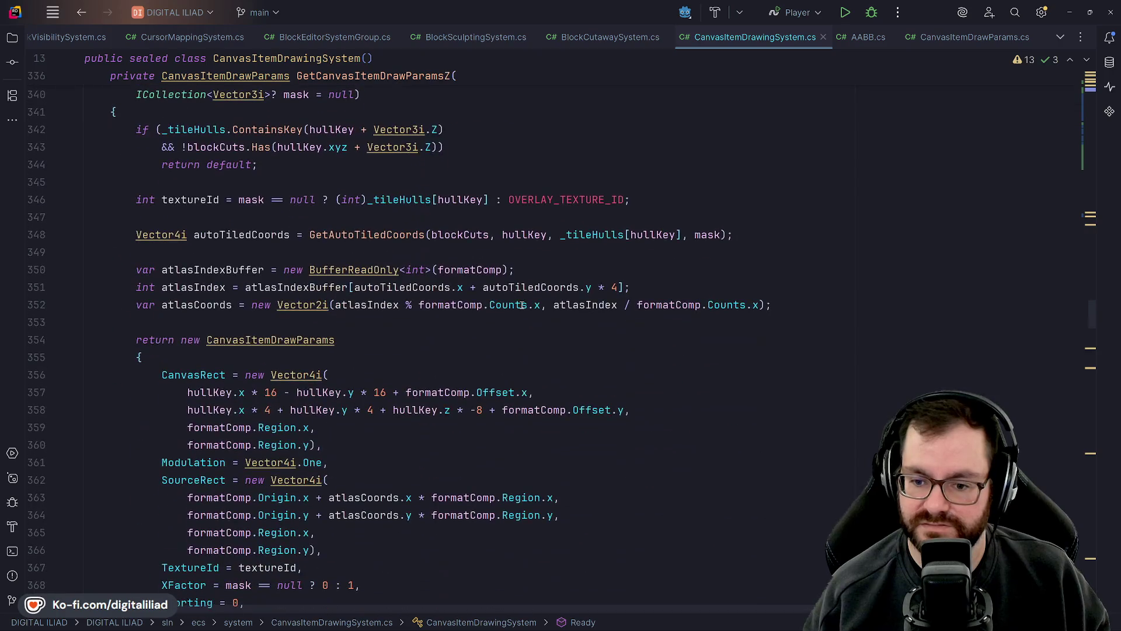
scroll(394, 266, up, 5)
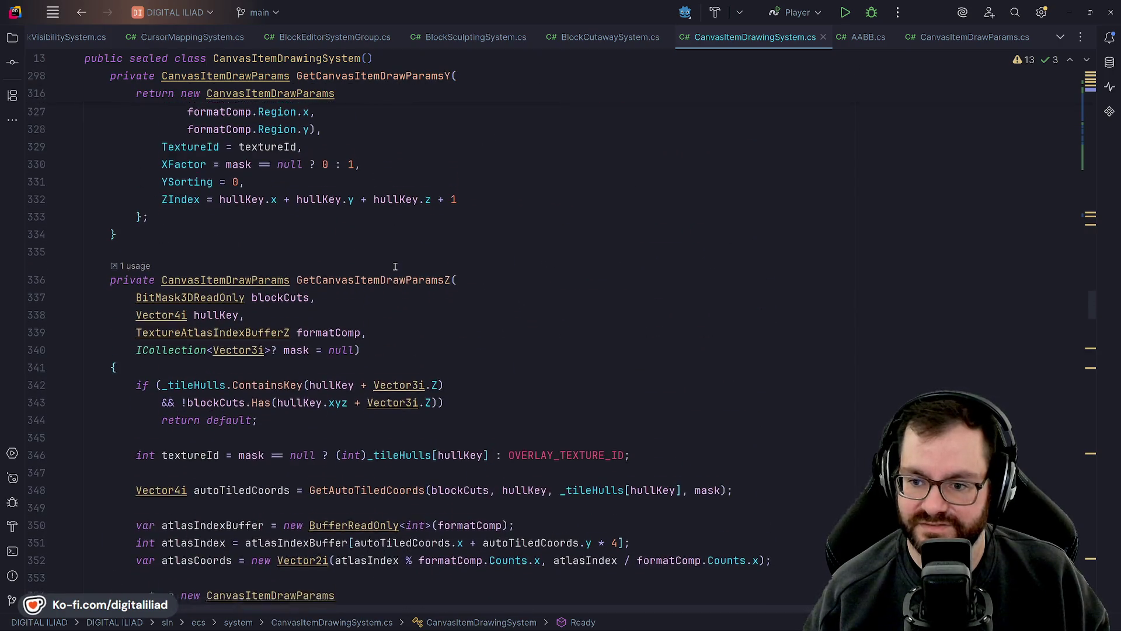
scroll(395, 266, up, 12)
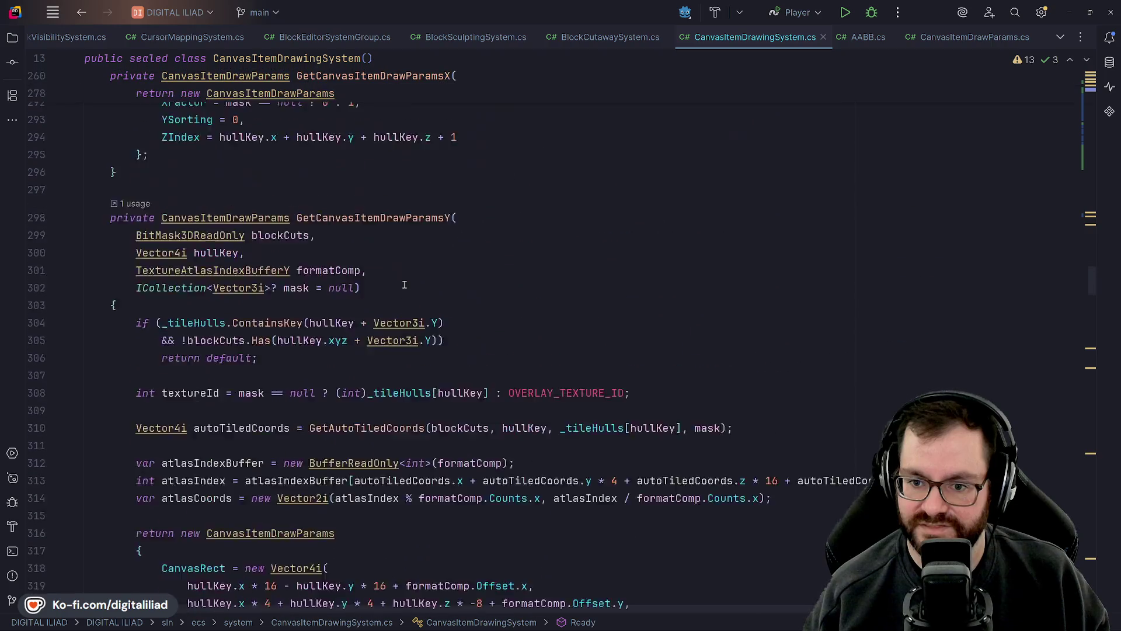
scroll(404, 284, up, 19)
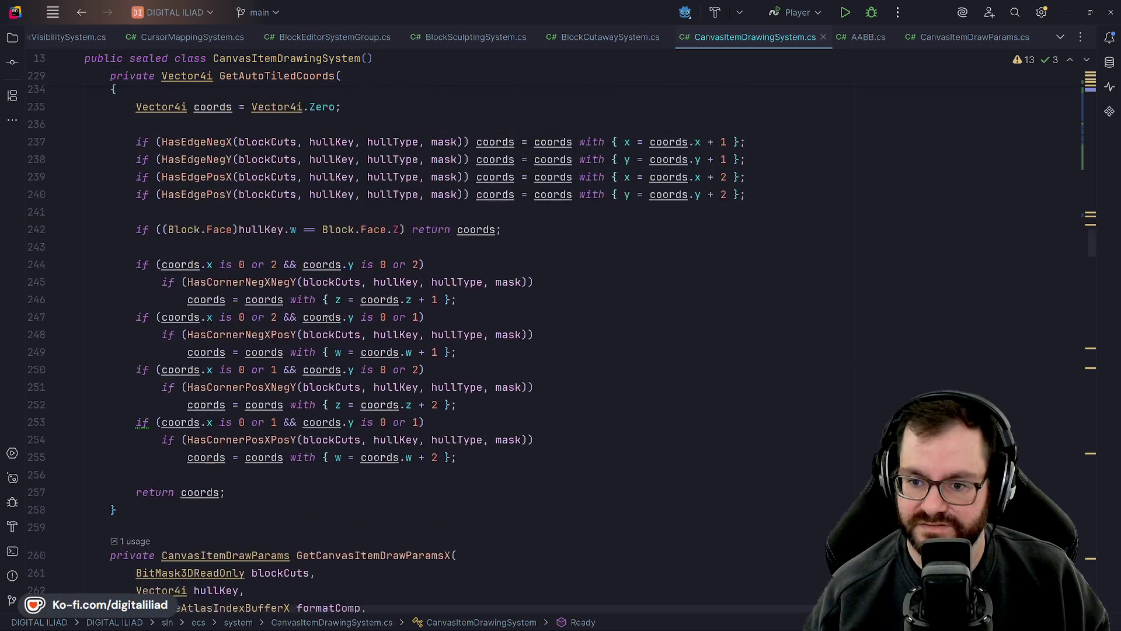
scroll(325, 317, up, 9)
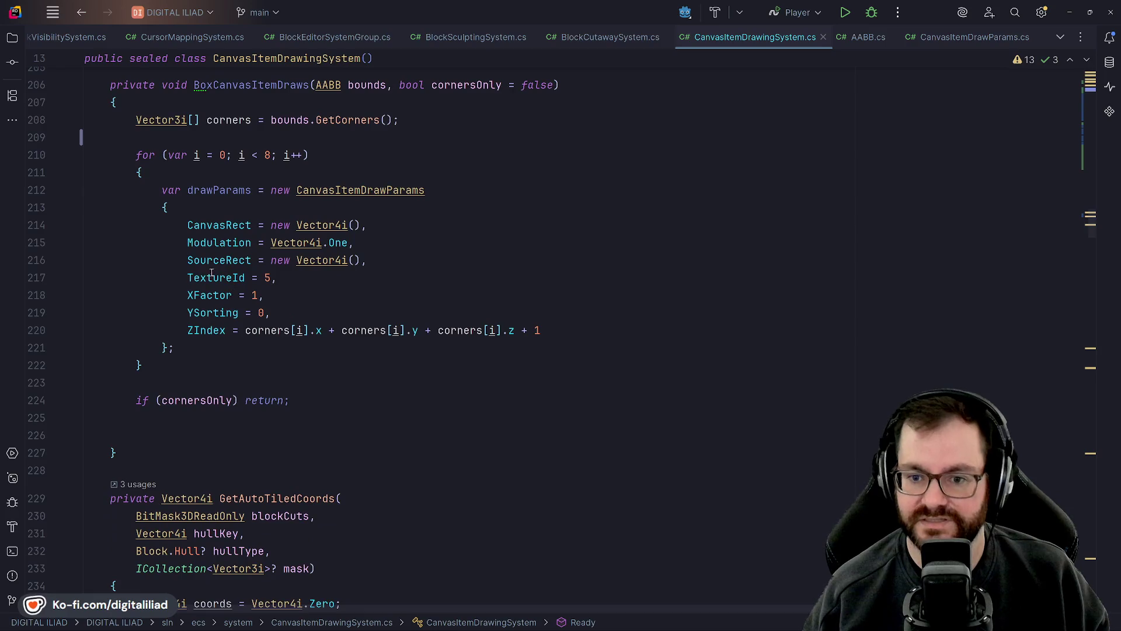
scroll(211, 273, up, 2)
click(251, 330)
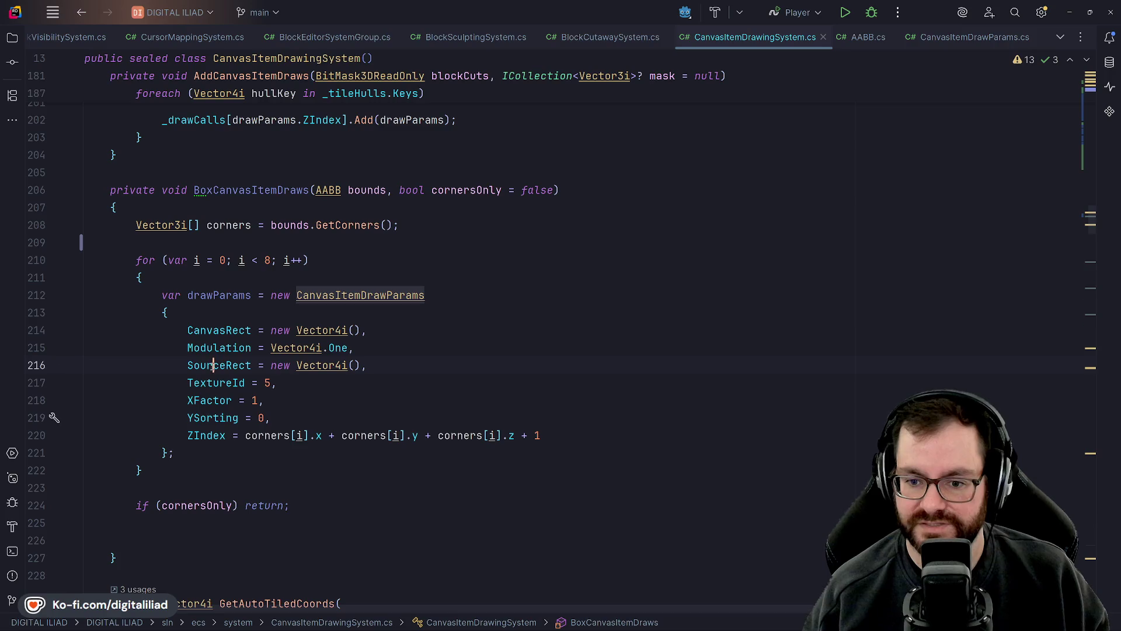
mouse_move(212, 366)
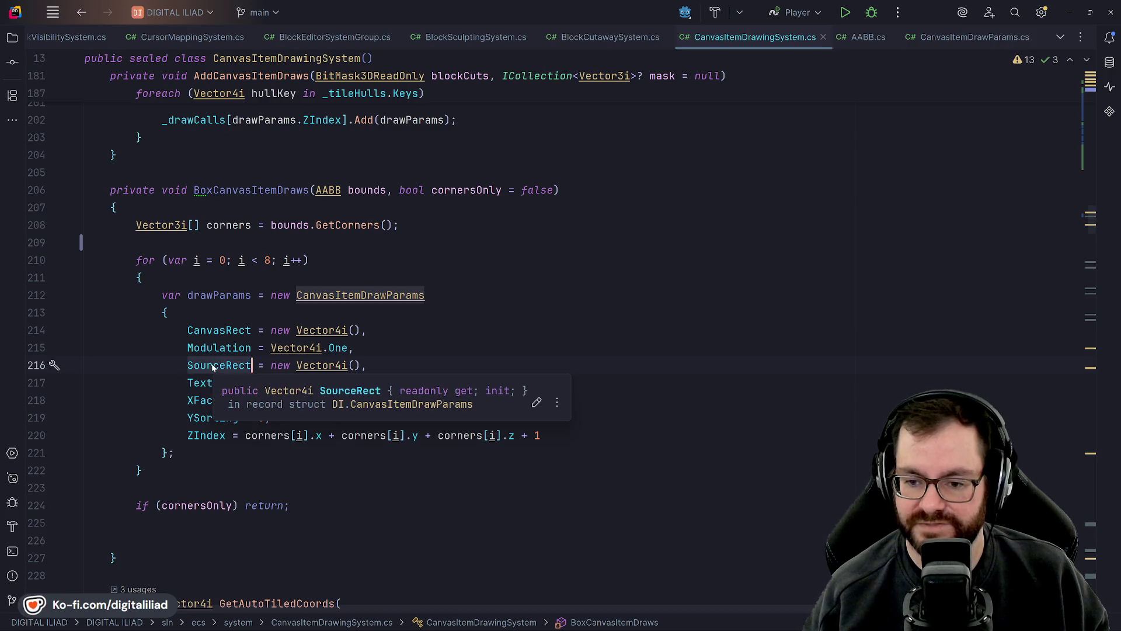
click(309, 365)
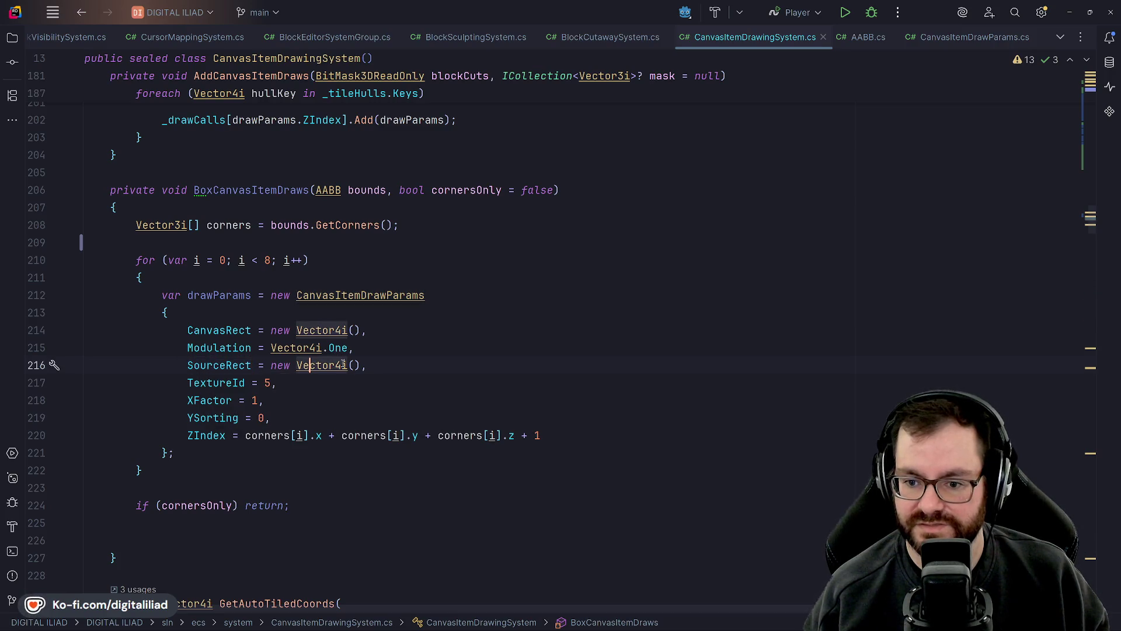
click(945, 43)
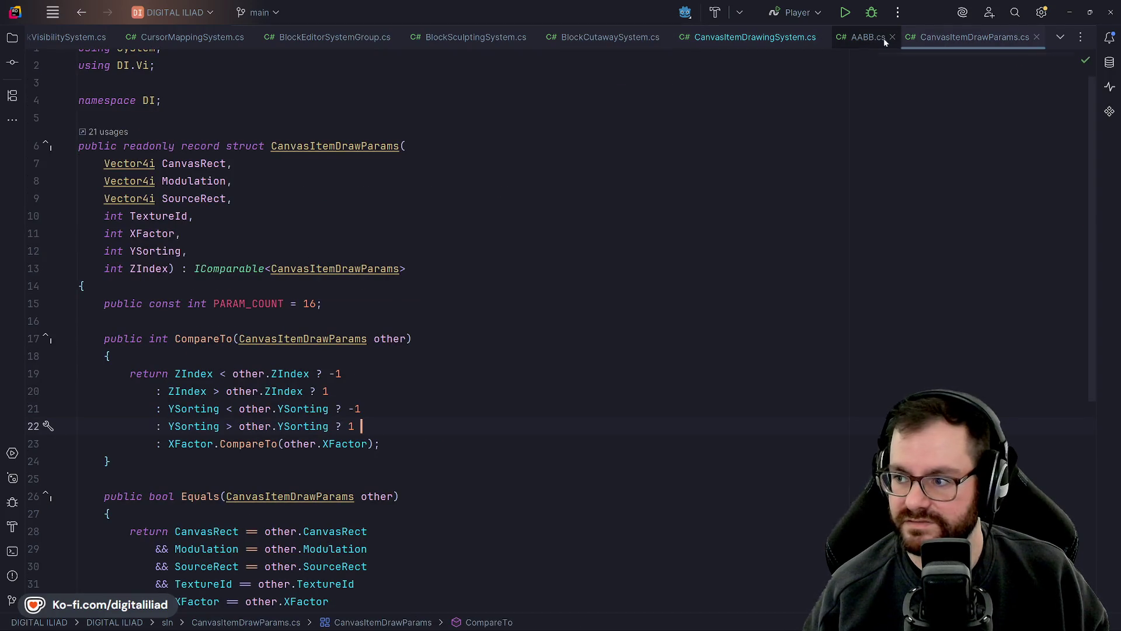
- Scroll through CanvasItemDrawParams.cs to review CompareTo ordering, Equals and GetHashCode
scroll(328, 298, down, 4)
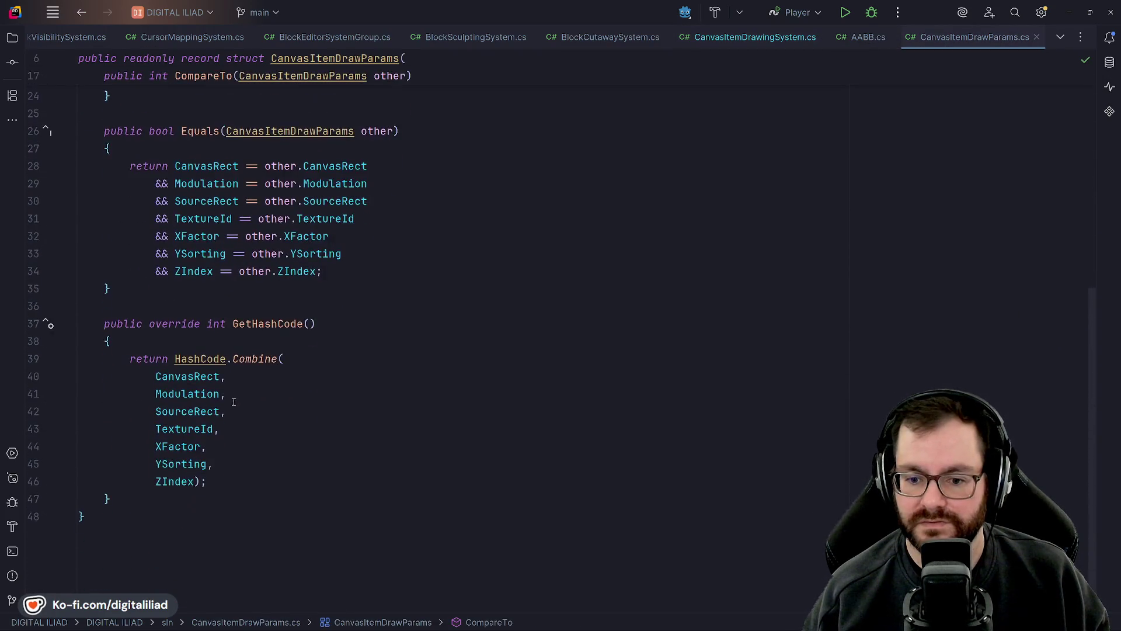
scroll(232, 398, up, 3)
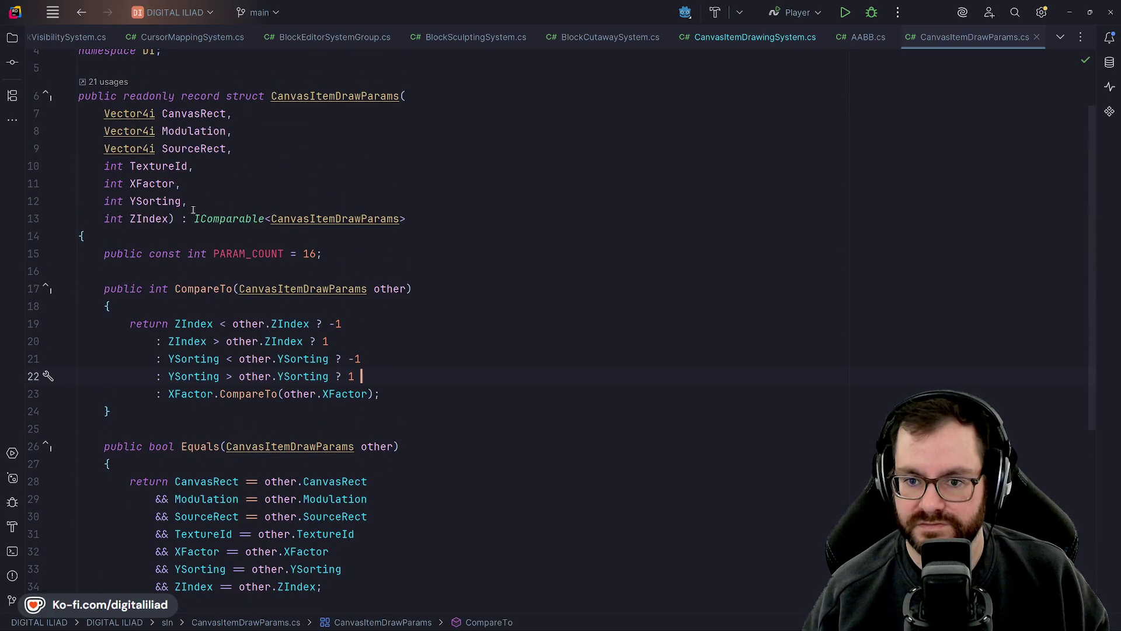
scroll(193, 209, down, 2)
scroll(393, 330, up, 2)
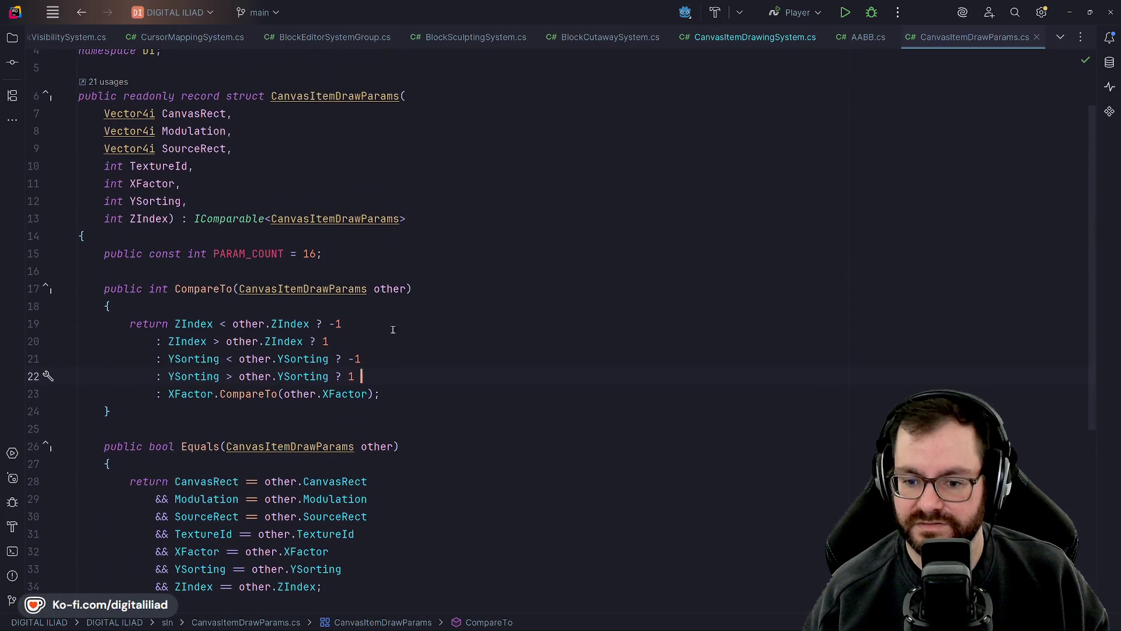
- Copy GetCanvasItemDrawParamsX's four SourceRect arguments (lines 287–290), then scroll back to BoxCanvasItemDraws
click(736, 37)
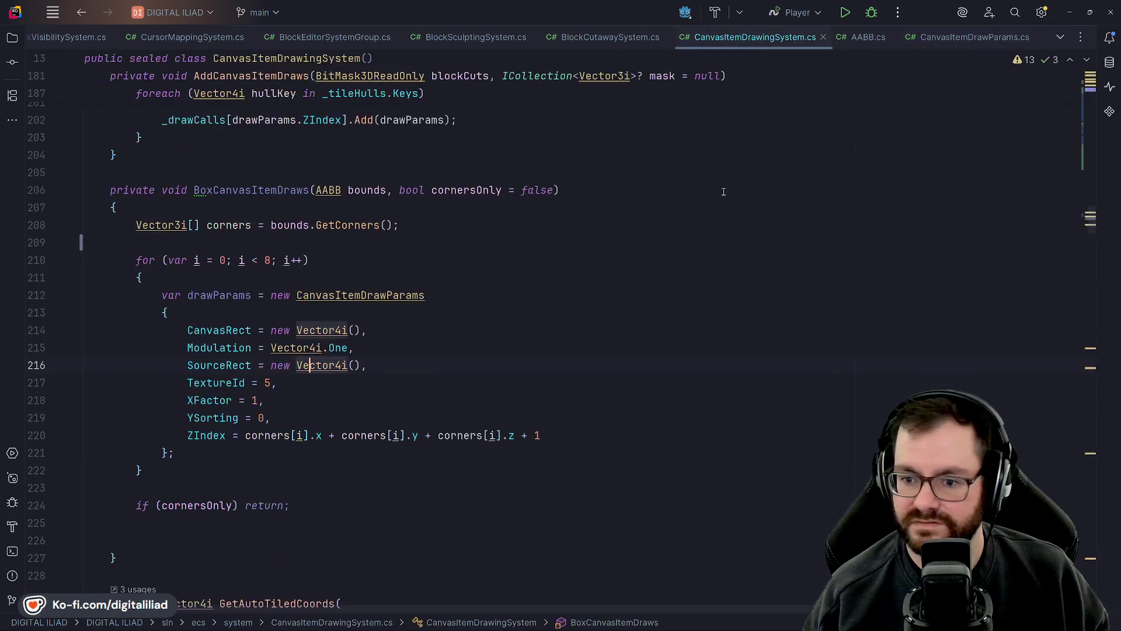
scroll(365, 369, down, 20)
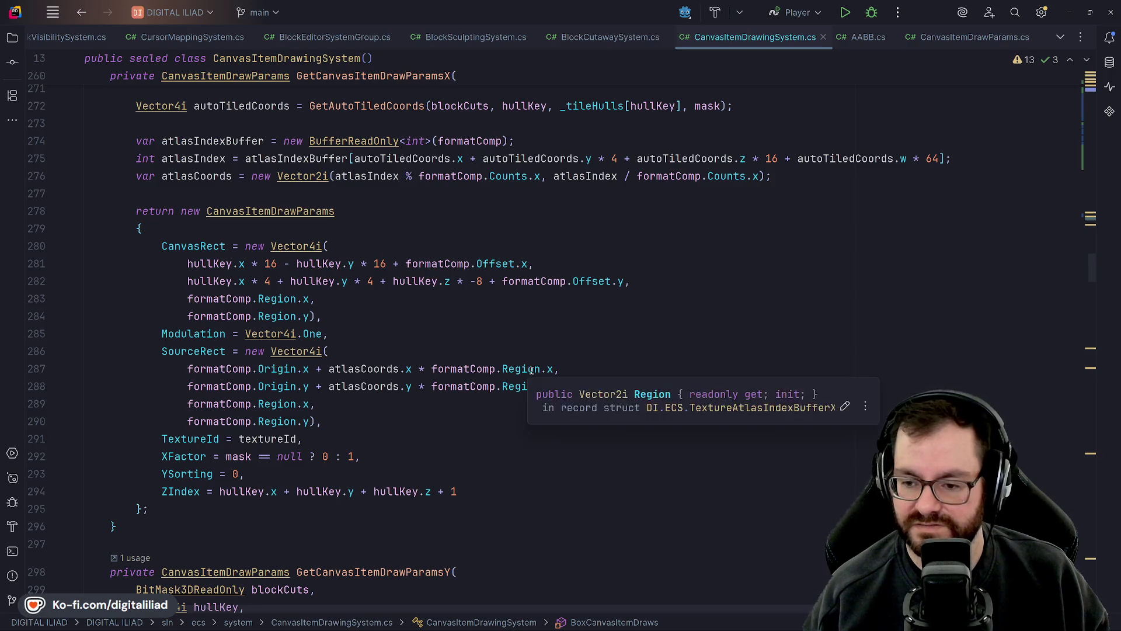
mouse_move(536, 371)
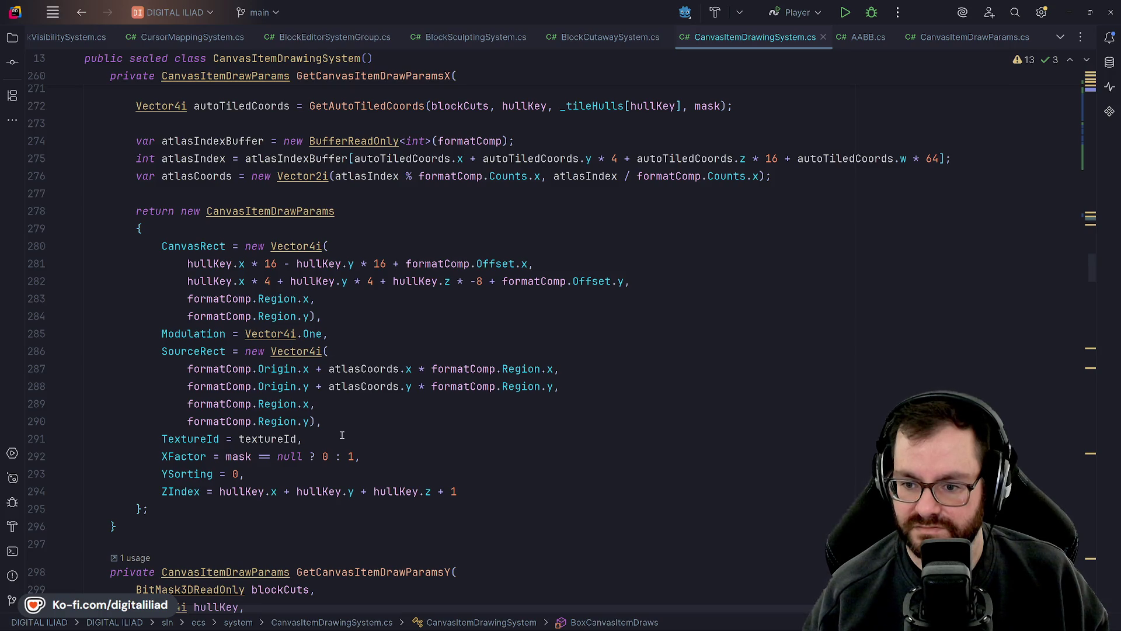
mouse_move(317, 424)
mouse_down()
mouse_move(188, 386)
mouse_move(187, 369)
mouse_up()
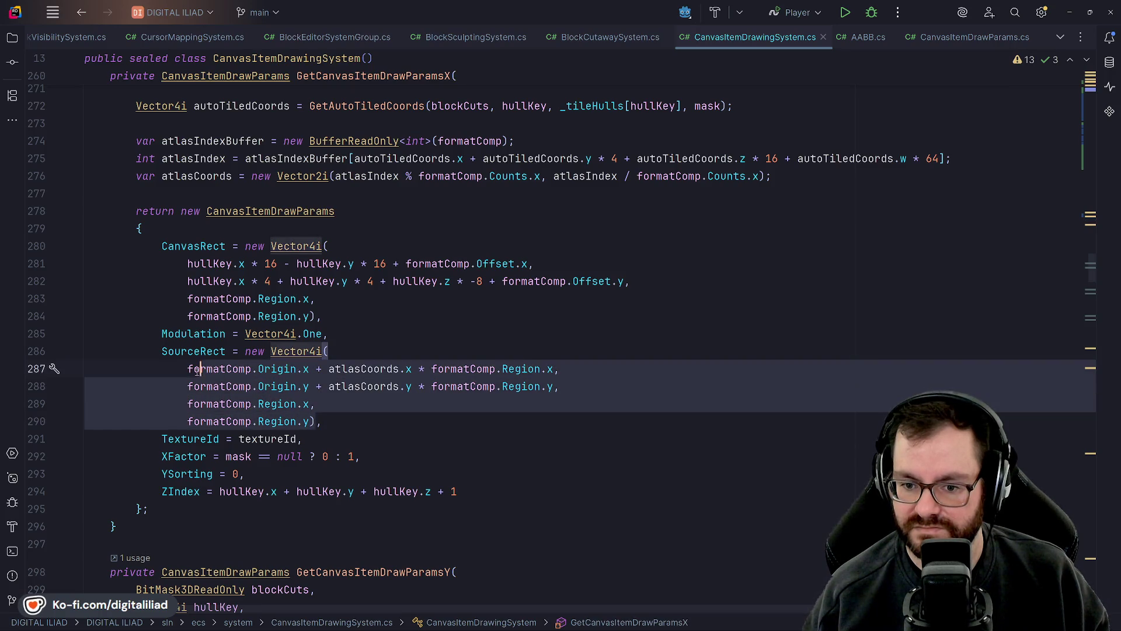
scroll(278, 342, up, 20)
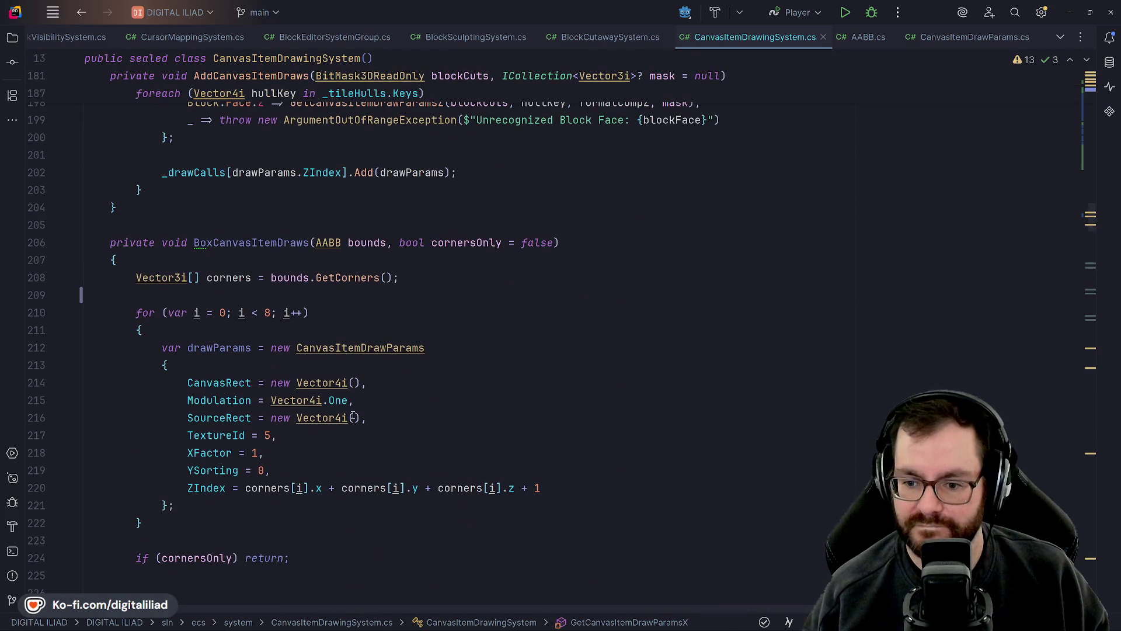
- Paste the formatComp.Origin, atlasCoords and formatComp.Region arguments into SourceRect's Vector4i, first argument on its own line
click(354, 417)
text(formatComp.Origin.x + atlasCoords.x * formatComp.Region.x,                     formatComp.Origin.y + atlasCoords.y * formatComp.Region.y,                     formatComp.Region.x,                     formatComp.Region.y)
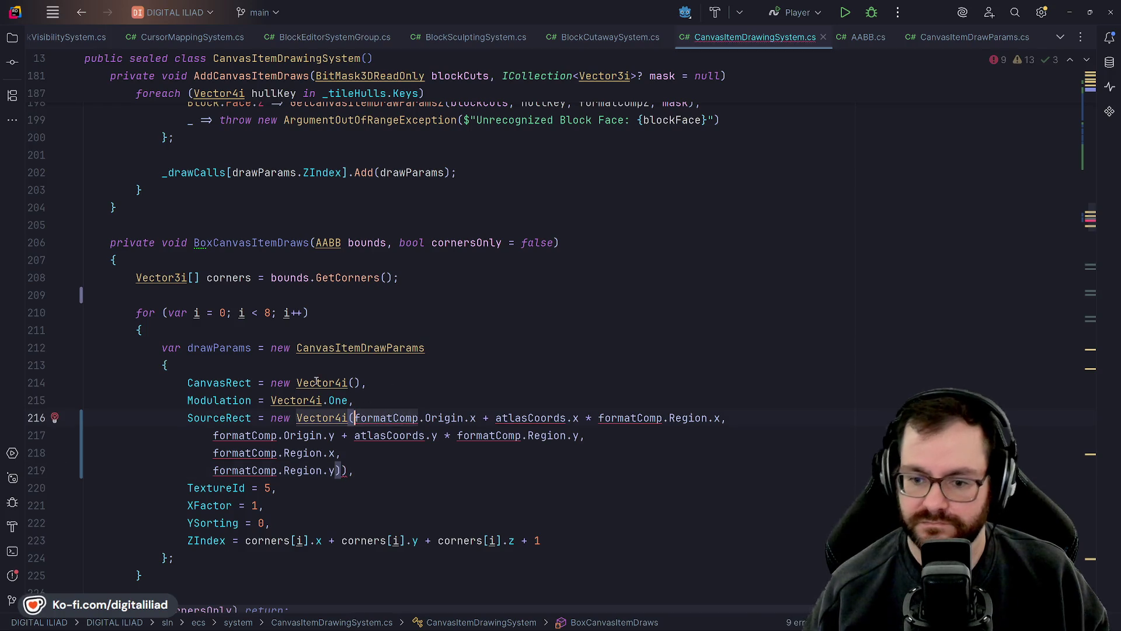
key(Return)
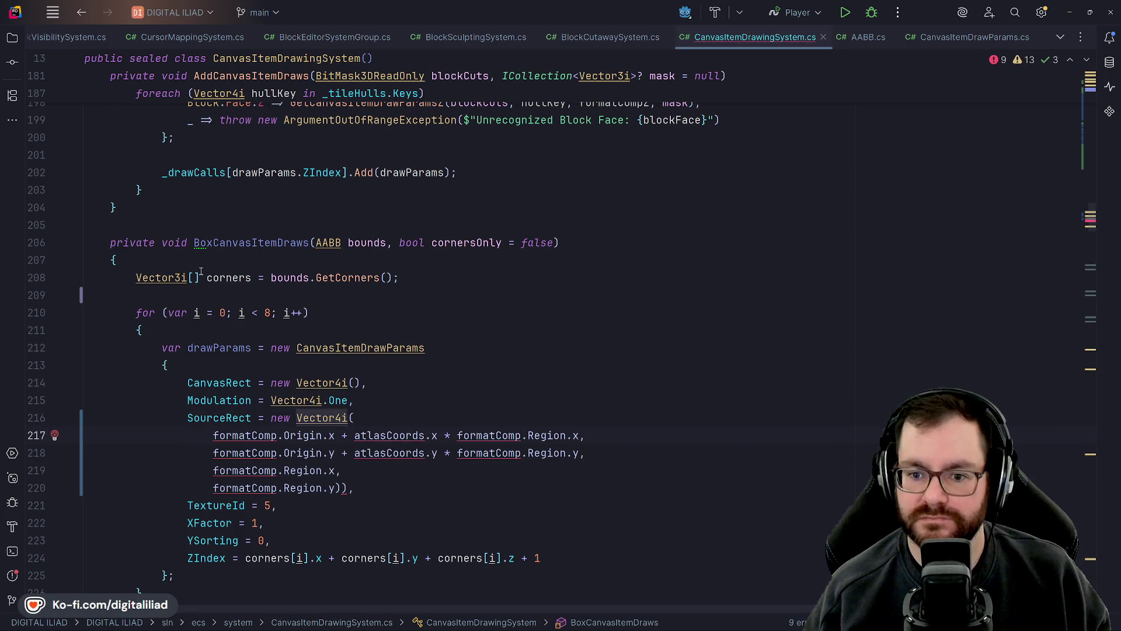
- Insert a blank line above the corners declaration
click(201, 271)
key(ctrl+alt+Return)
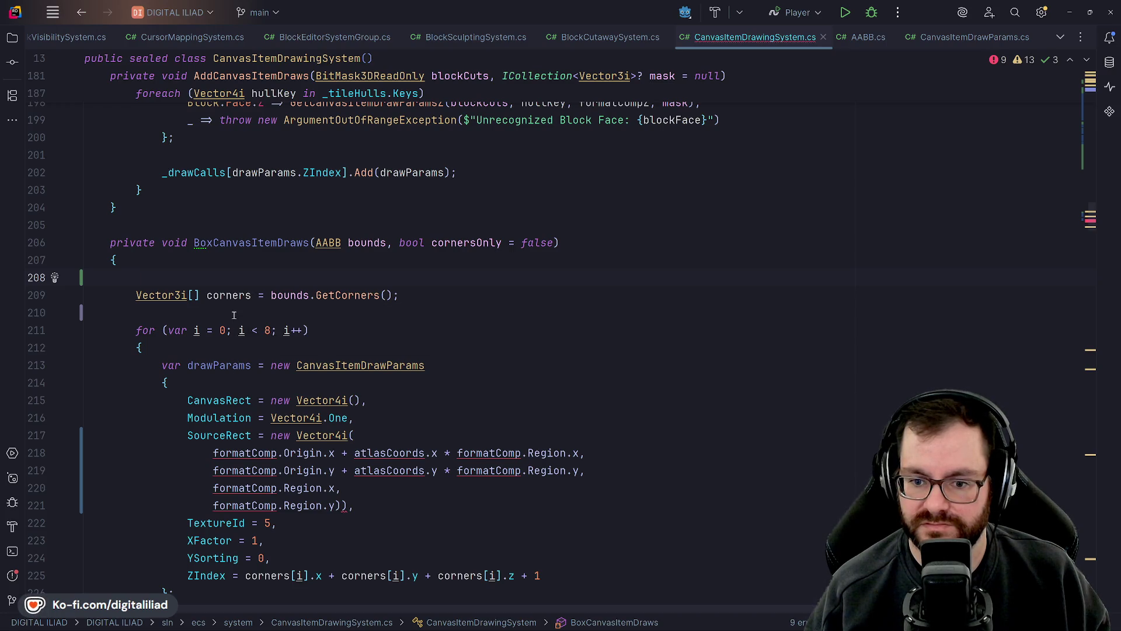
scroll(233, 315, down, 2)
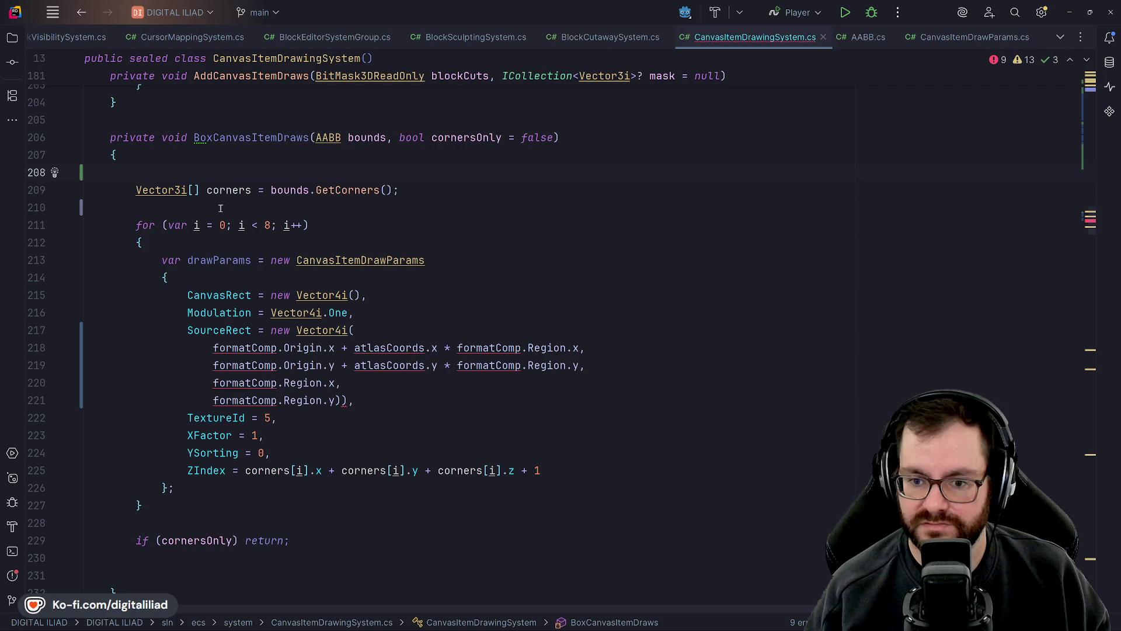
- Rename the drawParams variable to drawXFace
double_click(217, 260)
text(xD)
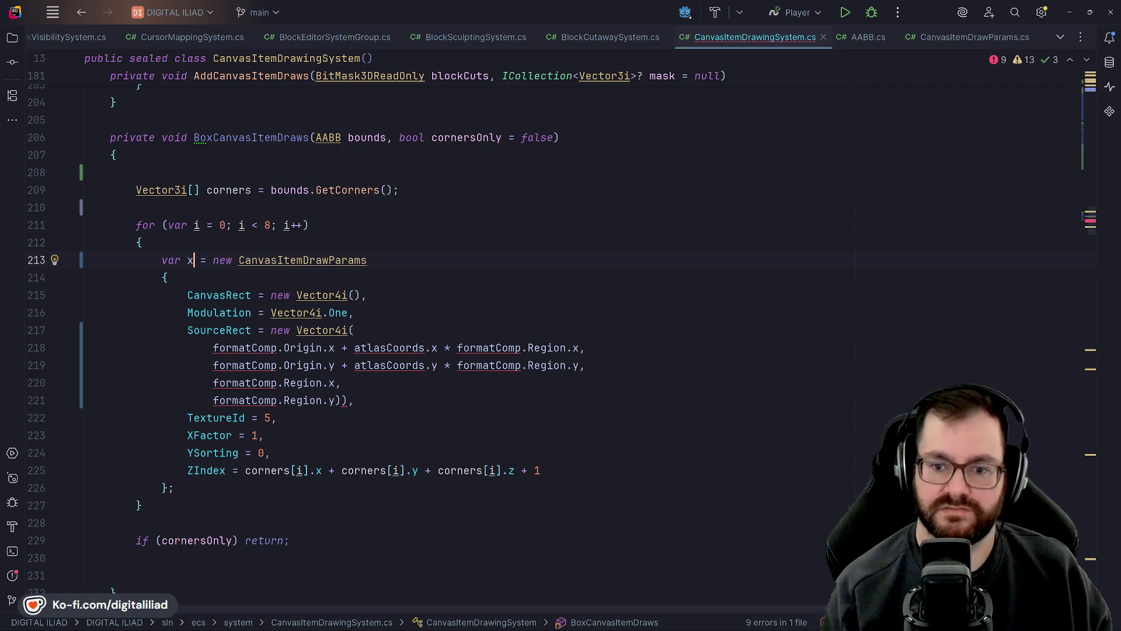
text(raw)
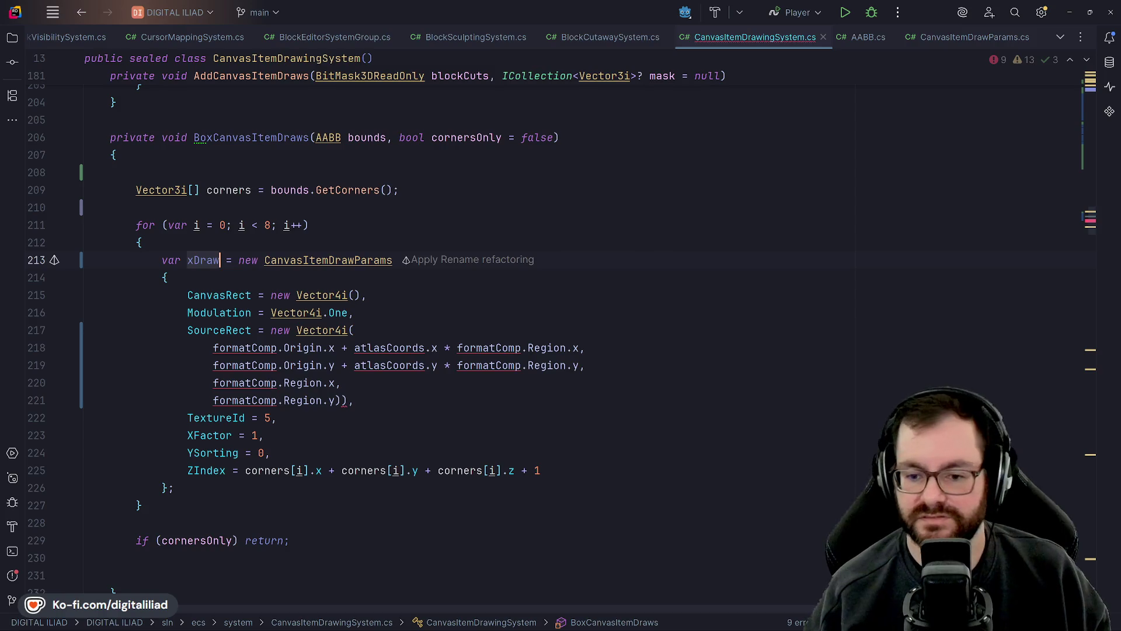
key(Up)
key(Down)
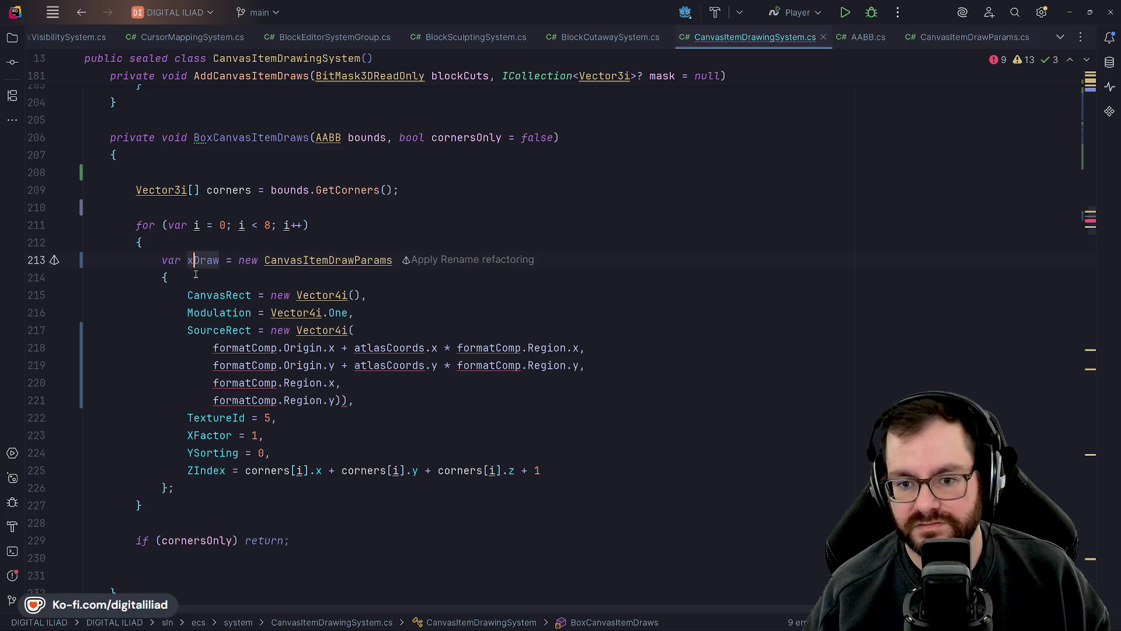
key(Down)
double_click(196, 260)
text(drawX)
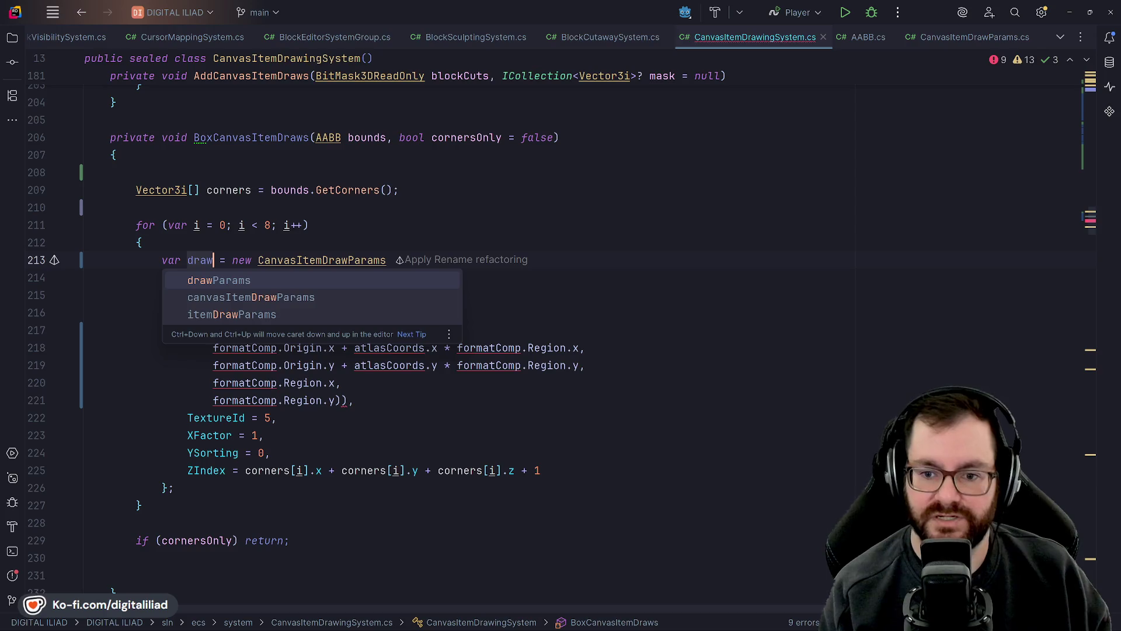
text(Face)
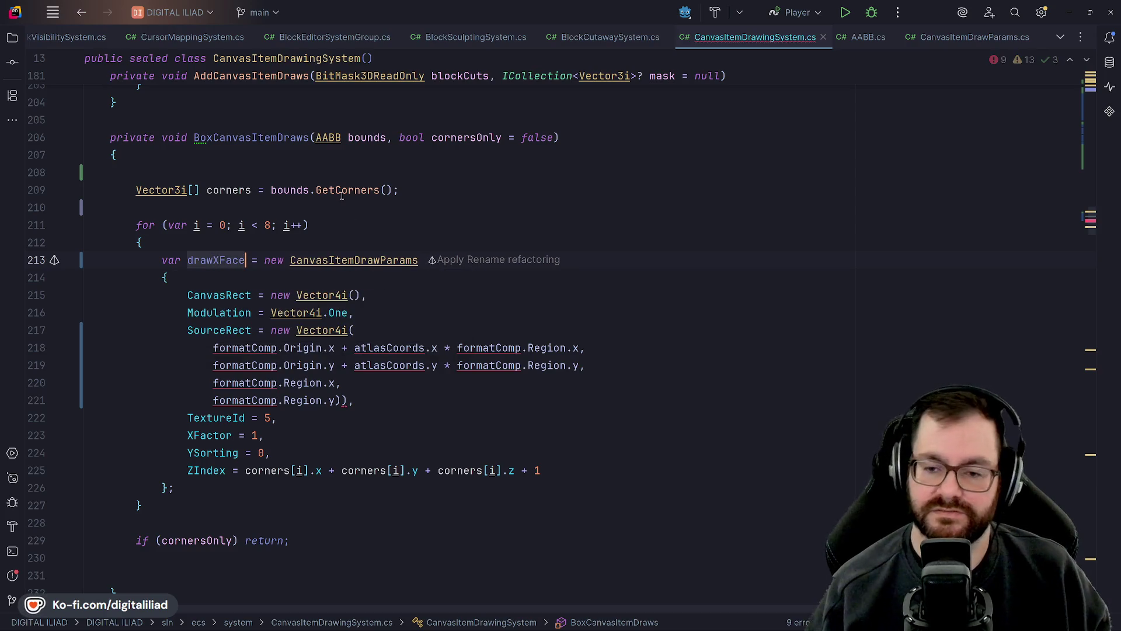
- Move the caret between drawXFace, CanvasRect and the SourceRect arguments to review the loop body
key(Up)
key(Down)
key(Down)
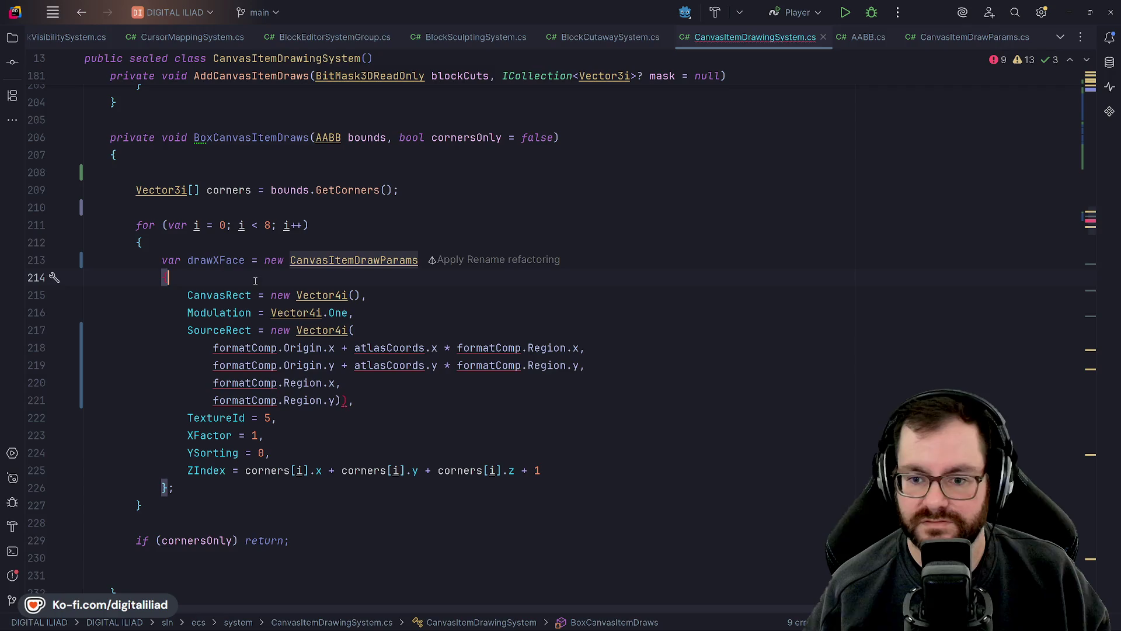
key(Down)
key(Down)
key(Down)
key(End)
double_click(251, 348)
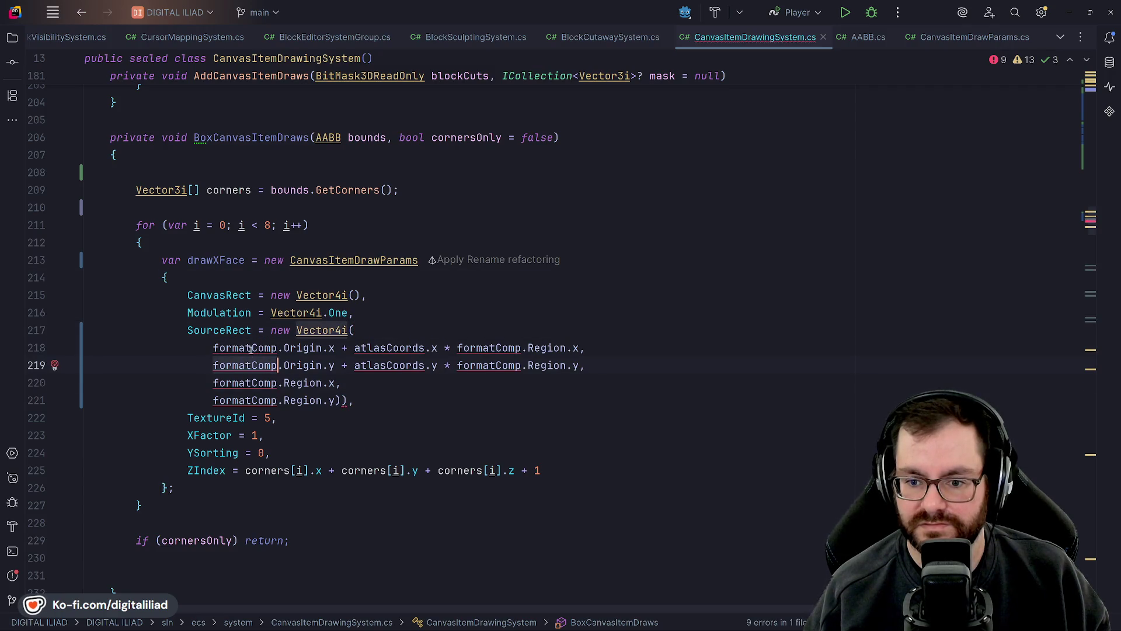
key(Up)
key(Up)
key(ctrl+Left)
key(ctrl+Left)
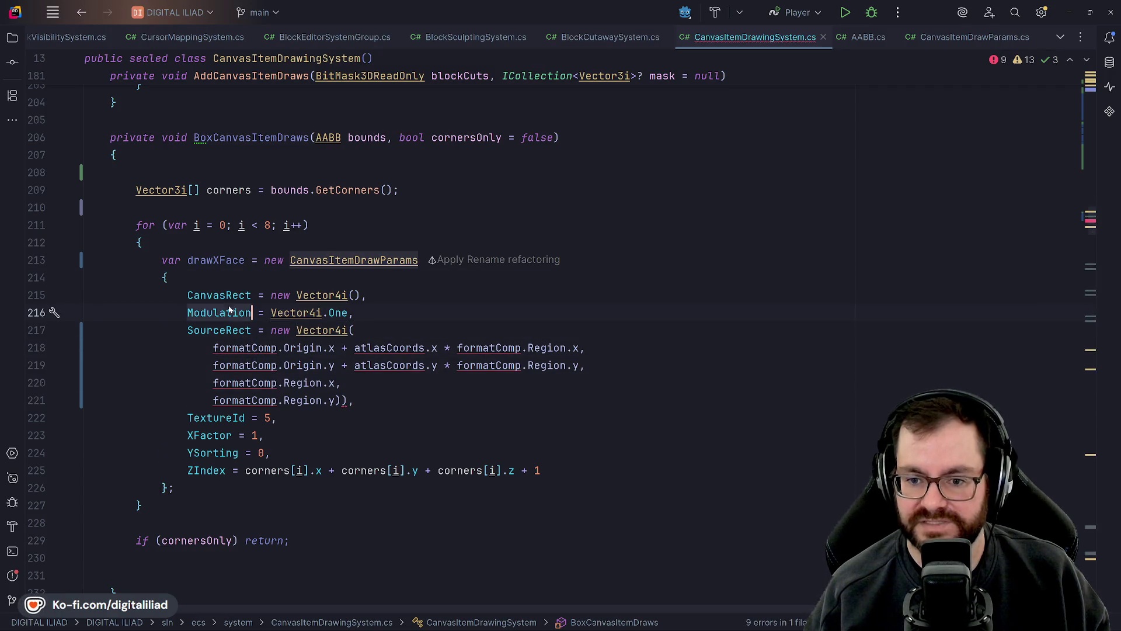
key(Up)
click(228, 280)
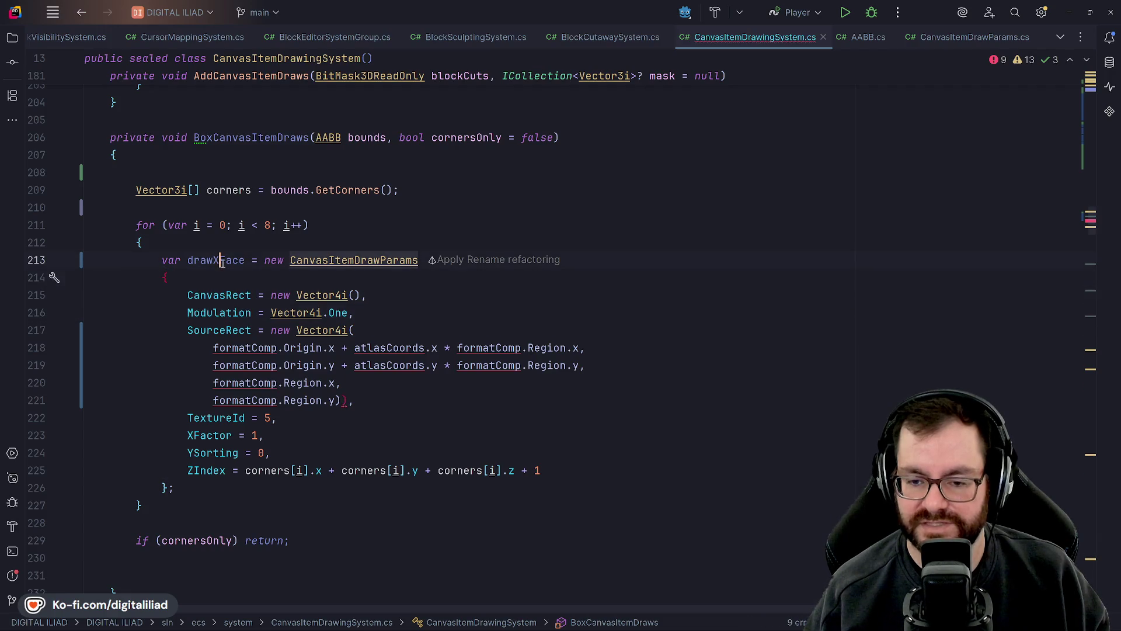
key(Up)
key(Up)
key(Down)
key(Down)
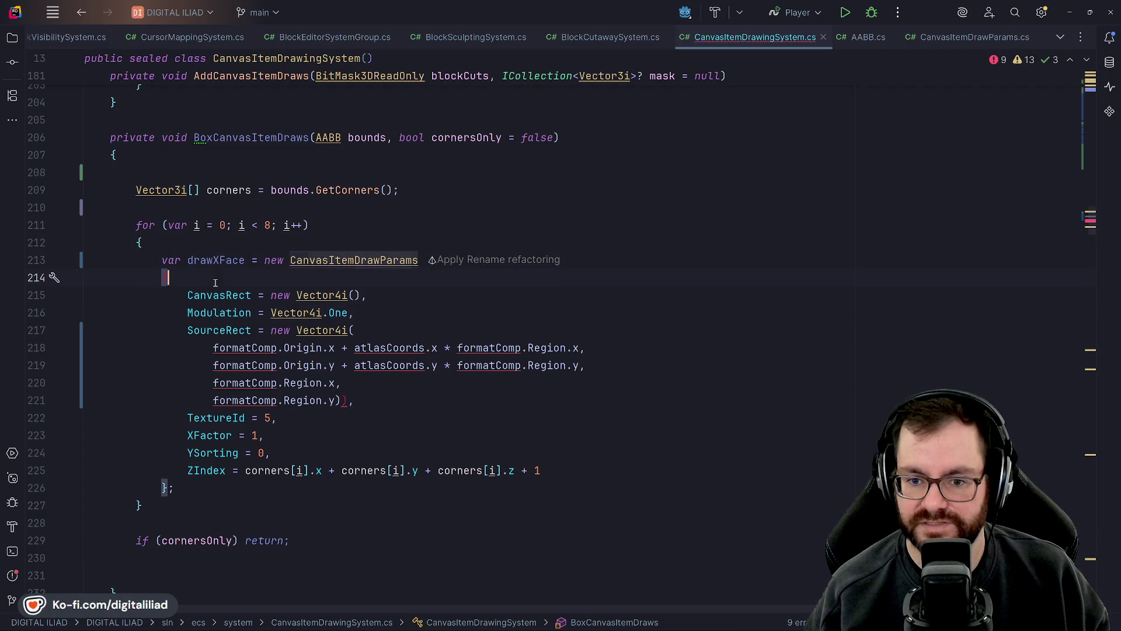
key(Up)
key(Down)
key(Up)
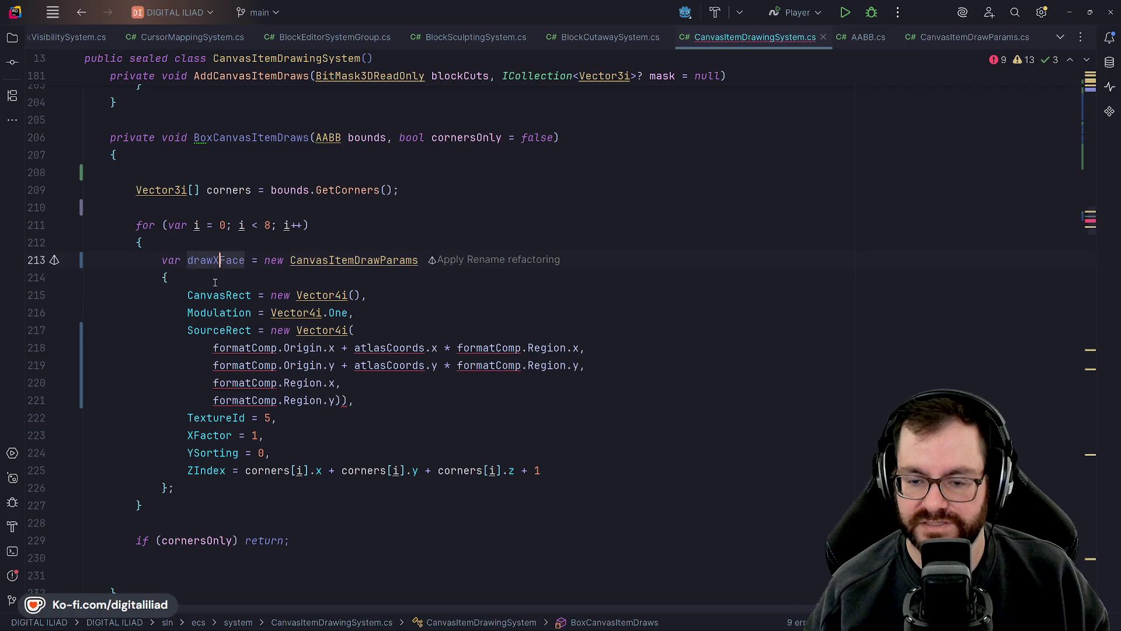
click(227, 297)
key(Up)
click(221, 258)
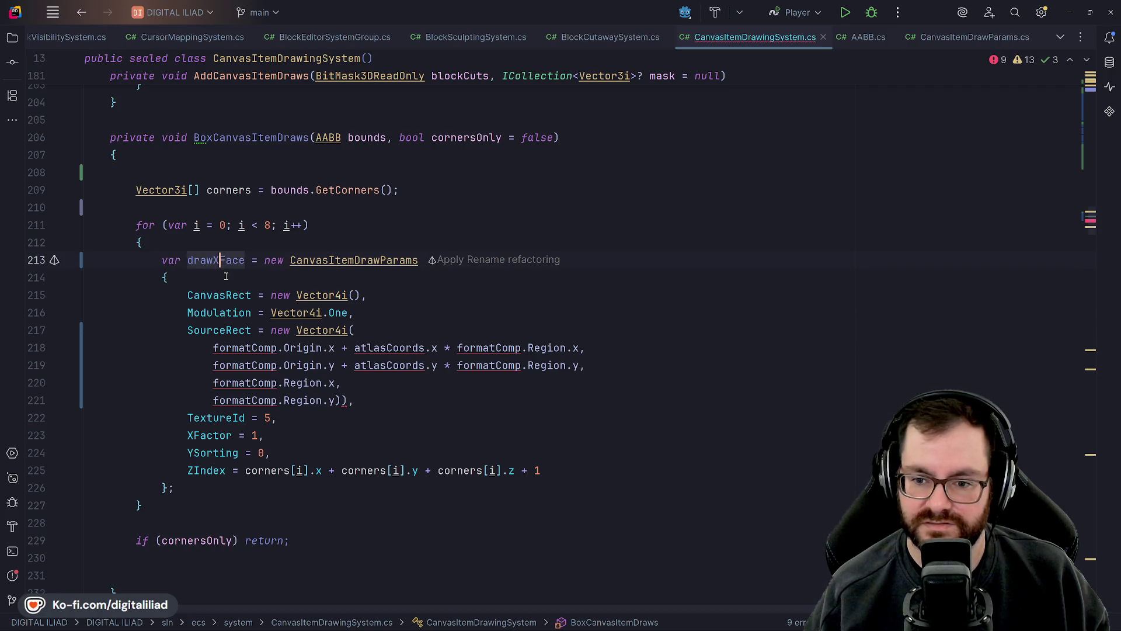
key(Down)
key(Down)
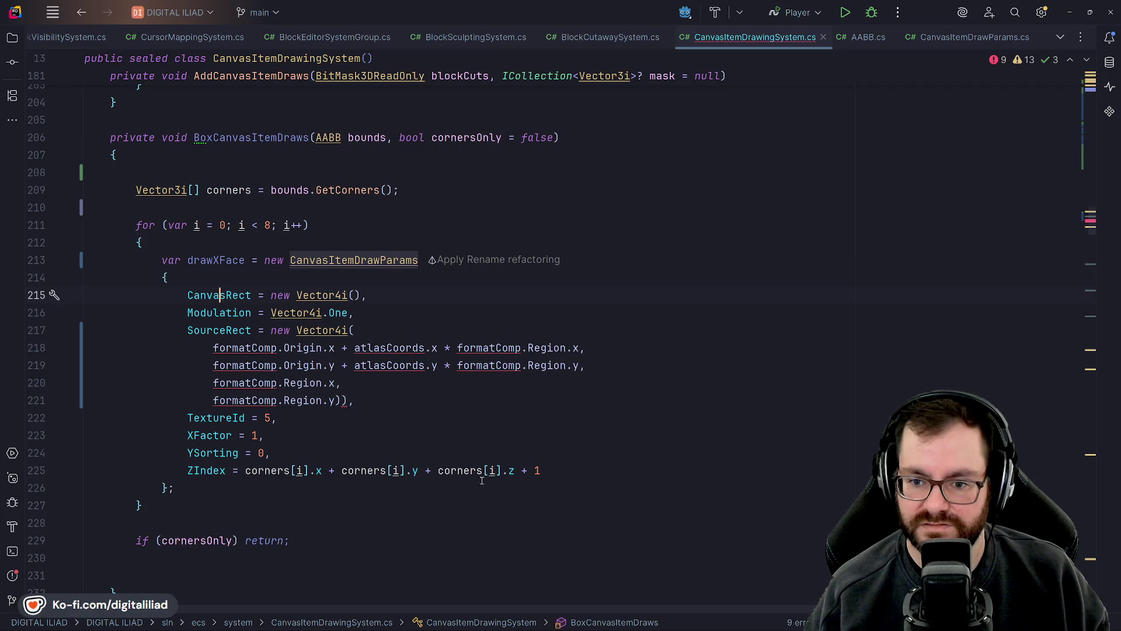
mouse_move(504, 625)
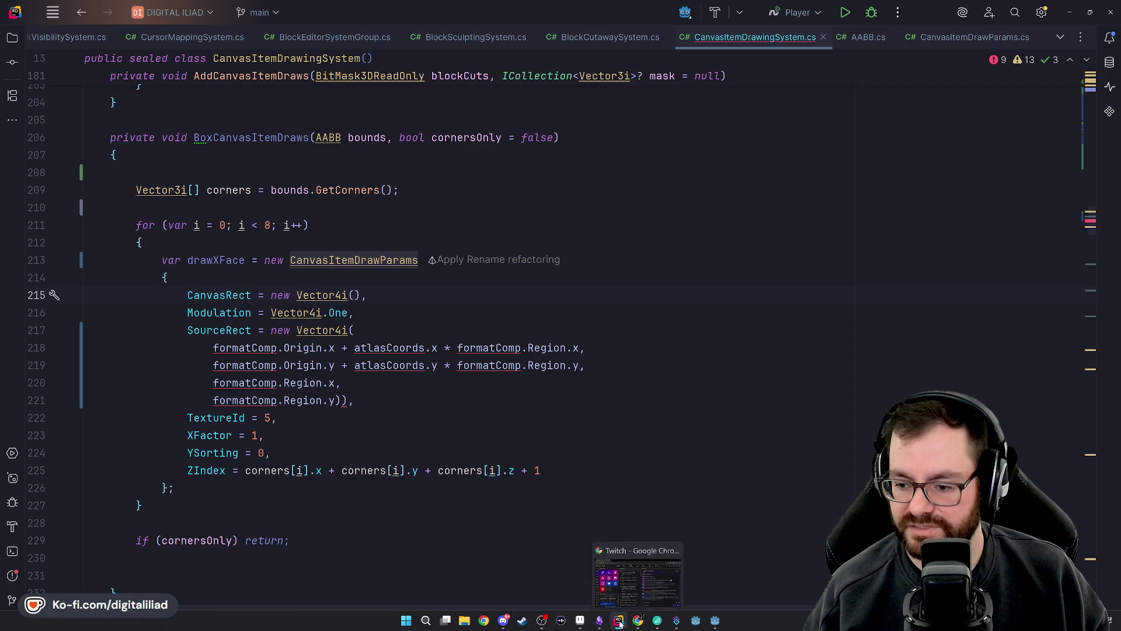
- Bring Aseprite forward and pan around tile_selection_outline to inspect the isometric block outlines
click(582, 623)
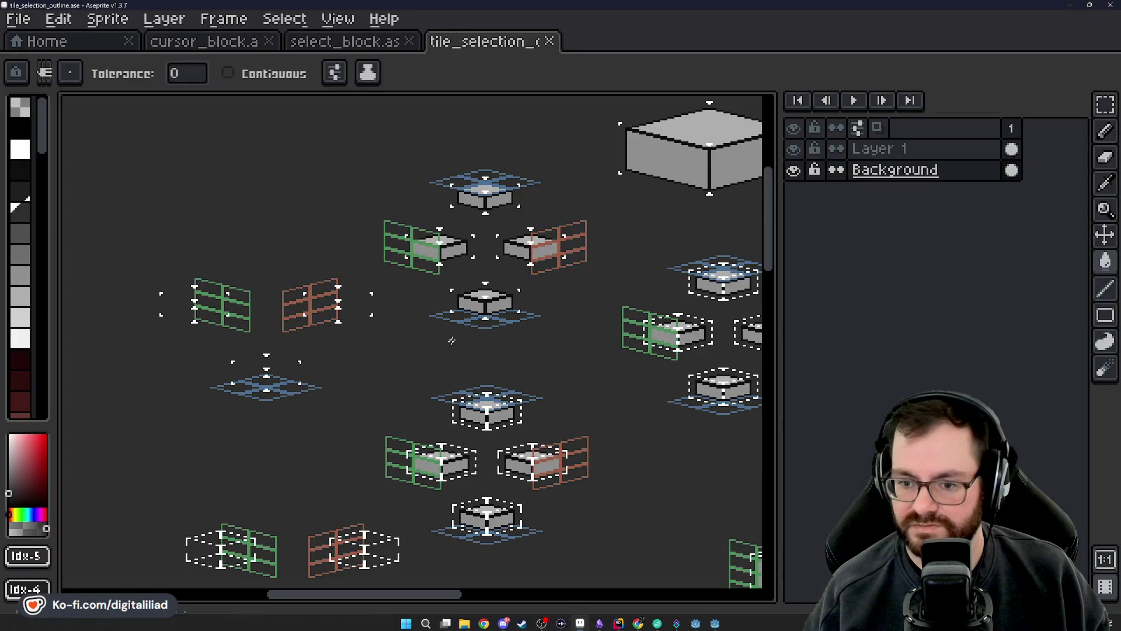
scroll(371, 316, up, 2)
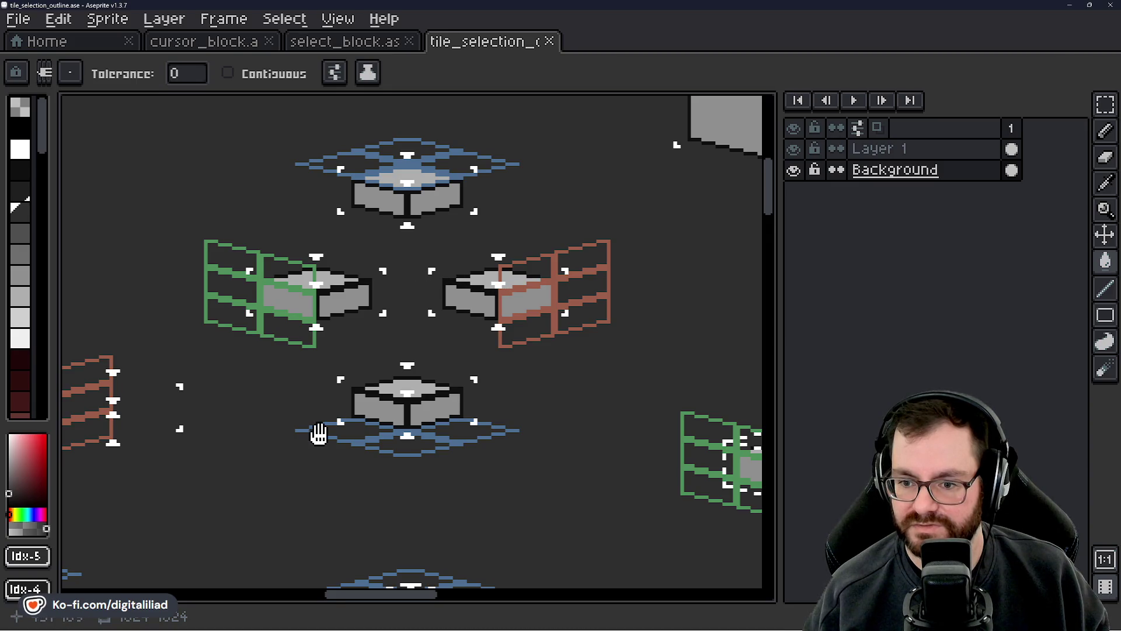
scroll(322, 368, left, 5)
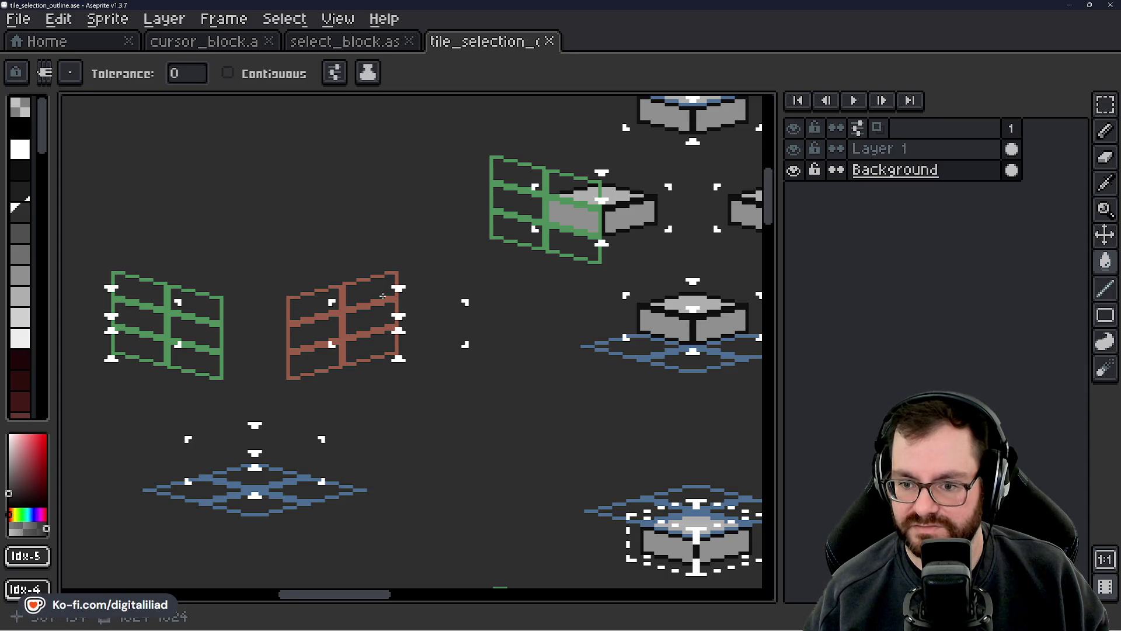
mouse_move(559, 279)
mouse_down()
mouse_move(546, 298)
mouse_move(386, 358)
mouse_up()
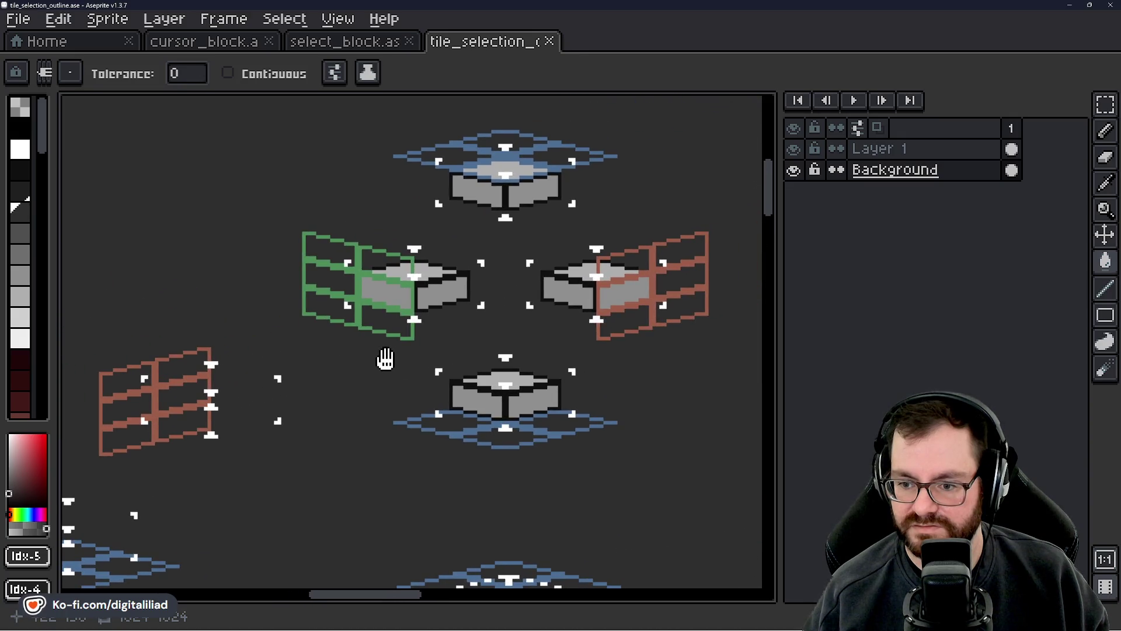
scroll(385, 358, down, 3)
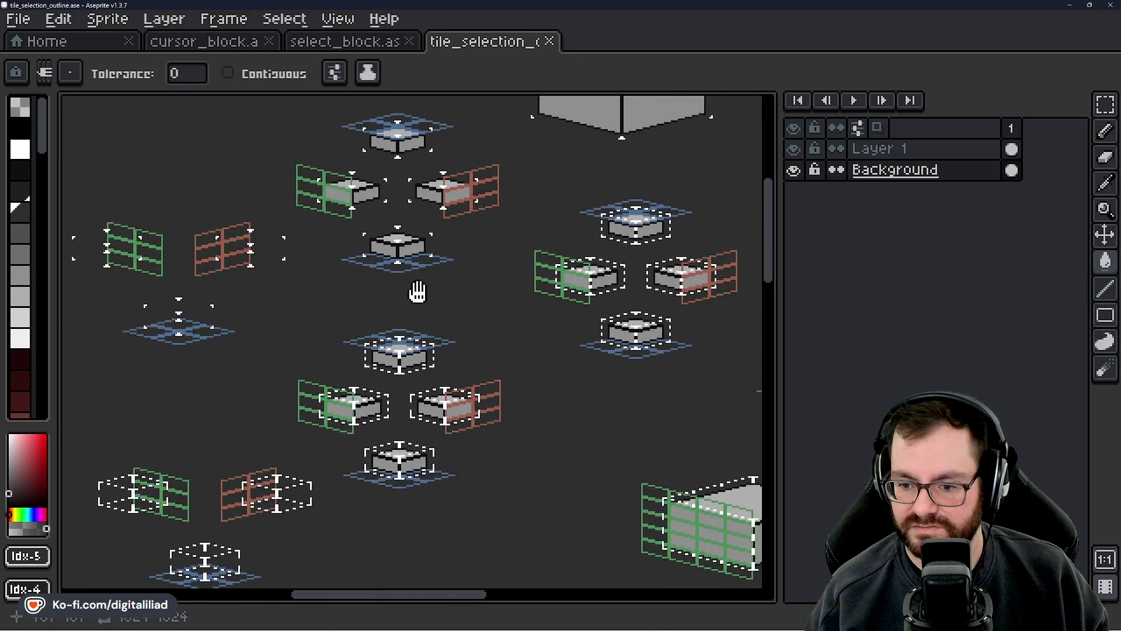
scroll(418, 292, down, 5)
scroll(481, 313, right, 2)
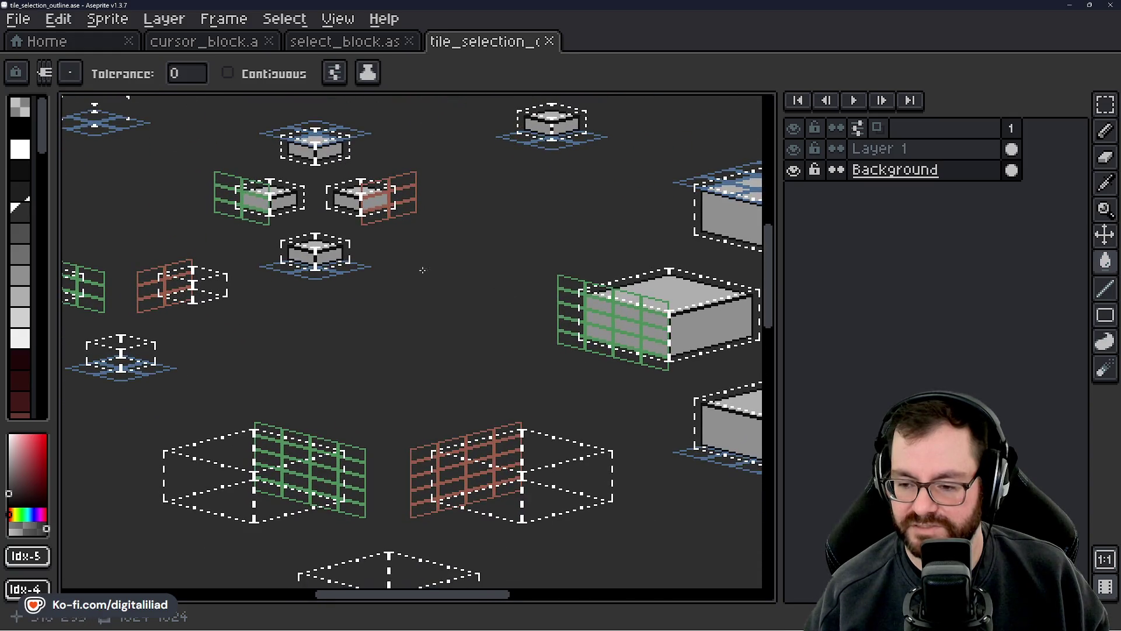
scroll(481, 288, down, 3)
scroll(481, 288, left, 3)
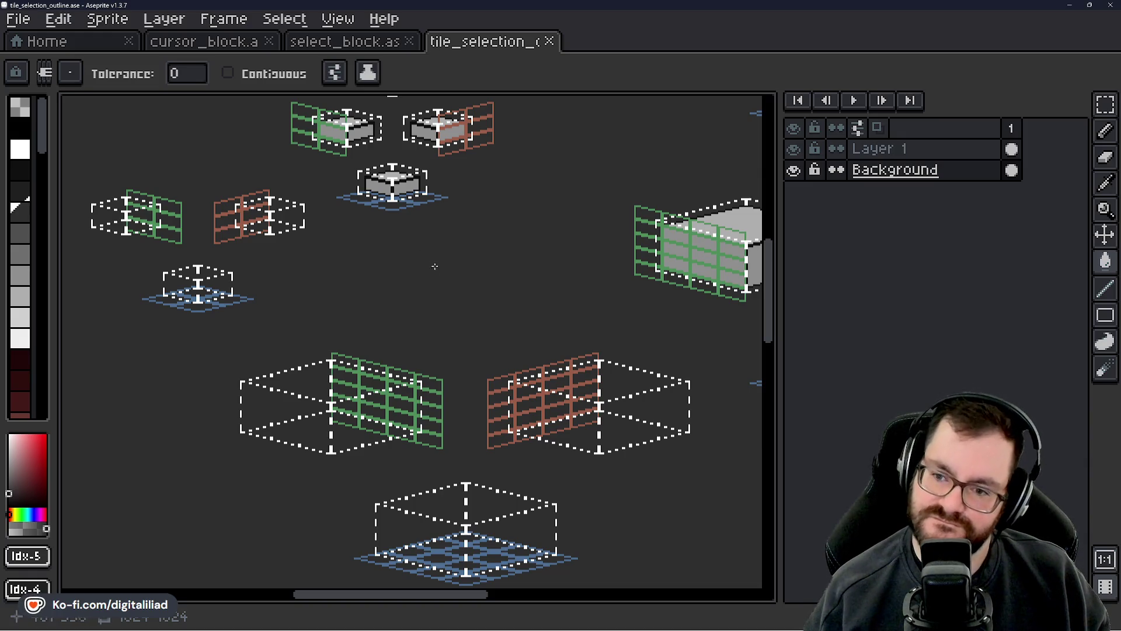
drag(451, 271, 401, 283)
scroll(442, 268, down, 1)
scroll(497, 267, up, 1)
scroll(401, 283, down, 2)
scroll(413, 348, up, 1)
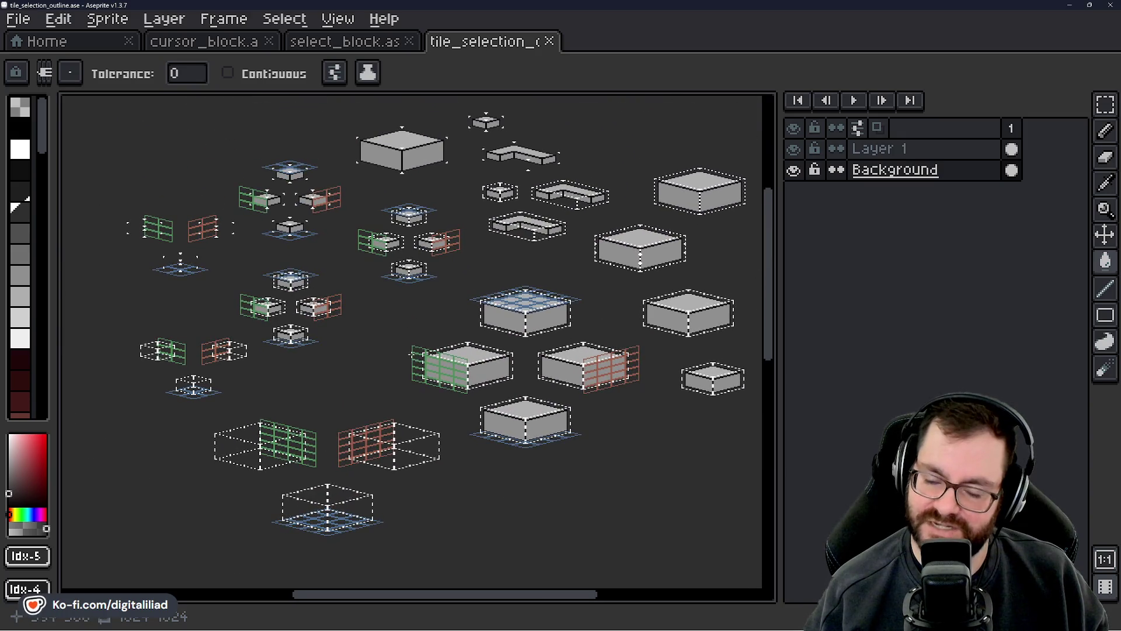
scroll(410, 354, up, 1)
drag(368, 426, 495, 283)
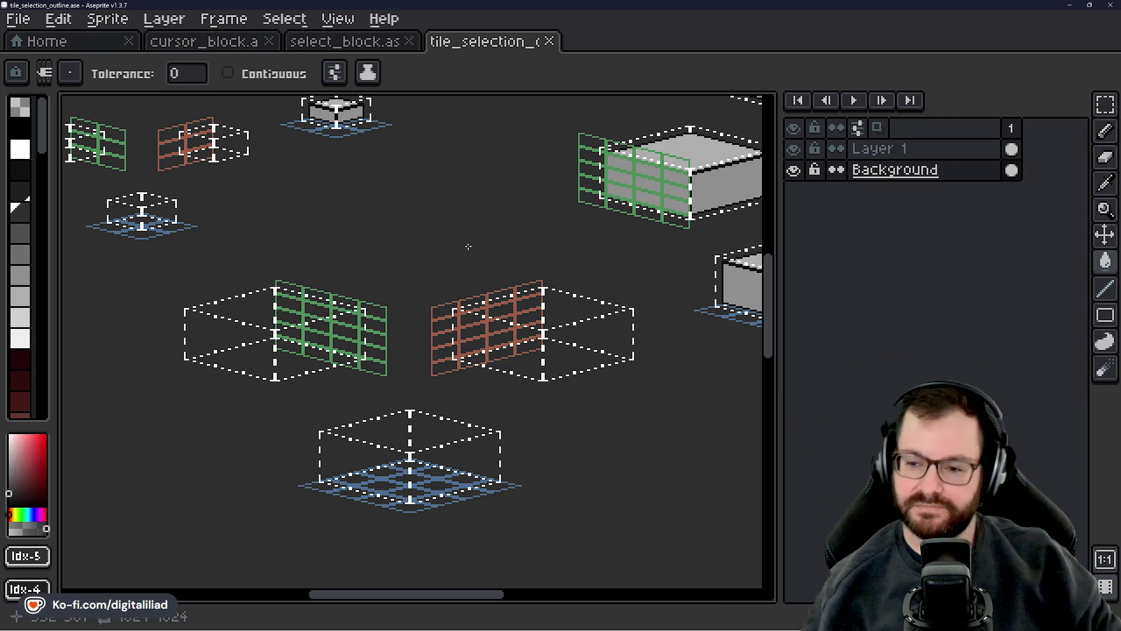
scroll(463, 252, down, 3)
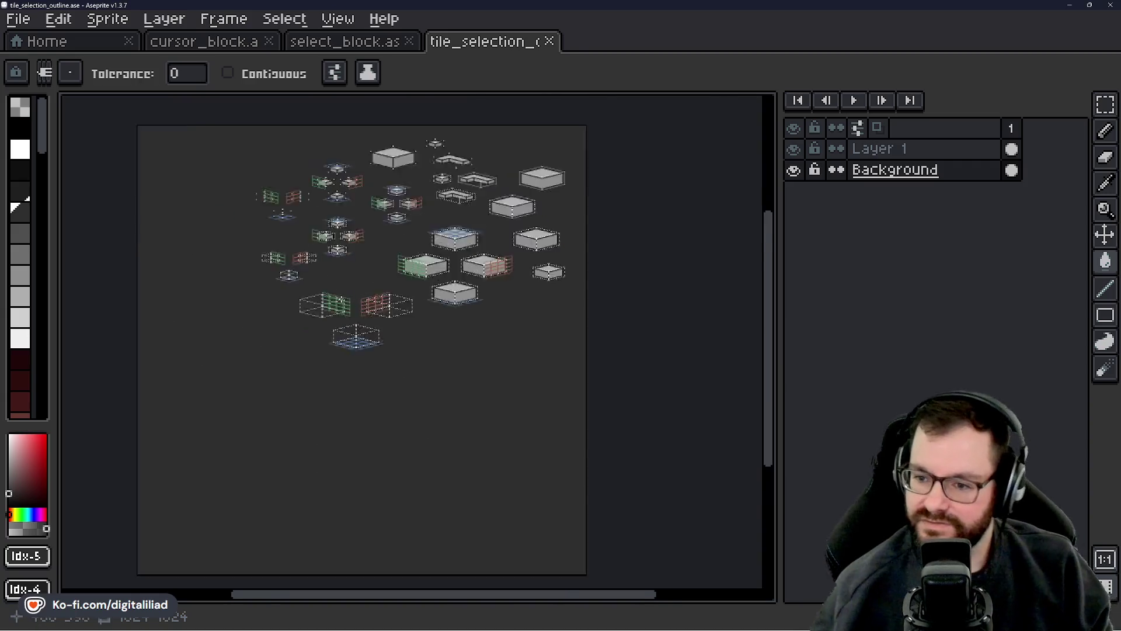
scroll(343, 385, up, 2)
scroll(492, 323, up, 2)
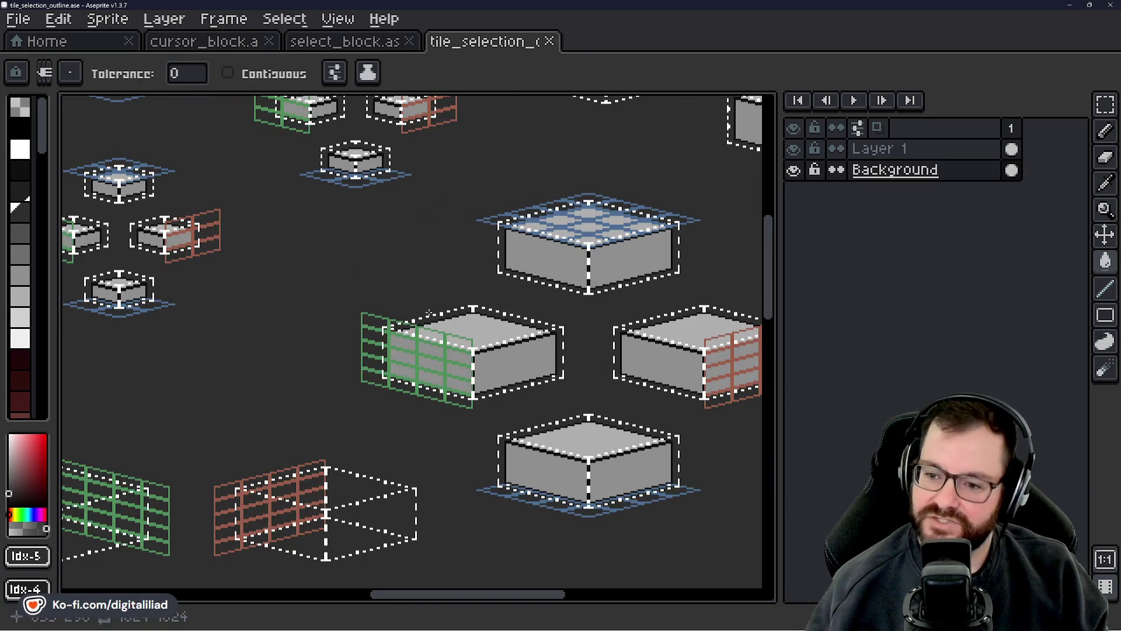
scroll(362, 311, down, 2)
mouse_move(345, 272)
mouse_down()
mouse_move(388, 321)
mouse_move(376, 326)
mouse_up()
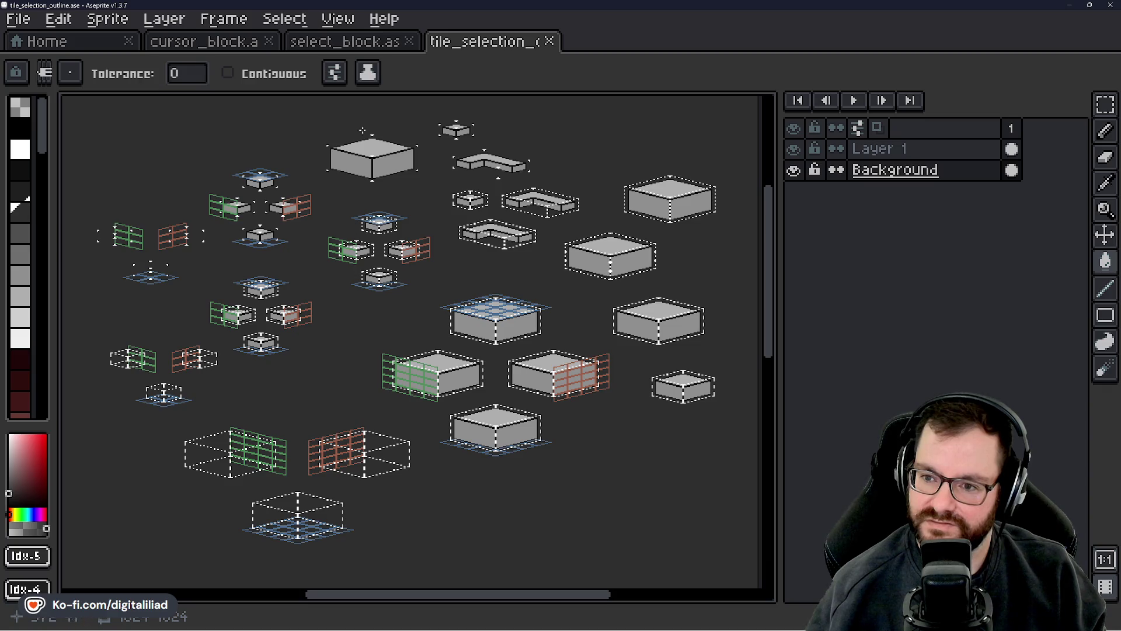
mouse_move(533, 608)
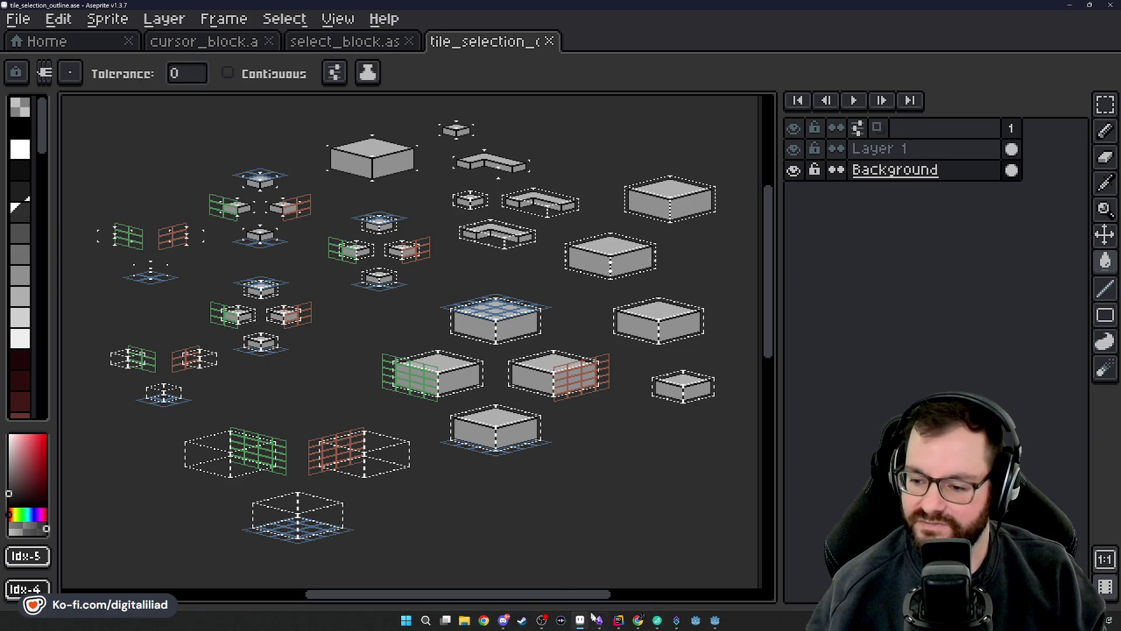
drag(431, 401, 421, 409)
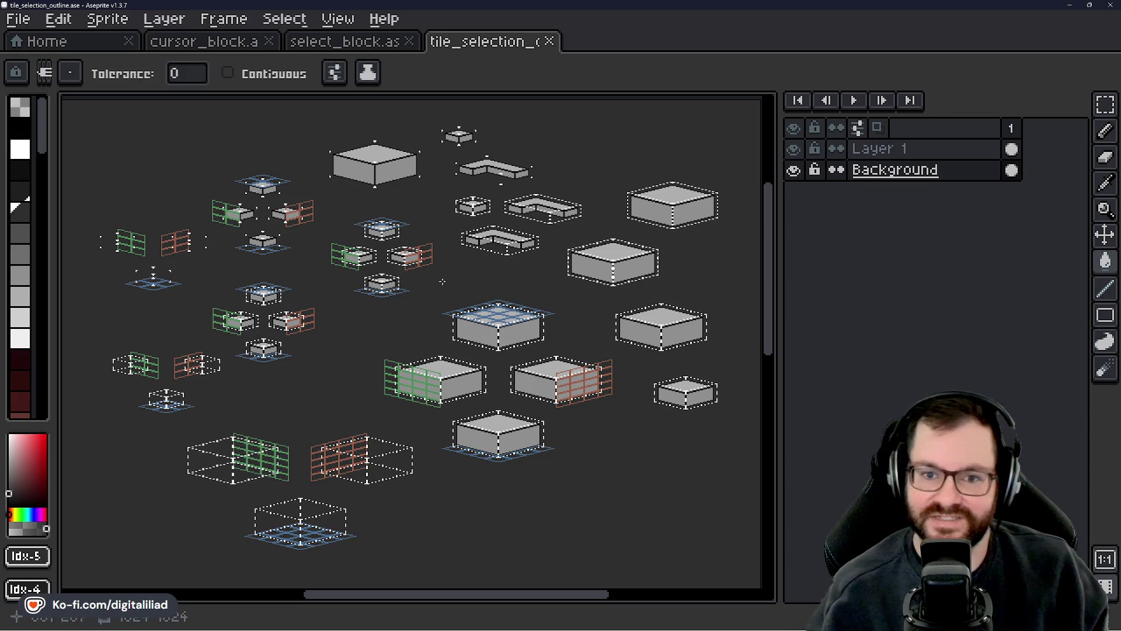
click(76, 44)
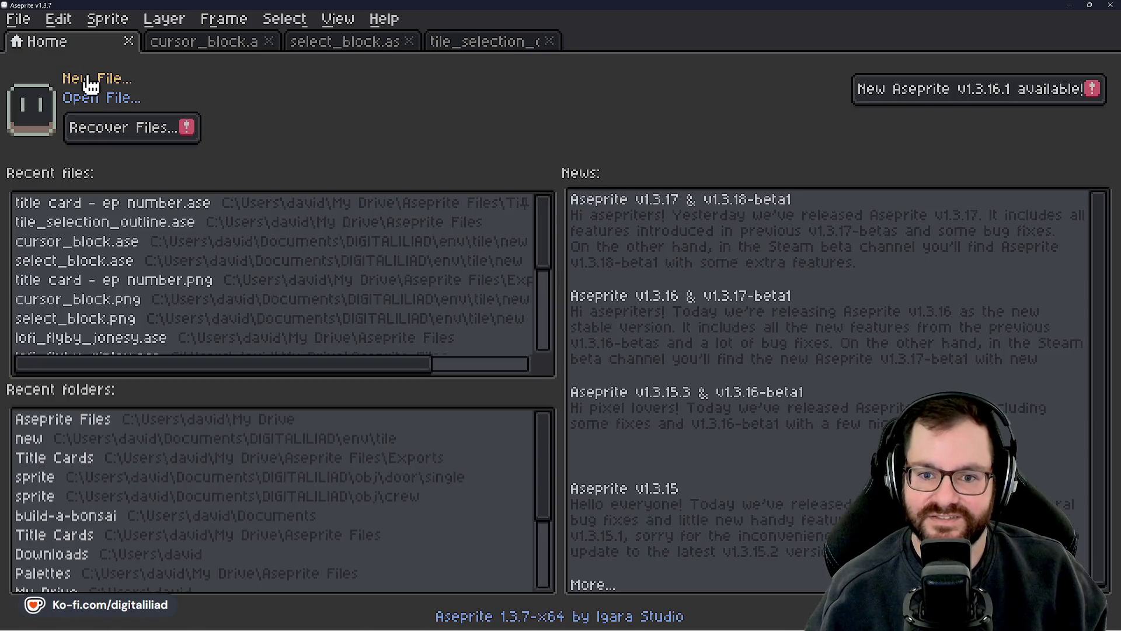
click(516, 42)
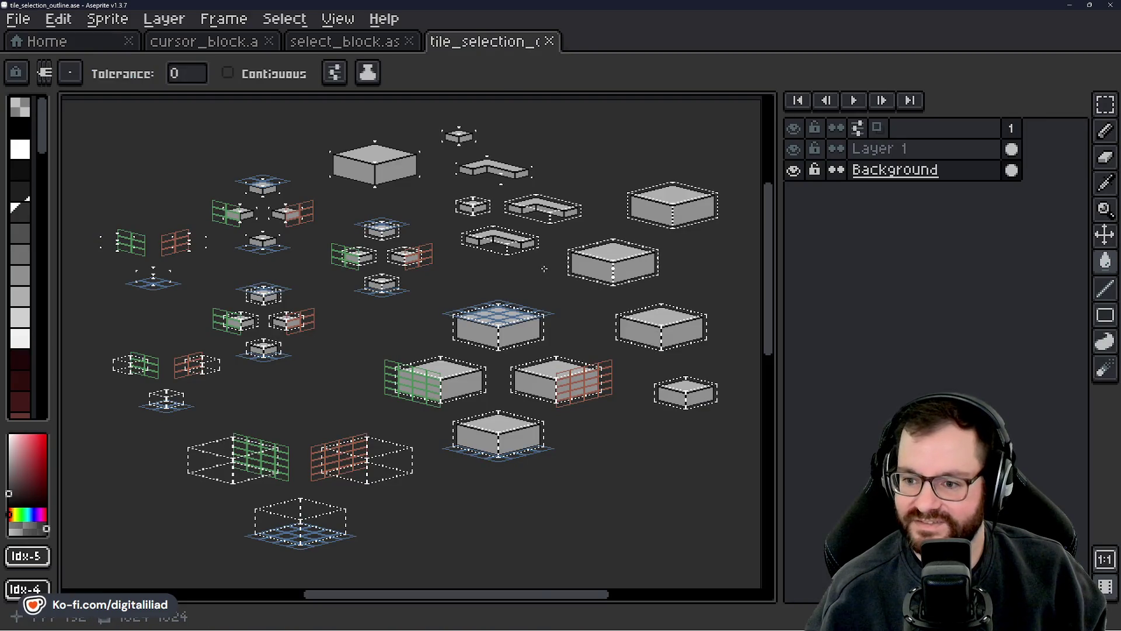
scroll(410, 288, up, 5)
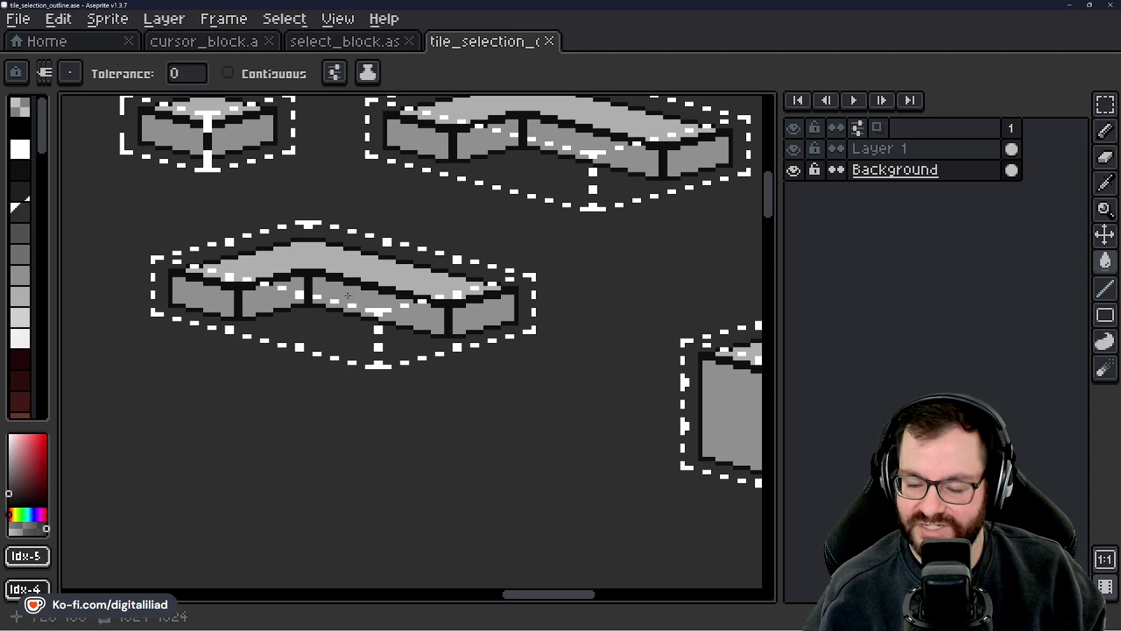
scroll(382, 312, down, 5)
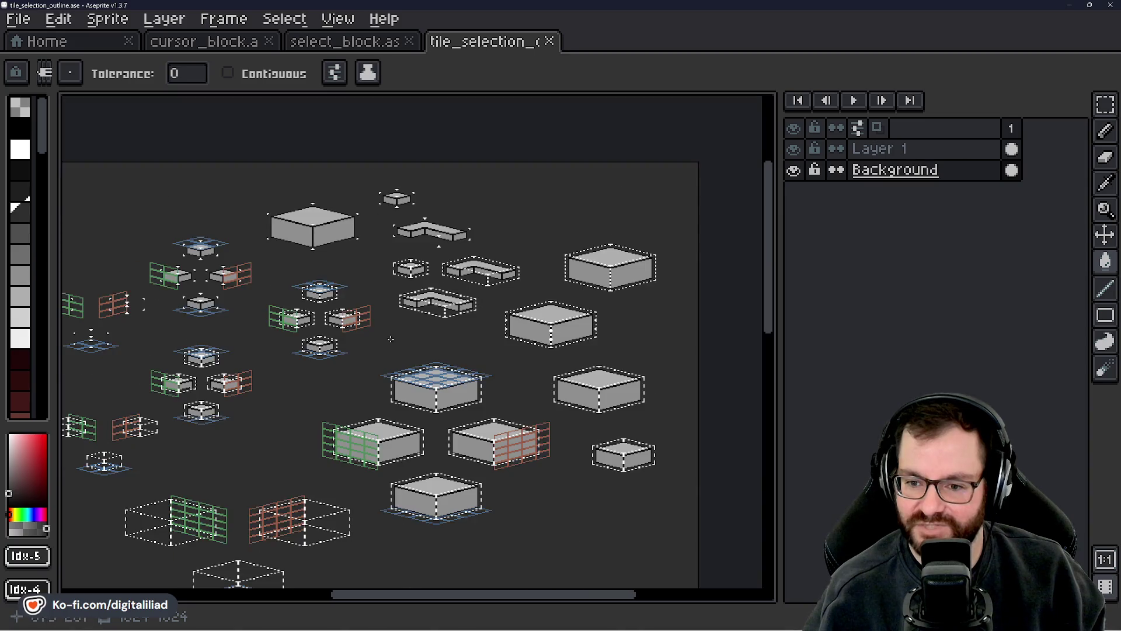
drag(391, 339, 513, 225)
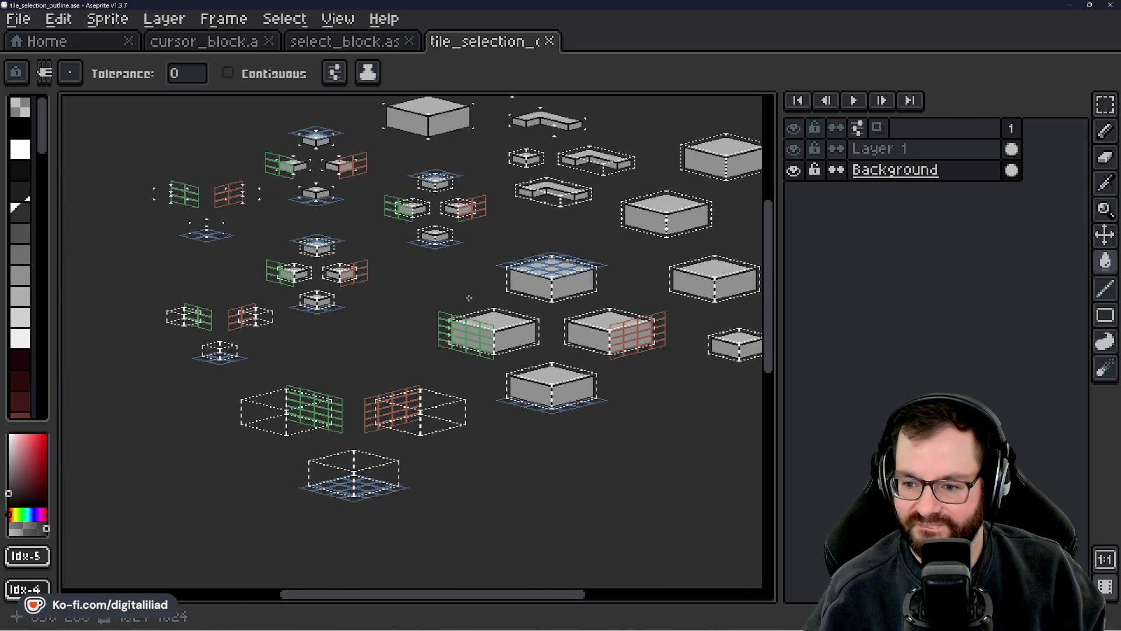
drag(469, 298, 469, 289)
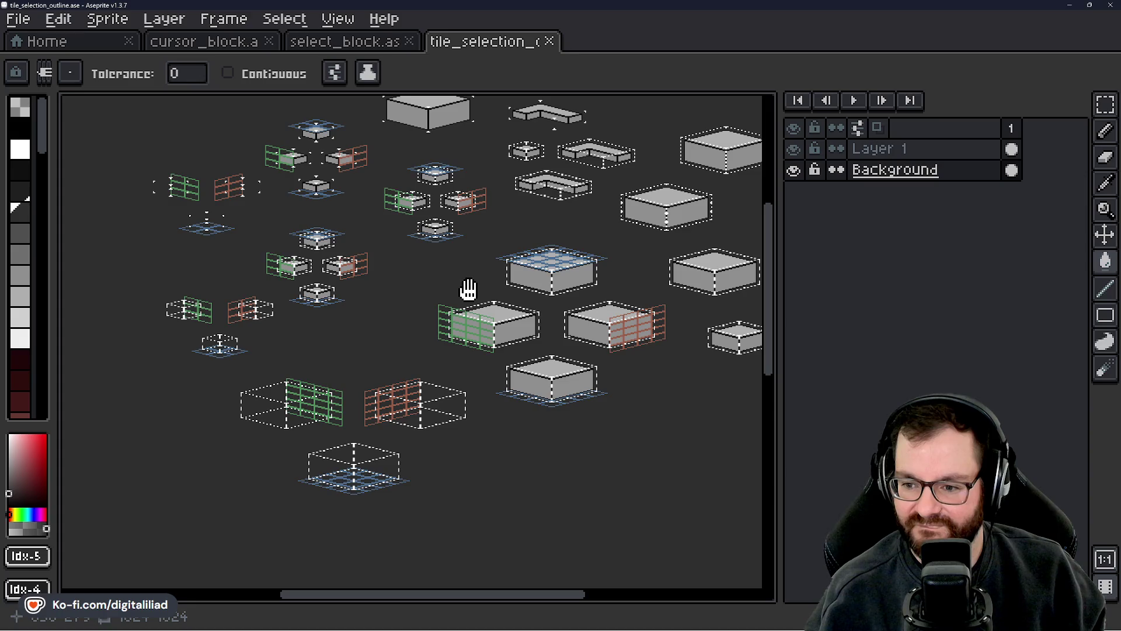
drag(468, 289, 447, 283)
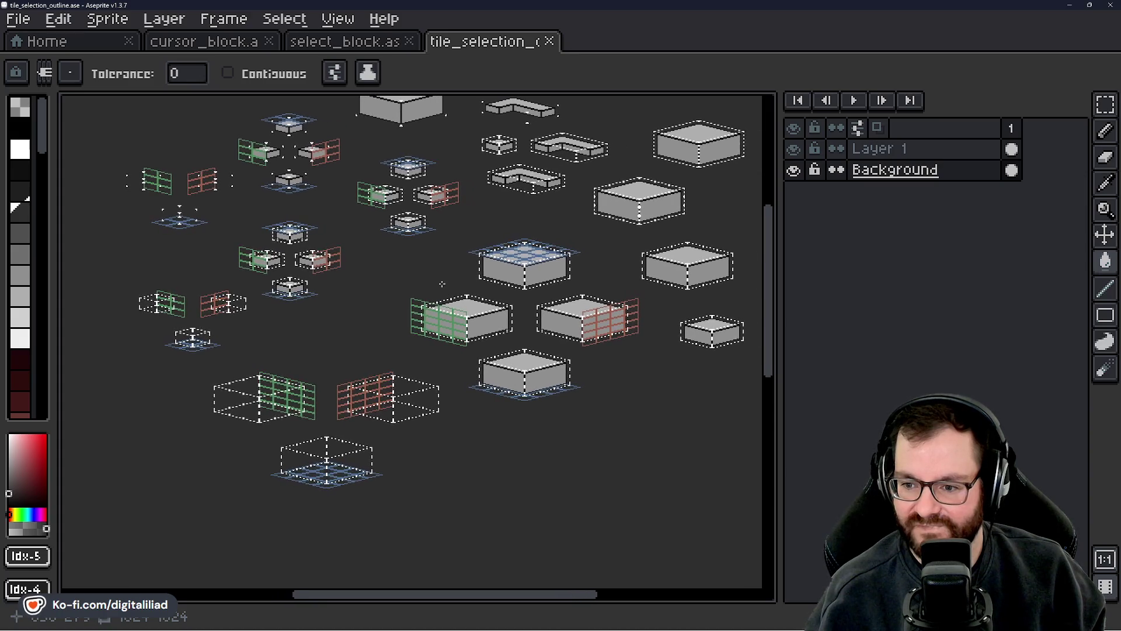
scroll(461, 316, up, 3)
scroll(447, 341, down, 3)
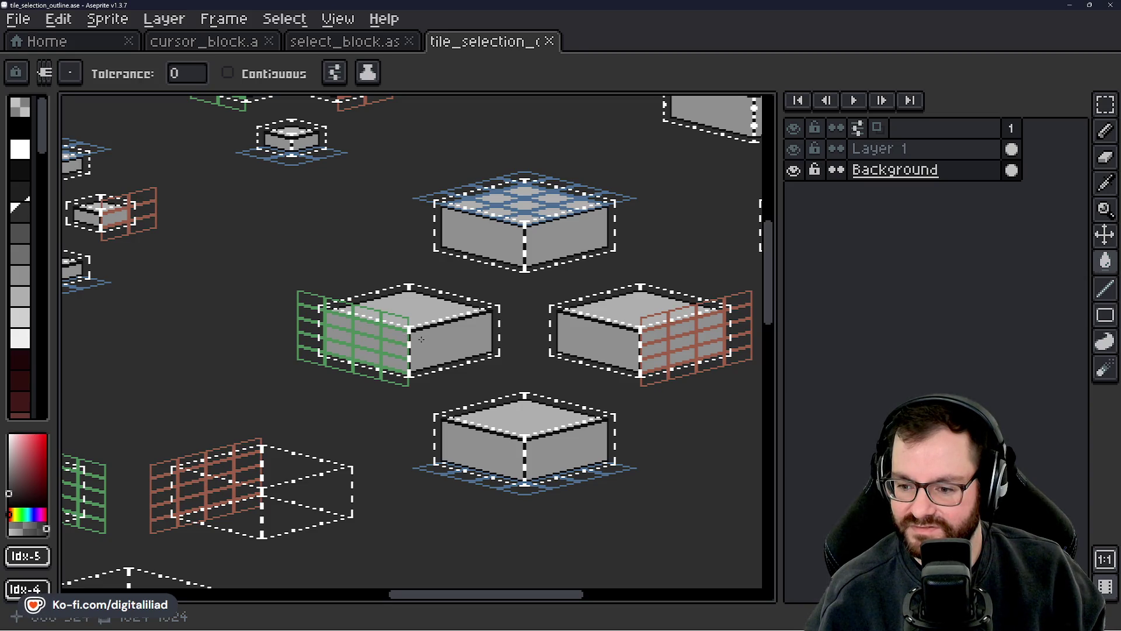
scroll(513, 431, up, 3)
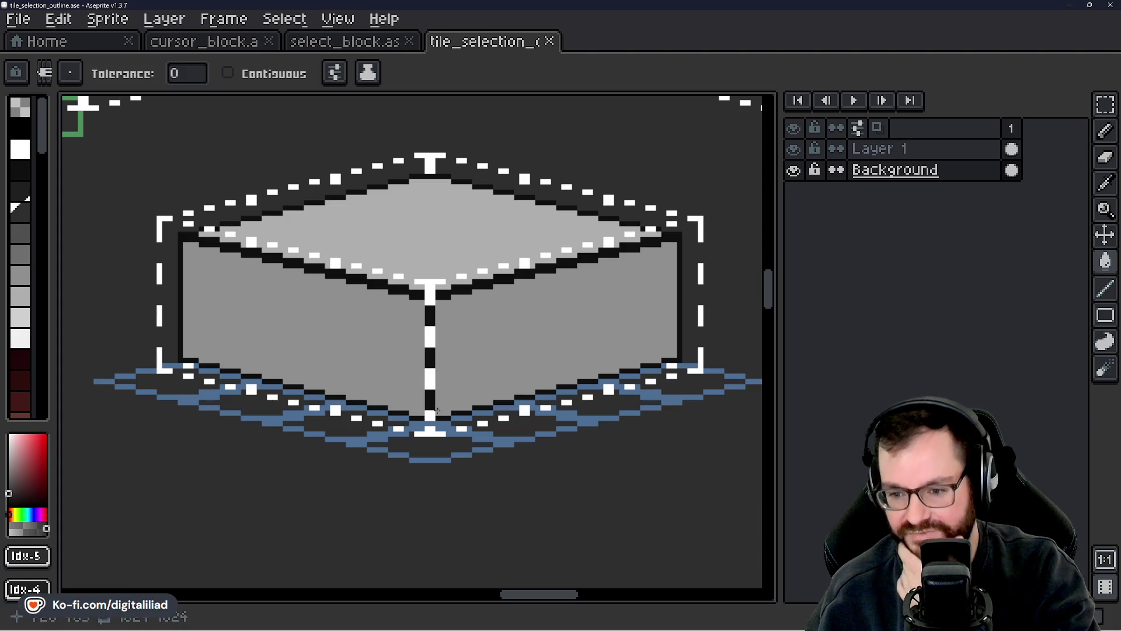
- Switch to the Rectangular Marquee, try test selections over the cube's base, then deselect
click(1106, 105)
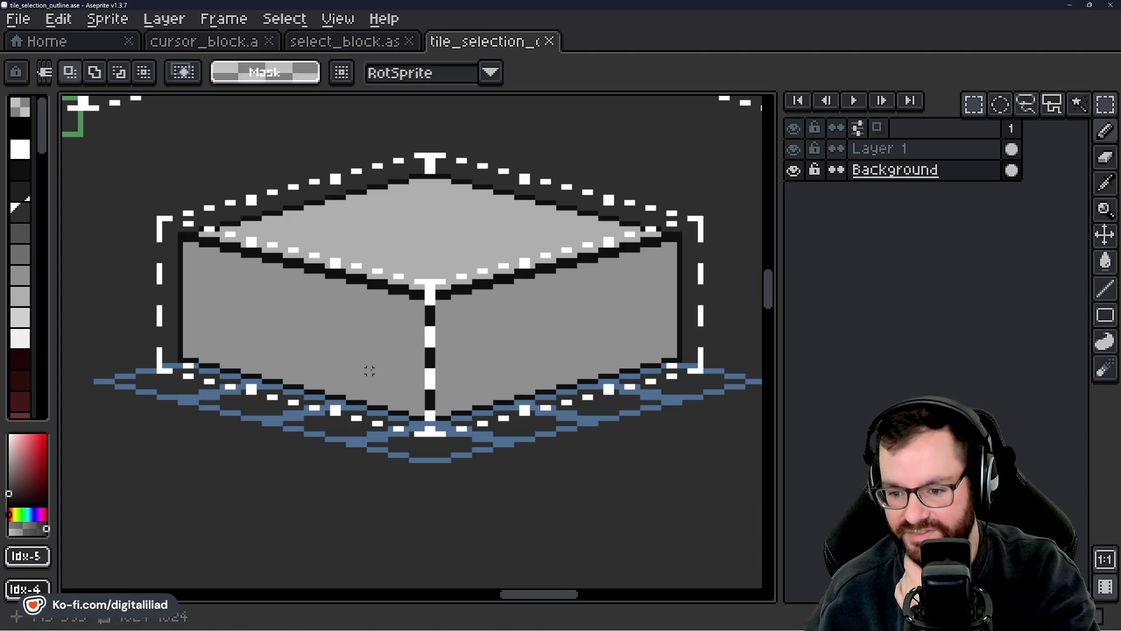
drag(370, 371, 500, 421)
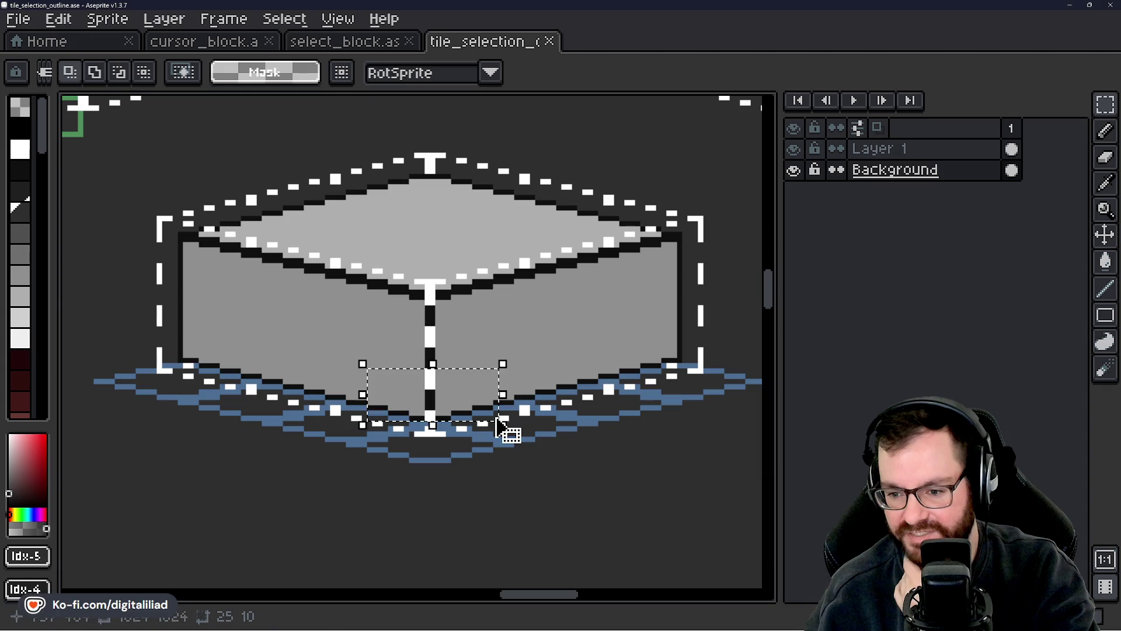
click(506, 497)
drag(400, 442, 402, 444)
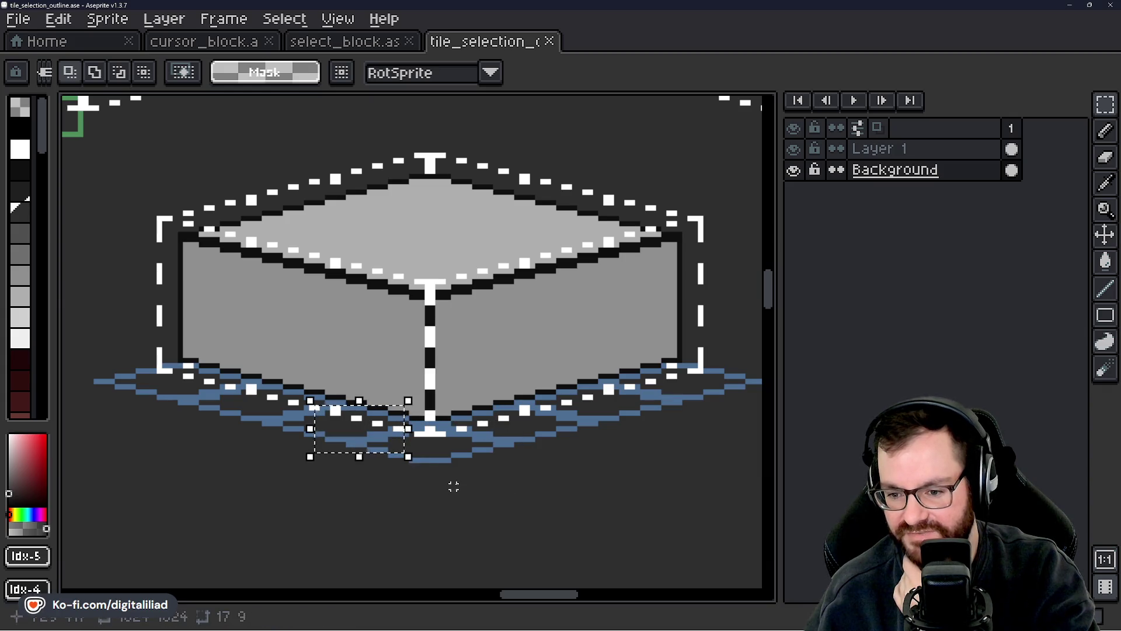
click(355, 418)
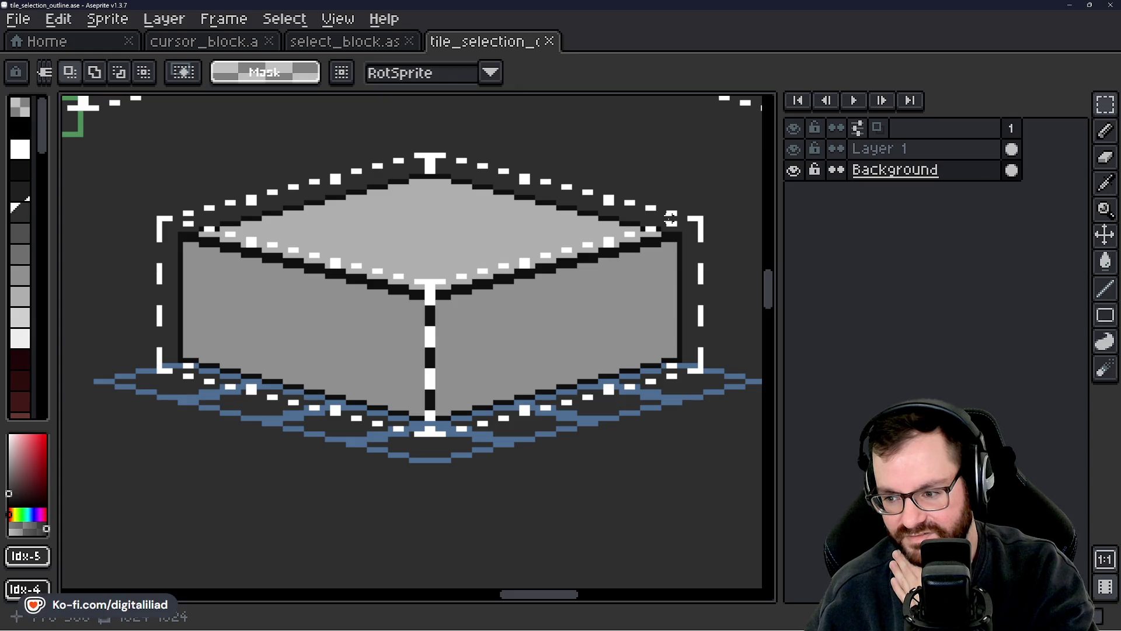
scroll(384, 355, down, 6)
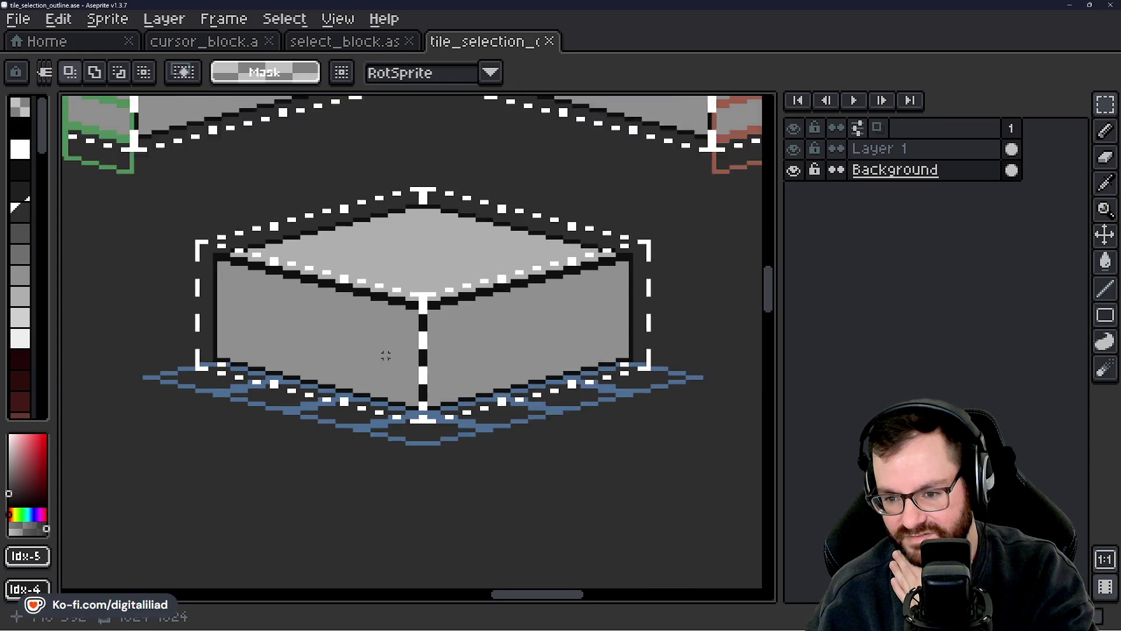
scroll(472, 346, up, 4)
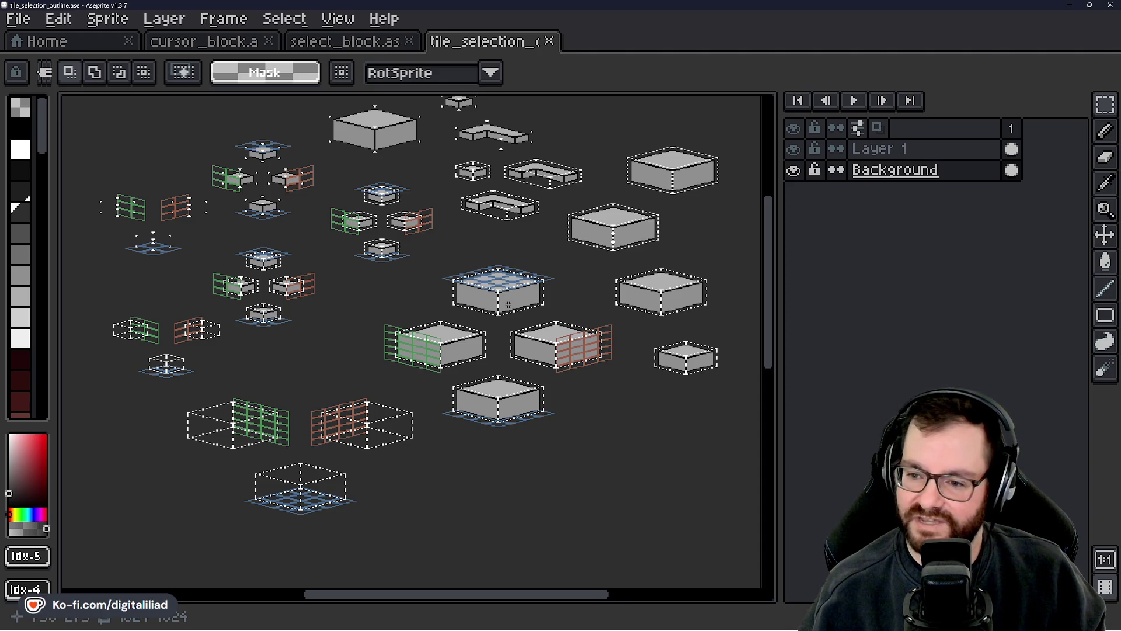
- Zoom in and marquee-select the whole blue-topped block
drag(508, 305, 526, 311)
drag(602, 280, 561, 276)
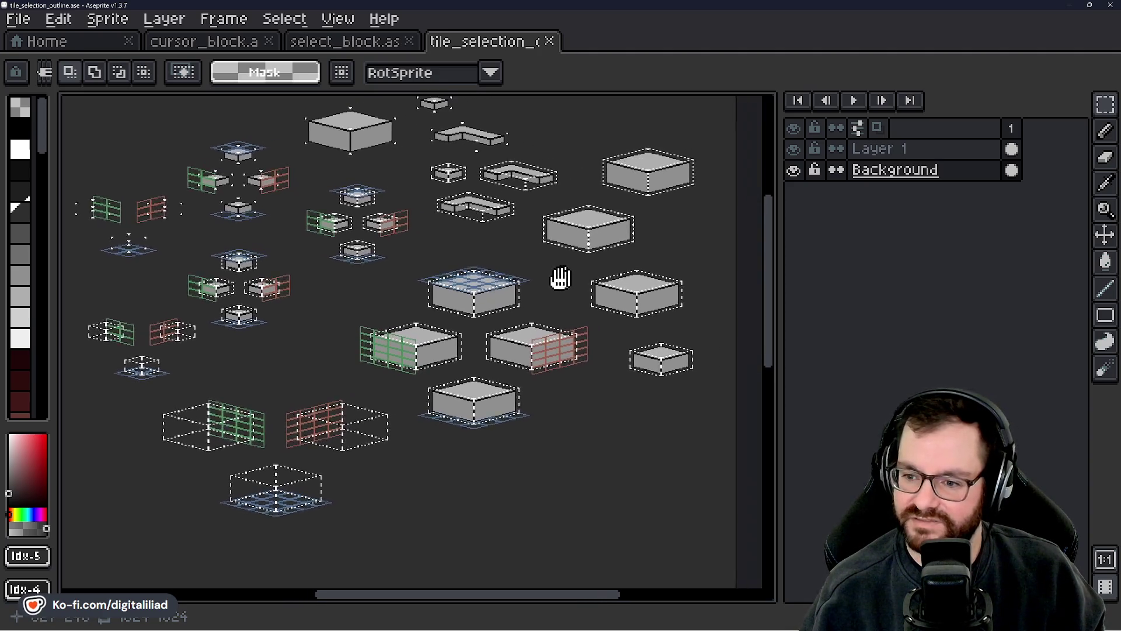
scroll(561, 276, up, 3)
mouse_move(202, 217)
mouse_down()
mouse_move(619, 401)
mouse_move(681, 446)
mouse_move(669, 445)
mouse_up()
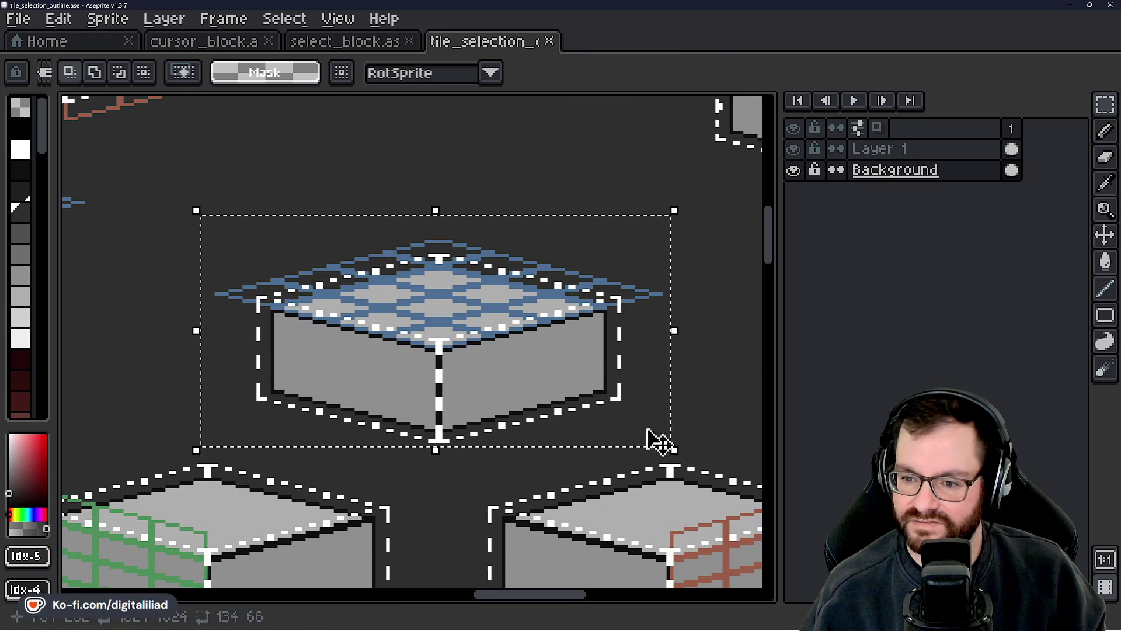
scroll(468, 181, down, 2)
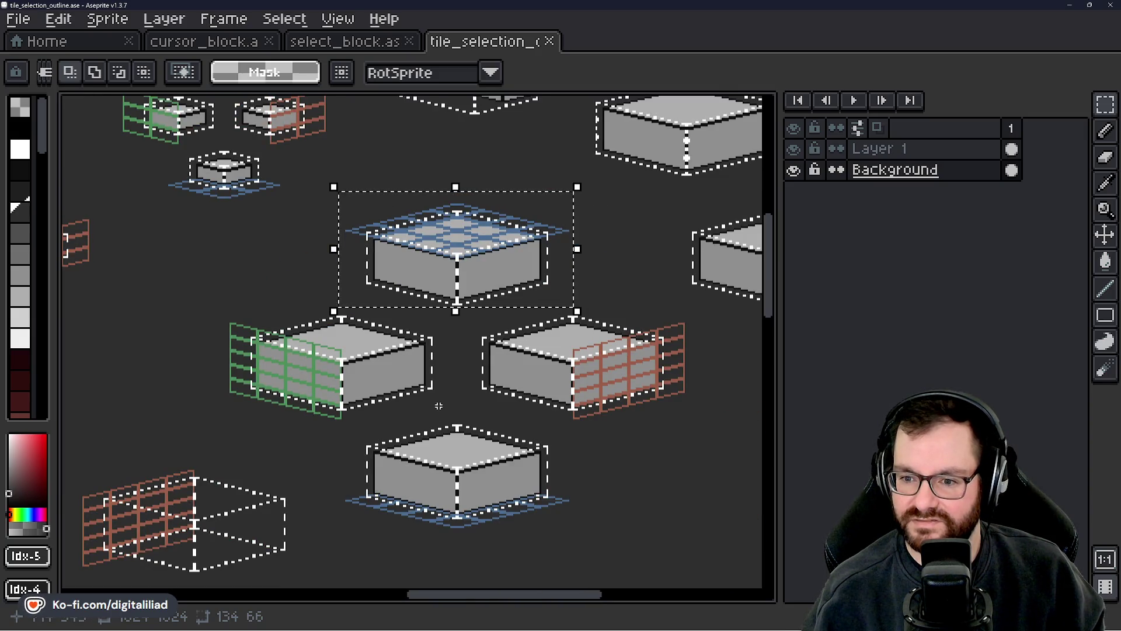
drag(438, 408, 473, 366)
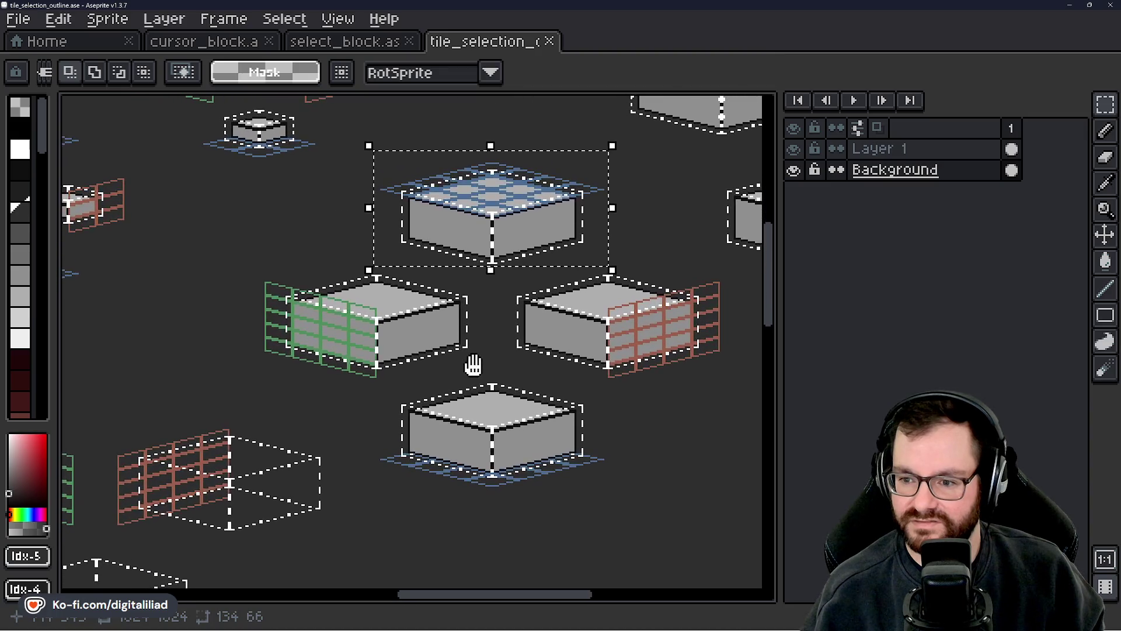
scroll(475, 358, down, 2)
drag(490, 451, 518, 354)
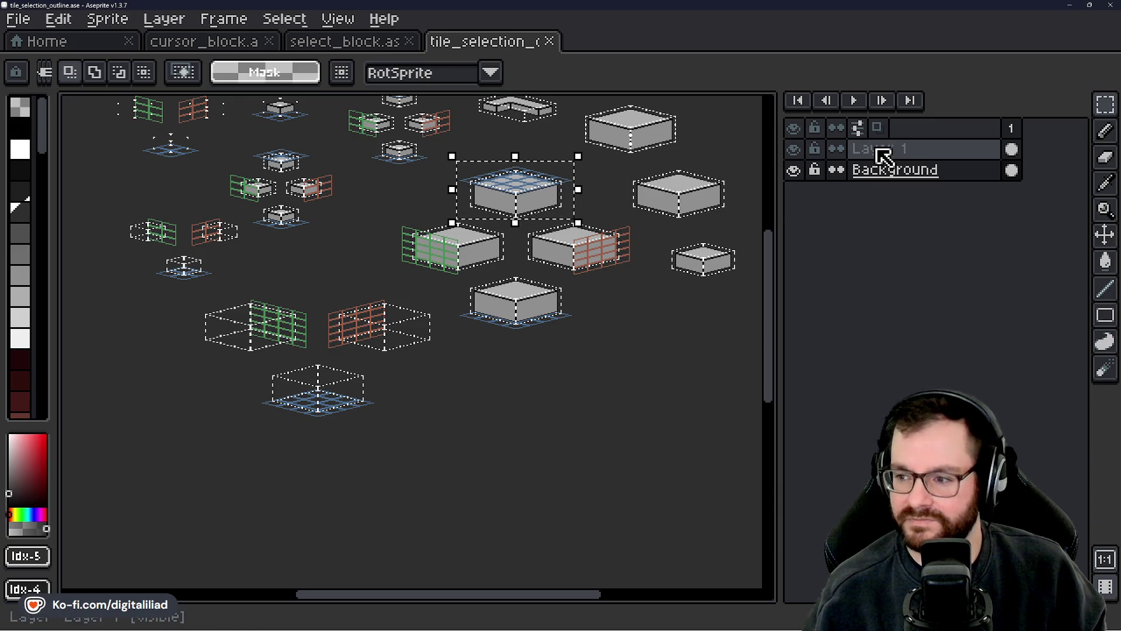
- On Layer 1, move the blue-gridded top onto the lower block and commit it
click(853, 149)
click(533, 194)
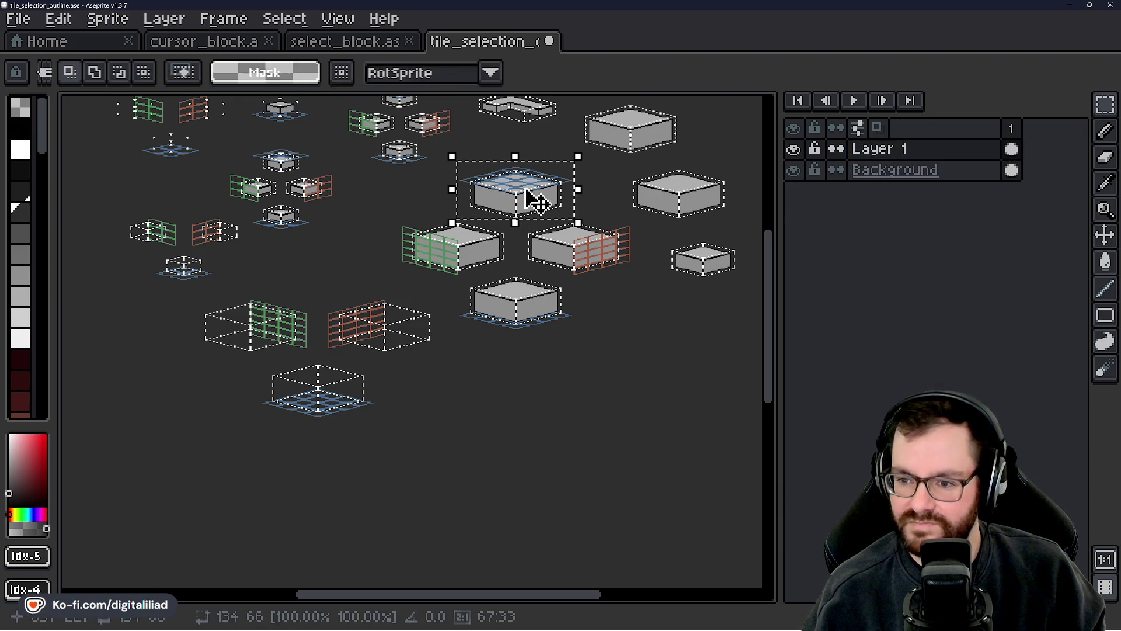
mouse_move(531, 195)
mouse_down()
mouse_move(510, 405)
mouse_move(493, 400)
mouse_up()
scroll(493, 401, up, 3)
mouse_move(509, 438)
mouse_down()
mouse_move(496, 401)
mouse_move(513, 425)
mouse_move(513, 408)
mouse_up()
scroll(514, 408, down, 4)
key(Return)
scroll(576, 308, up, 2)
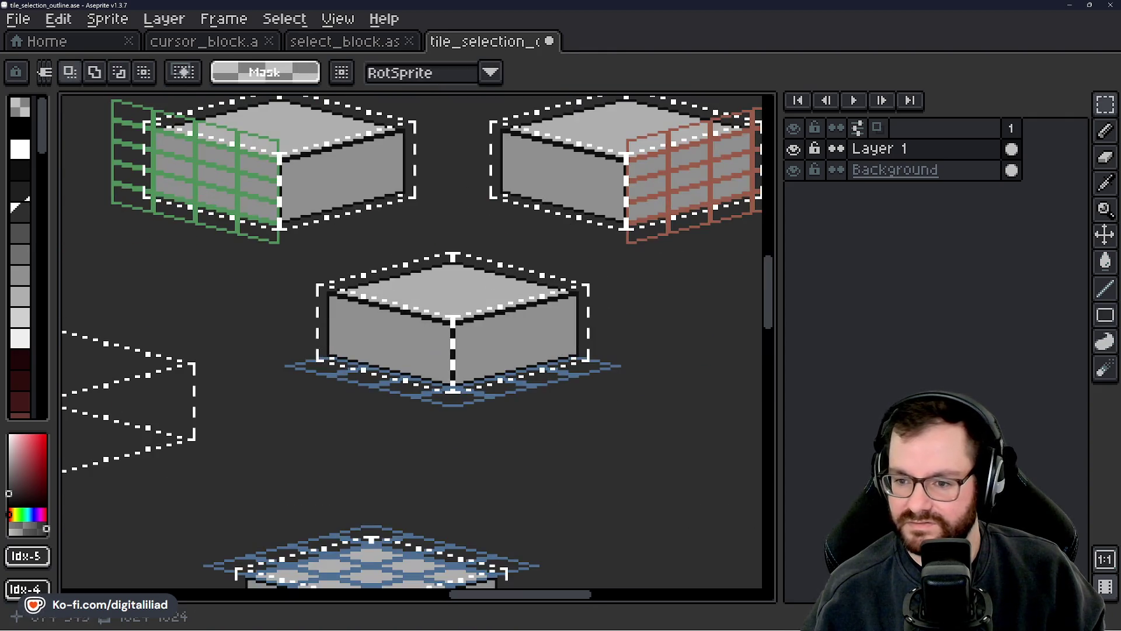
scroll(330, 272, down, 1)
- Select the green-gridded block and grab it to move
drag(151, 105, 258, 225)
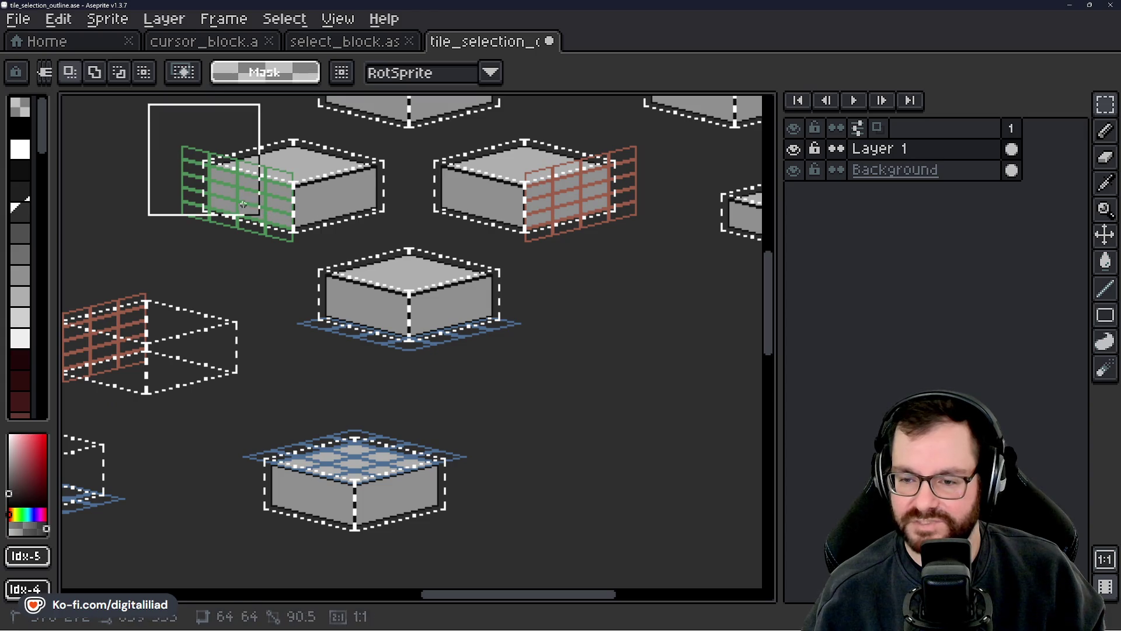
drag(403, 358, 604, 433)
drag(466, 409, 501, 362)
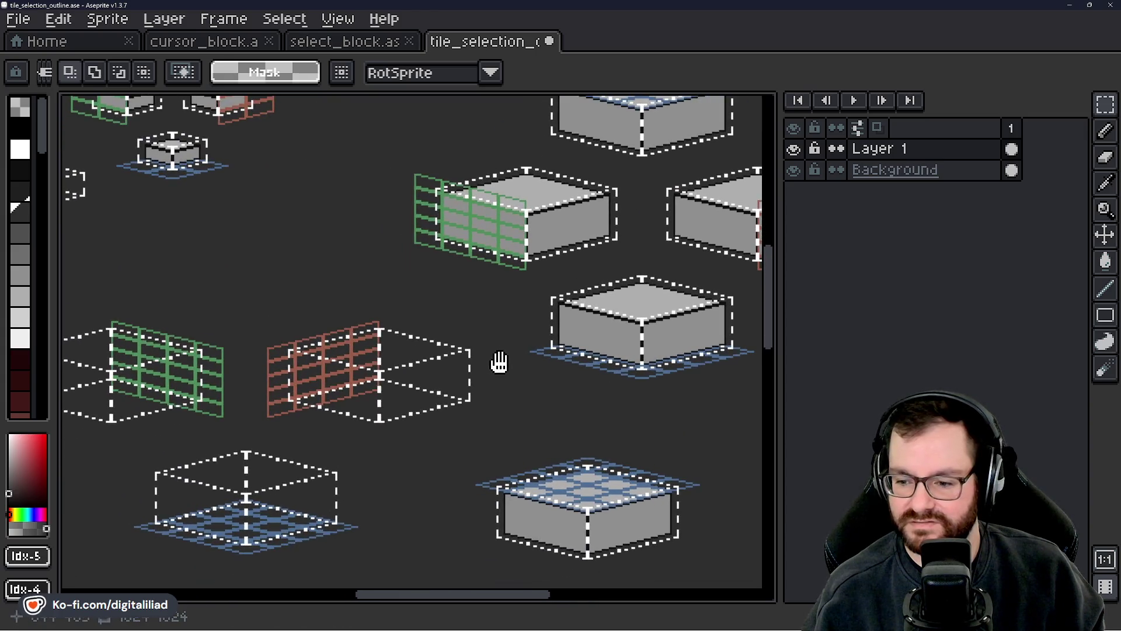
mouse_move(474, 417)
mouse_down()
mouse_move(514, 399)
mouse_move(389, 463)
mouse_up()
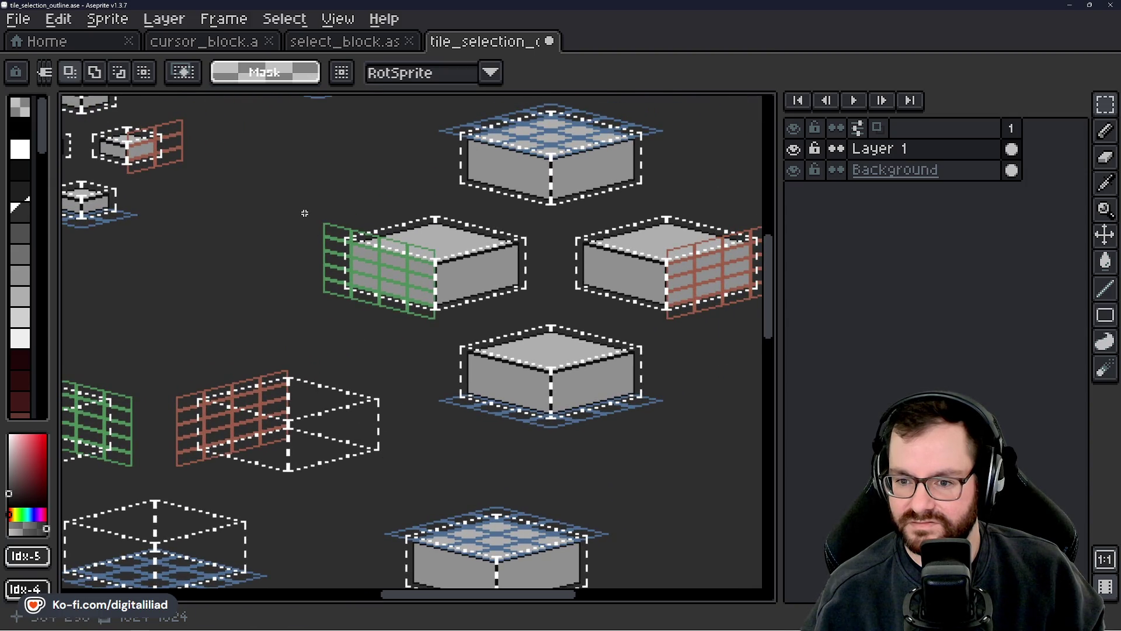
mouse_move(290, 209)
mouse_down()
mouse_move(541, 294)
mouse_move(539, 321)
mouse_up()
drag(492, 462, 546, 347)
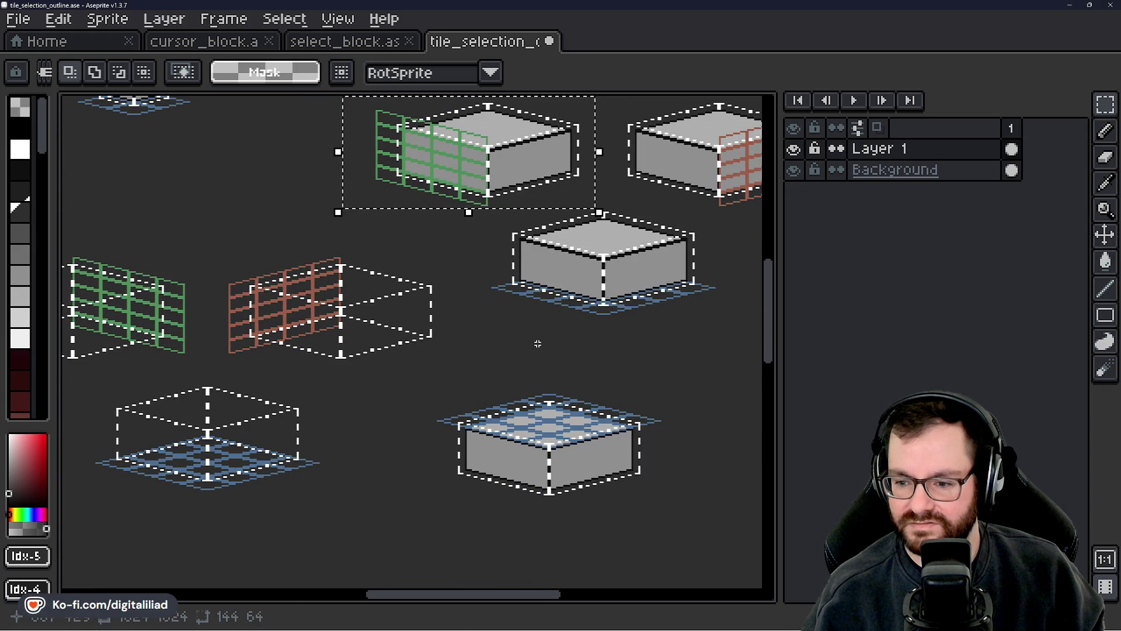
mouse_move(538, 343)
mouse_down()
mouse_move(521, 368)
mouse_move(486, 327)
mouse_up()
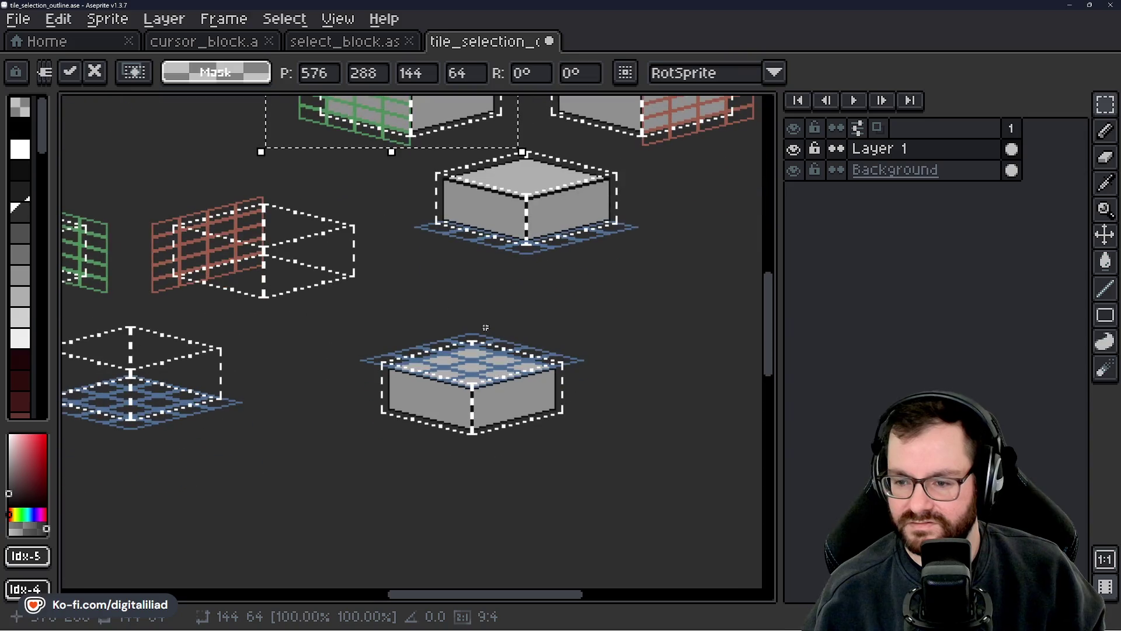
- Move the green-gridded block onto the lower block and drop it in place
drag(447, 134, 507, 431)
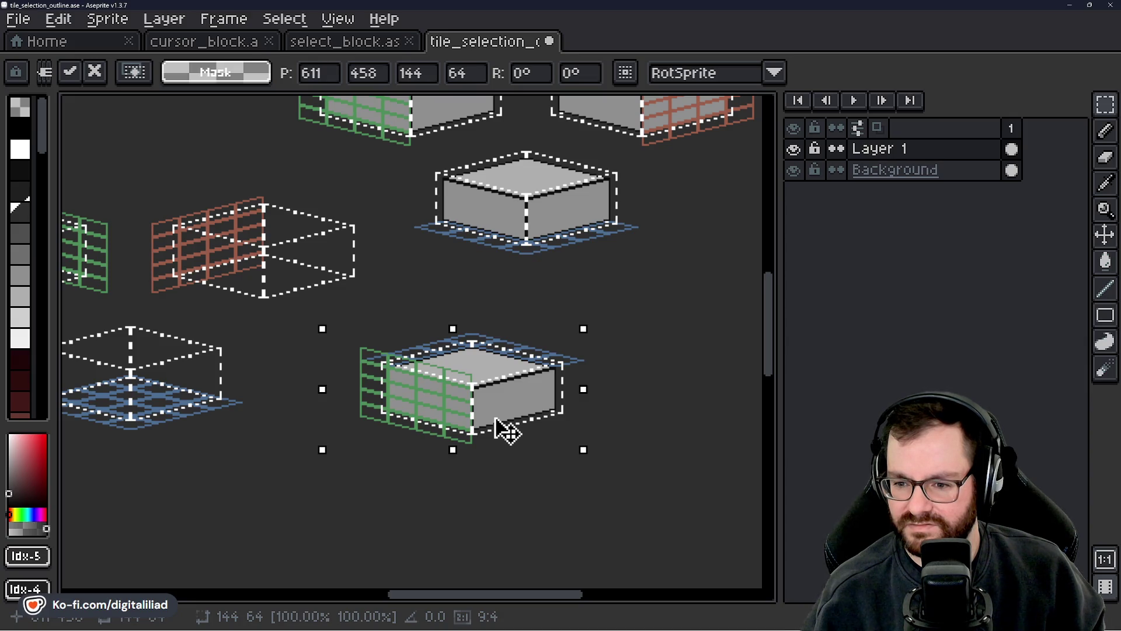
drag(507, 431, 501, 431)
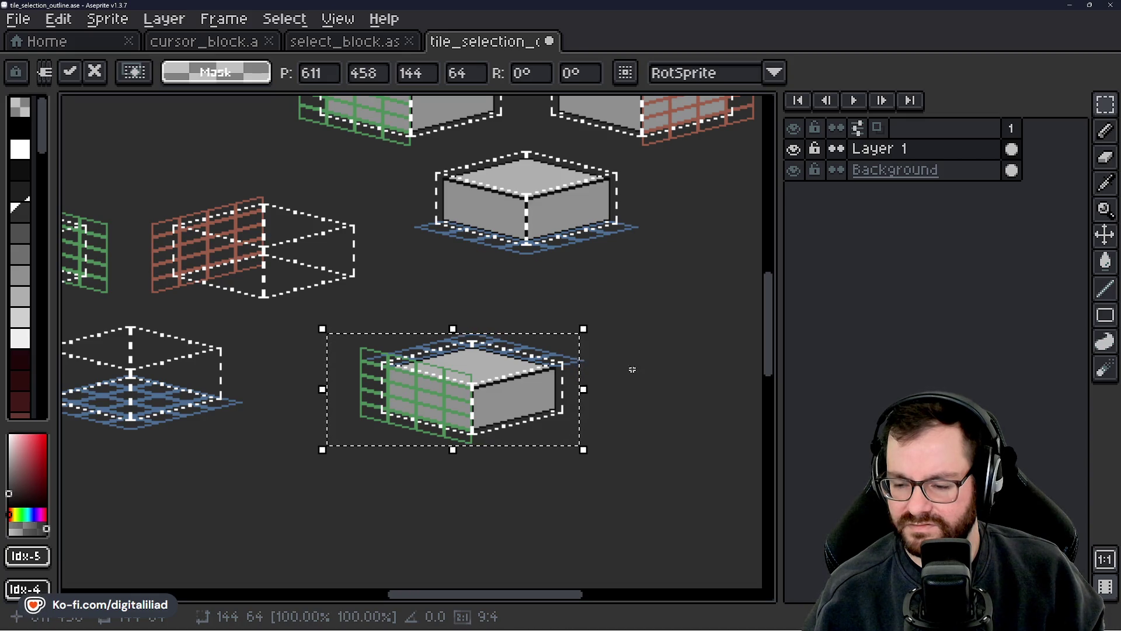
scroll(632, 369, up, 3)
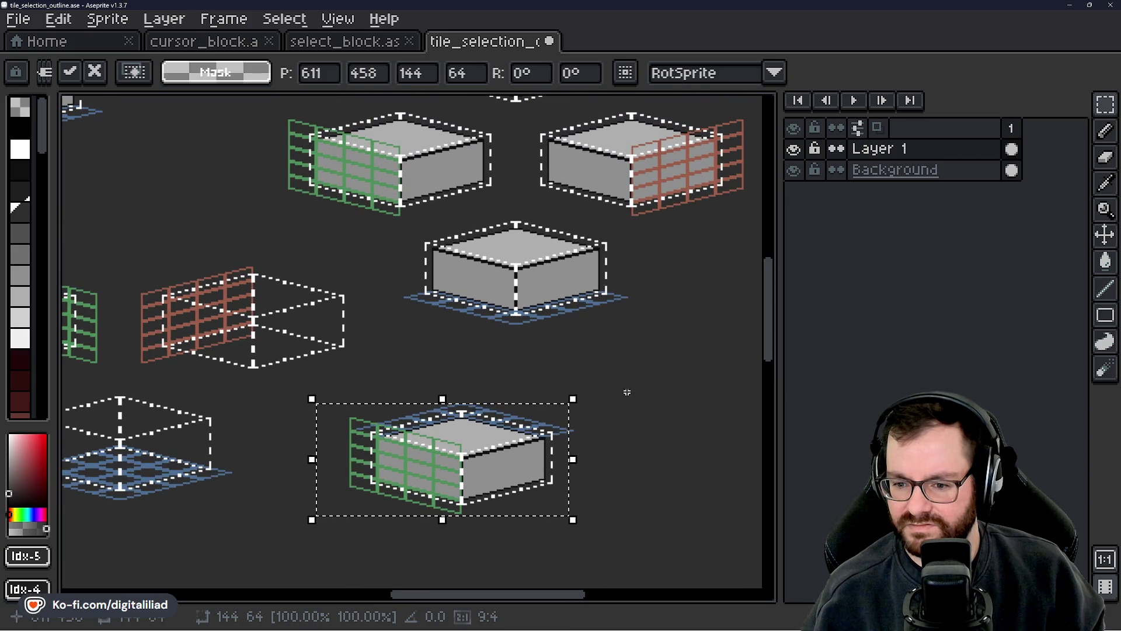
click(627, 389)
scroll(626, 389, up, 1)
scroll(584, 401, right, 5)
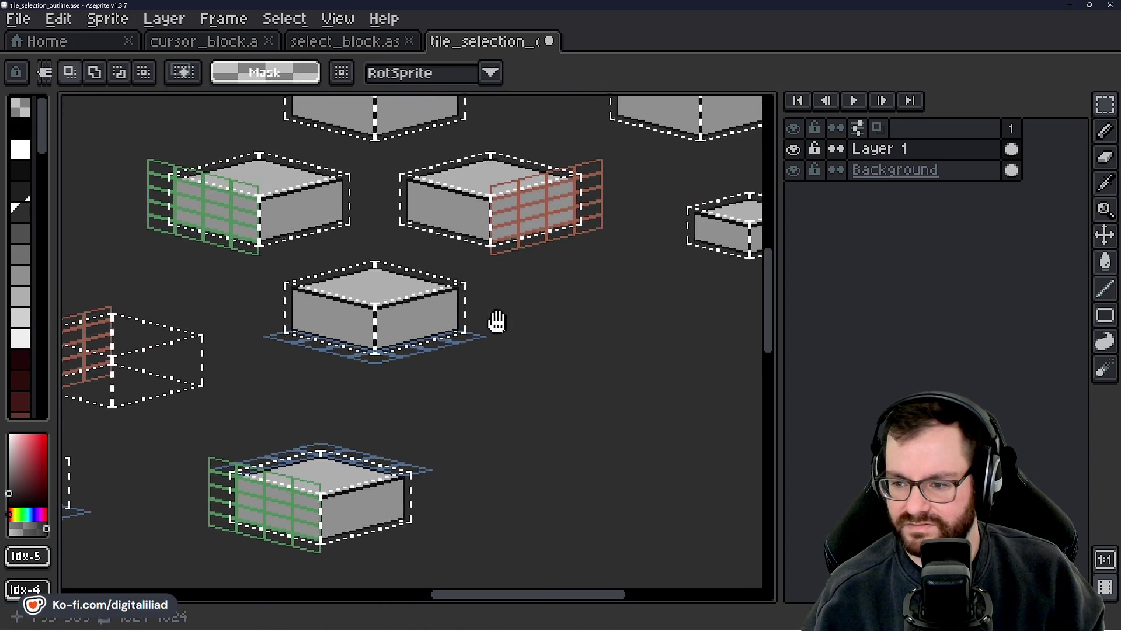
drag(497, 320, 495, 319)
- Copy the upper-right red-gridded block down onto the lower block
drag(405, 147, 593, 257)
click(559, 385)
scroll(559, 385, down, 2)
scroll(567, 355, left, 3)
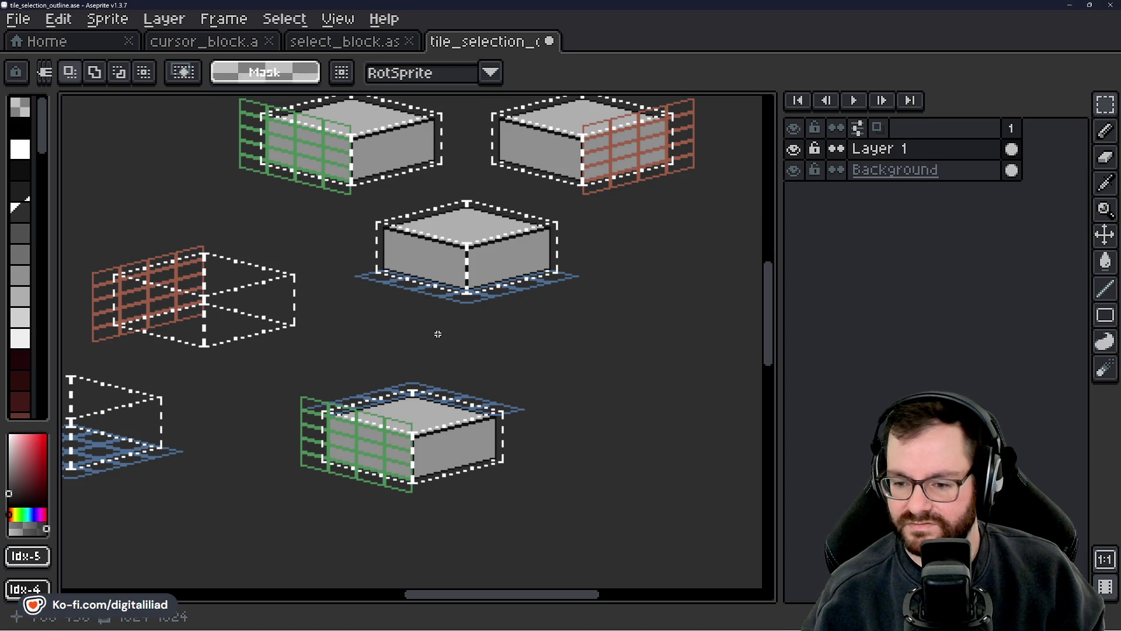
drag(435, 330, 469, 370)
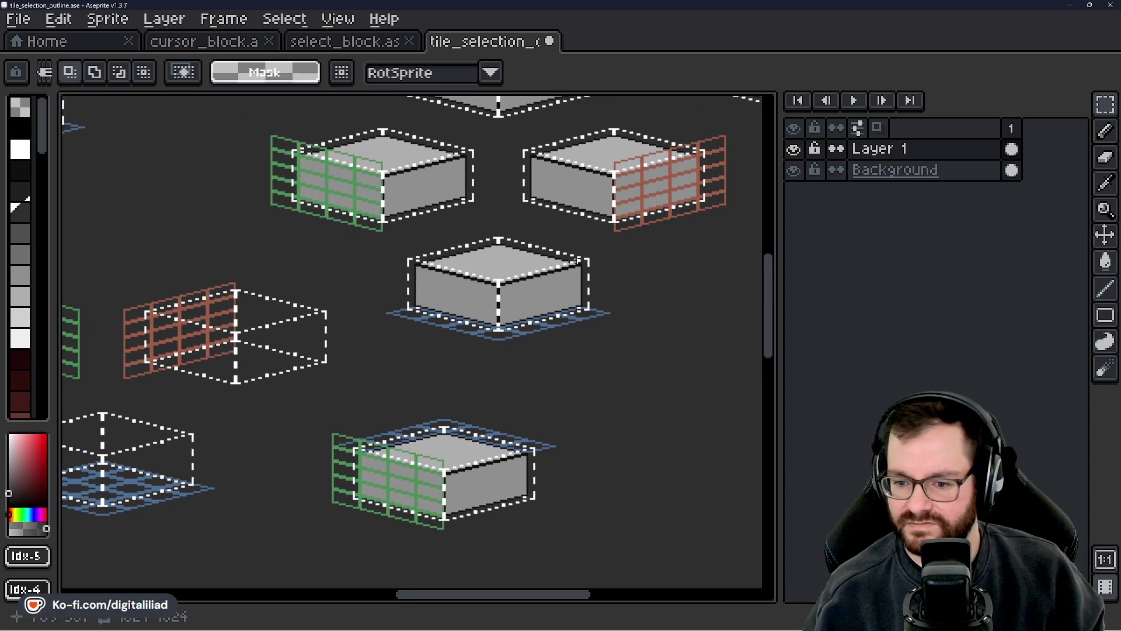
drag(489, 121, 743, 234)
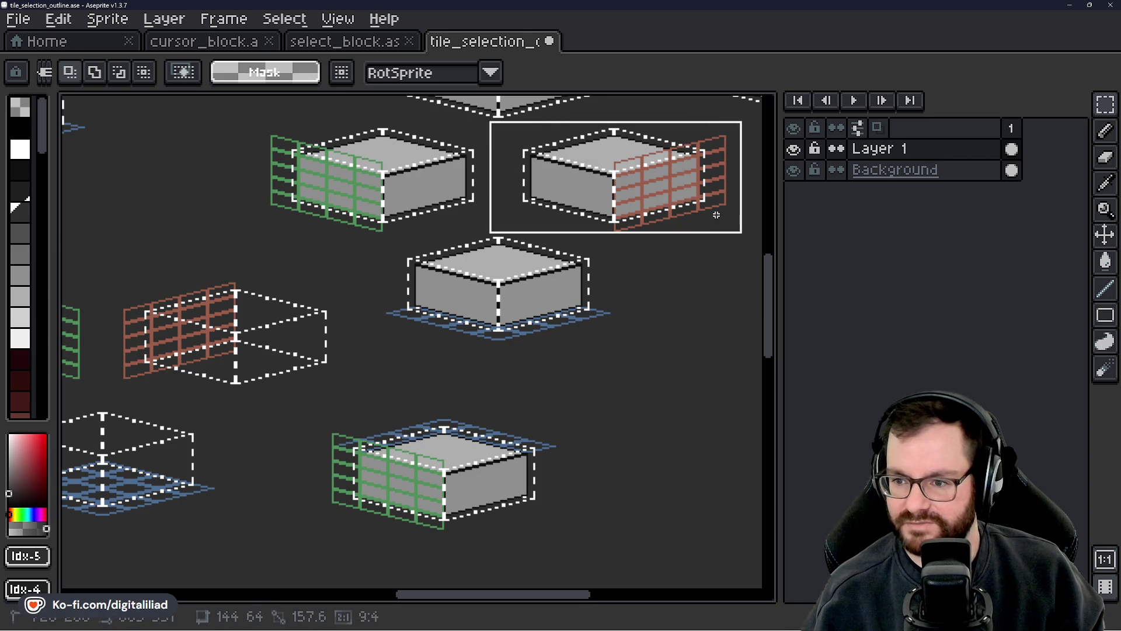
scroll(643, 292, down, 1)
mouse_move(643, 181)
mouse_down()
mouse_move(618, 383)
mouse_move(579, 458)
mouse_move(456, 443)
mouse_up()
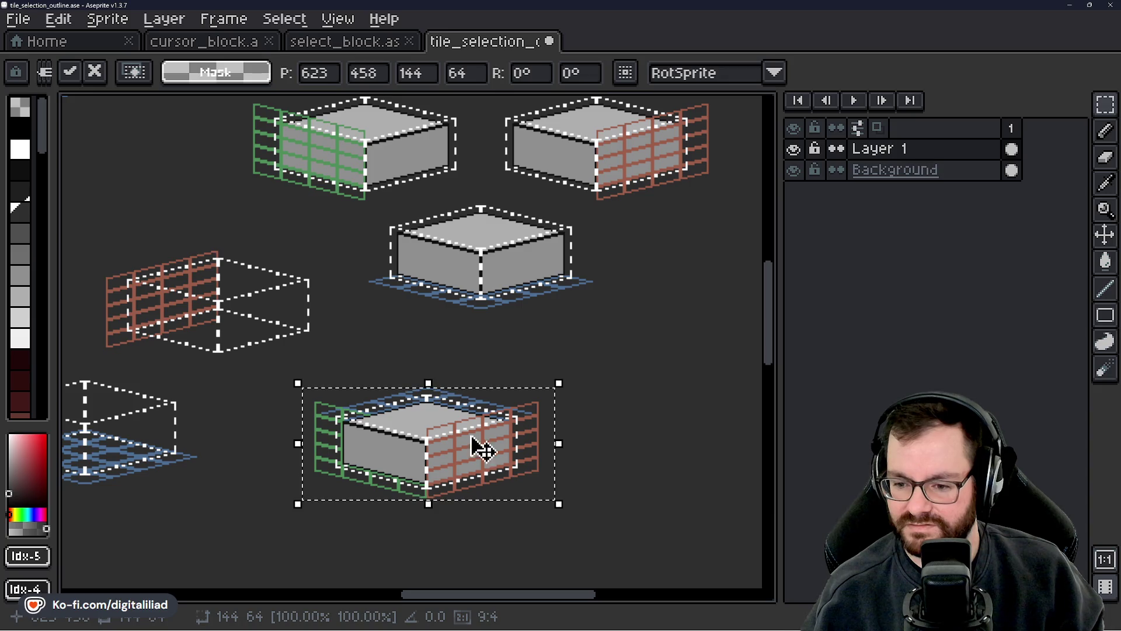
click(626, 348)
- Undo the red, green and blue grid overlays, then save tile_selection_outline.ase
key(ctrl+z)
key(ctrl+z)
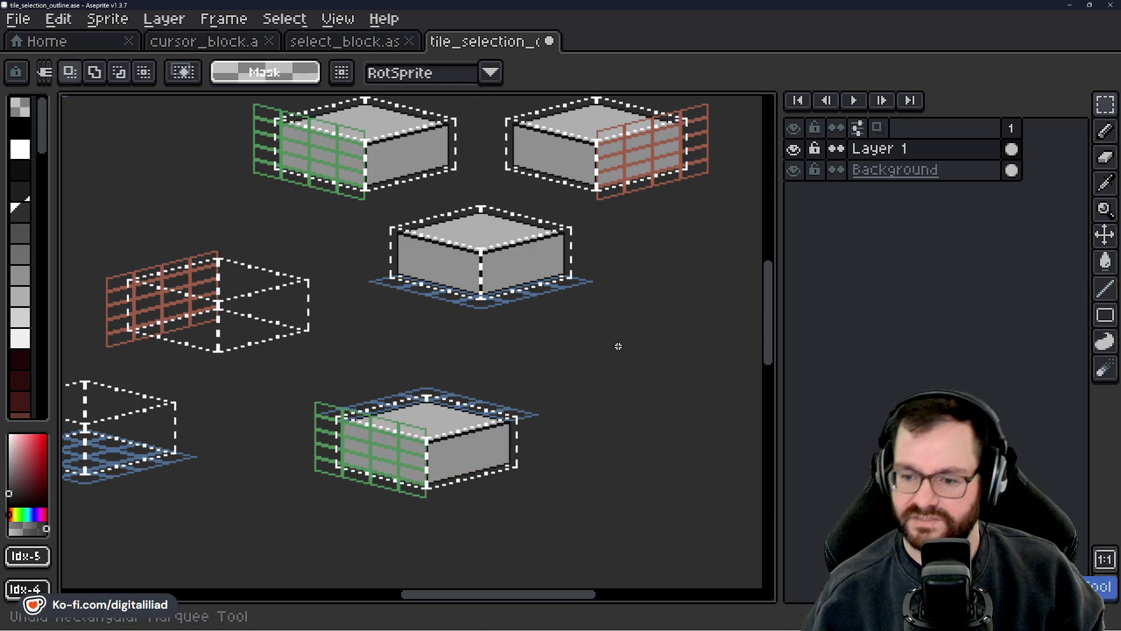
key(ctrl+z)
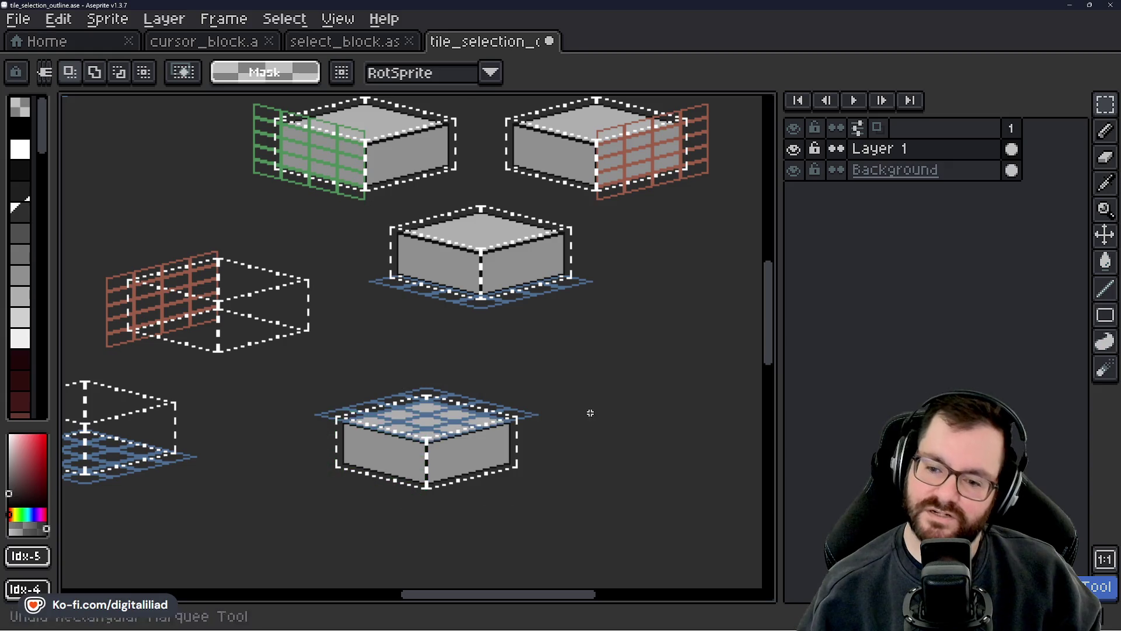
key(ctrl+z)
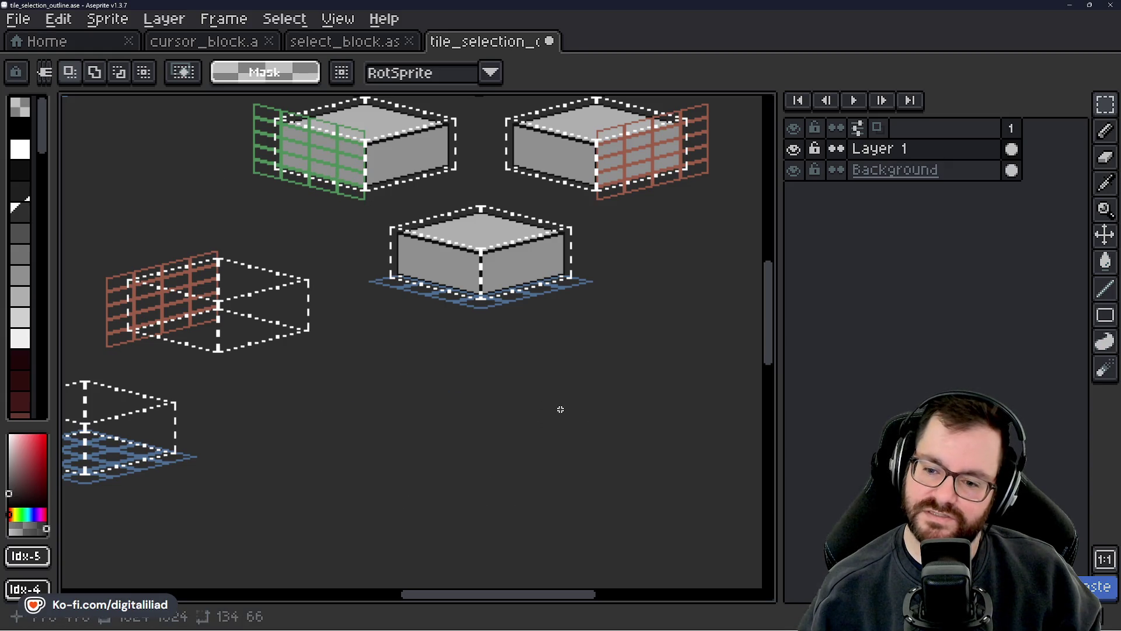
scroll(490, 396, down, 2)
key(ctrl+s)
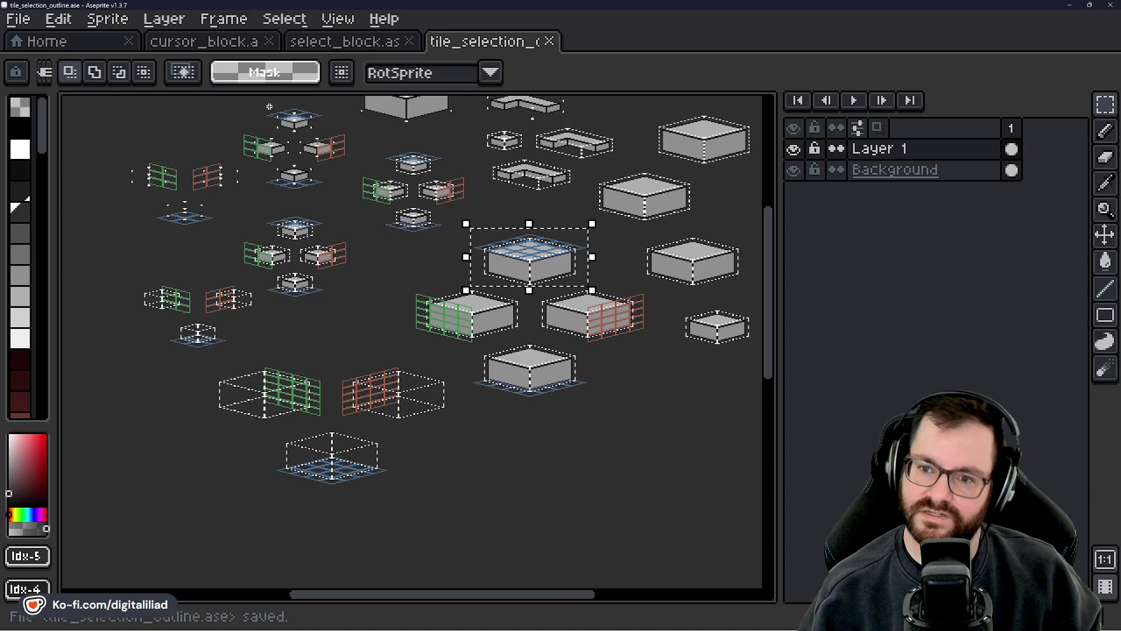
- Create a new 256×256 px sprite from the Home page
click(99, 42)
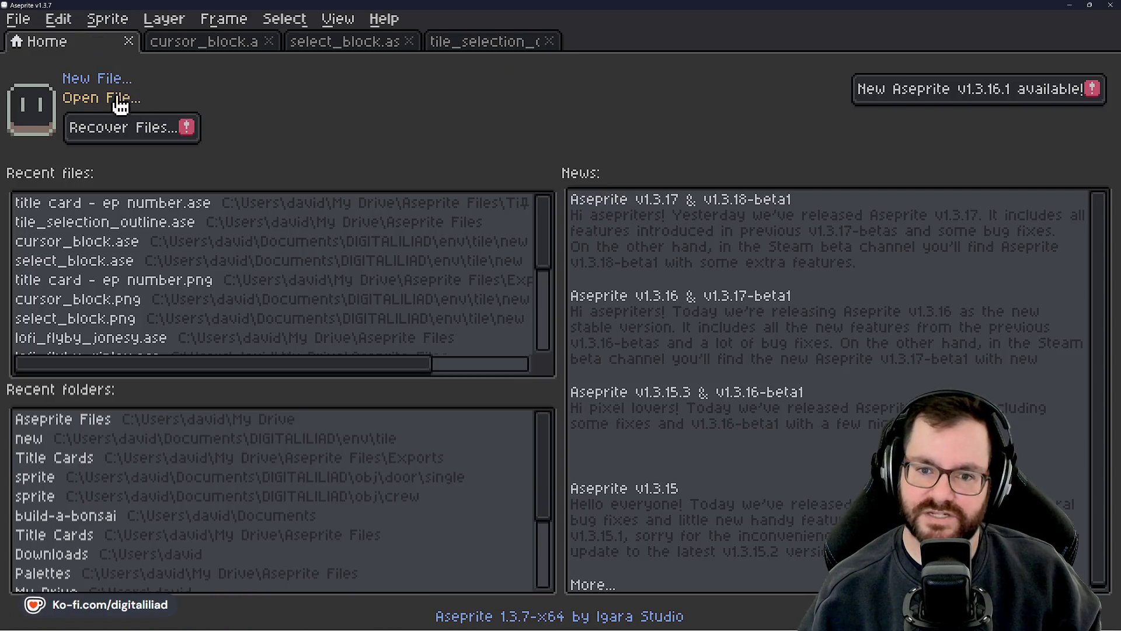
click(225, 42)
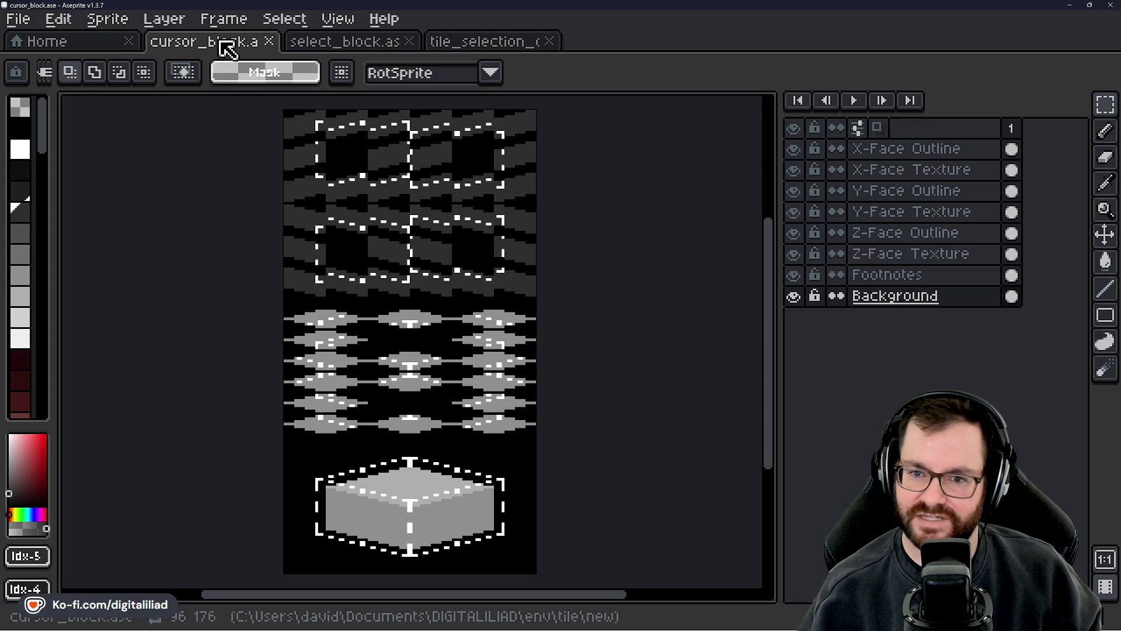
click(82, 47)
click(105, 78)
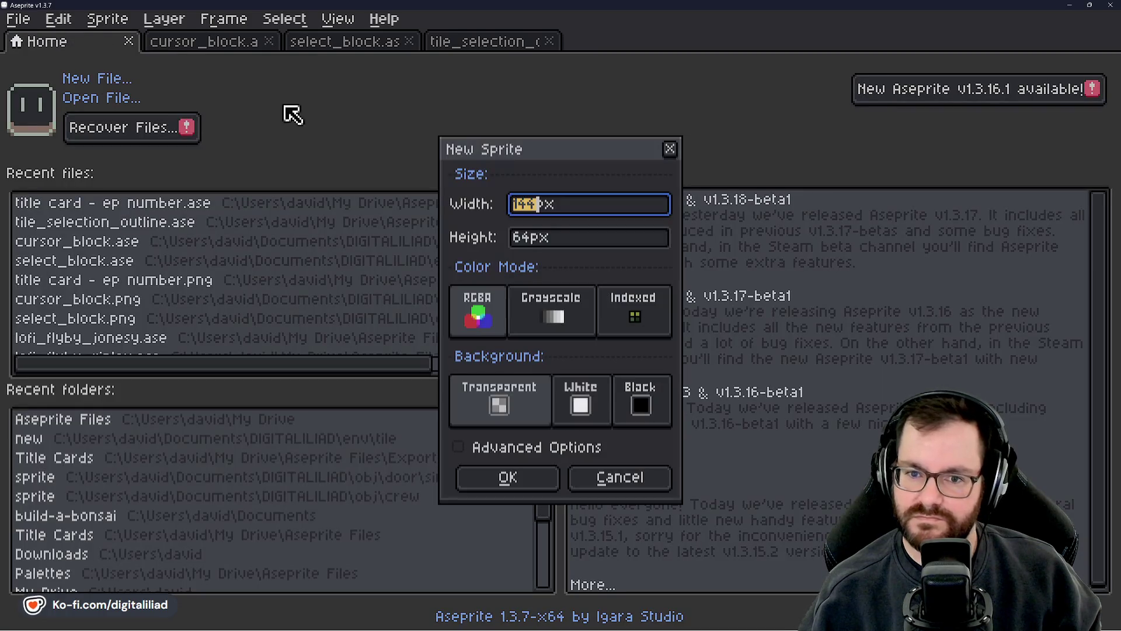
text(256)
key(Tab)
text(256)
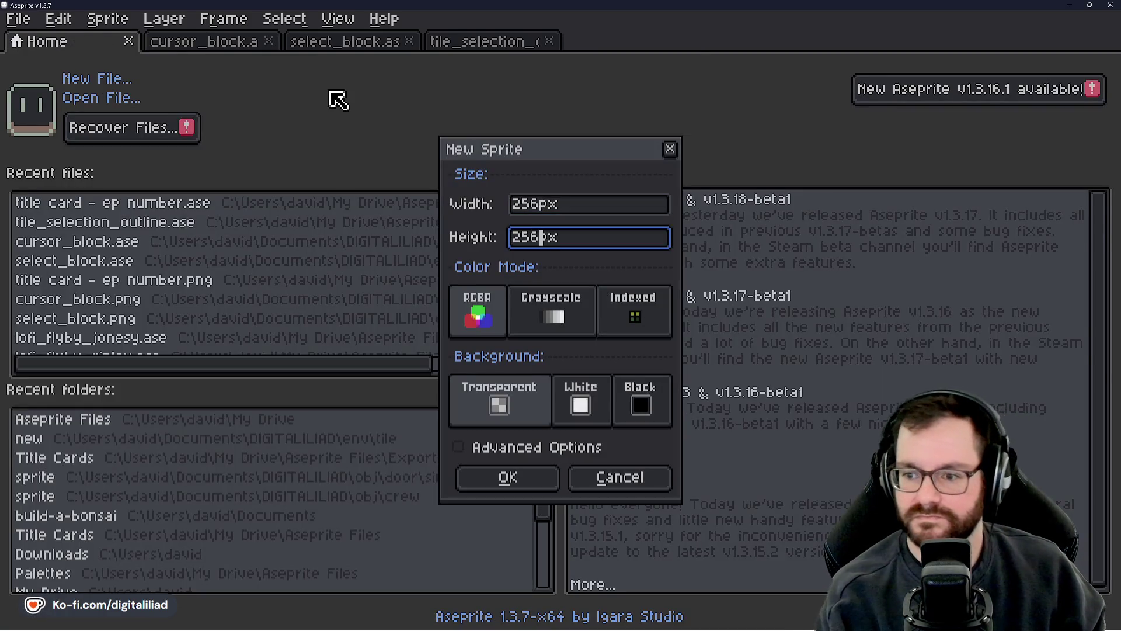
key(Return)
- Check cursor_block.ase for reference, then return to the Sprite-0001 canvas
click(193, 44)
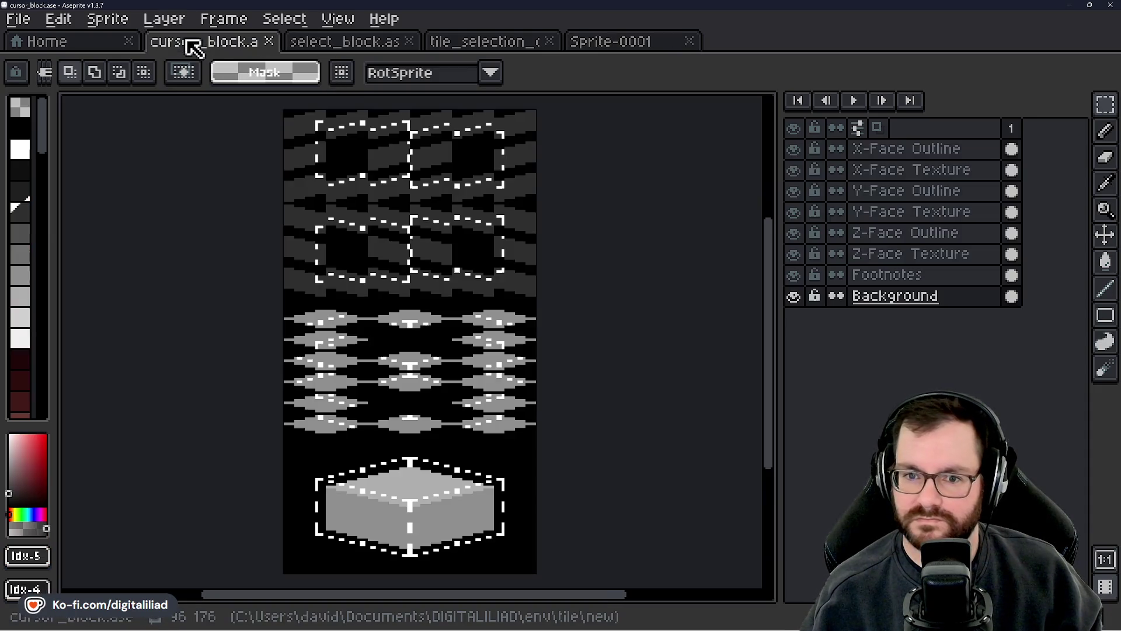
mouse_move(411, 238)
mouse_down()
mouse_move(468, 245)
mouse_move(381, 258)
mouse_move(433, 261)
mouse_move(424, 252)
mouse_up()
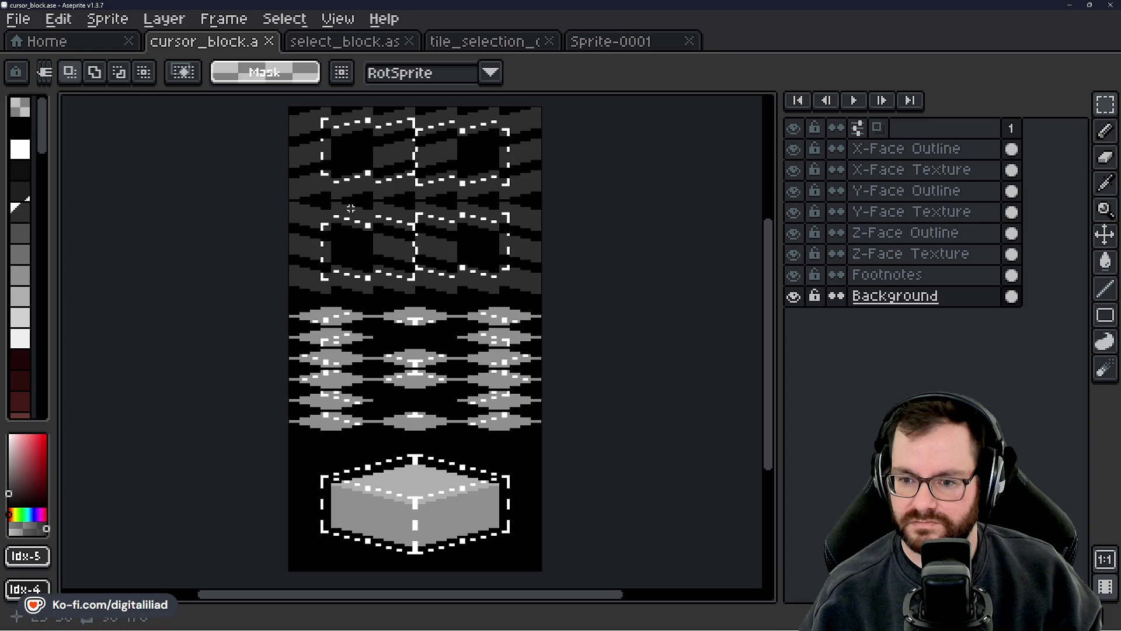
click(584, 44)
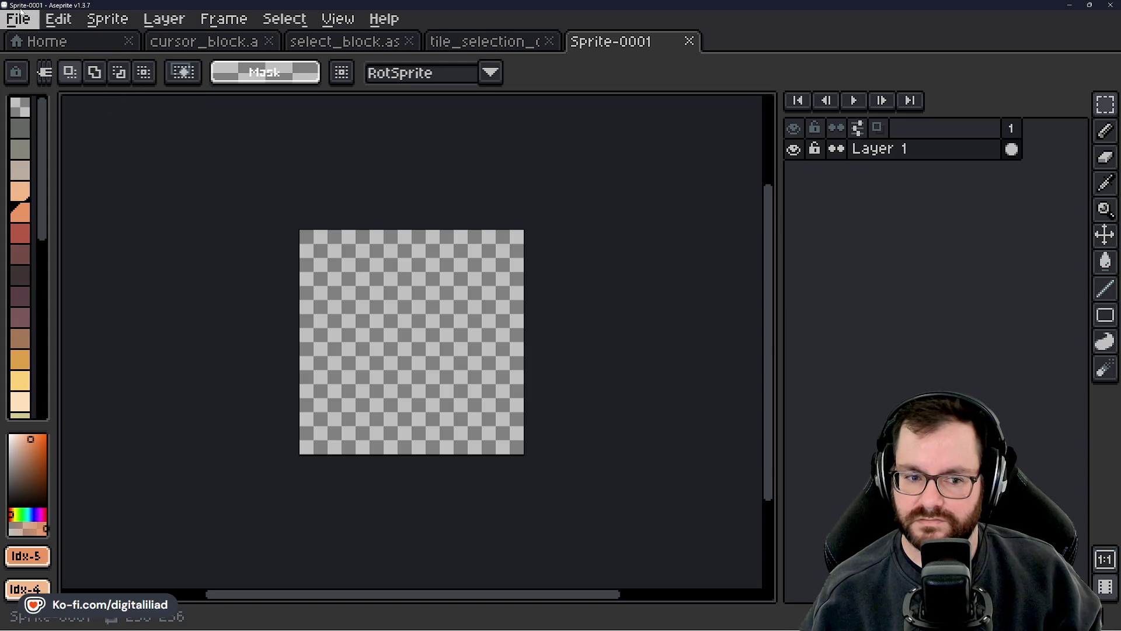
- Save the new sprite as cursor_block_exp.ase
click(31, 22)
click(30, 23)
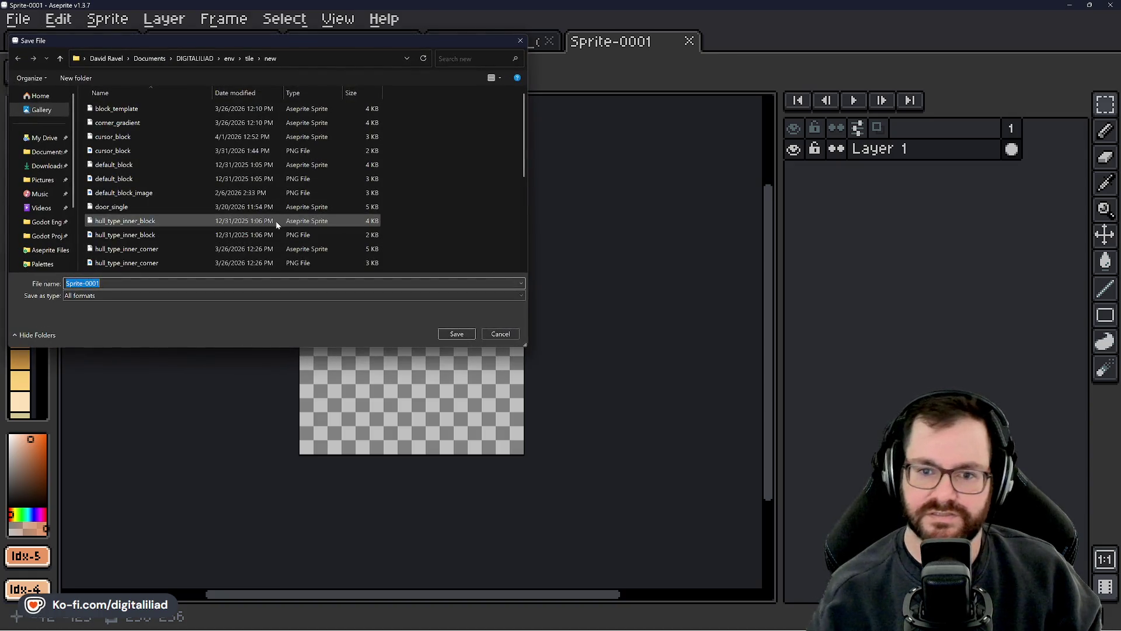
text(cursor_block)
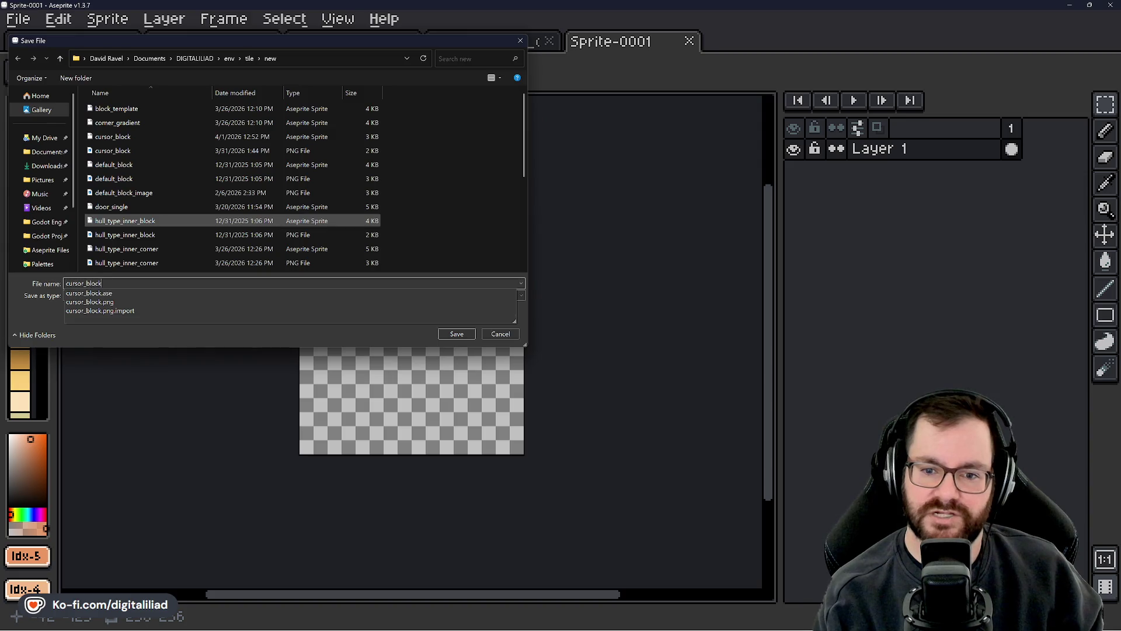
text(_exp)
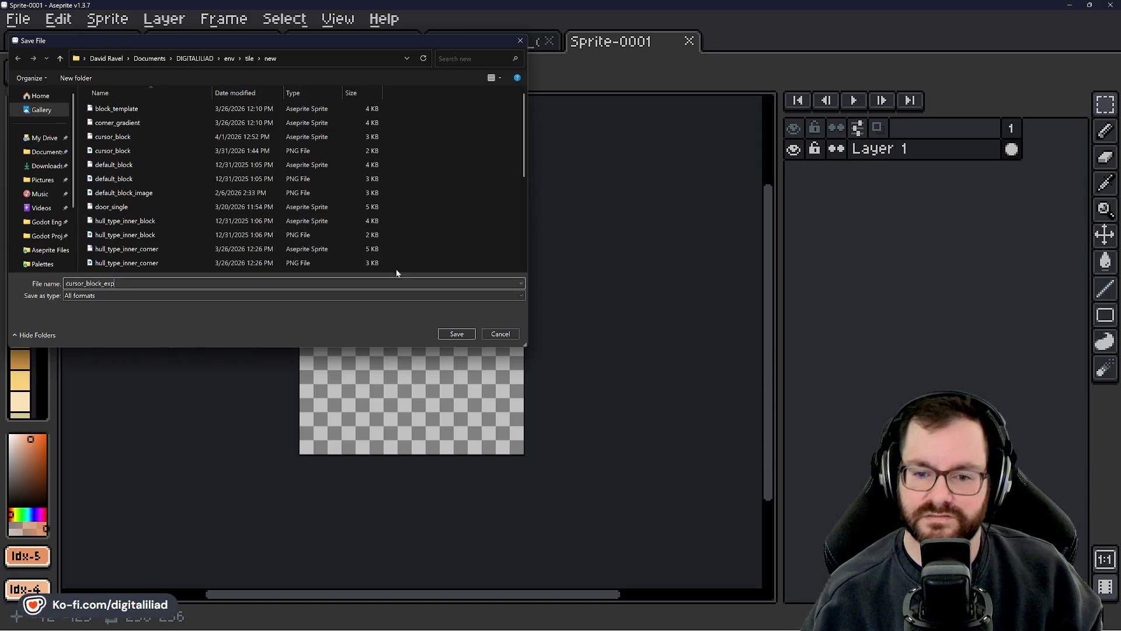
click(458, 334)
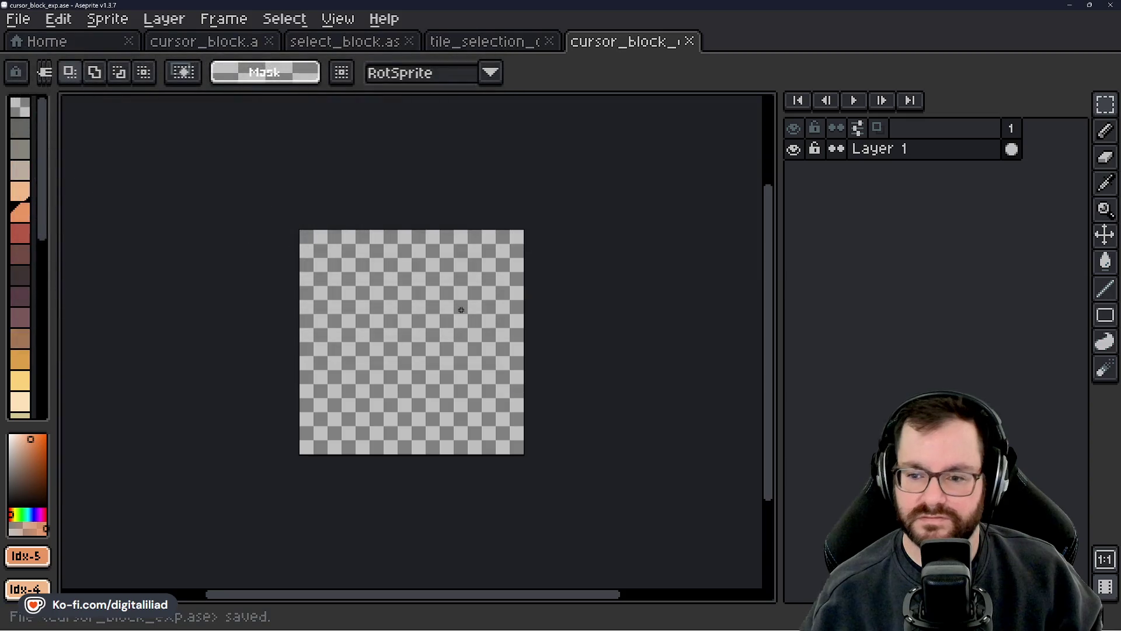
scroll(396, 367, up, 1)
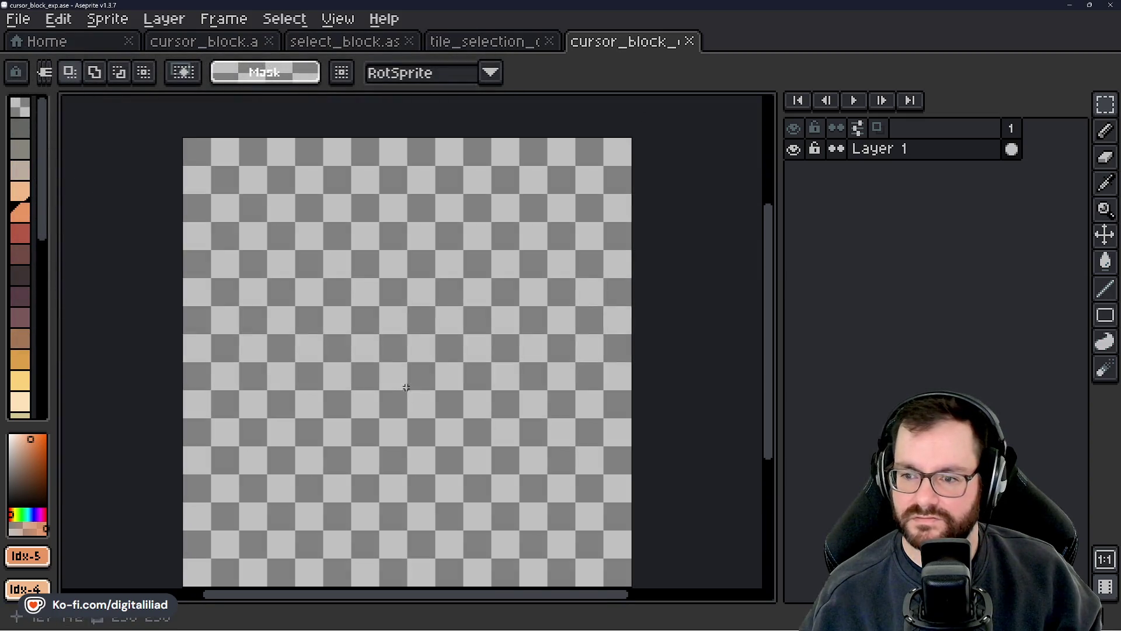
- Add Layer 2 and convert it to the Background layer
right_click(896, 151)
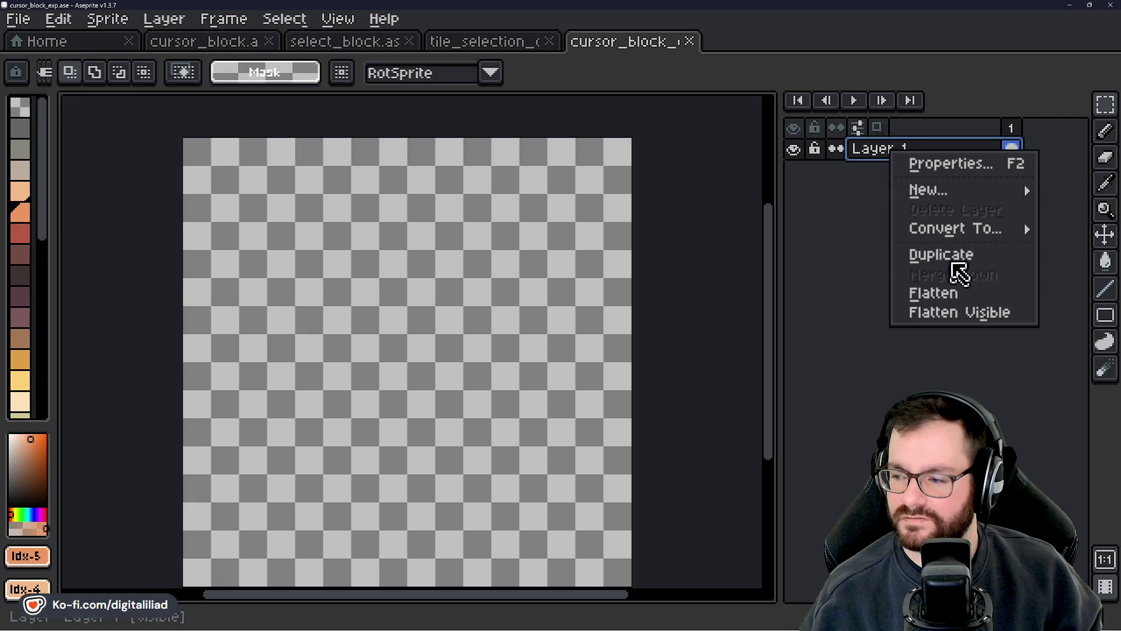
mouse_move(917, 226)
mouse_move(946, 190)
click(854, 189)
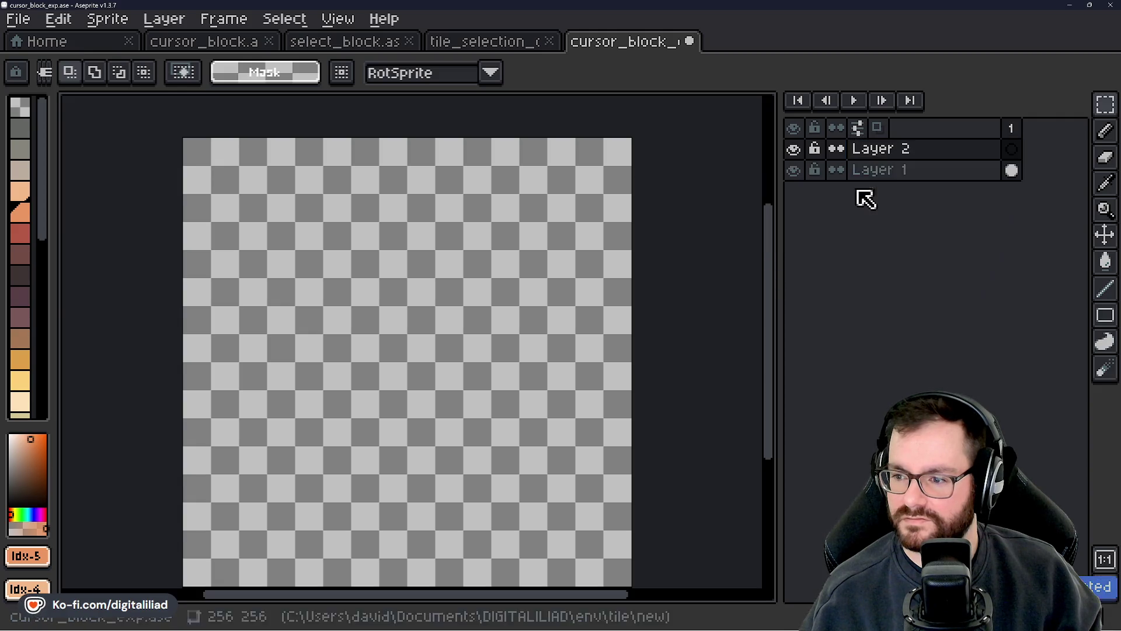
click(917, 170)
right_click(921, 153)
mouse_move(958, 225)
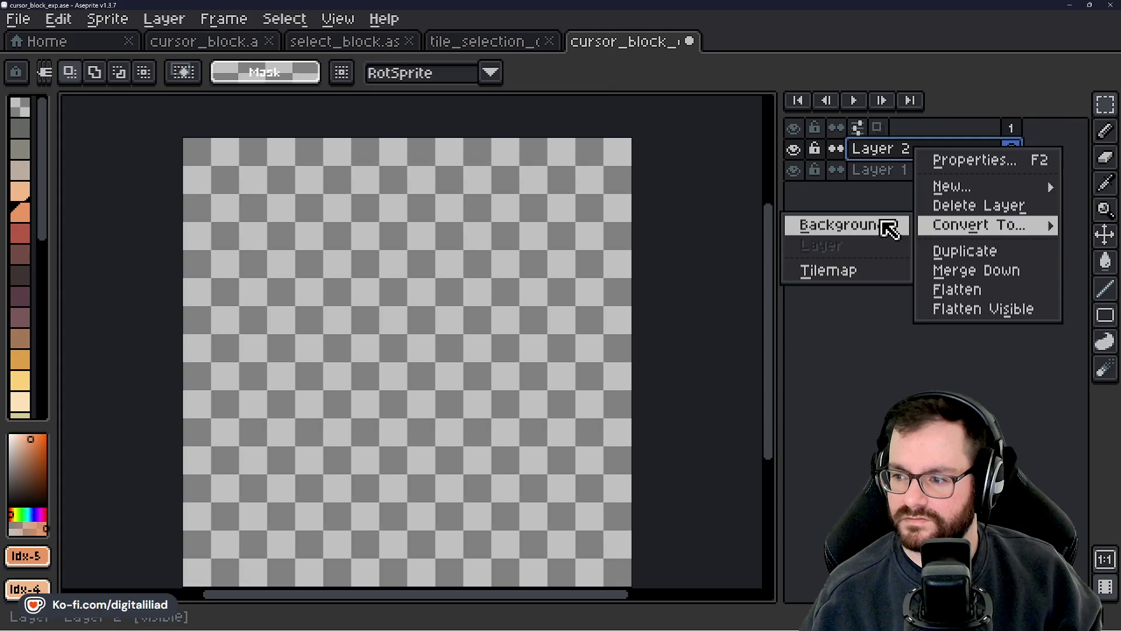
click(819, 228)
- Fill the Background layer with black using the paint bucket
scroll(29, 255, down, 10)
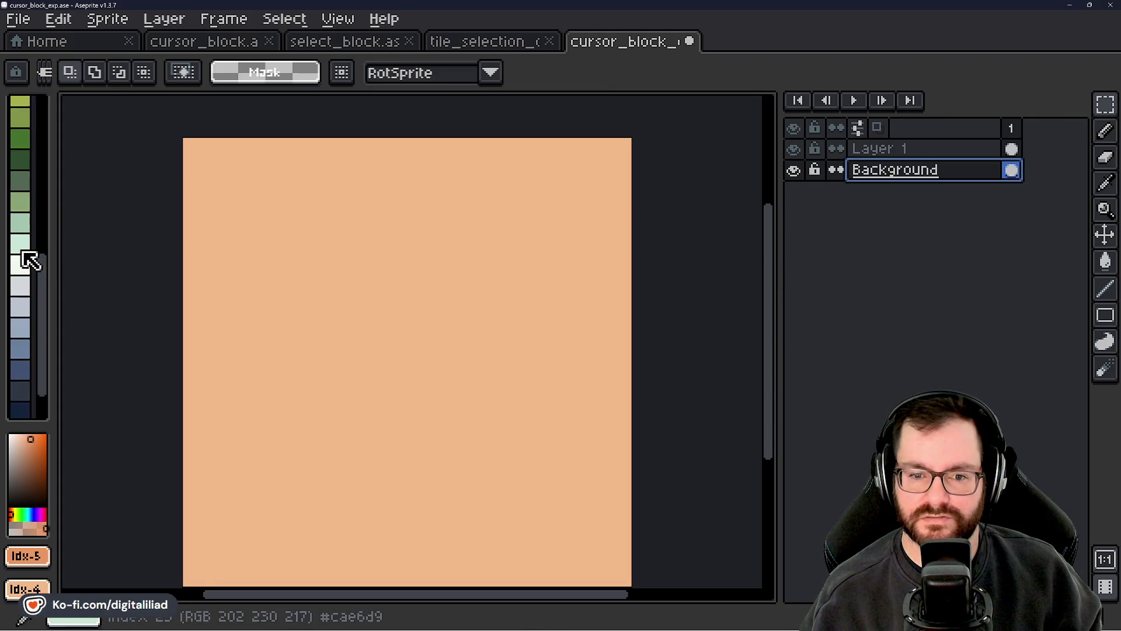
click(21, 383)
key(g)
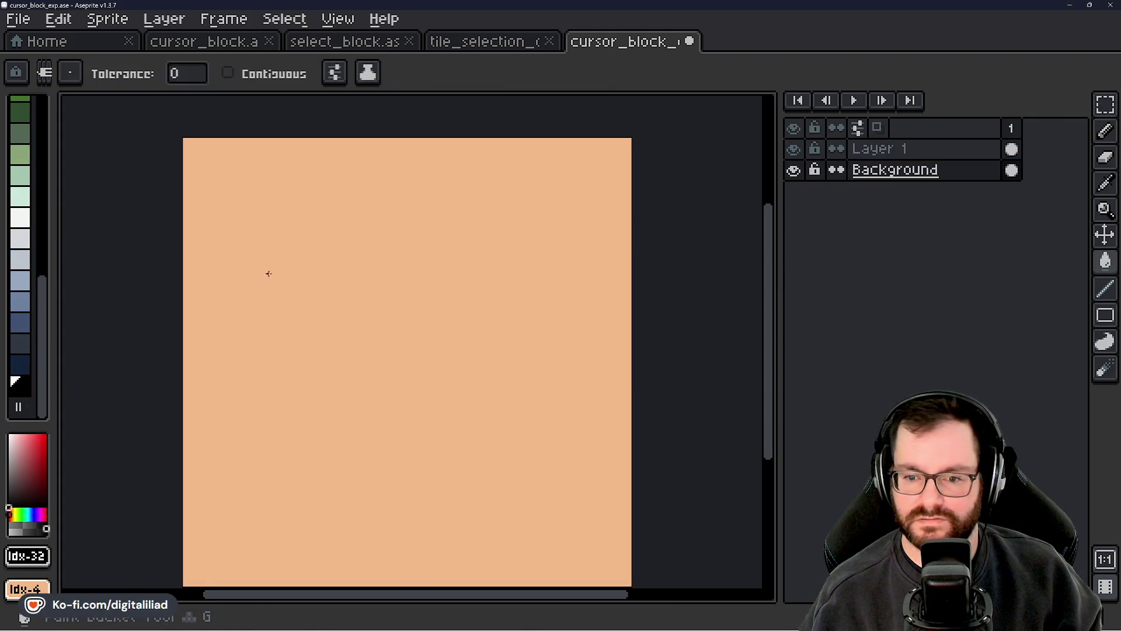
click(350, 284)
- Glance over tile_selection_outline and cursor_block.ase, then come back to cursor_block_exp
click(514, 44)
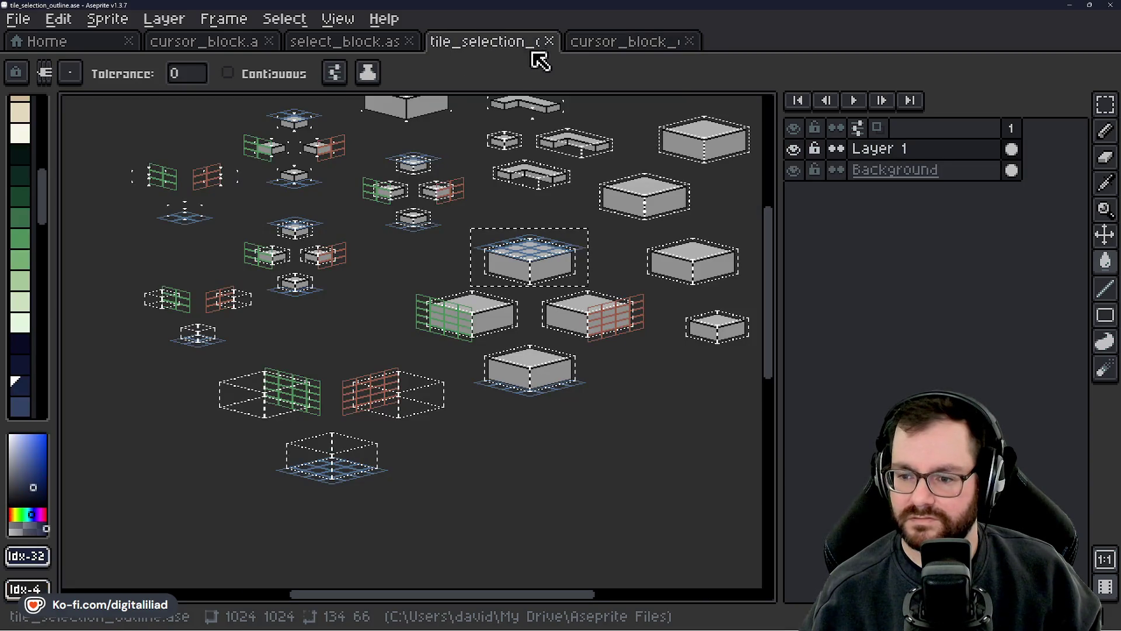
click(608, 47)
click(228, 43)
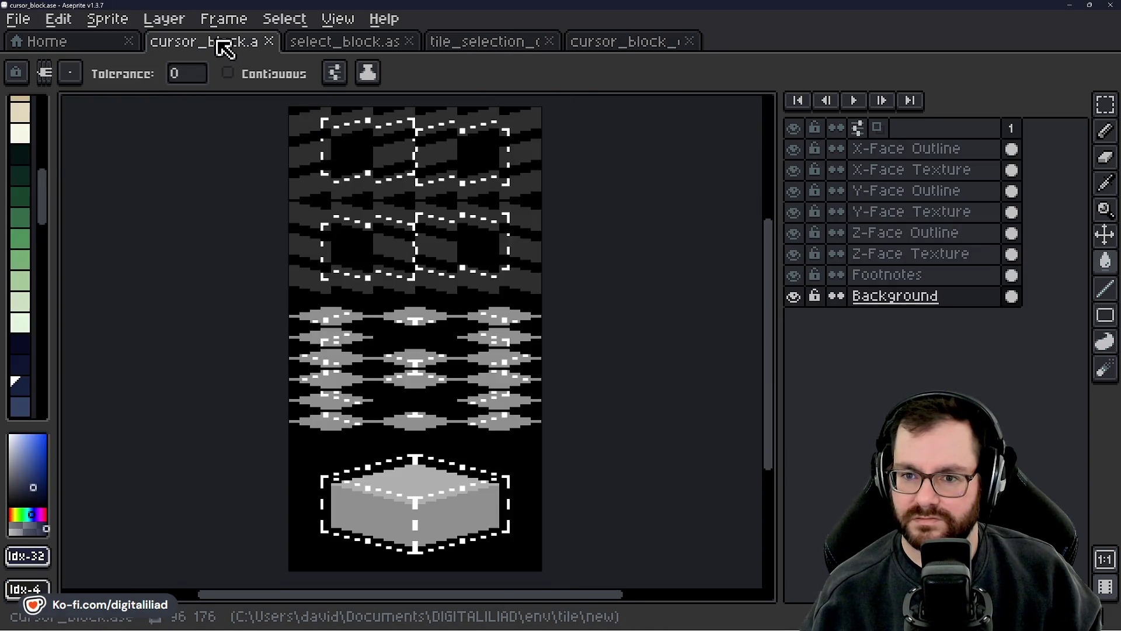
drag(350, 178, 361, 186)
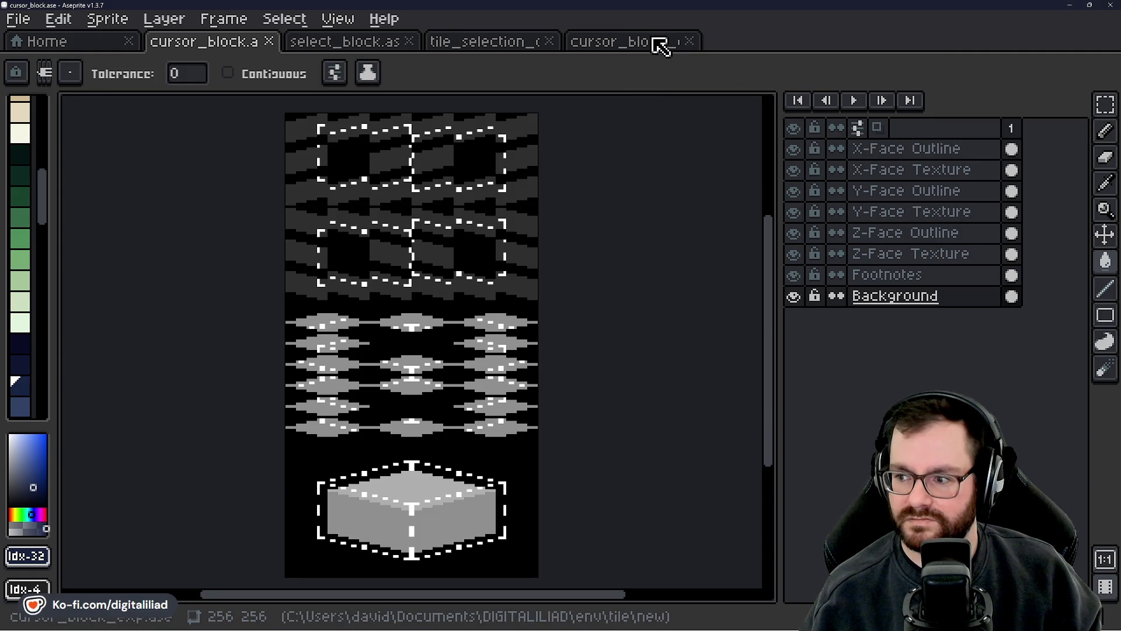
click(654, 41)
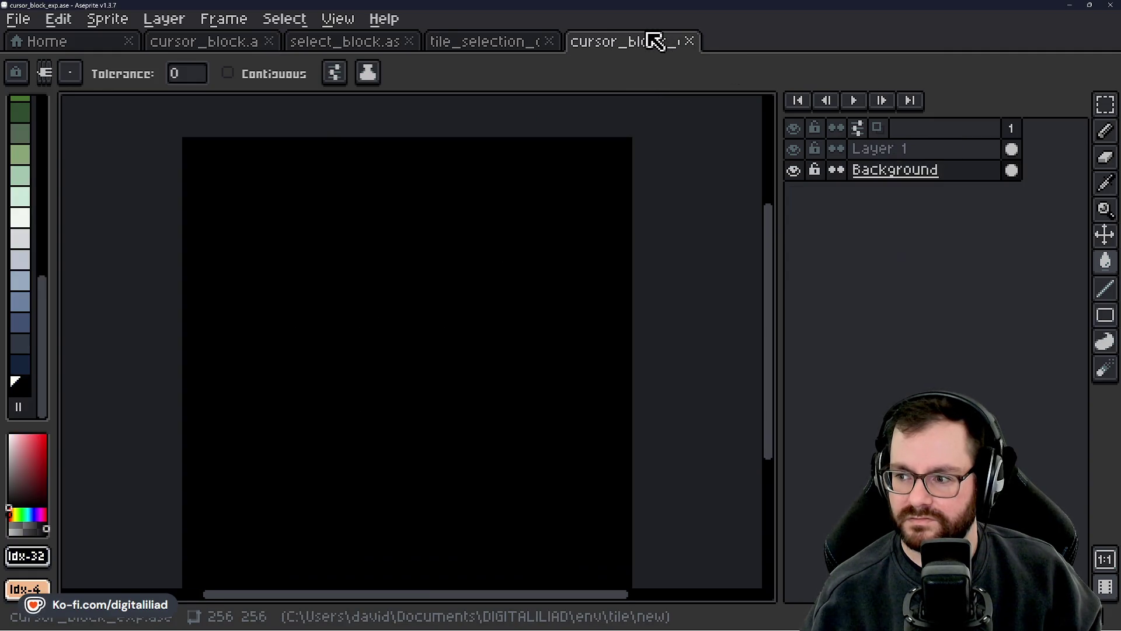
- Rename Layer 1 to 'Block Texture'
click(894, 149)
right_click(891, 155)
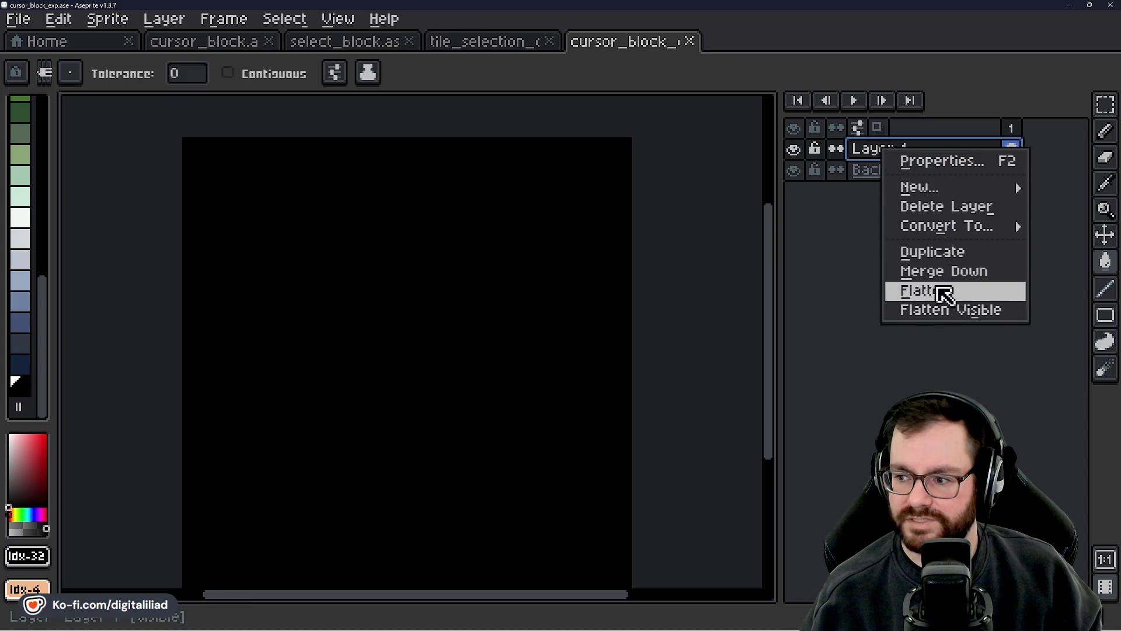
click(863, 153)
double_click(868, 160)
text(Block Texture)
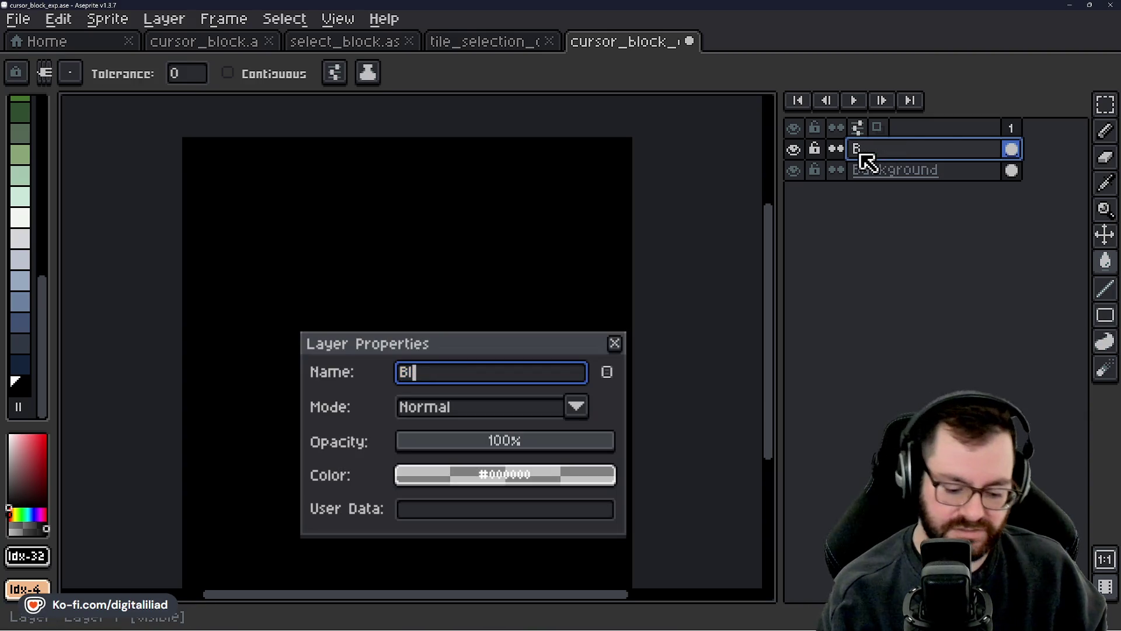
key(Return)
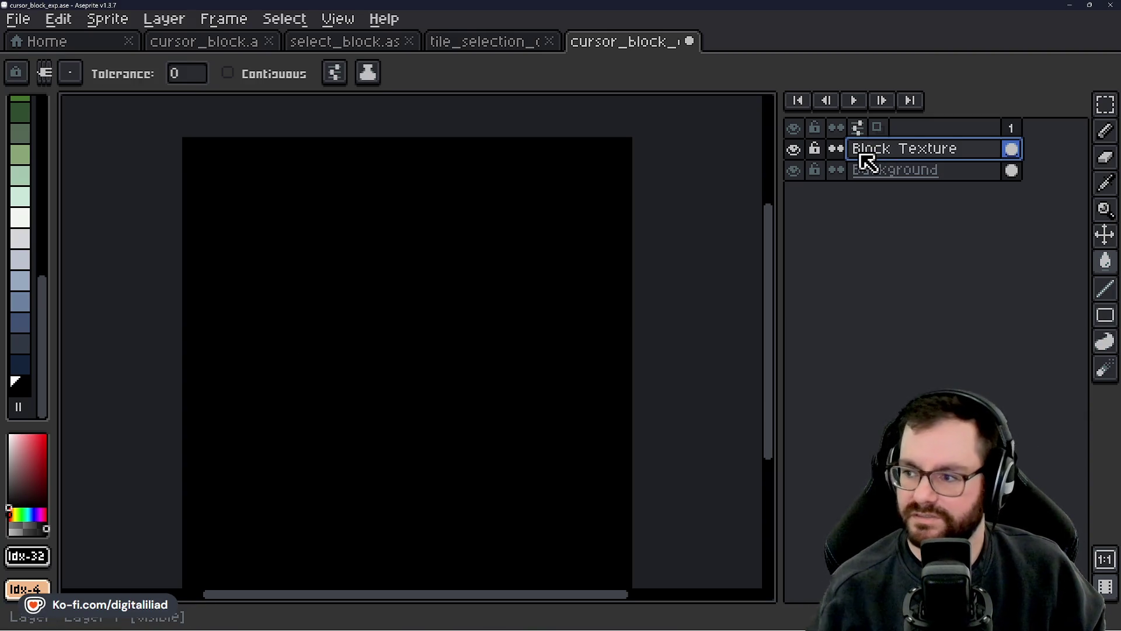
- Add a new layer above it named 'Block Outline'
right_click(868, 162)
mouse_move(889, 201)
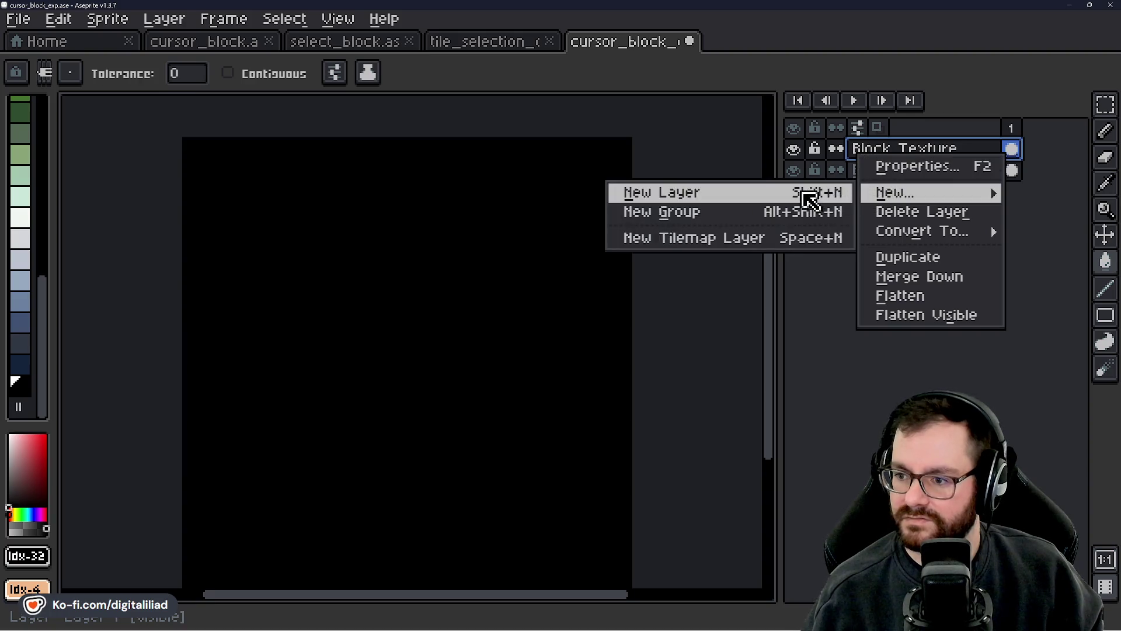
click(841, 193)
double_click(897, 153)
text(Block Outline)
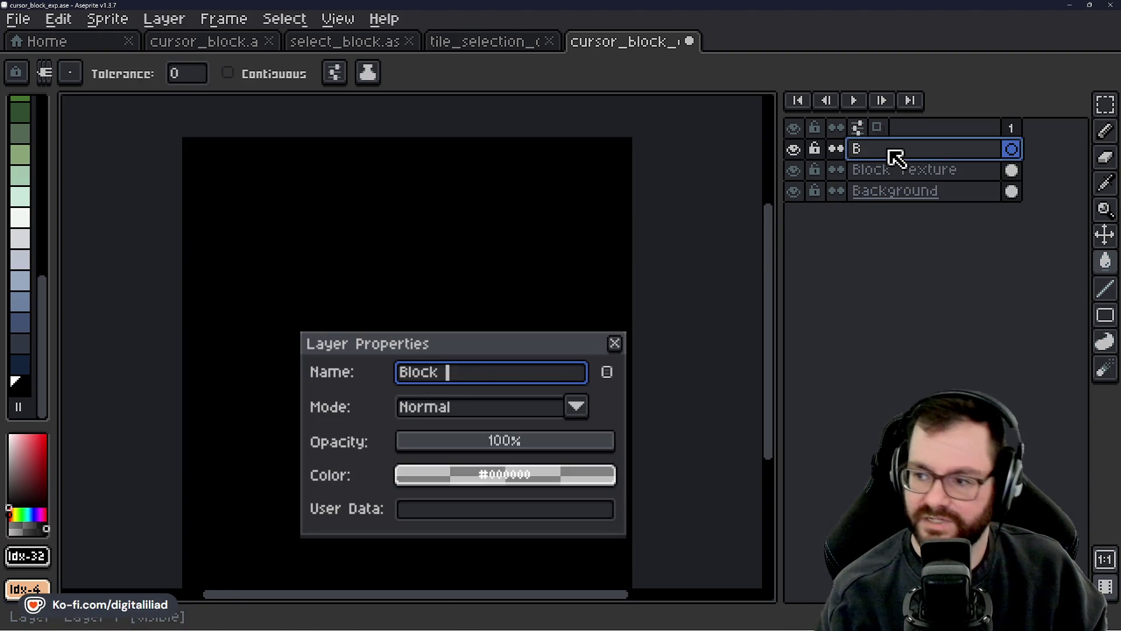
key(Return)
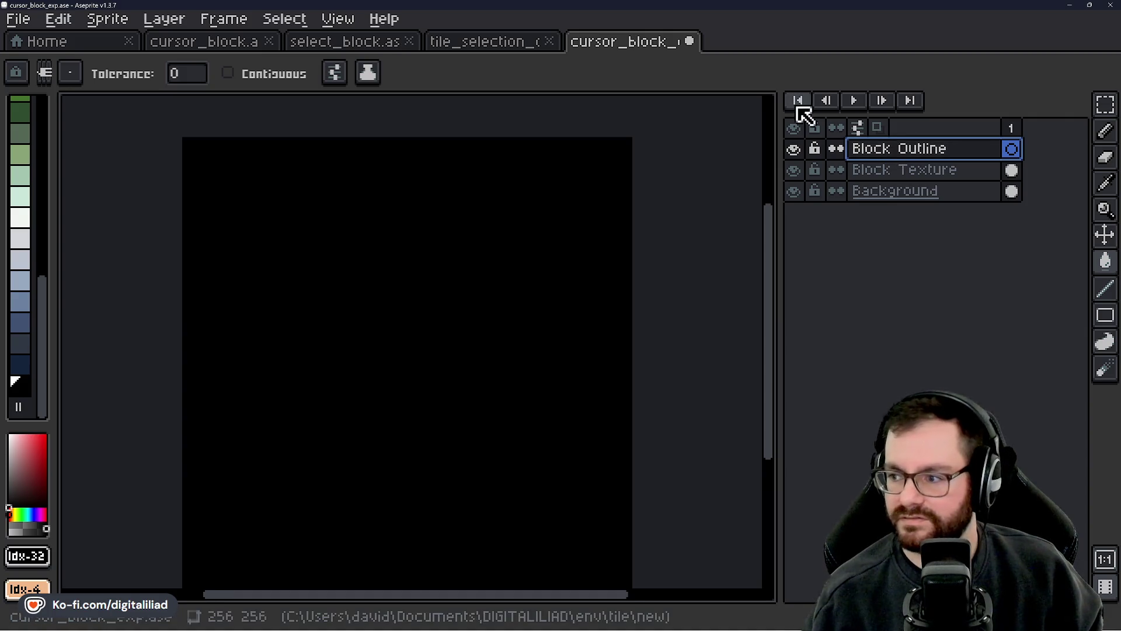
click(896, 192)
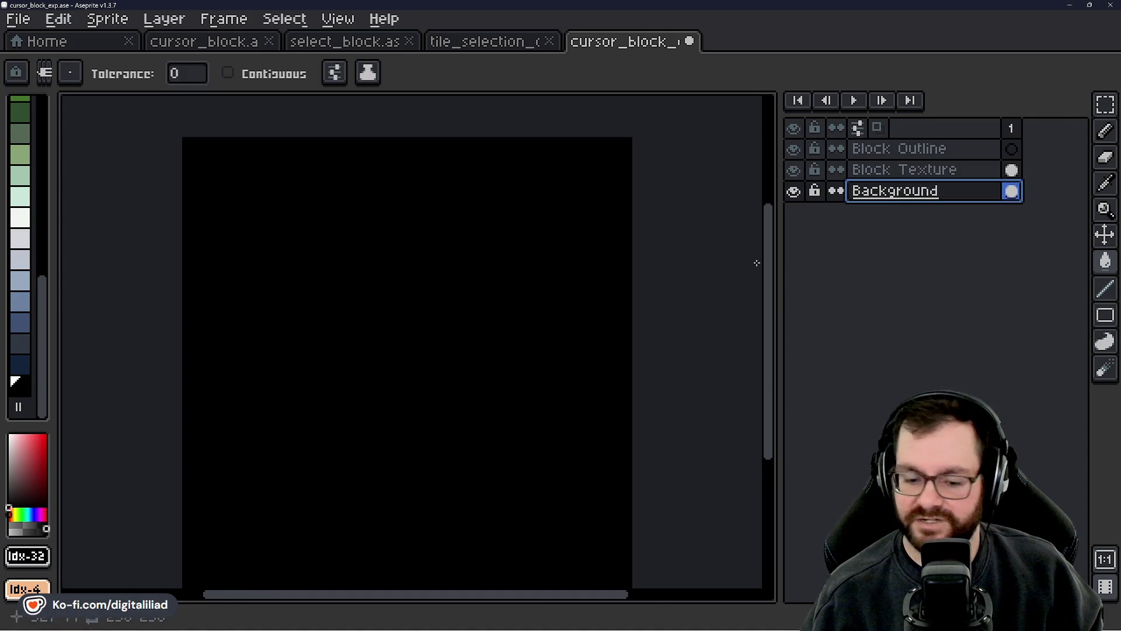
- Bring cursor_block.ase to the front for reference
click(70, 45)
click(622, 45)
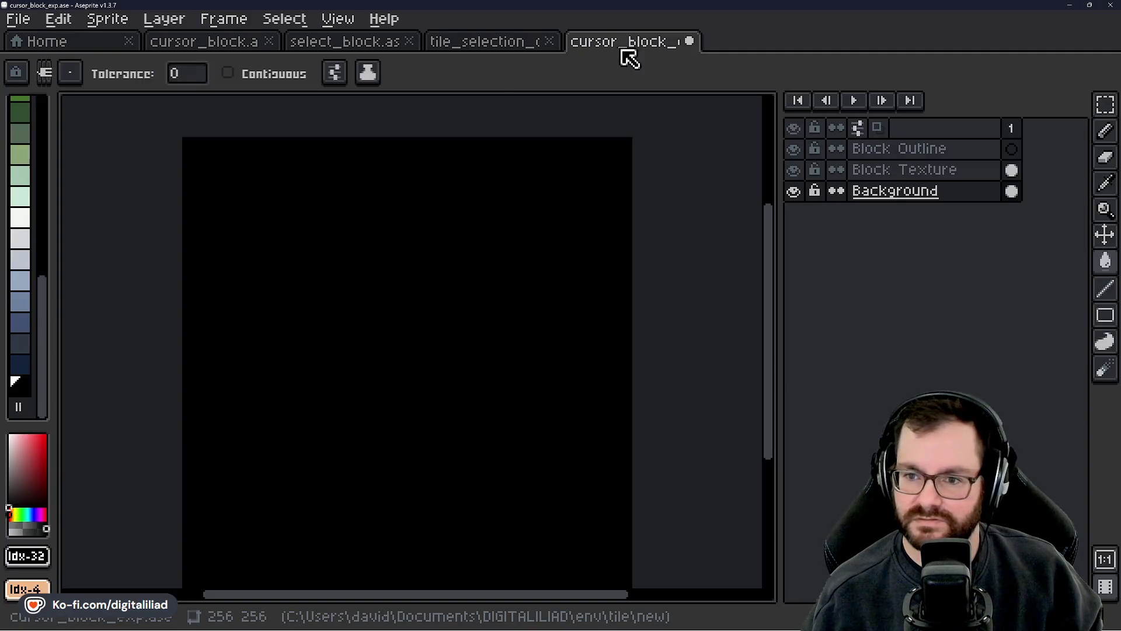
click(110, 43)
click(207, 46)
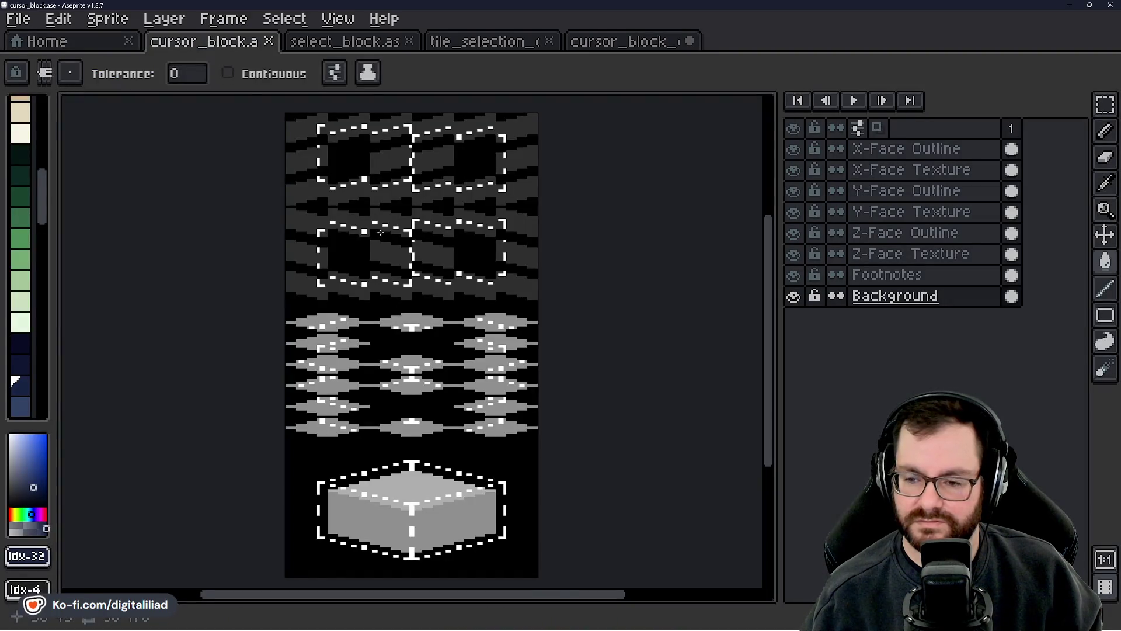
- Choose the Rectangular Marquee tool and position the cursor_block sheet in view
click(1106, 100)
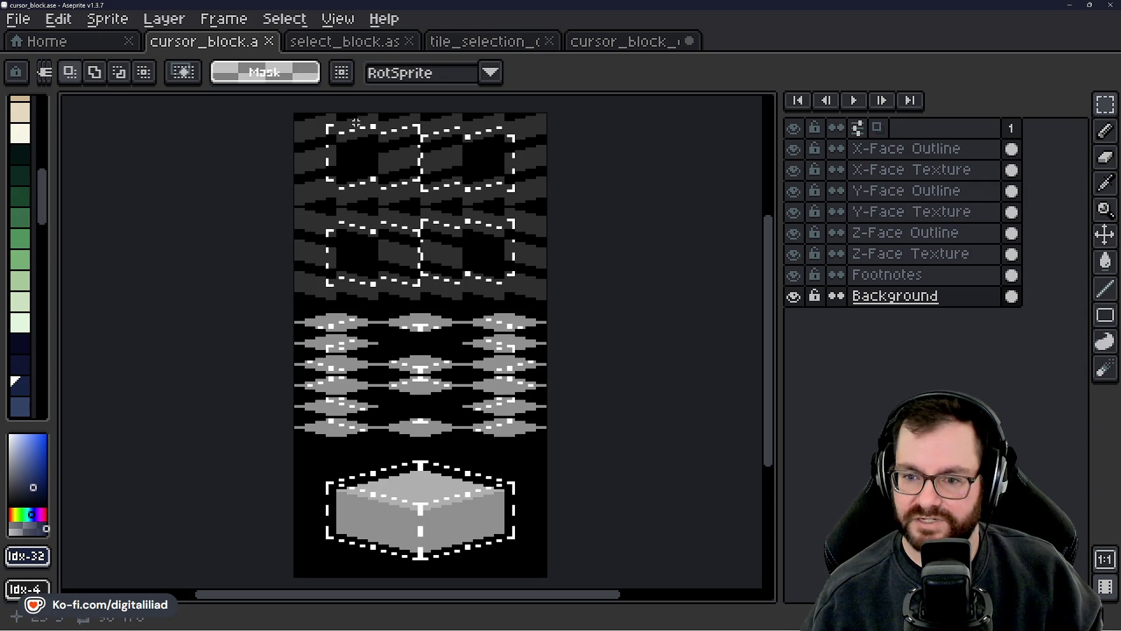
drag(340, 254, 408, 220)
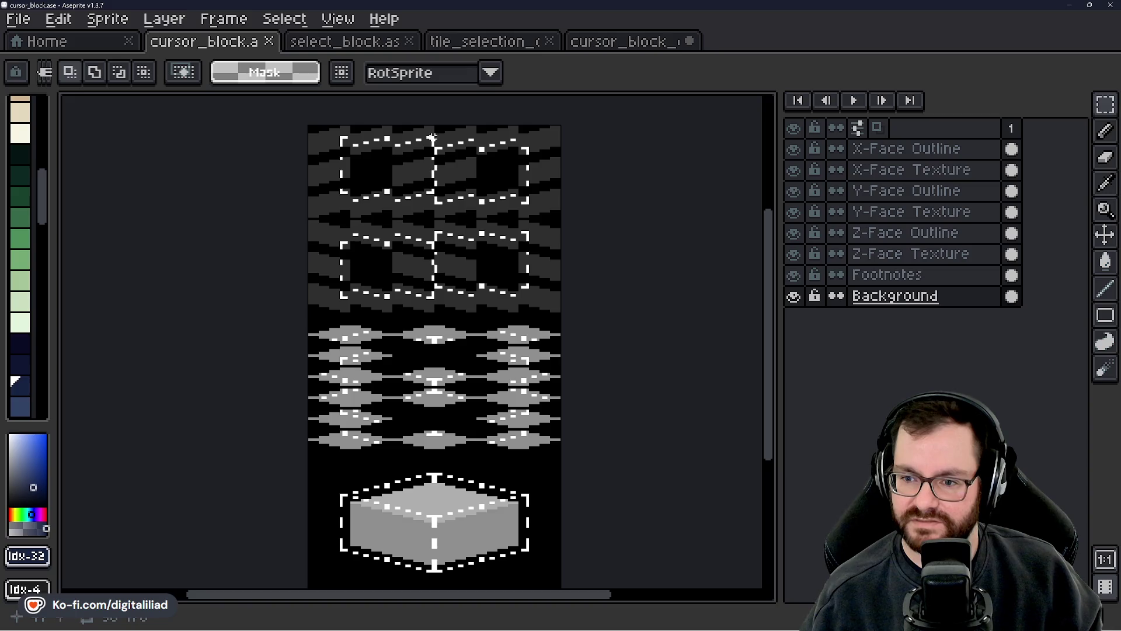
scroll(435, 174, down, 1)
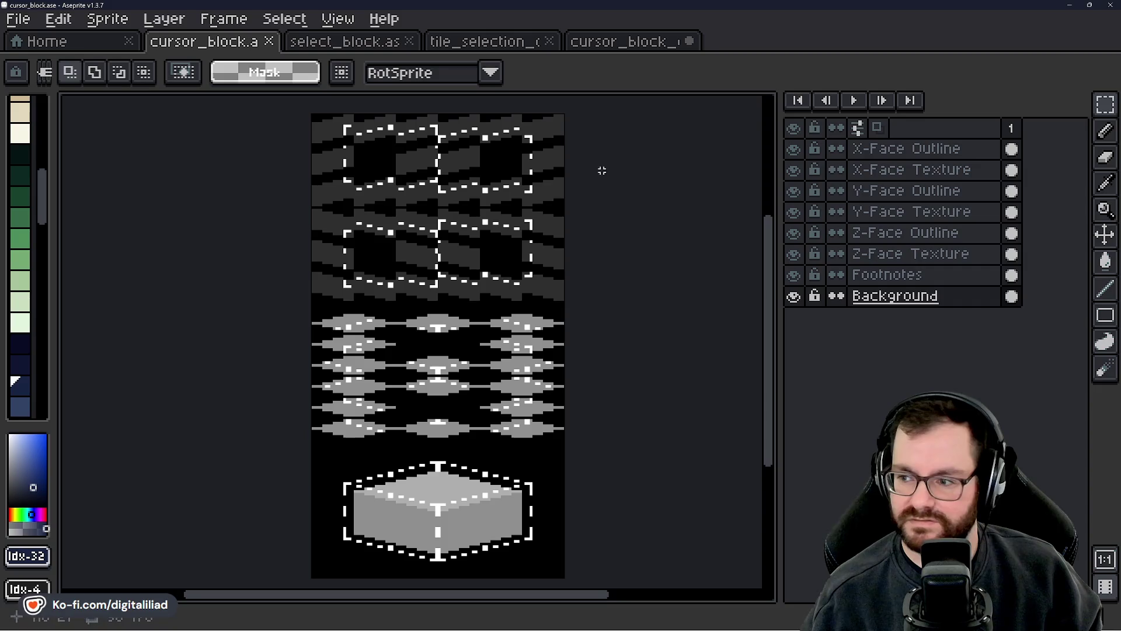
mouse_move(650, 247)
mouse_down()
mouse_move(646, 233)
mouse_move(616, 238)
mouse_move(625, 240)
mouse_up()
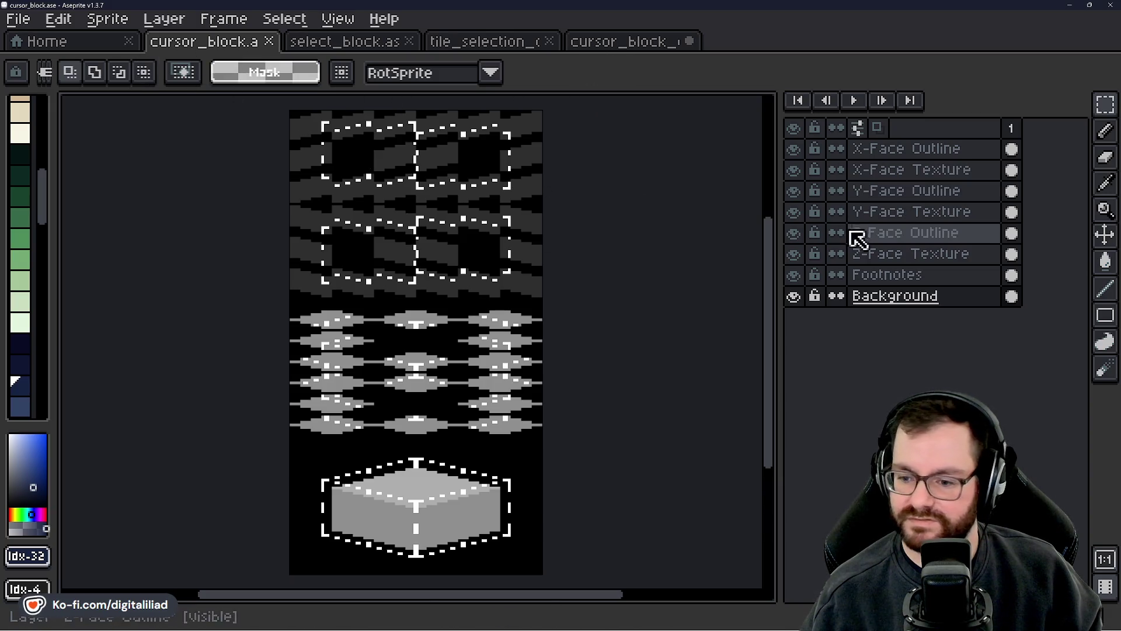
- Marquee the area around the bottom cube on the Footnotes layer, then return to cursor_block_exp
click(882, 274)
drag(644, 388, 663, 332)
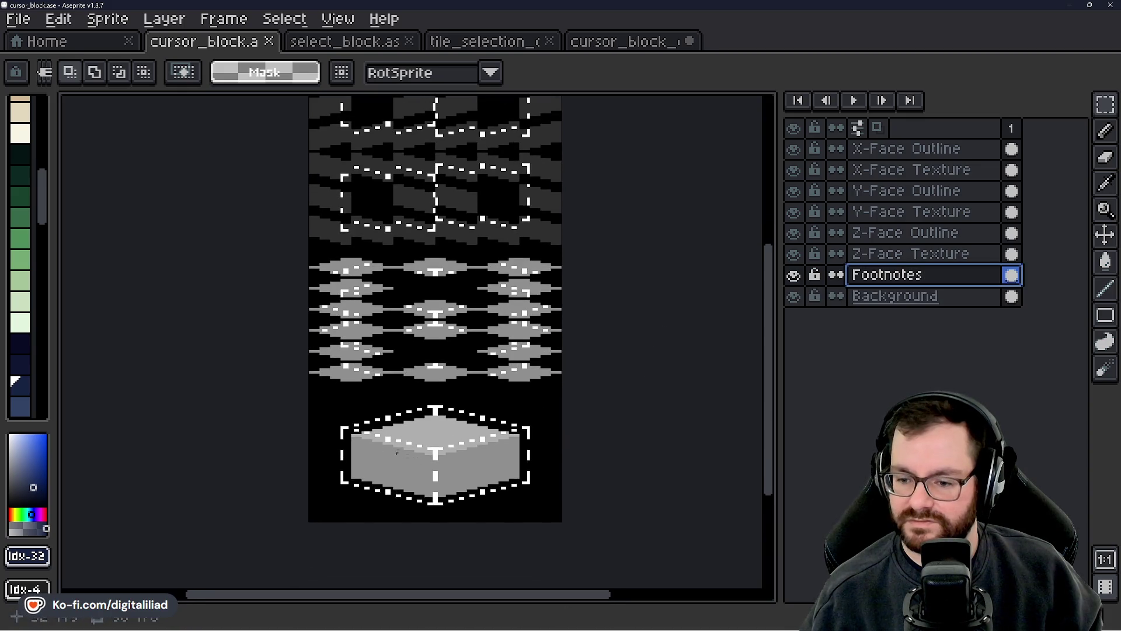
scroll(403, 456, up, 1)
drag(387, 442, 365, 427)
mouse_move(256, 372)
mouse_down()
mouse_move(592, 507)
mouse_move(594, 530)
mouse_up()
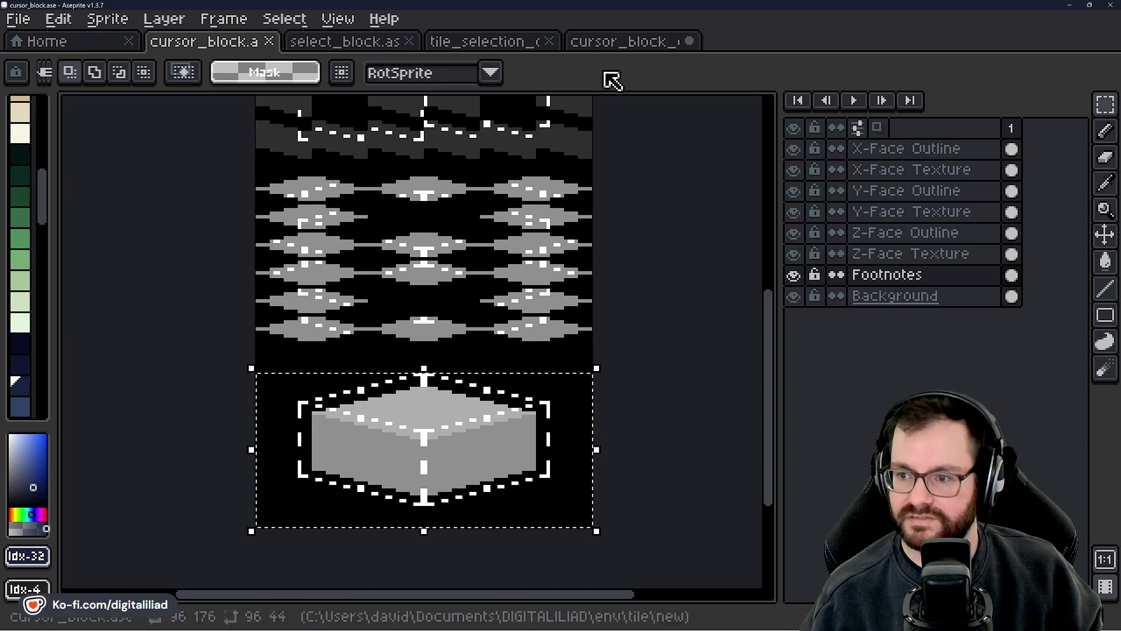
click(608, 42)
drag(432, 318, 536, 304)
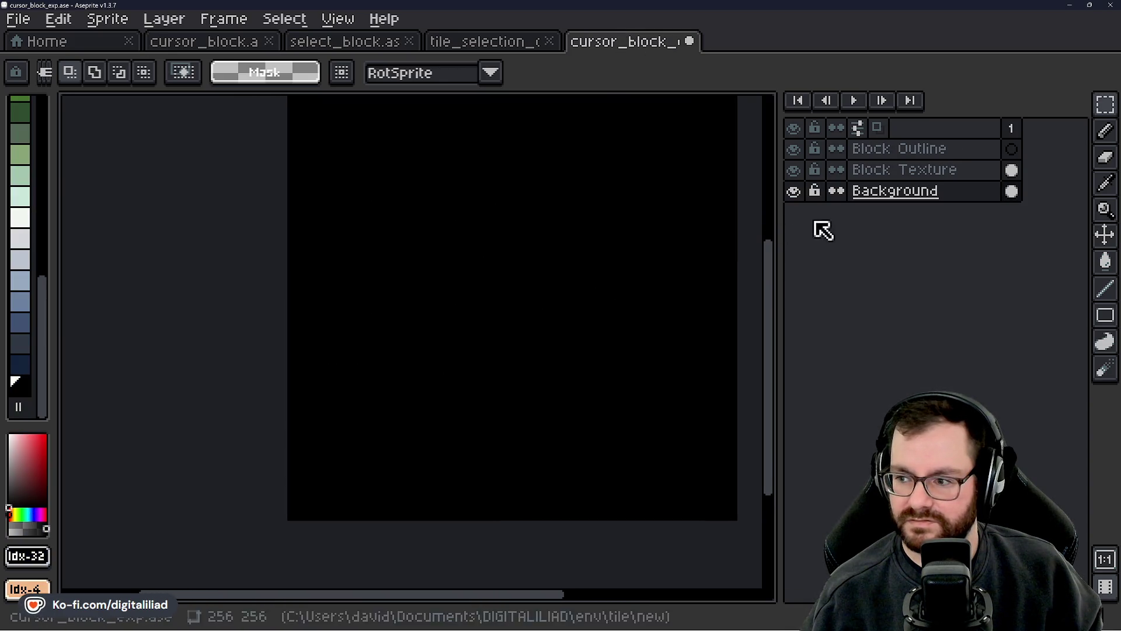
- Add a layer named 'Block Footnotes' and move it below Block Texture
click(912, 148)
click(894, 173)
right_click(874, 171)
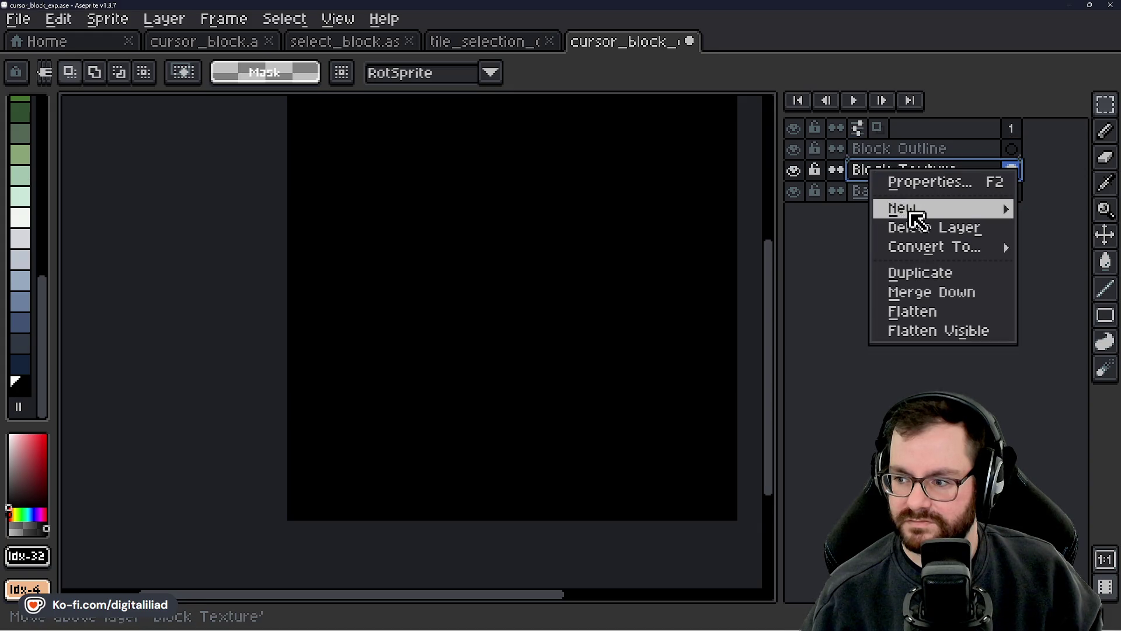
mouse_move(913, 215)
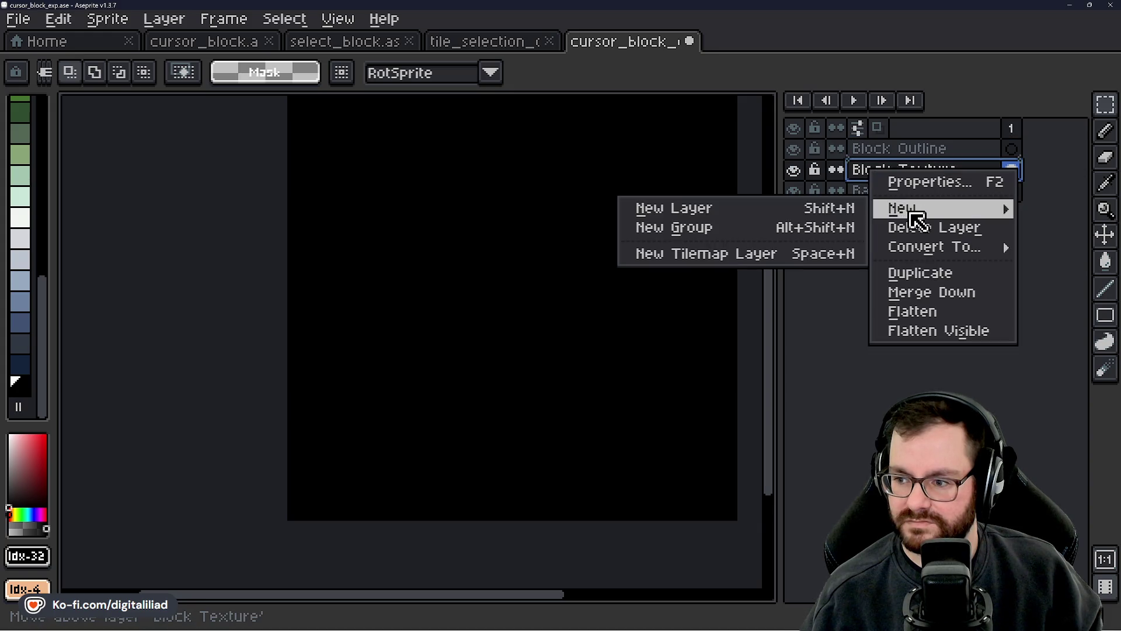
click(754, 211)
click(904, 175)
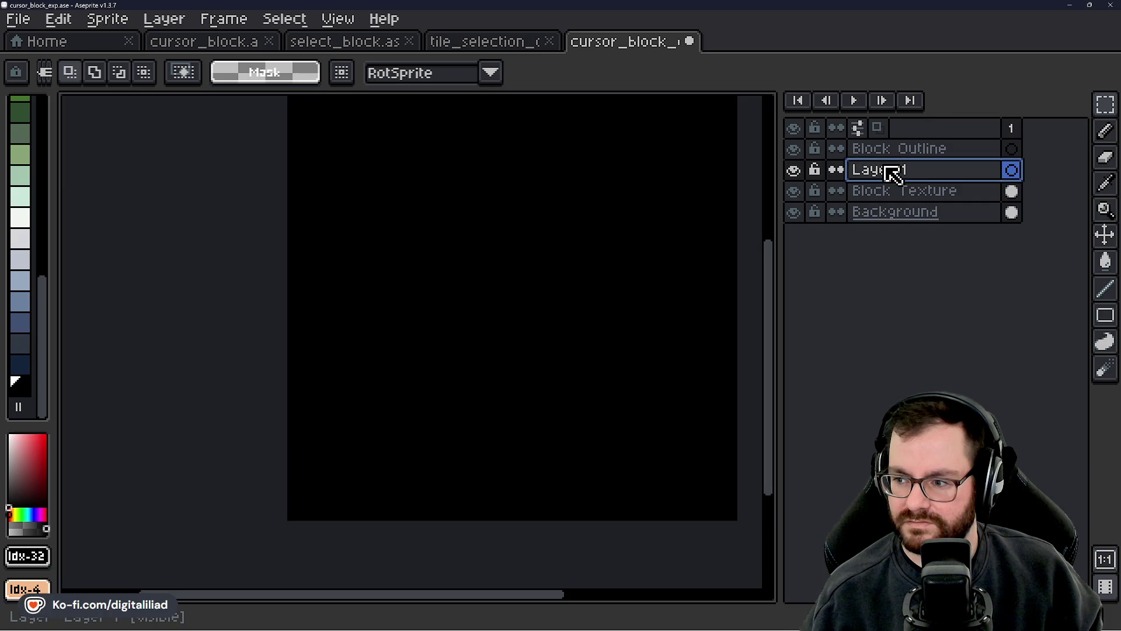
double_click(893, 174)
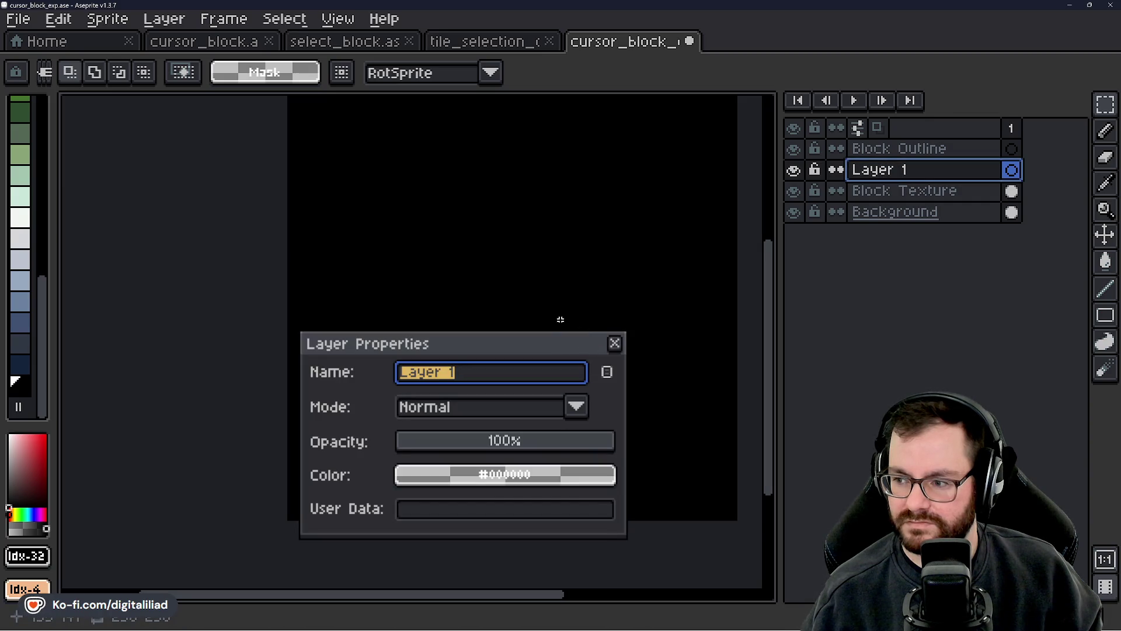
text(B;)
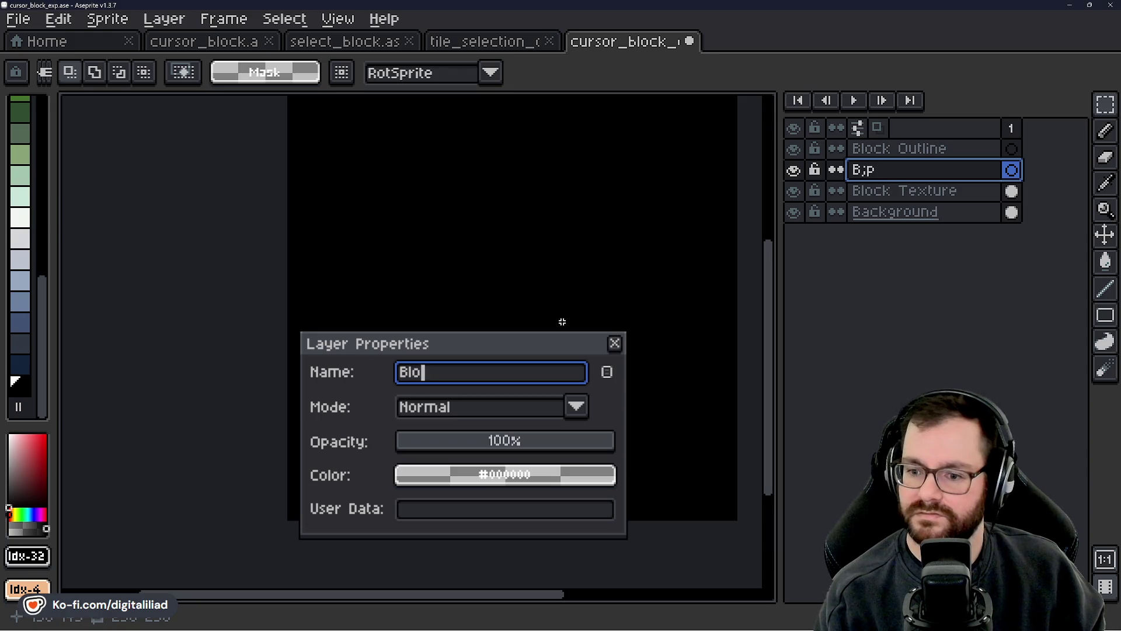
text(ck Foo)
text(s)
key(Return)
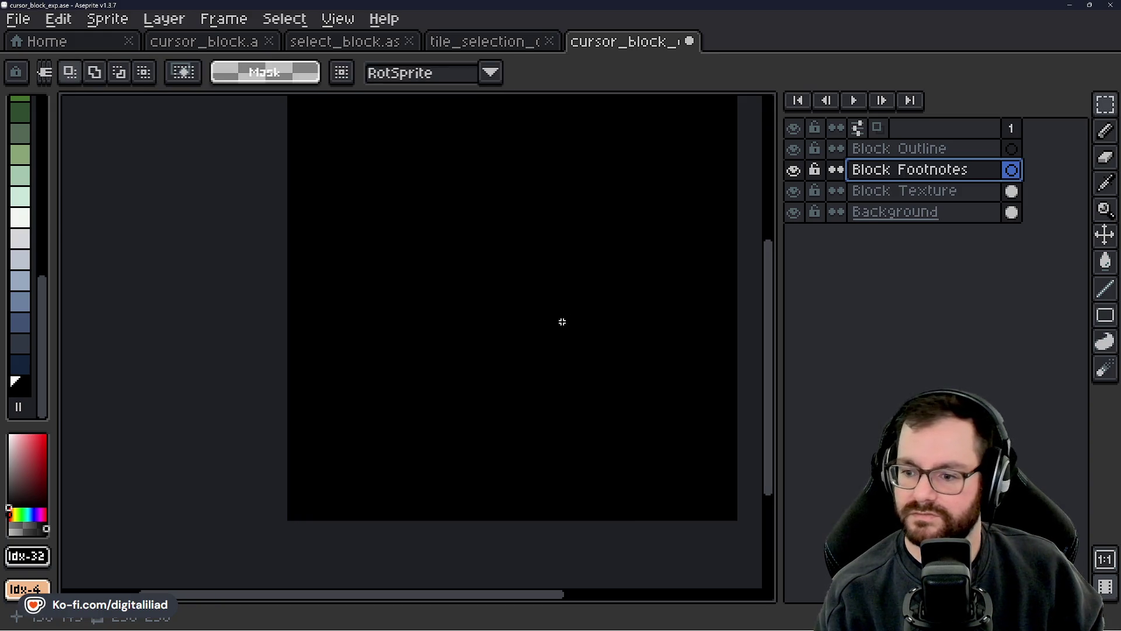
mouse_move(916, 179)
mouse_down()
mouse_move(919, 201)
mouse_move(900, 188)
mouse_up()
- Set the grid to 32x16 in View > Grid > Grid Settings
drag(543, 296, 472, 308)
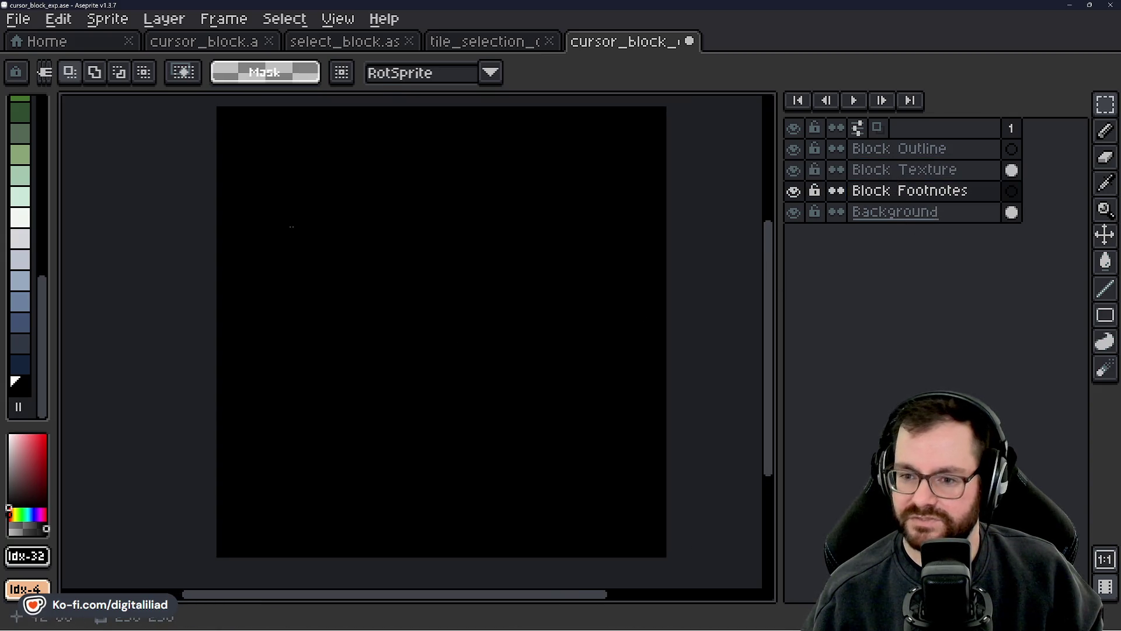
click(342, 27)
mouse_move(463, 93)
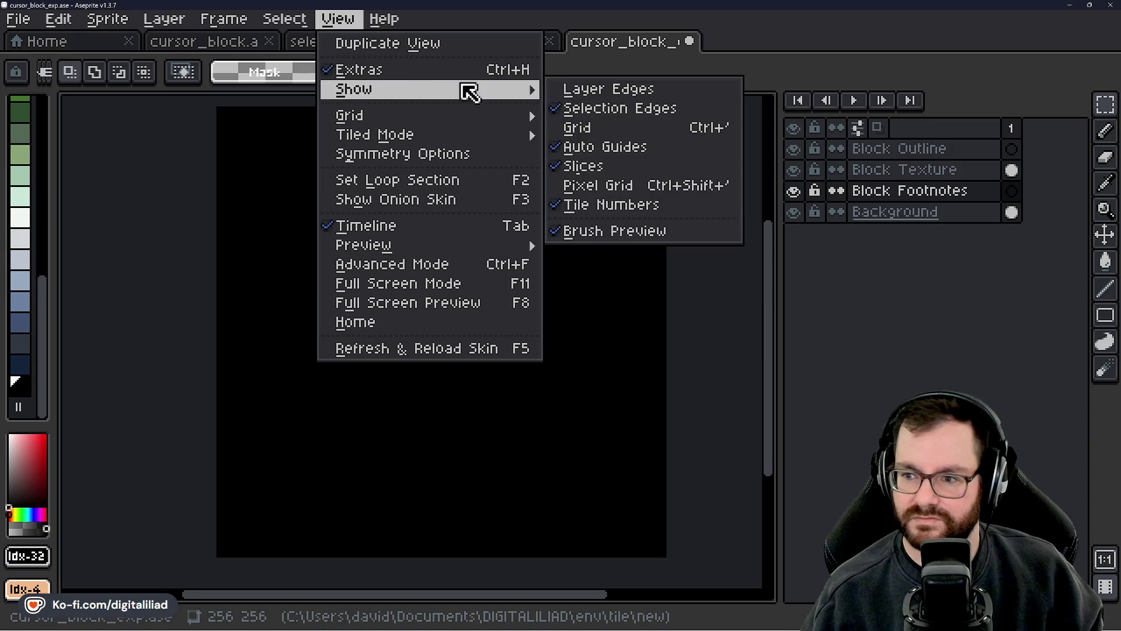
mouse_move(451, 130)
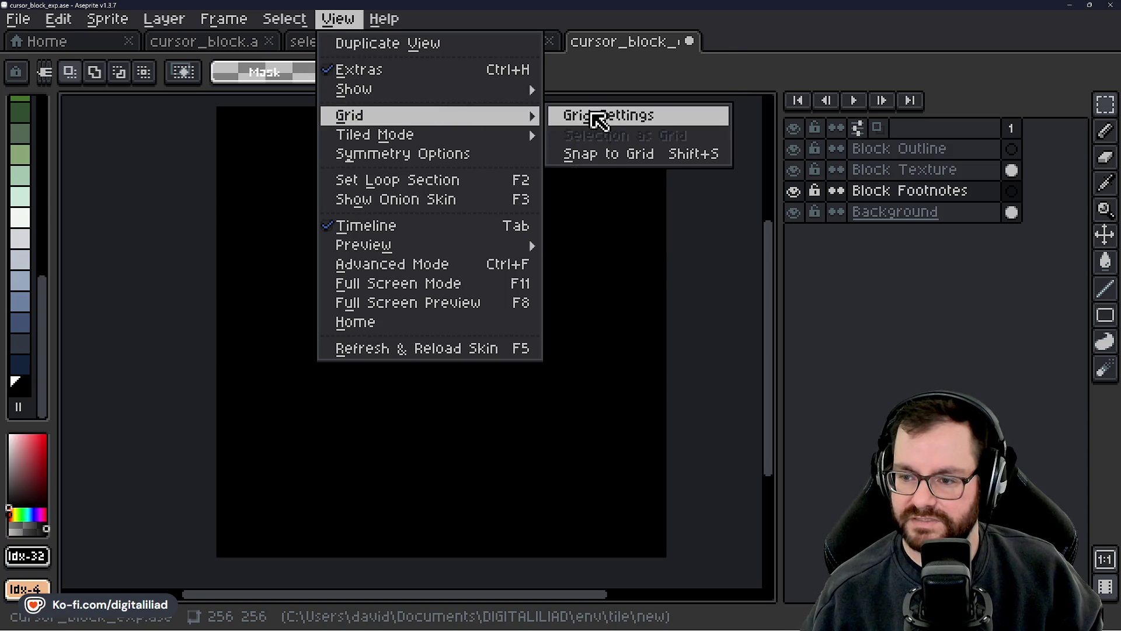
click(599, 117)
click(517, 321)
text(32)
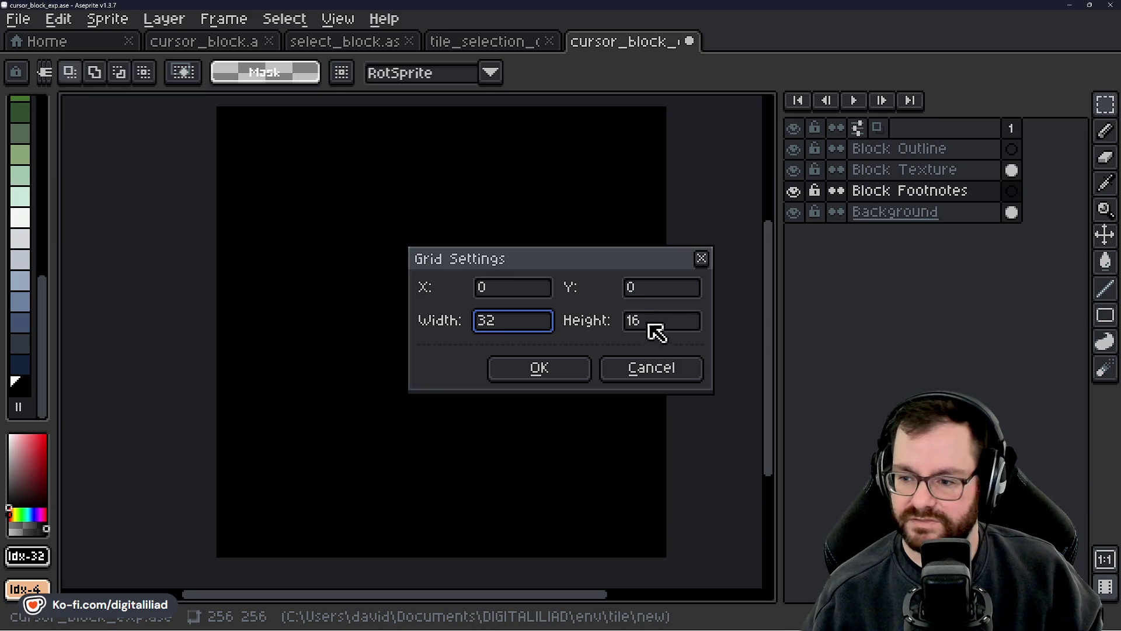
key(Tab)
text(12)
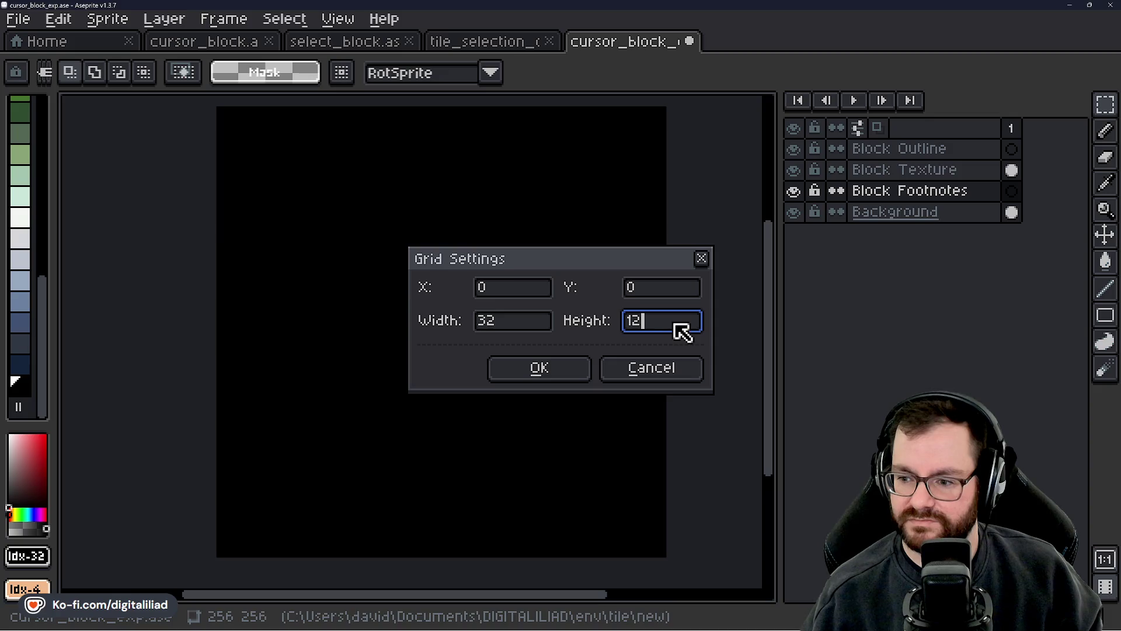
key(BackSpace)
text(6)
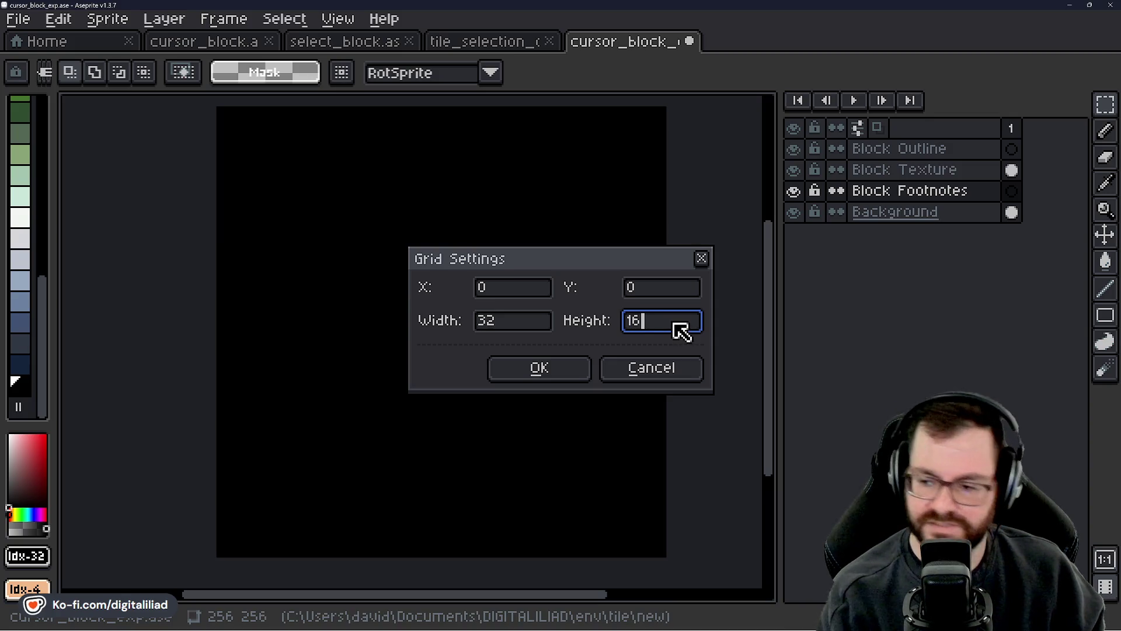
key(Return)
- Paste the gray block at 0,160 and save the file
mouse_move(508, 375)
mouse_down()
mouse_move(526, 418)
mouse_move(438, 305)
mouse_up()
key(ctrl+v)
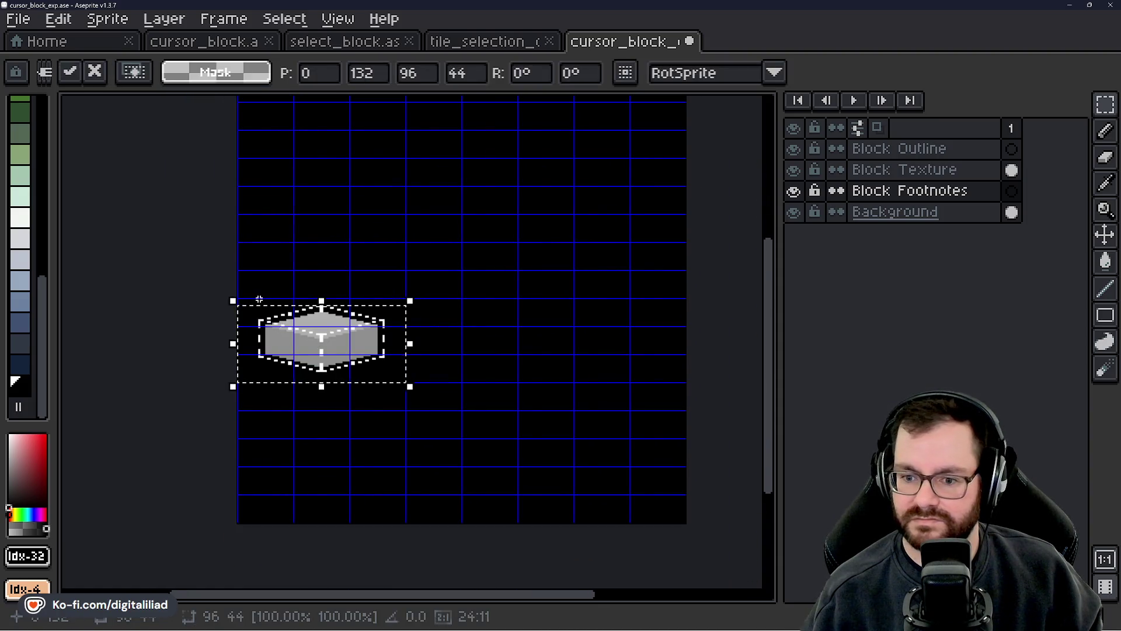
scroll(403, 372, up, 1)
scroll(400, 370, down, 1)
drag(401, 371, 337, 293)
scroll(338, 293, up, 1)
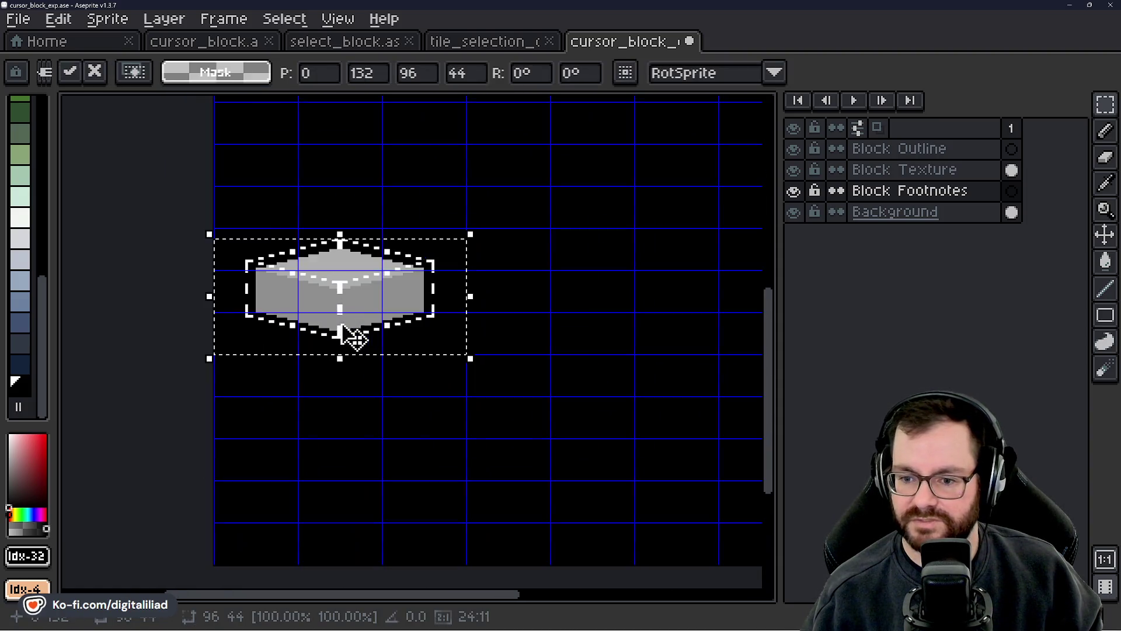
drag(355, 333, 345, 386)
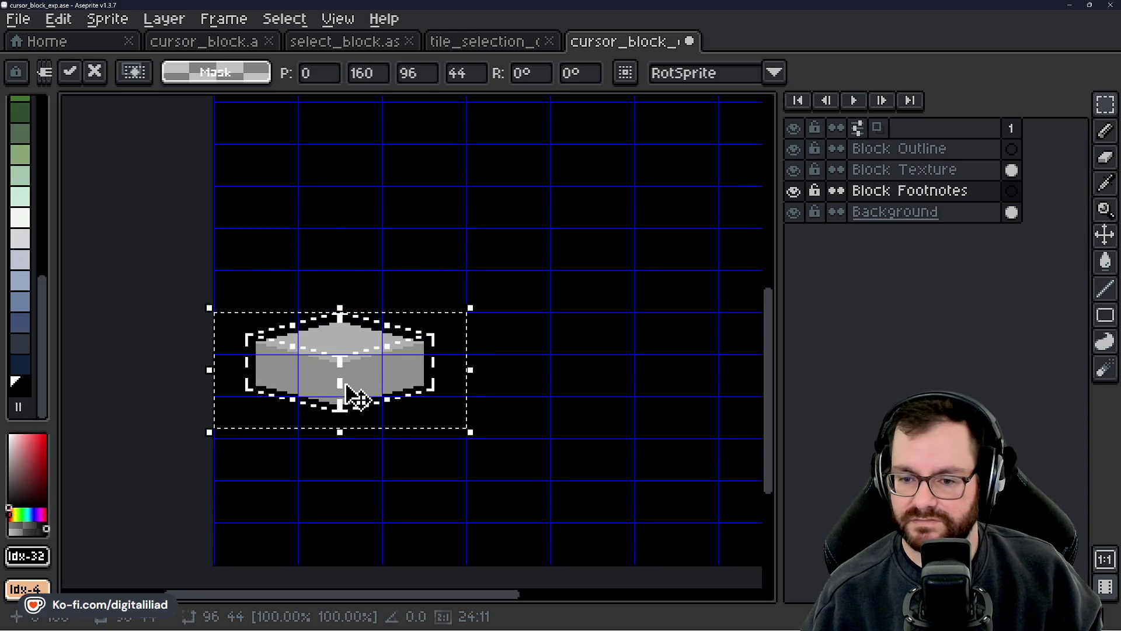
scroll(350, 390, up, 2)
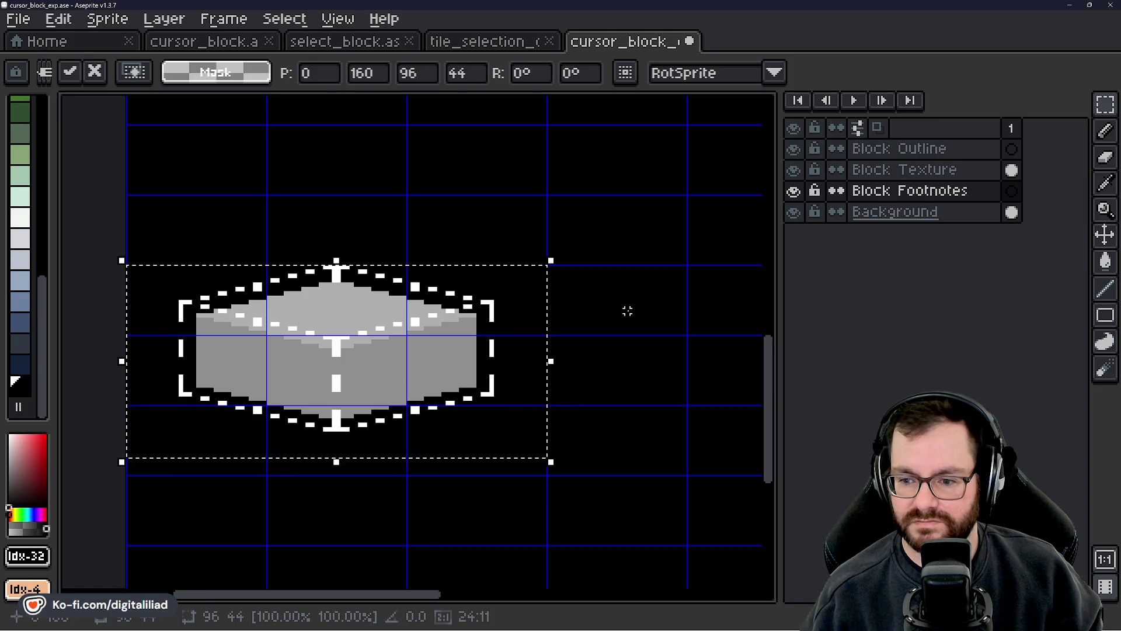
key(ctrl+s)
scroll(503, 345, down, 3)
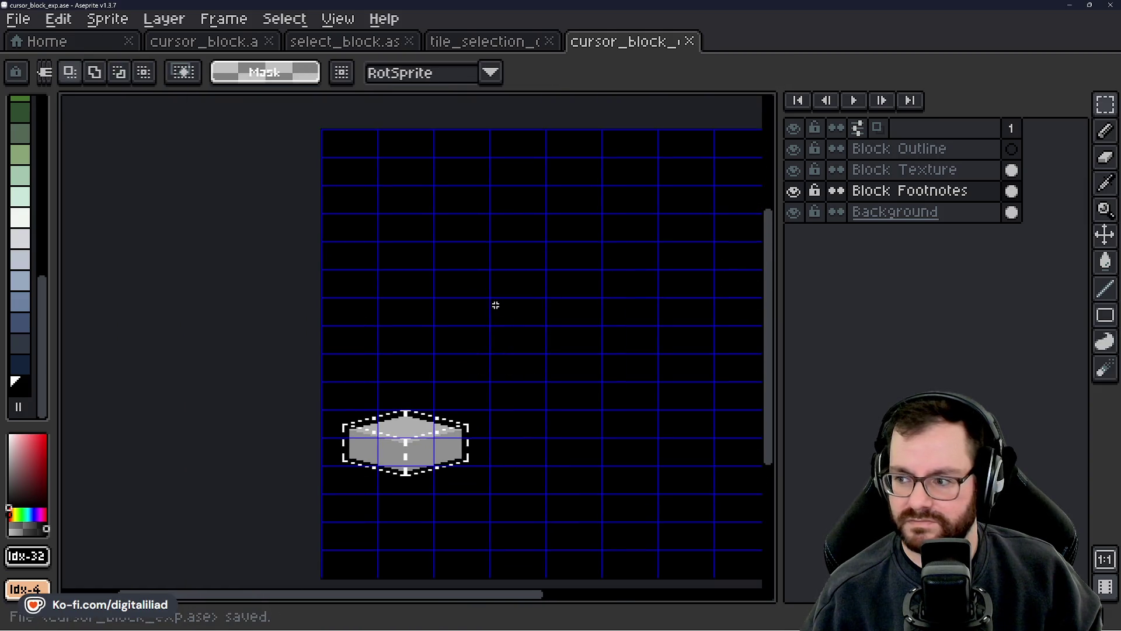
- Make Block Texture the active layer and bring cursor_block.ase up beside the new sprite
click(876, 170)
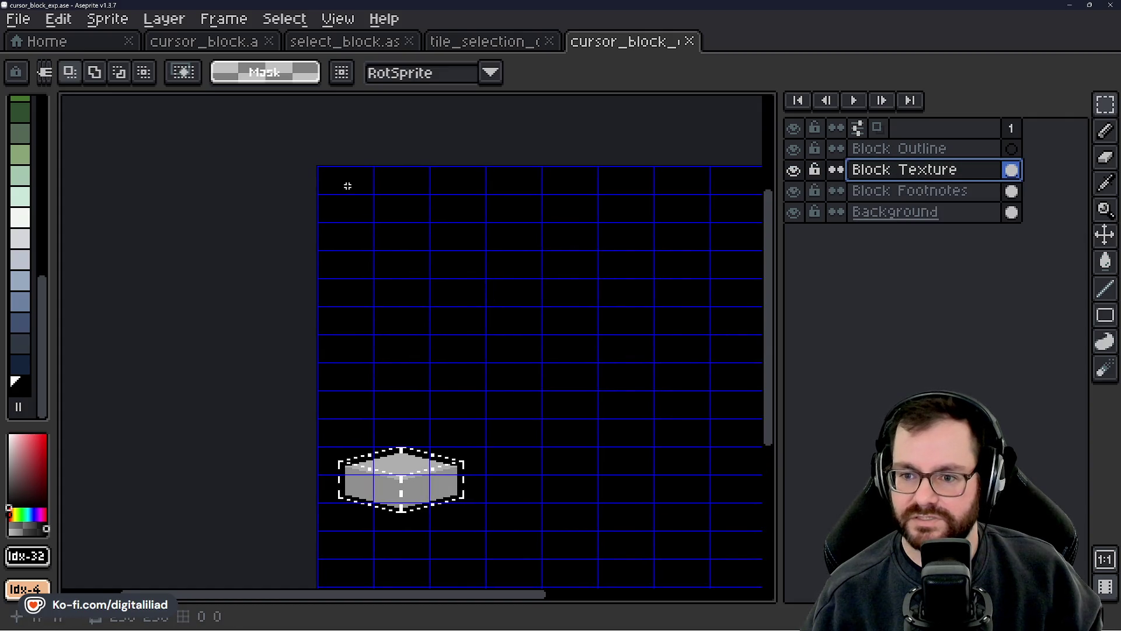
scroll(347, 185, up, 3)
click(464, 46)
click(382, 48)
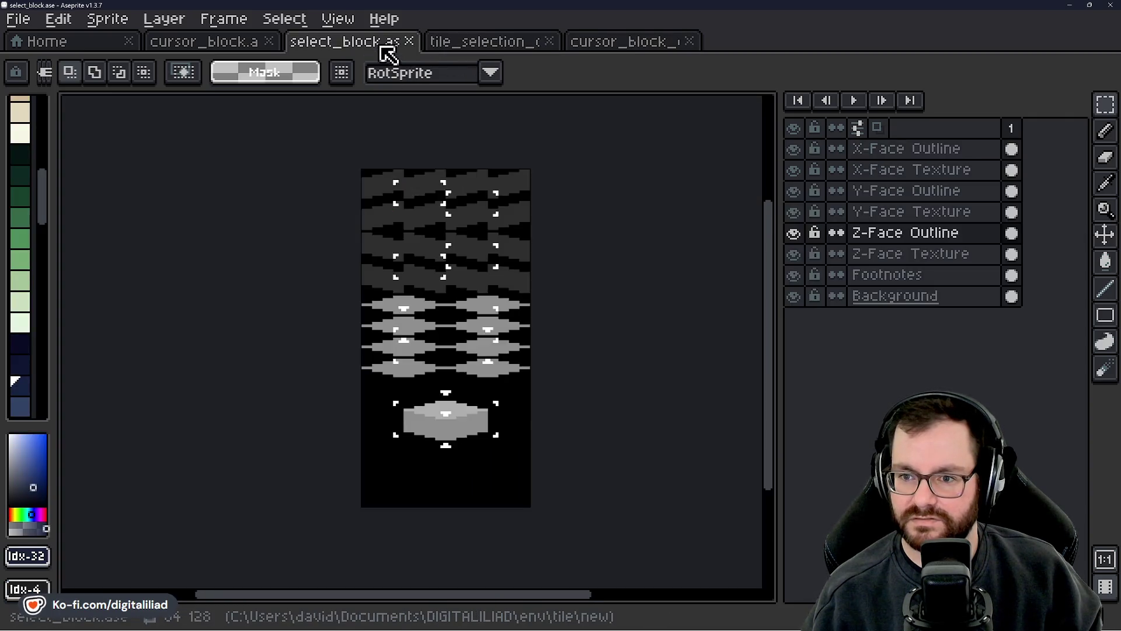
drag(237, 50, 622, 45)
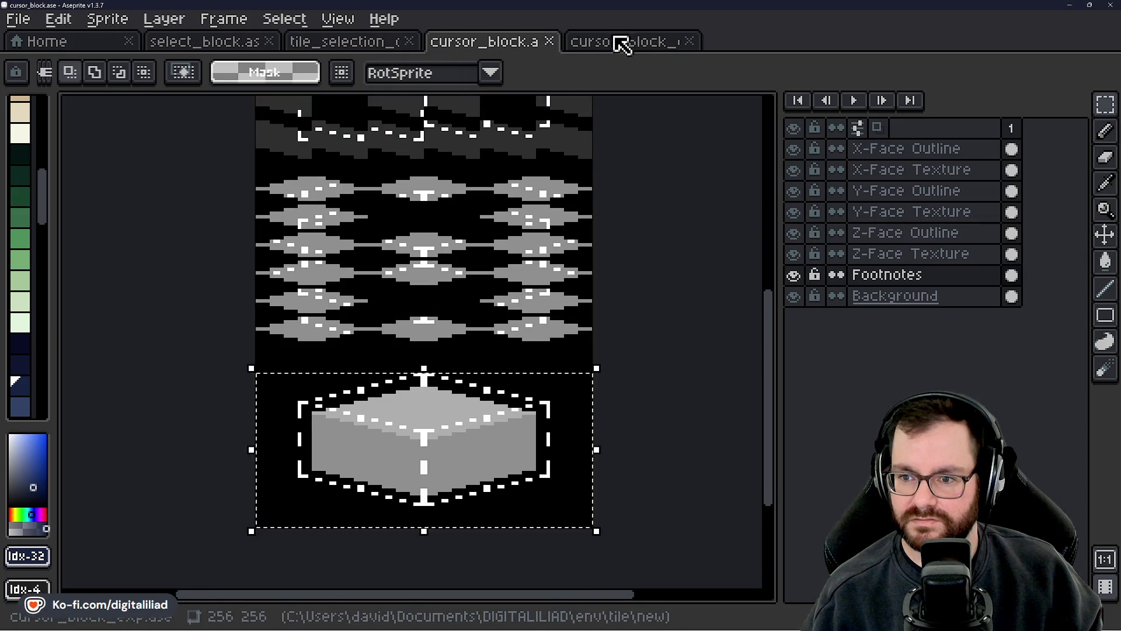
click(622, 45)
click(474, 43)
scroll(349, 387, up, 5)
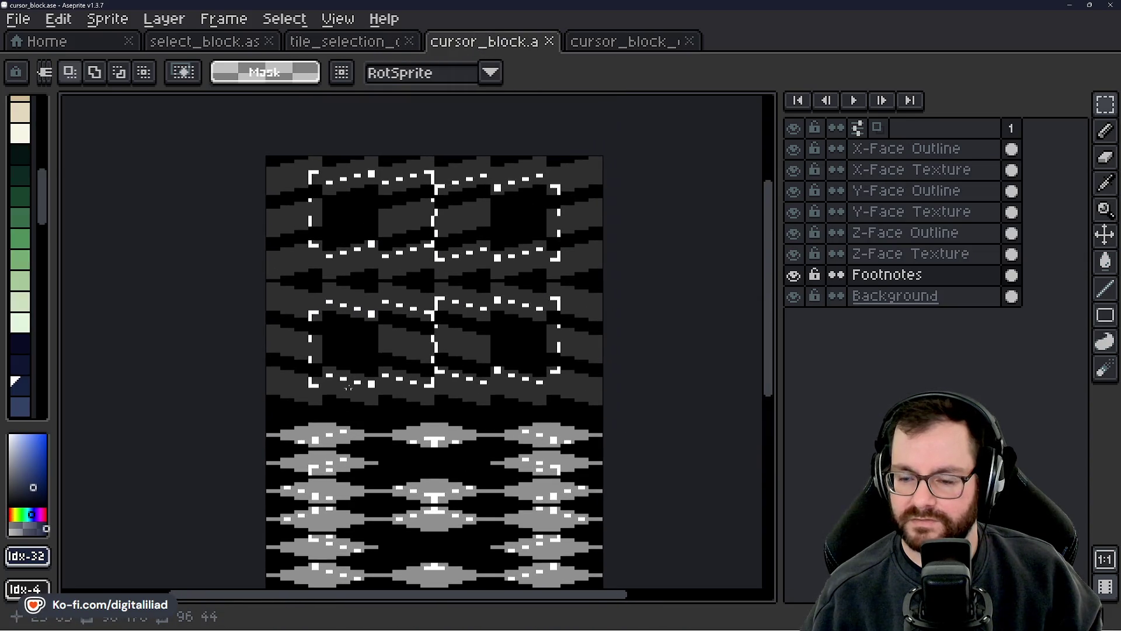
- Try pasting the top-left tile from the X-Face Outline layer, then cancel that paste
drag(267, 156, 322, 200)
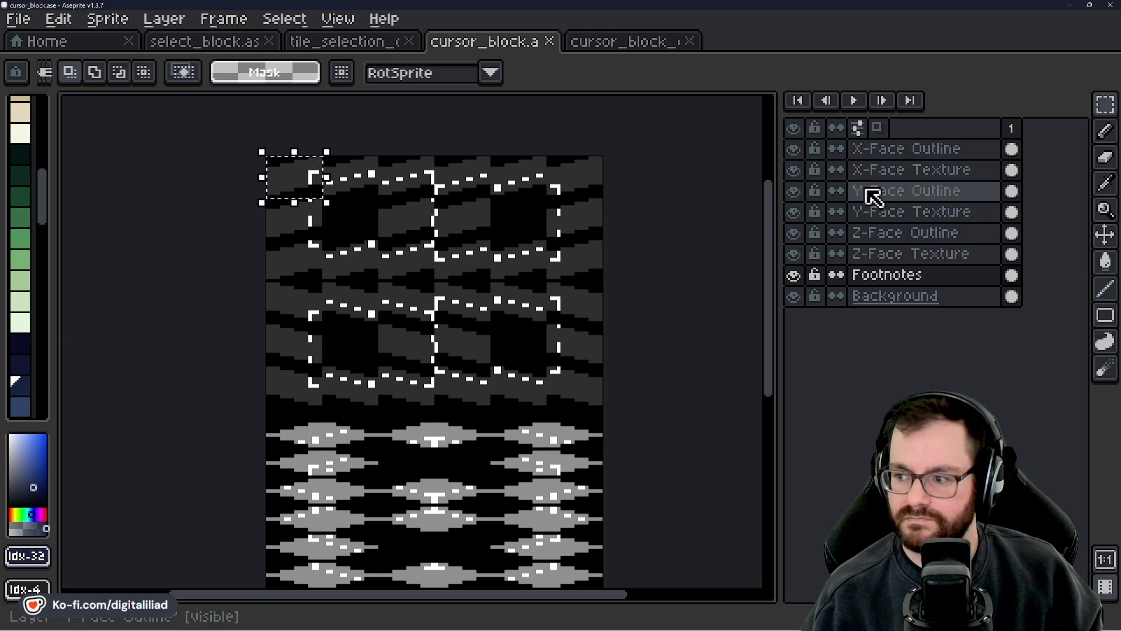
click(926, 150)
click(322, 190)
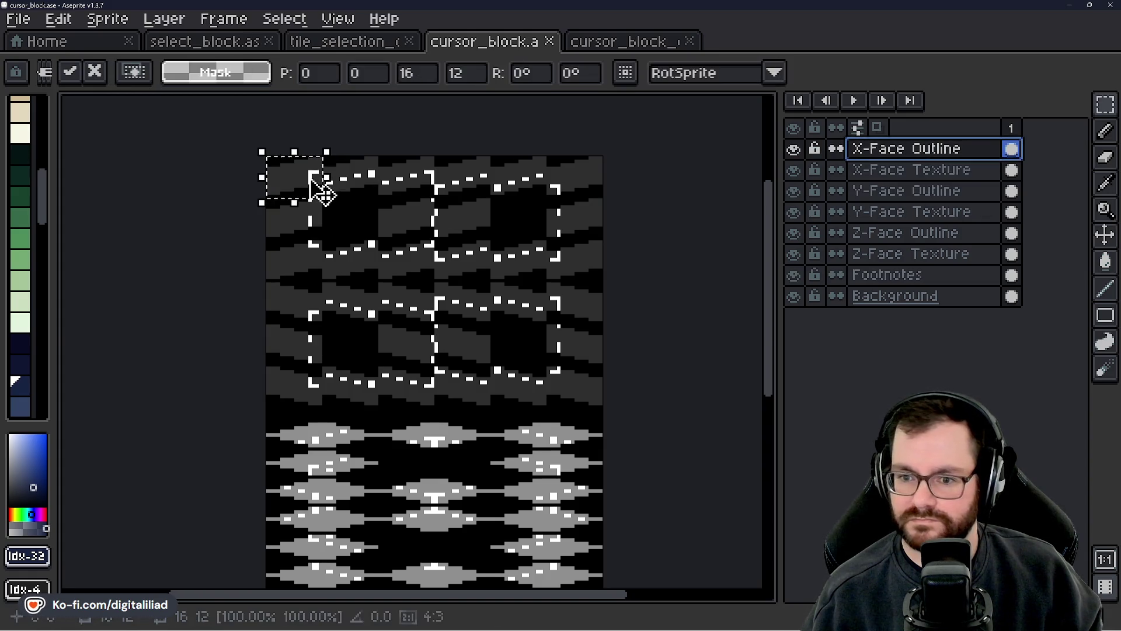
click(611, 46)
scroll(468, 223, up, 2)
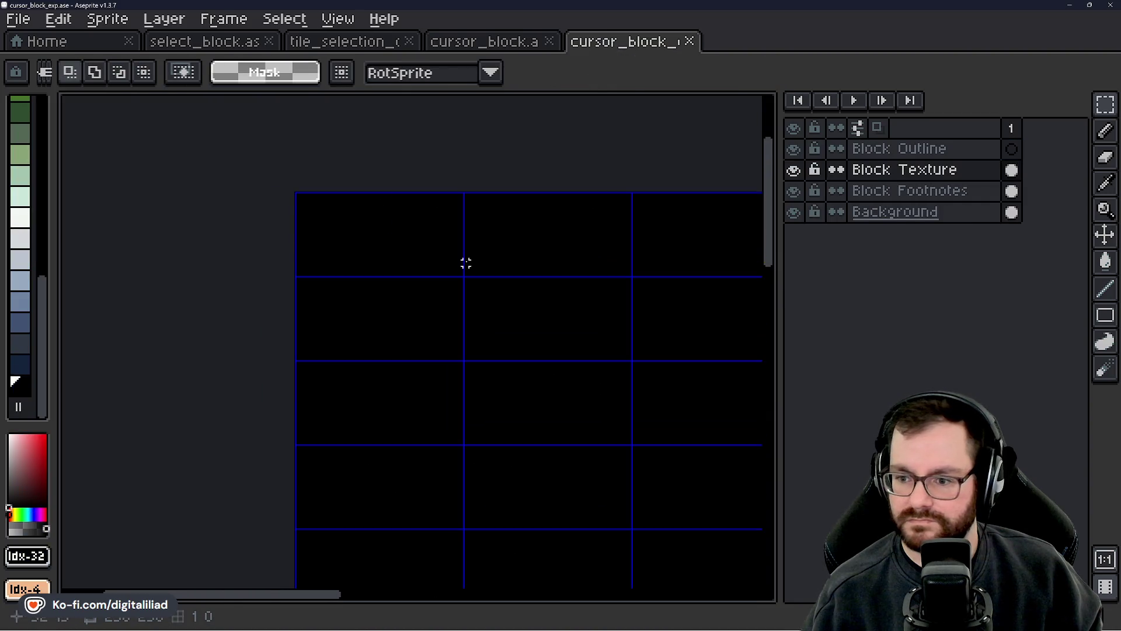
key(ctrl+v)
key(Escape)
- Copy the X-Face Texture tile and paste it into cursor_block_exp at 16,4
click(461, 49)
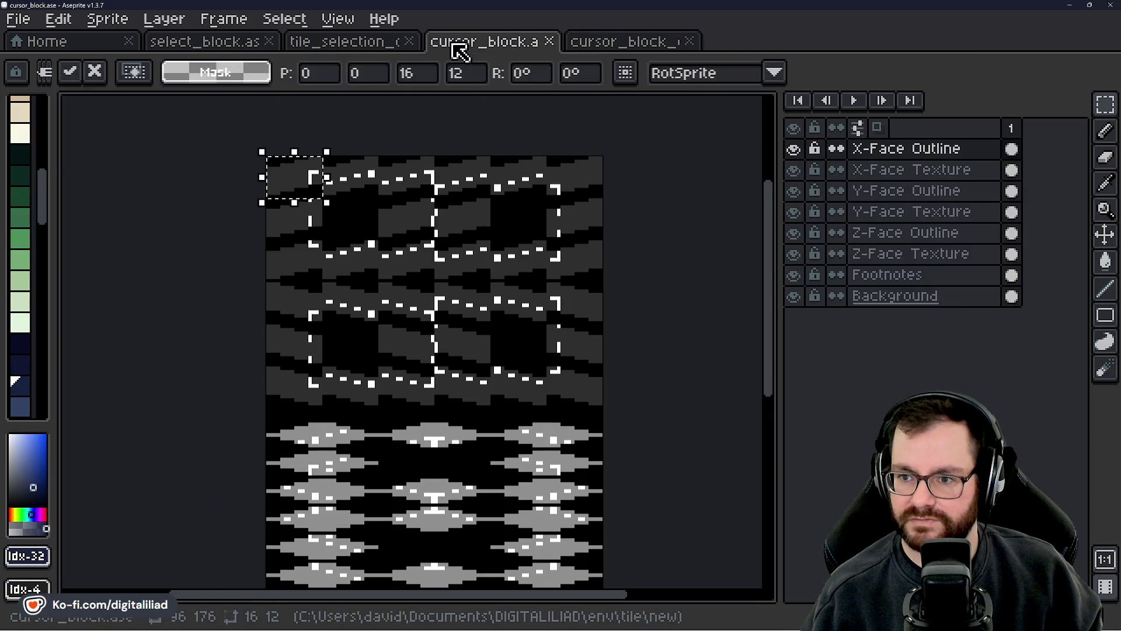
click(888, 170)
click(300, 192)
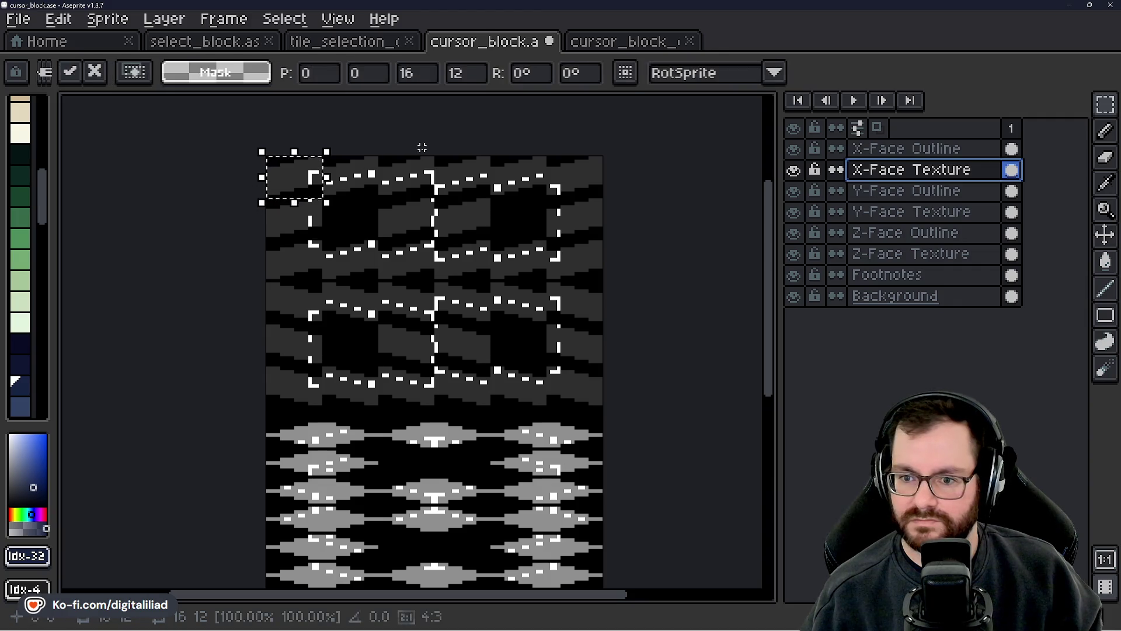
key(ctrl+c)
click(601, 43)
key(ctrl+v)
scroll(382, 257, up, 1)
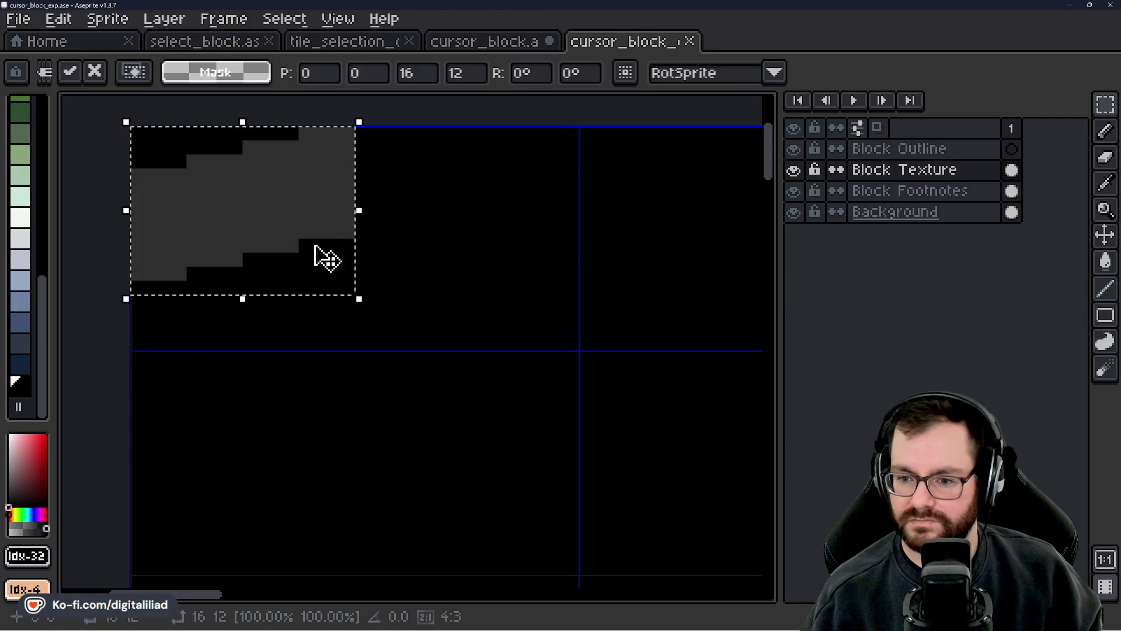
mouse_move(315, 246)
mouse_down()
mouse_move(538, 253)
mouse_move(514, 293)
mouse_up()
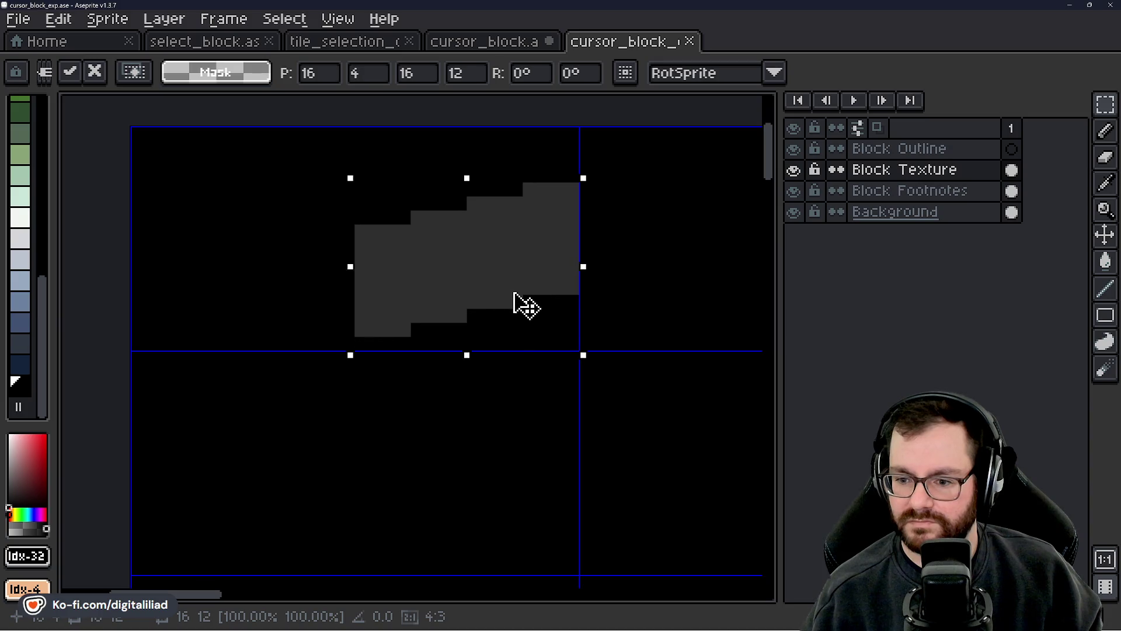
key(Return)
- Copy the Y-Face Texture tile into cursor_block_exp and nudge it into the top-left cell
click(461, 44)
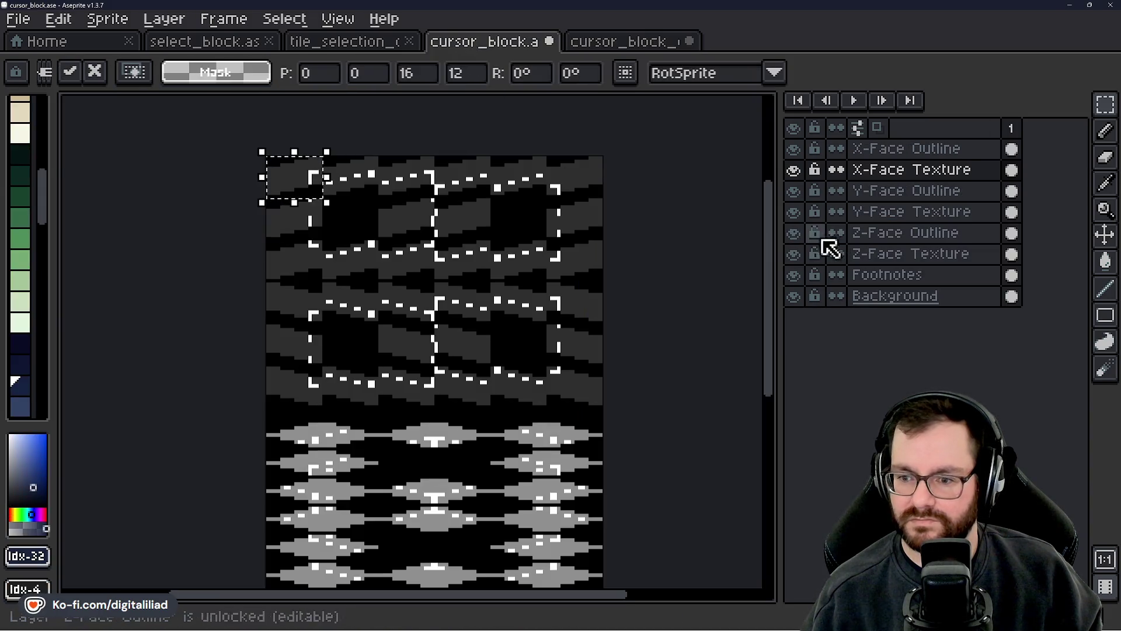
click(876, 212)
drag(282, 298, 304, 312)
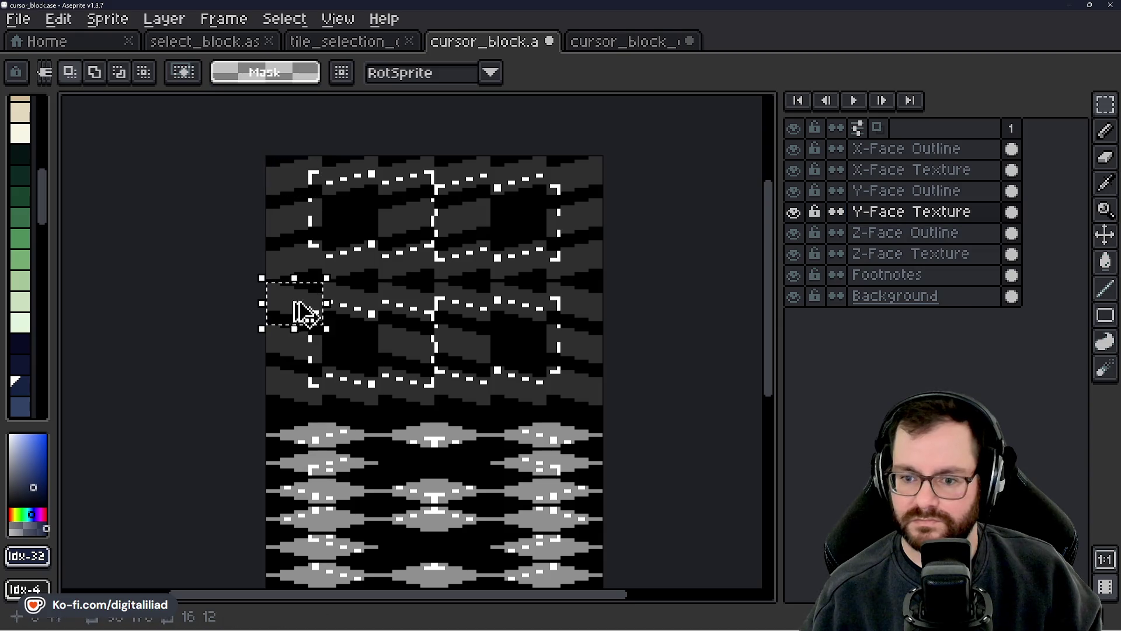
key(ctrl+c)
click(625, 42)
key(ctrl+v)
mouse_move(288, 374)
mouse_down()
mouse_move(272, 355)
mouse_move(275, 313)
mouse_up()
key(ctrl+d)
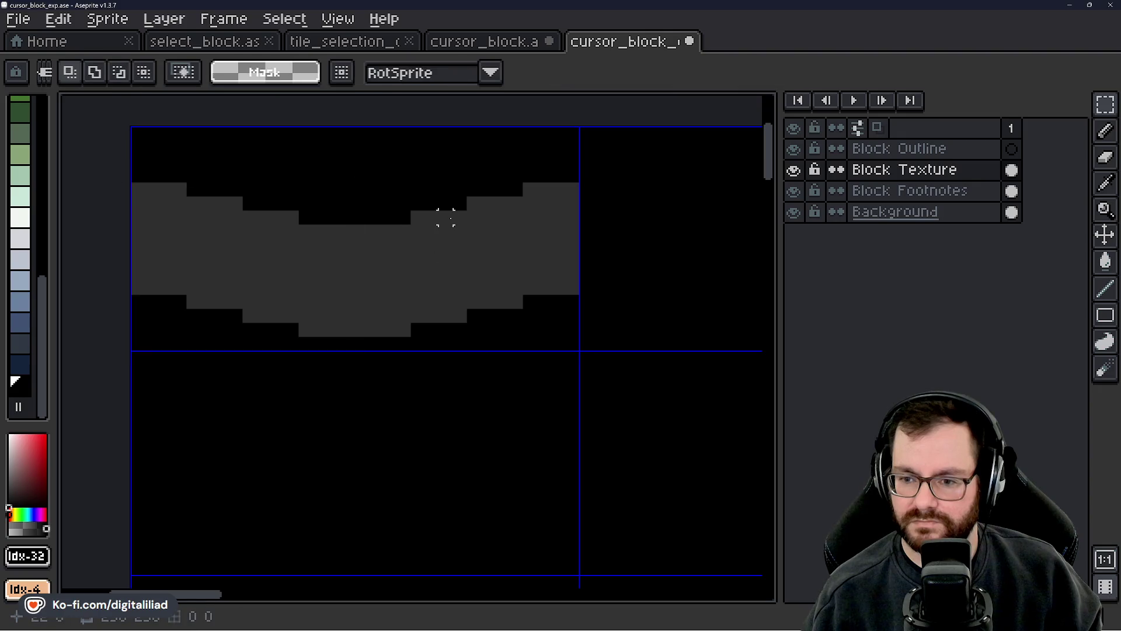
- Copy the Z-Face Texture shape and place it on top of the block as a lighter cap
click(485, 42)
scroll(356, 301, down, 3)
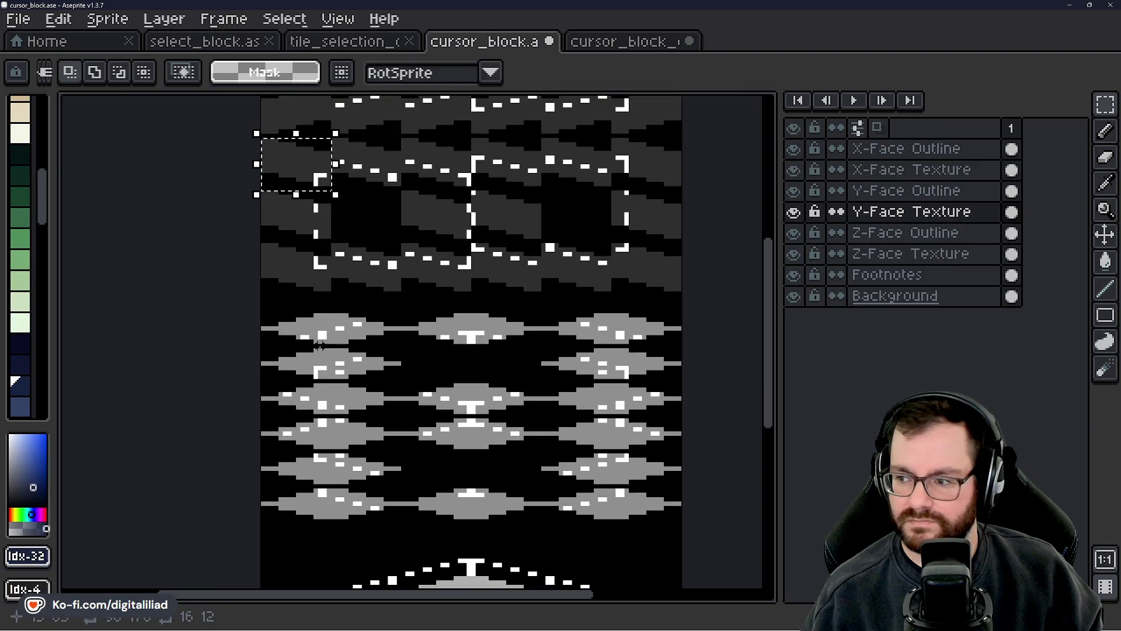
click(816, 253)
scroll(346, 375, up, 1)
drag(250, 285, 372, 312)
click(631, 42)
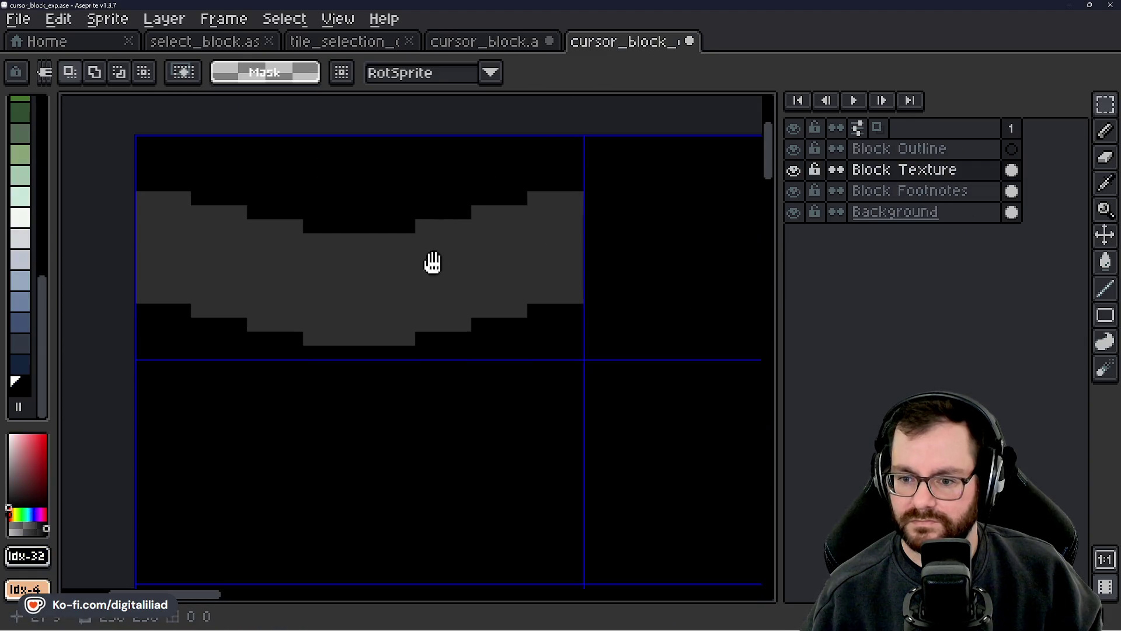
key(ctrl+v)
mouse_move(430, 329)
mouse_down()
mouse_move(420, 175)
mouse_move(426, 200)
mouse_up()
click(393, 393)
- Save cursor_block_exp.ase and look over the finished block
scroll(366, 341, down, 1)
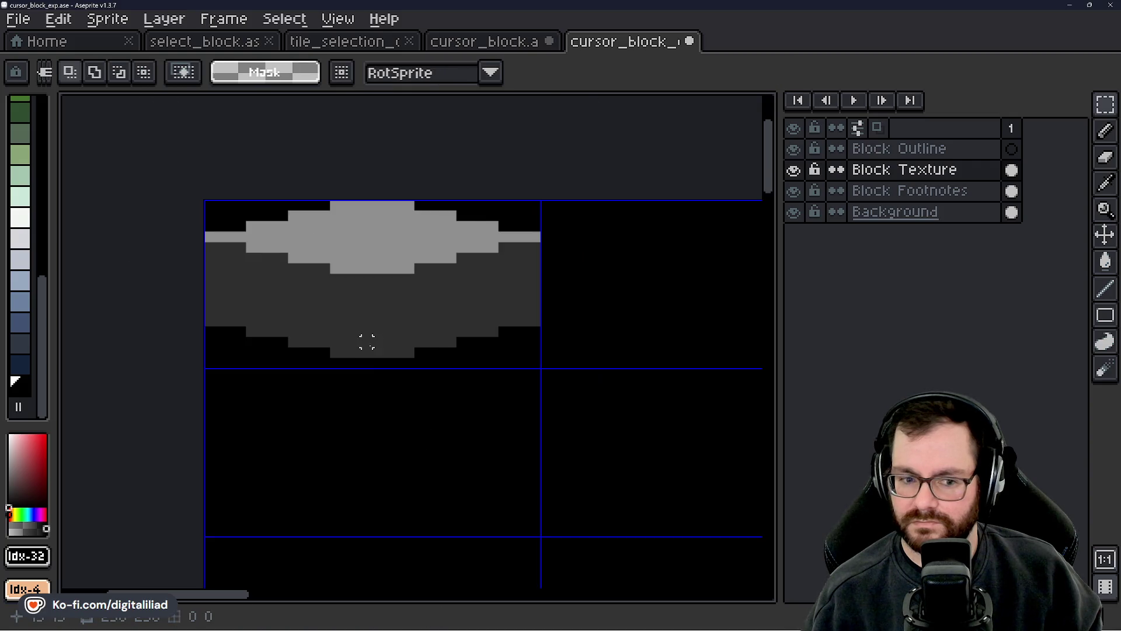
scroll(367, 340, up, 1)
key(ctrl+s)
drag(375, 303, 413, 300)
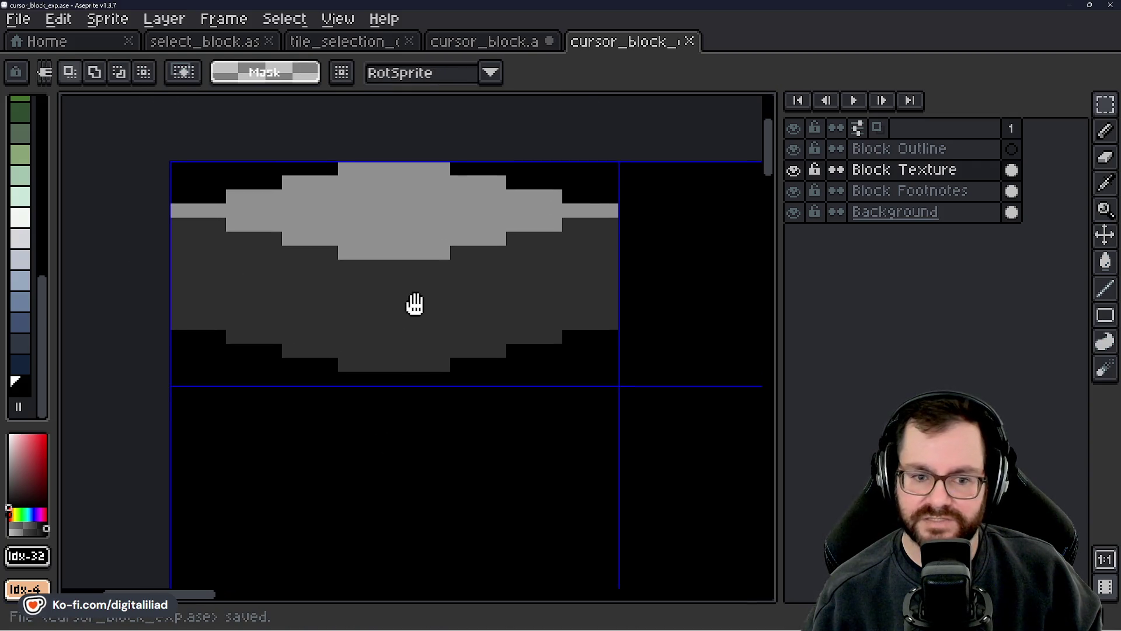
mouse_move(371, 266)
mouse_down()
mouse_move(371, 252)
mouse_move(385, 257)
mouse_up()
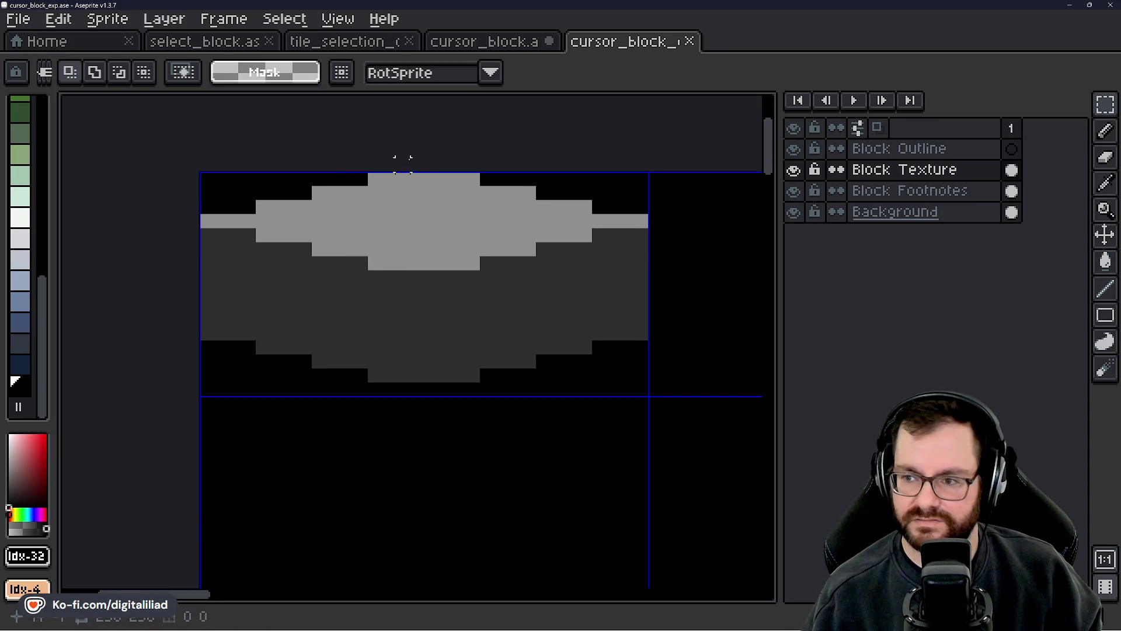
- Clear the selection in cursor_block.ase and save it
click(524, 45)
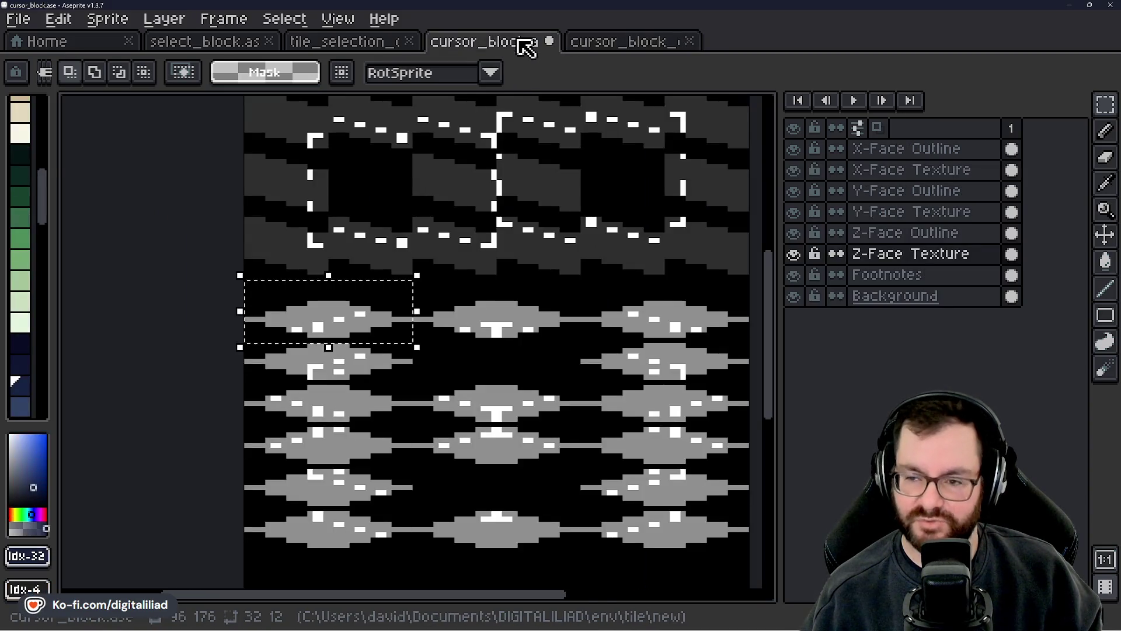
key(ctrl+d)
mouse_move(458, 213)
mouse_down()
mouse_move(443, 343)
mouse_move(421, 350)
mouse_up()
scroll(420, 350, down, 2)
key(ctrl+s)
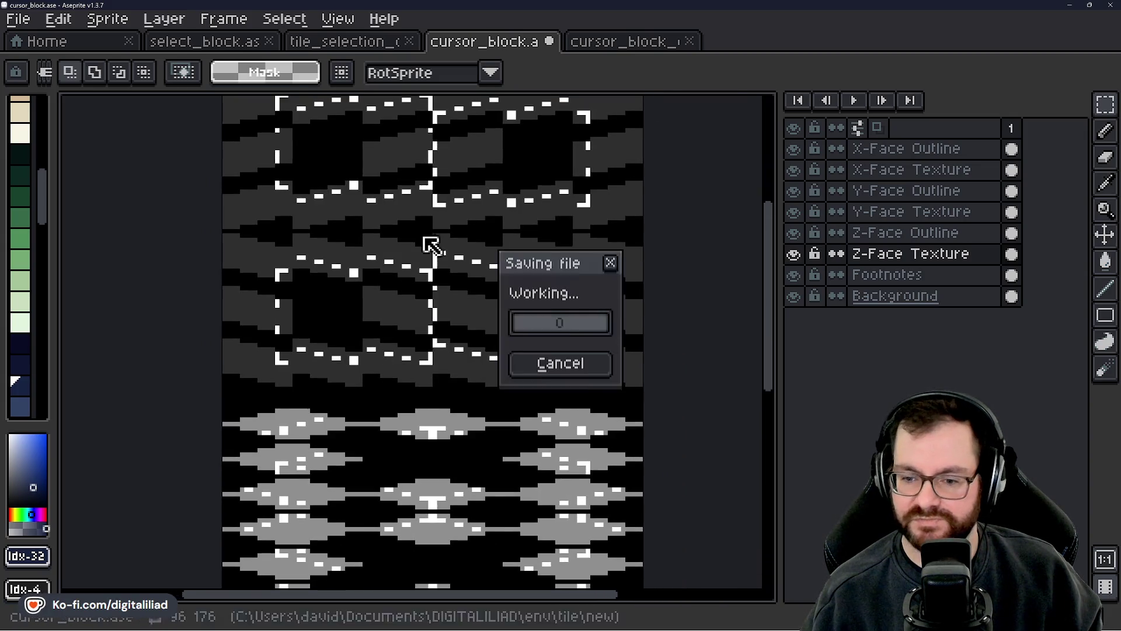
- Undo the last two selection and layer changes, then save cursor_block.ase again
mouse_move(431, 244)
mouse_down()
mouse_move(455, 361)
mouse_move(443, 200)
mouse_up()
key(ctrl+z)
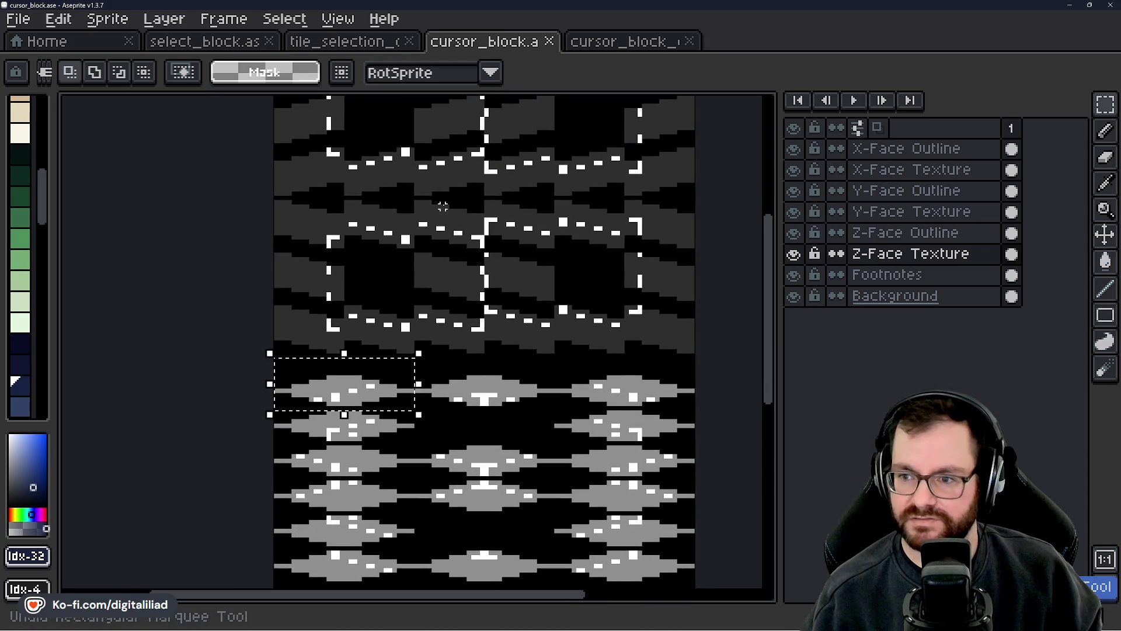
key(ctrl+z)
key(ctrl+z)
key(ctrl+z)
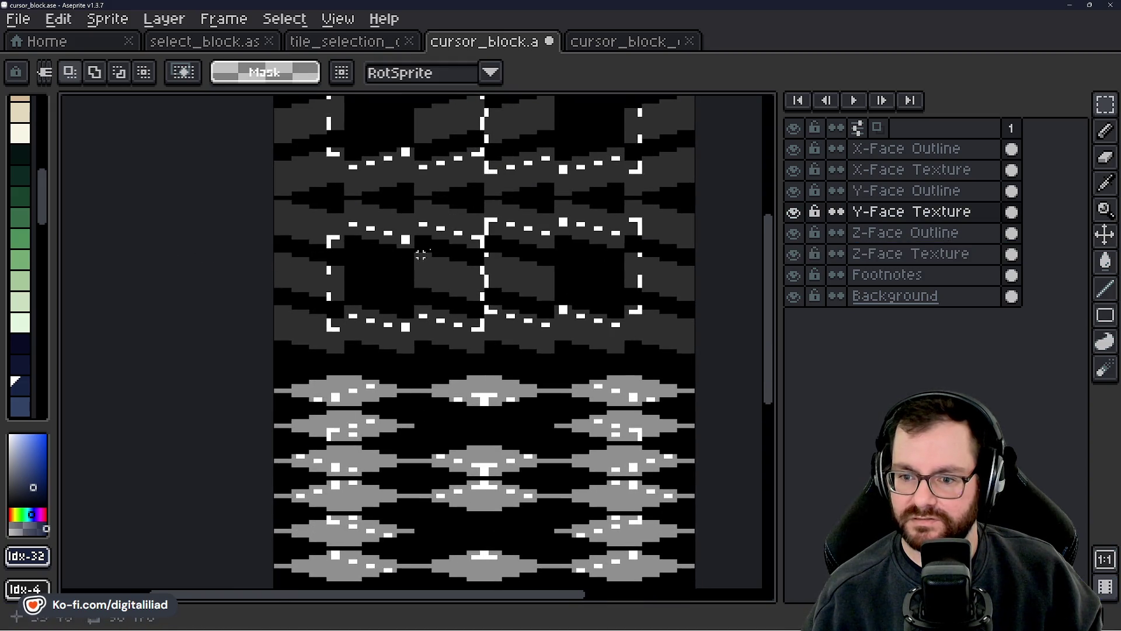
key(ctrl+s)
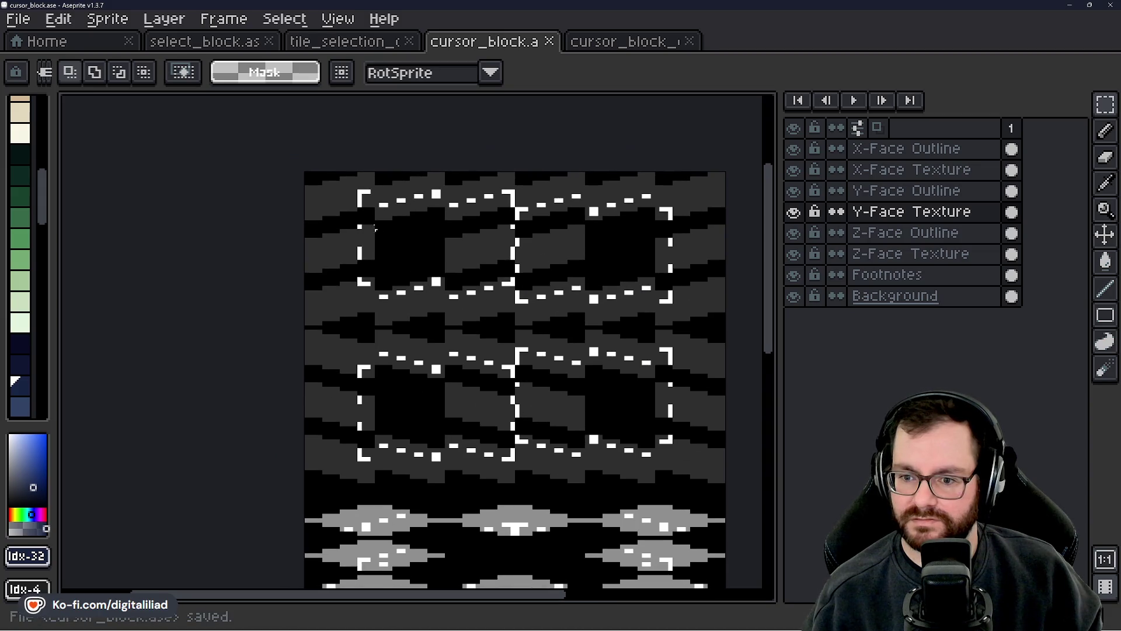
scroll(300, 225, up, 1)
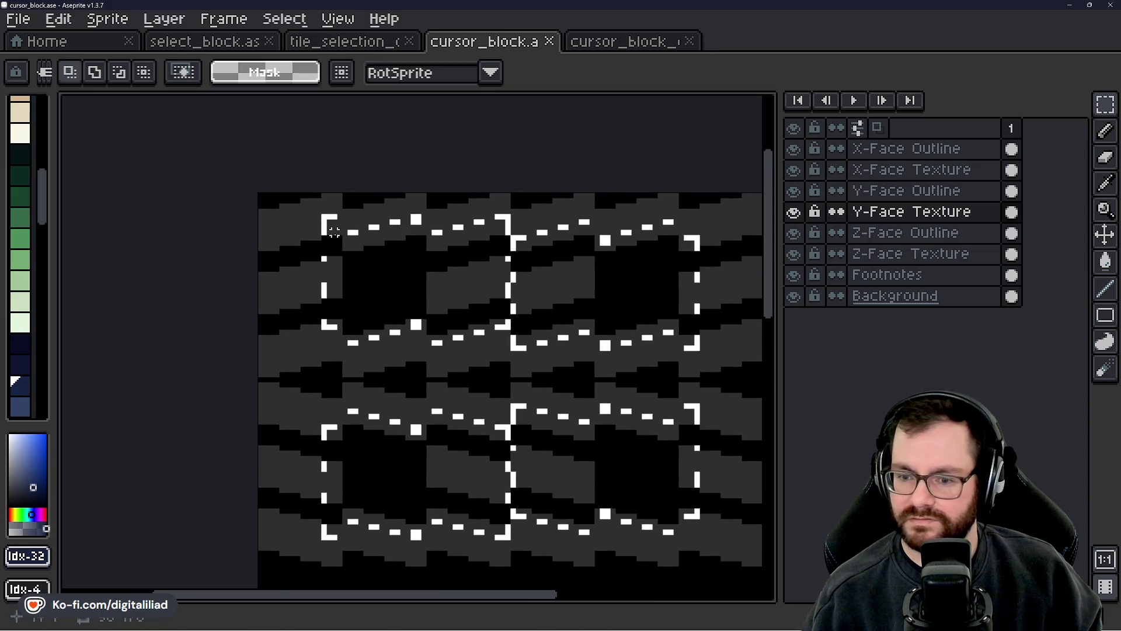
scroll(467, 286, down, 1)
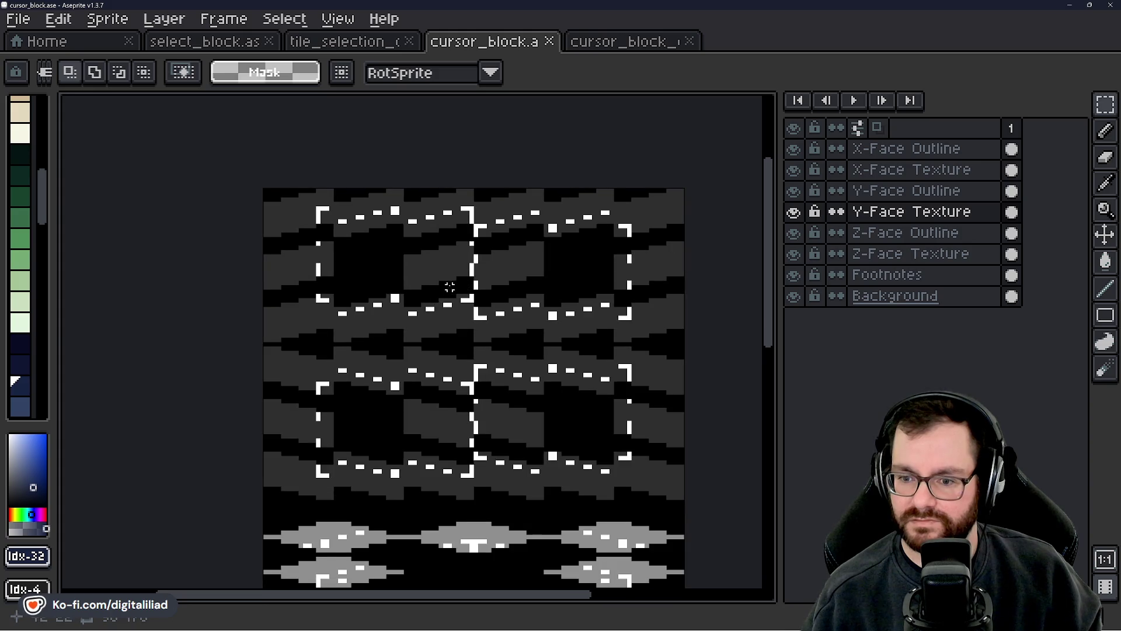
scroll(449, 286, down, 1)
scroll(476, 316, down, 3)
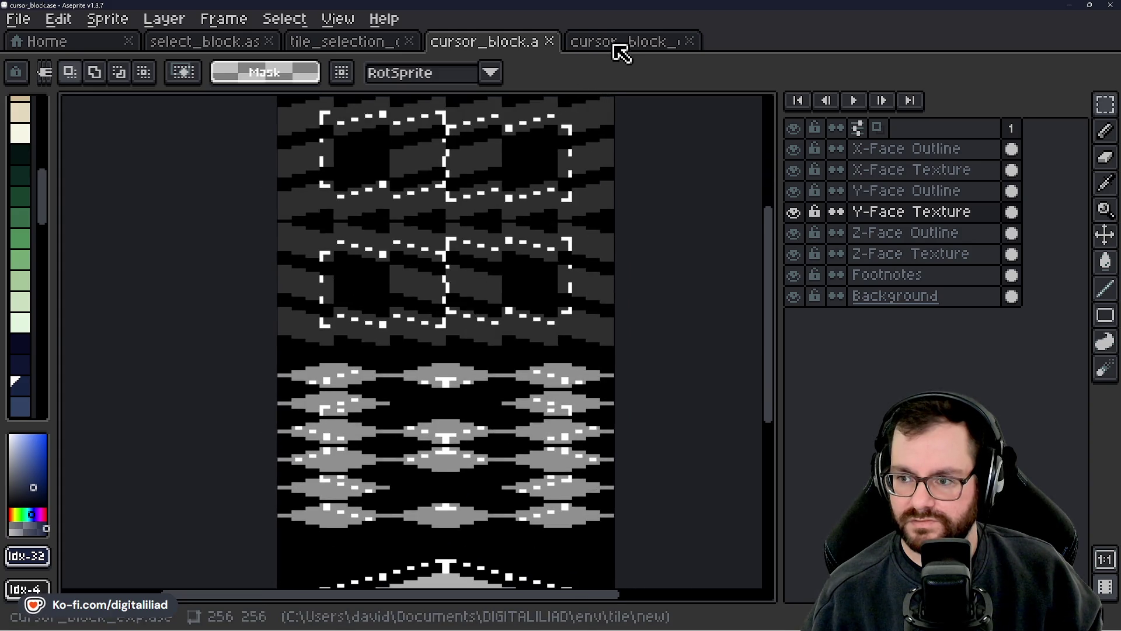
- Return to cursor_block_exp.ase and zoom to the dashed-outlined grey block in the top-left cell
click(616, 47)
scroll(493, 242, down, 2)
drag(503, 270, 480, 296)
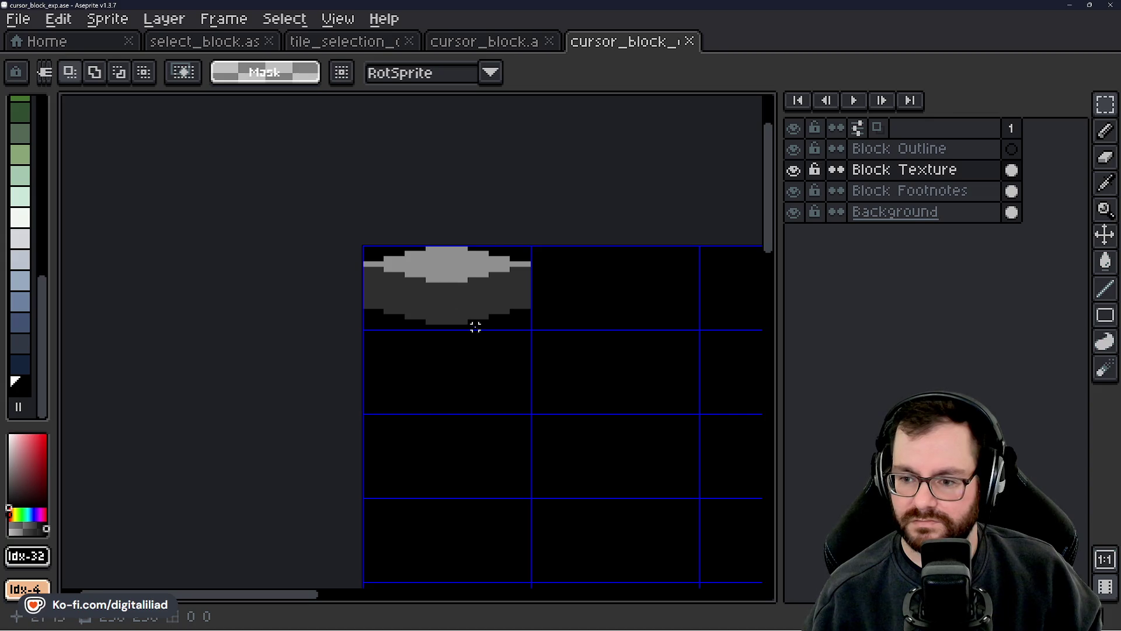
mouse_move(475, 327)
mouse_down()
mouse_move(405, 246)
mouse_move(431, 358)
mouse_up()
scroll(414, 344, up, 1)
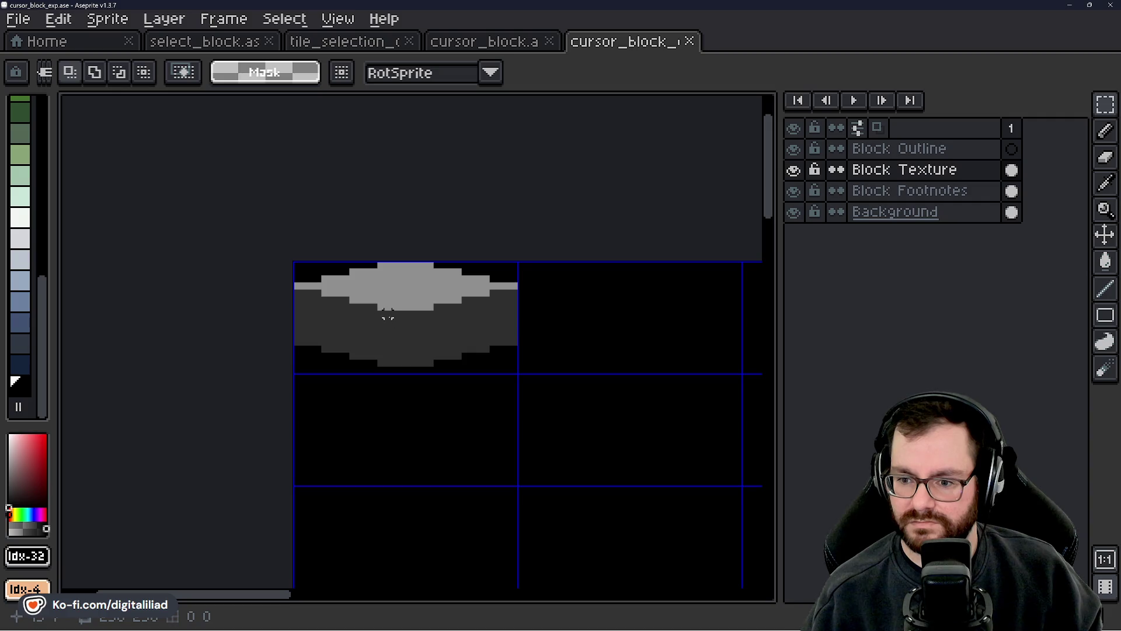
scroll(387, 316, up, 1)
scroll(414, 338, down, 5)
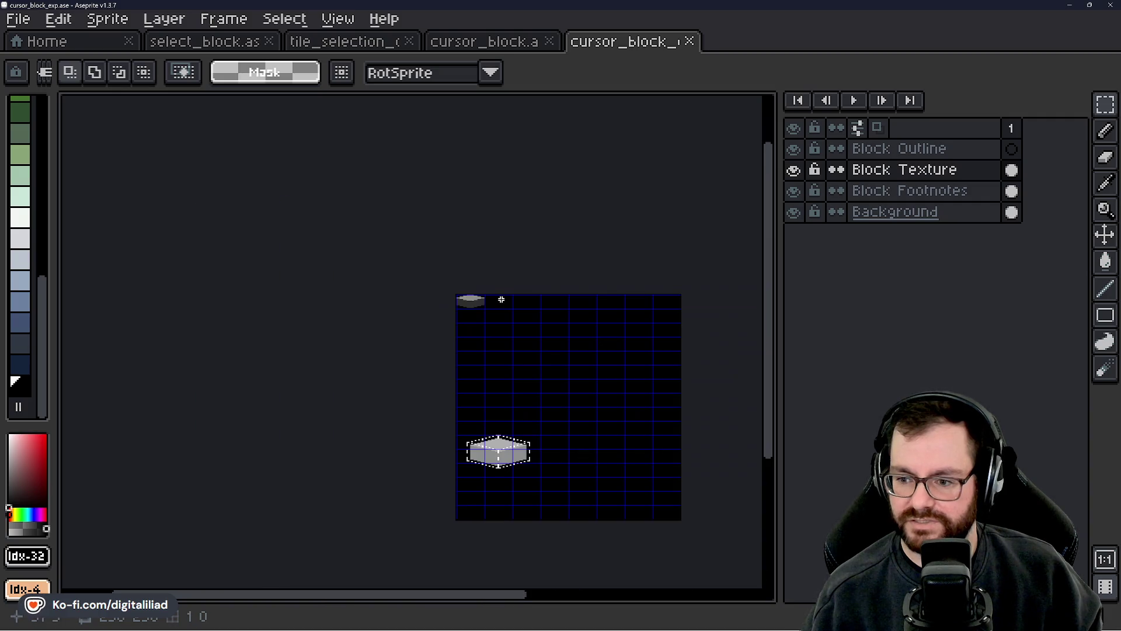
scroll(501, 304, up, 3)
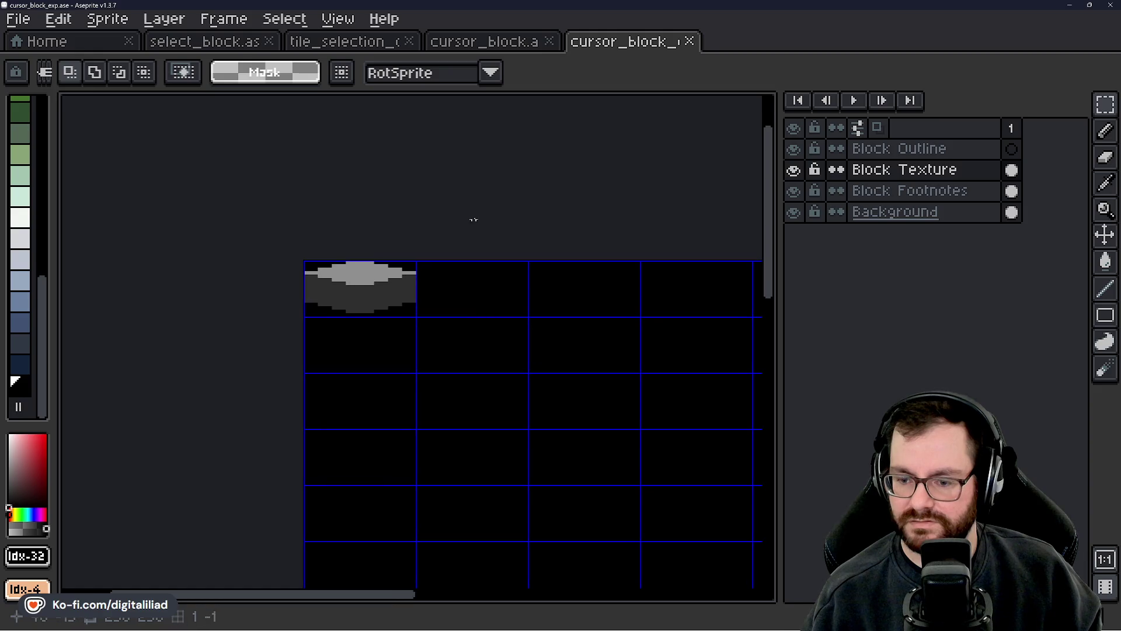
scroll(477, 473, down, 1)
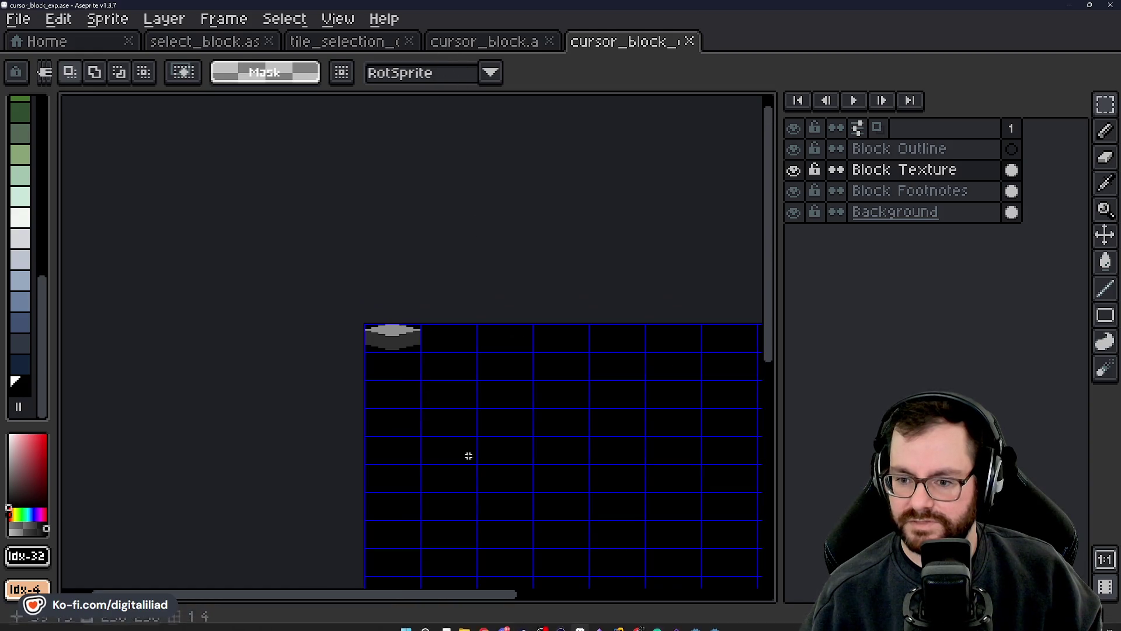
drag(468, 453, 439, 223)
scroll(339, 392, up, 2)
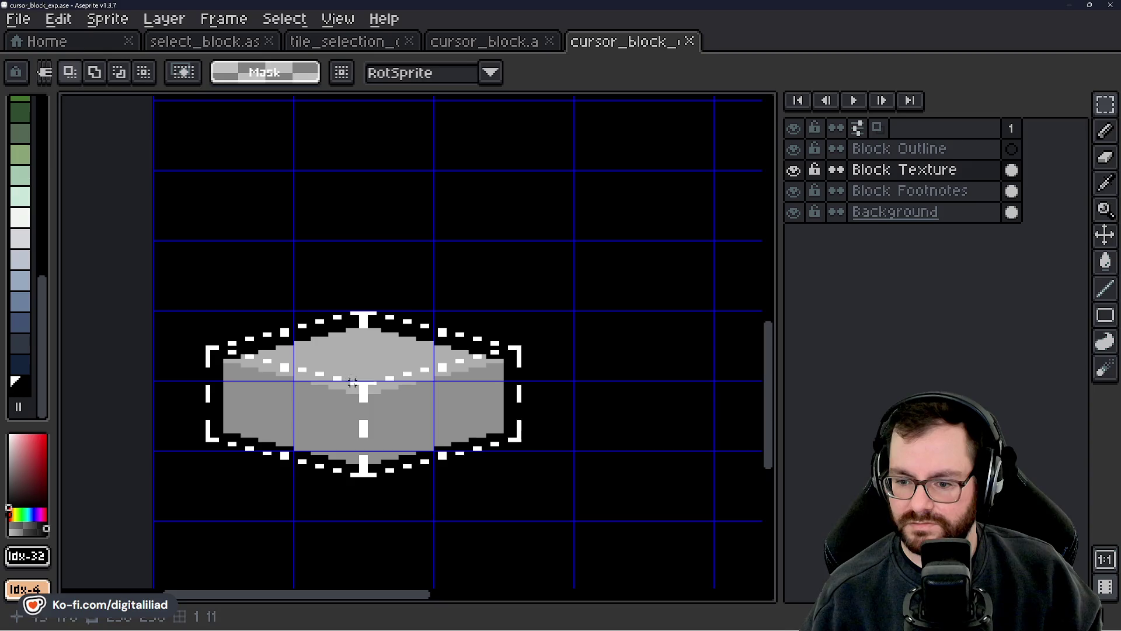
scroll(378, 444, up, 2)
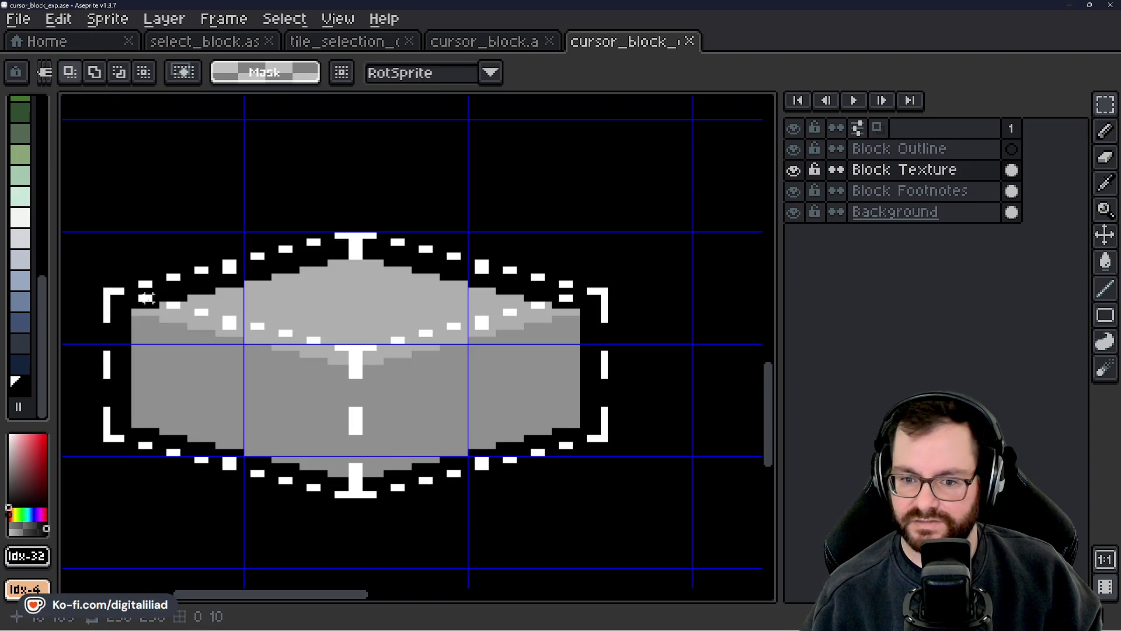
scroll(344, 382, down, 1)
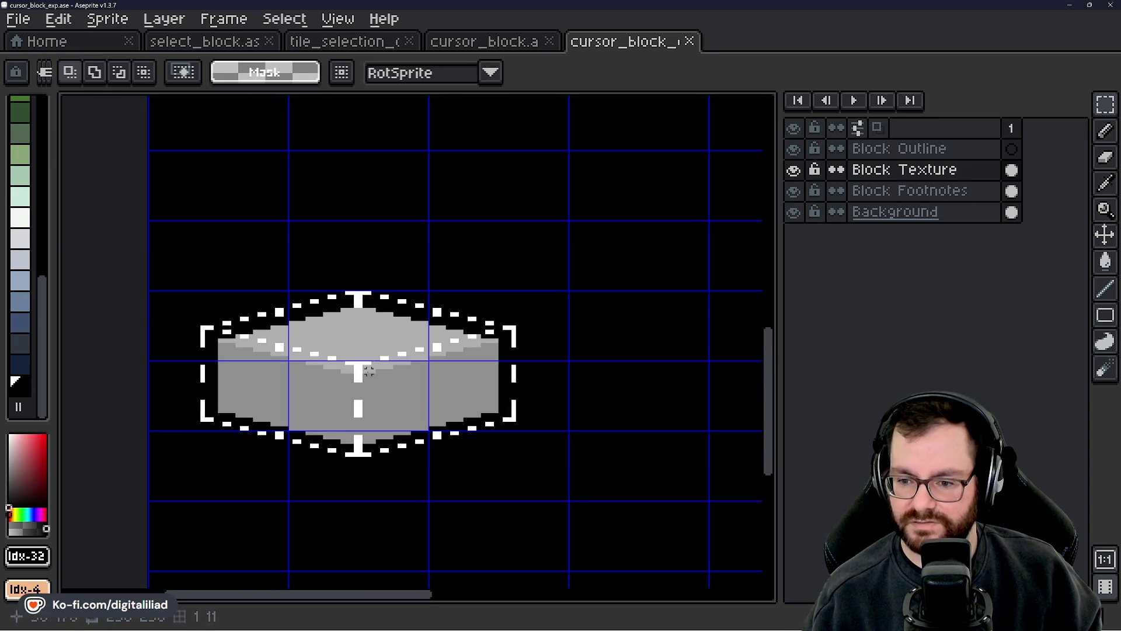
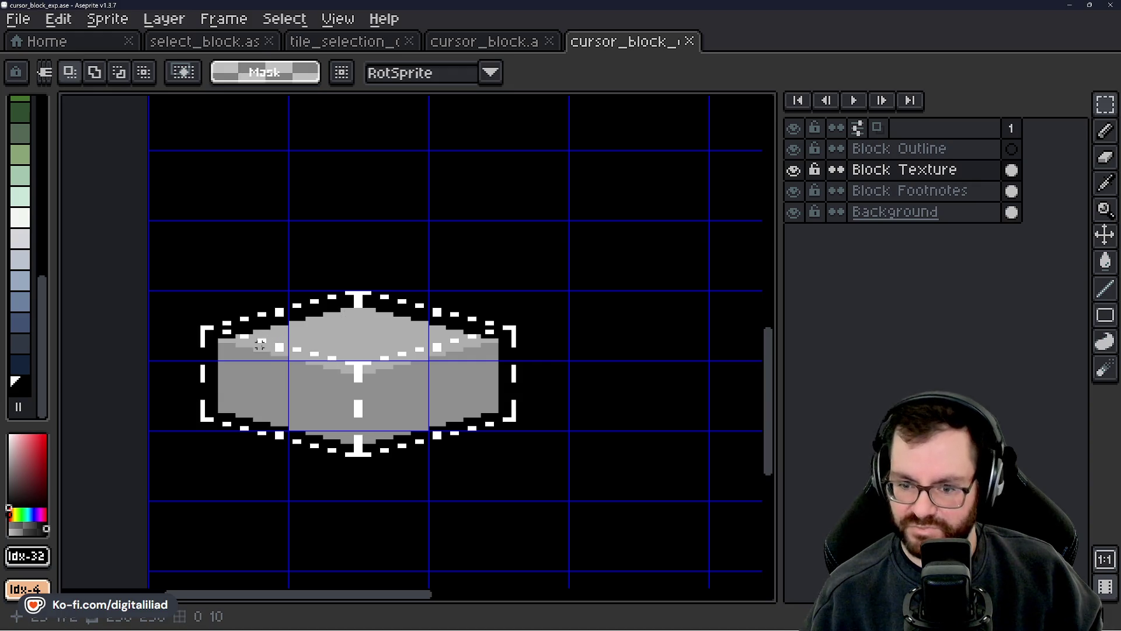
- Copy the top-left grey block two tiles down and flip the copy vertically
scroll(312, 426, down, 3)
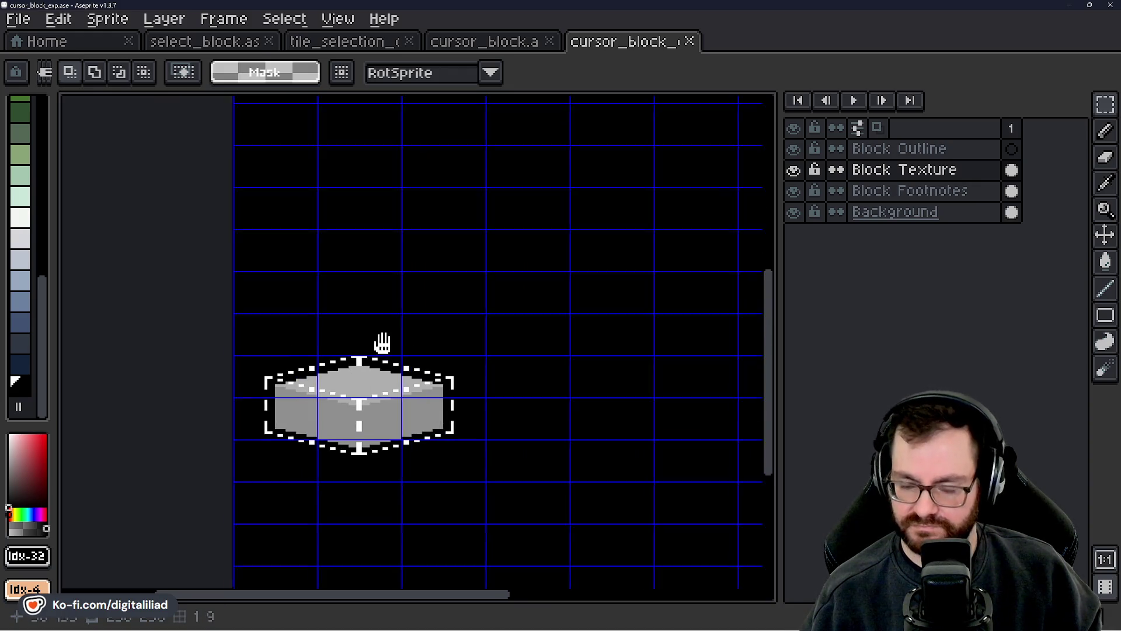
scroll(364, 388, up, 1)
scroll(364, 387, up, 1)
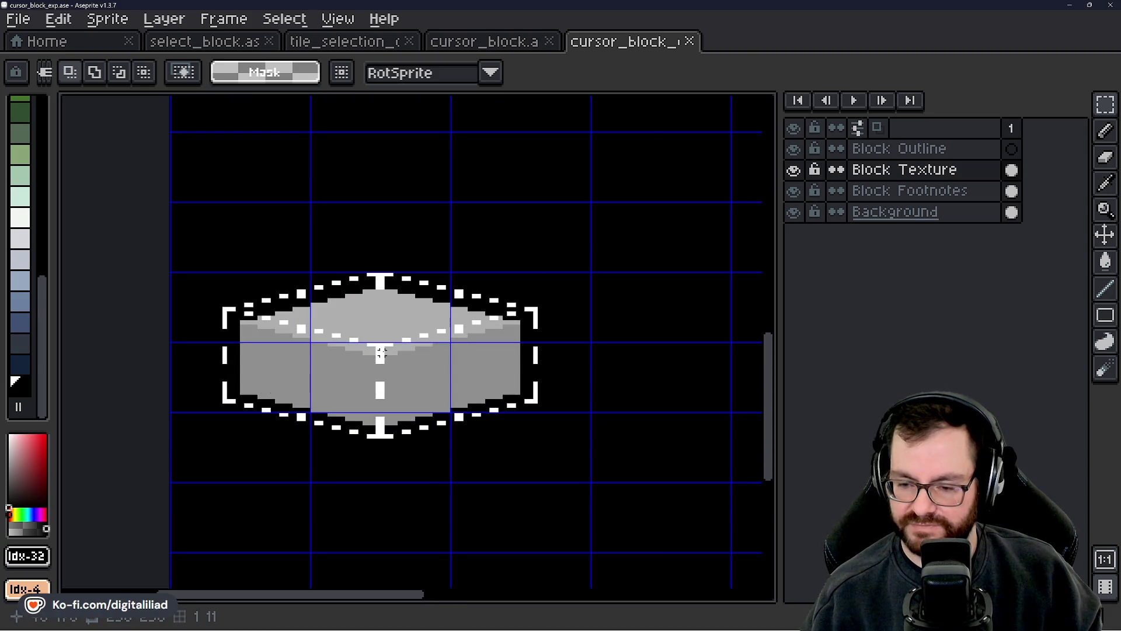
scroll(452, 393, down, 4)
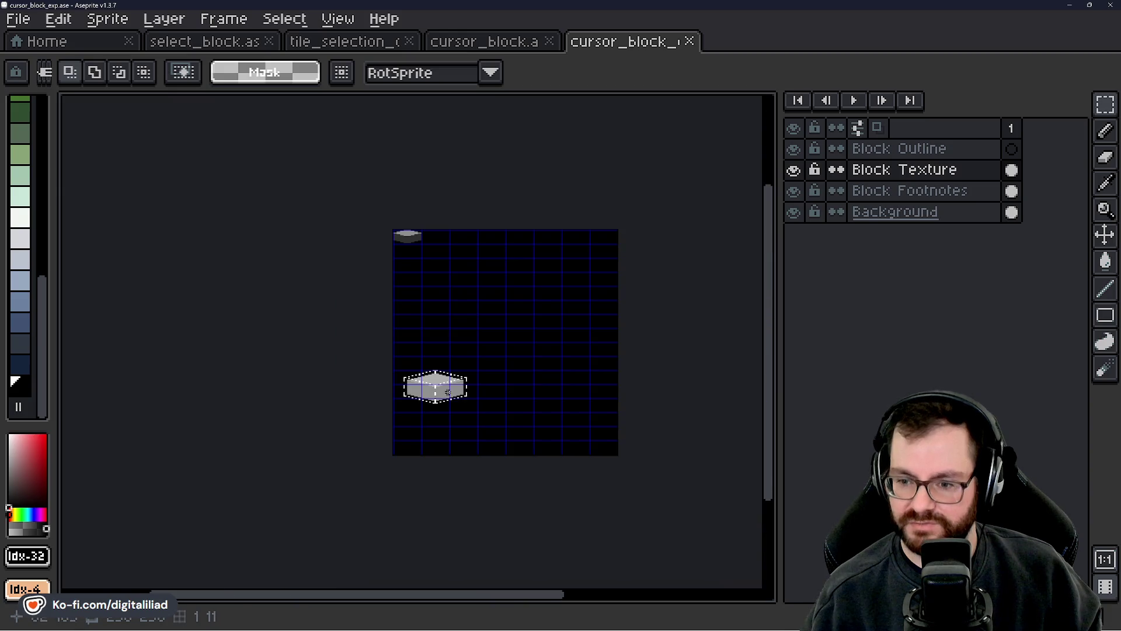
scroll(400, 266, up, 3)
scroll(400, 265, up, 2)
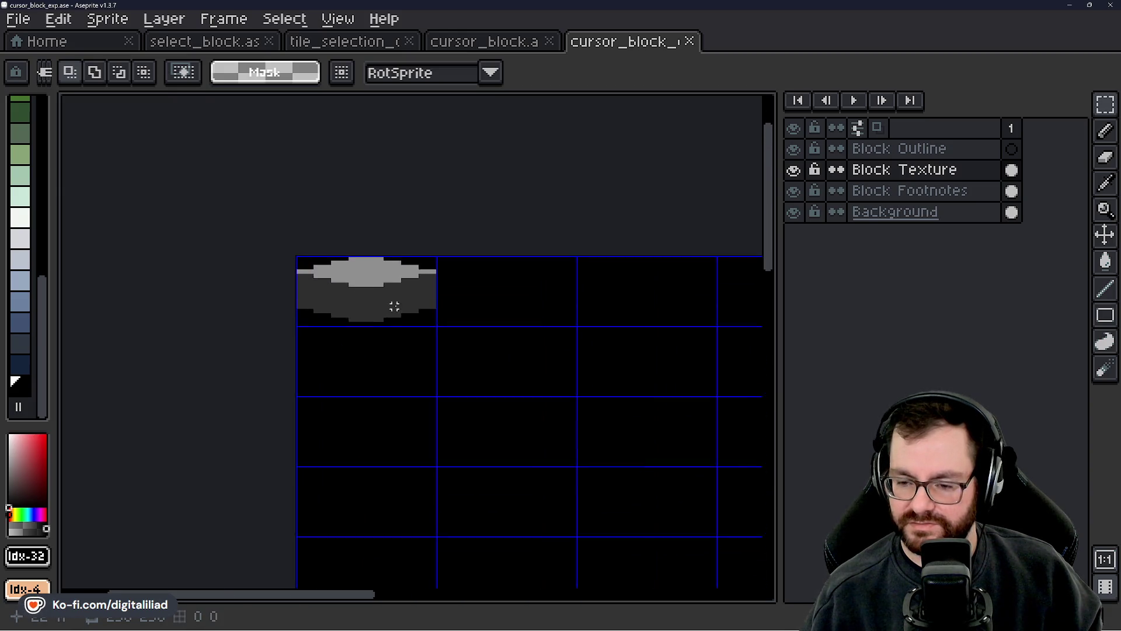
drag(388, 296, 406, 320)
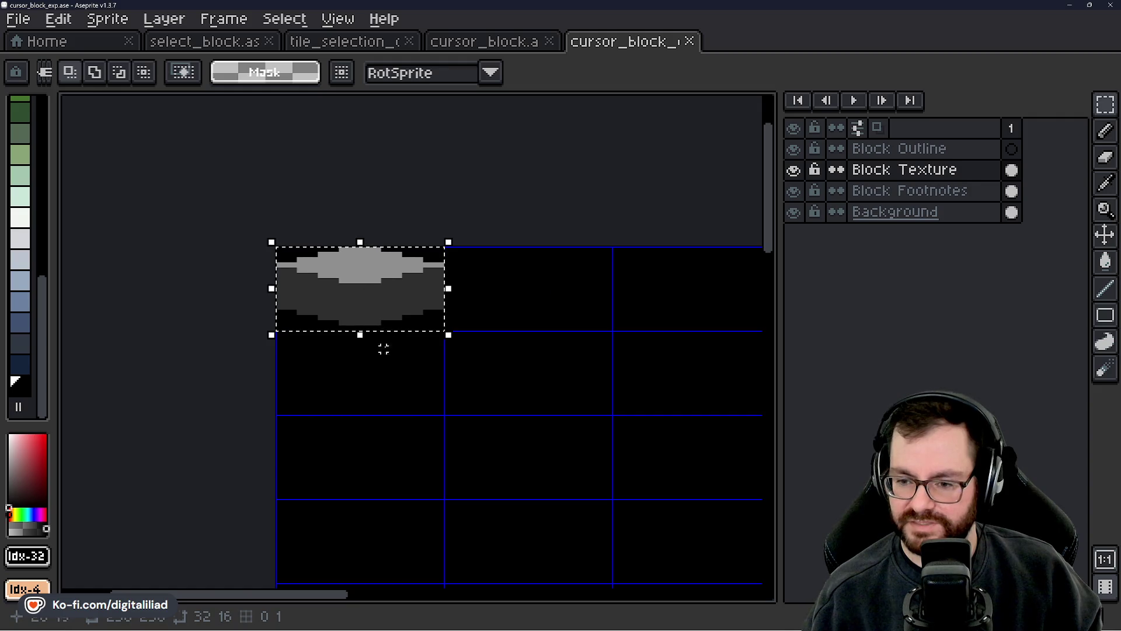
drag(383, 373, 407, 316)
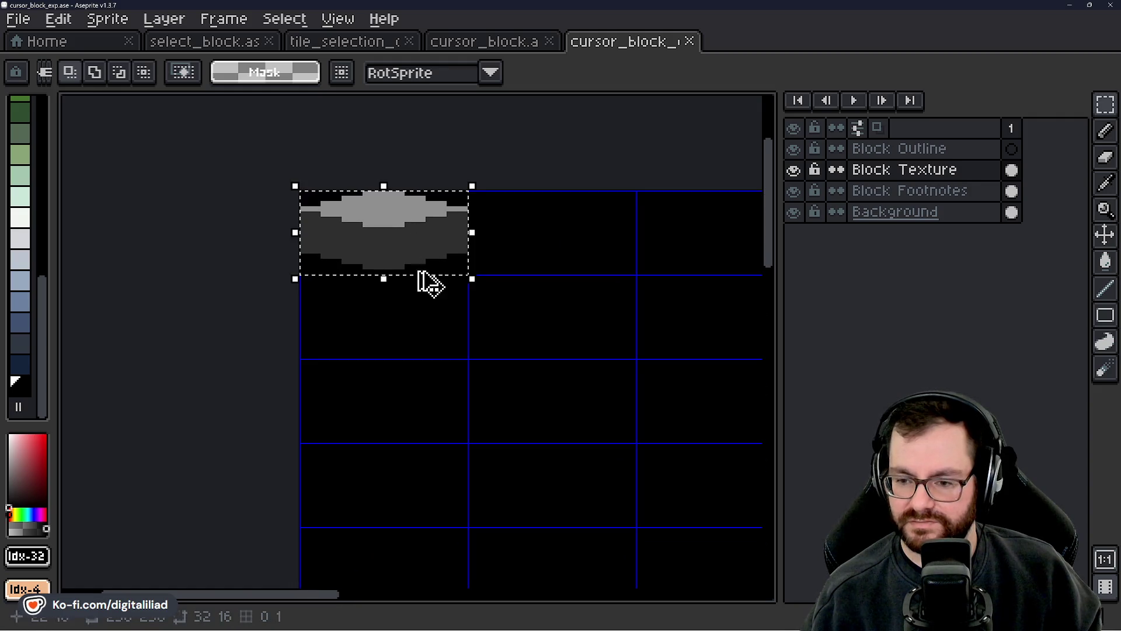
drag(413, 233, 418, 400)
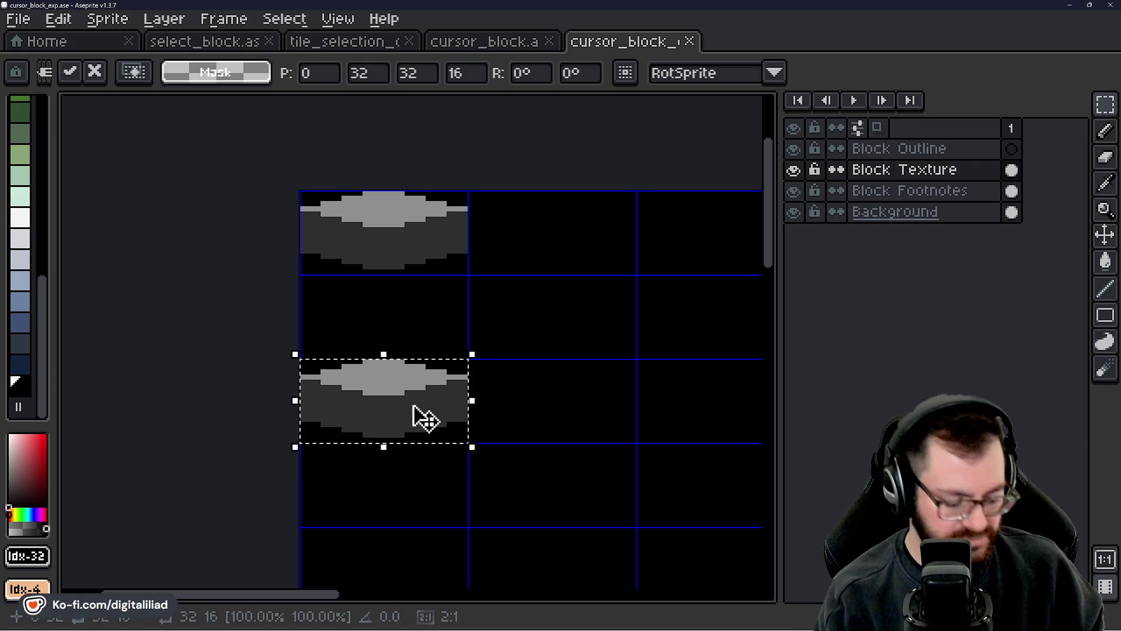
key(shift+v)
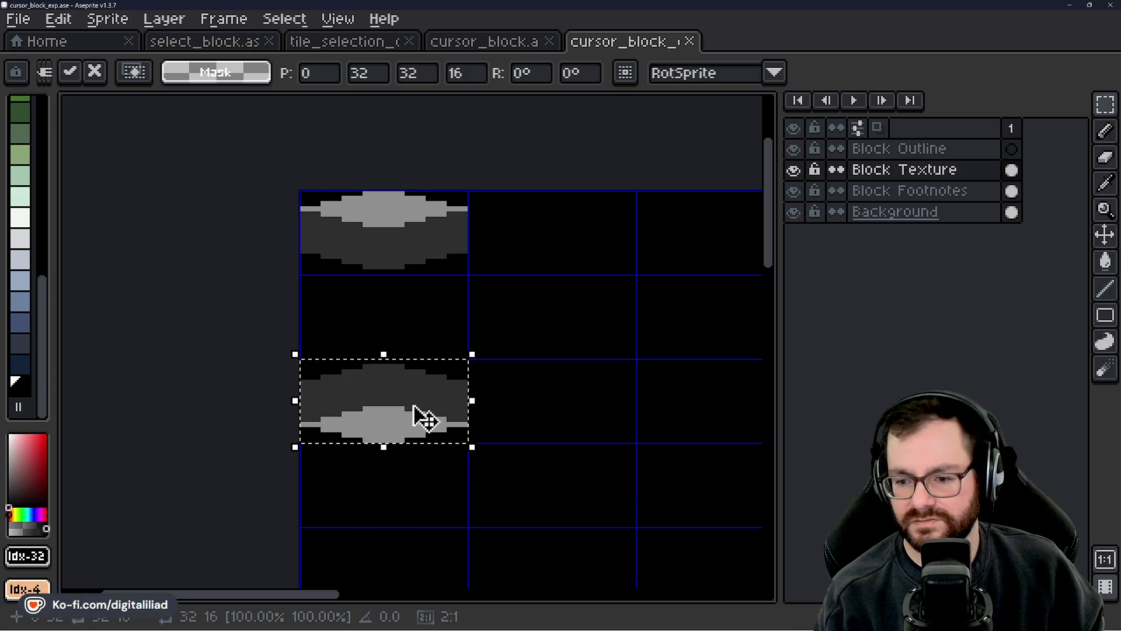
click(486, 318)
- Nudge the flipped copy up one pixel, deselect, and save cursor_block_exp.ase
scroll(473, 394, down, 1)
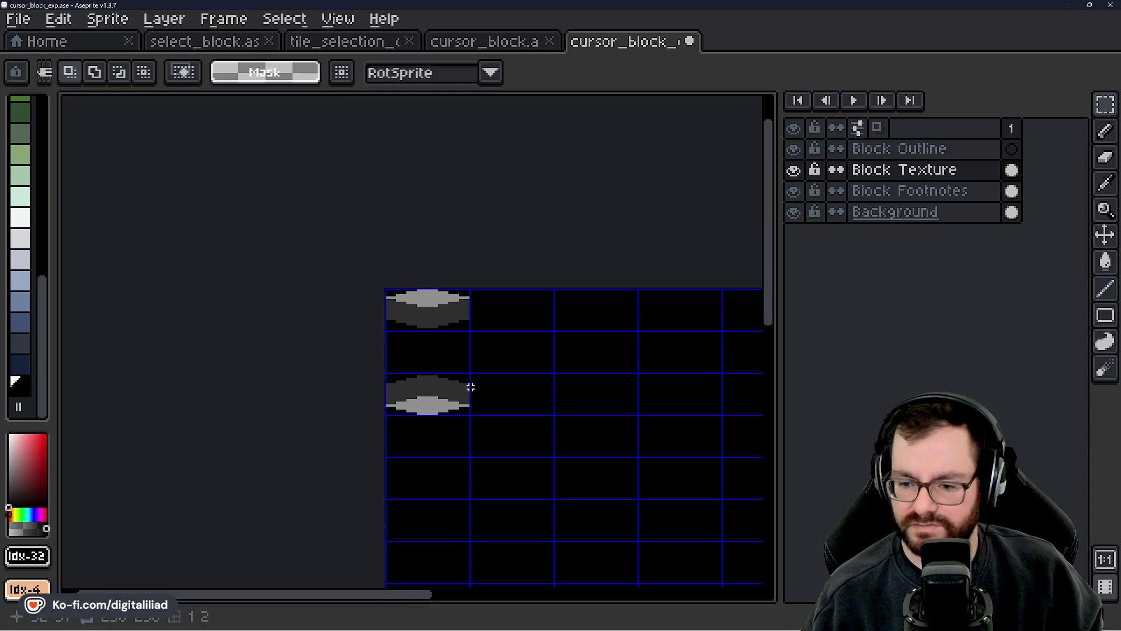
scroll(467, 403, up, 2)
drag(358, 365, 444, 409)
click(444, 409)
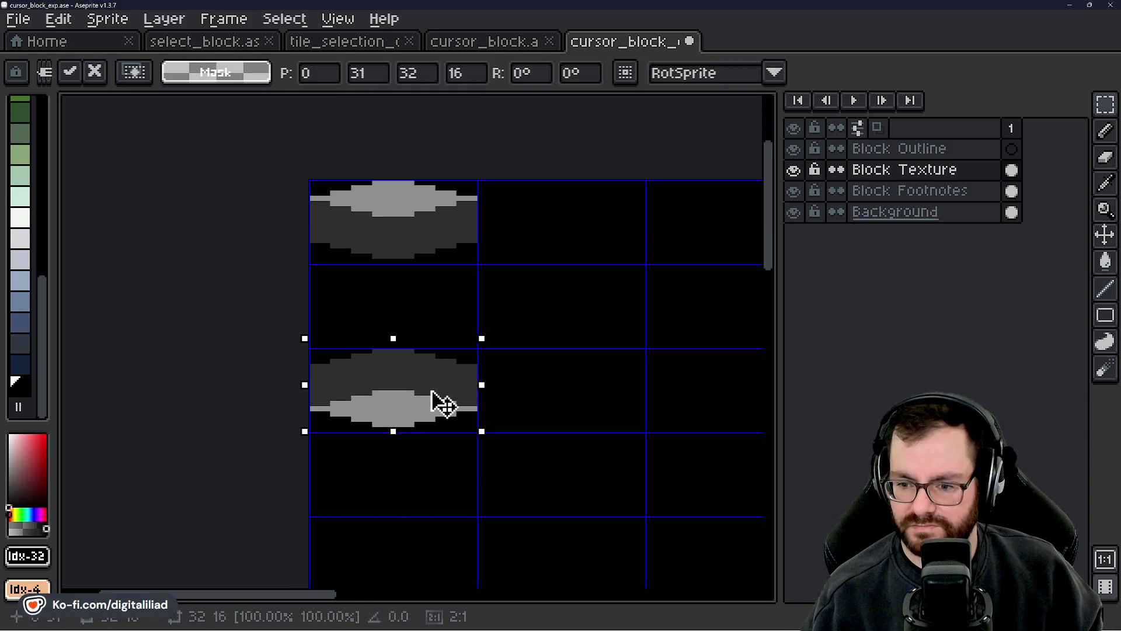
click(595, 385)
scroll(473, 324, down, 1)
key(ctrl+s)
scroll(491, 362, down, 1)
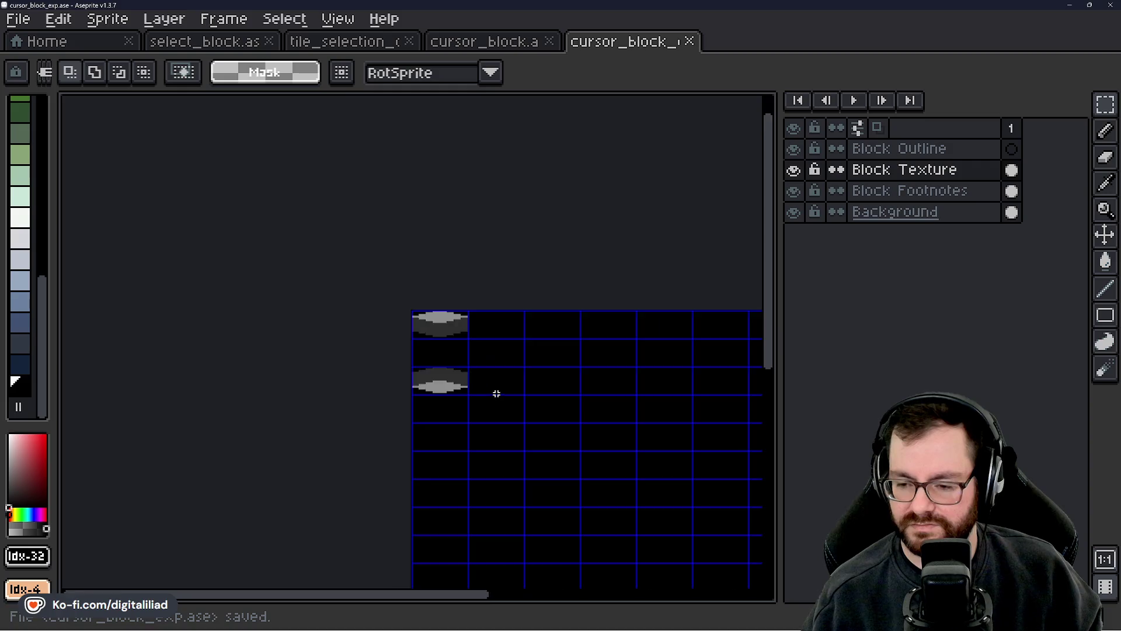
- Eyedrop white from the dashed cursor outline as the foreground colour
mouse_move(506, 413)
mouse_down()
mouse_move(506, 282)
mouse_move(486, 299)
mouse_up()
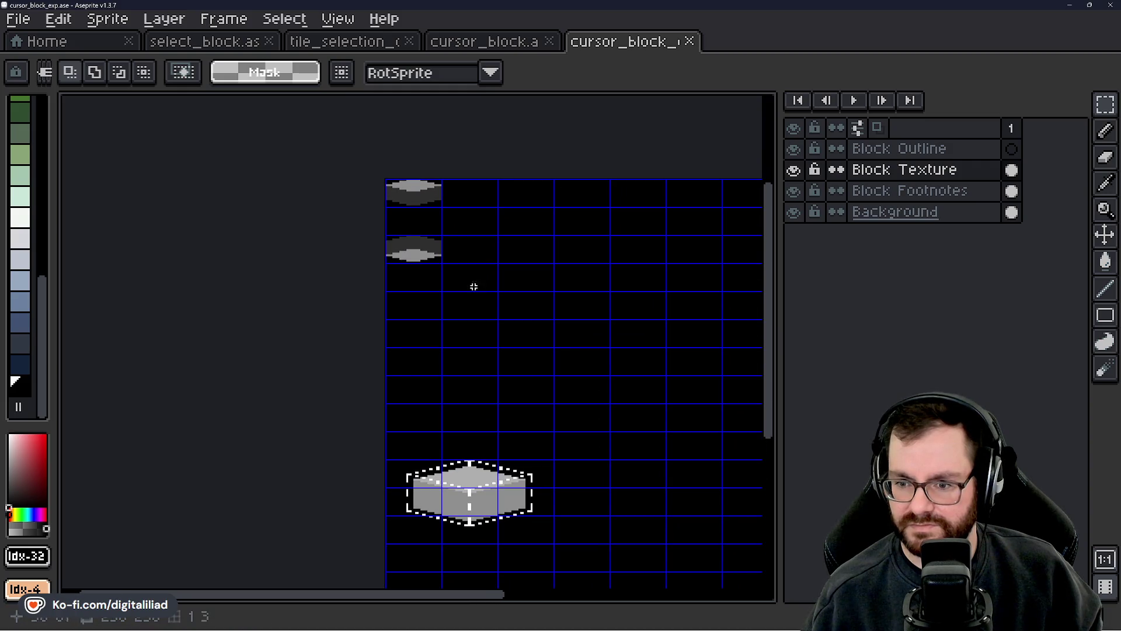
scroll(465, 192, up, 2)
scroll(388, 202, up, 2)
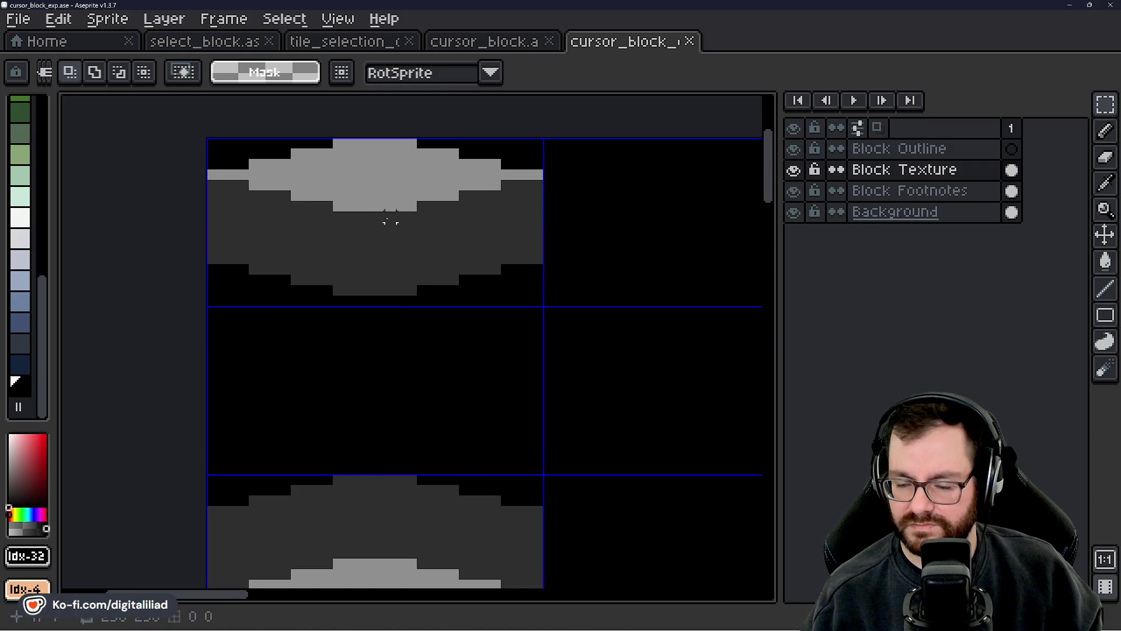
scroll(431, 296, down, 2)
scroll(471, 393, down, 1)
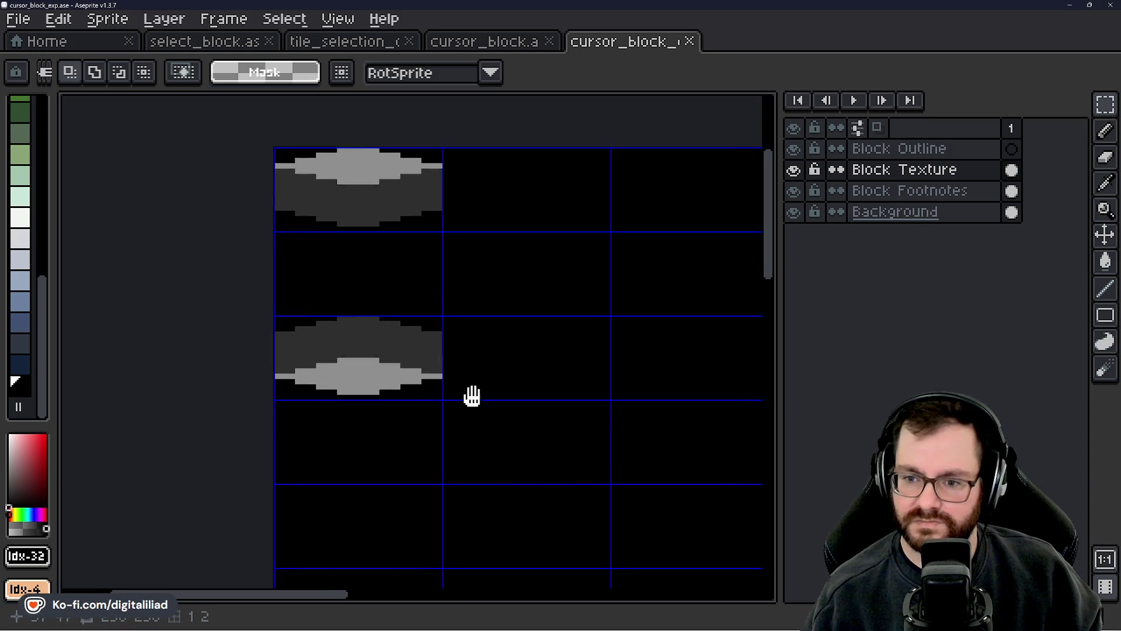
scroll(413, 230, down, 1)
scroll(418, 243, down, 5)
scroll(418, 421, up, 1)
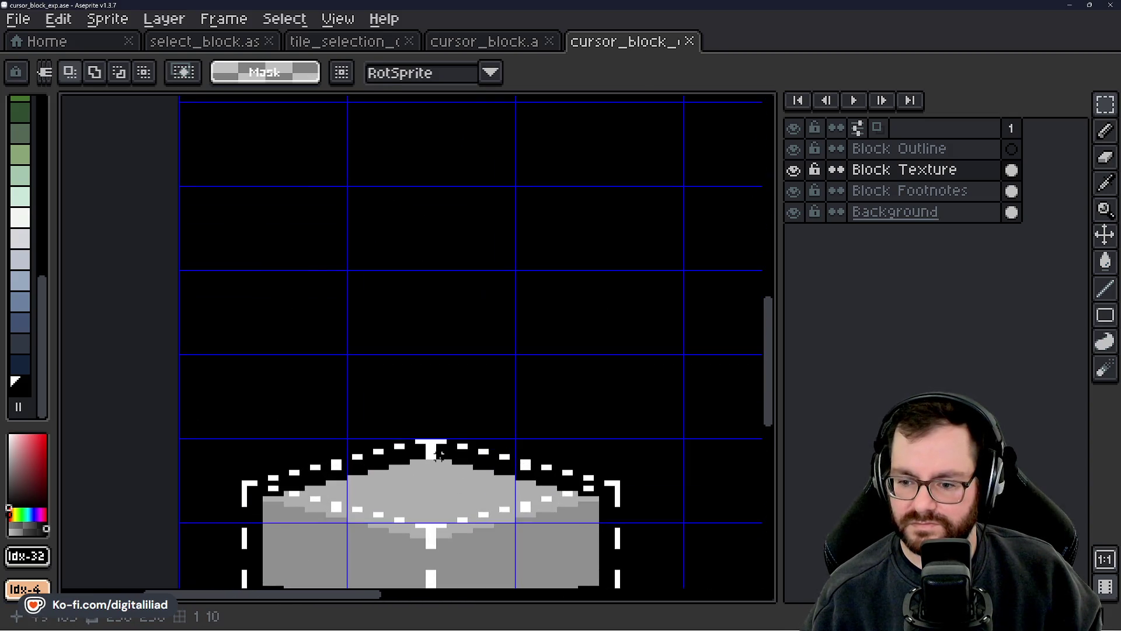
alt+click(431, 443)
- Pan and zoom the view to frame the grey blocks
scroll(431, 373, down, 2)
scroll(436, 327, up, 5)
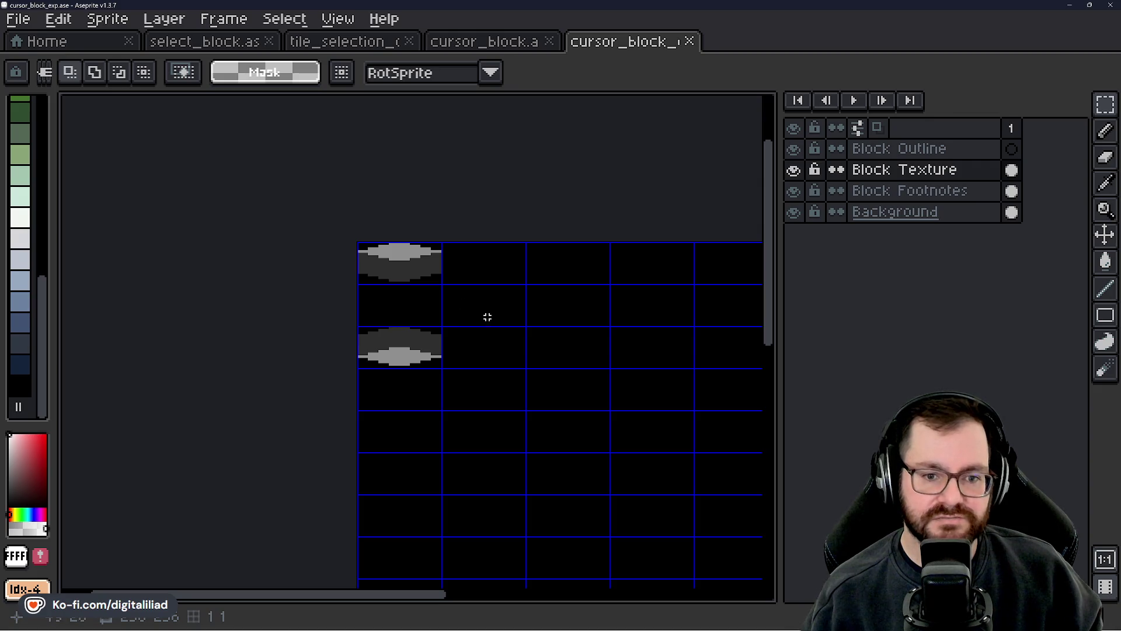
scroll(473, 293, up, 2)
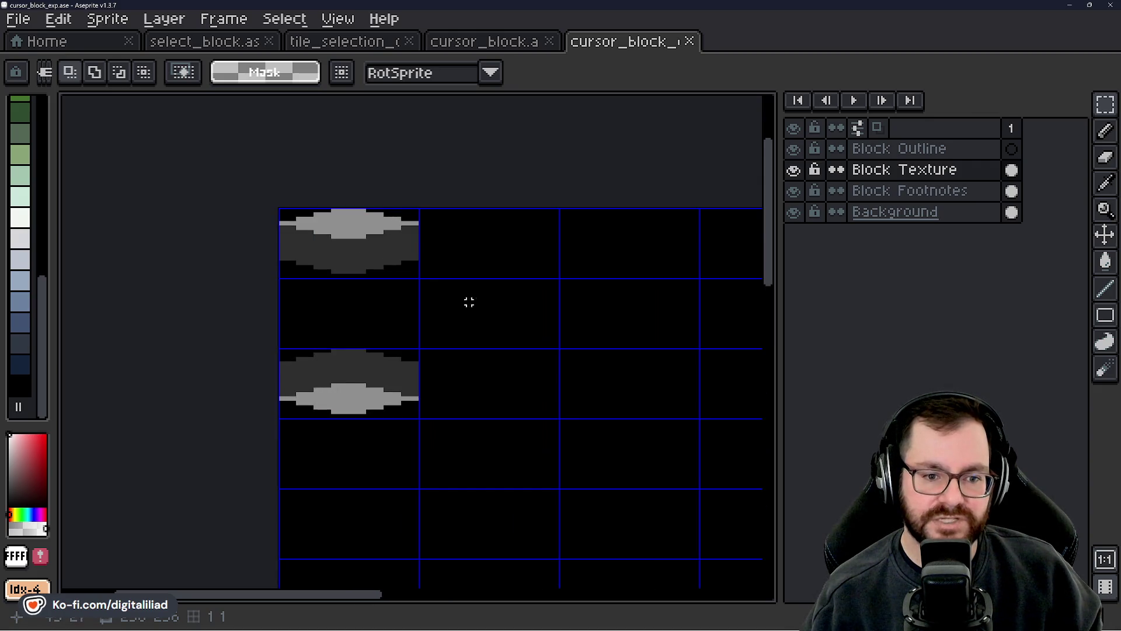
scroll(476, 322, up, 2)
scroll(427, 348, up, 1)
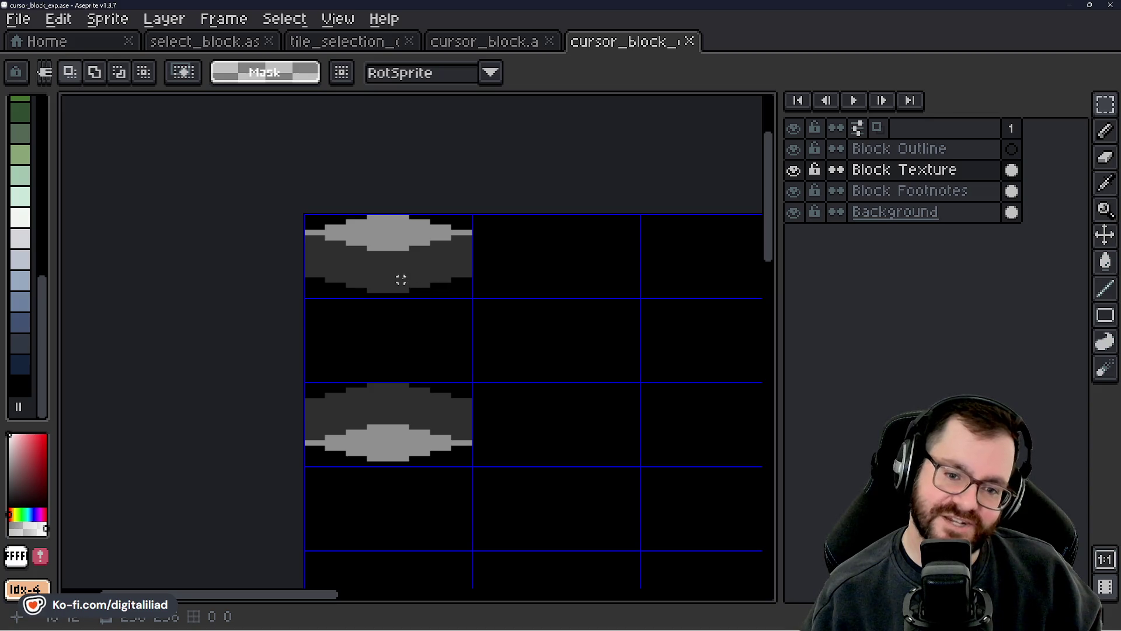
scroll(406, 274, up, 1)
drag(404, 270, 391, 253)
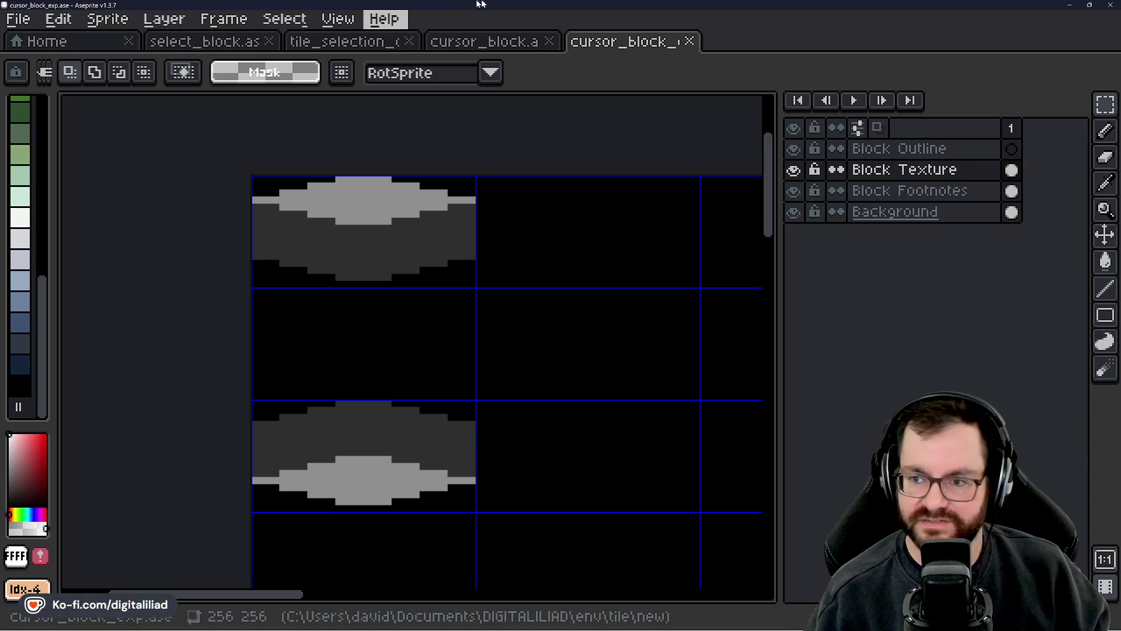
drag(338, 243, 358, 243)
scroll(384, 233, up, 1)
scroll(405, 251, down, 1)
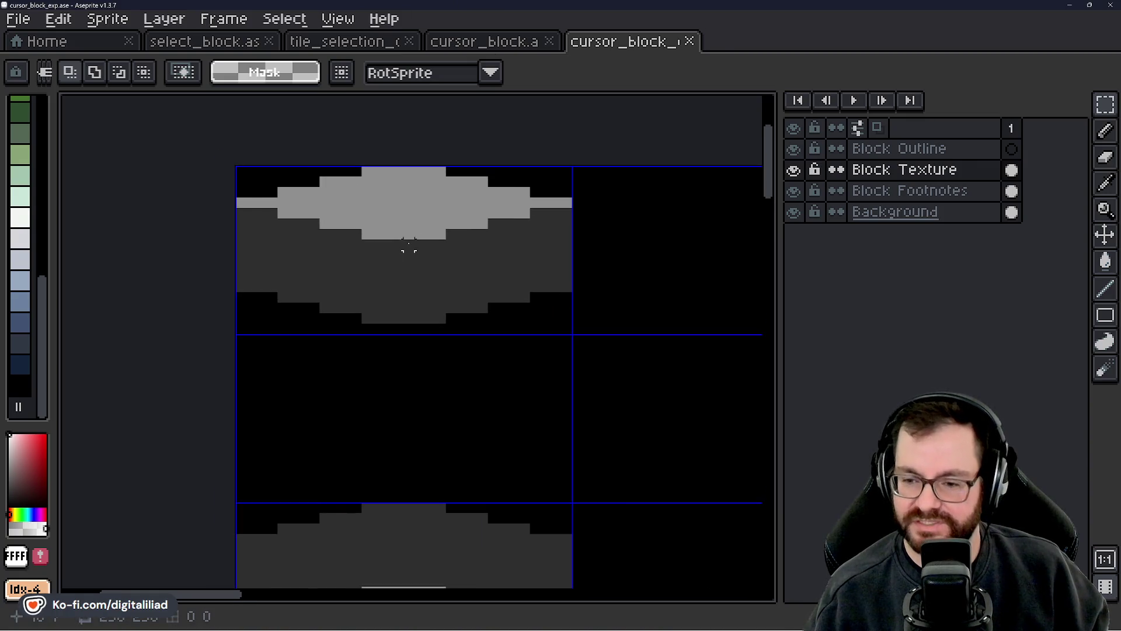
scroll(363, 155, up, 1)
scroll(375, 259, down, 2)
scroll(375, 259, down, 1)
scroll(347, 350, up, 4)
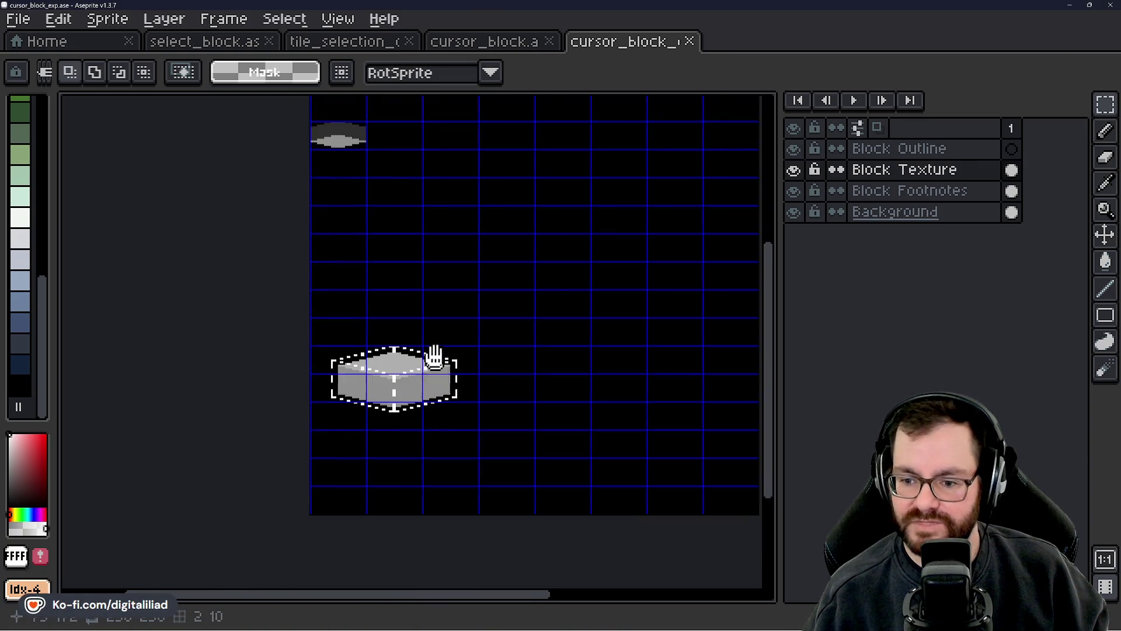
scroll(331, 337, down, 1)
scroll(403, 351, up, 1)
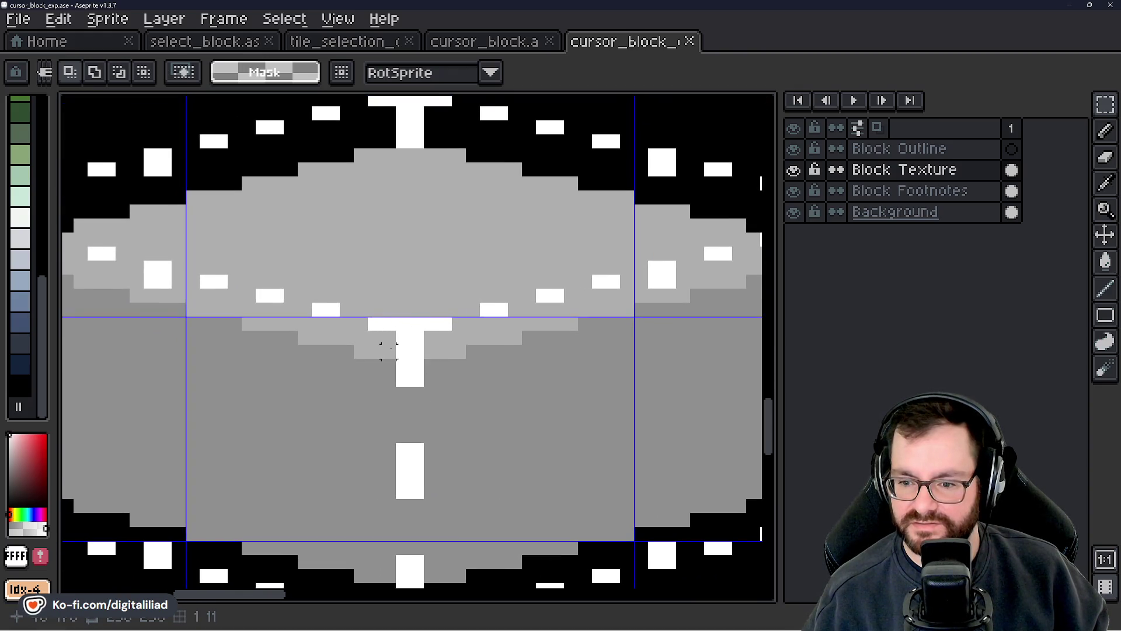
scroll(416, 365, down, 3)
scroll(431, 317, up, 3)
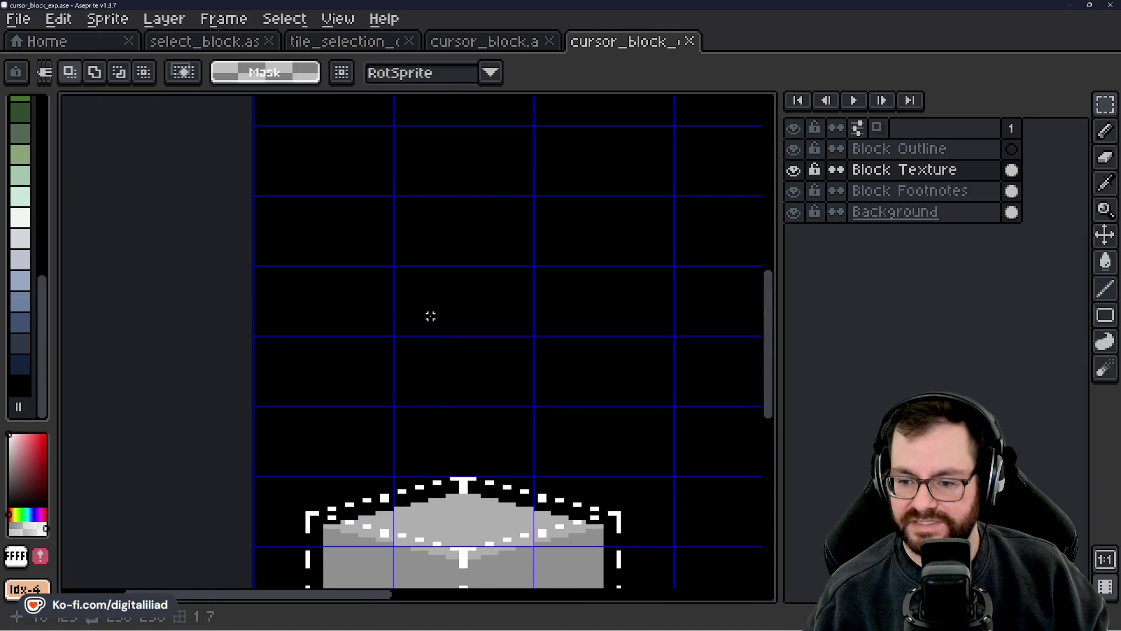
scroll(430, 336, down, 3)
- Make the Block Outline layer the active layer
key(i)
key(m)
scroll(395, 232, up, 1)
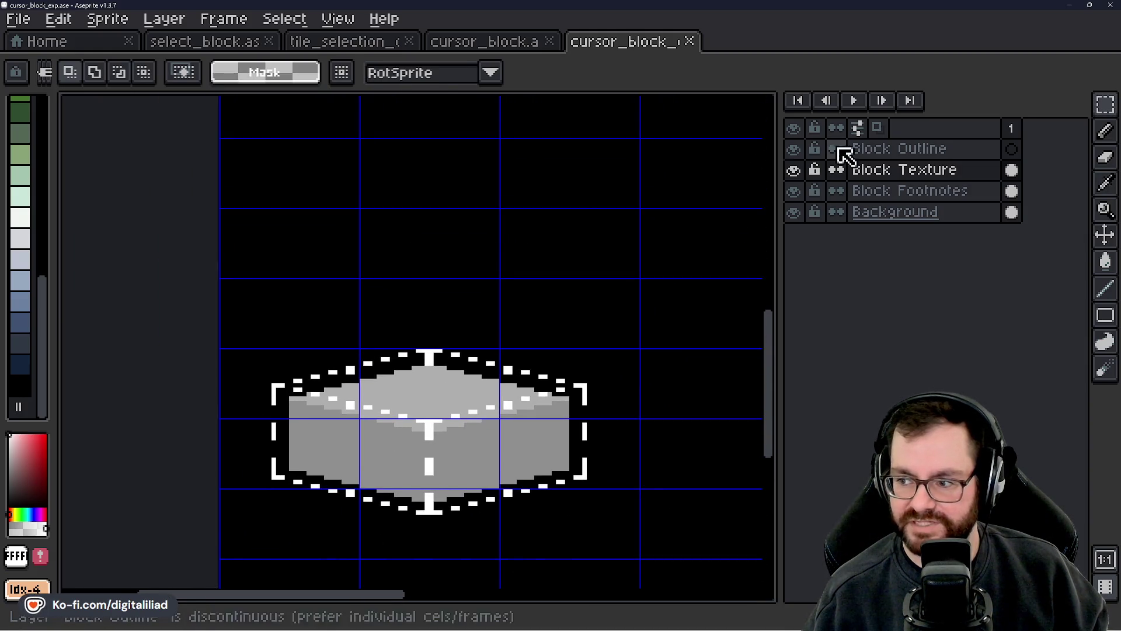
click(846, 151)
scroll(451, 321, up, 3)
scroll(450, 321, down, 2)
scroll(451, 321, up, 1)
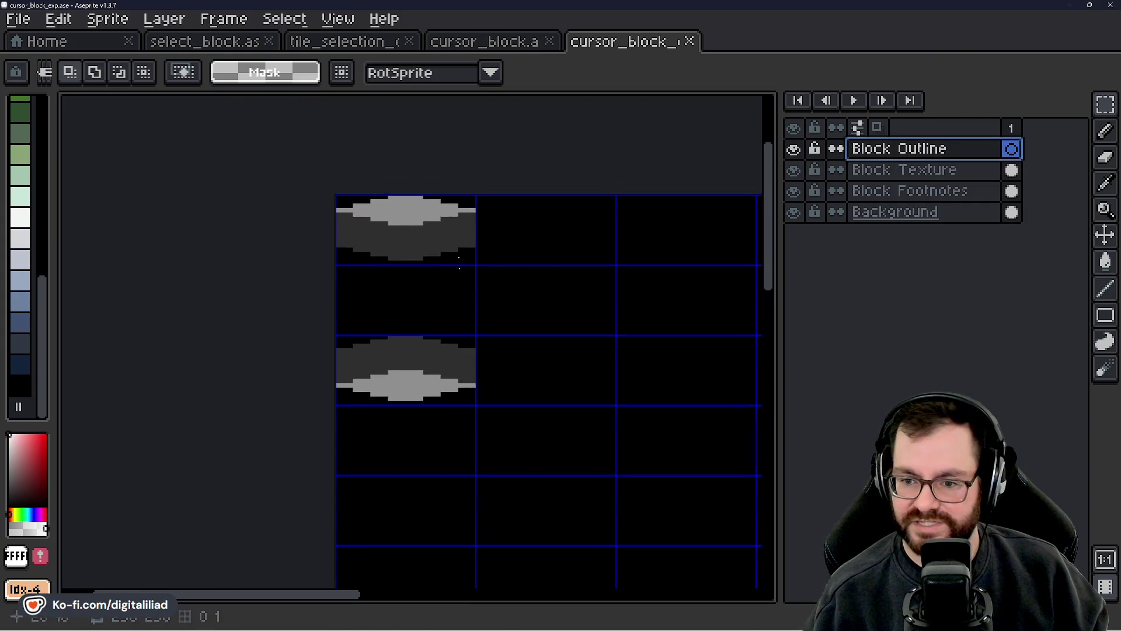
scroll(418, 305, up, 4)
- With the Pencil, draw the white stem of the cursor mark on the first block
key(b)
click(391, 276)
click(419, 277)
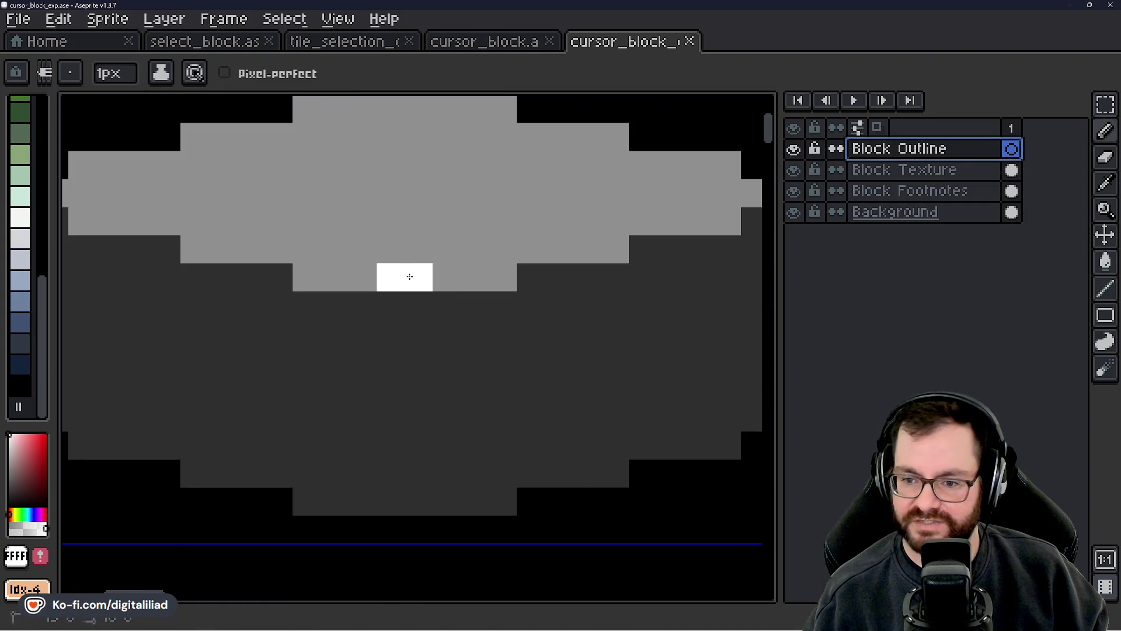
click(391, 249)
click(419, 249)
click(389, 307)
click(419, 305)
click(391, 333)
click(412, 333)
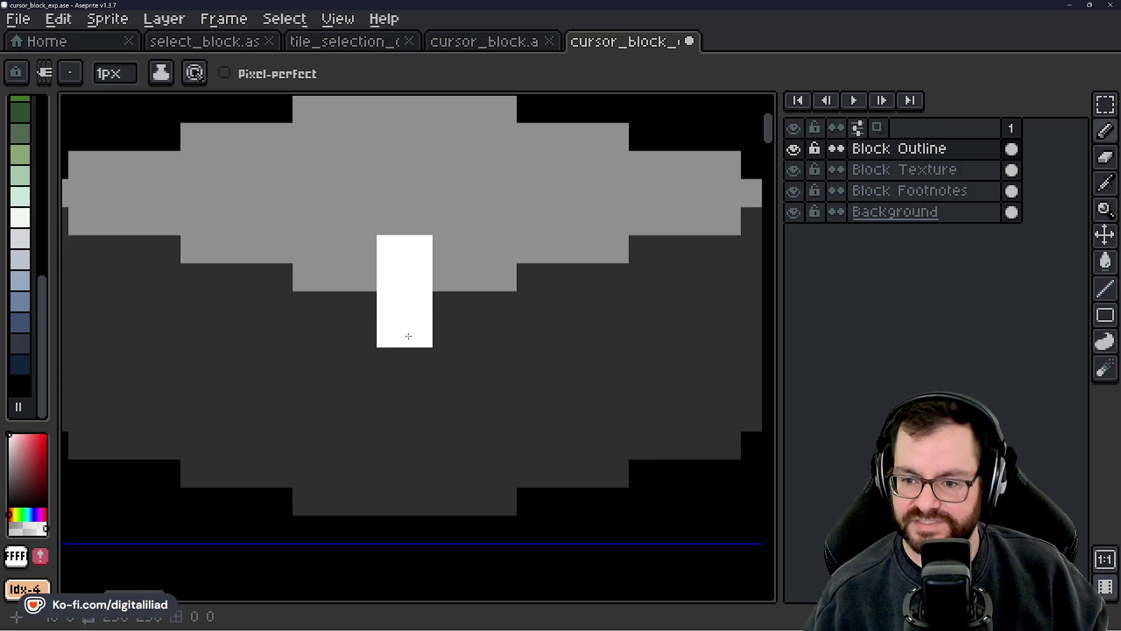
- Widen the white mark's top bar into a T shape
scroll(412, 335, up, 2)
click(445, 292)
click(474, 292)
click(389, 293)
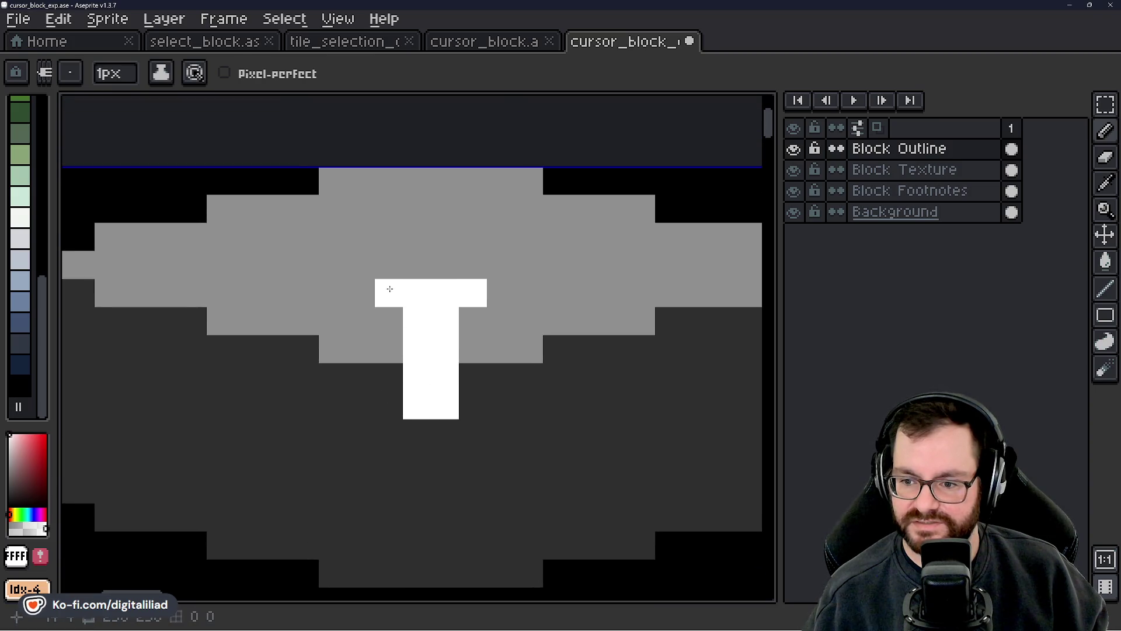
click(361, 292)
click(503, 293)
- Paint white dashes along the block's upper edges and a mark at its bottom point
scroll(350, 293, down, 5)
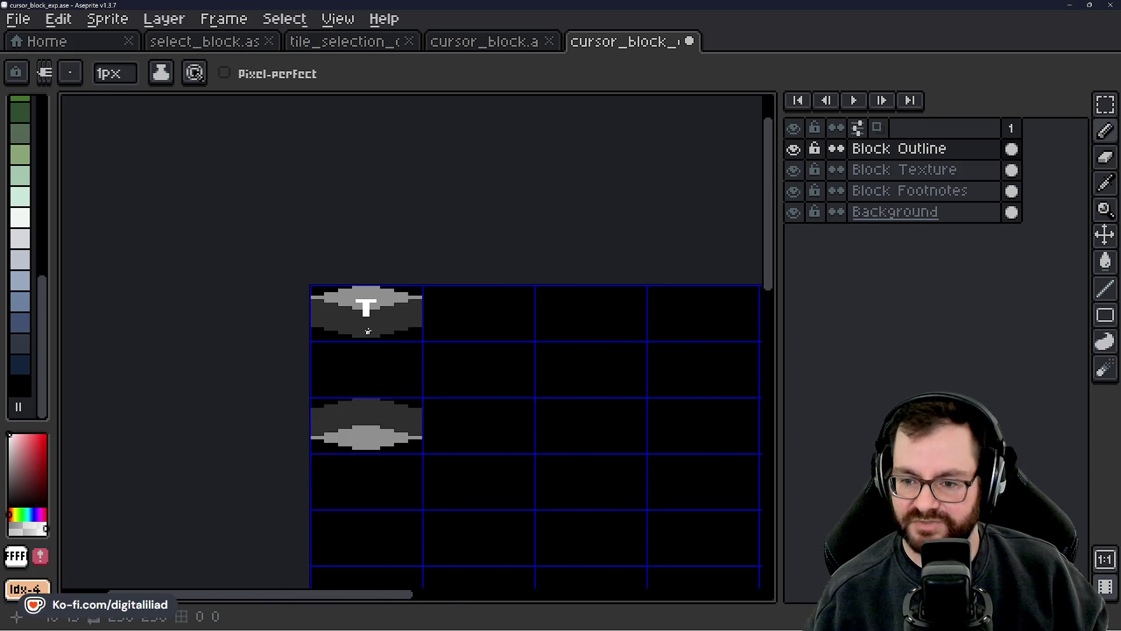
scroll(385, 330, up, 5)
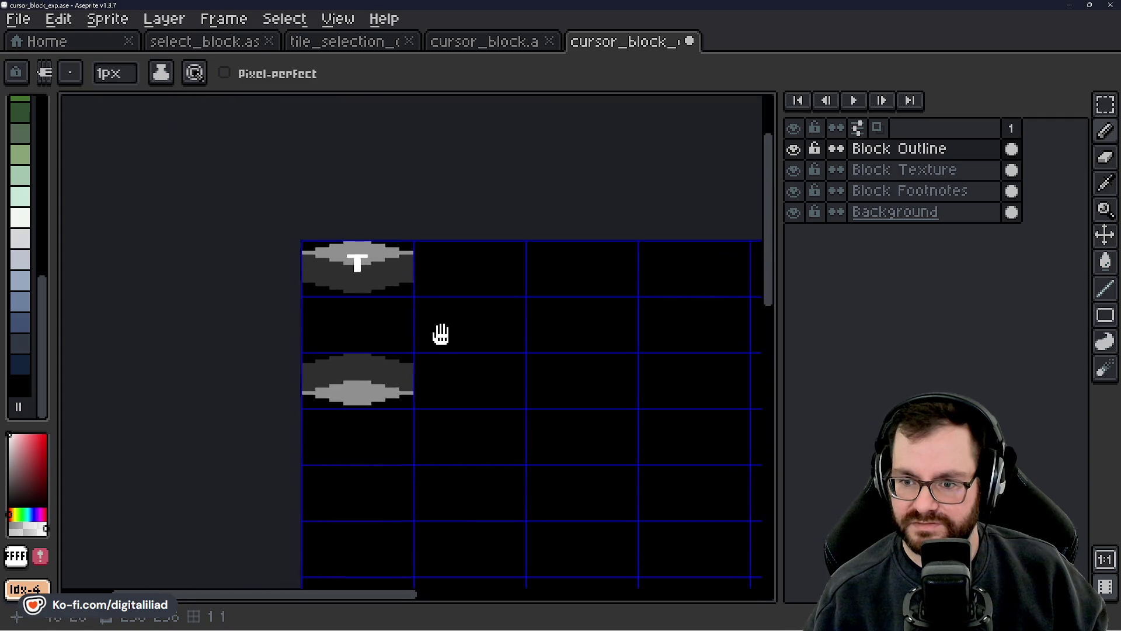
scroll(377, 232, up, 5)
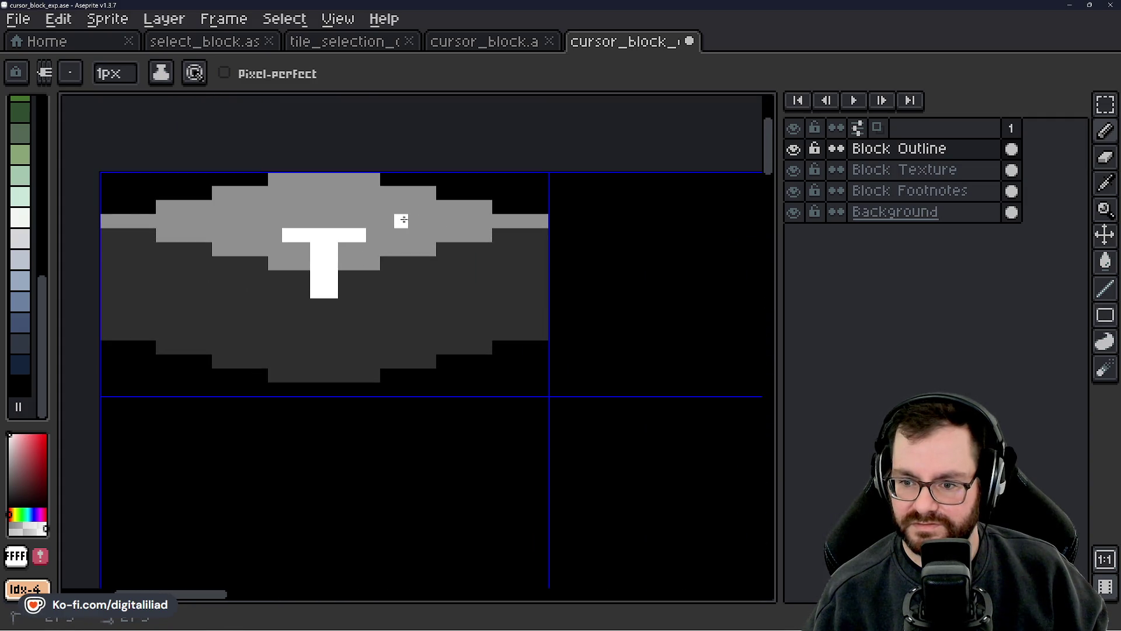
drag(401, 221, 461, 240)
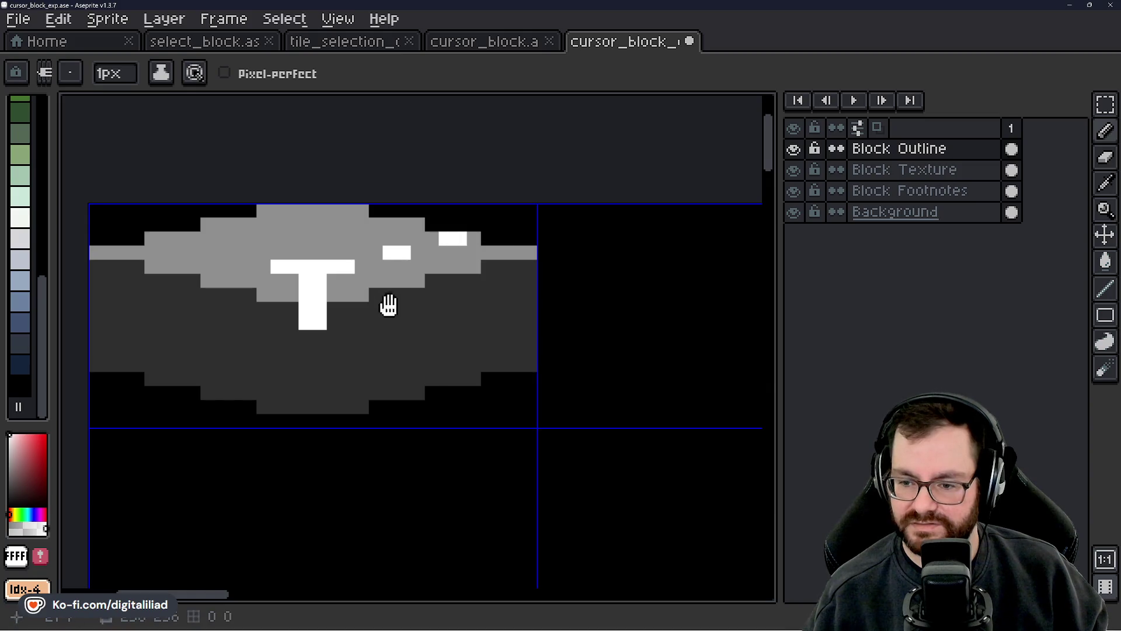
drag(403, 282, 328, 266)
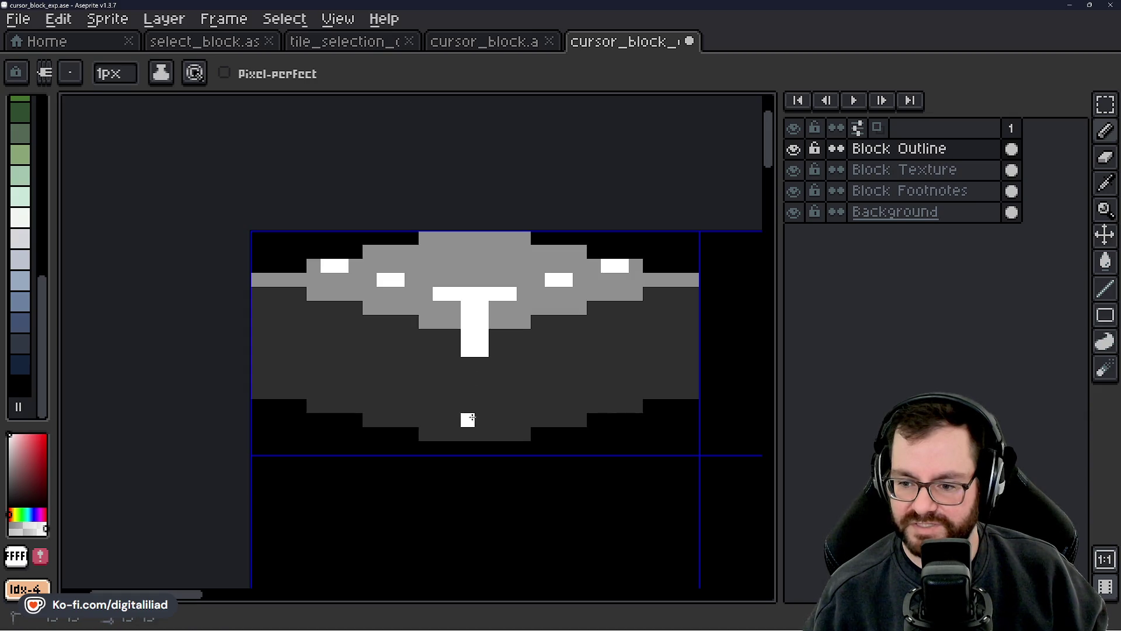
drag(468, 418, 479, 430)
click(482, 420)
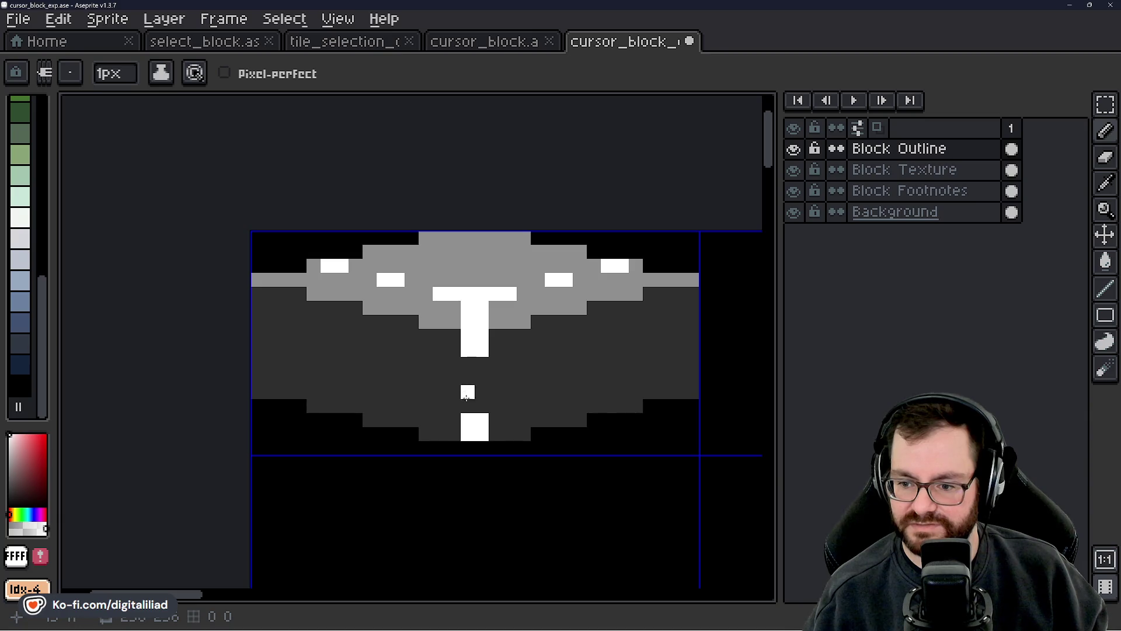
scroll(356, 335, down, 6)
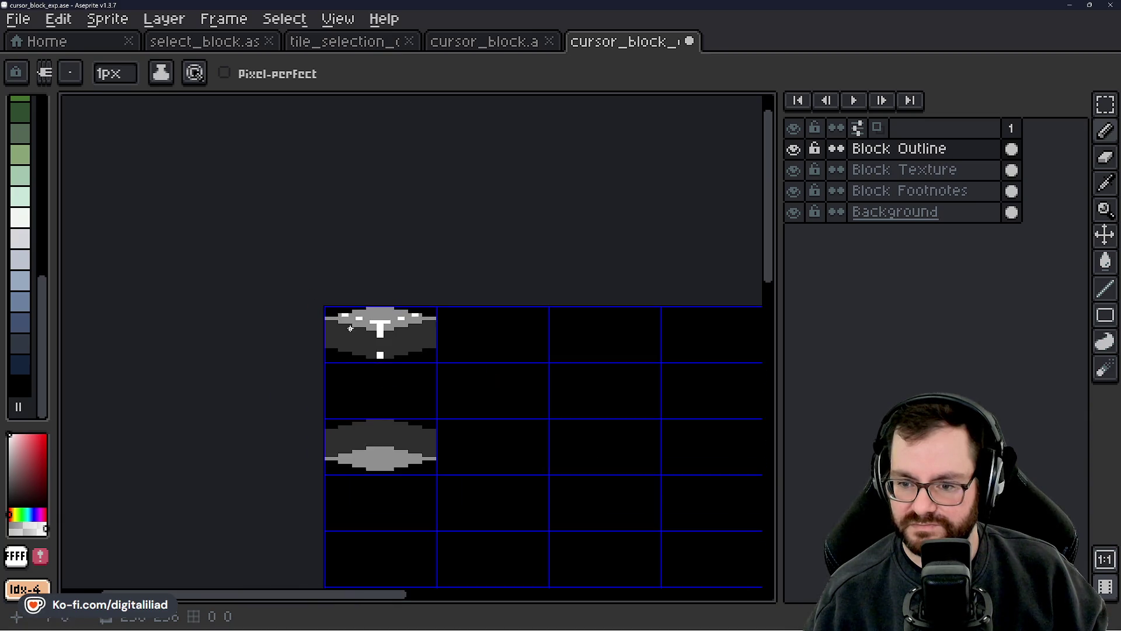
scroll(405, 274, down, 1)
scroll(428, 328, up, 2)
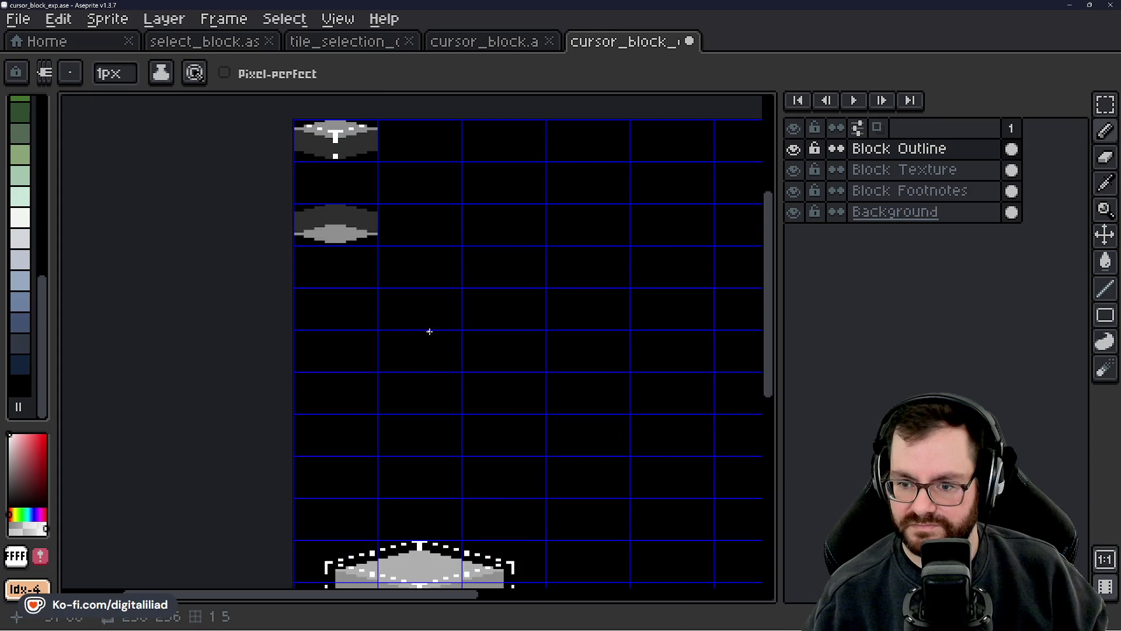
scroll(436, 281, down, 2)
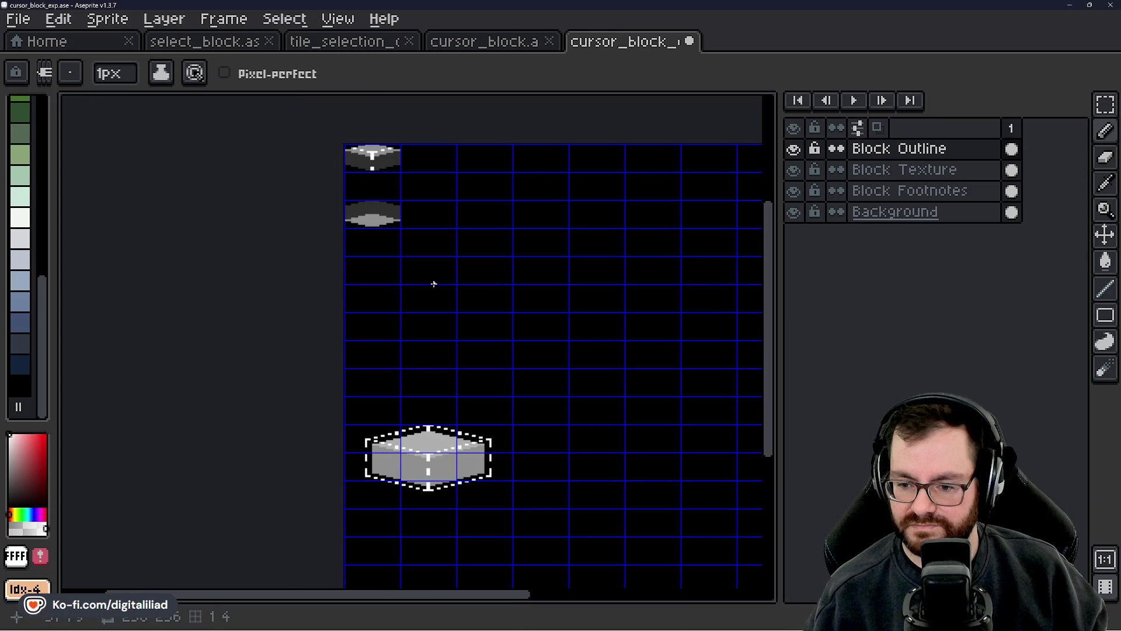
click(387, 44)
scroll(483, 281, down, 1)
scroll(467, 450, up, 5)
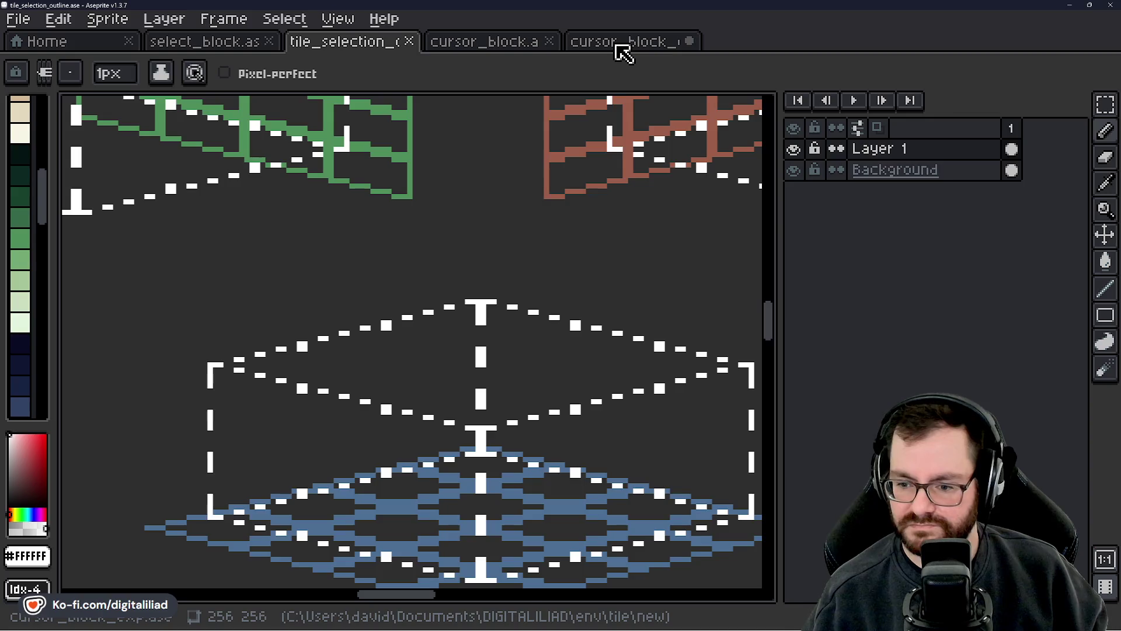
click(618, 45)
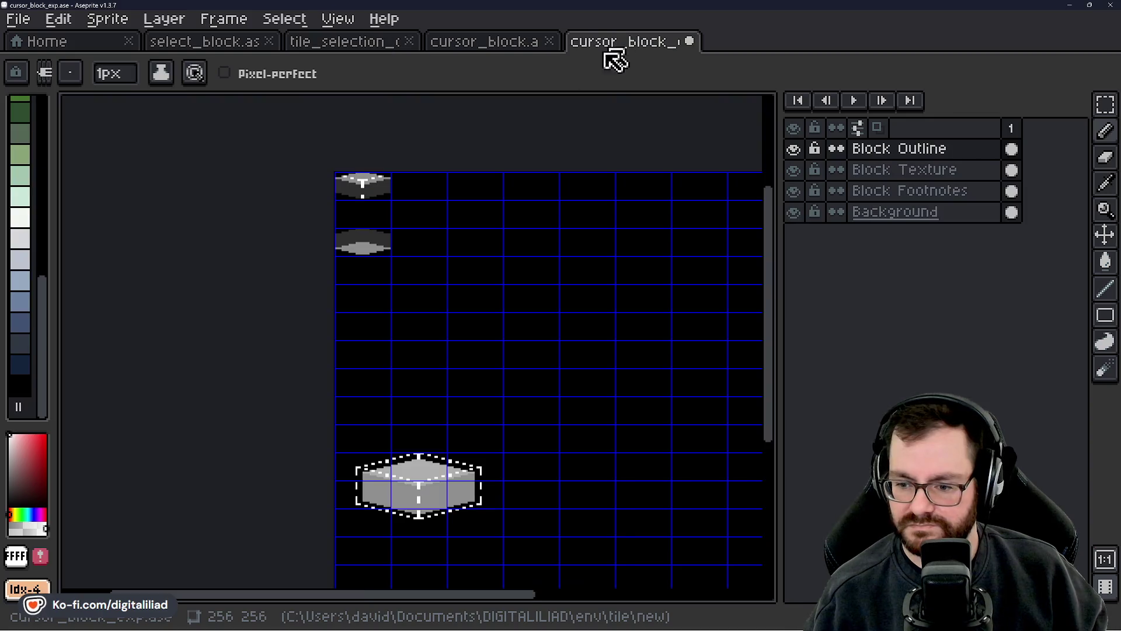
click(367, 50)
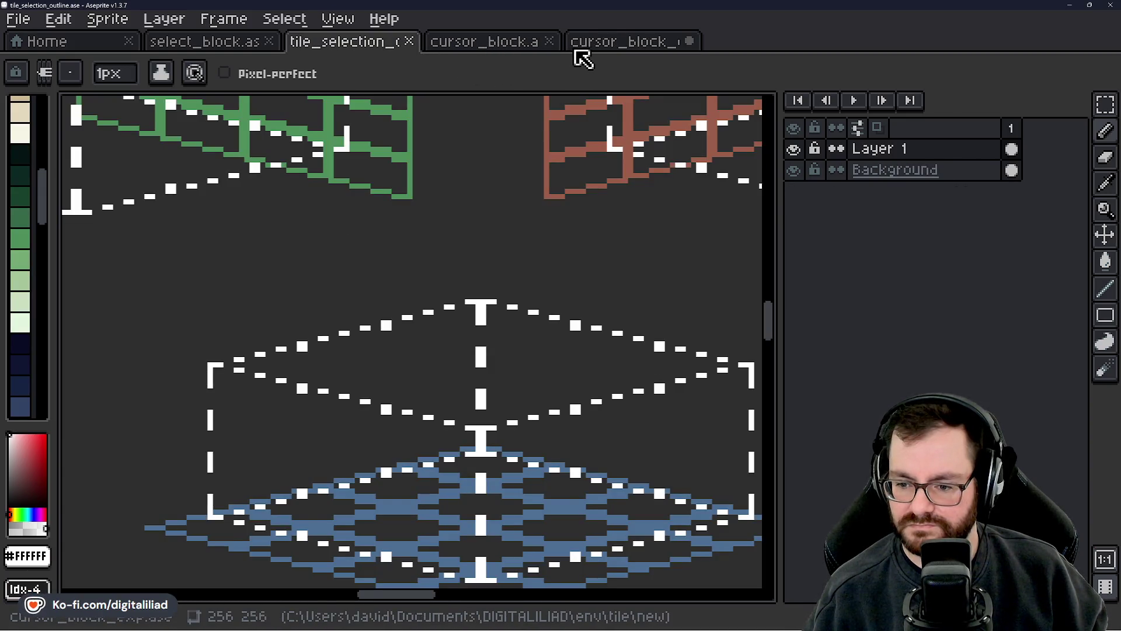
click(595, 46)
scroll(353, 222, up, 5)
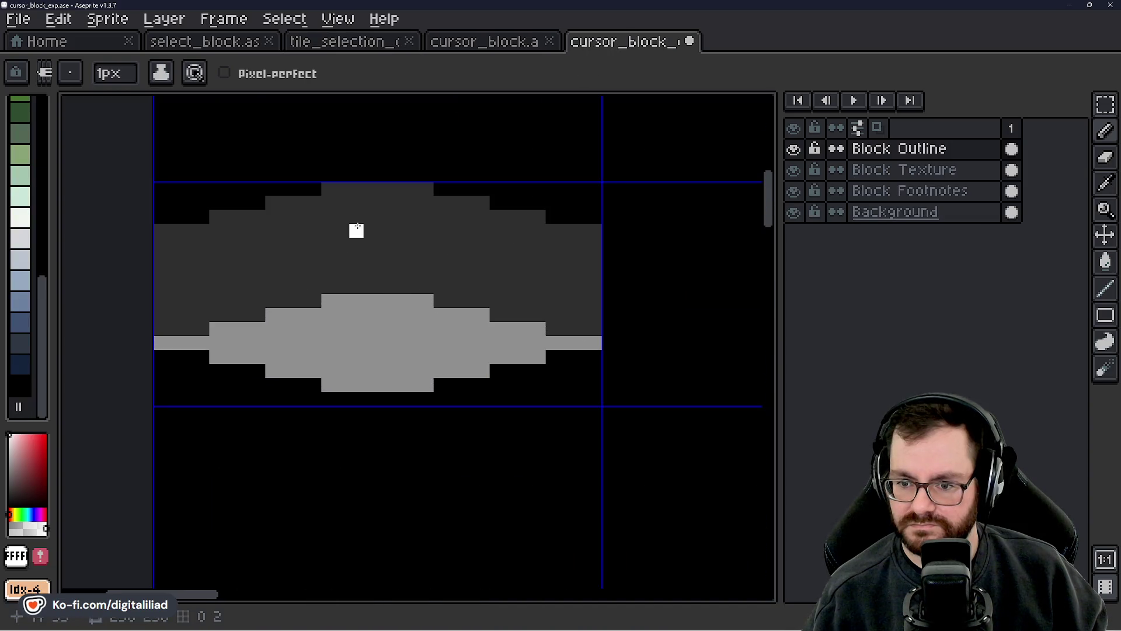
- Paint the white top mark on the second block, one pixel taller at its peak
drag(343, 202, 399, 203)
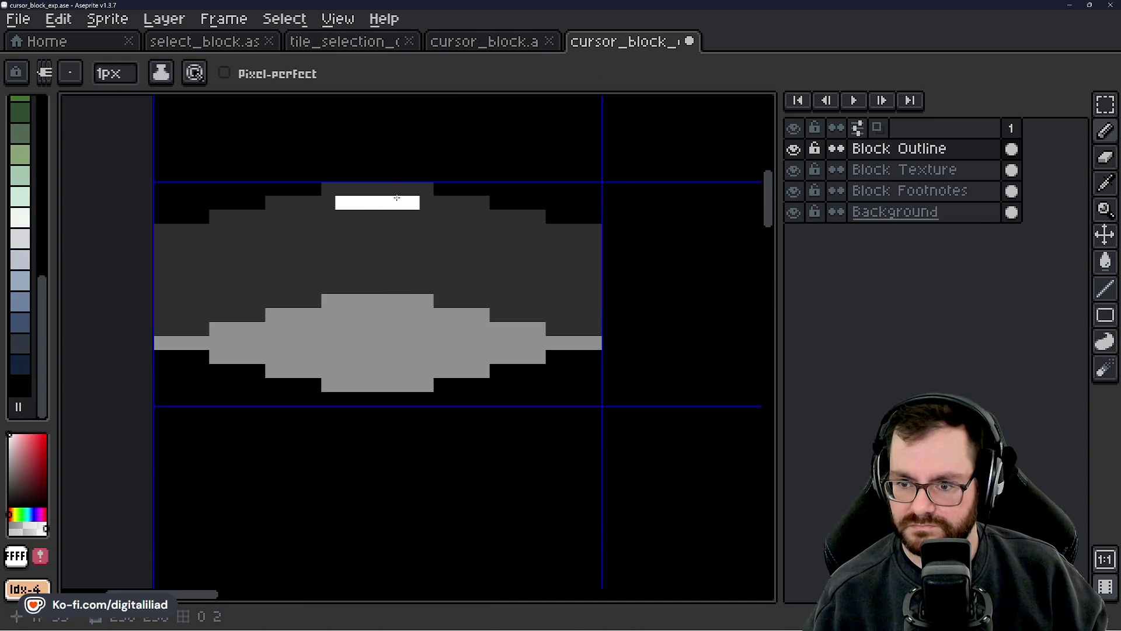
click(384, 189)
drag(355, 243, 429, 268)
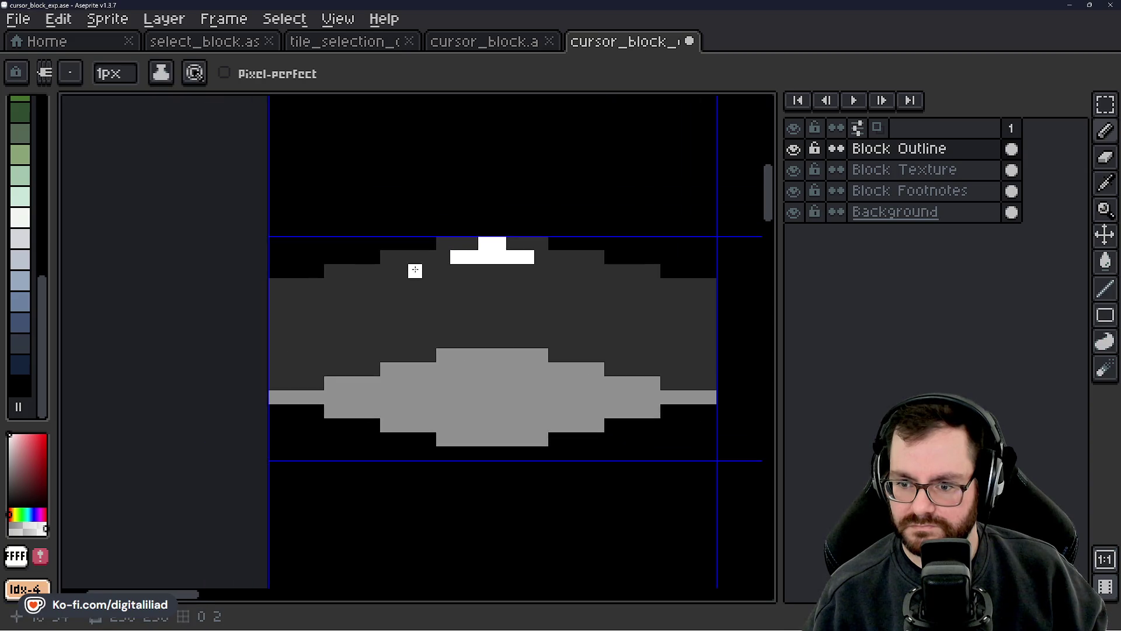
- Paint white dashes down the second block's upper-left and upper-right edges
drag(359, 285, 345, 285)
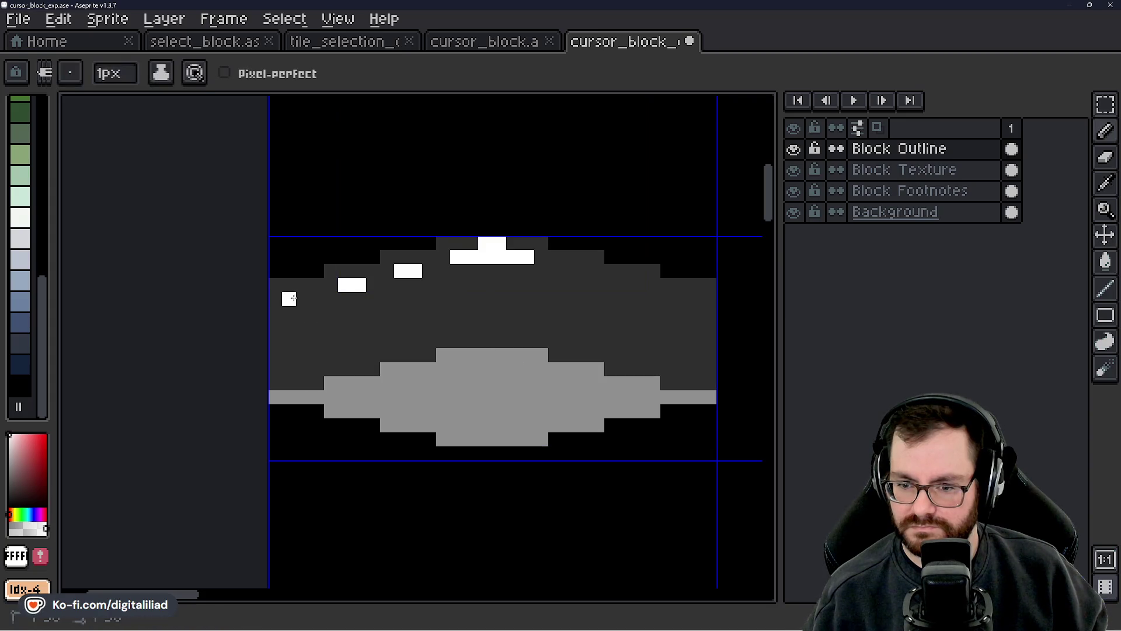
drag(289, 299, 303, 299)
drag(457, 341, 294, 358)
drag(406, 288, 533, 317)
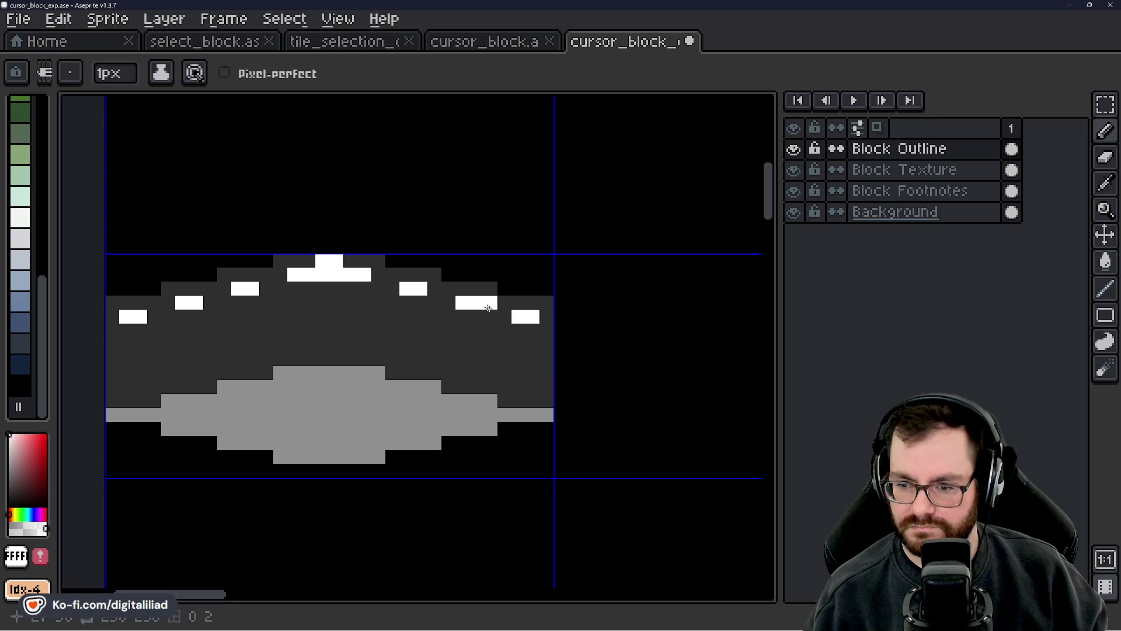
scroll(477, 303, down, 4)
drag(488, 378, 471, 413)
scroll(432, 354, up, 3)
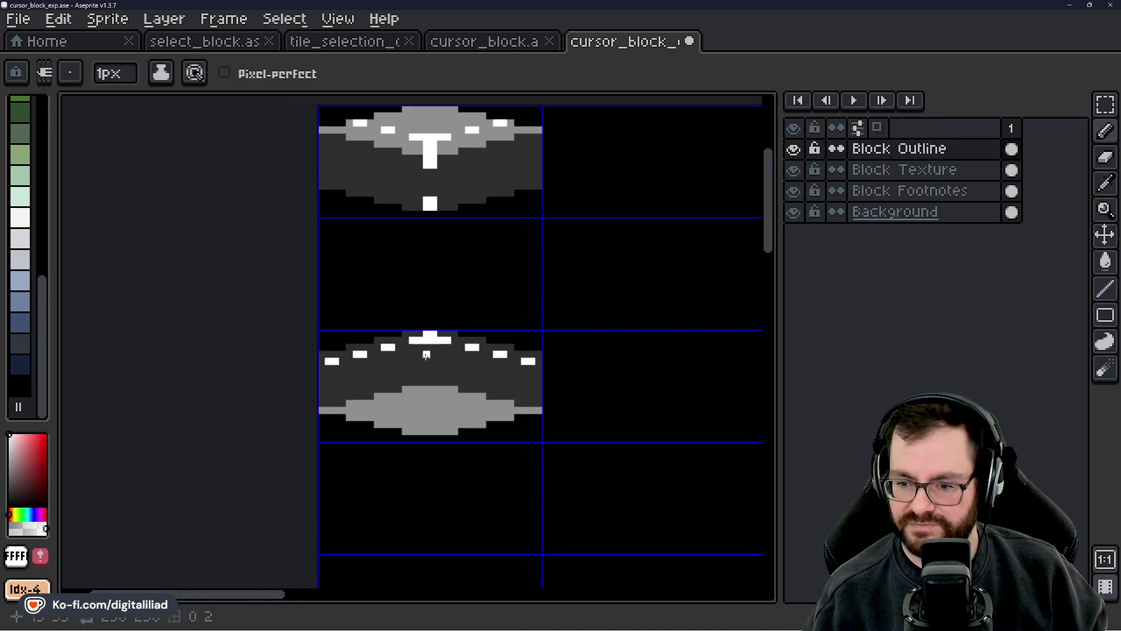
click(488, 47)
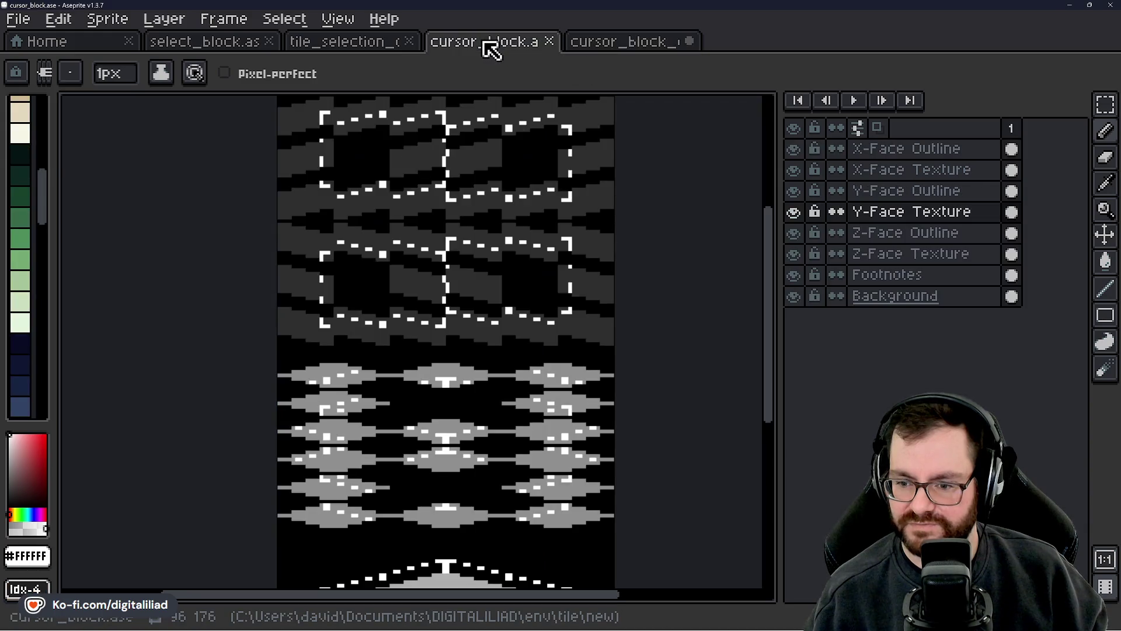
scroll(458, 325, down, 5)
drag(461, 178, 526, 318)
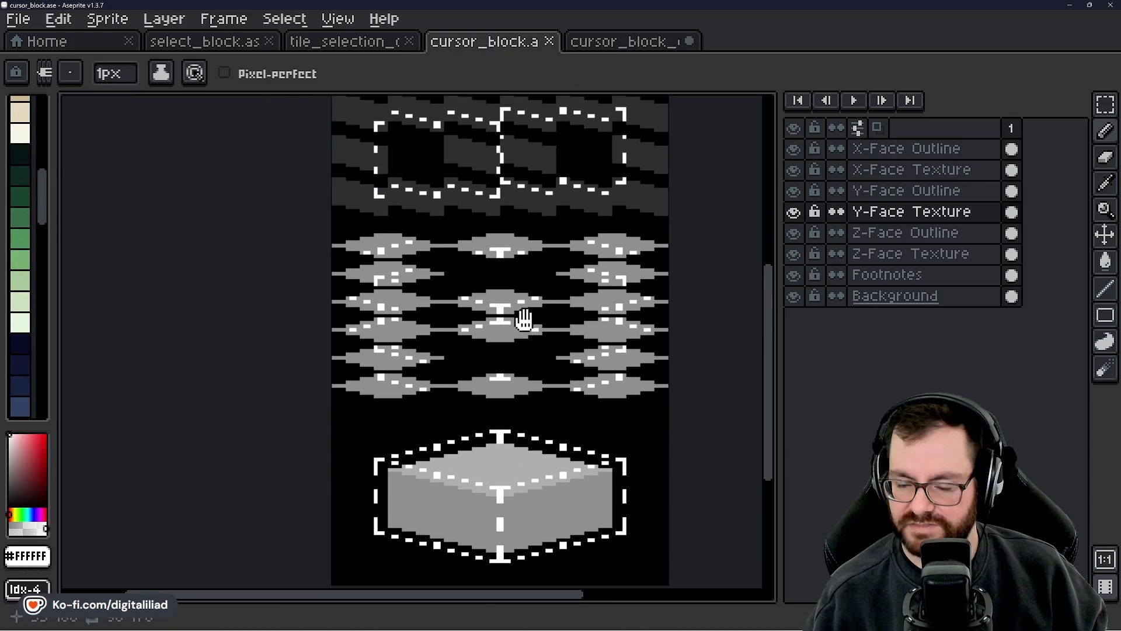
click(368, 42)
scroll(450, 344, down, 2)
scroll(453, 333, up, 1)
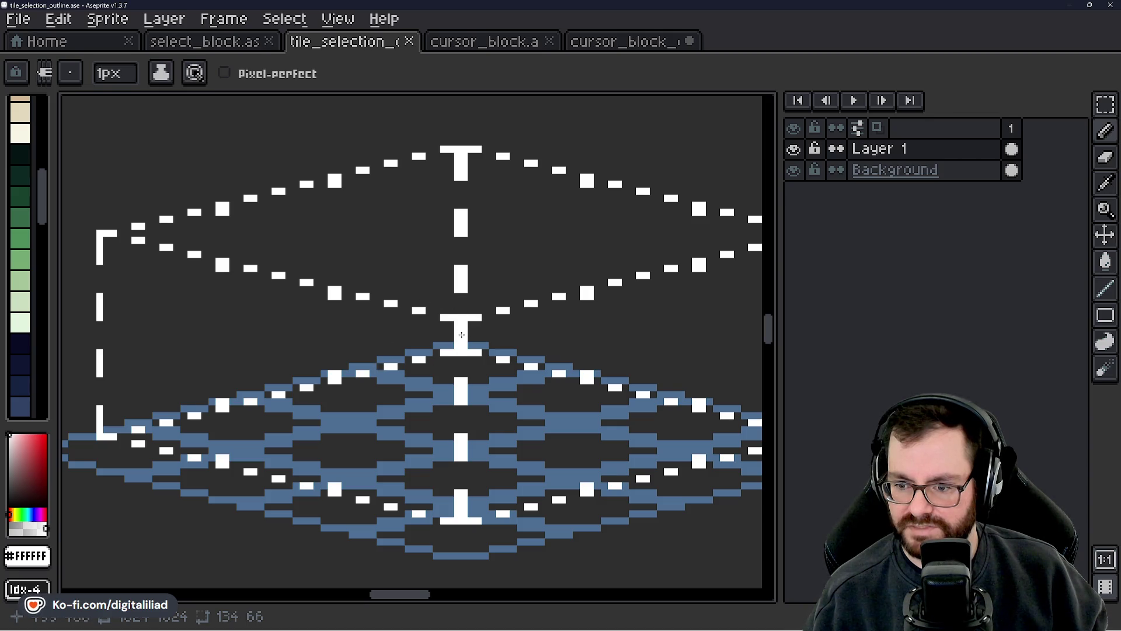
scroll(461, 335, up, 1)
scroll(452, 316, down, 4)
scroll(433, 326, up, 4)
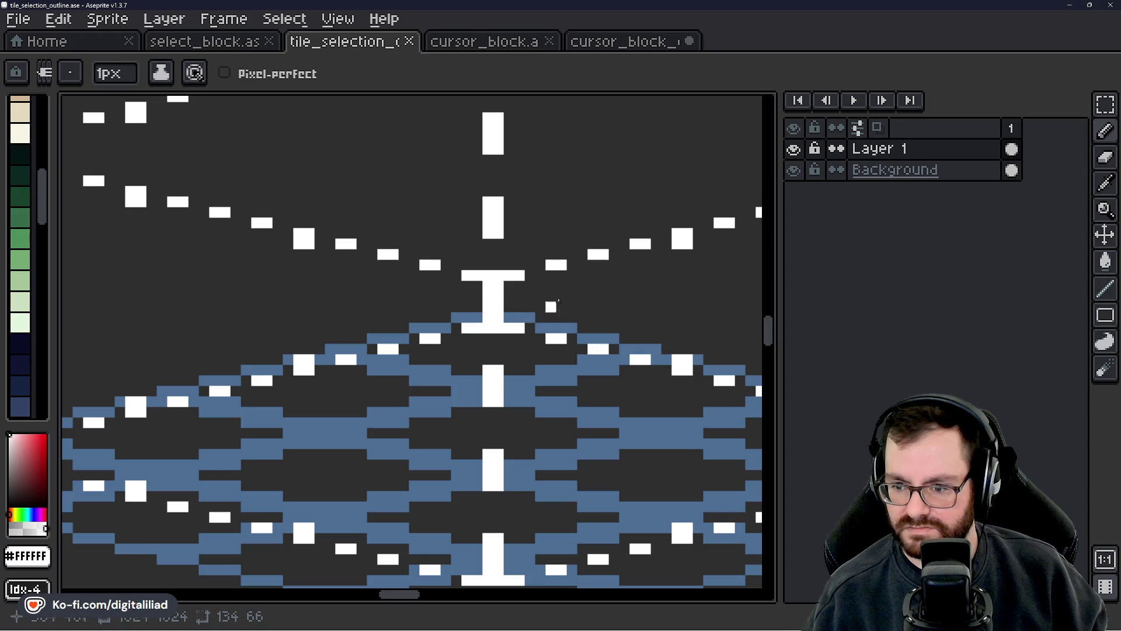
scroll(415, 274, down, 3)
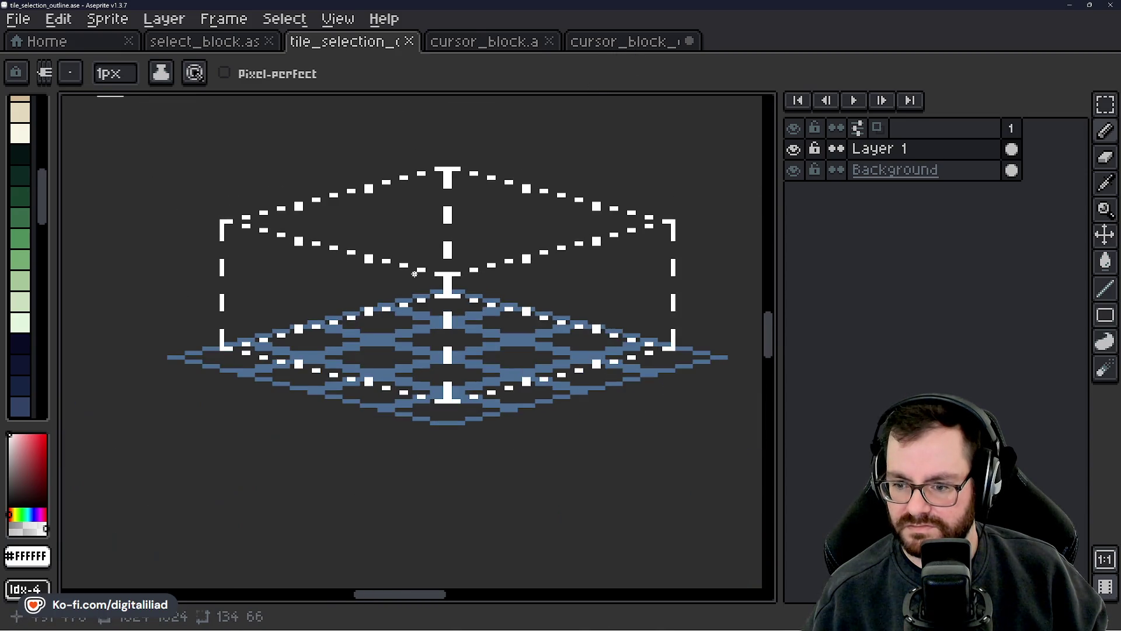
scroll(384, 254, up, 1)
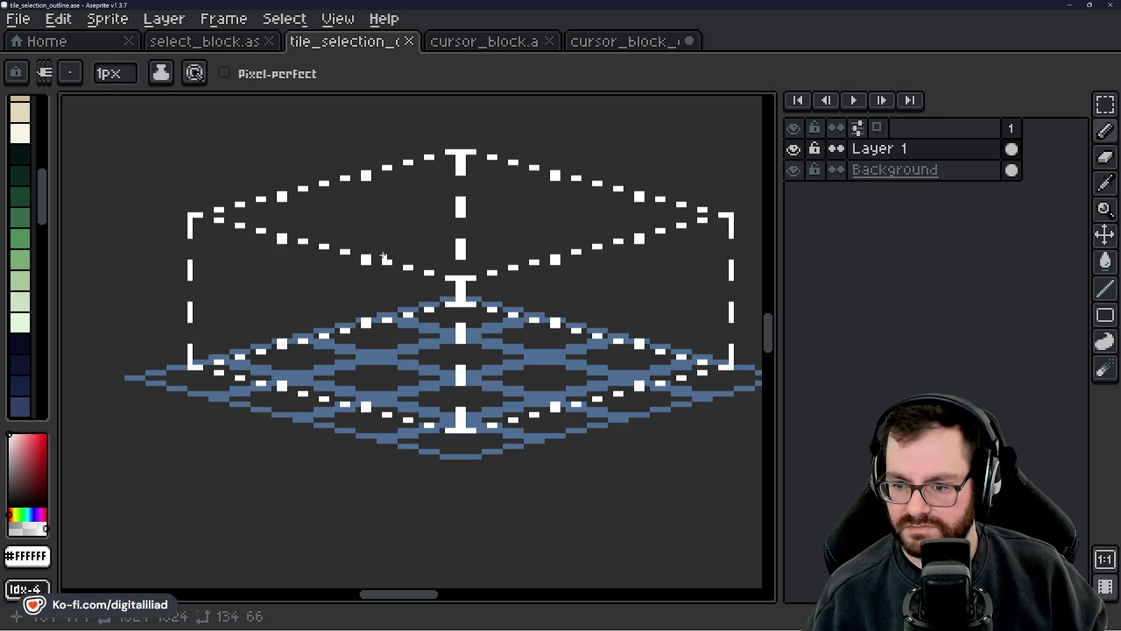
- Return to the cursor_block_exp sheet, reframe the tile grid, and save it
click(630, 45)
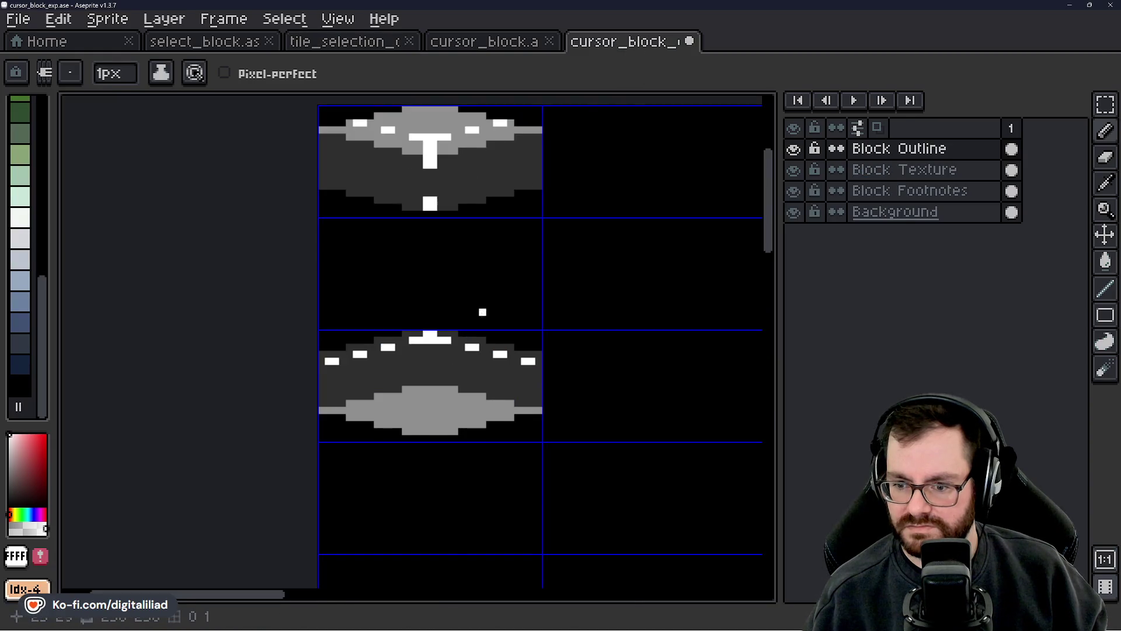
drag(519, 309, 477, 327)
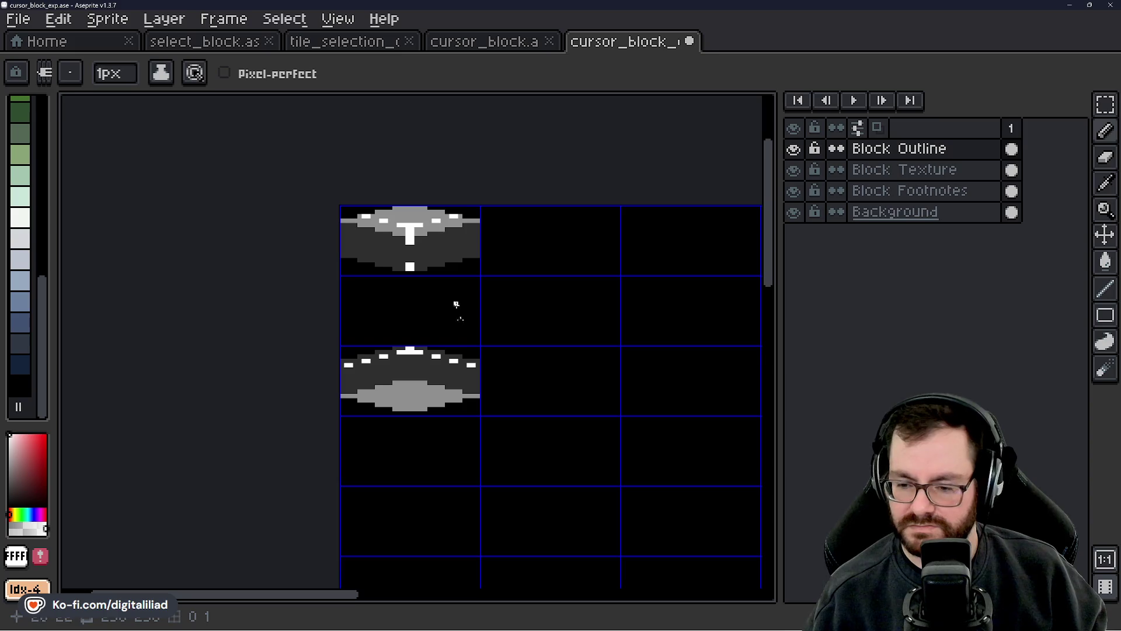
scroll(399, 335, up, 2)
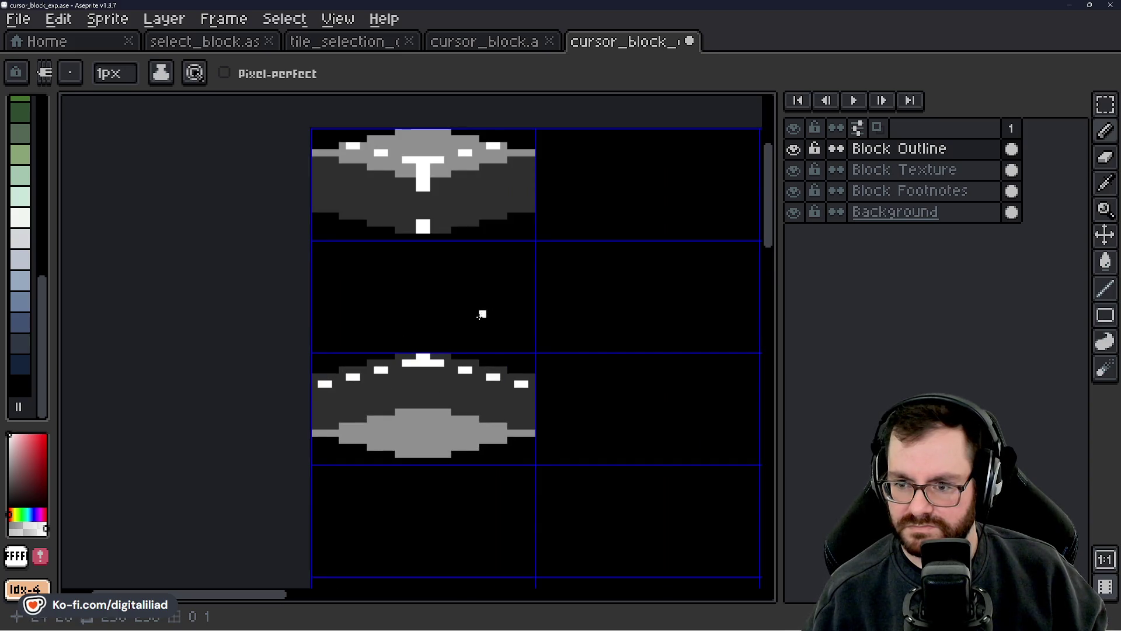
scroll(489, 313, down, 5)
scroll(490, 399, up, 2)
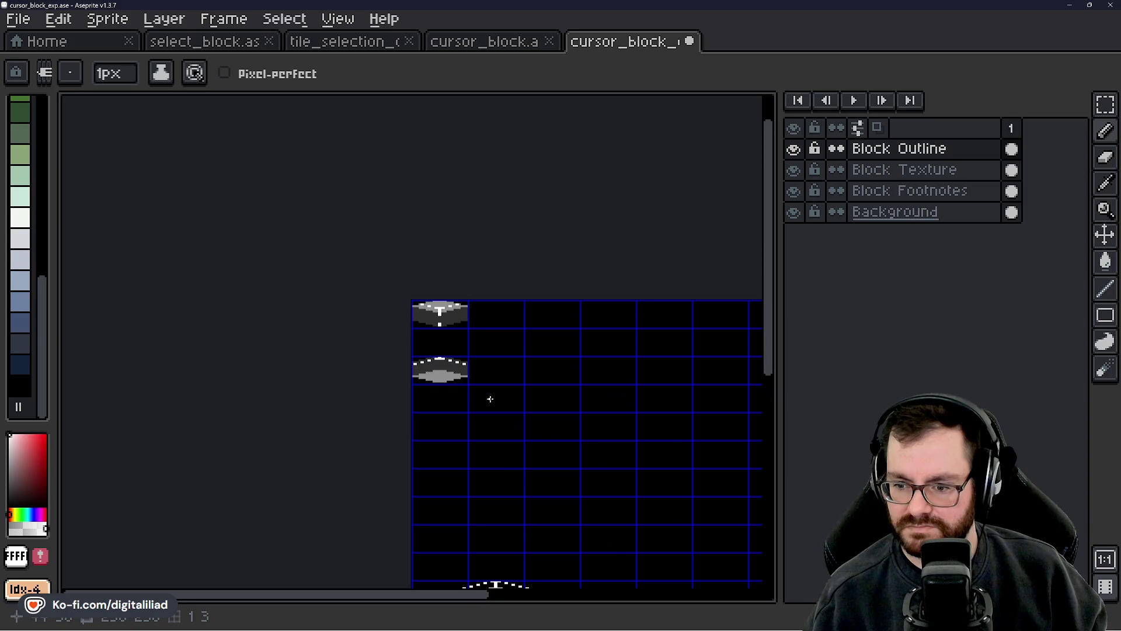
drag(502, 375, 490, 391)
key(ctrl+s)
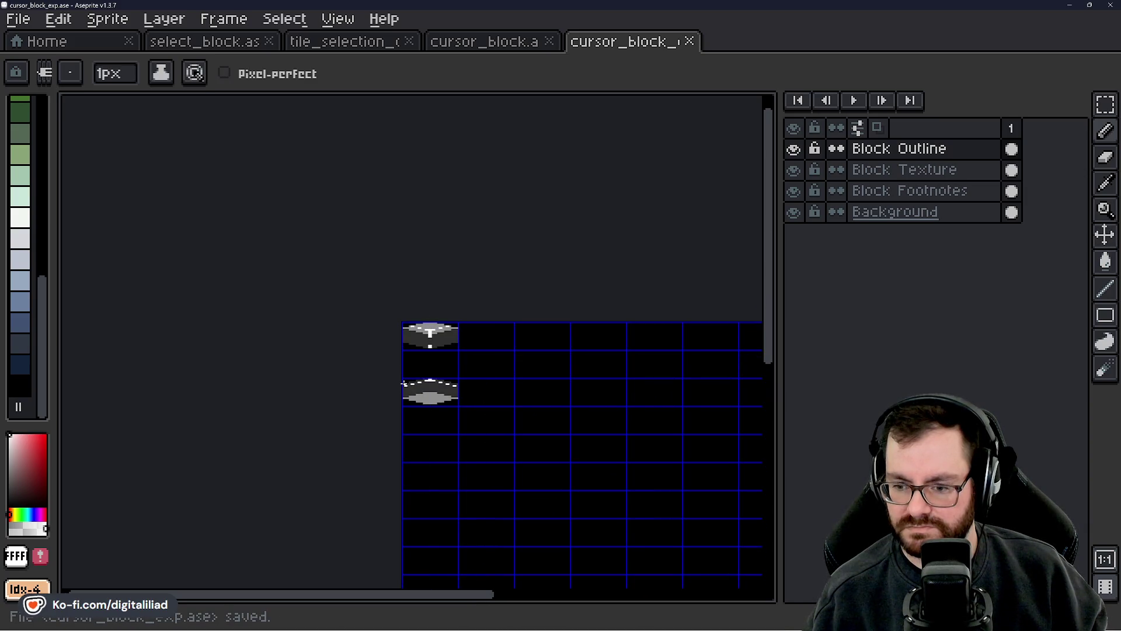
- Compare against the tile_selection_outline reference, then go back to cursor_block_exp
scroll(402, 384, up, 1)
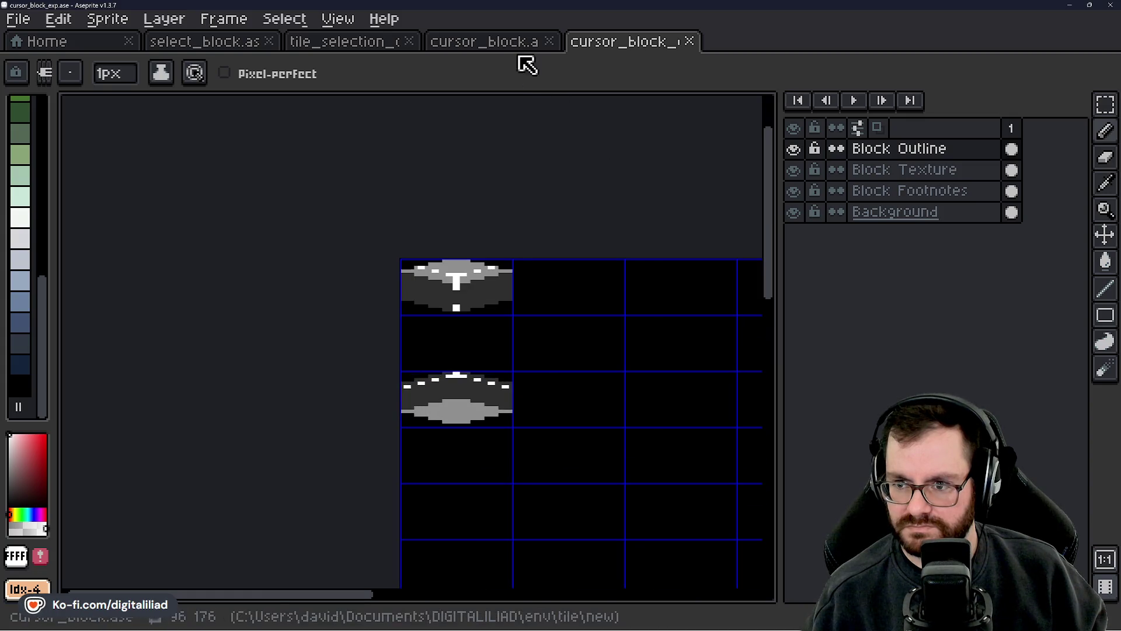
scroll(455, 370, up, 1)
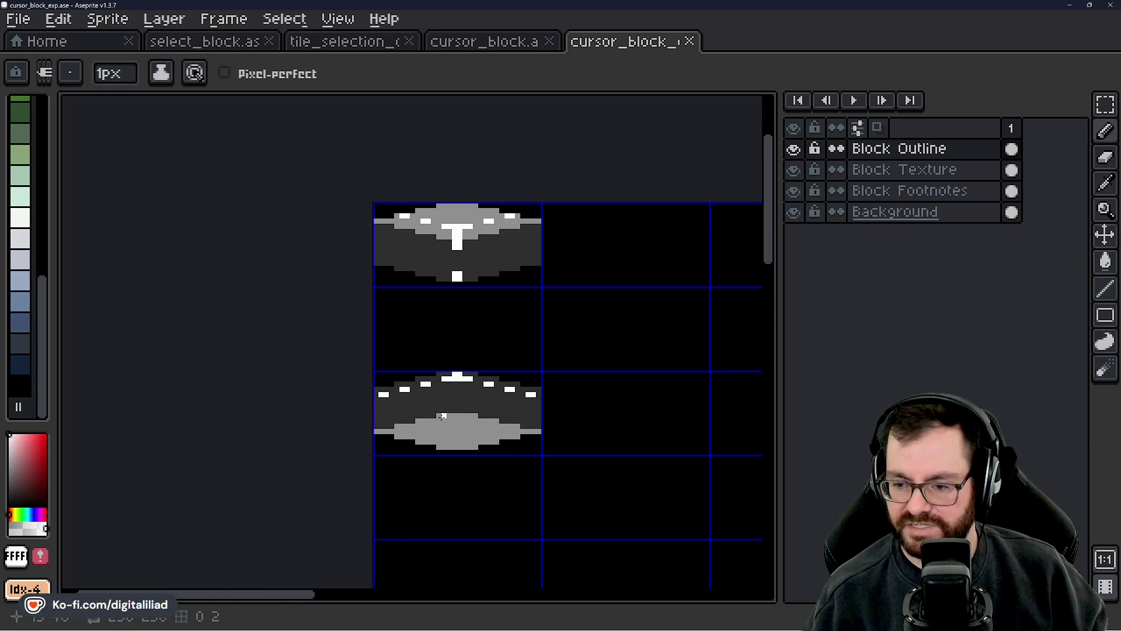
click(506, 42)
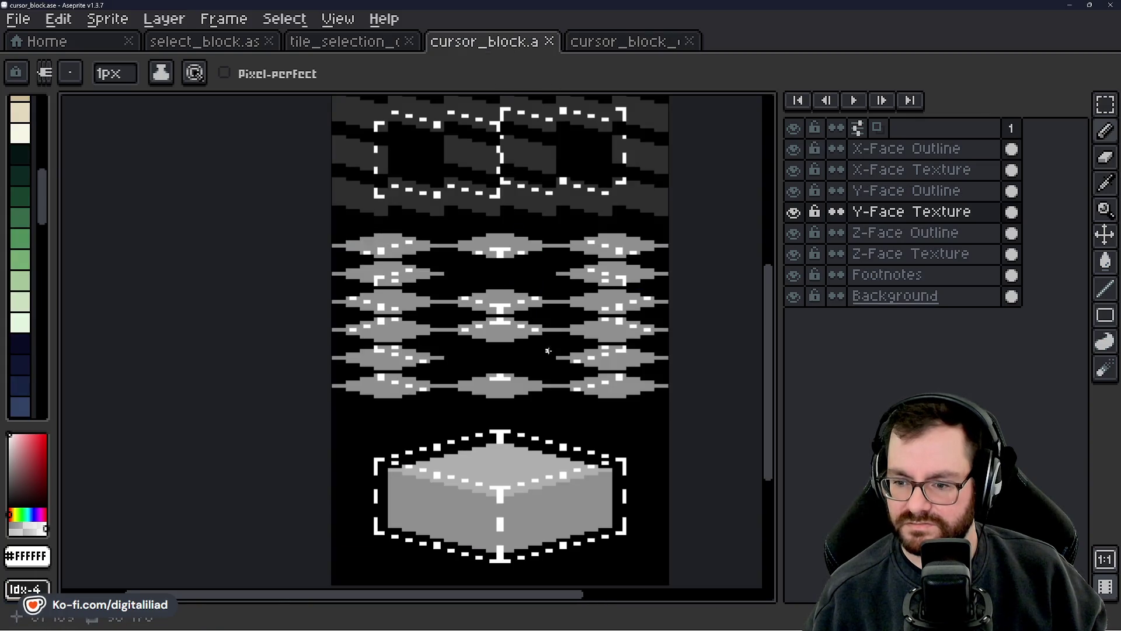
click(370, 52)
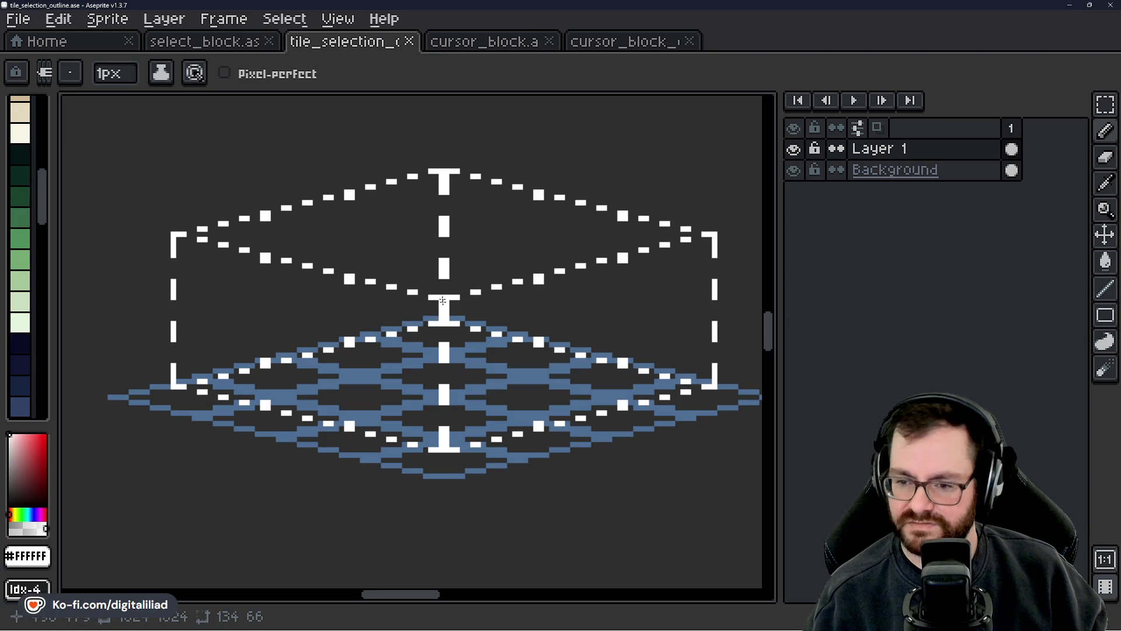
scroll(442, 301, up, 1)
scroll(445, 335, down, 1)
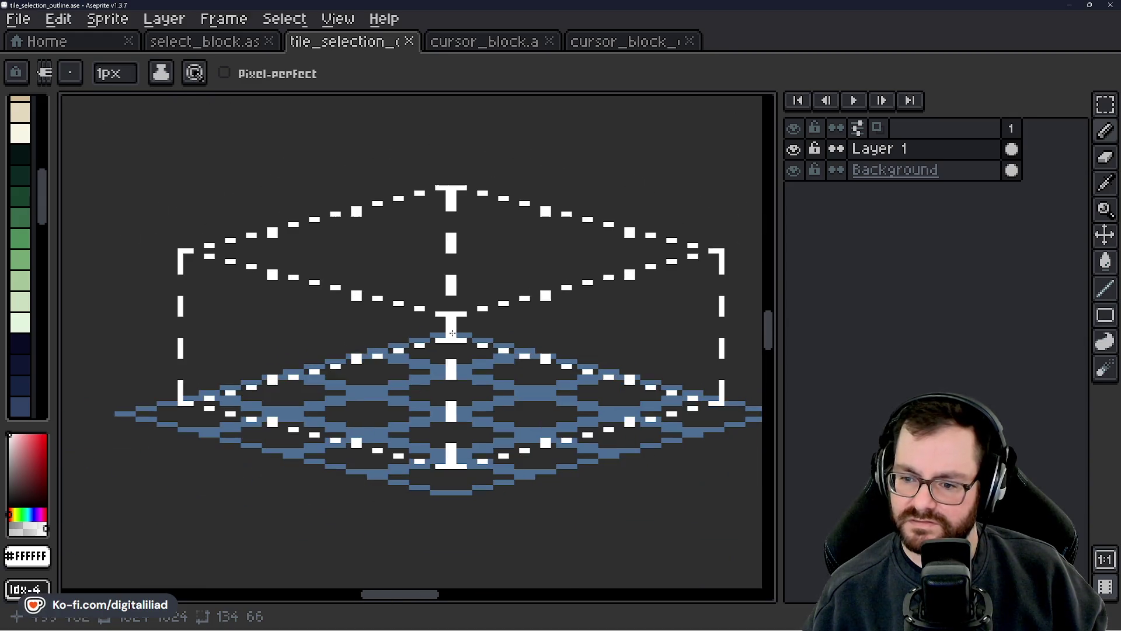
click(629, 45)
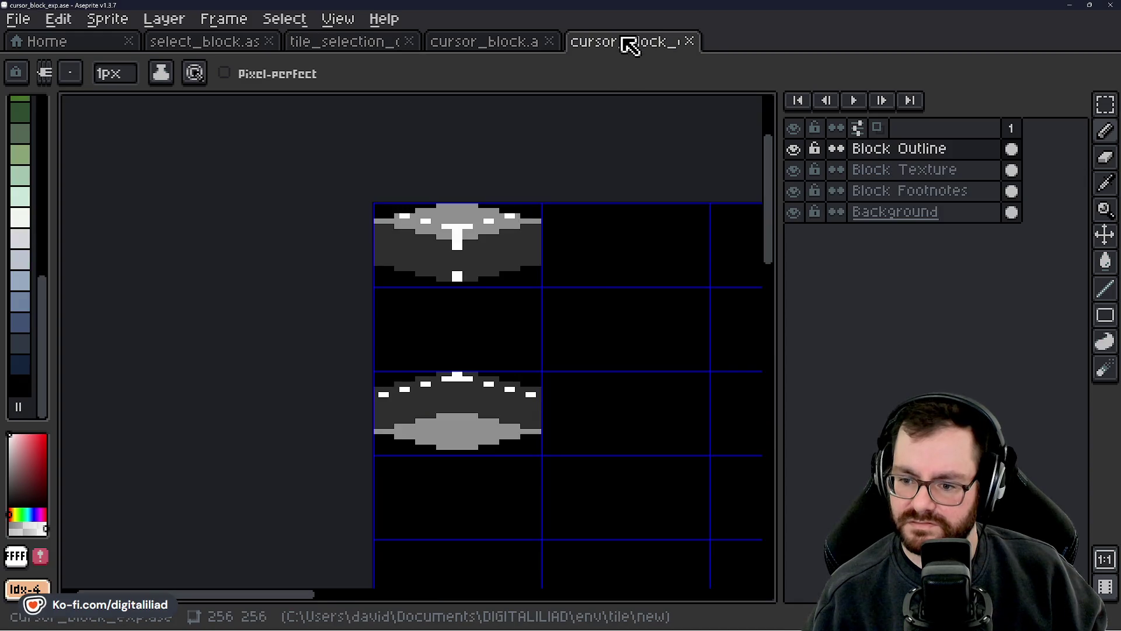
click(368, 43)
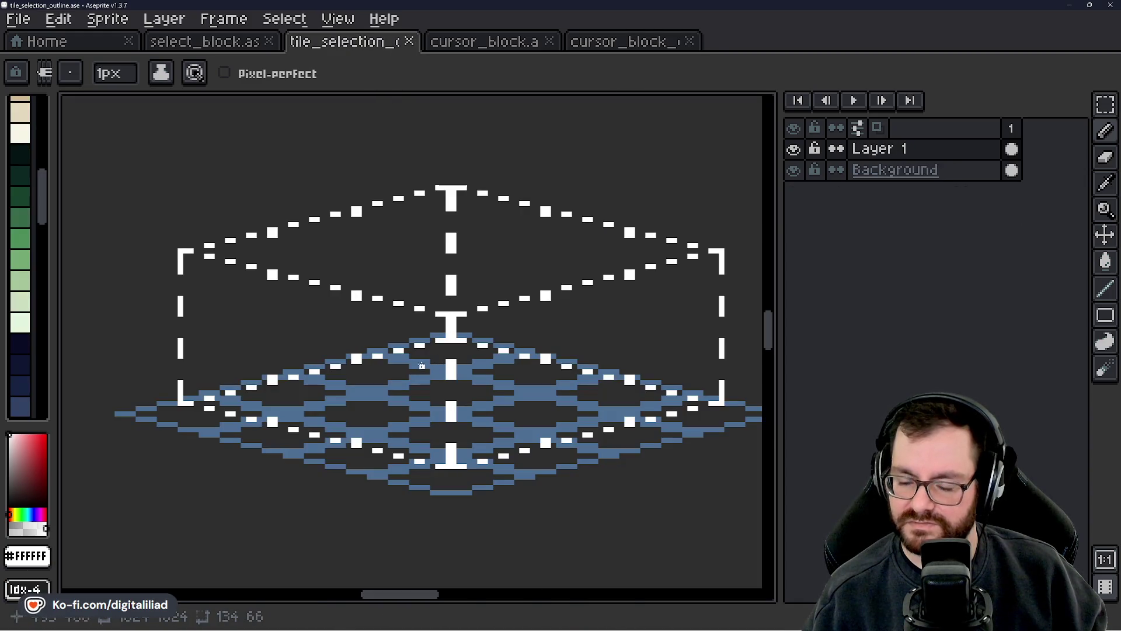
click(594, 46)
- On the Block Texture layer, flip the lower block's tile vertically
click(868, 168)
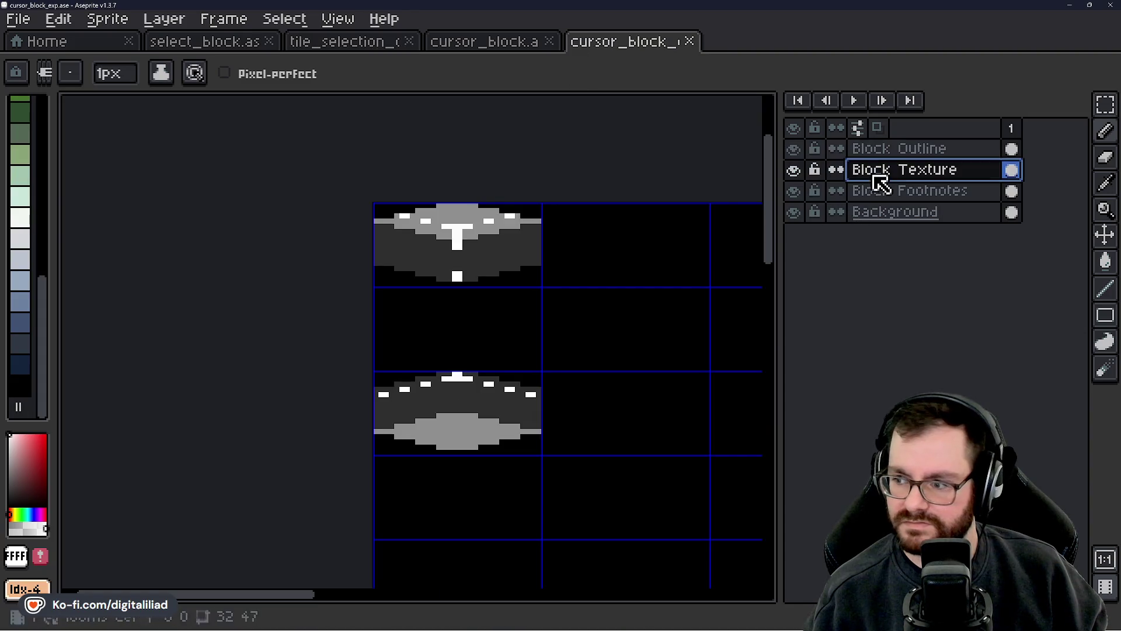
key(v)
key(w)
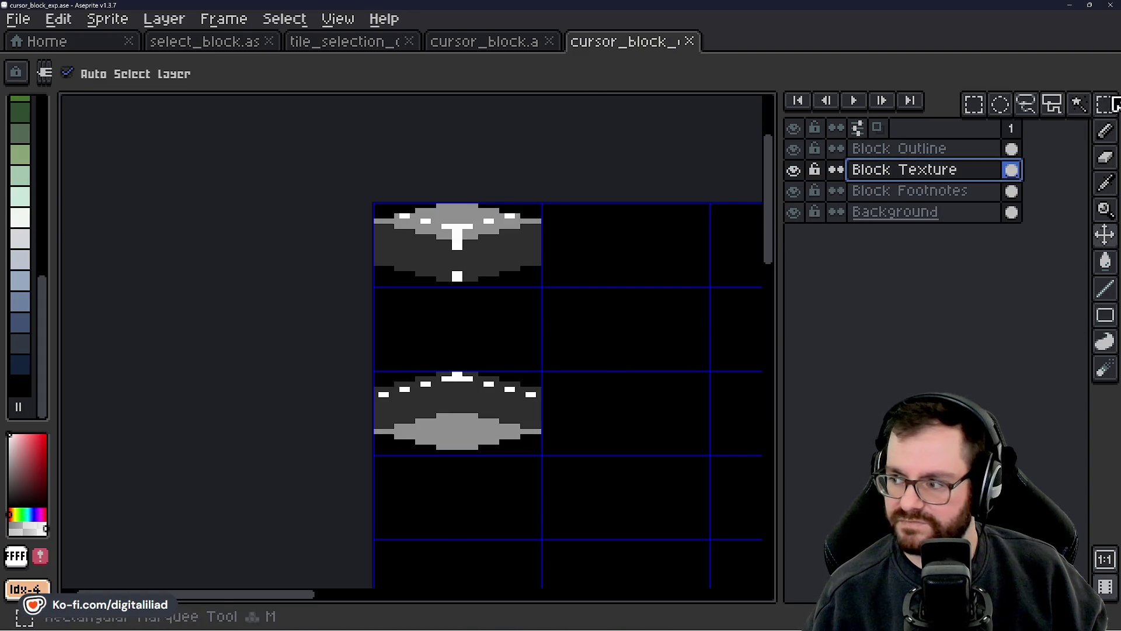
click(480, 372)
key(shift+v)
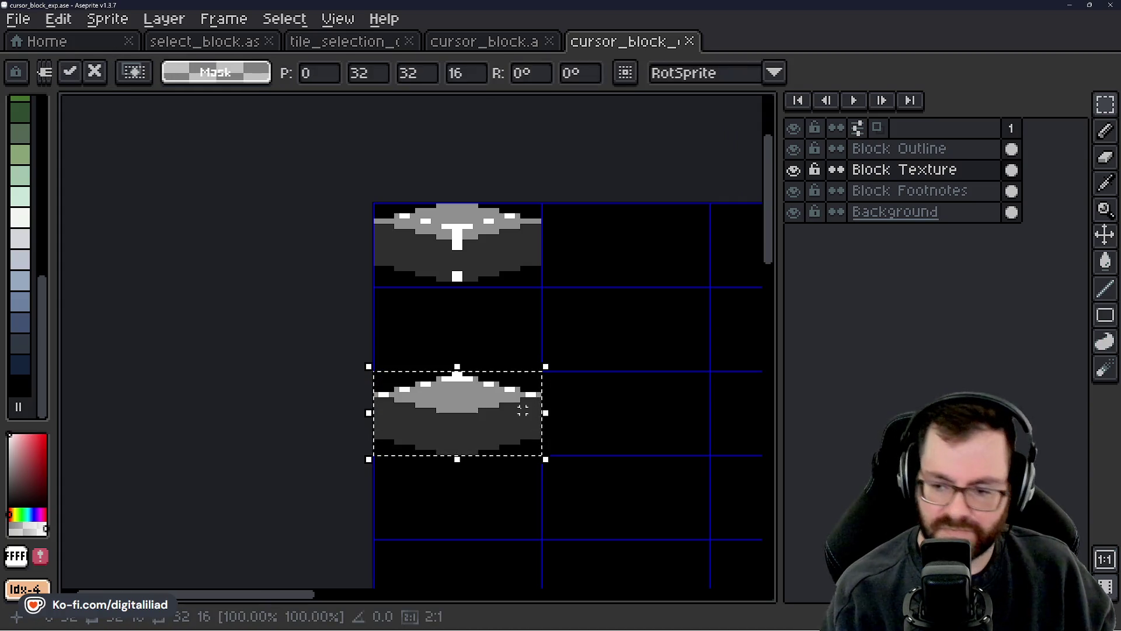
click(680, 332)
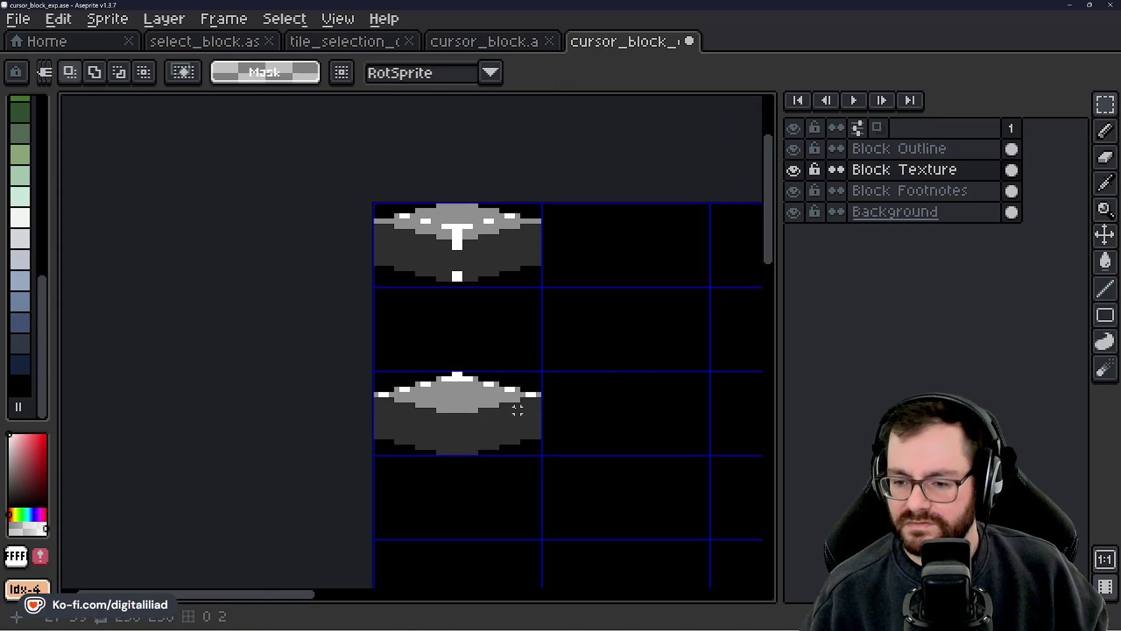
drag(518, 407, 493, 385)
- Check the tile_selection_outline reference again, then return to cursor_block_exp
click(388, 45)
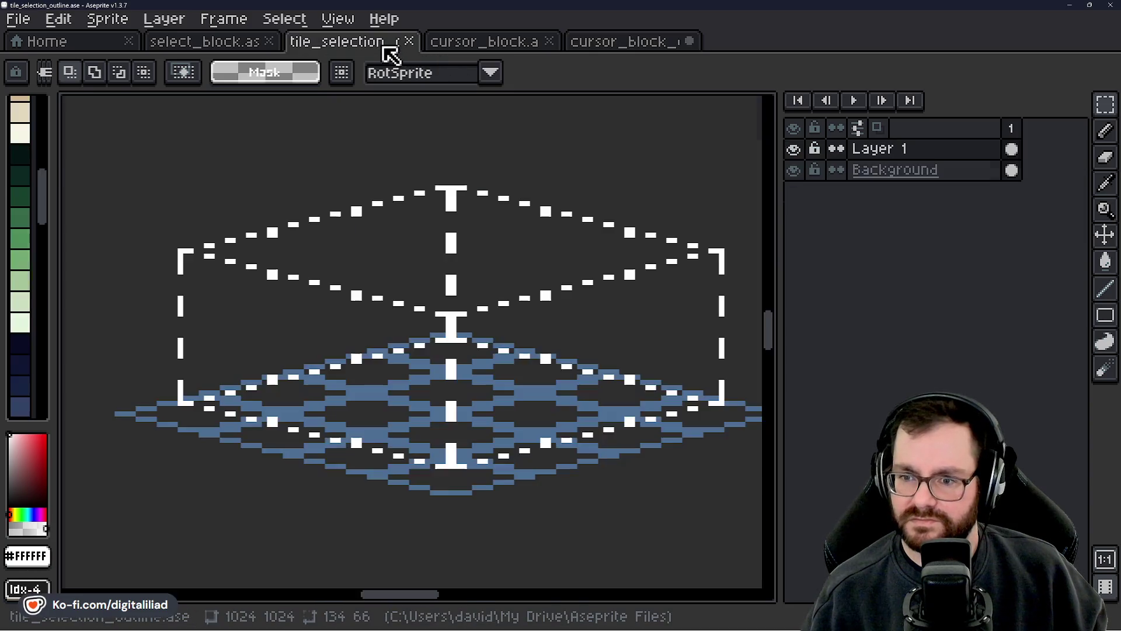
scroll(373, 345, up, 3)
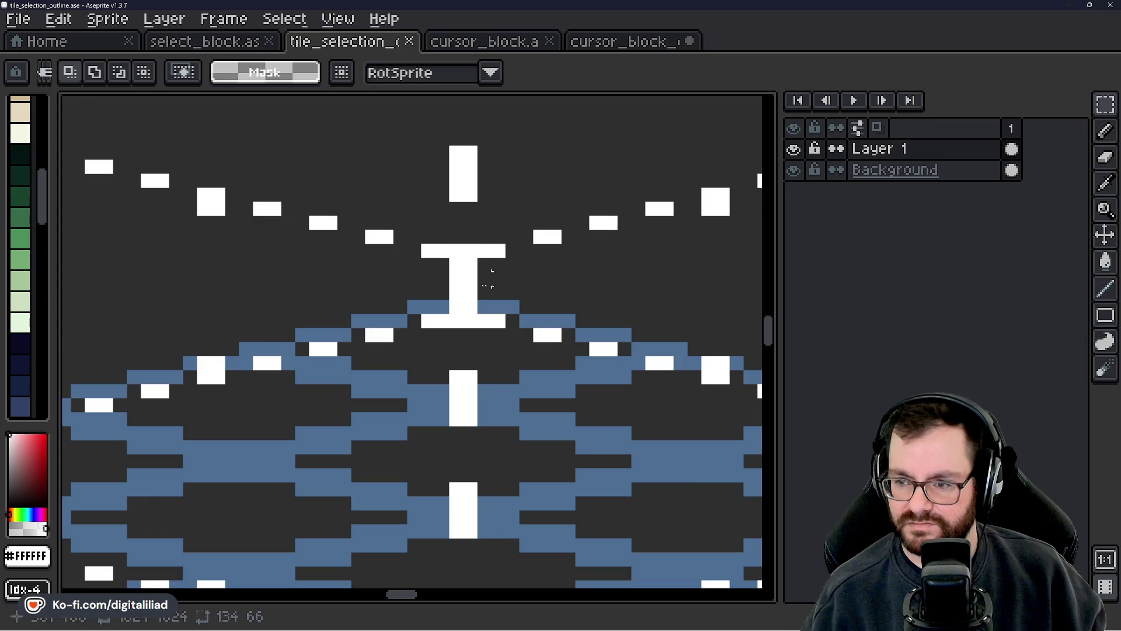
click(585, 42)
scroll(397, 357, up, 2)
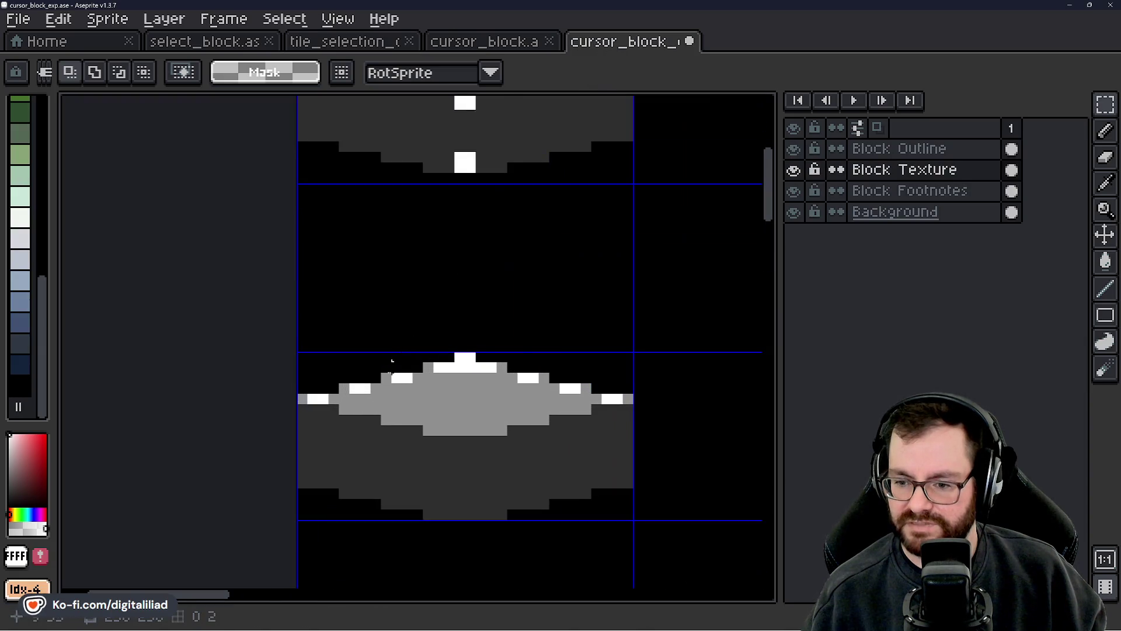
scroll(392, 362, up, 1)
- On Block Outline, move the lower block's white dashes down its edges and save
drag(272, 353, 704, 414)
click(911, 150)
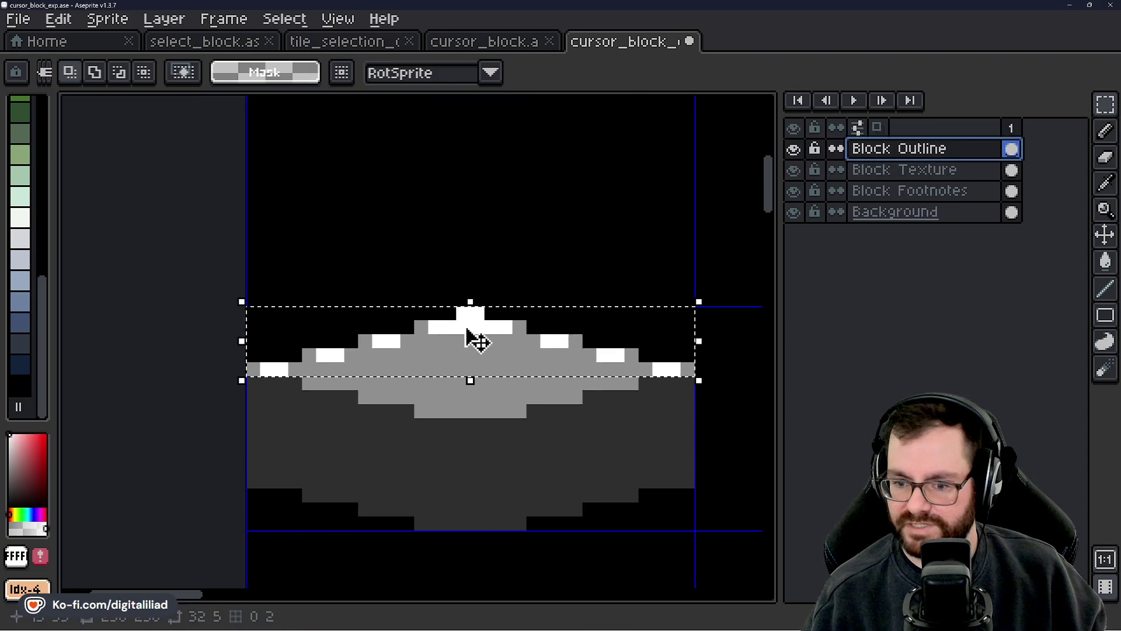
drag(467, 329, 466, 424)
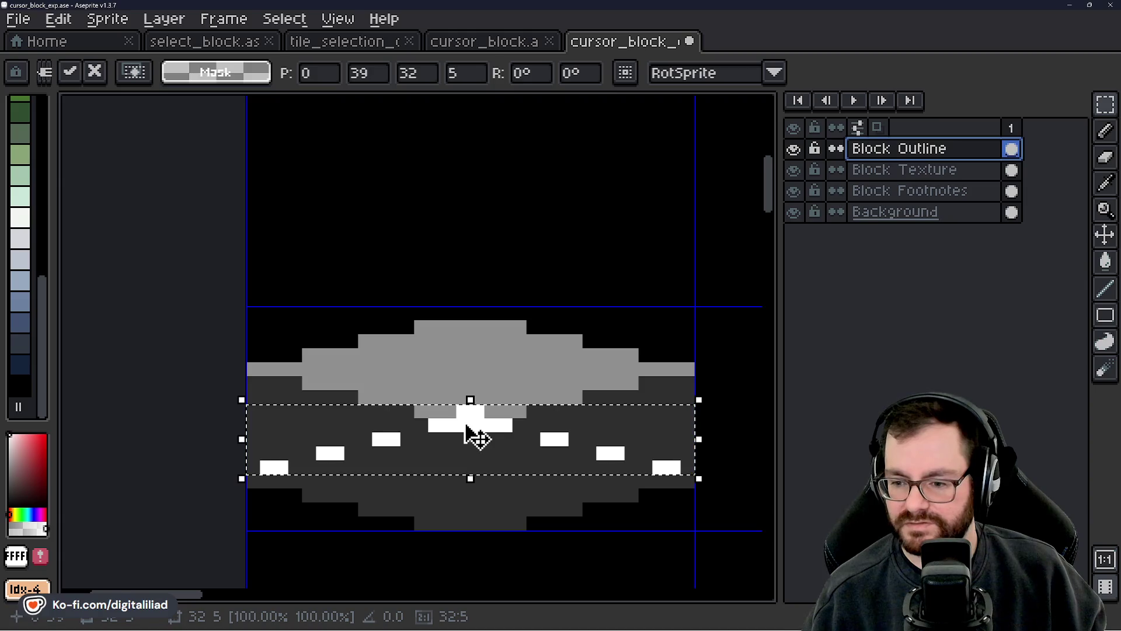
scroll(485, 438, down, 2)
click(507, 248)
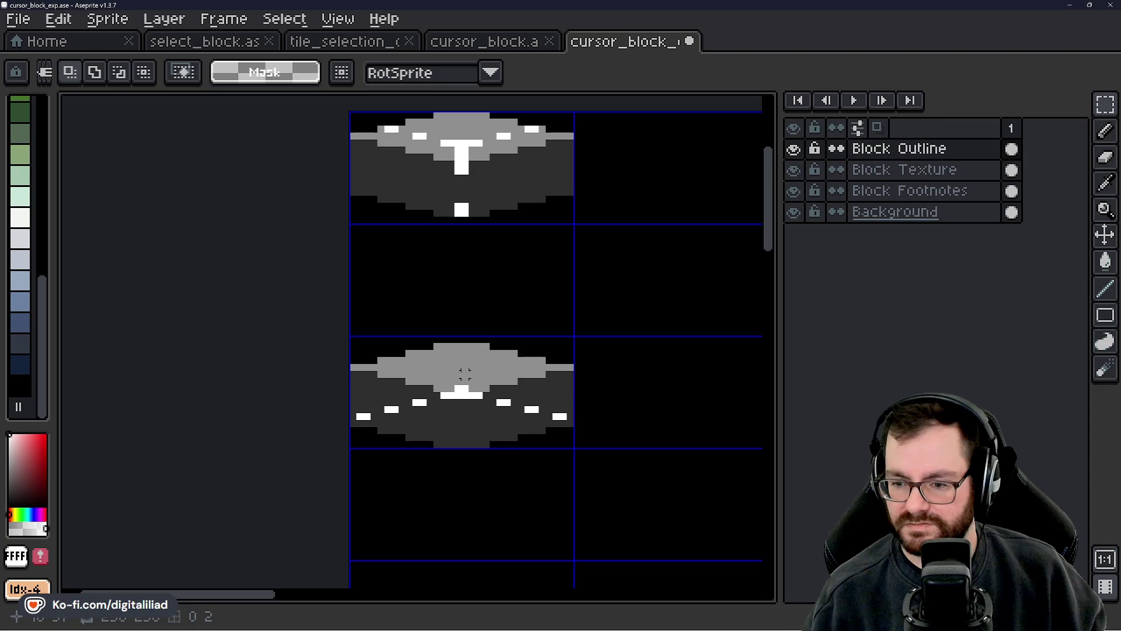
key(ctrl+s)
- Look over the cursor_block and tile_selection_outline references, then return to cursor_block_exp
scroll(498, 370, down, 3)
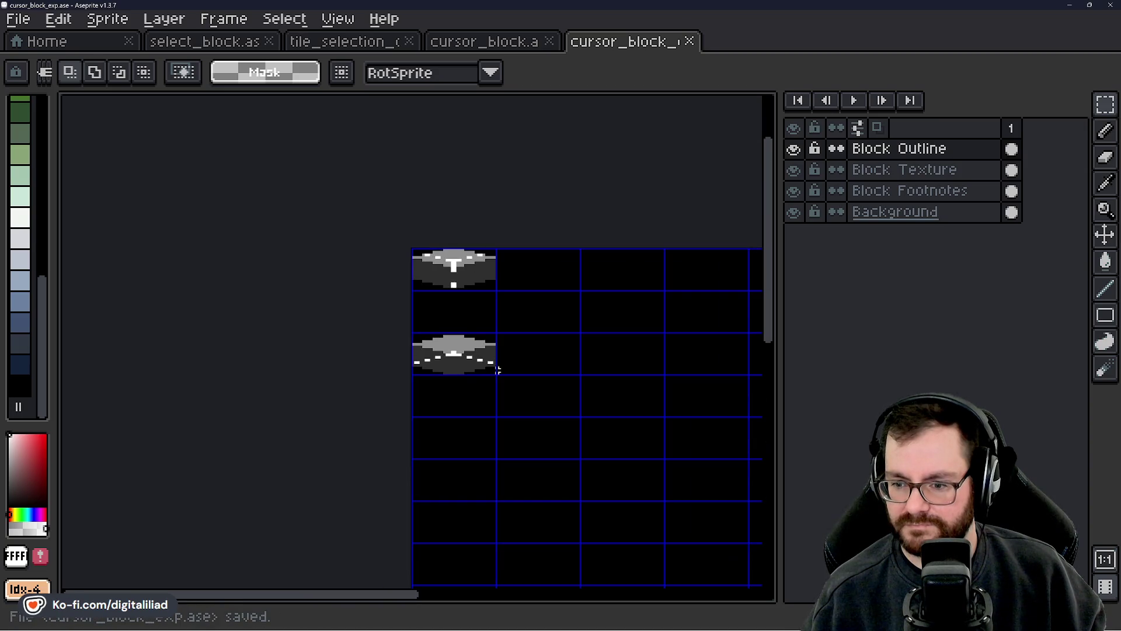
click(524, 42)
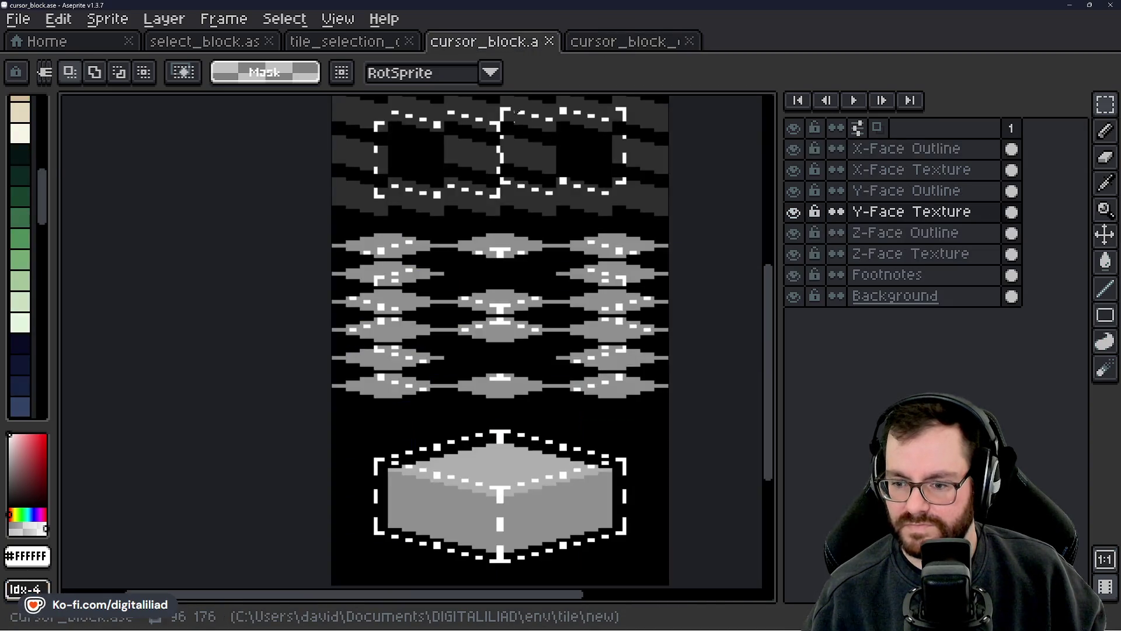
scroll(394, 114, down, 2)
click(374, 44)
scroll(488, 293, down, 2)
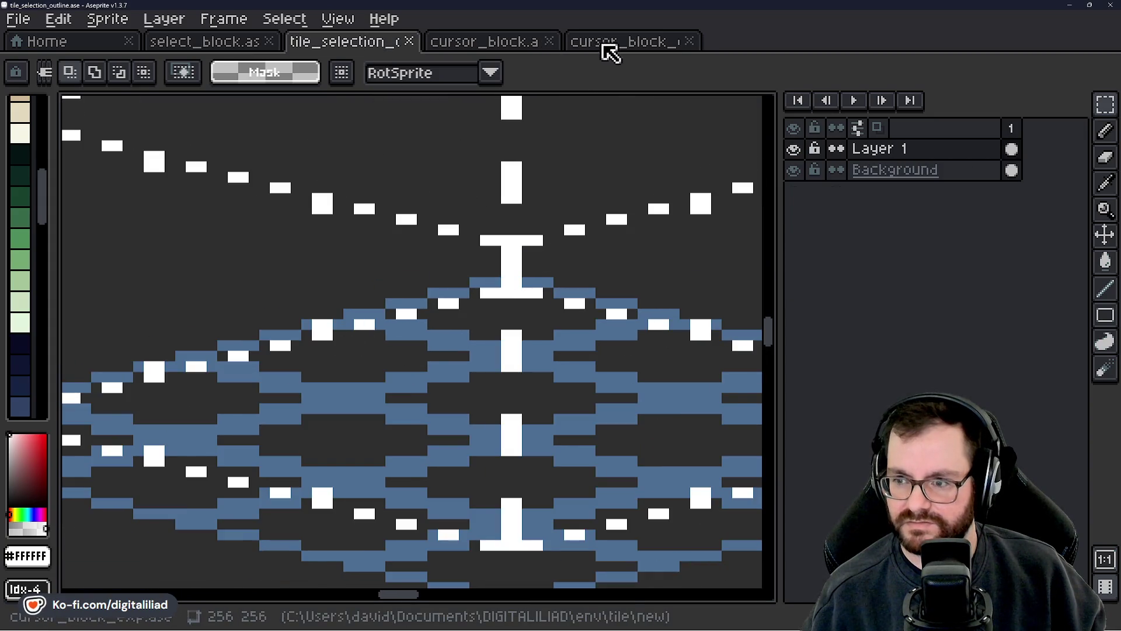
click(613, 46)
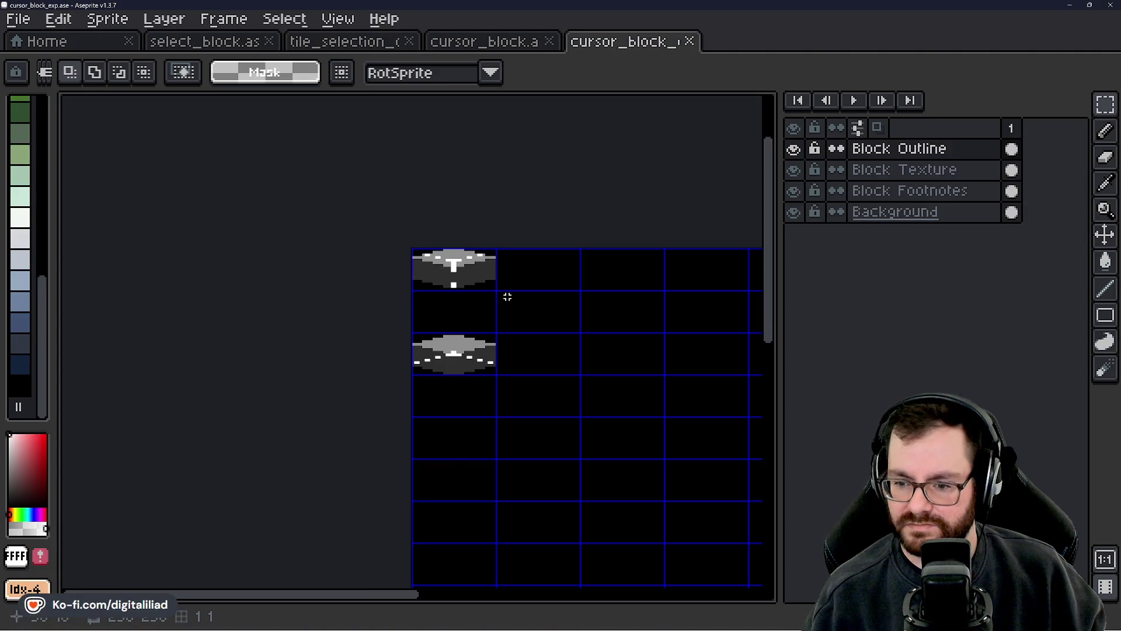
- With the Pencil, draw a white vertical stem upward from the dash centre on the second block
mouse_move(515, 302)
mouse_down()
mouse_move(503, 311)
mouse_move(511, 351)
mouse_up()
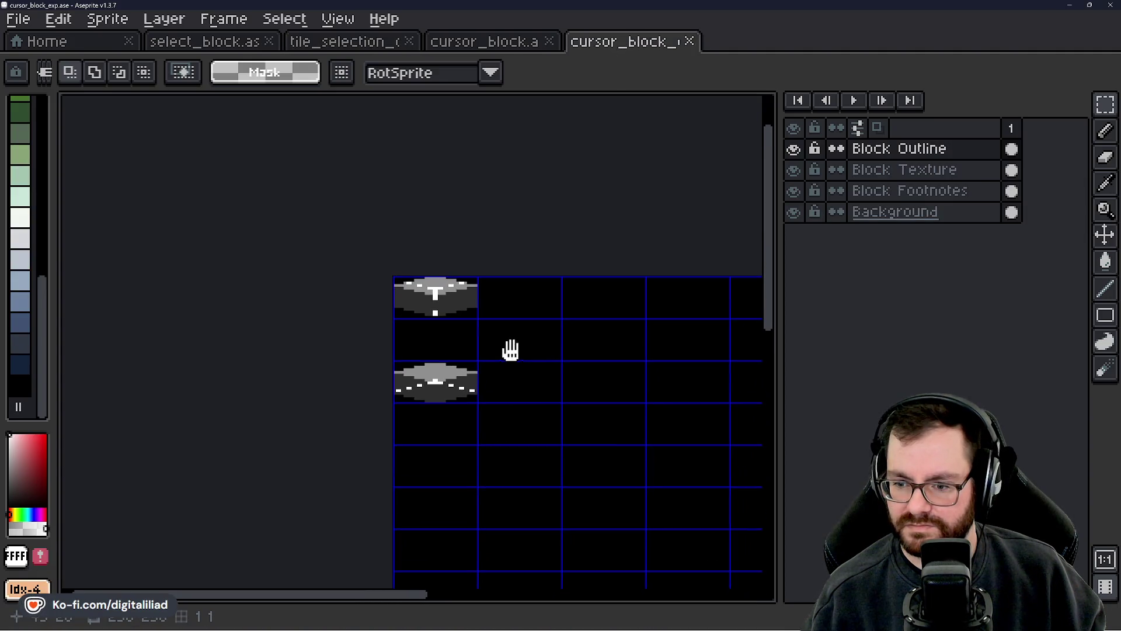
scroll(470, 358, up, 1)
scroll(470, 358, up, 5)
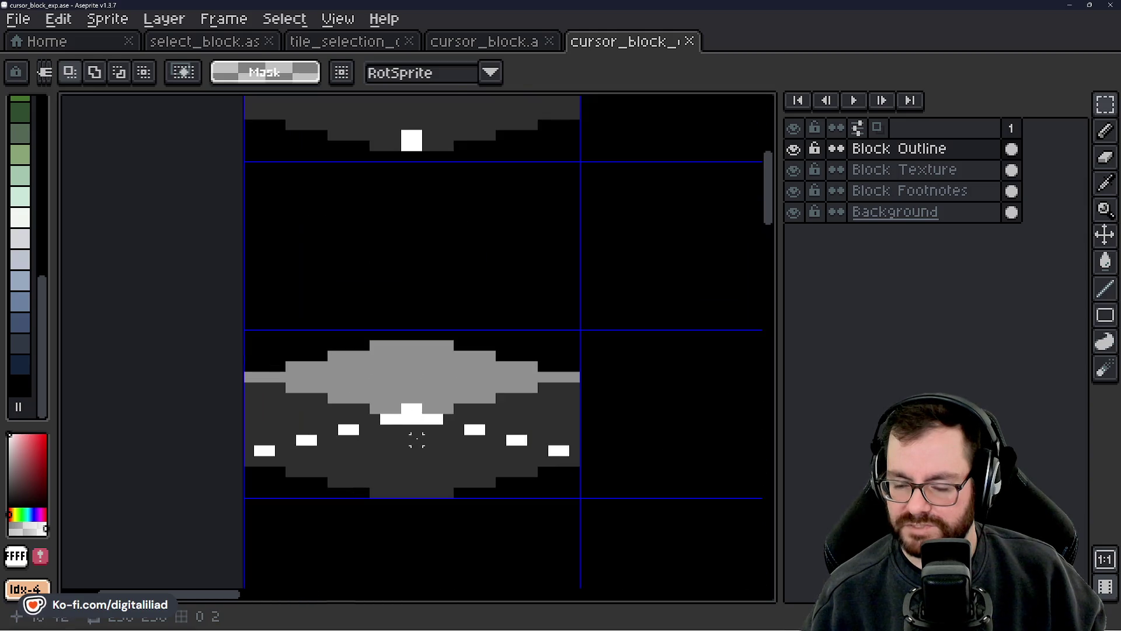
key(b)
click(409, 397)
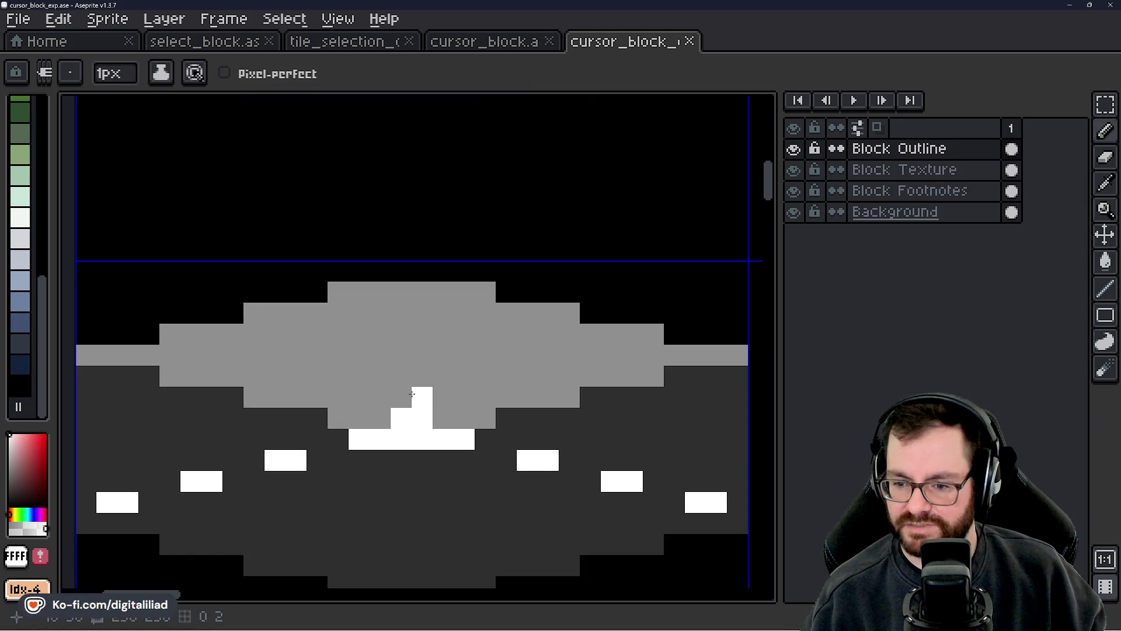
click(423, 397)
click(402, 376)
click(422, 376)
click(401, 354)
click(422, 354)
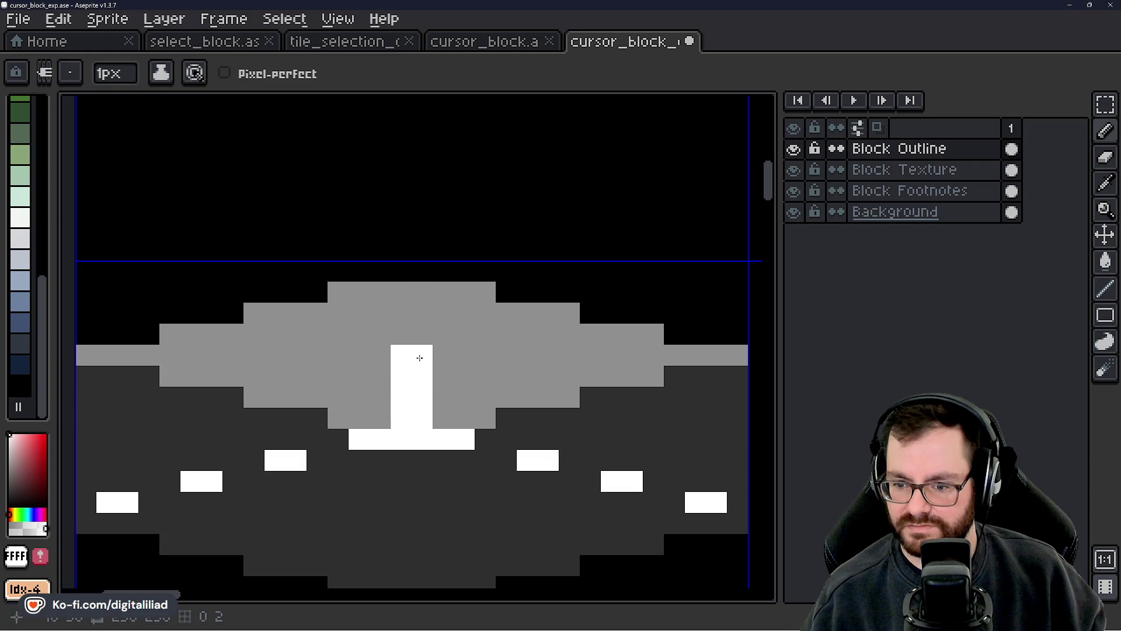
click(406, 295)
- Save the sprite sheet and return to the rectangular marquee tool
scroll(413, 333, down, 5)
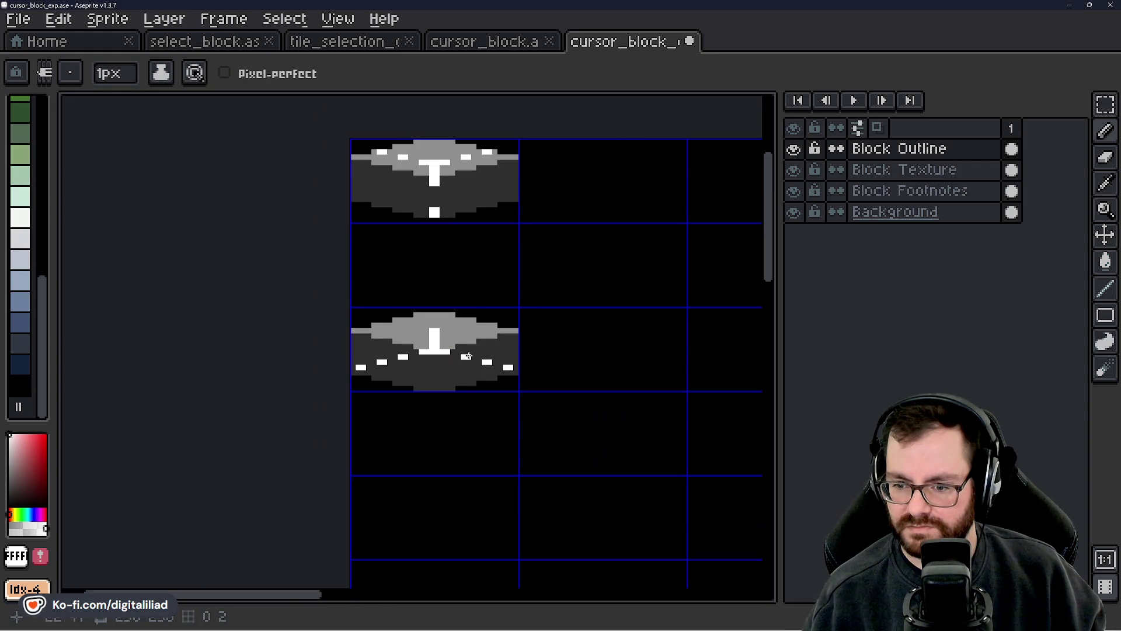
key(ctrl+s)
scroll(485, 333, up, 1)
key(v)
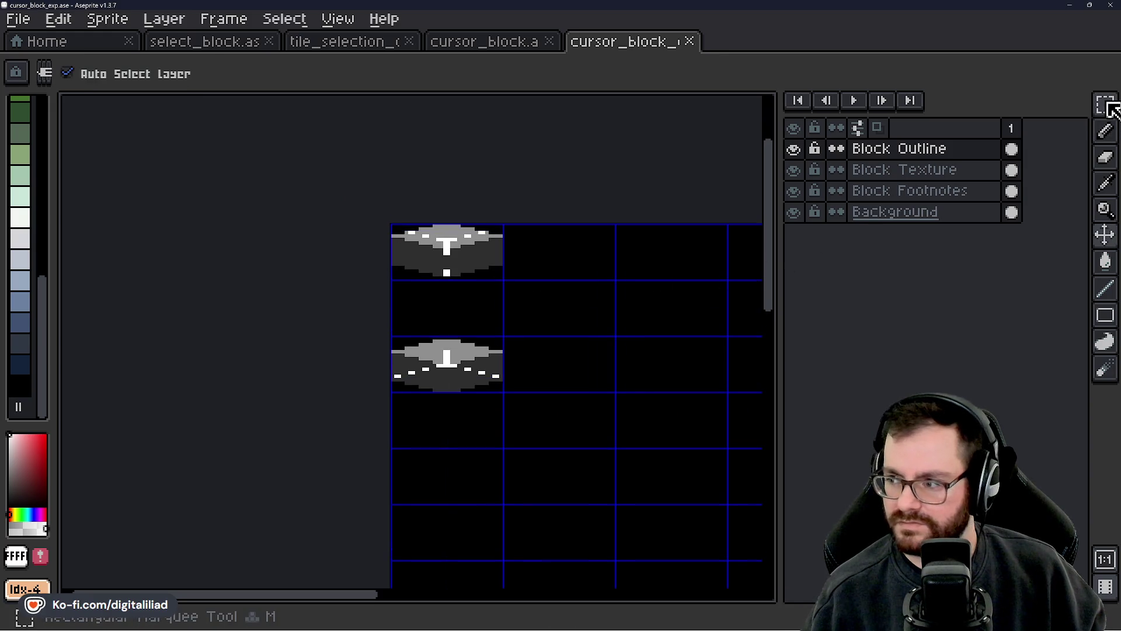
click(1106, 105)
scroll(455, 367, down, 2)
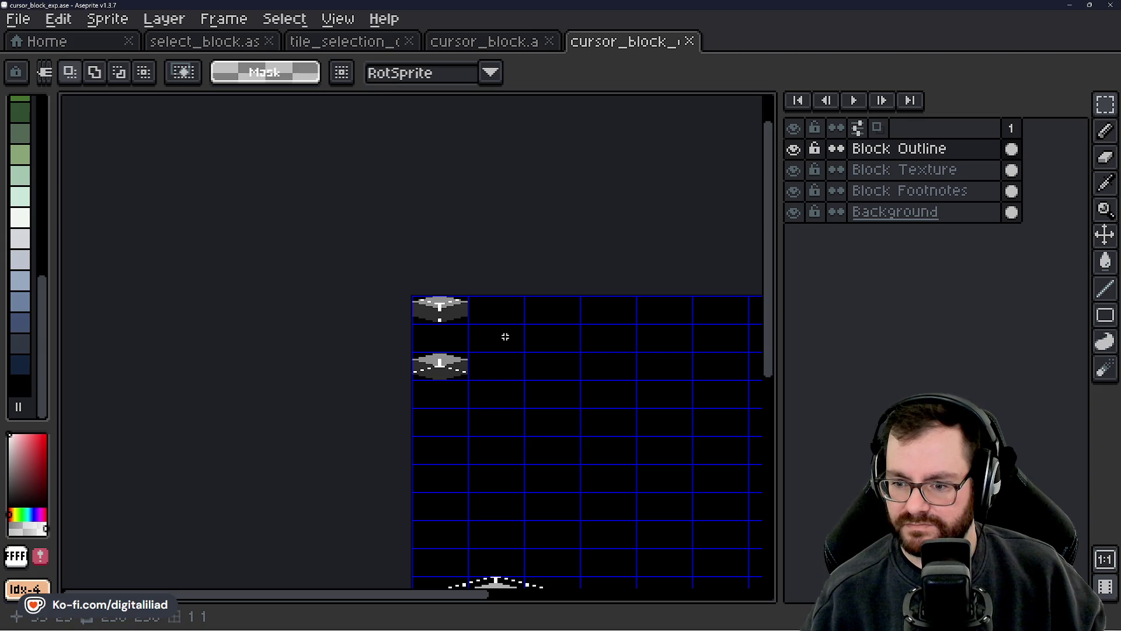
scroll(406, 384, up, 2)
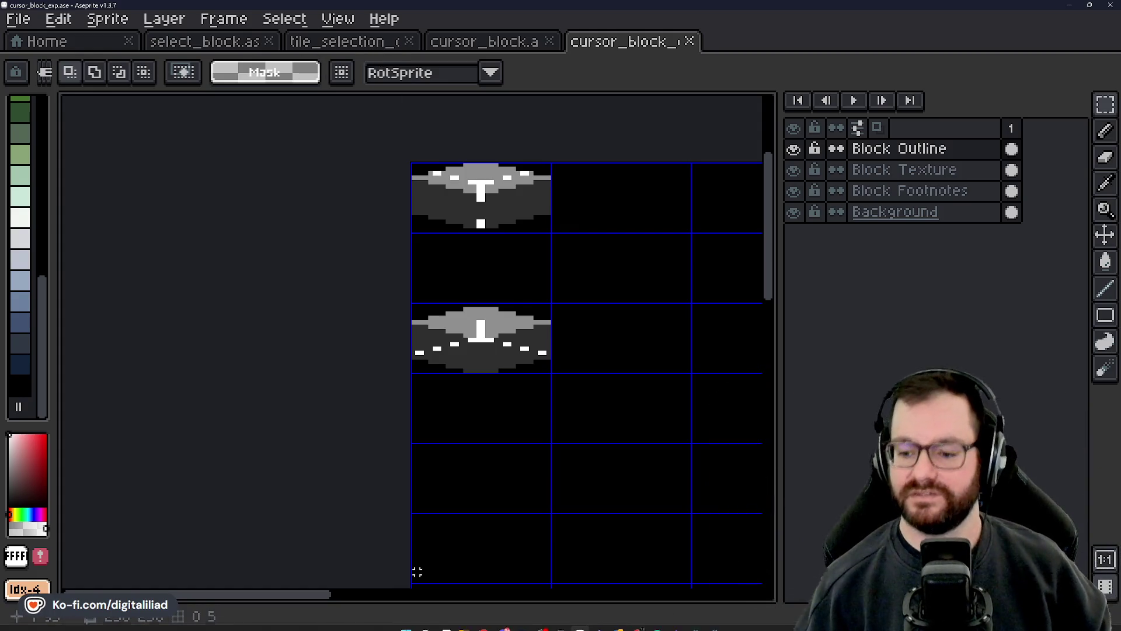
mouse_move(671, 608)
click(617, 620)
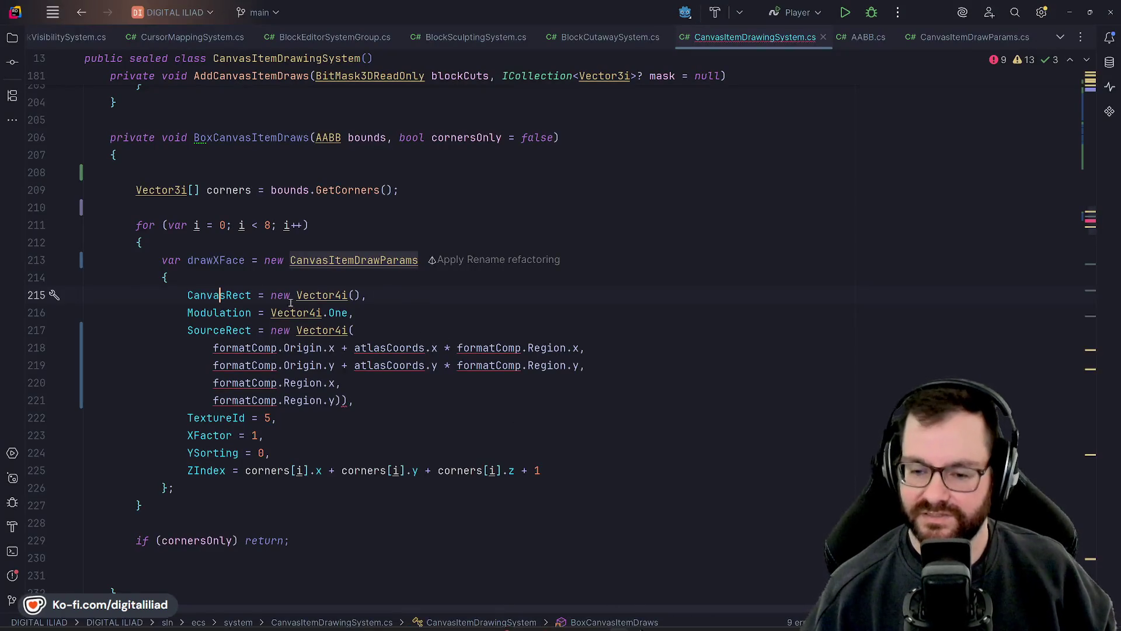
click(311, 347)
key(Up)
key(Up)
key(Up)
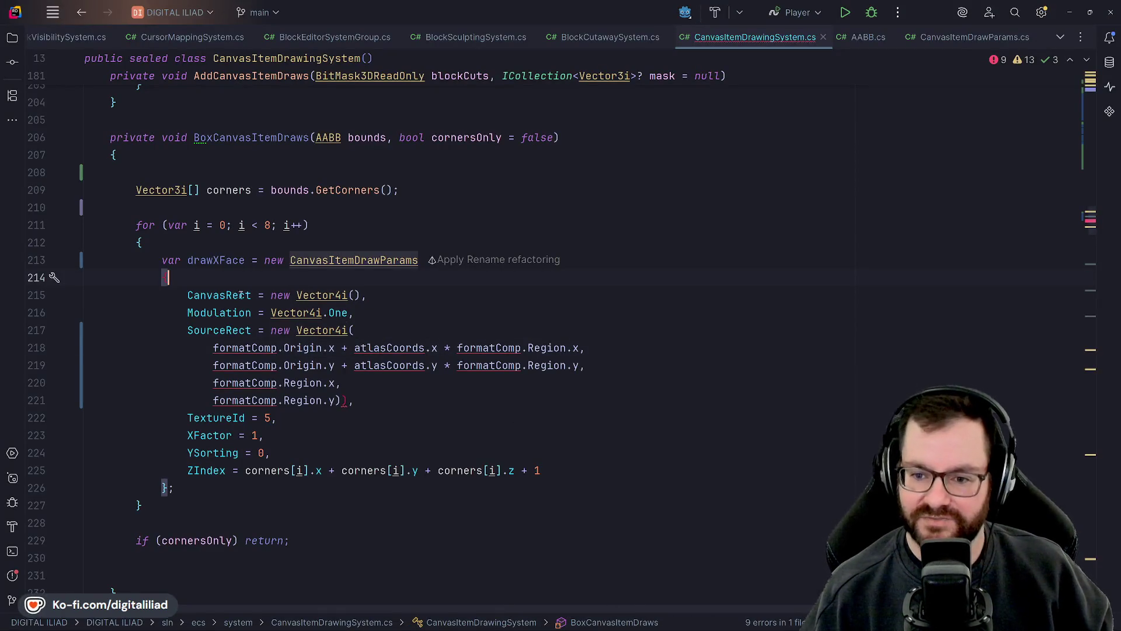
double_click(192, 261)
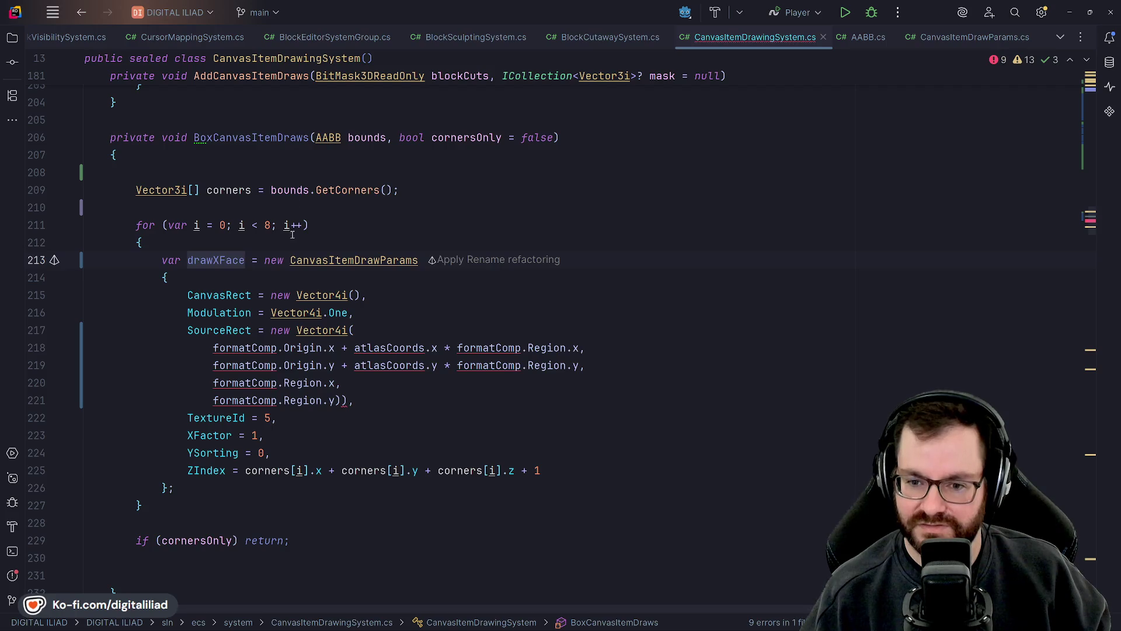
click(214, 270)
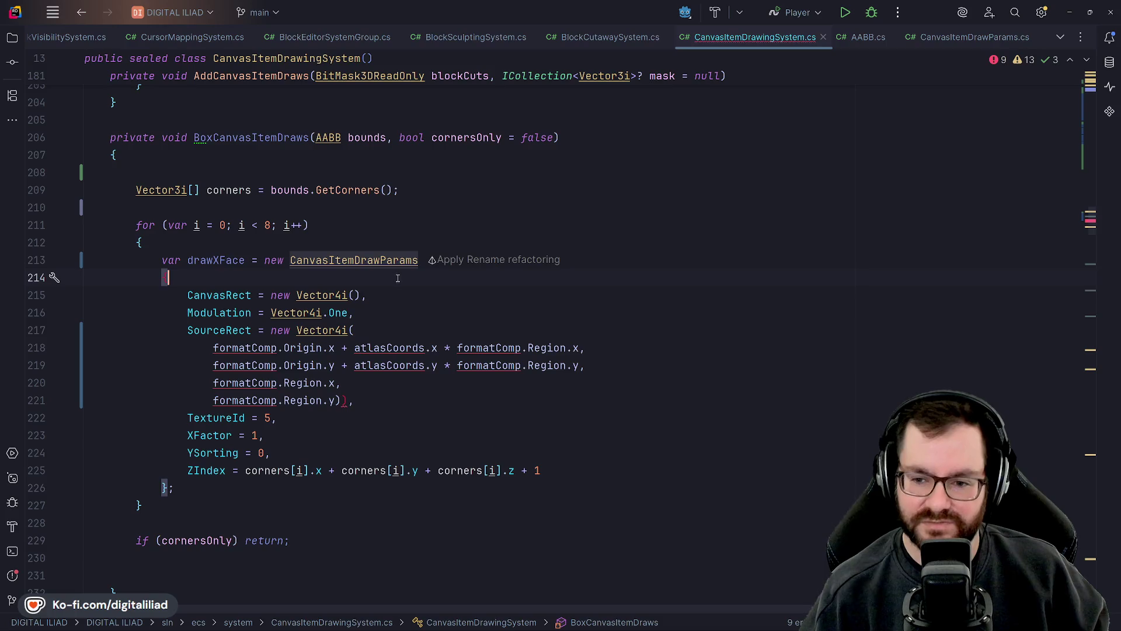
click(370, 295)
click(365, 330)
click(373, 312)
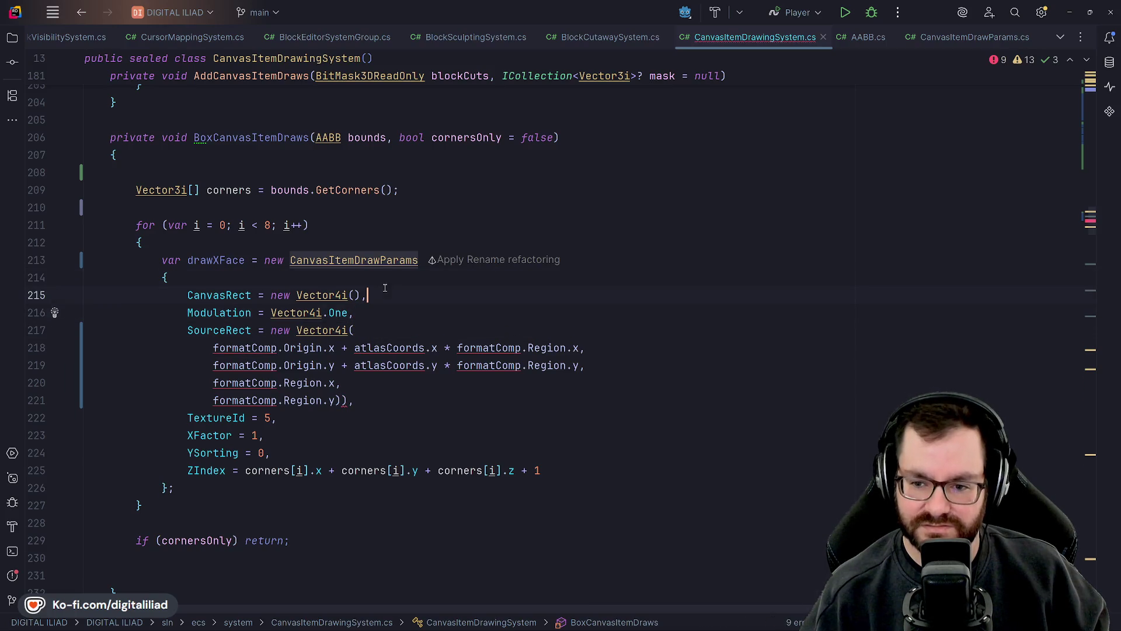
key(Down)
key(Down)
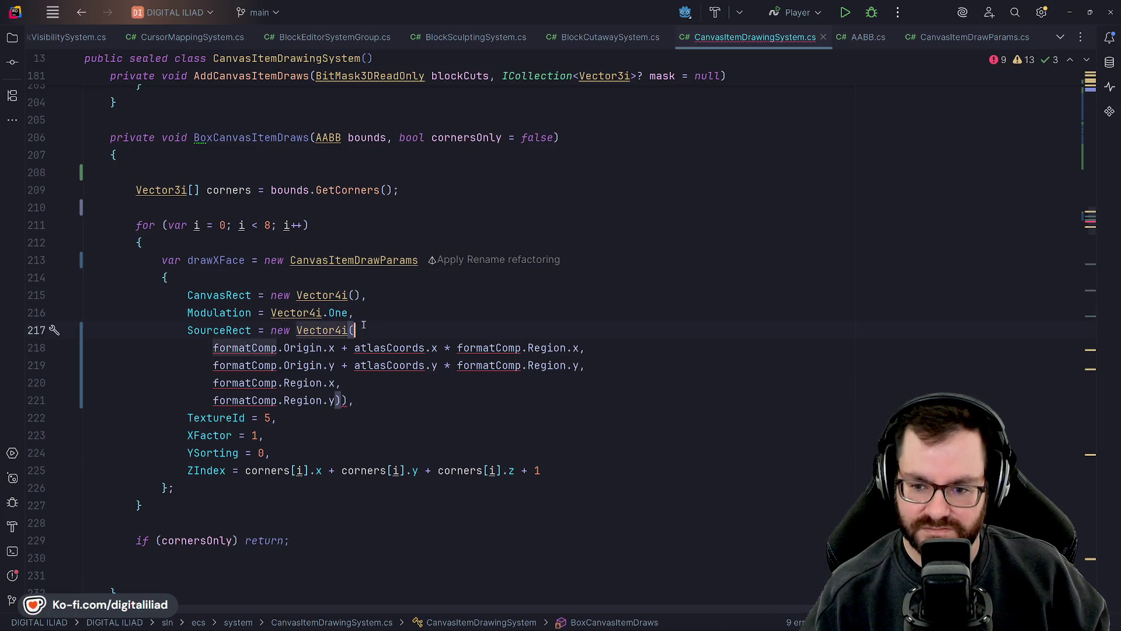
key(Up)
key(Up)
key(Down)
key(Down)
key(Up)
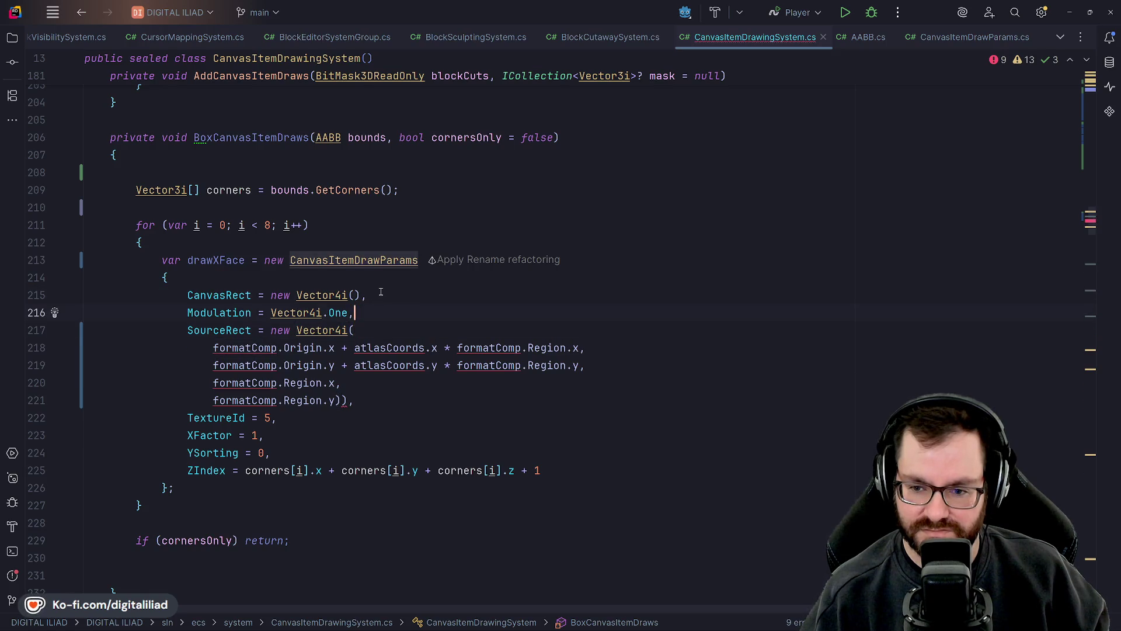
key(Up)
key(Down)
key(Down)
key(Up)
key(Up)
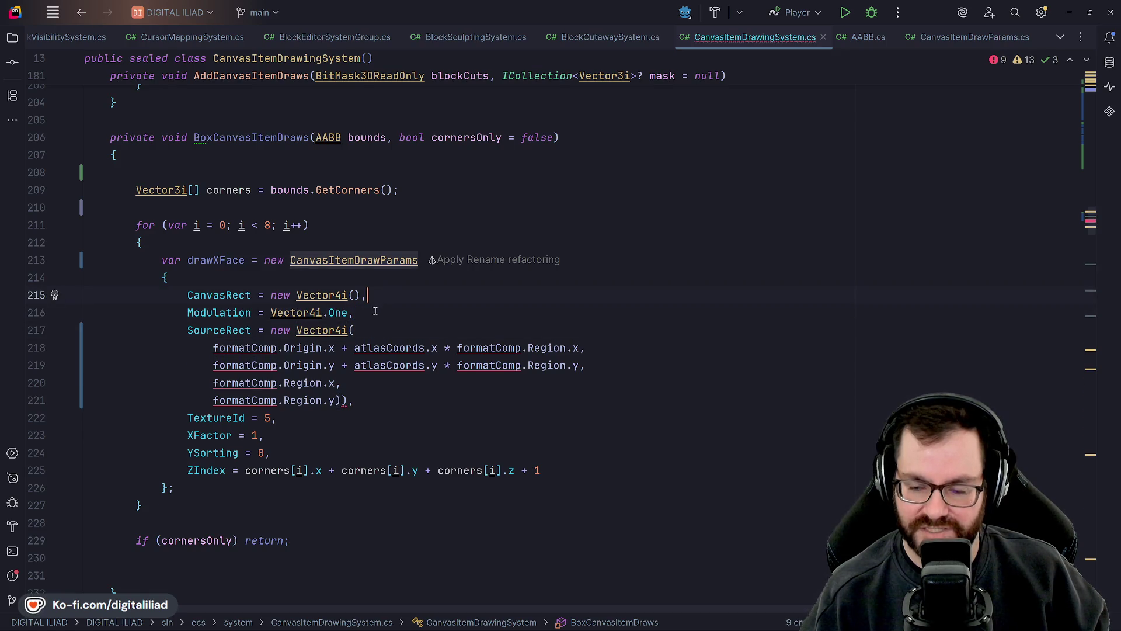
key(Down)
key(Up)
key(Up)
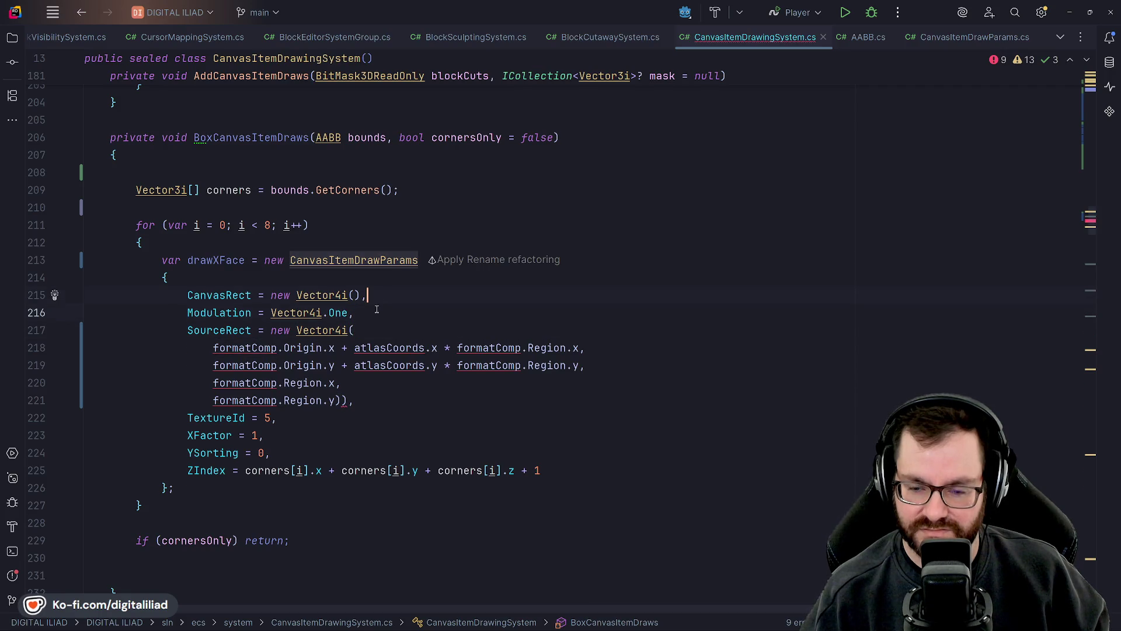
key(Down)
key(Down)
key(Up)
key(Up)
key(Down)
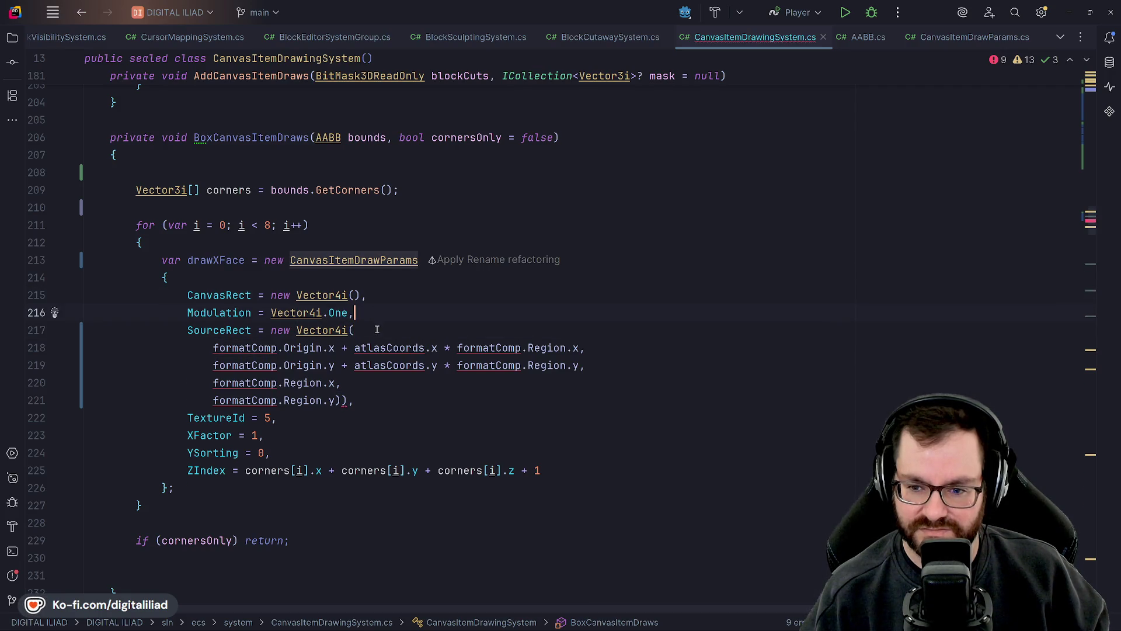
key(Down)
key(Up)
key(Up)
key(Down)
key(Down)
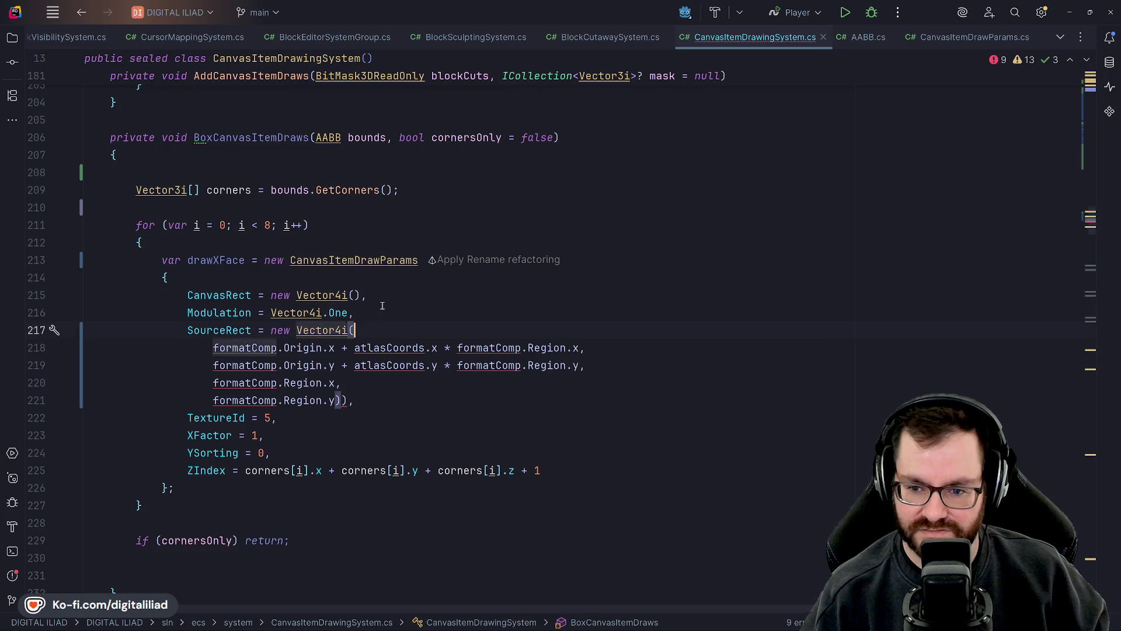
key(Up)
key(Up)
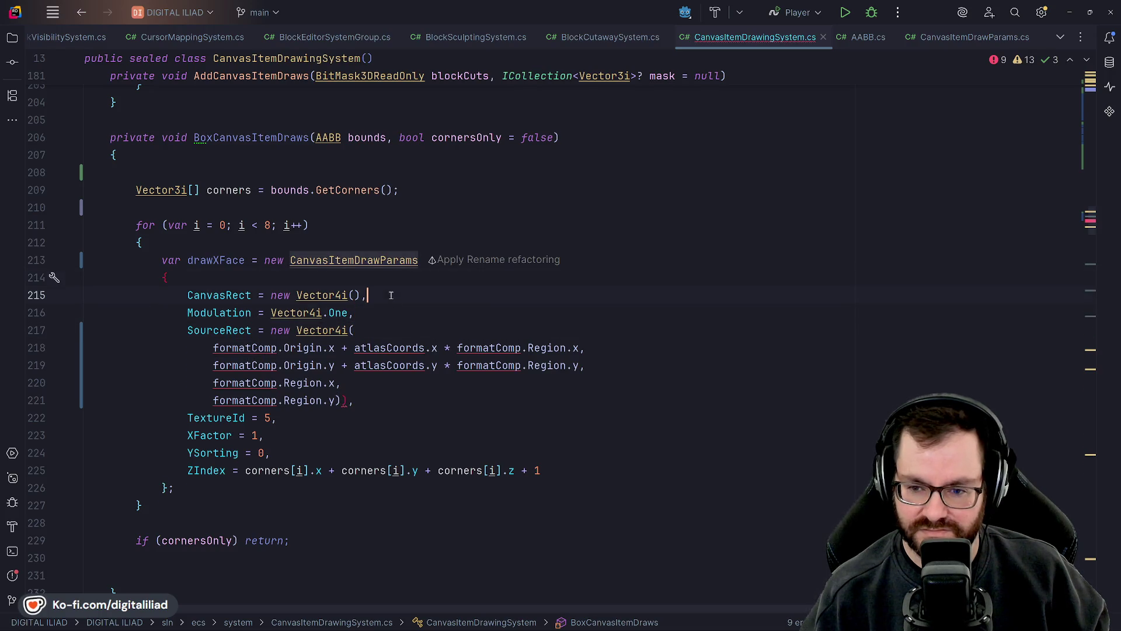
mouse_move(744, 613)
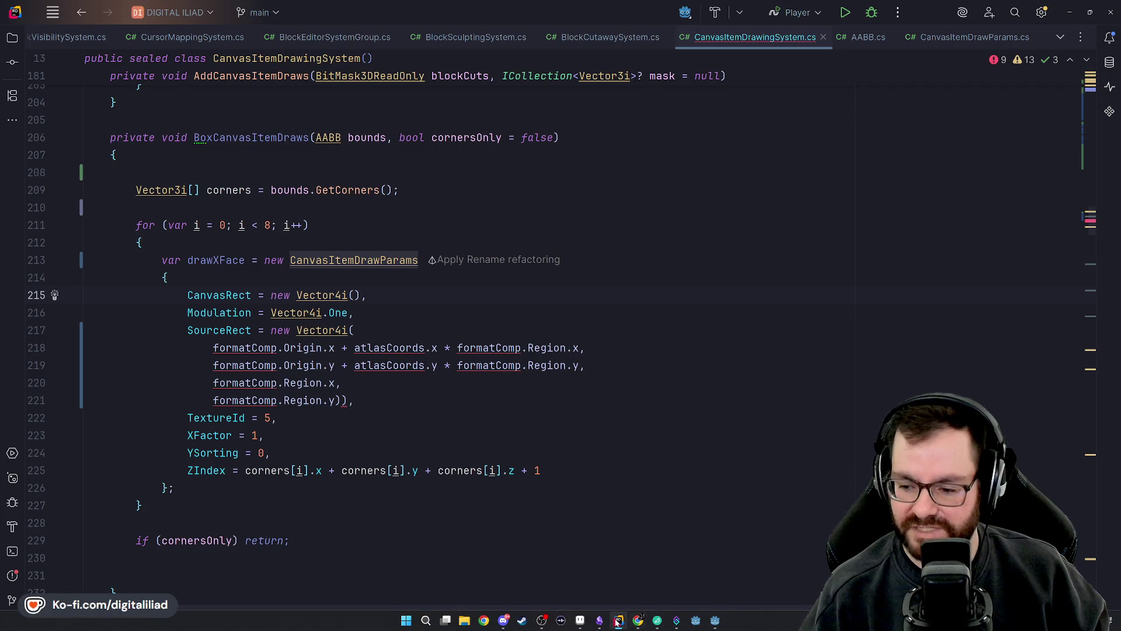
- Bring Aseprite back to the front and pan the sprite sheet into view
click(580, 620)
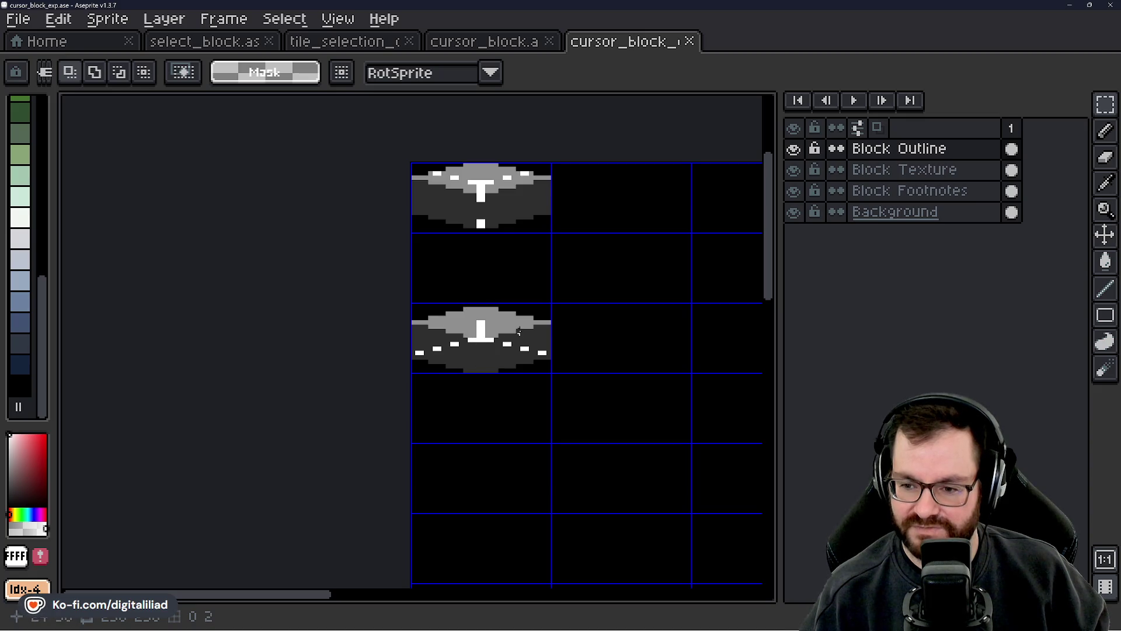
drag(519, 331, 430, 382)
scroll(419, 421, down, 1)
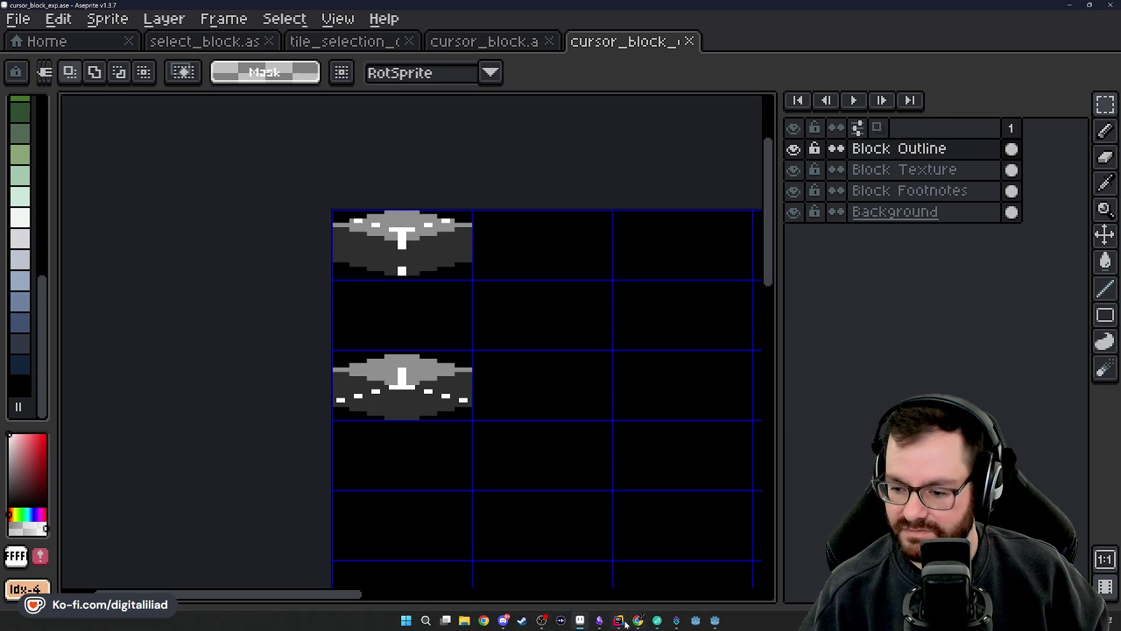
- Inspect the tile_selection_outline reference, then go back to cursor_block_exp
mouse_move(622, 624)
click(363, 42)
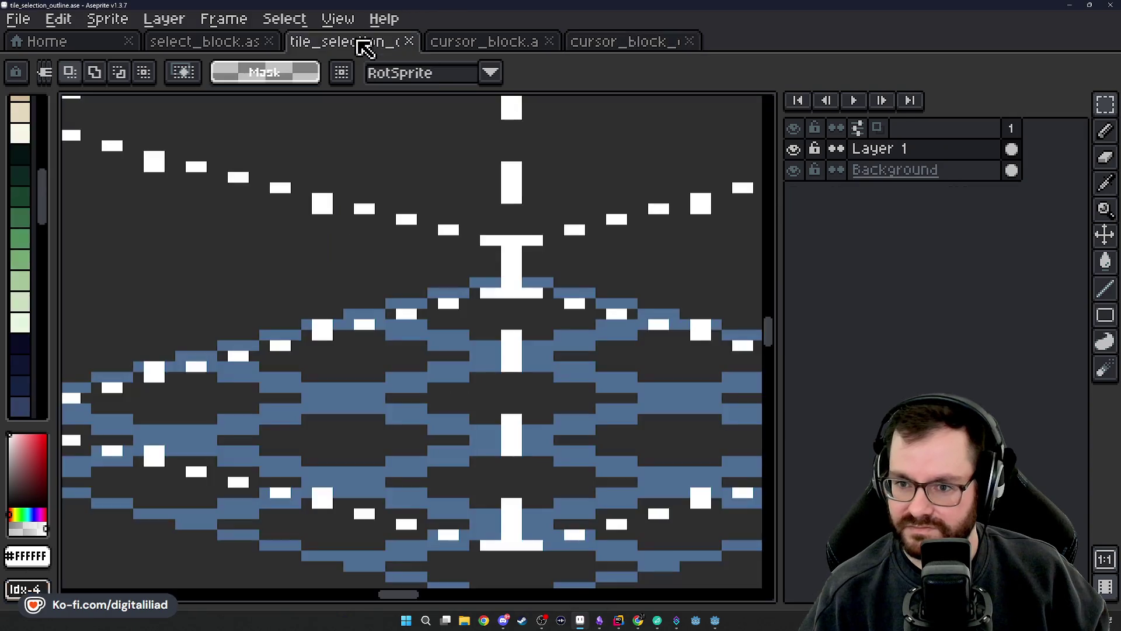
scroll(402, 426, down, 3)
scroll(401, 426, down, 2)
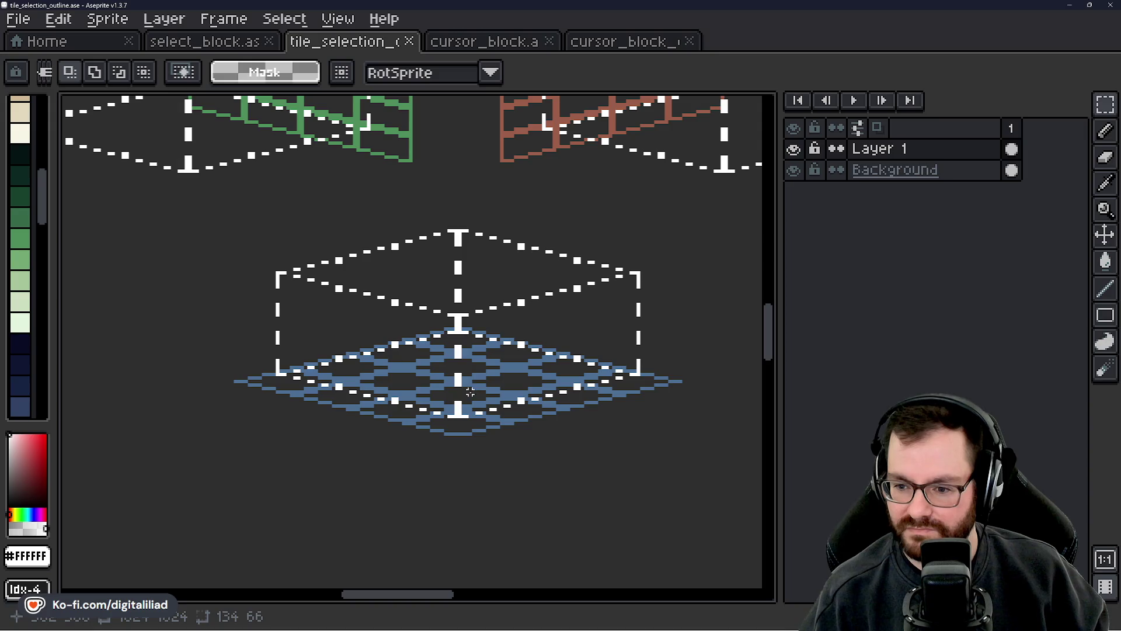
scroll(470, 391, up, 3)
scroll(432, 391, down, 3)
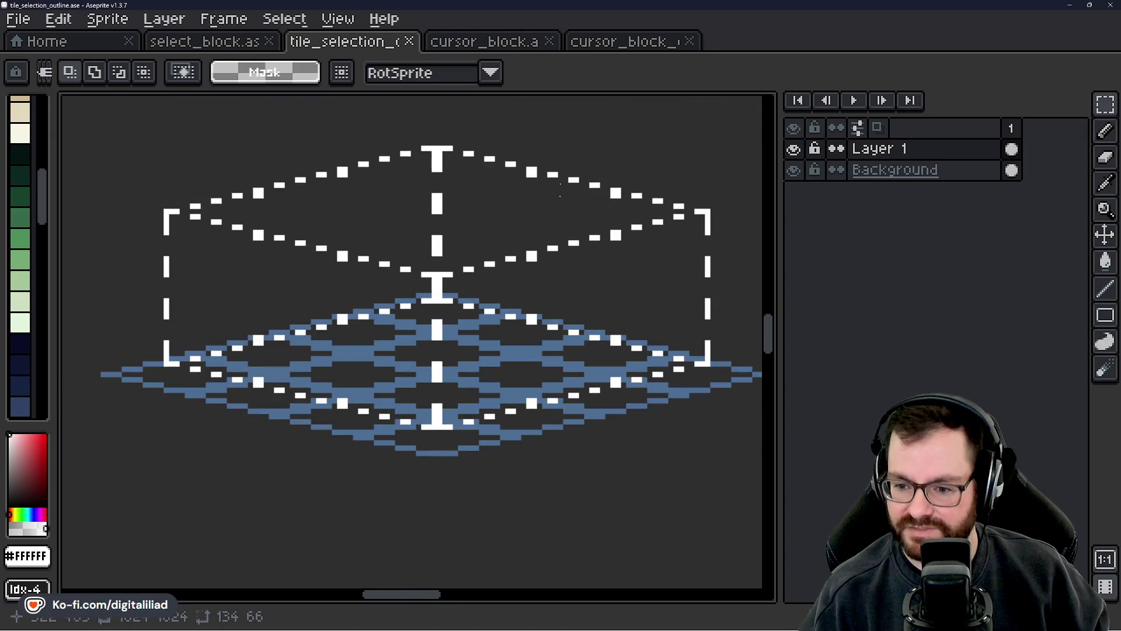
click(611, 42)
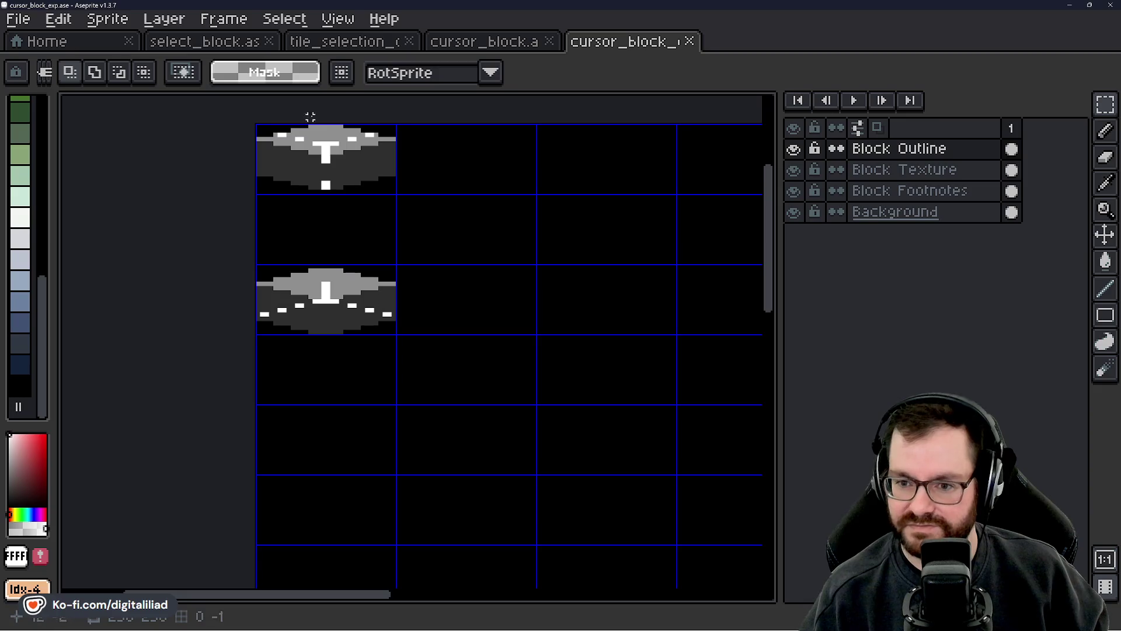
- Shift the top and lower block outlines one grid cell right and down
drag(308, 155, 458, 220)
key(Escape)
drag(374, 184, 462, 240)
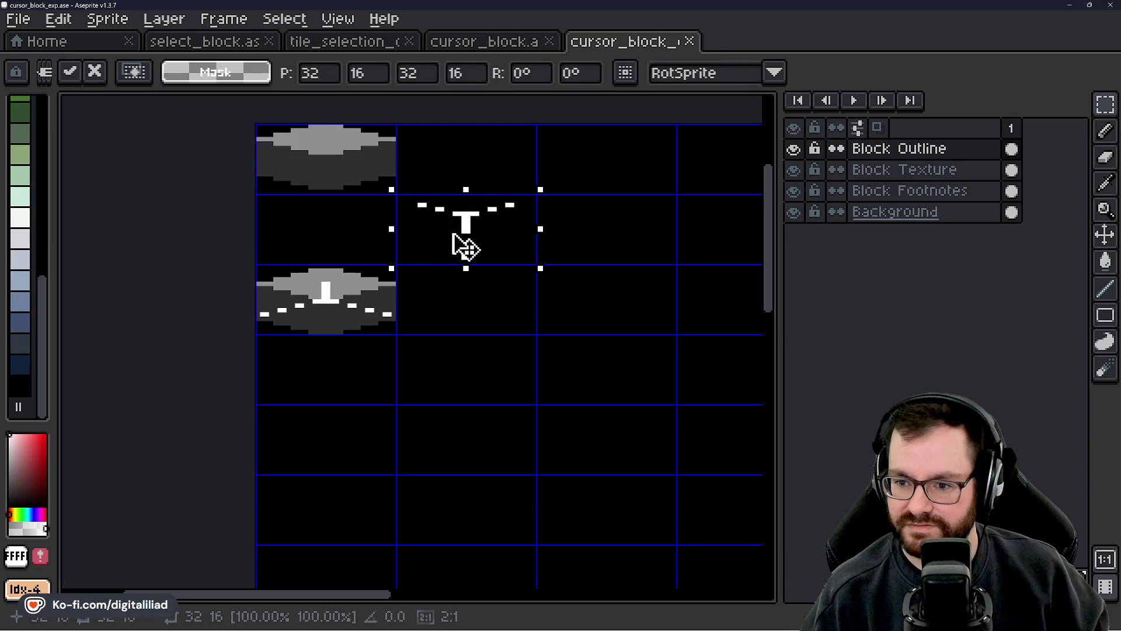
mouse_move(350, 292)
mouse_down()
mouse_move(389, 333)
mouse_move(526, 409)
mouse_up()
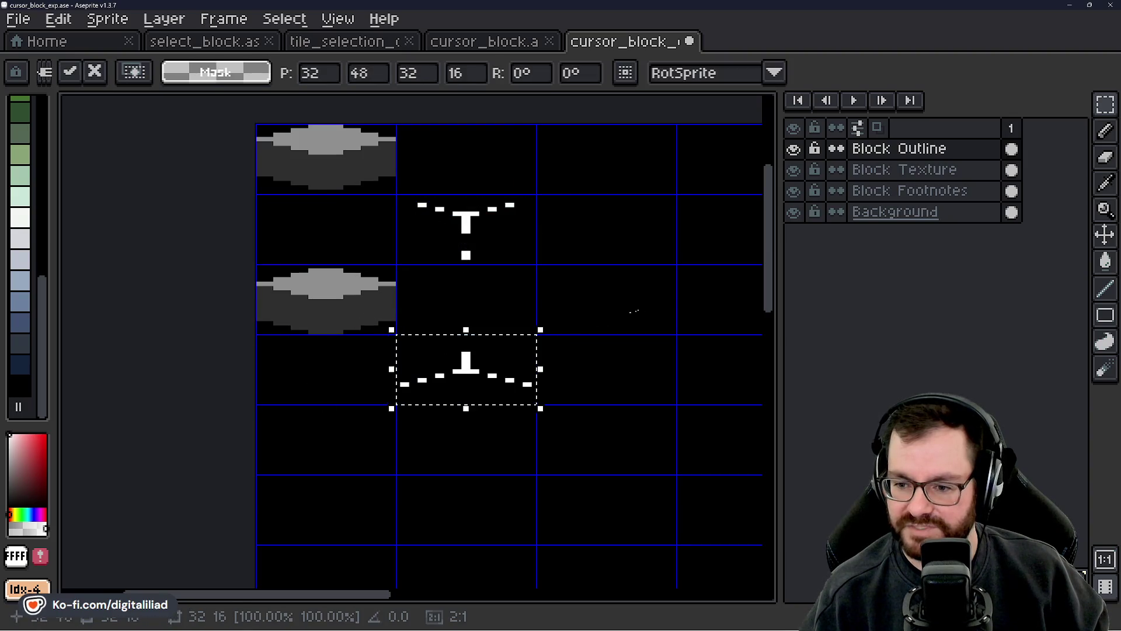
click(526, 200)
scroll(483, 253, right, 3)
scroll(388, 235, down, 1)
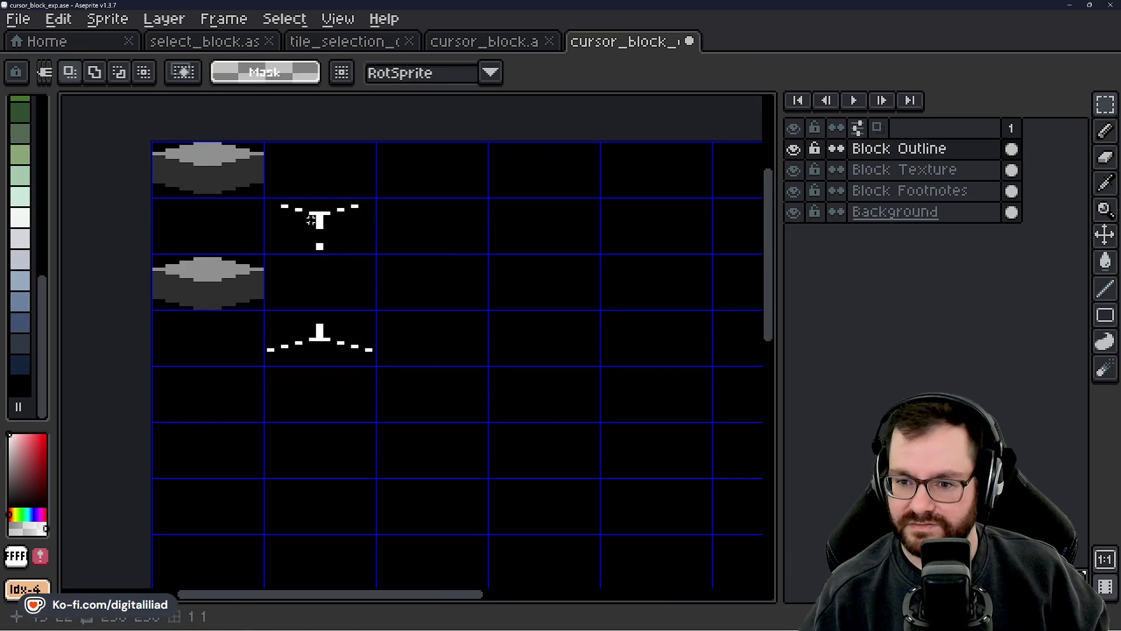
drag(153, 142, 268, 204)
click(268, 216)
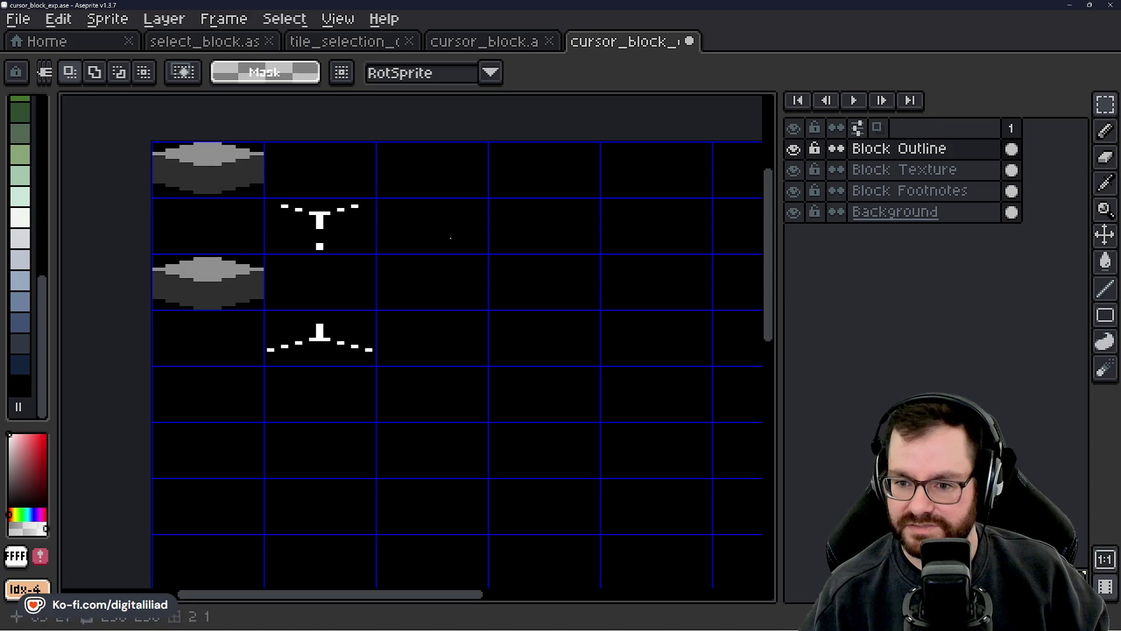
- On Block Texture, move the top-left grey block one cell right and down, then another cell down
click(880, 175)
drag(152, 141, 265, 198)
mouse_move(198, 161)
mouse_down()
mouse_move(337, 216)
mouse_move(425, 222)
mouse_move(520, 268)
mouse_move(596, 328)
mouse_up()
scroll(333, 301, right, 5)
scroll(338, 289, down, 2)
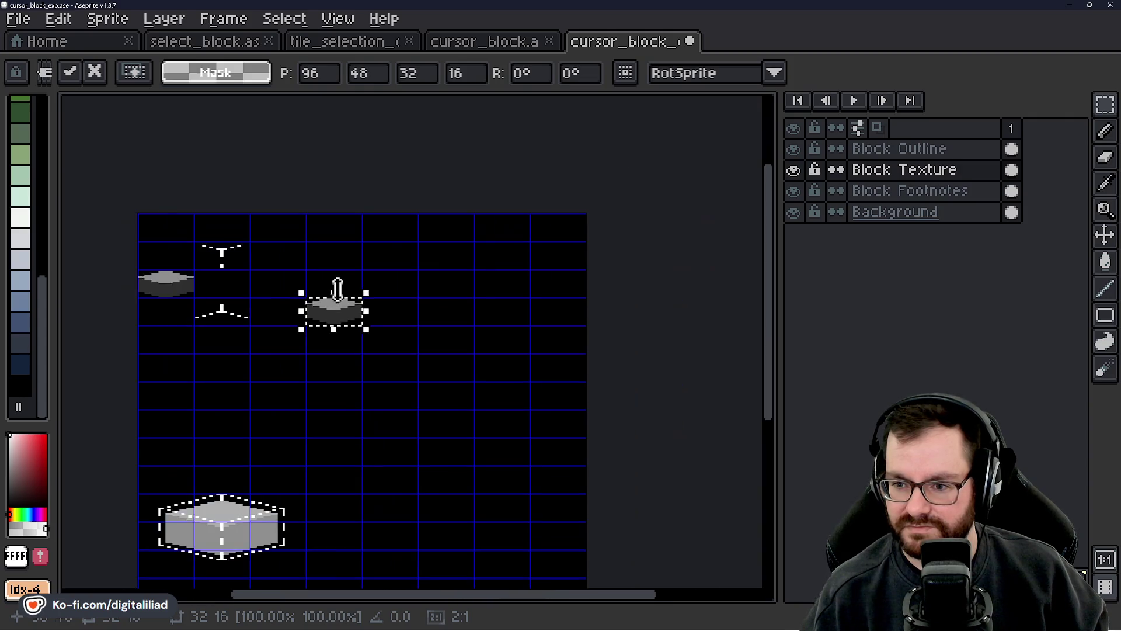
scroll(337, 289, up, 2)
scroll(387, 321, left, 3)
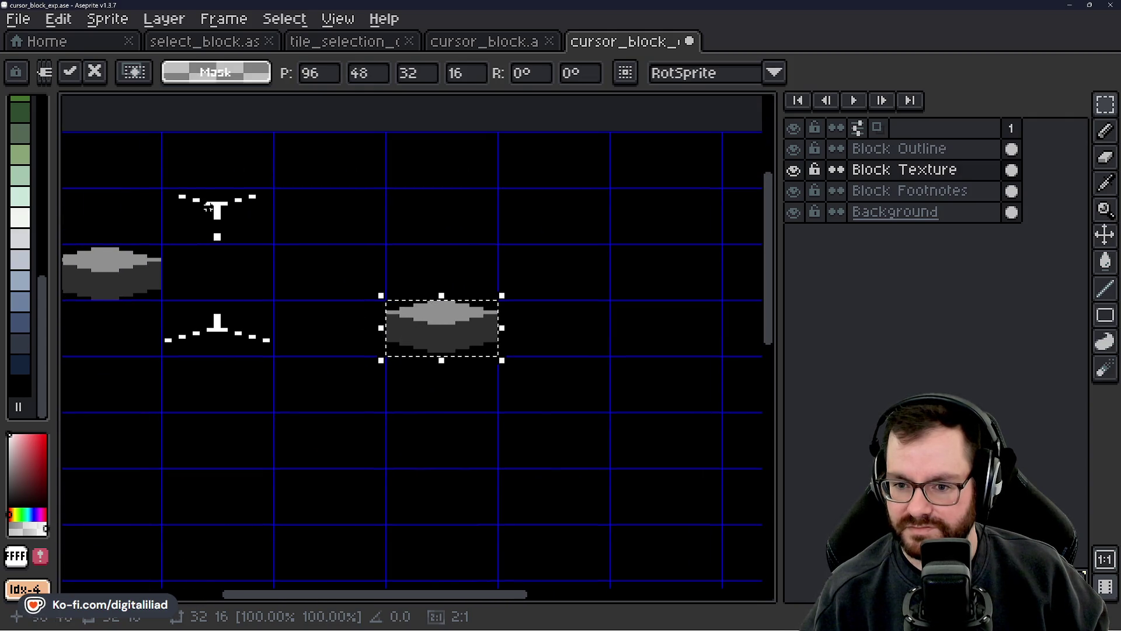
scroll(461, 292, down, 2)
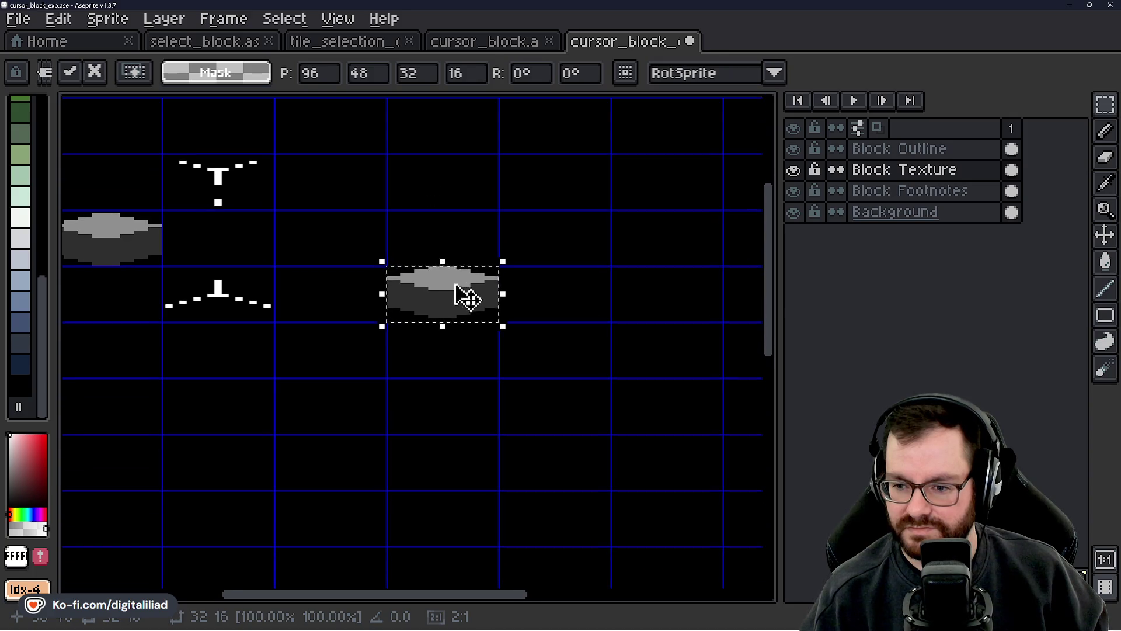
drag(462, 292, 463, 335)
scroll(463, 335, down, 4)
scroll(432, 333, up, 3)
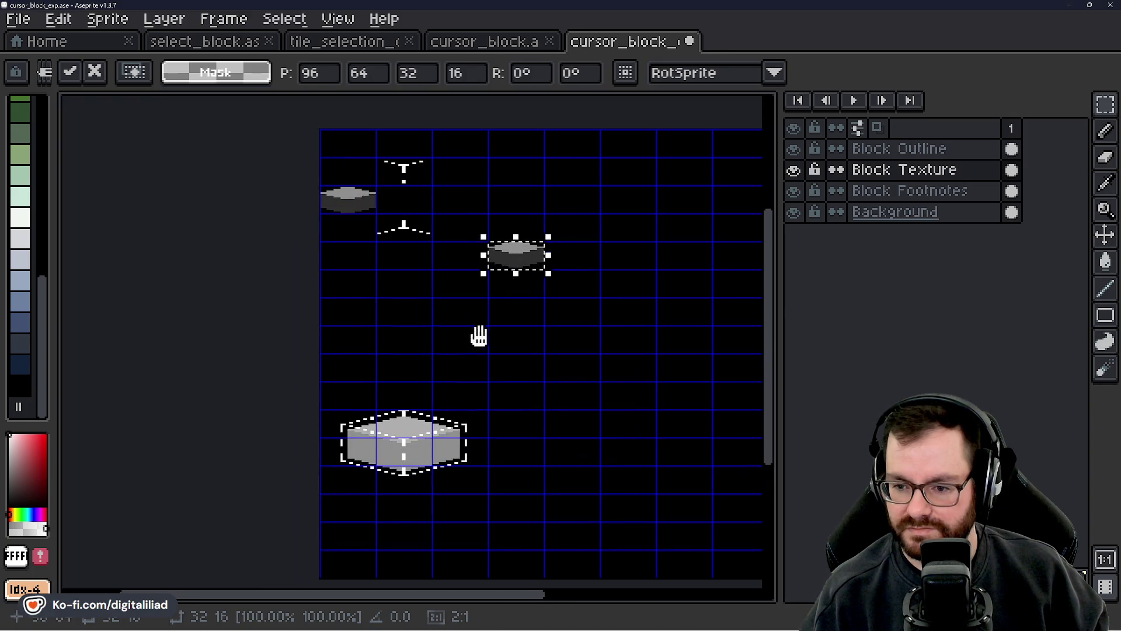
- Hide Block Footnotes and place the T-shaped outline onto the lower-right grey block
click(793, 190)
scroll(395, 220, up, 2)
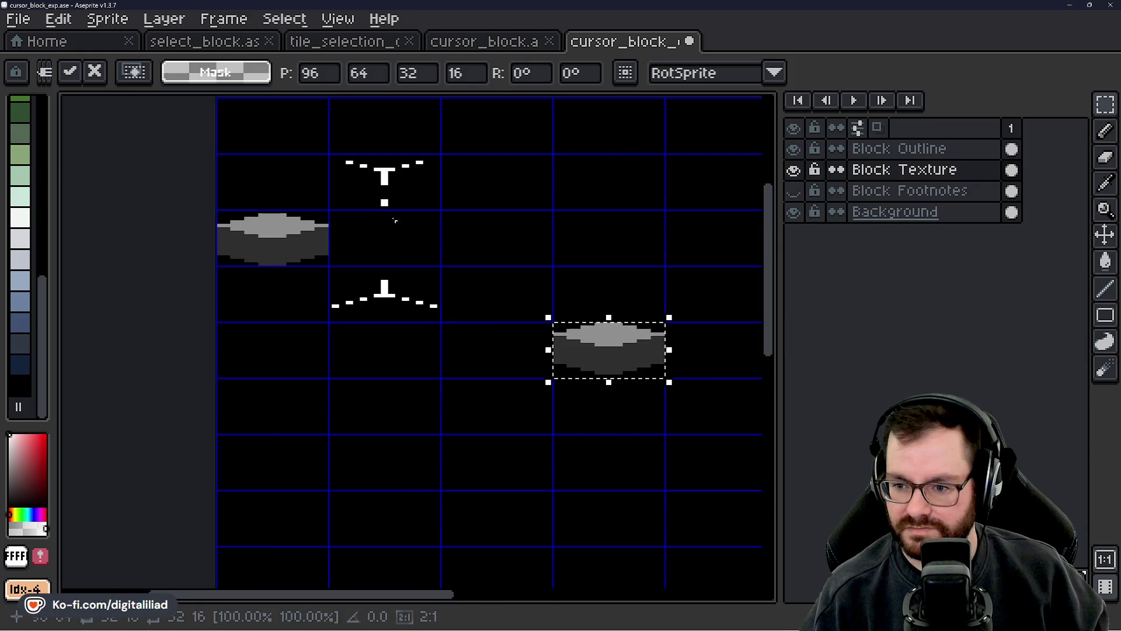
click(888, 148)
click(397, 193)
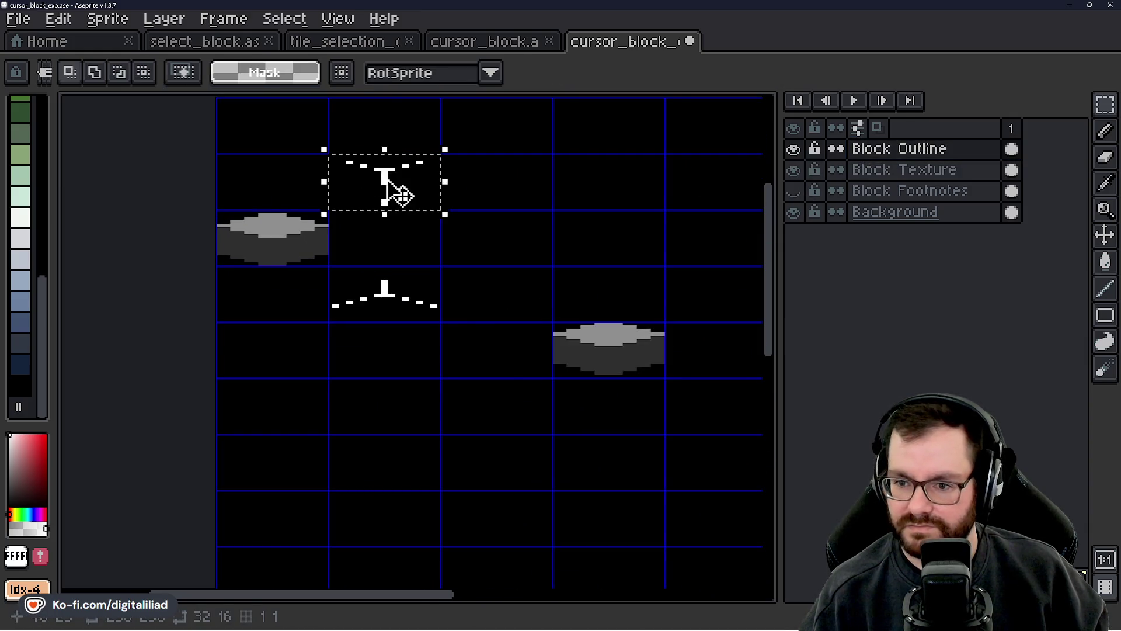
mouse_move(397, 193)
mouse_down()
mouse_move(608, 319)
mouse_move(633, 362)
mouse_up()
click(481, 265)
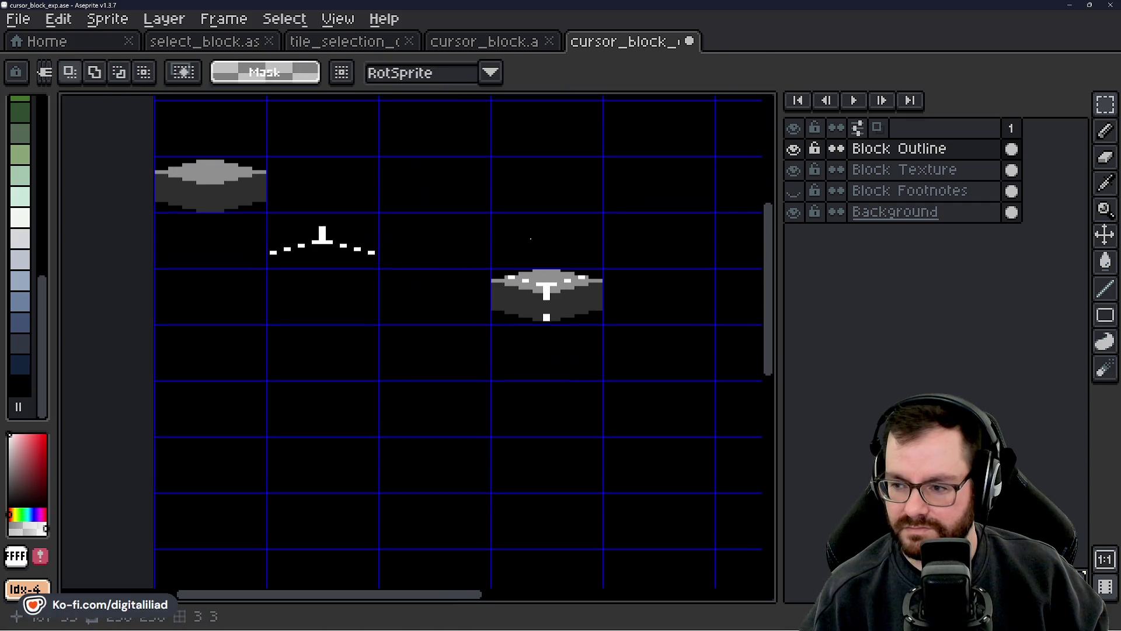
- On Block Texture, move the top-left grey block far down the sheet
click(864, 169)
click(210, 184)
scroll(330, 301, down, 2)
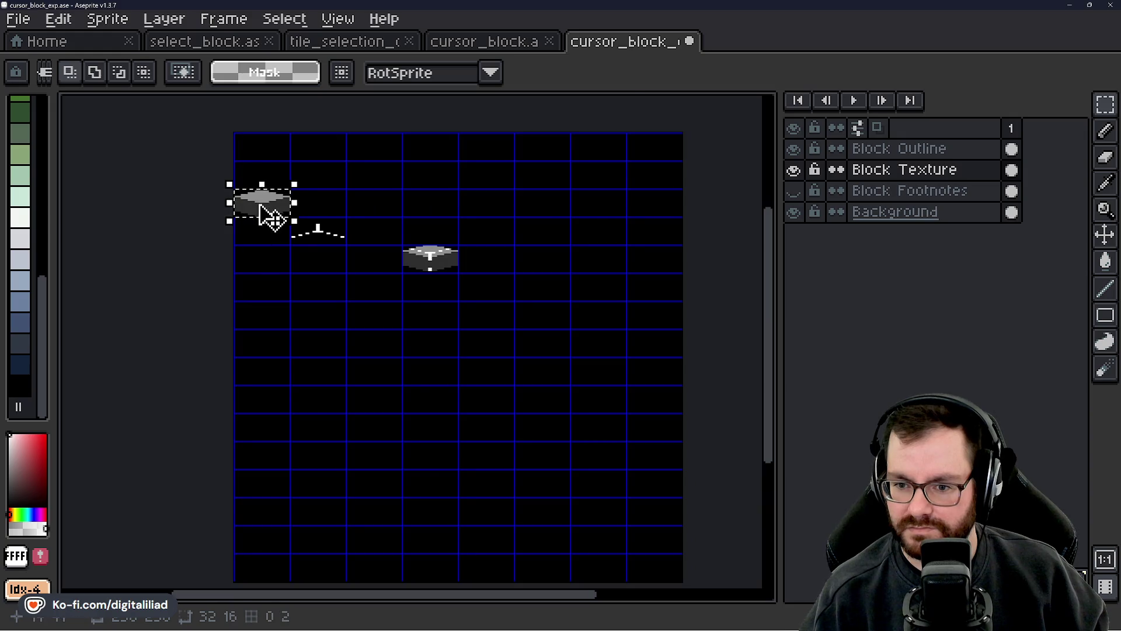
drag(261, 205, 442, 408)
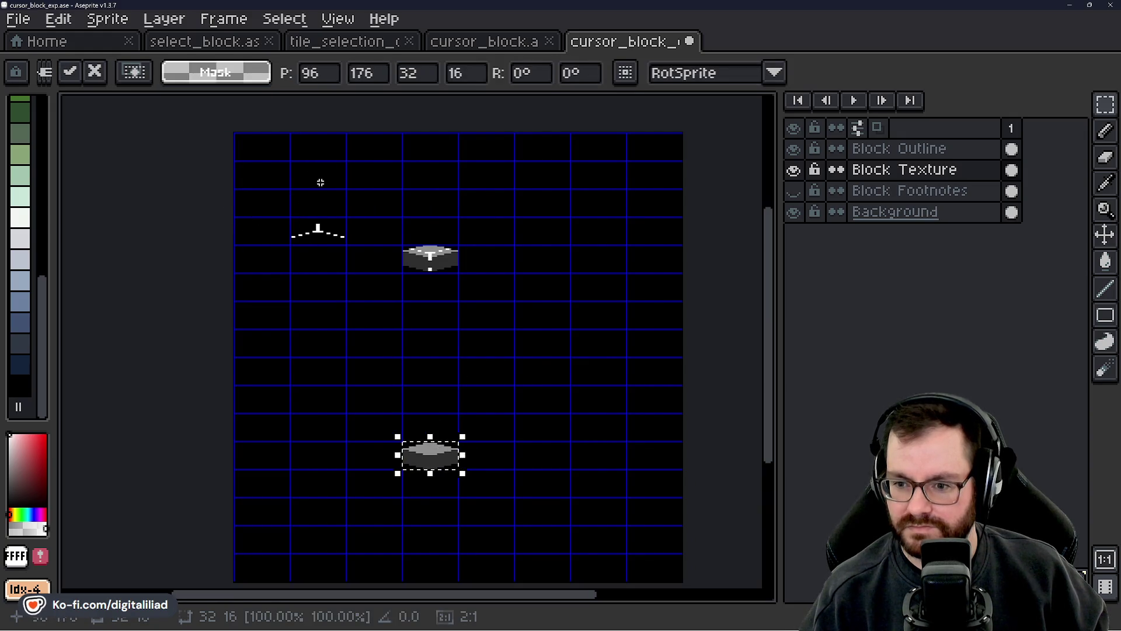
click(338, 19)
- Set the grid offset to 16 and 8 in the grid settings
mouse_move(438, 115)
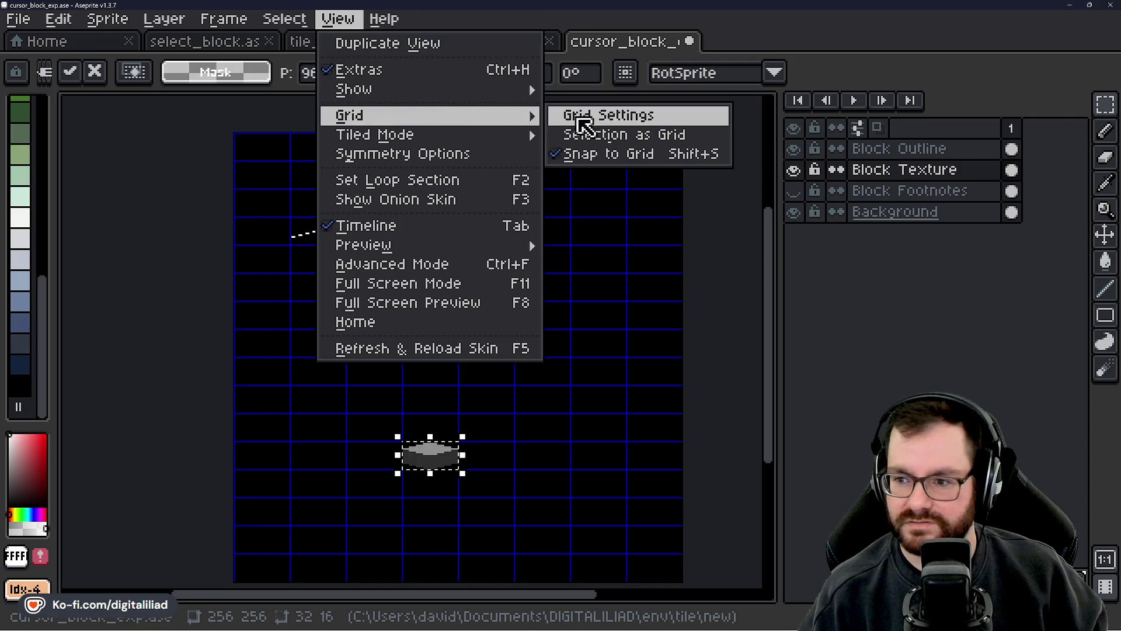
click(584, 117)
text(16)
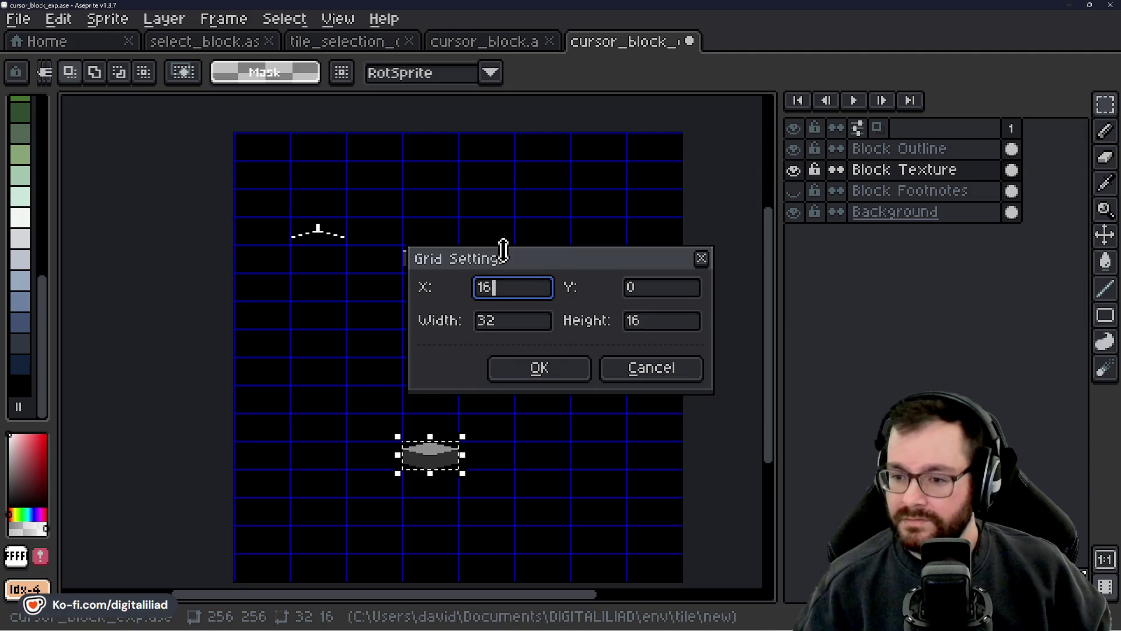
key(Tab)
text(8)
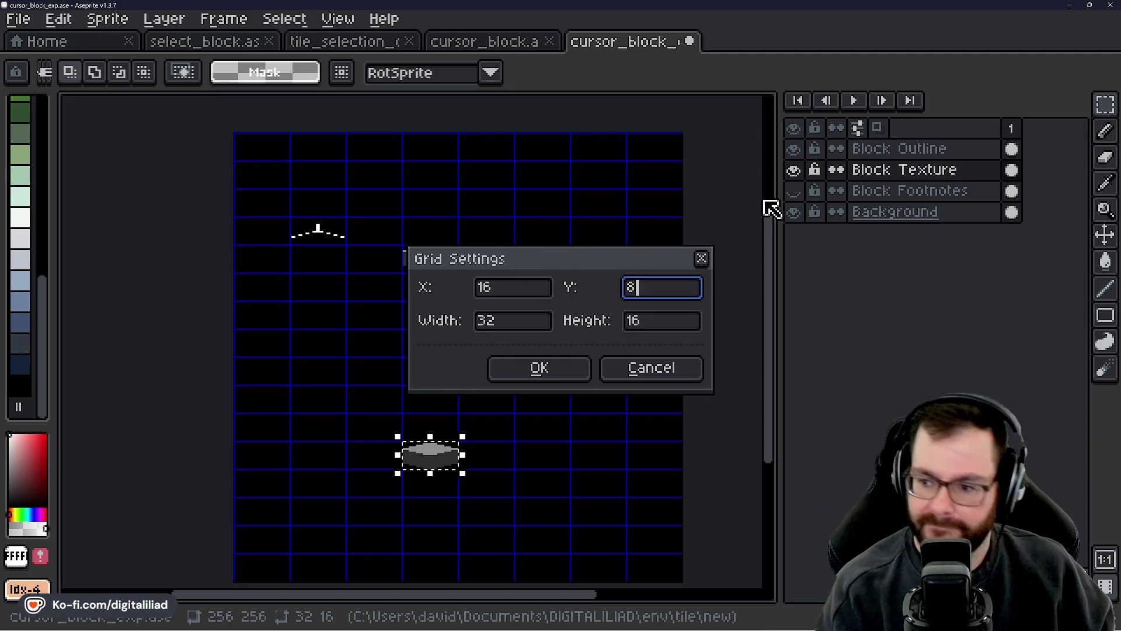
click(544, 365)
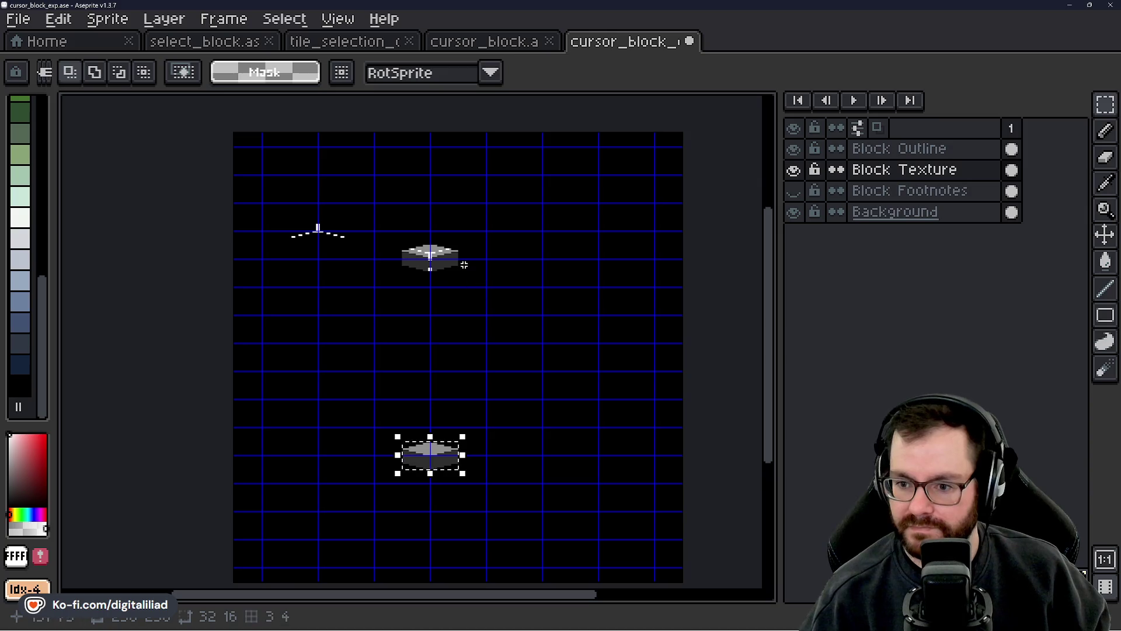
- Deselect, select the upper block on the offset grid, and commit the pending transform
key(ctrl+d)
scroll(450, 244, up, 3)
mouse_move(323, 230)
mouse_down()
mouse_move(525, 326)
mouse_move(513, 319)
mouse_up()
scroll(514, 322, down, 2)
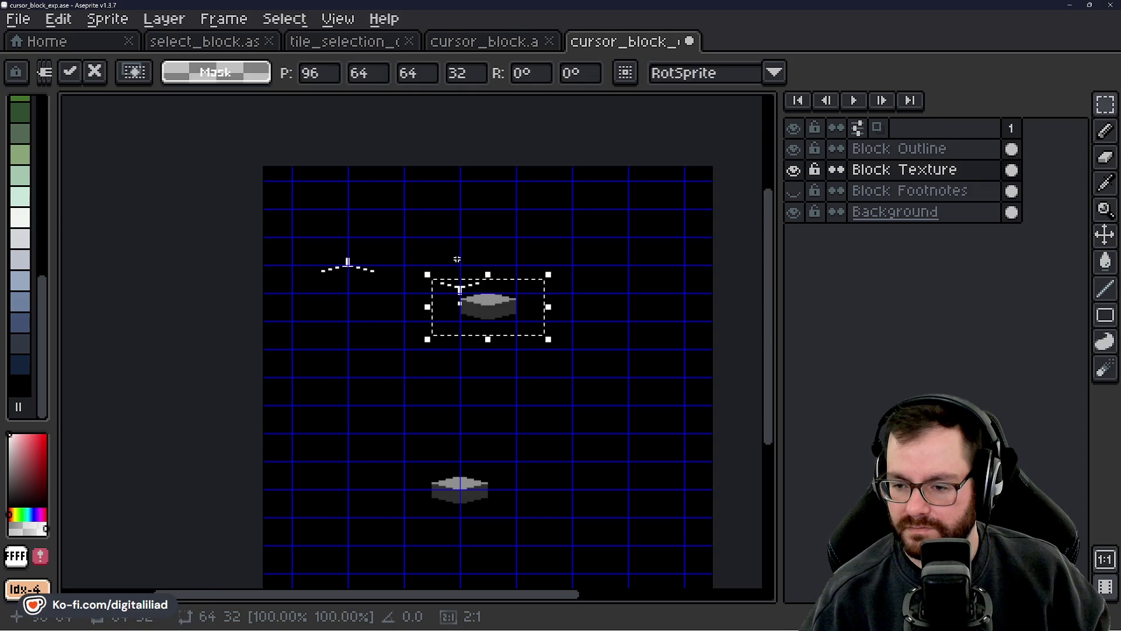
scroll(457, 259, up, 2)
click(681, 245)
- On Block Outline, copy the outline marks onto the grey block, nudging them down and up-left
click(859, 153)
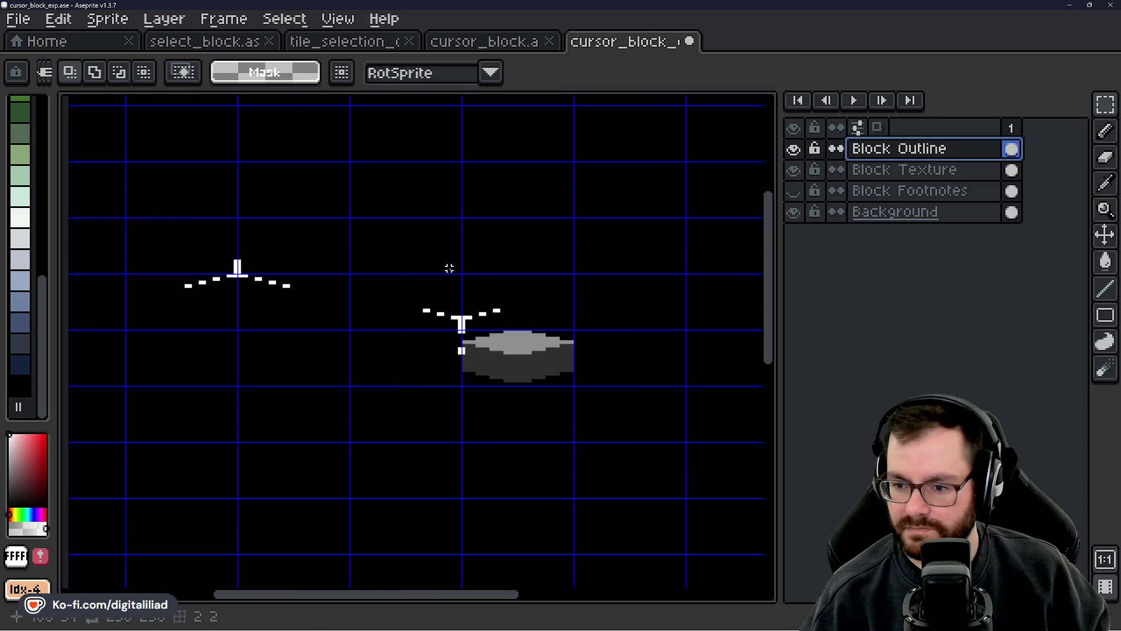
drag(413, 280, 570, 402)
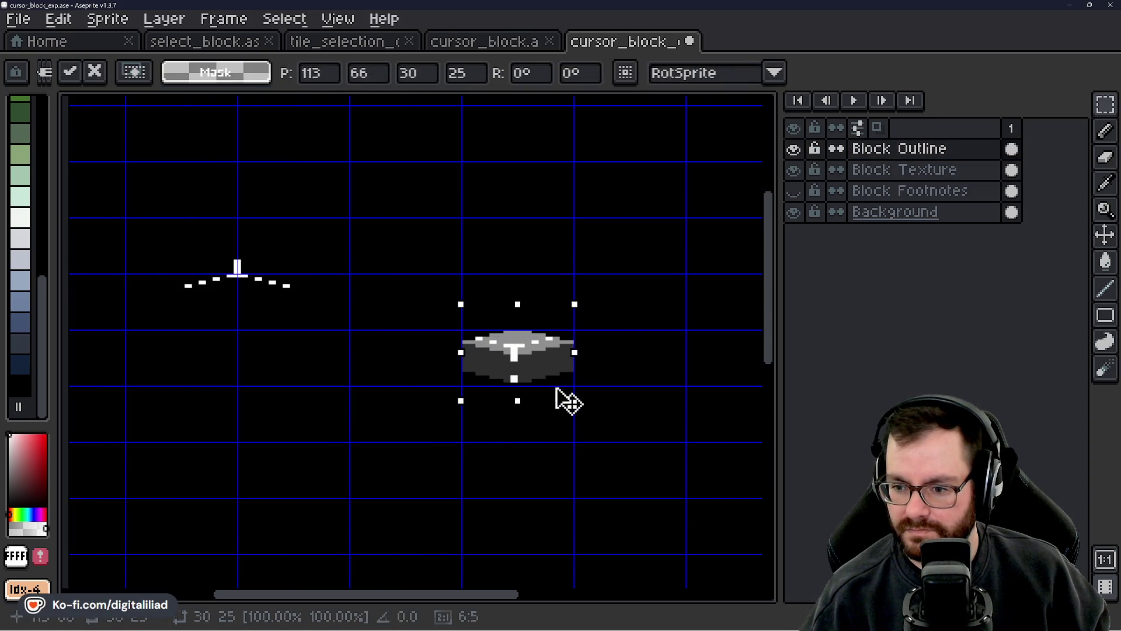
key(Down)
click(653, 358)
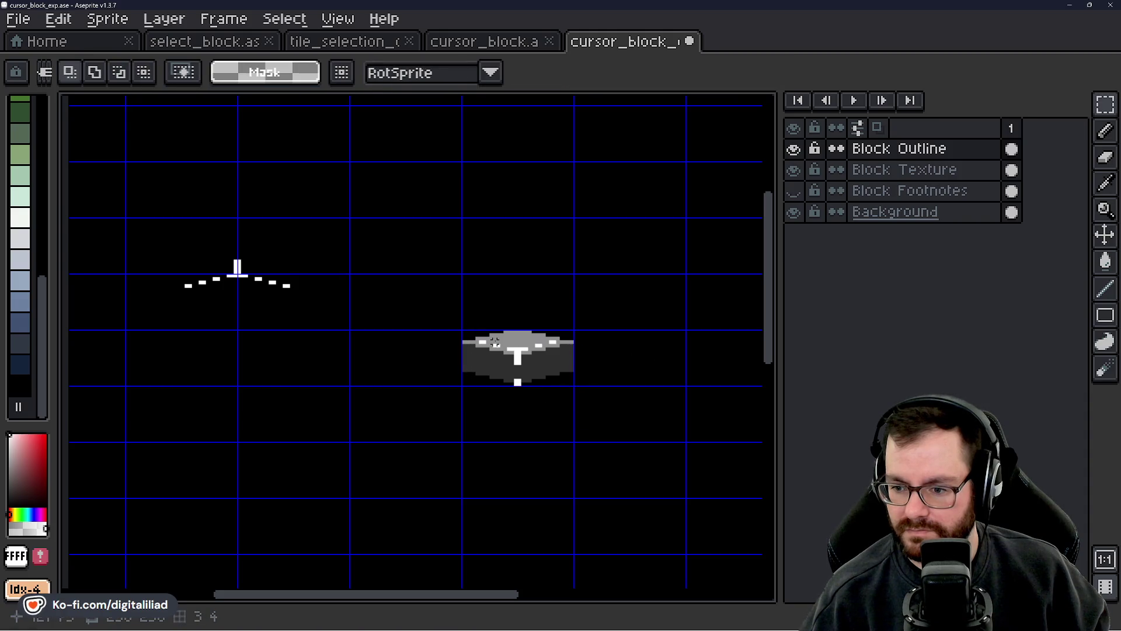
scroll(558, 359, up, 1)
scroll(558, 359, up, 1)
mouse_move(499, 346)
mouse_down()
mouse_move(427, 304)
mouse_move(501, 338)
mouse_move(490, 339)
mouse_up()
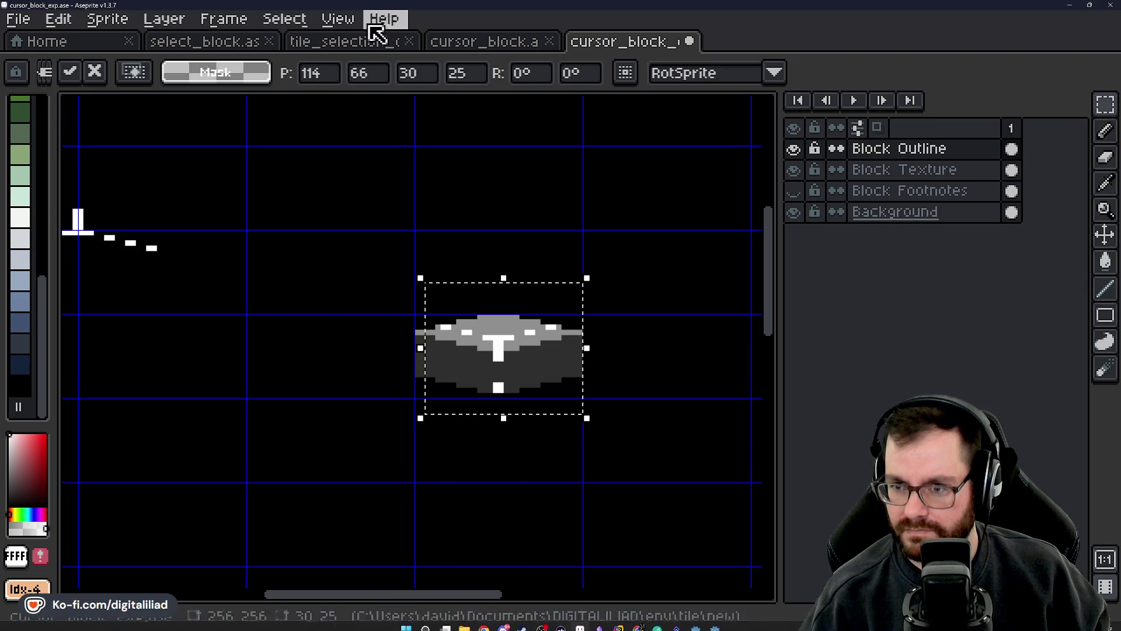
- Look over the select_block and tile_selection_outline references, then return to cursor_block_exp
click(350, 42)
click(237, 46)
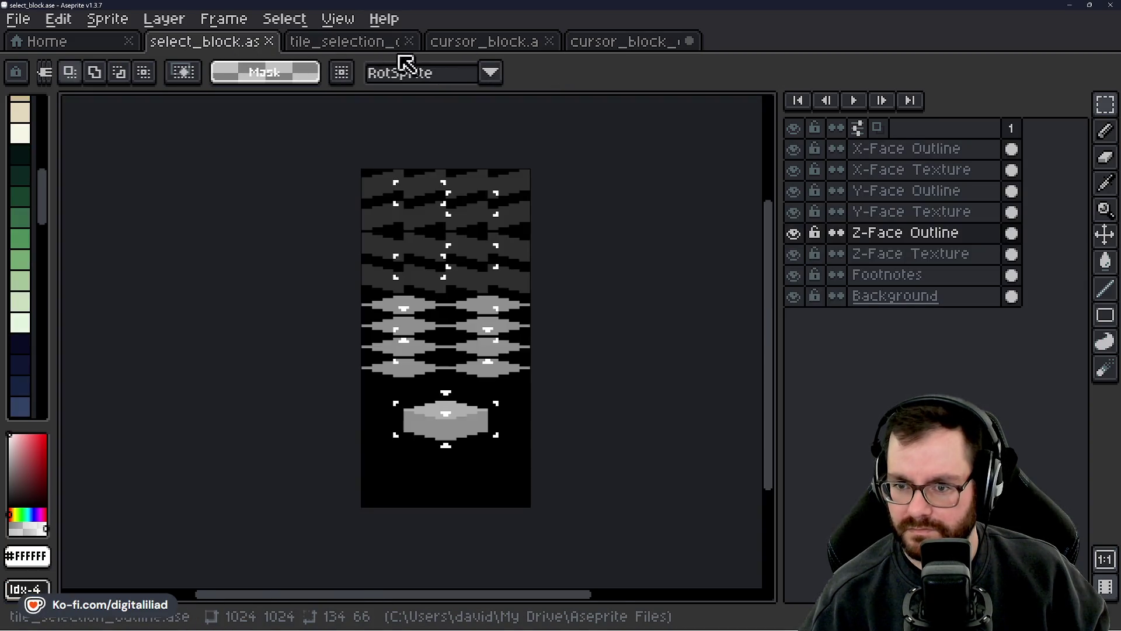
click(362, 42)
scroll(409, 292, down, 2)
scroll(409, 292, up, 3)
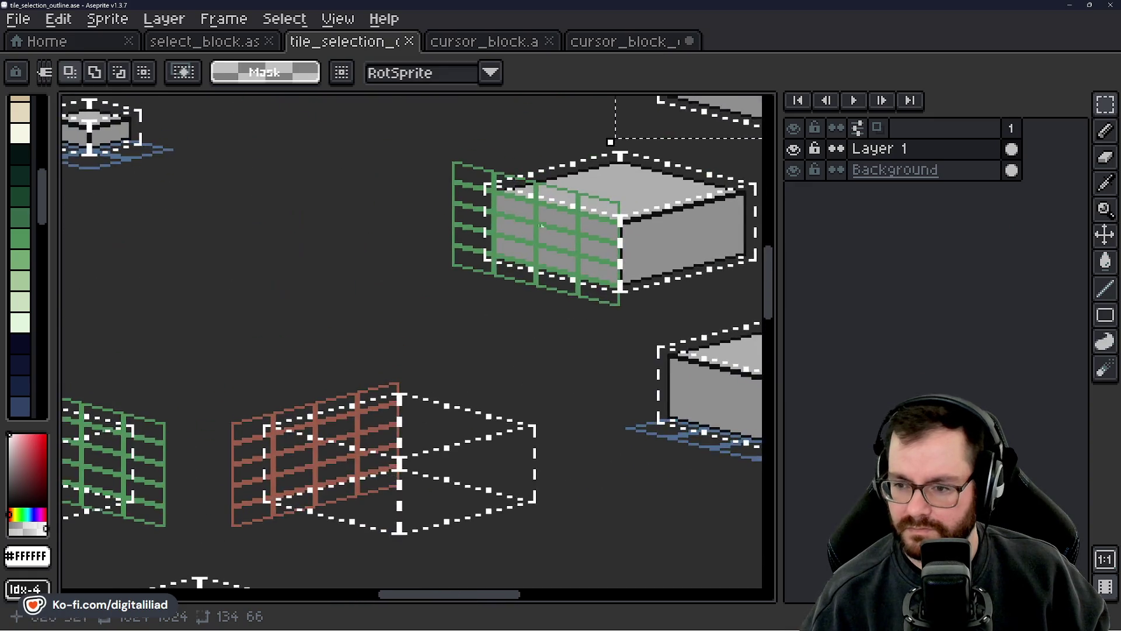
scroll(308, 268, down, 2)
scroll(624, 431, up, 2)
scroll(521, 409, up, 3)
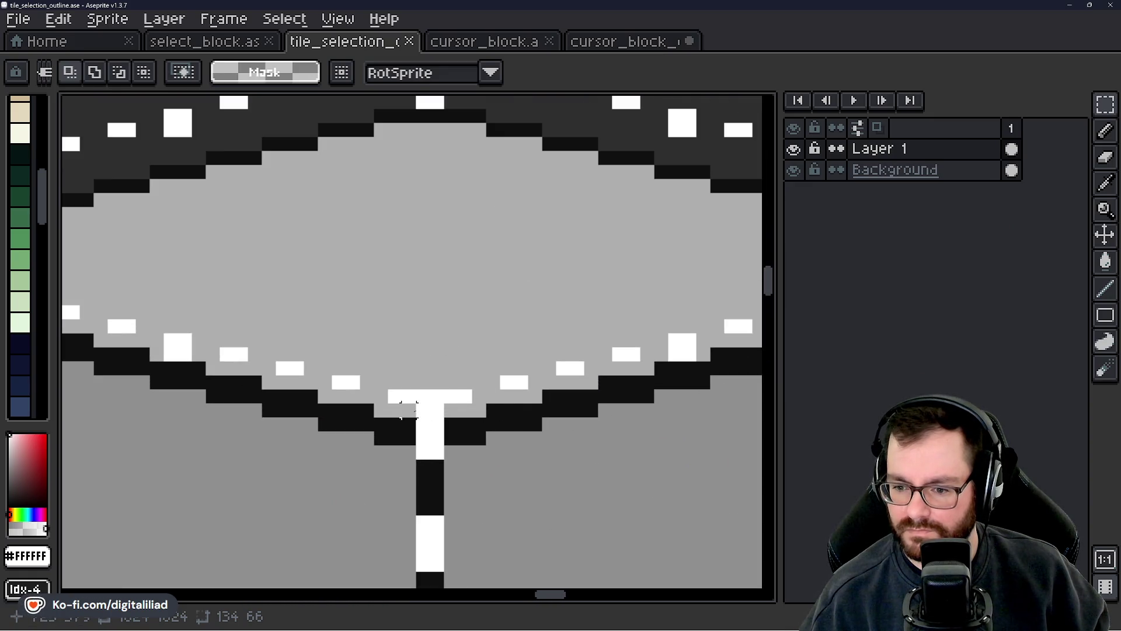
scroll(407, 435, down, 6)
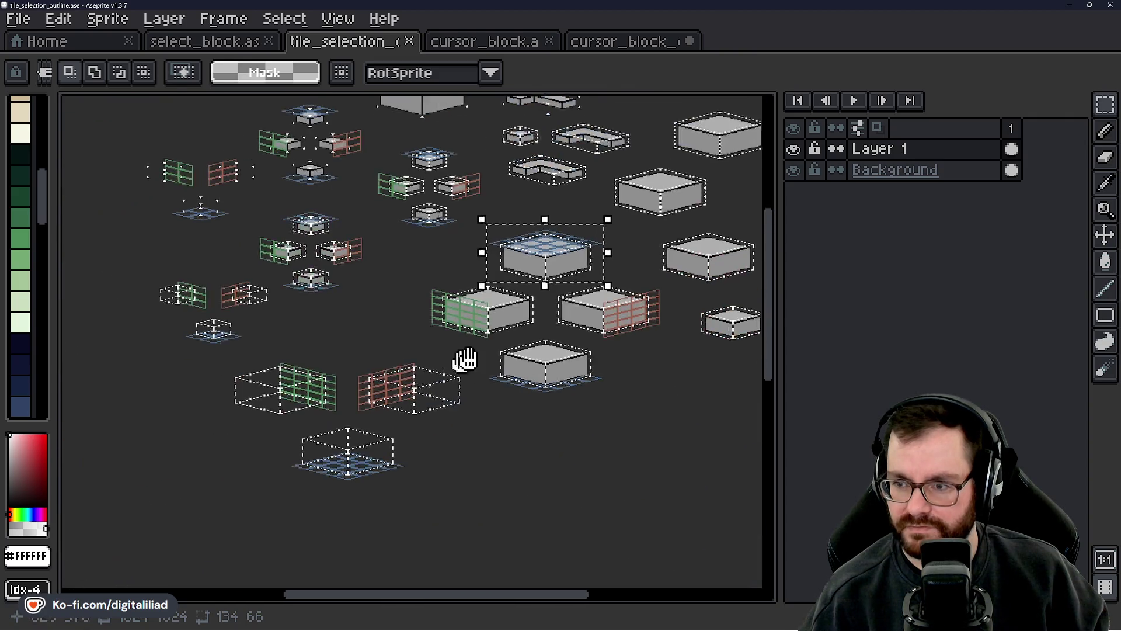
click(625, 41)
- Drop the leftover selection, select the top-left outline piece, and pan to the lower block
click(475, 222)
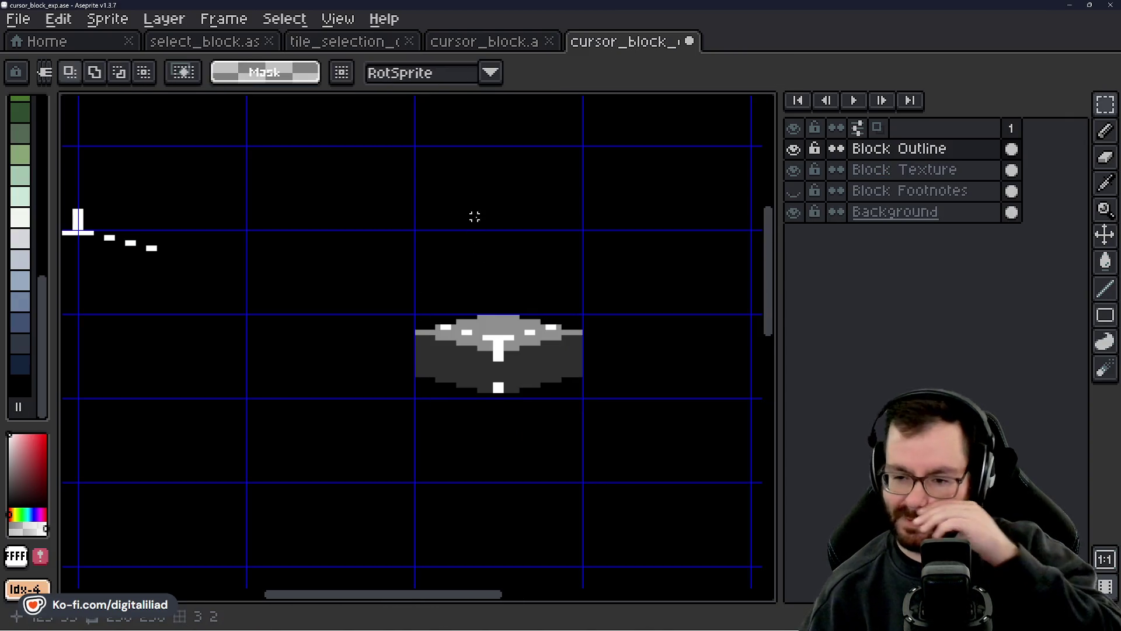
scroll(553, 283, down, 3)
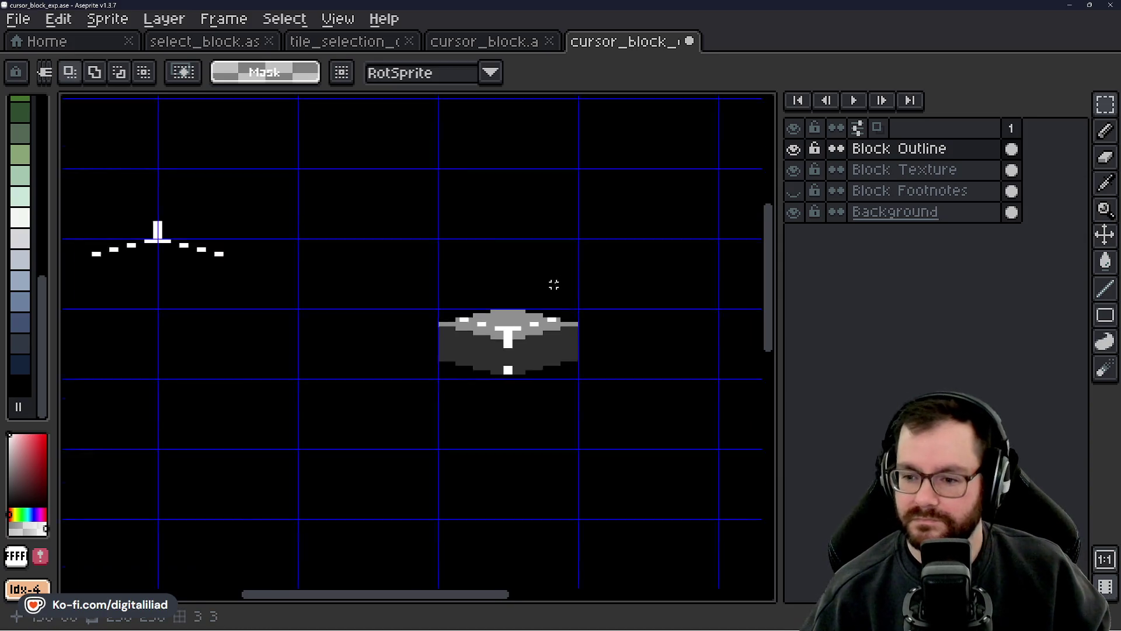
scroll(447, 252, up, 1)
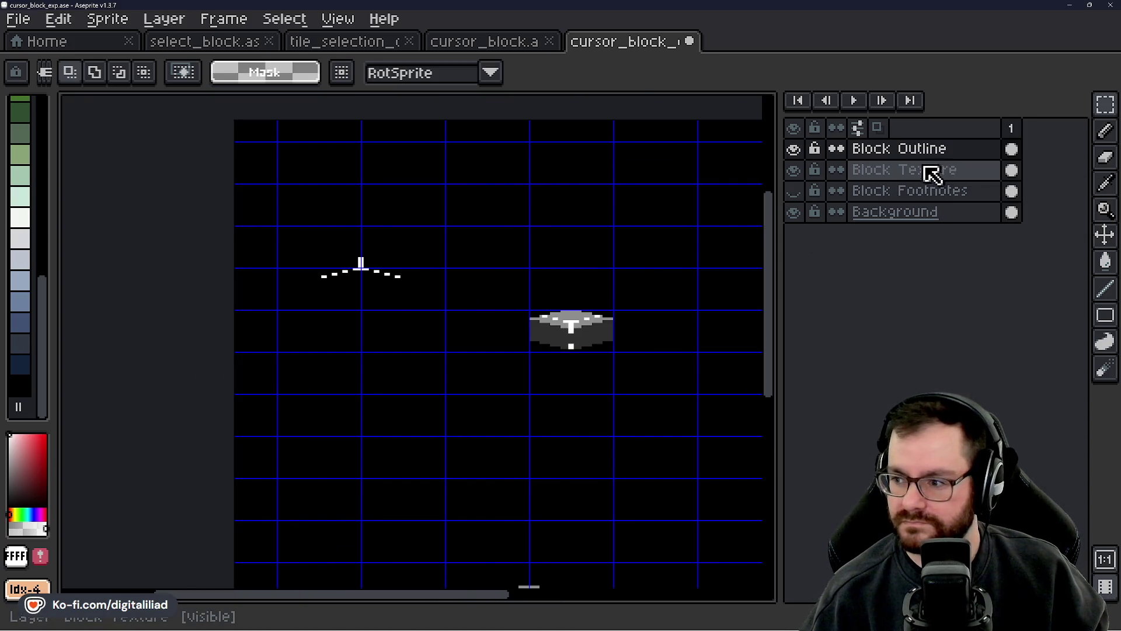
scroll(391, 270, down, 2)
drag(263, 130, 355, 187)
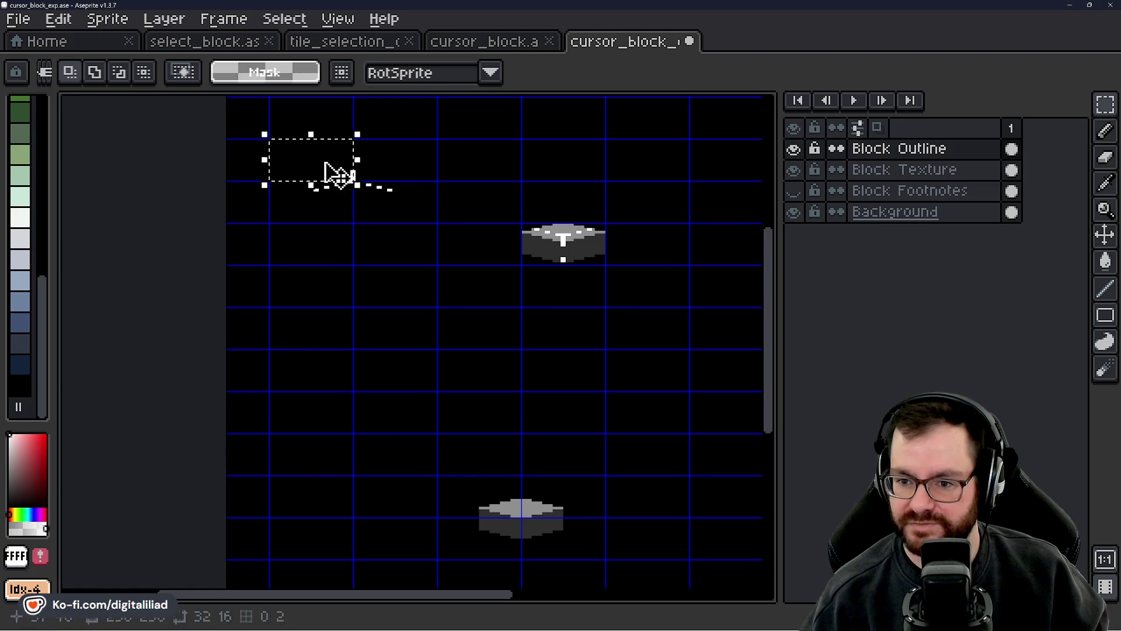
drag(559, 466, 431, 356)
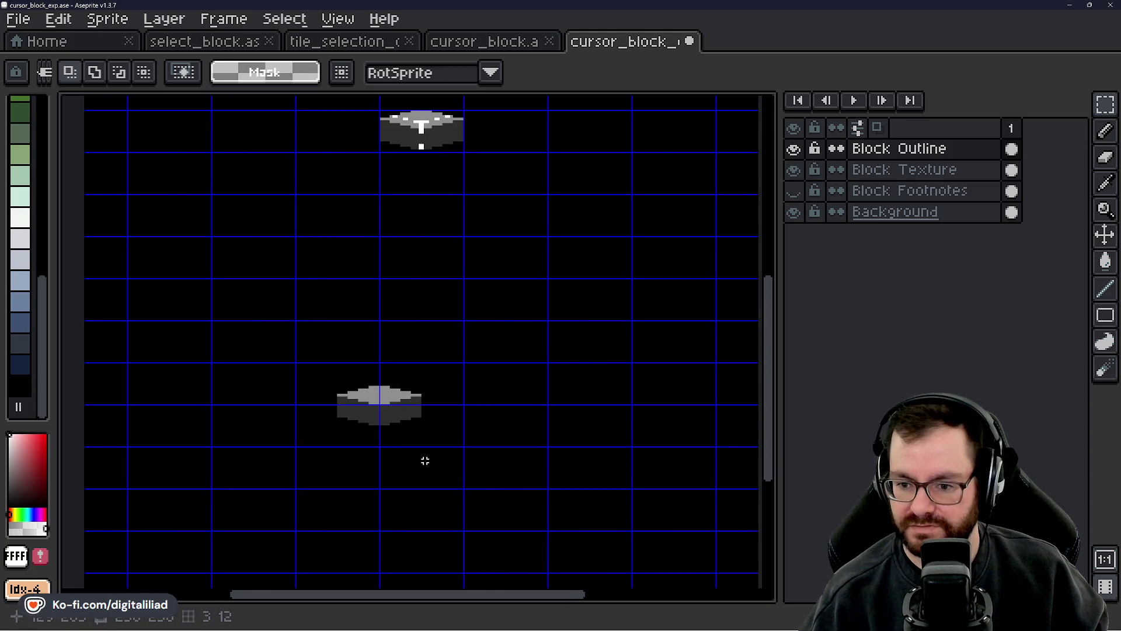
drag(422, 297, 461, 393)
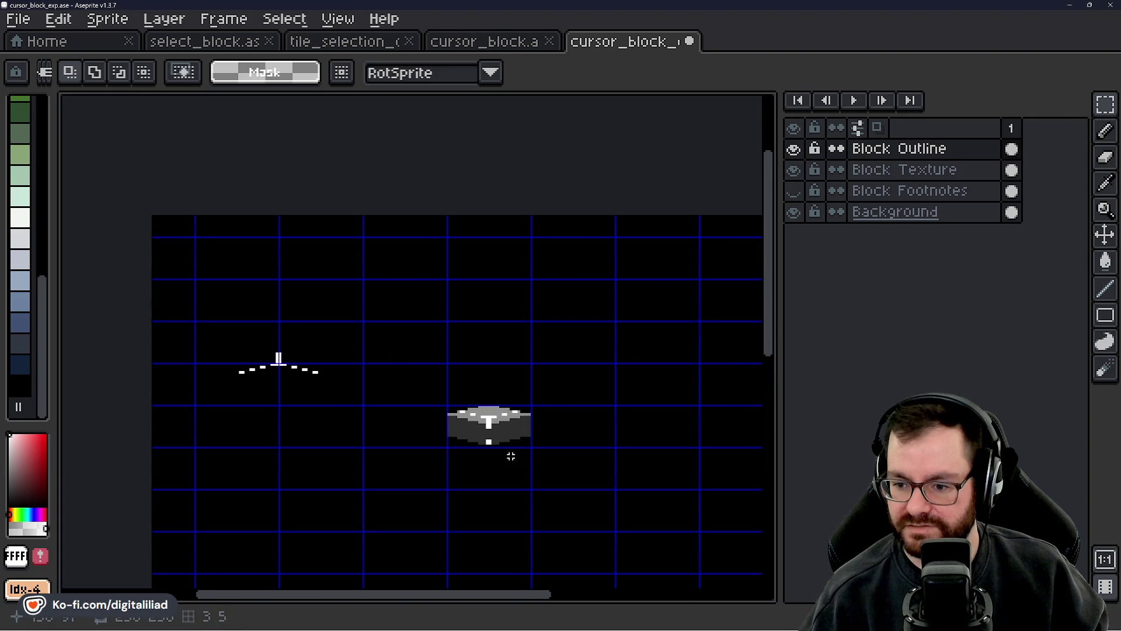
drag(511, 456, 488, 217)
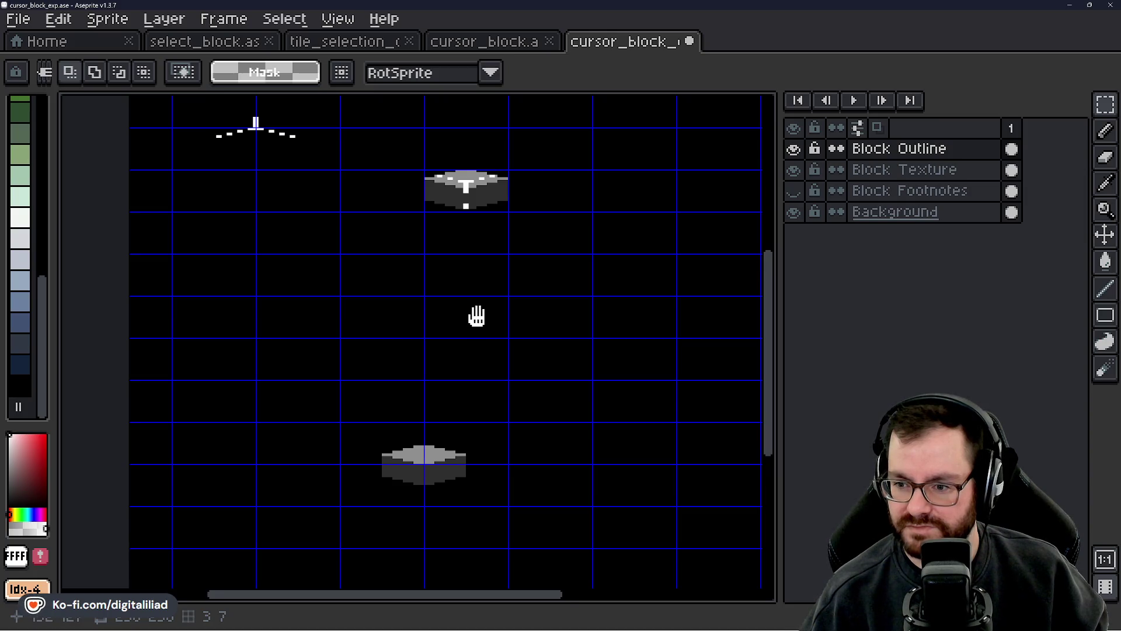
mouse_move(476, 316)
mouse_down()
mouse_move(453, 376)
mouse_move(475, 209)
mouse_up()
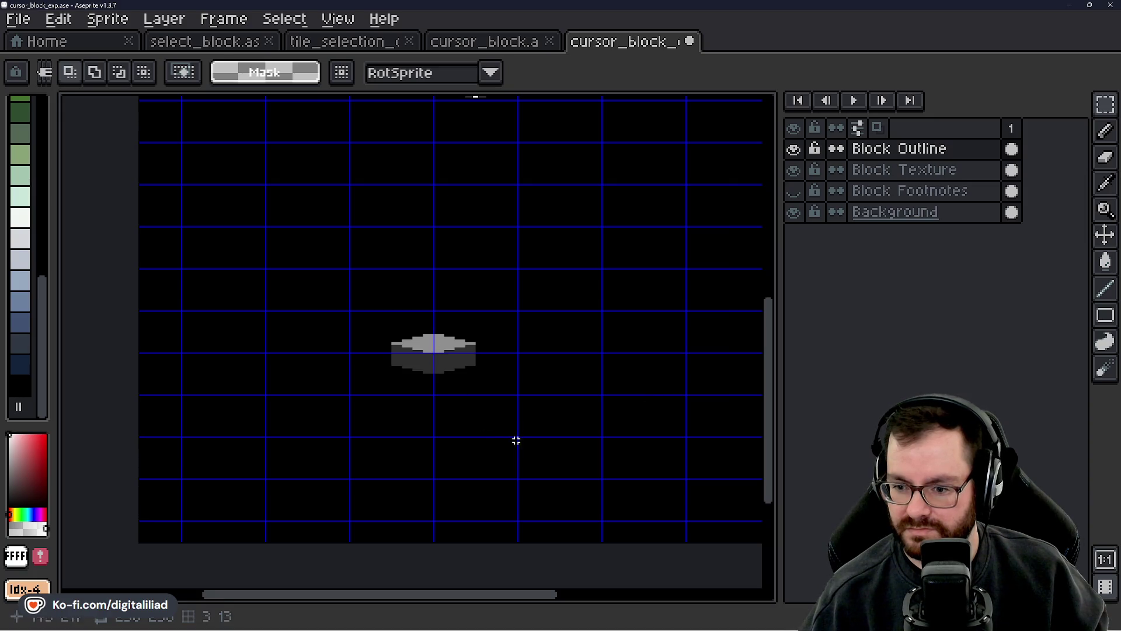
scroll(433, 323, up, 3)
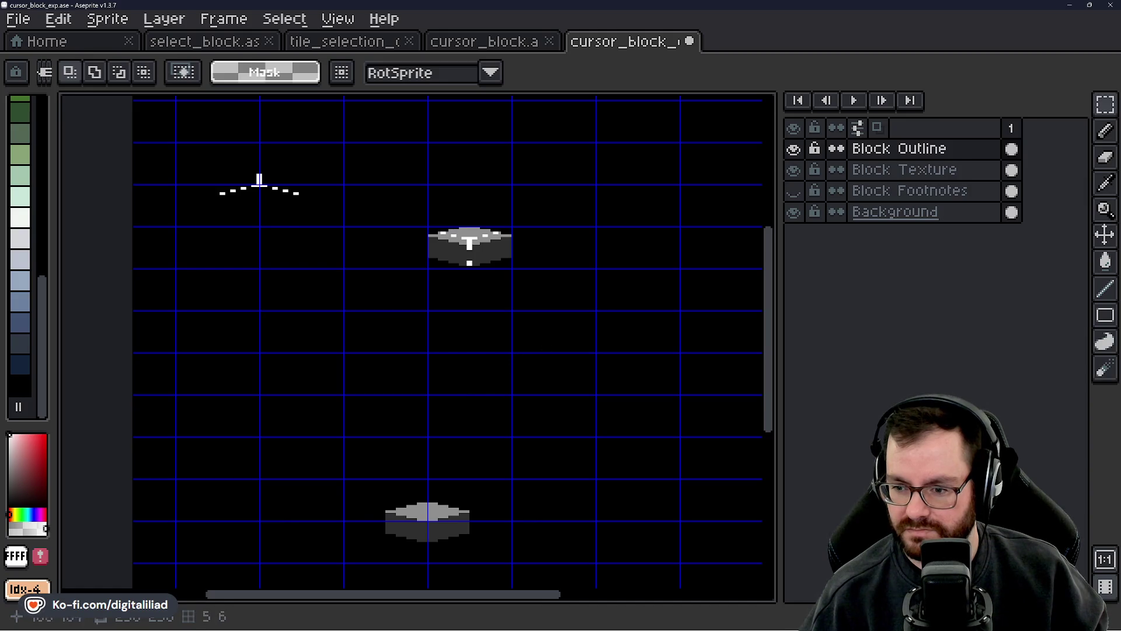
drag(471, 375, 474, 252)
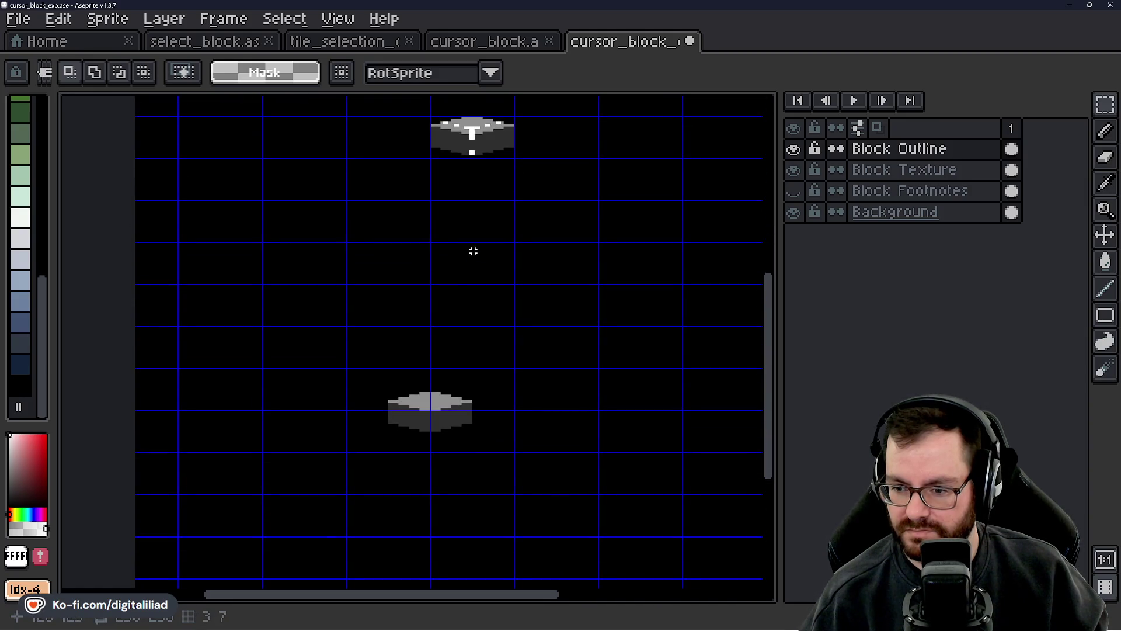
mouse_move(466, 356)
mouse_down()
mouse_move(477, 240)
mouse_move(472, 267)
mouse_up()
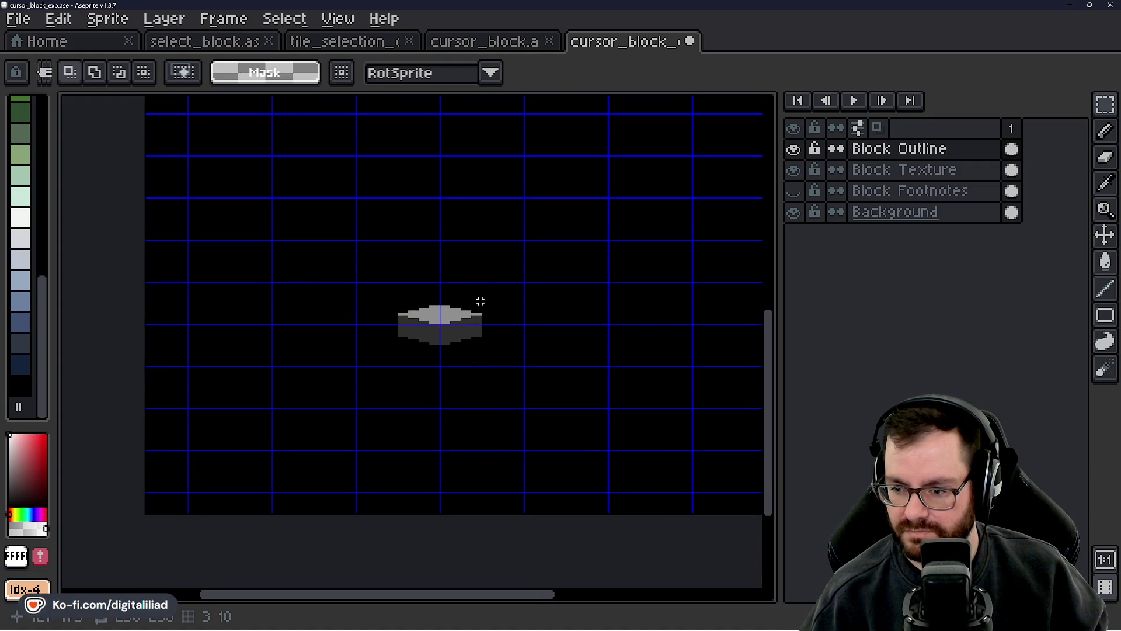
- On Block Texture, move the lower grey block up and right into its tile
drag(382, 286, 520, 353)
click(920, 170)
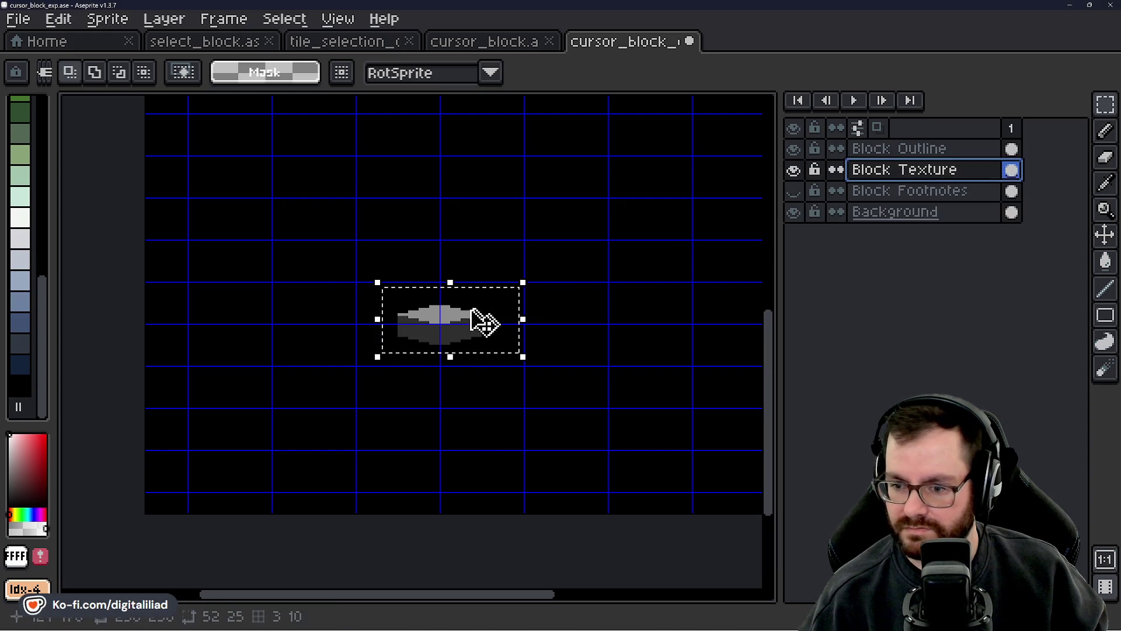
mouse_move(483, 320)
mouse_down()
mouse_move(508, 322)
mouse_move(489, 303)
mouse_up()
click(554, 241)
scroll(483, 304, up, 5)
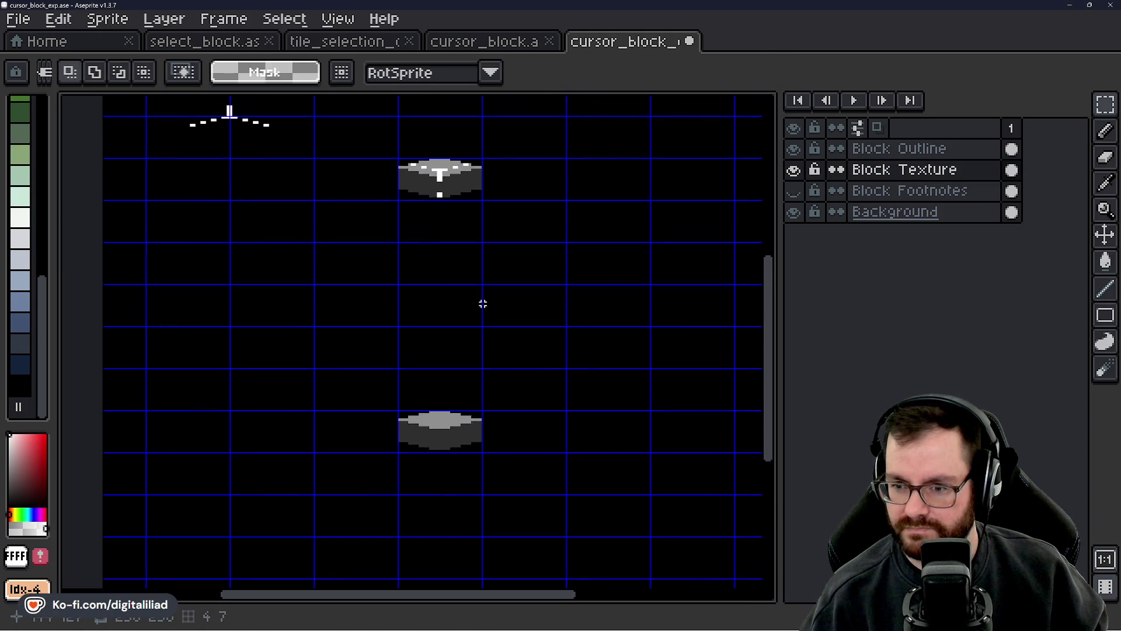
- On Block Outline, copy the dashed cursor outline piece down onto the lower block
click(872, 153)
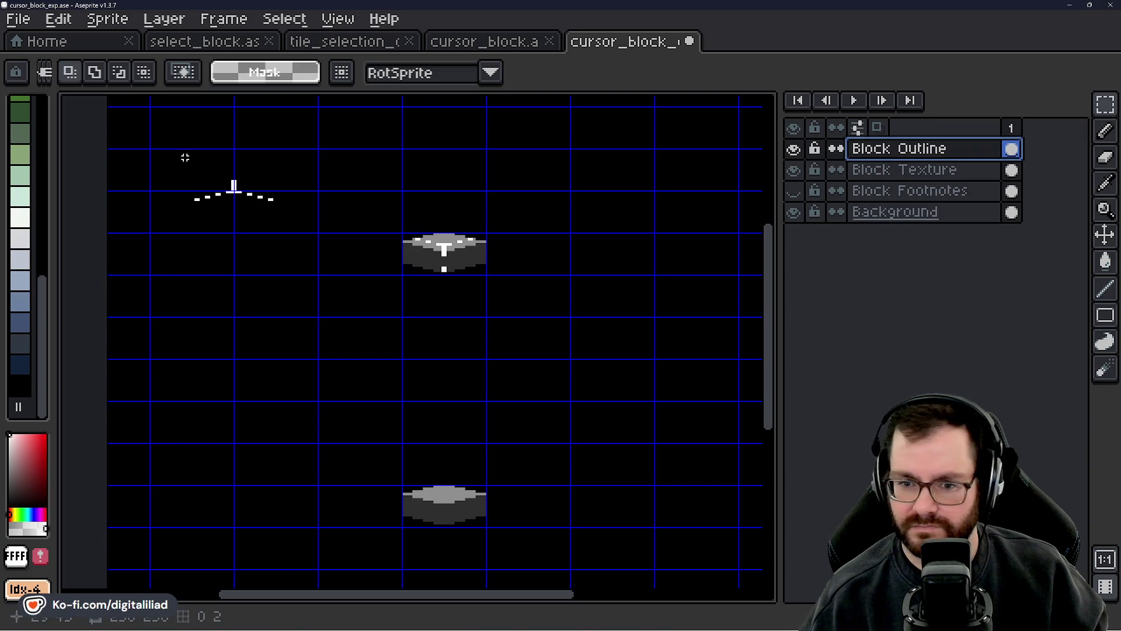
mouse_move(185, 157)
mouse_down()
mouse_move(316, 231)
mouse_move(479, 505)
mouse_move(503, 460)
mouse_up()
scroll(298, 292, down, 1)
scroll(479, 506, up, 2)
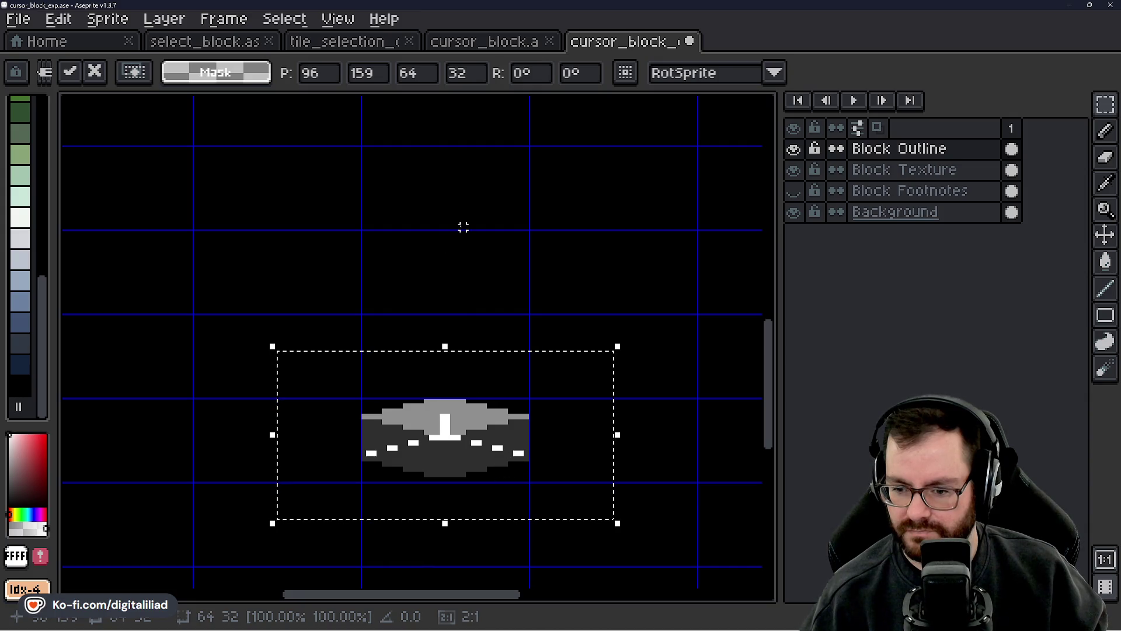
- Compare twice with tile_selection_outline, then commit the outline placed on the lower block
click(343, 41)
scroll(499, 393, up, 3)
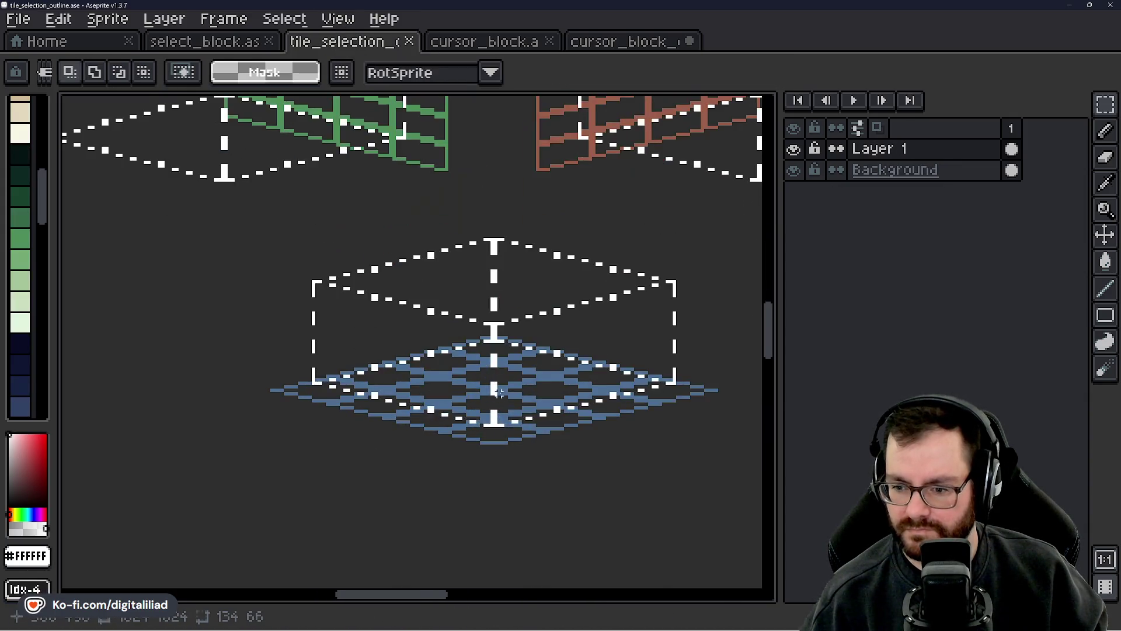
scroll(499, 392, up, 4)
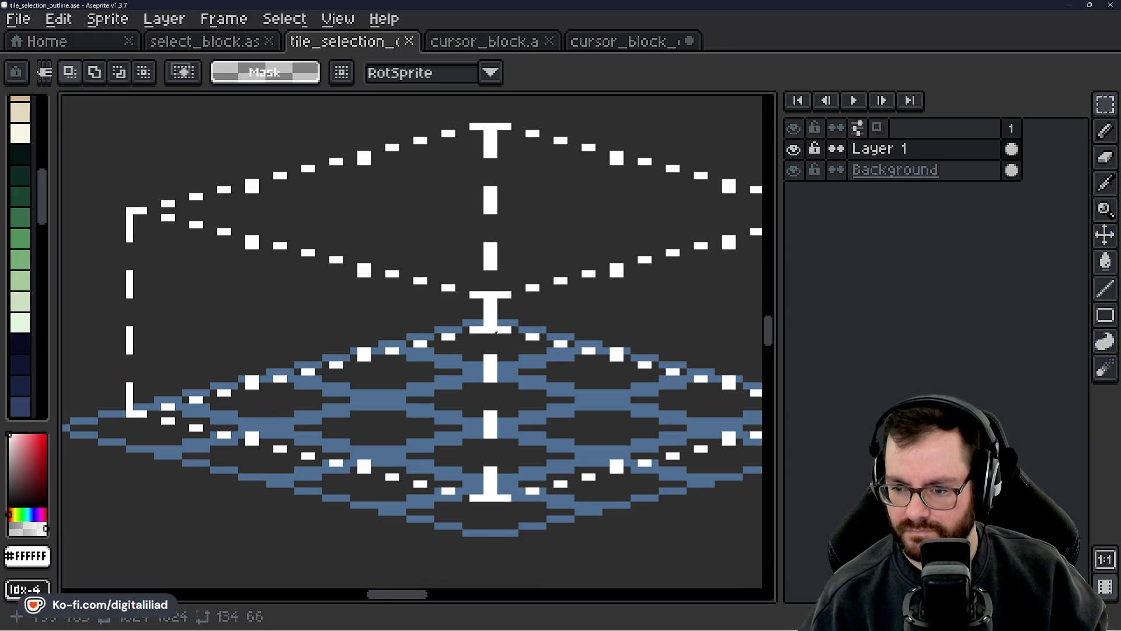
click(631, 44)
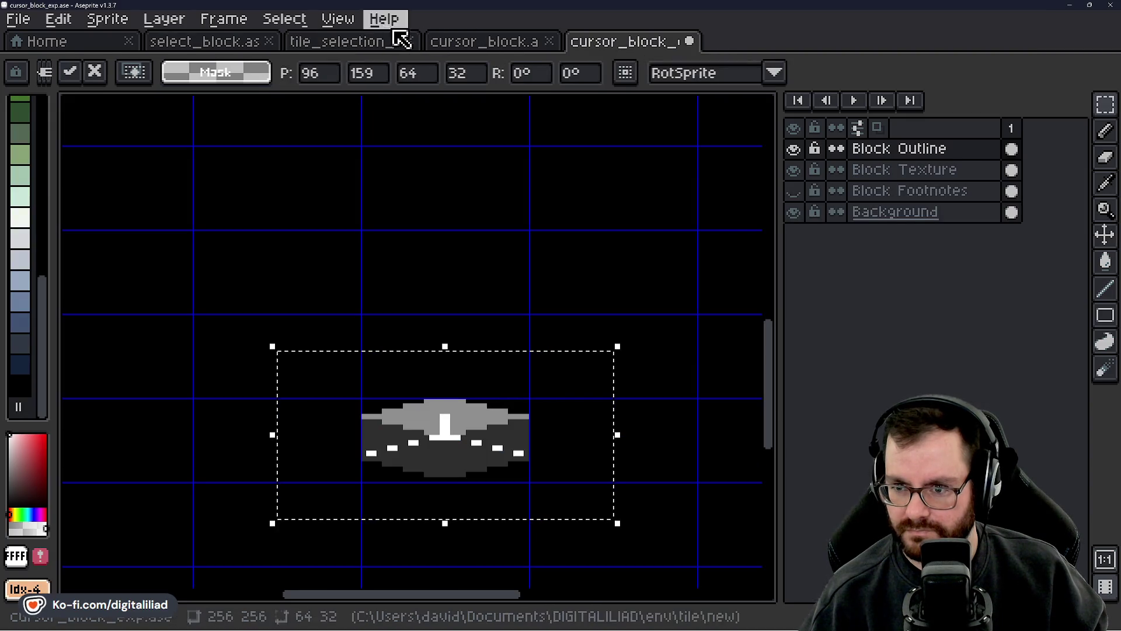
click(354, 44)
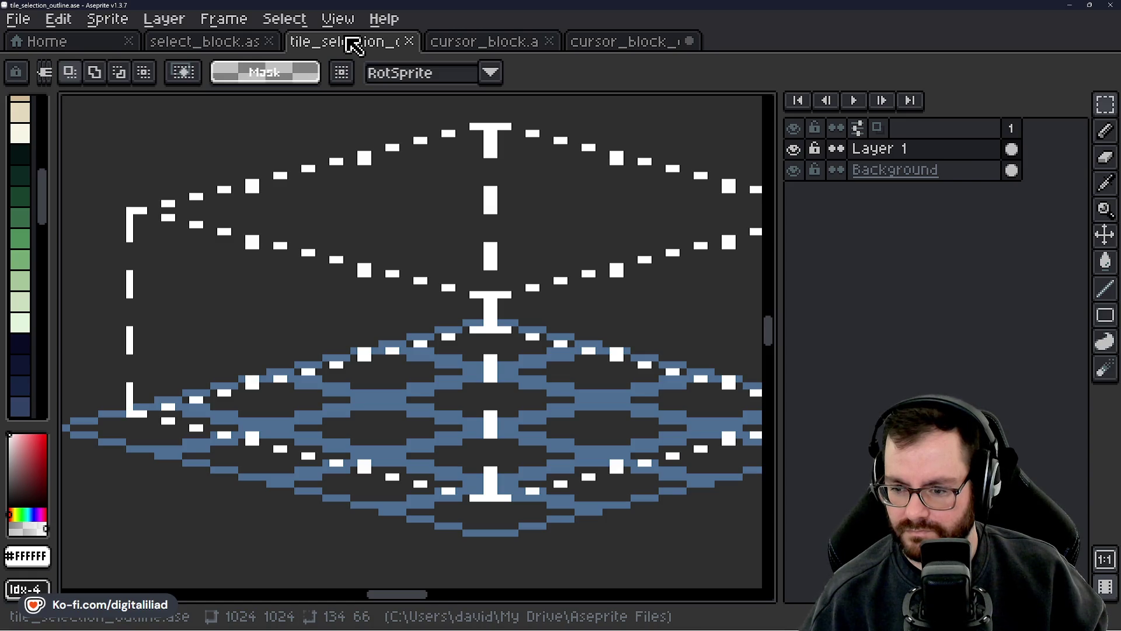
click(587, 42)
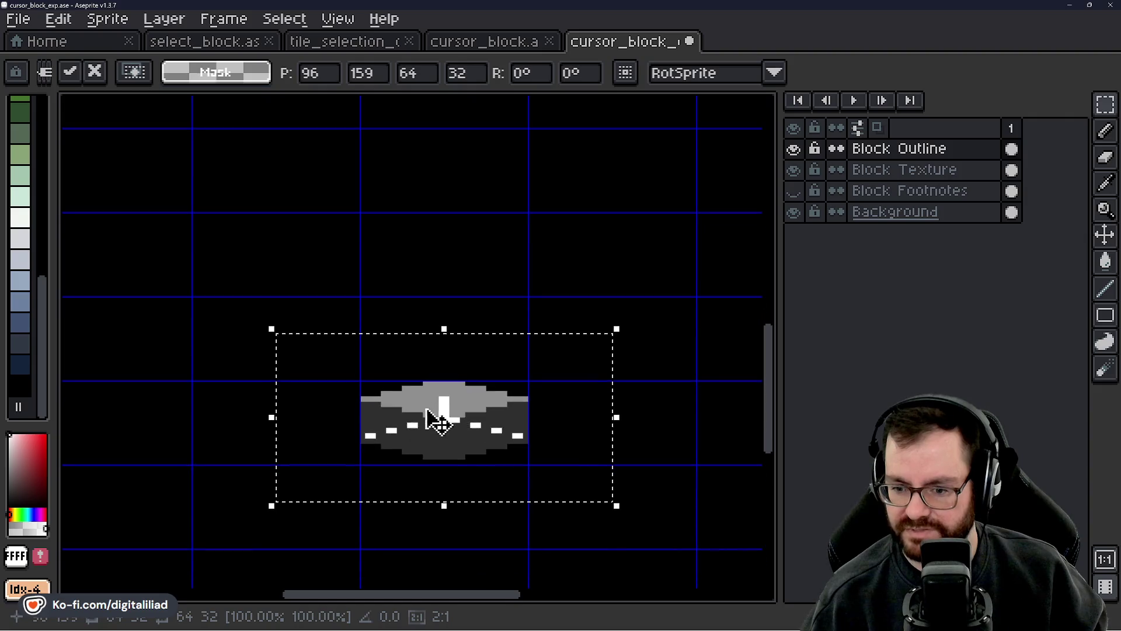
click(501, 201)
scroll(500, 201, down, 2)
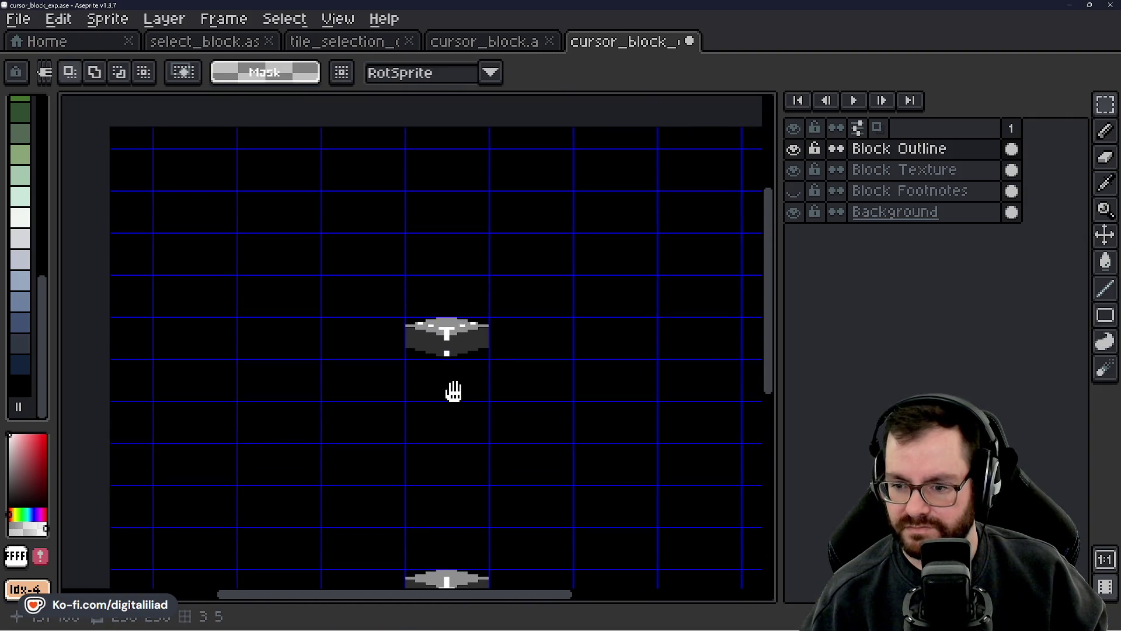
- Save the sprite and, on Block Texture, move a block copy up-right of the upper cursor block
mouse_move(454, 391)
mouse_down()
mouse_move(466, 302)
mouse_move(458, 230)
mouse_move(490, 287)
mouse_up()
key(ctrl+s)
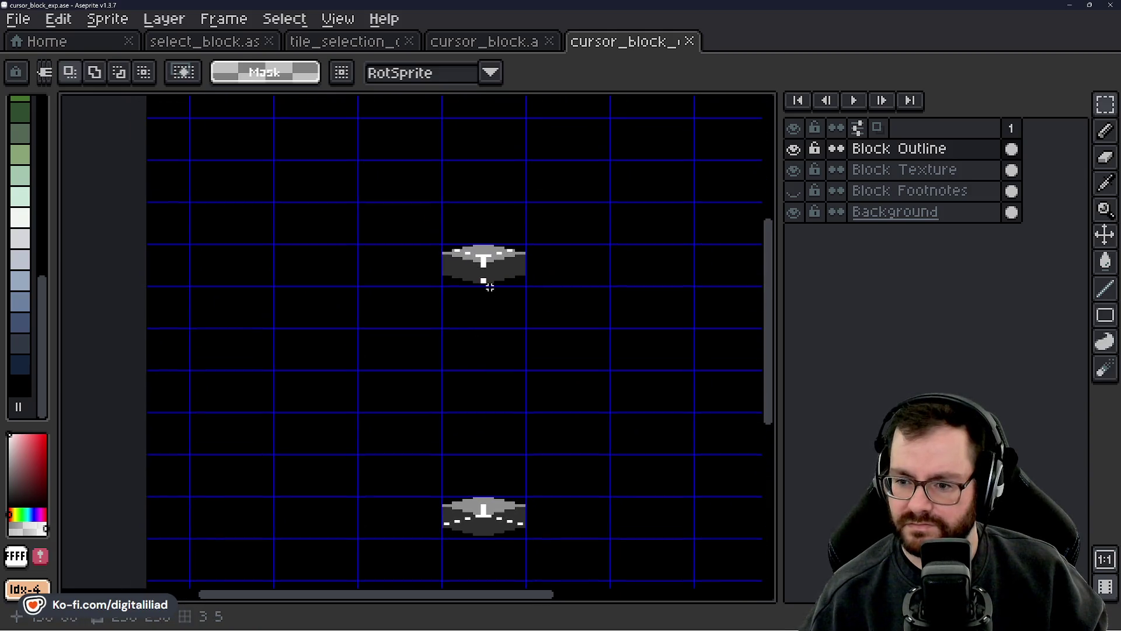
click(876, 170)
scroll(548, 191, up, 2)
mouse_move(397, 278)
mouse_down()
mouse_move(503, 327)
mouse_move(471, 321)
mouse_move(601, 257)
mouse_up()
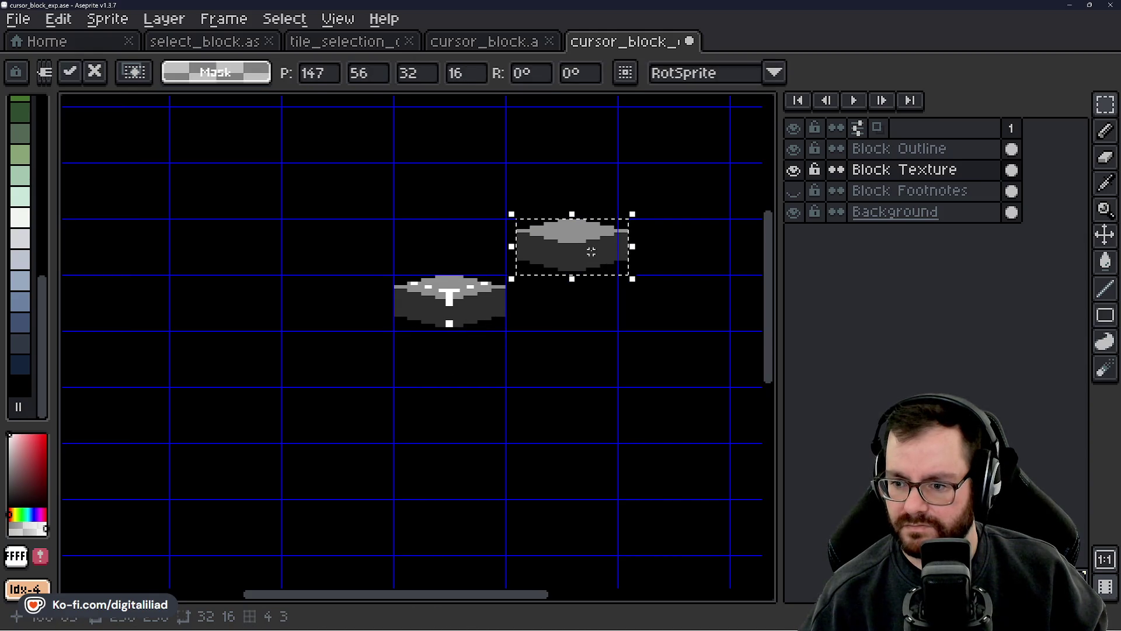
key(ctrl+z)
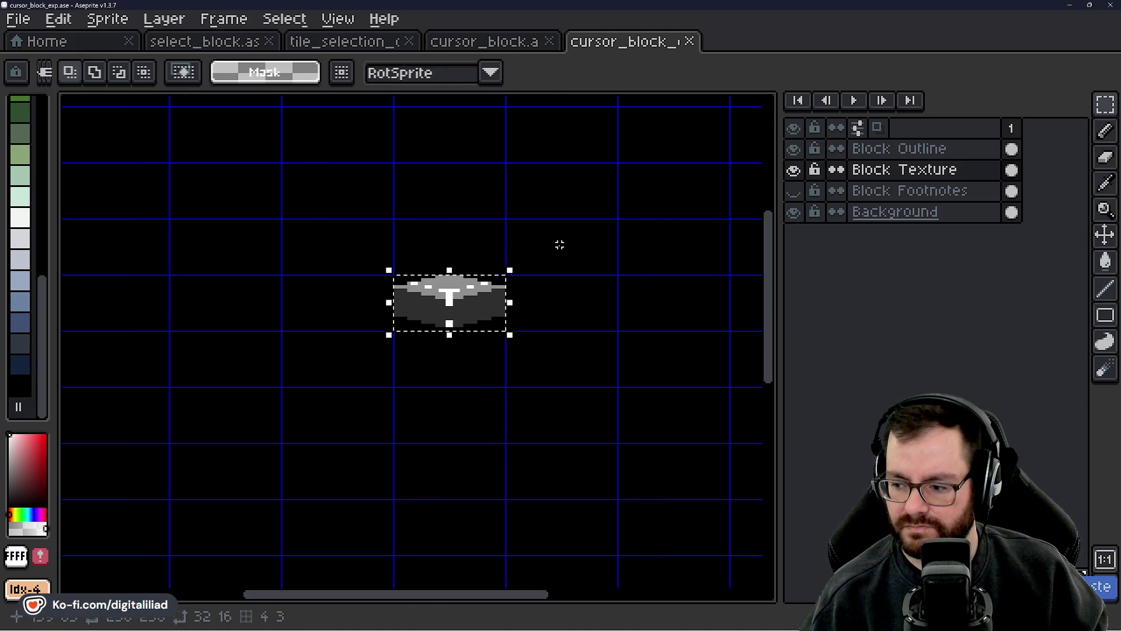
mouse_move(506, 310)
mouse_down()
mouse_move(580, 255)
mouse_move(584, 275)
mouse_up()
scroll(584, 275, up, 2)
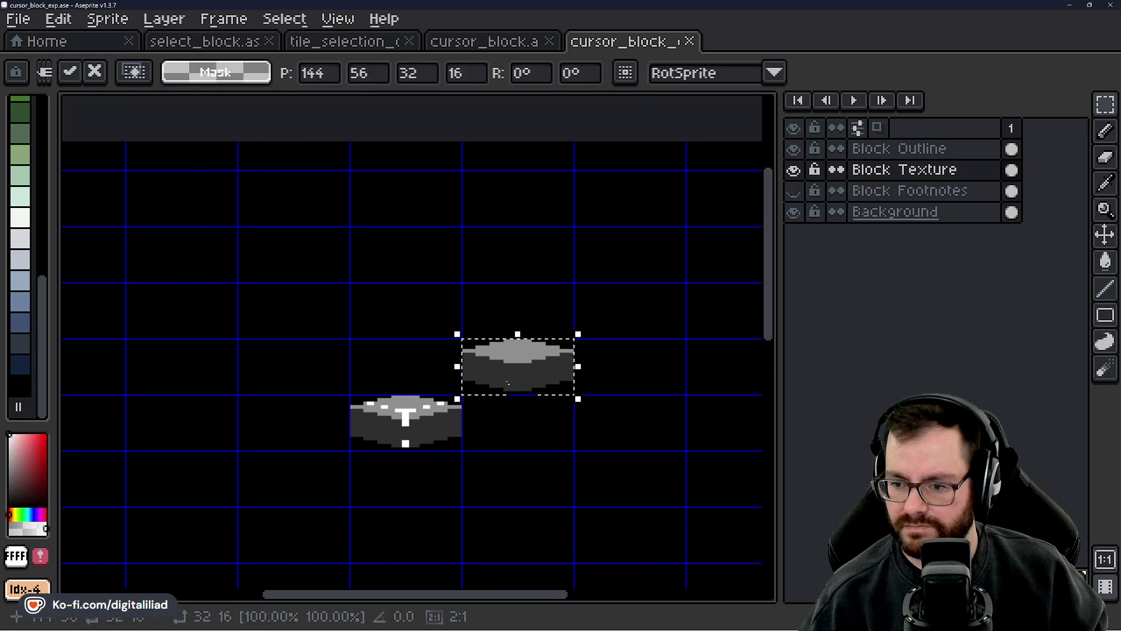
- Paste block copies up-right, up-left and at the top of the upper diamond
key(ctrl+v)
drag(440, 421, 676, 290)
key(ctrl+v)
mouse_move(416, 433)
mouse_down()
mouse_move(420, 262)
mouse_move(553, 278)
mouse_up()
key(ctrl+v)
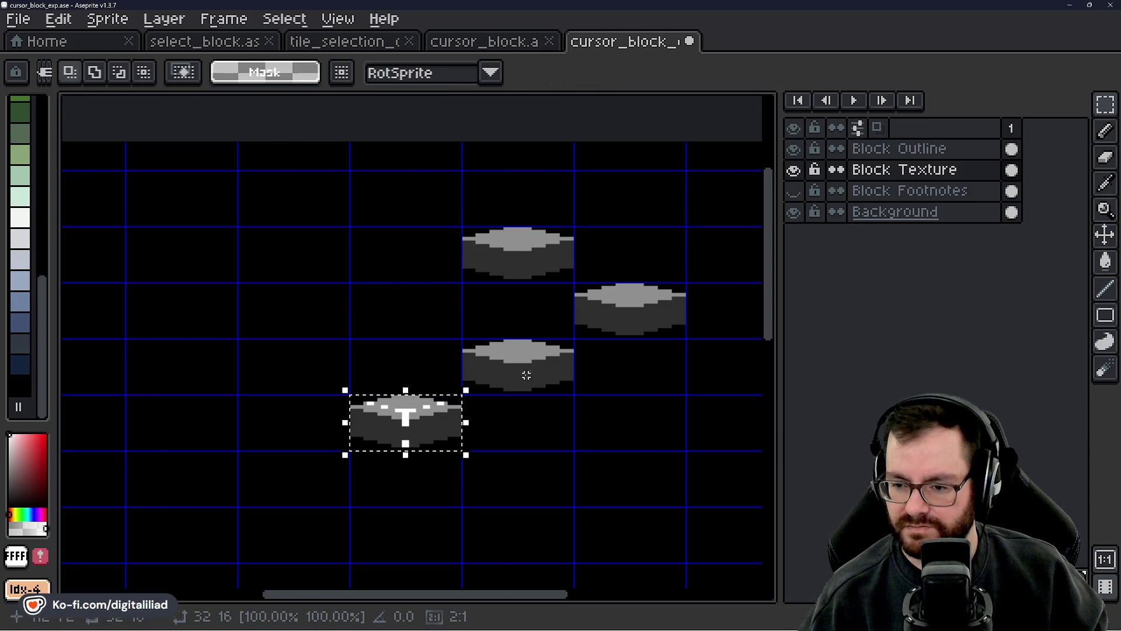
mouse_move(419, 435)
mouse_down()
mouse_move(429, 365)
mouse_move(416, 239)
mouse_up()
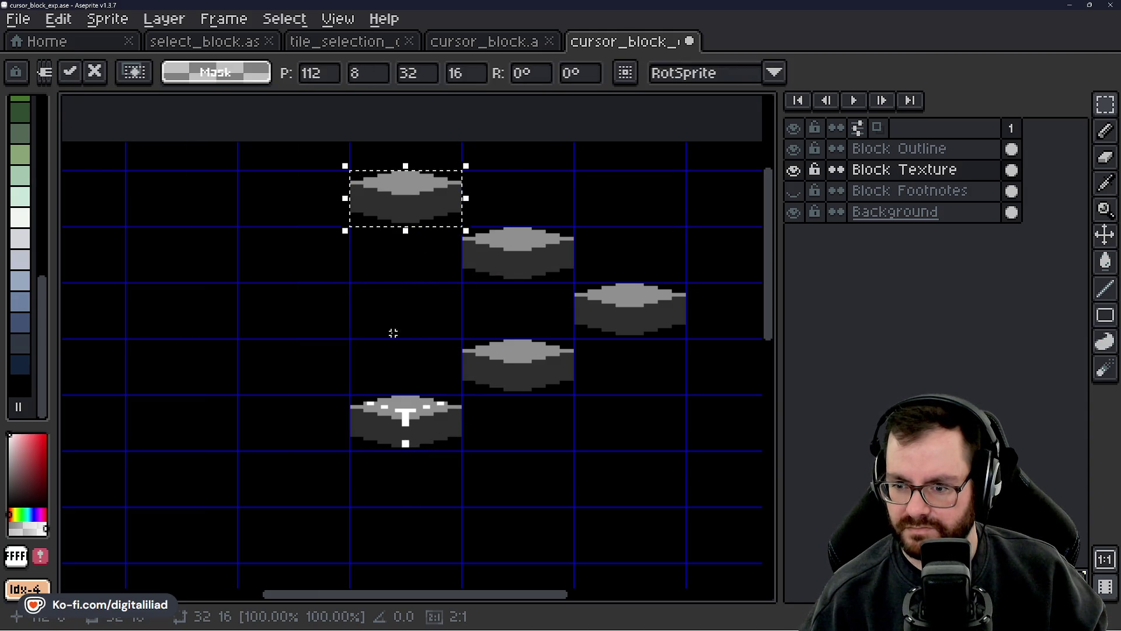
drag(393, 333, 497, 349)
key(Return)
- Paste and commit more copies in the up-left and left cells to complete the ring
key(ctrl+v)
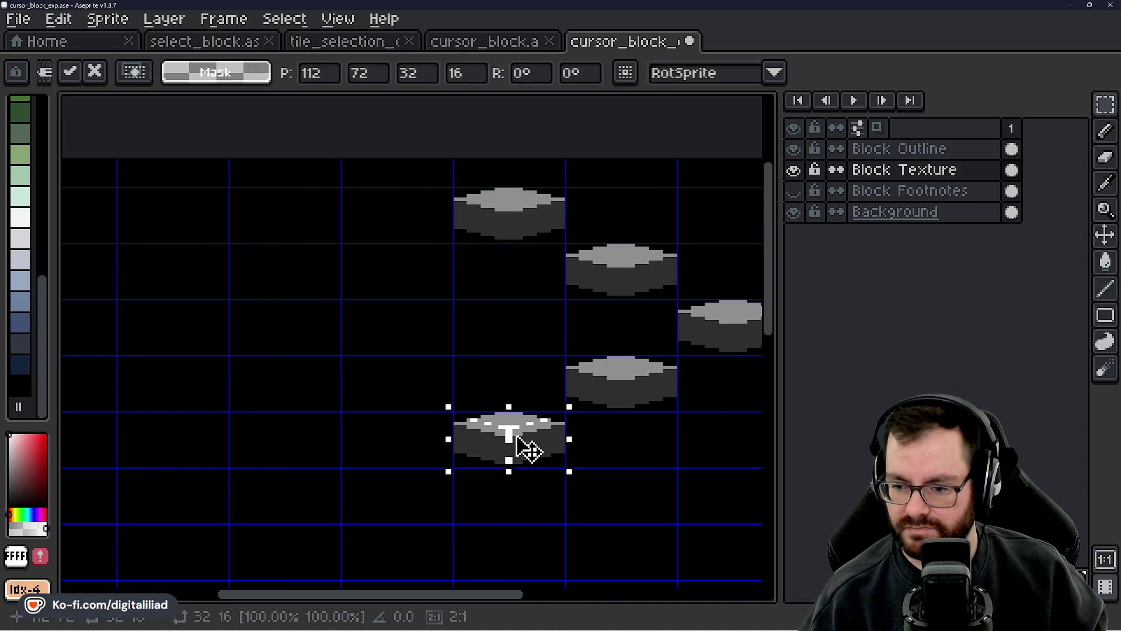
drag(530, 451, 446, 395)
key(Return)
key(ctrl+v)
drag(531, 458, 351, 356)
key(Return)
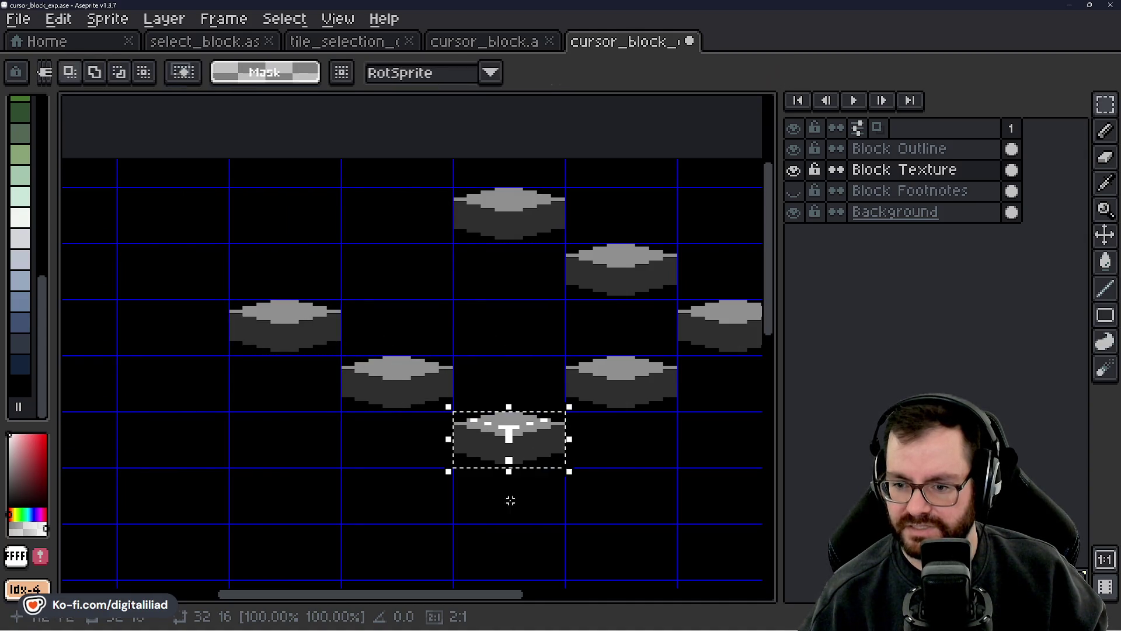
key(ctrl+v)
drag(526, 465, 428, 303)
key(Return)
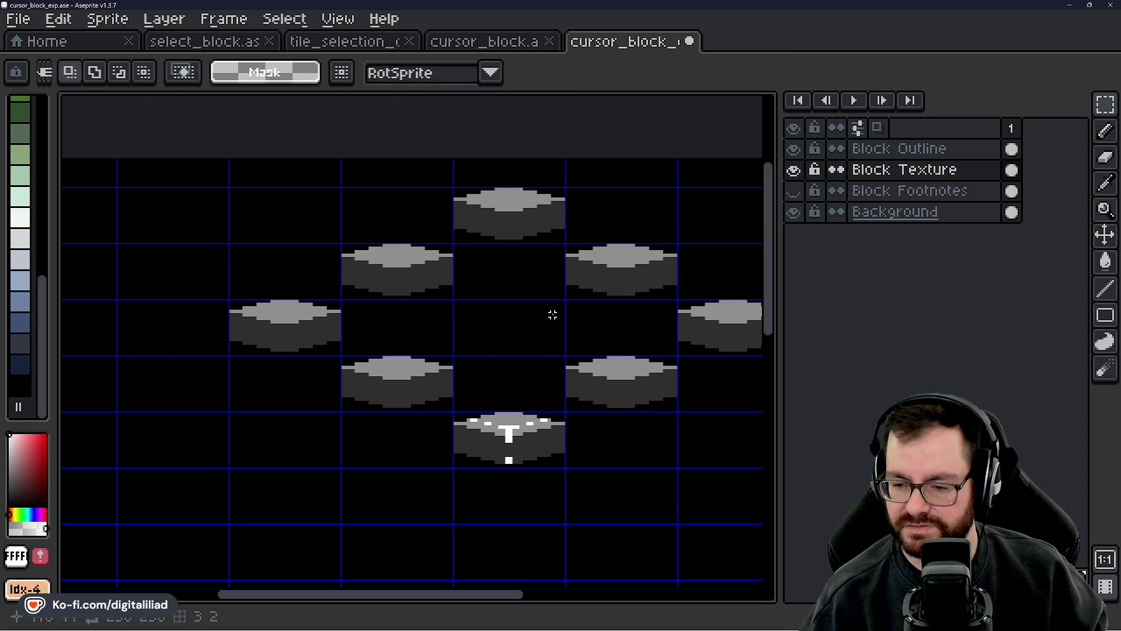
- Select a block tile near the lower cursor block and move it down one row
scroll(551, 315, down, 2)
scroll(477, 265, up, 1)
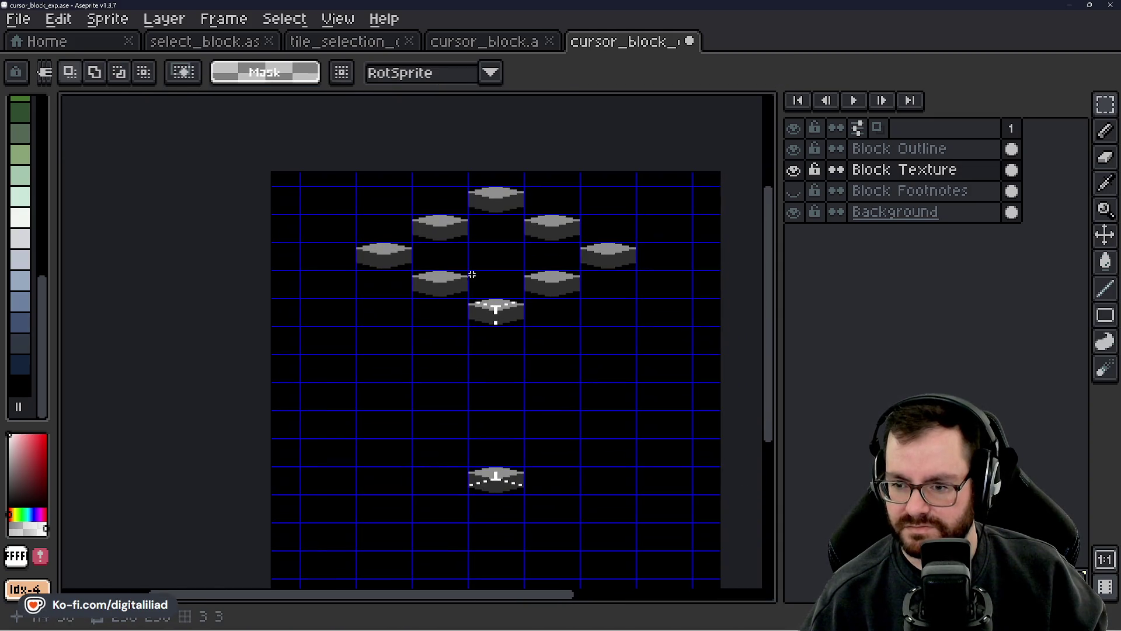
drag(469, 241, 447, 246)
scroll(468, 238, up, 1)
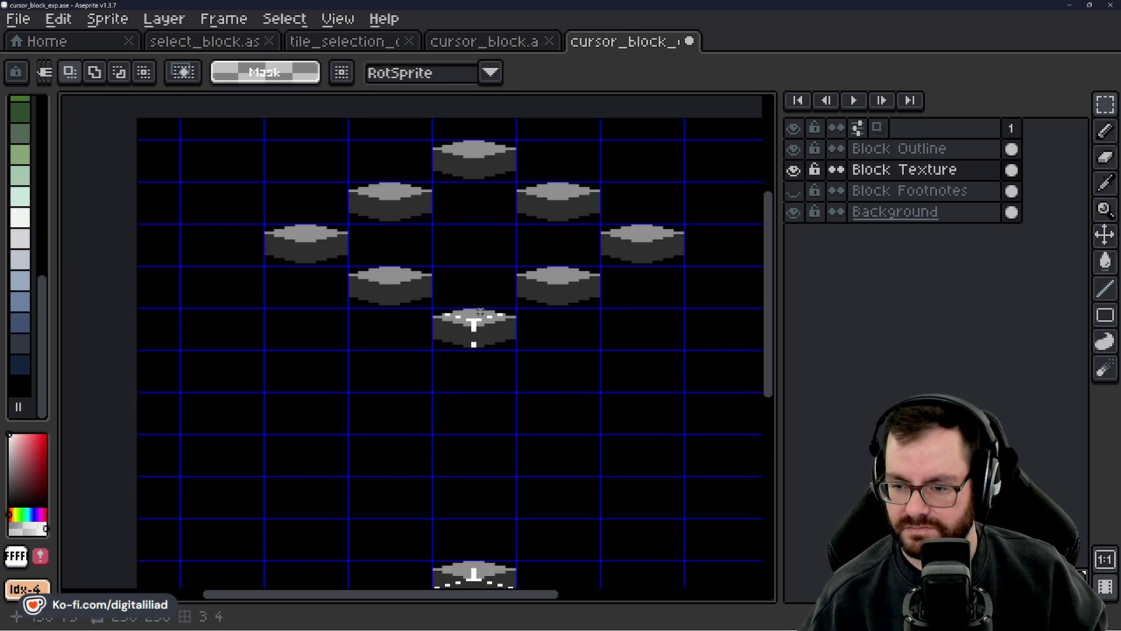
scroll(477, 332, down, 1)
scroll(476, 368, down, 2)
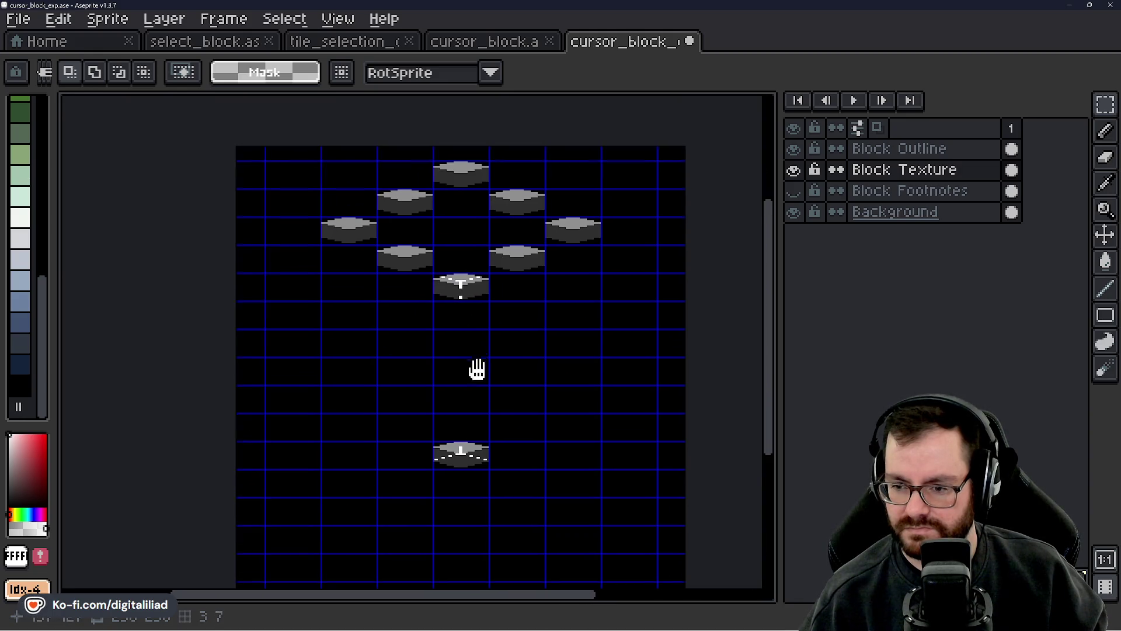
mouse_move(440, 389)
mouse_down()
mouse_move(488, 408)
mouse_move(560, 377)
mouse_move(571, 445)
mouse_up()
scroll(444, 403, up, 1)
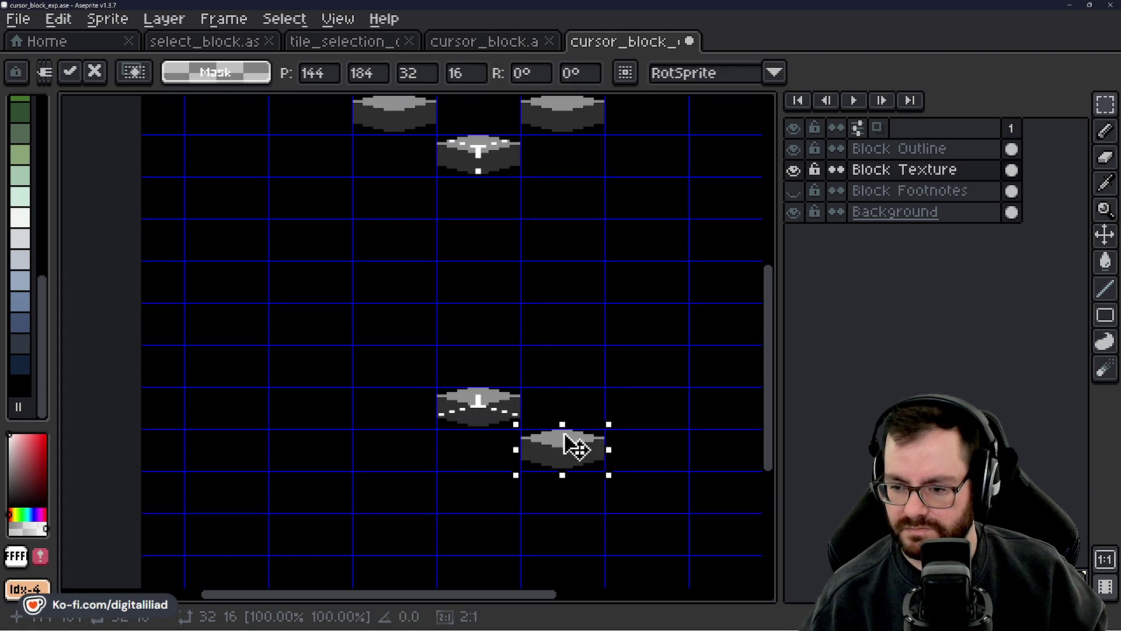
scroll(520, 516, down, 2)
mouse_move(403, 240)
mouse_down()
mouse_move(601, 358)
mouse_move(446, 296)
mouse_move(456, 391)
mouse_move(527, 397)
mouse_move(479, 276)
mouse_move(461, 435)
mouse_up()
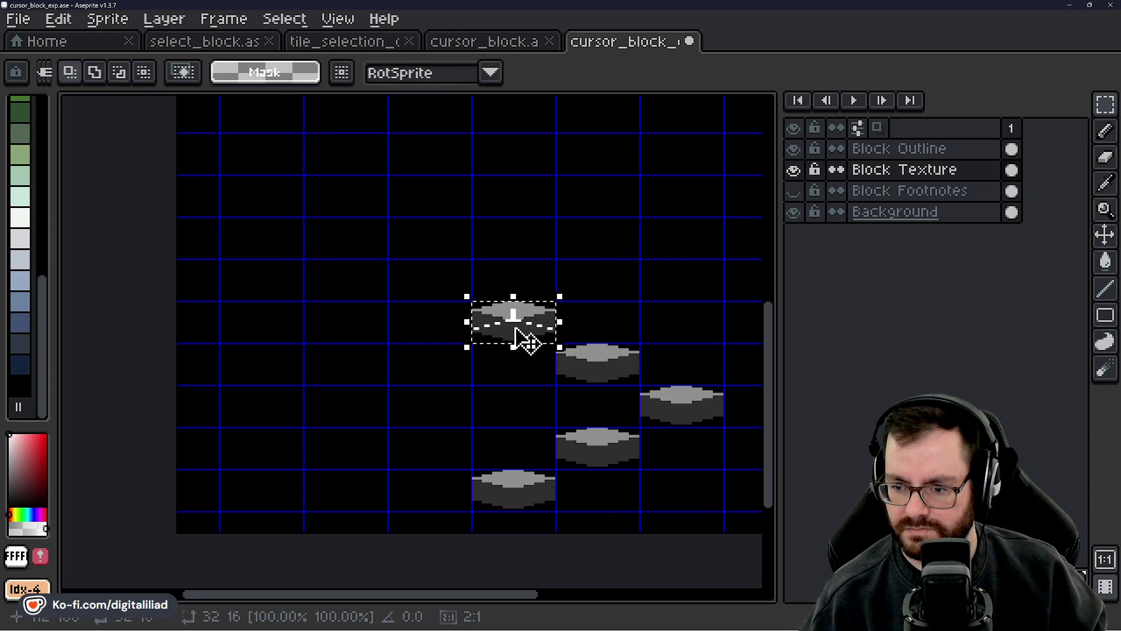
- Drag block copies to the lower-left and directly below the upper cursor block
mouse_move(522, 339)
mouse_down()
mouse_move(431, 448)
mouse_move(343, 446)
mouse_move(365, 418)
mouse_up()
click(514, 333)
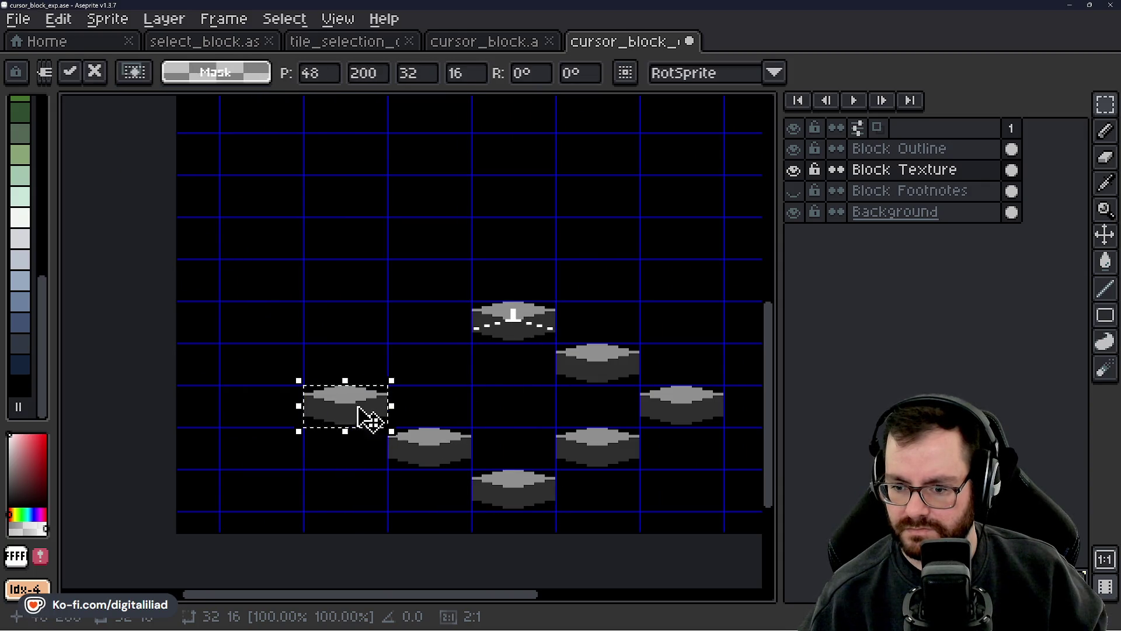
click(543, 321)
mouse_move(543, 321)
mouse_down()
mouse_move(461, 363)
mouse_move(463, 506)
mouse_move(489, 409)
mouse_up()
click(465, 504)
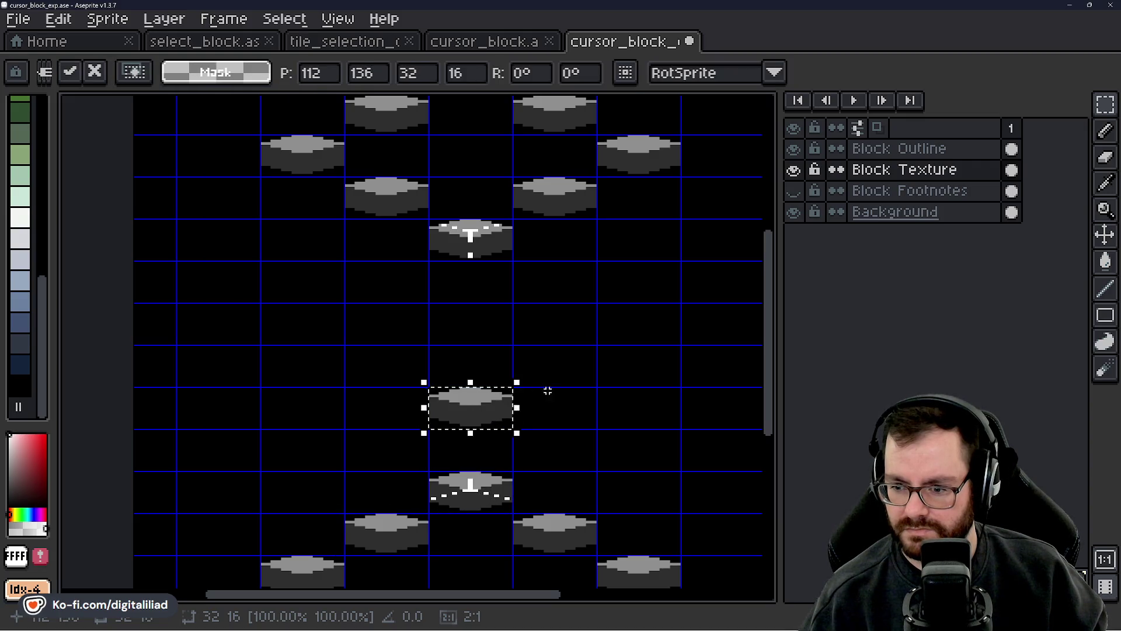
click(483, 500)
drag(483, 500, 569, 393)
- Place block copies up-right, up-left and in the left cell of the lower cursor block
click(441, 502)
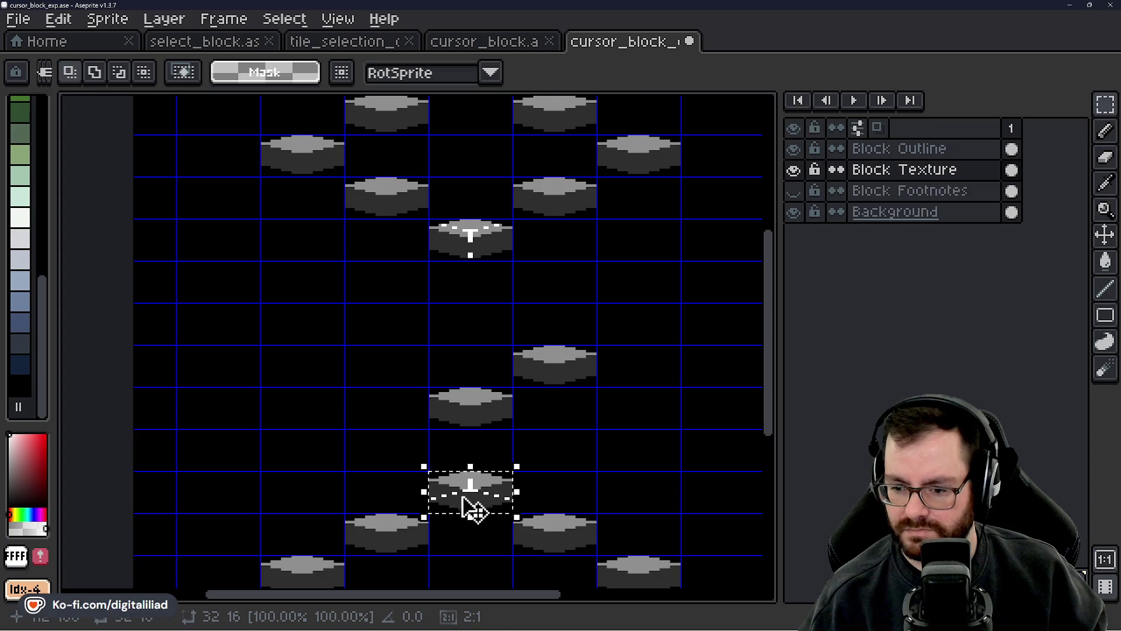
drag(473, 509, 631, 350)
click(488, 499)
mouse_move(488, 499)
mouse_down()
mouse_move(426, 426)
mouse_move(417, 383)
mouse_up()
click(496, 494)
drag(497, 493, 333, 331)
scroll(345, 351, down, 4)
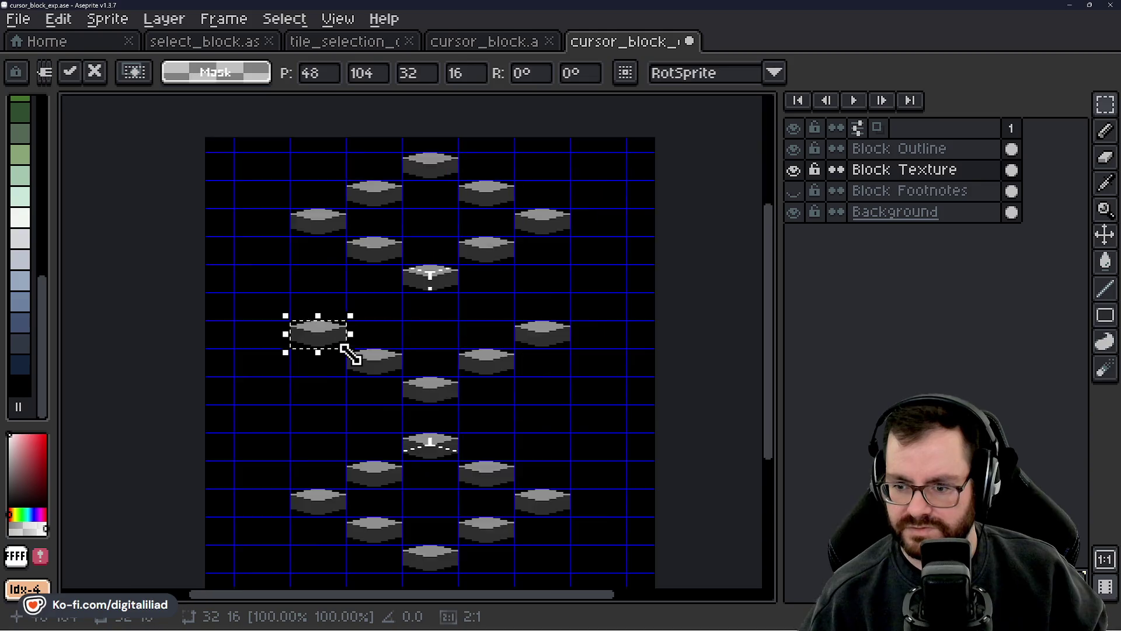
click(374, 368)
- Check the tile_selection_outline sprite, then return to the cursor block sprite
scroll(374, 367, up, 1)
scroll(374, 367, up, 2)
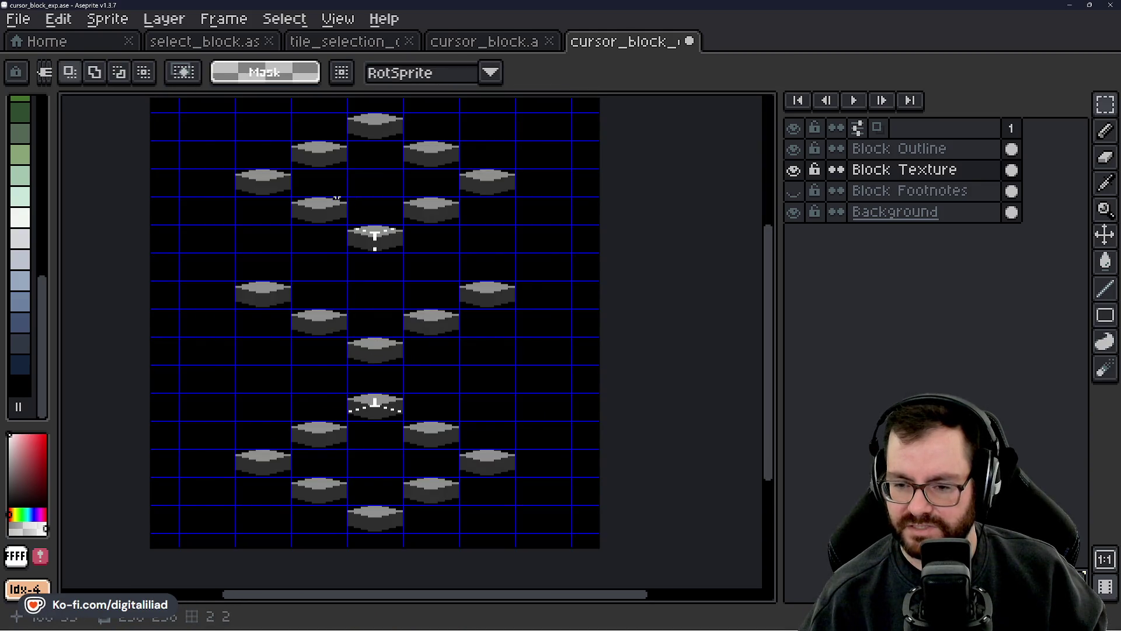
scroll(433, 358, up, 1)
scroll(435, 356, down, 3)
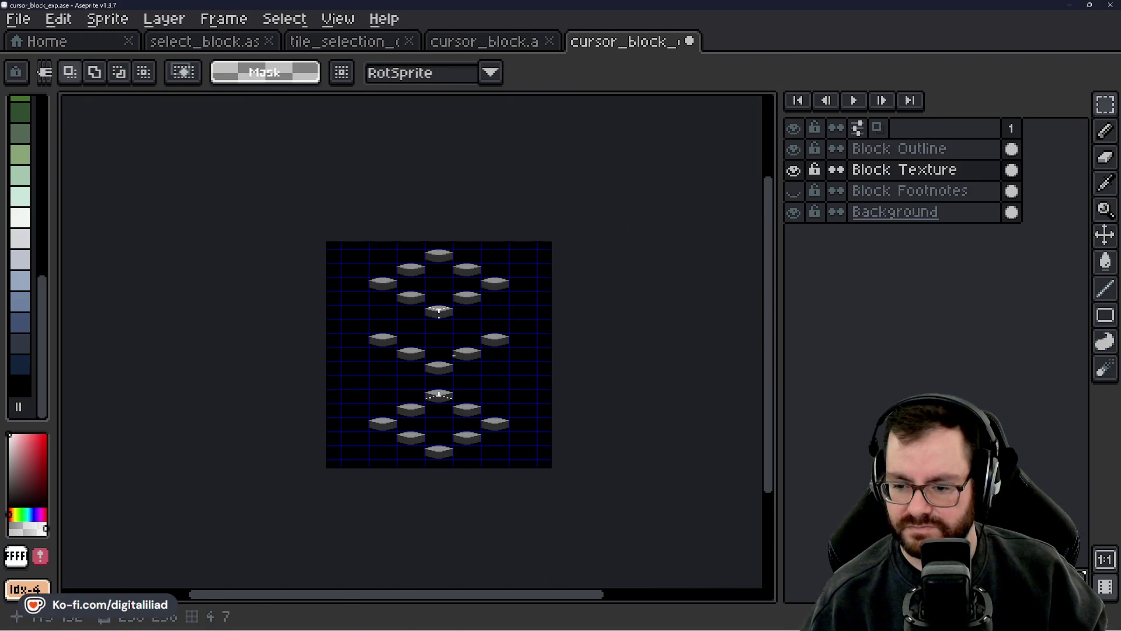
scroll(435, 342, up, 3)
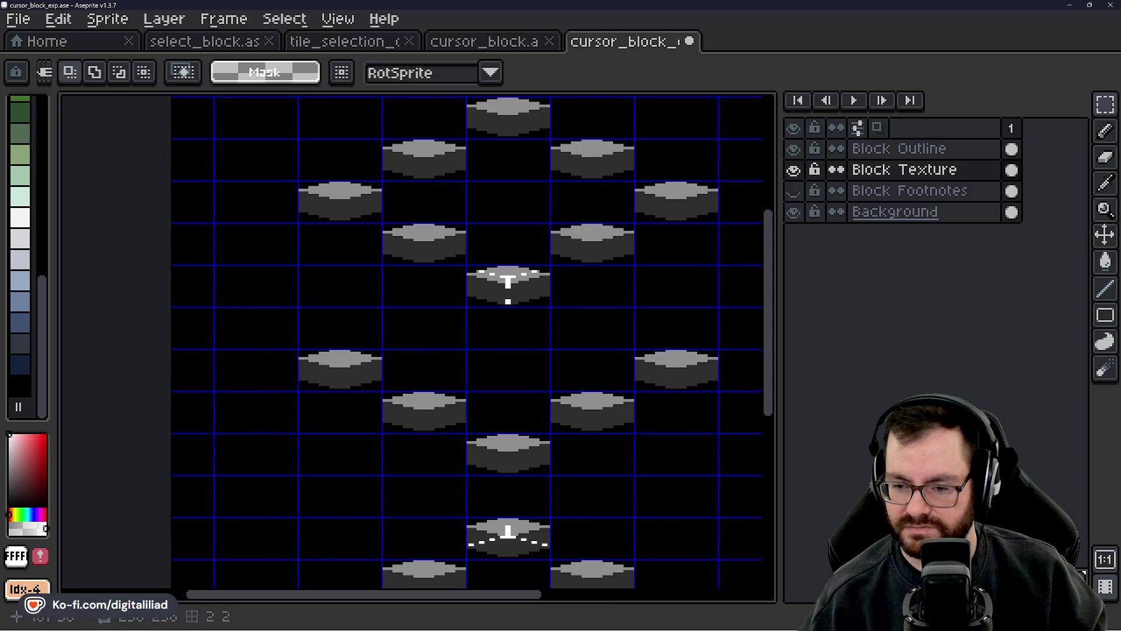
click(339, 48)
scroll(489, 327, down, 1)
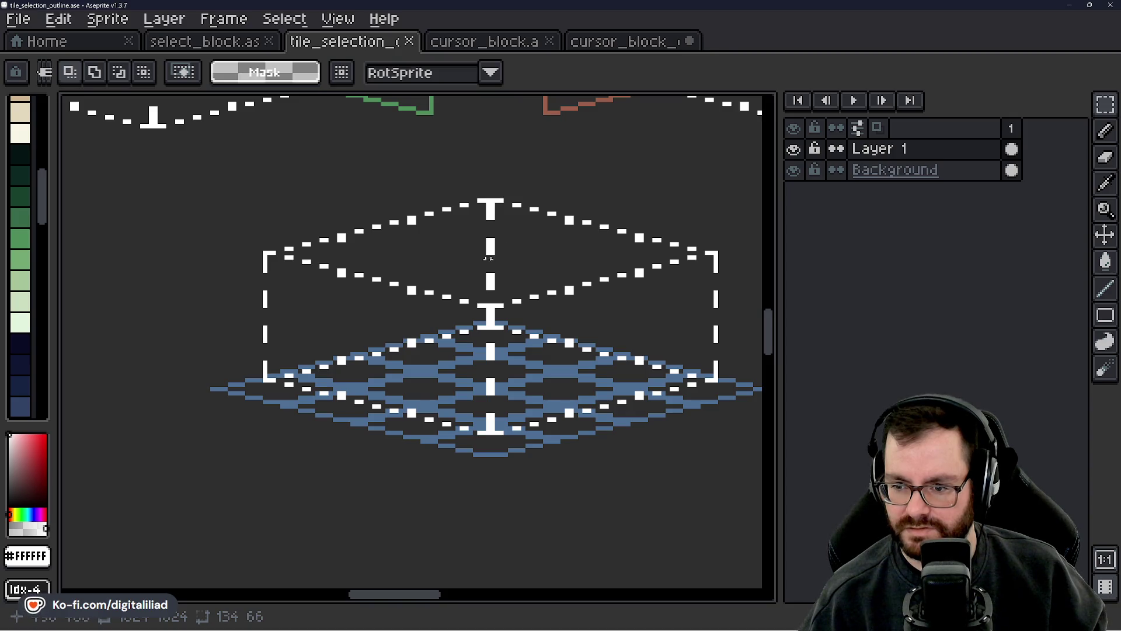
click(591, 42)
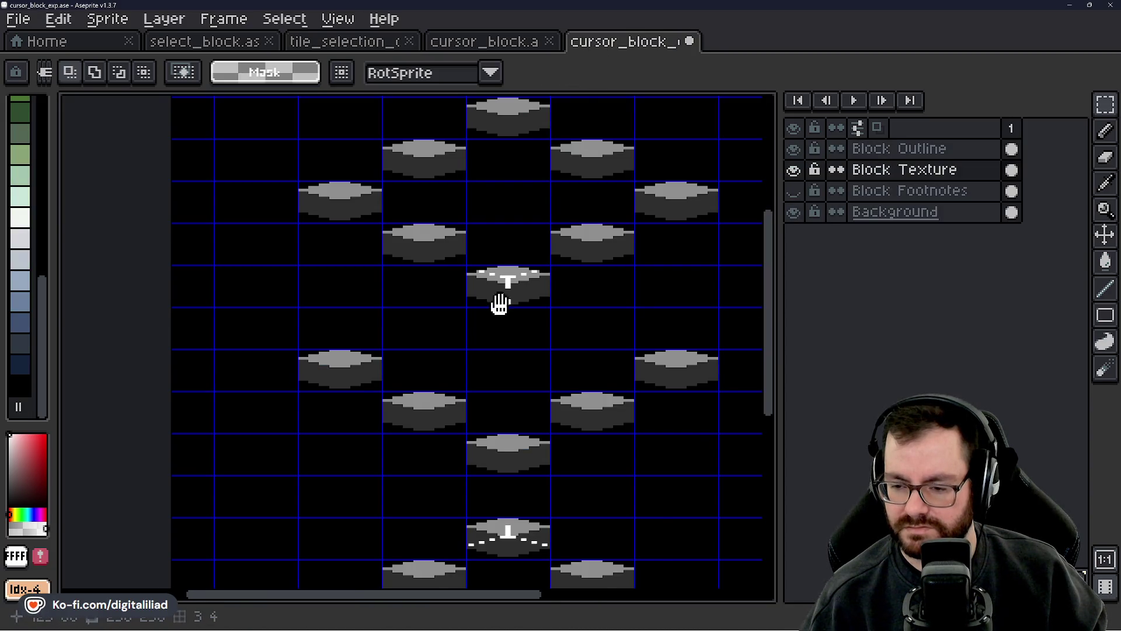
drag(499, 302, 476, 317)
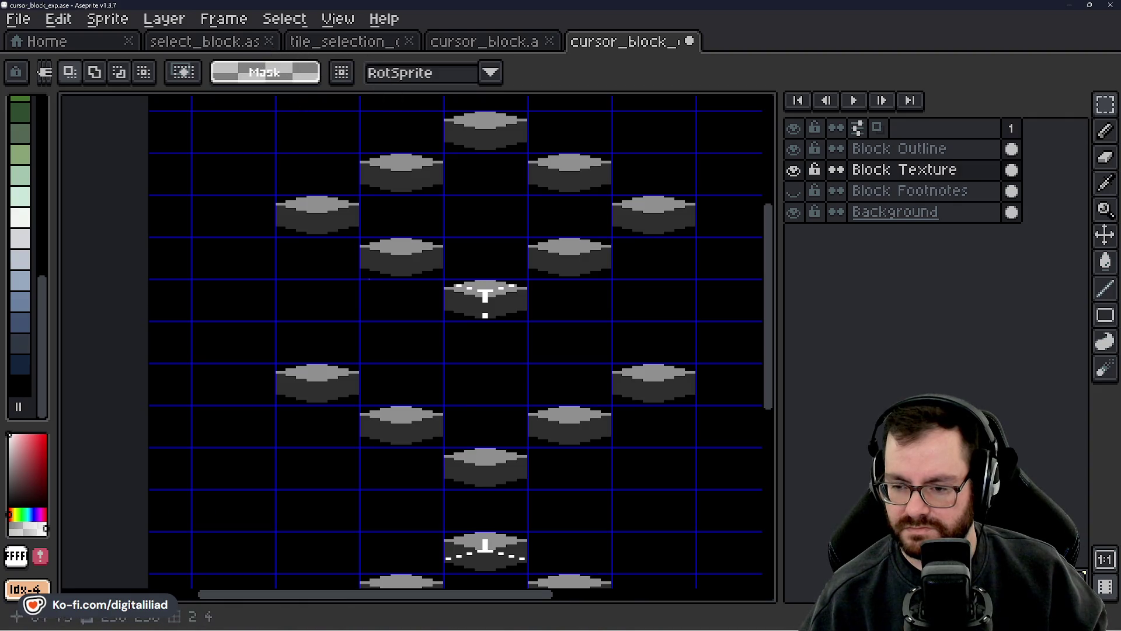
scroll(471, 348, down, 3)
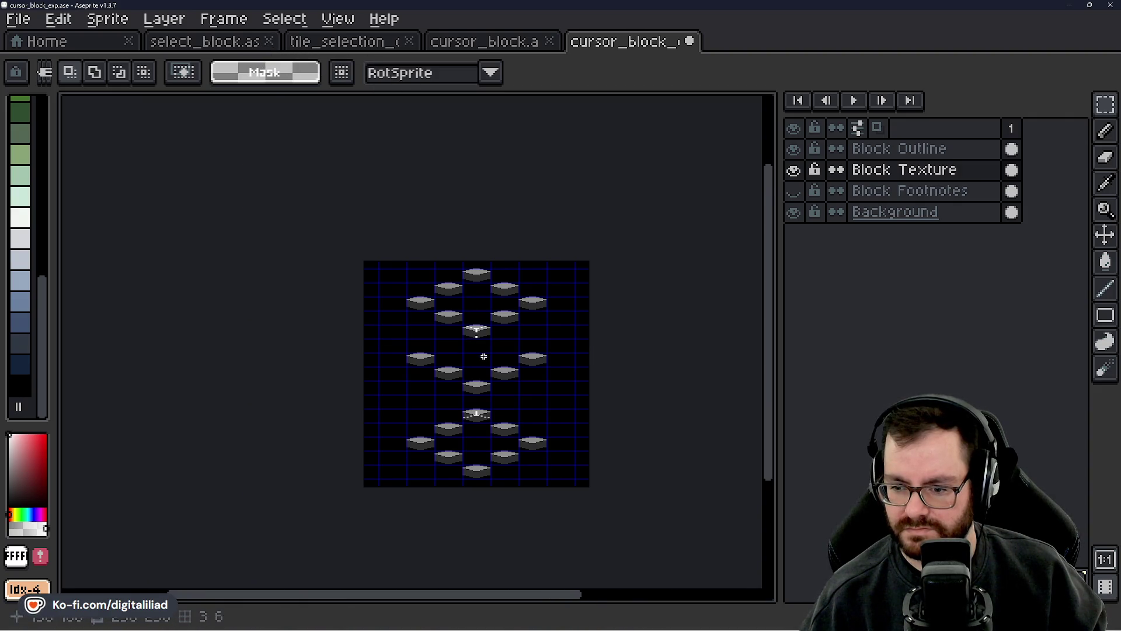
scroll(484, 356, up, 2)
scroll(487, 375, down, 5)
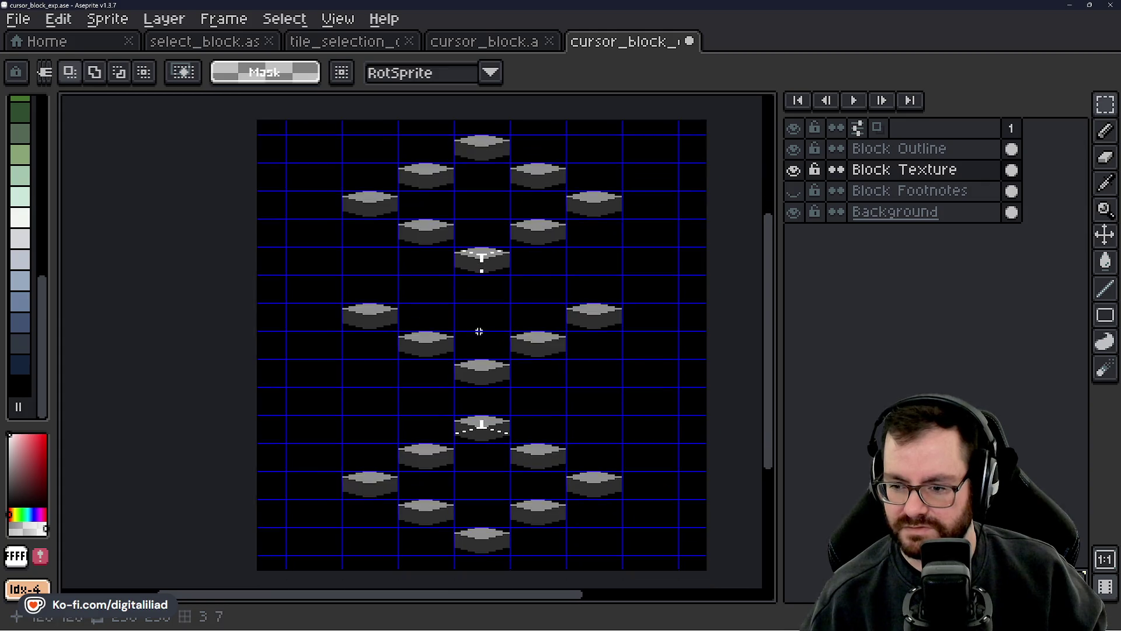
- Resize the canvas to 256x512 with a height of 512, anchored to the top
click(165, 19)
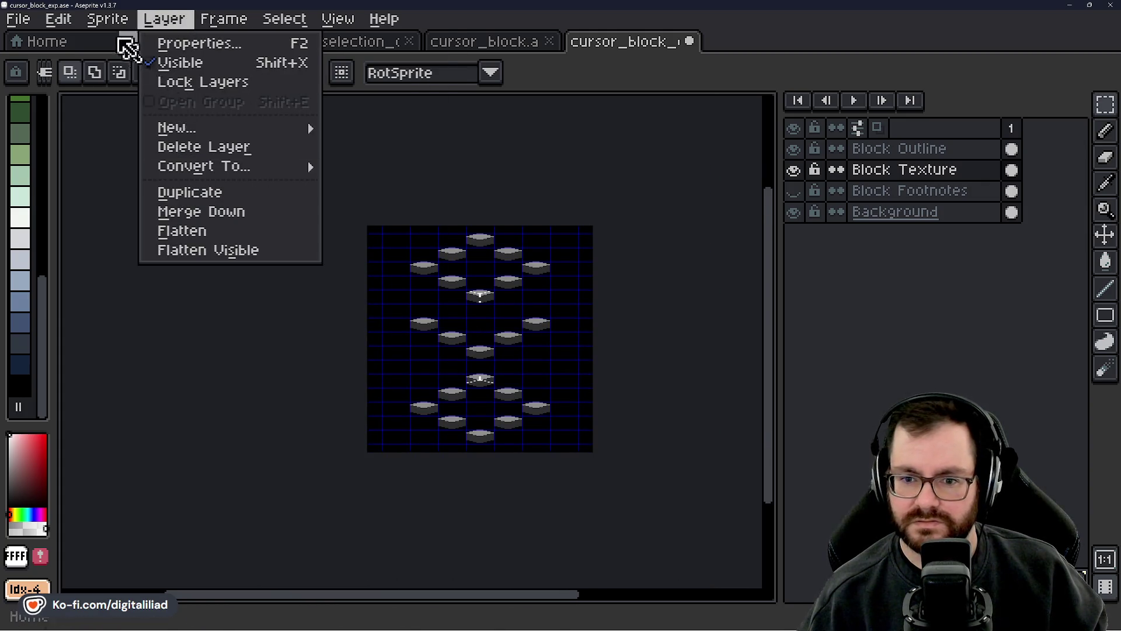
mouse_move(108, 19)
click(155, 134)
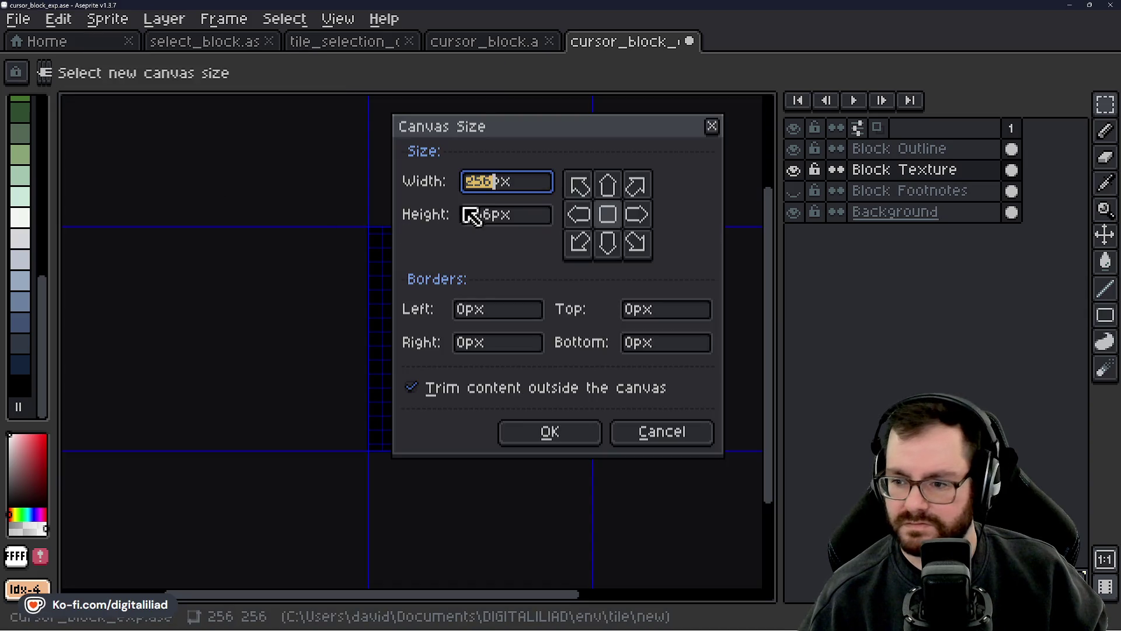
click(491, 220)
text(512)
click(608, 186)
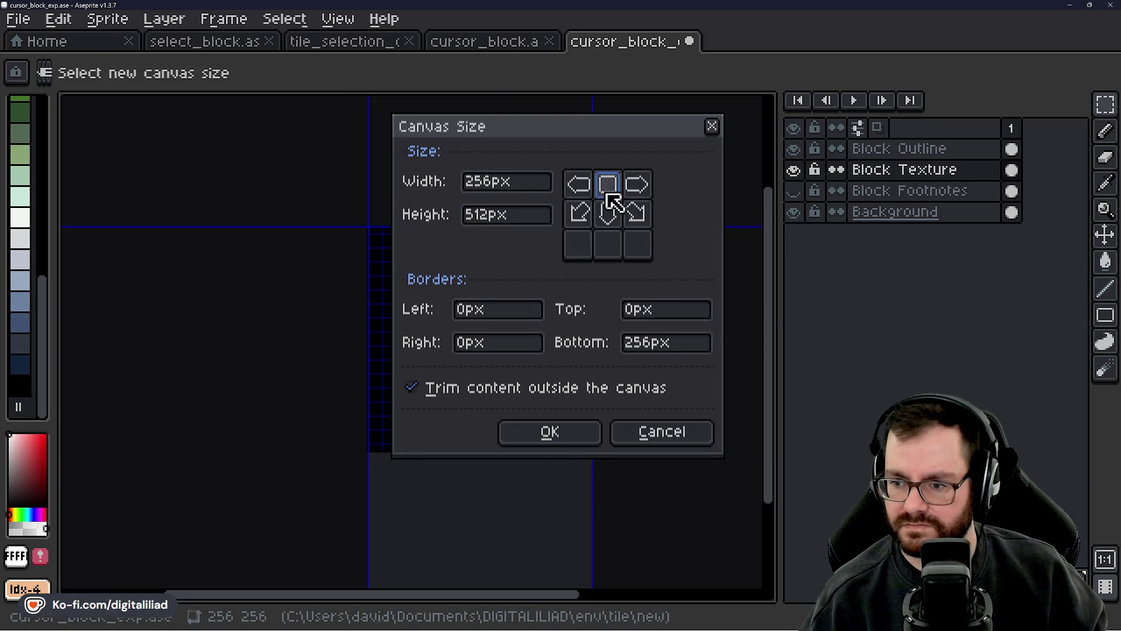
click(545, 441)
- Fill the new lower area of the Background layer black, then reselect Block Texture
click(895, 211)
alt+click(538, 304)
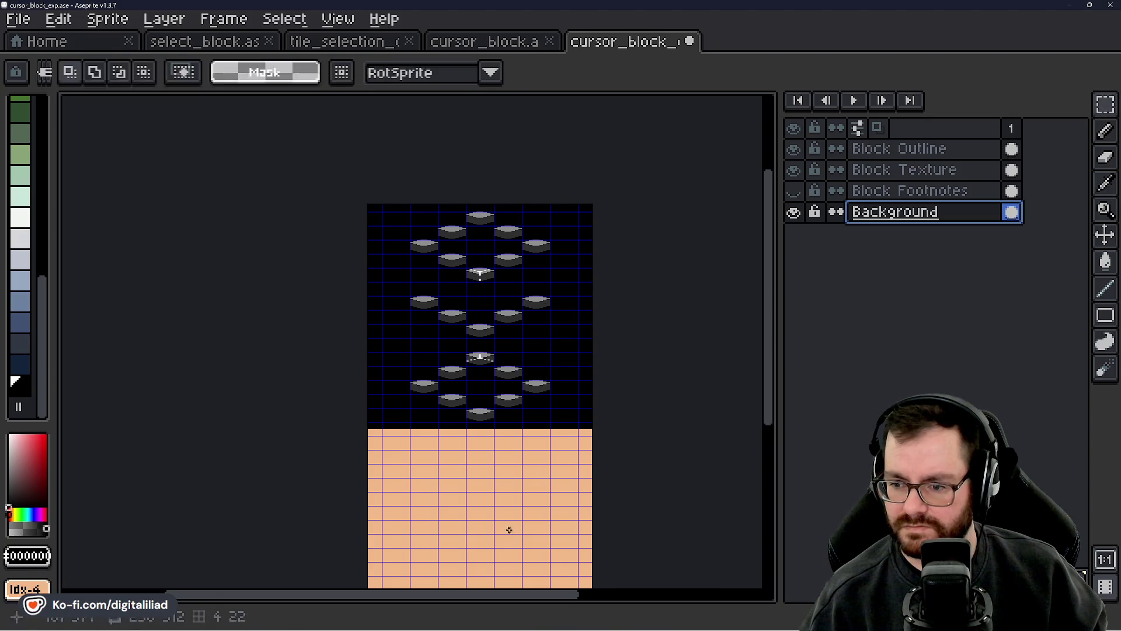
click(508, 528)
click(896, 172)
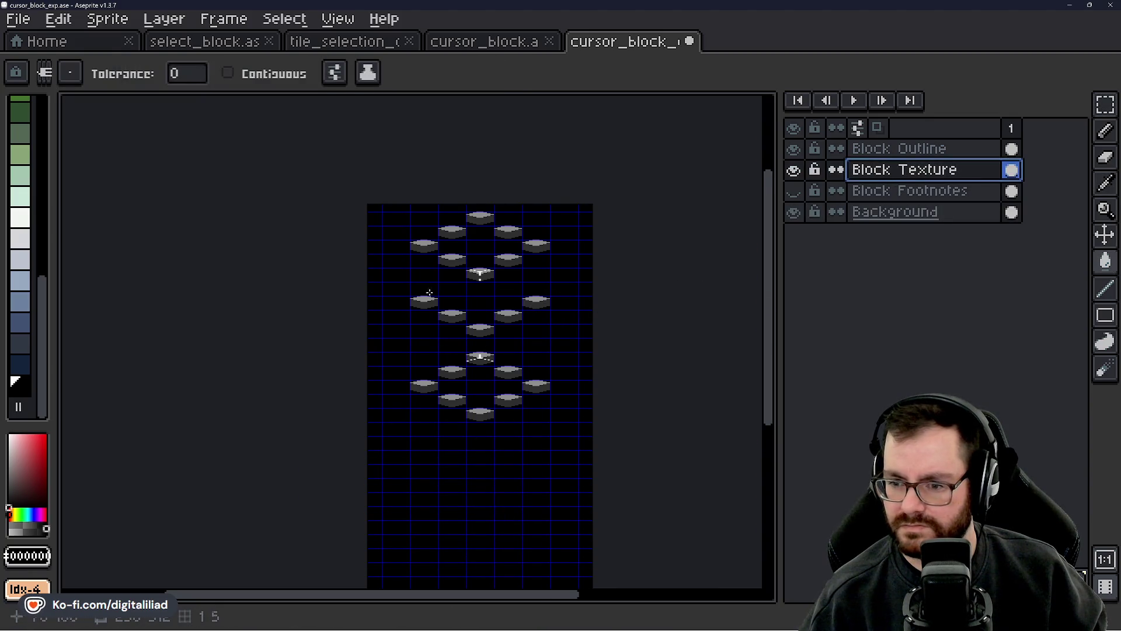
scroll(465, 270, up, 3)
- Marquee-select the lower group of blocks and drag it further down
click(1114, 119)
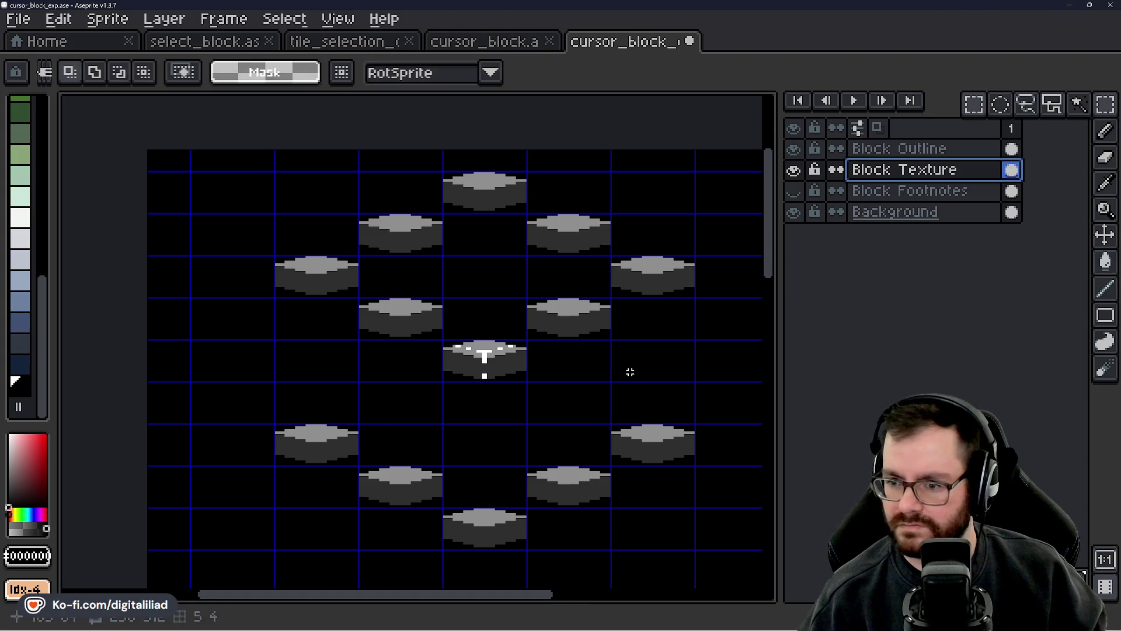
scroll(495, 338, down, 2)
scroll(424, 238, down, 2)
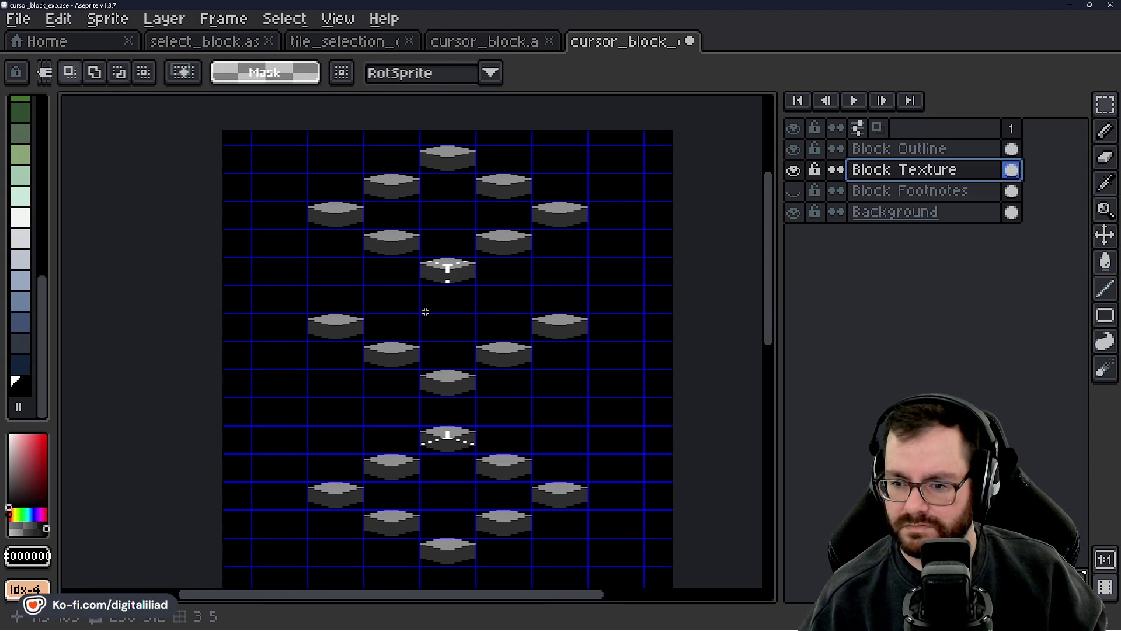
scroll(425, 313, down, 1)
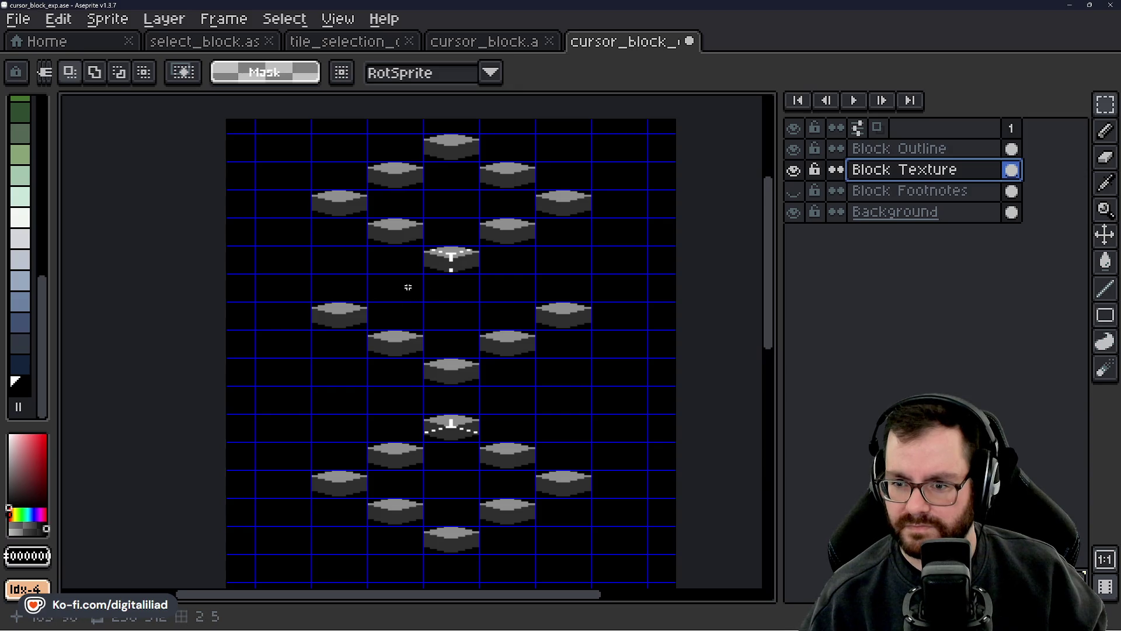
scroll(429, 304, down, 1)
scroll(426, 327, down, 3)
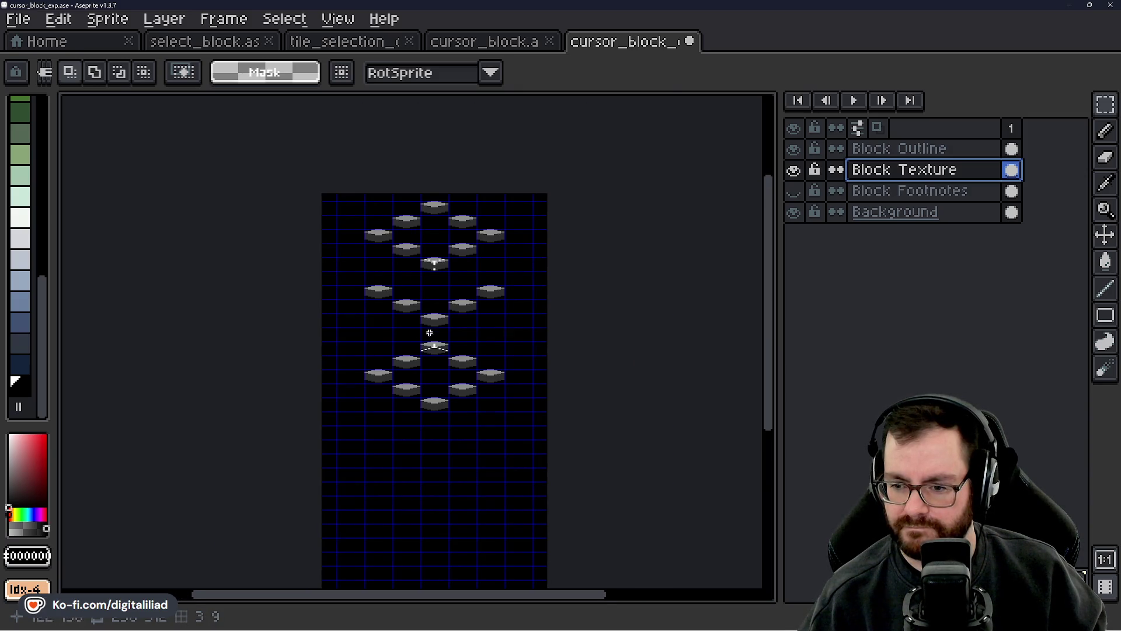
scroll(416, 298, up, 3)
mouse_move(303, 257)
mouse_down()
mouse_move(465, 381)
mouse_move(551, 487)
mouse_move(584, 500)
mouse_up()
drag(520, 429, 525, 478)
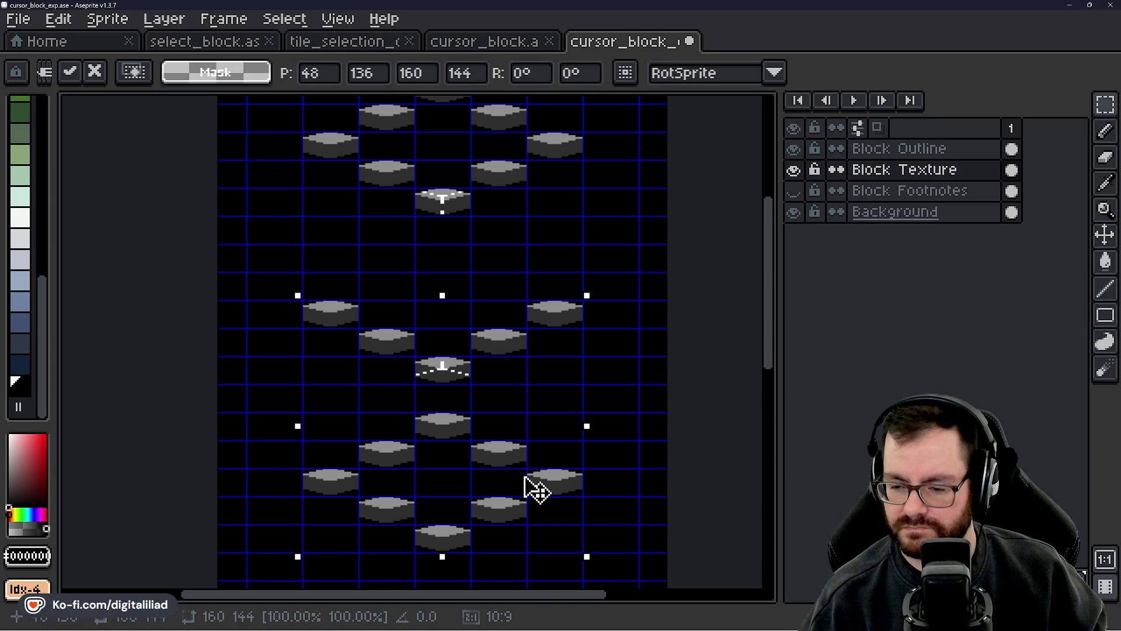
scroll(578, 388, down, 3)
click(570, 383)
- Move the lower blocks down one grid step and commit them
scroll(532, 372, up, 3)
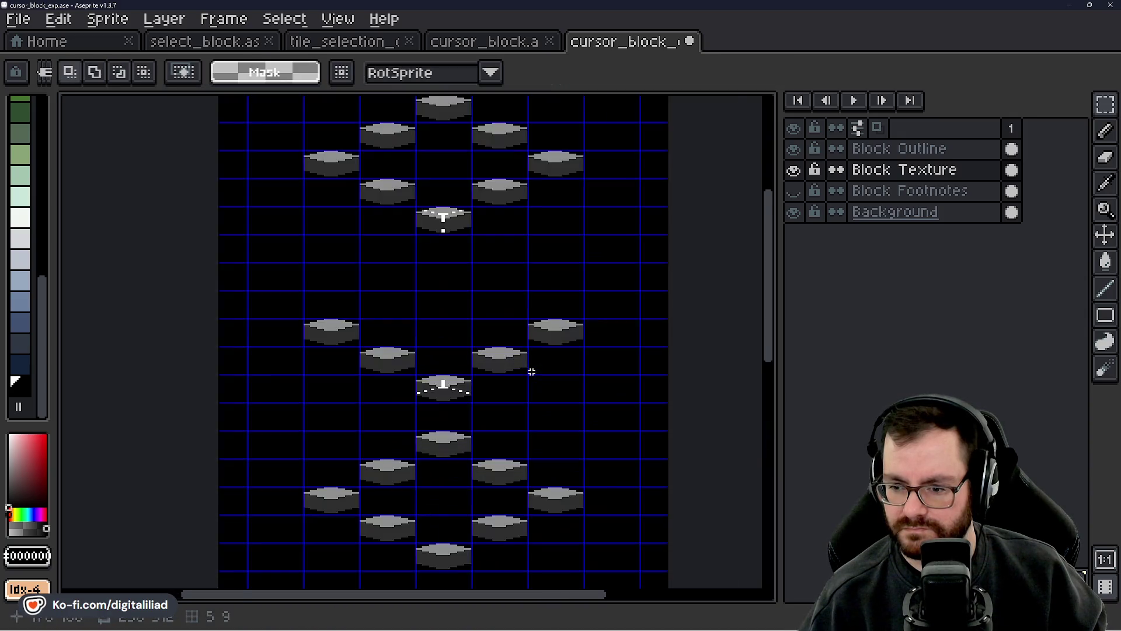
scroll(532, 372, up, 1)
scroll(406, 346, down, 2)
mouse_move(336, 303)
mouse_down()
mouse_move(476, 456)
mouse_move(461, 455)
mouse_up()
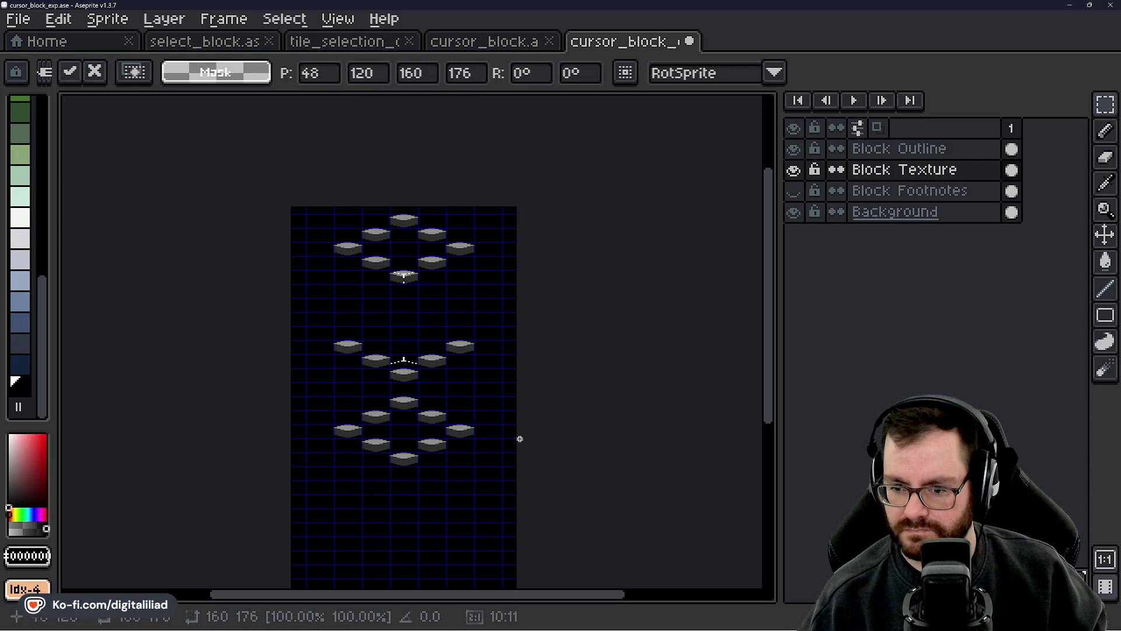
key(Return)
- Deselect the lower diamond and shift its left block up-right one grid cell
drag(338, 400, 475, 481)
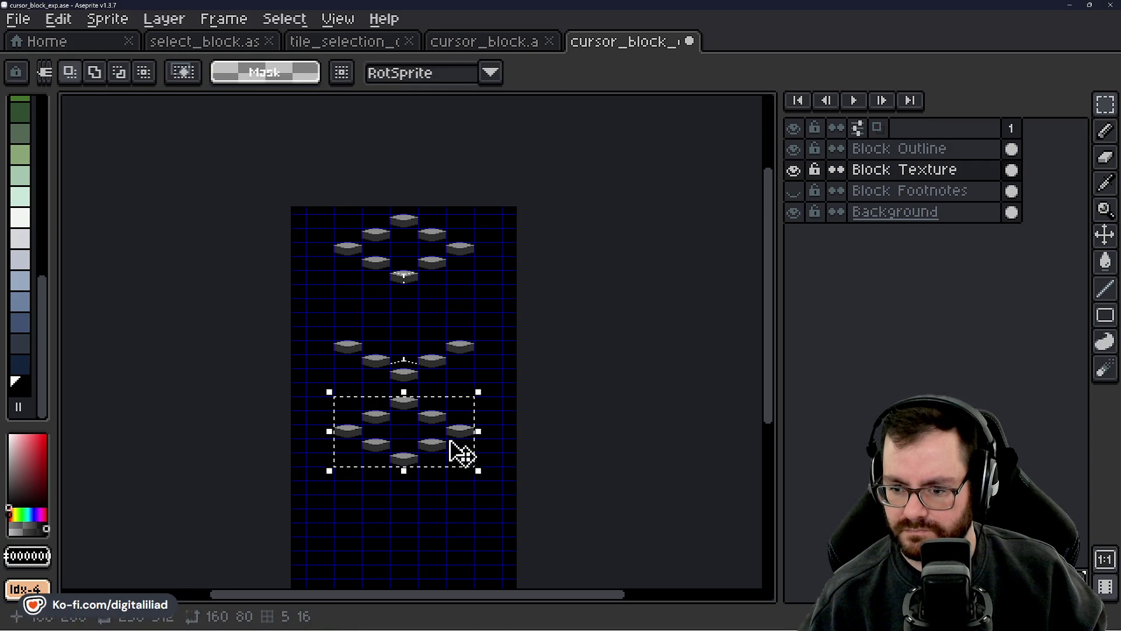
click(463, 454)
key(ctrl+d)
scroll(357, 345, up, 3)
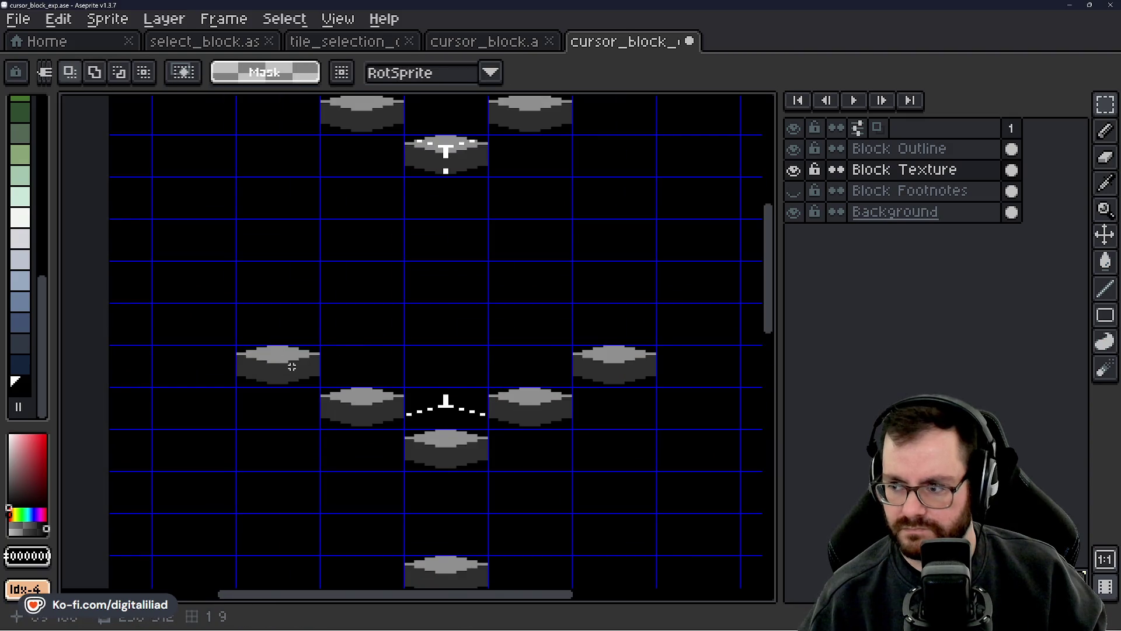
mouse_move(290, 359)
mouse_down()
mouse_move(295, 375)
mouse_move(383, 334)
mouse_move(294, 358)
mouse_move(460, 286)
mouse_move(296, 359)
mouse_move(558, 323)
mouse_up()
key(Return)
scroll(368, 292, down, 1)
scroll(368, 292, up, 1)
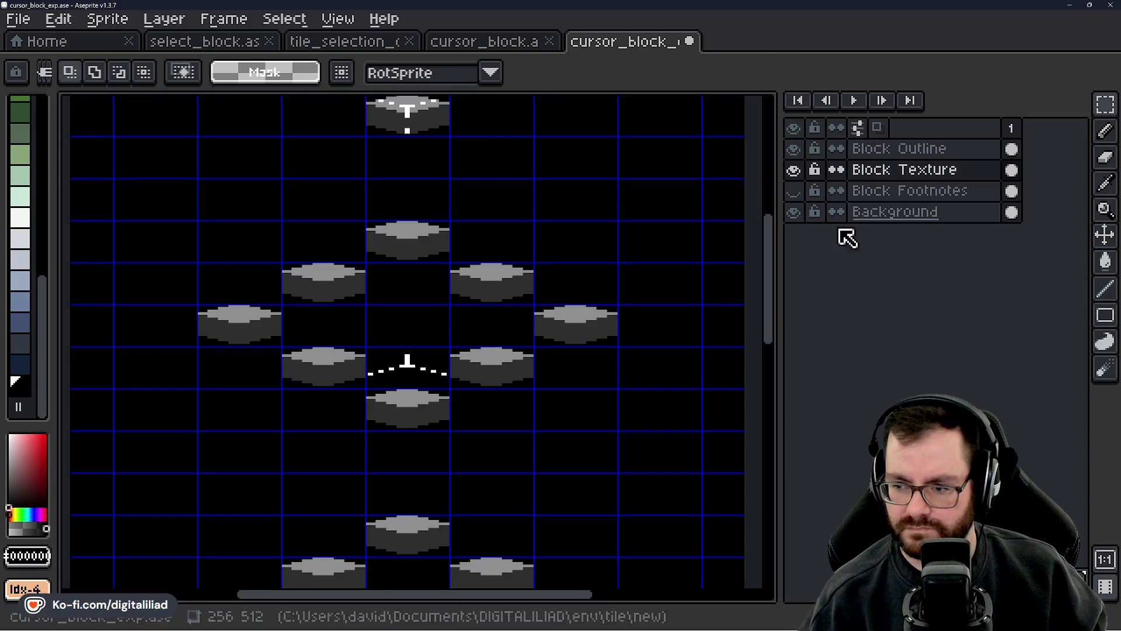
- On the Block Outline layer, move the dashed cursor outline down onto the lower block
click(899, 153)
drag(438, 375, 431, 421)
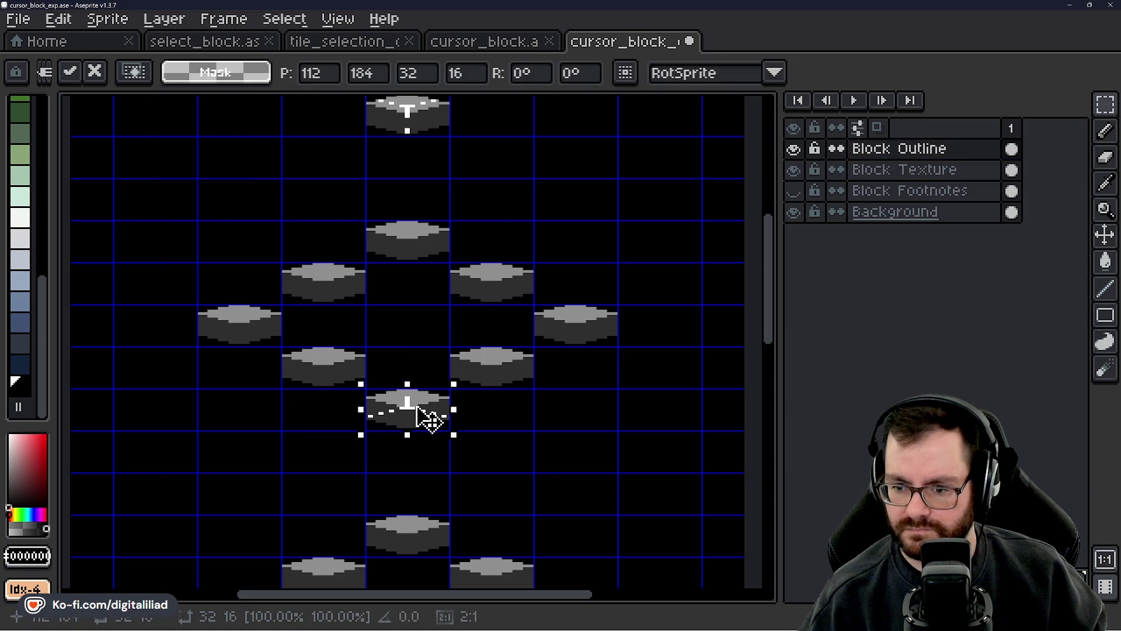
key(Return)
drag(471, 280, 519, 206)
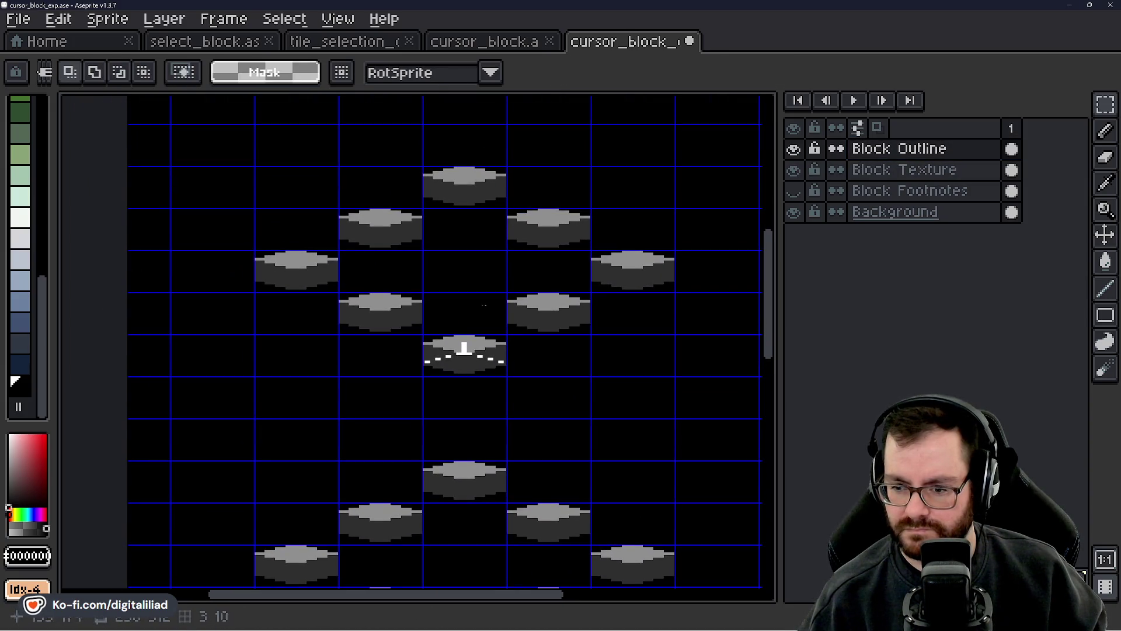
mouse_move(464, 351)
mouse_down()
mouse_move(473, 346)
mouse_move(493, 483)
mouse_up()
key(Return)
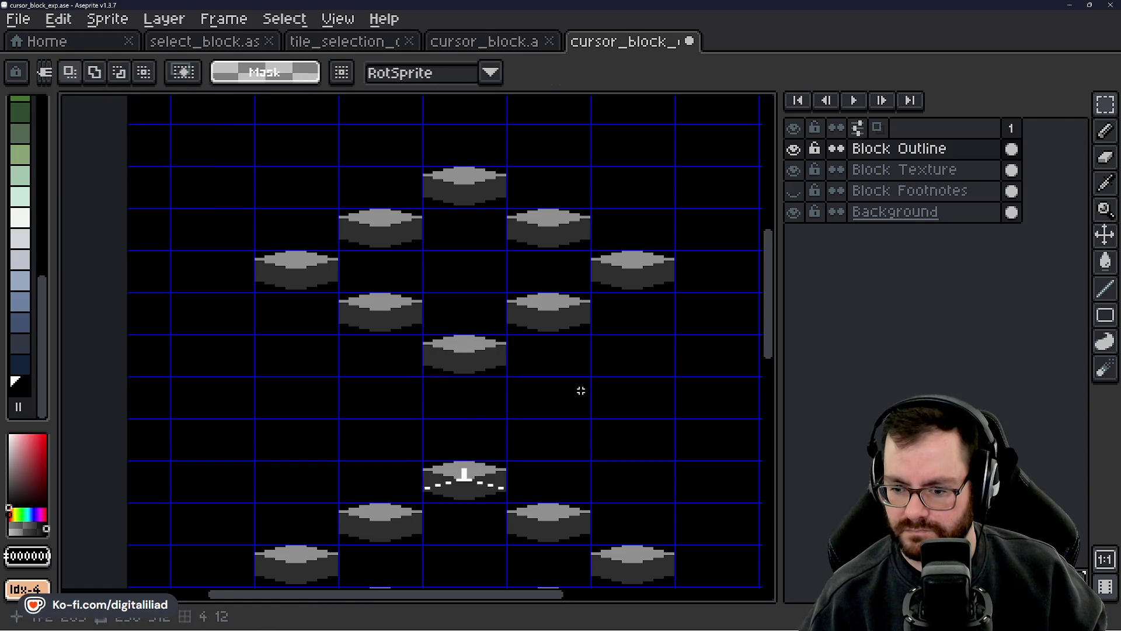
scroll(467, 366, down, 4)
scroll(468, 366, up, 4)
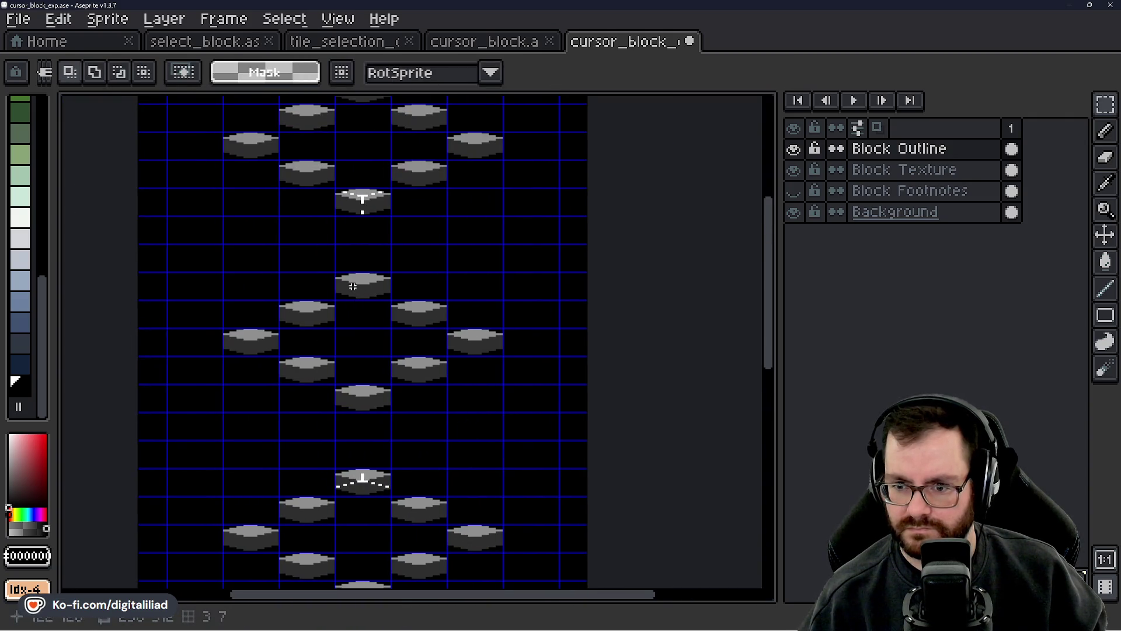
mouse_move(344, 351)
mouse_down()
mouse_move(370, 370)
mouse_move(398, 263)
mouse_up()
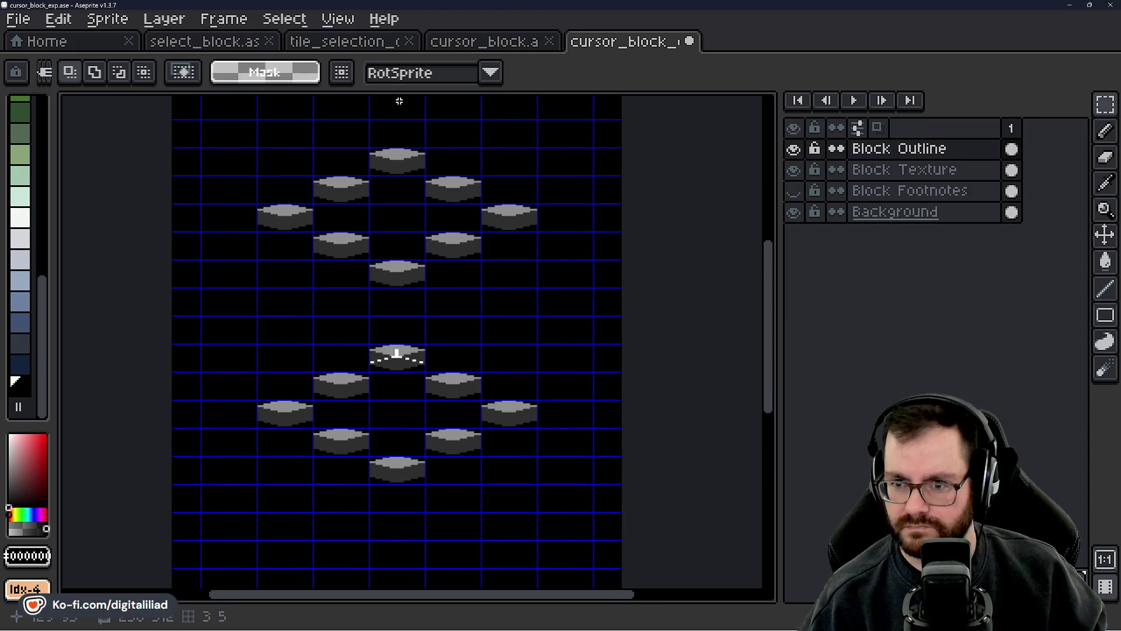
click(356, 42)
scroll(500, 362, up, 2)
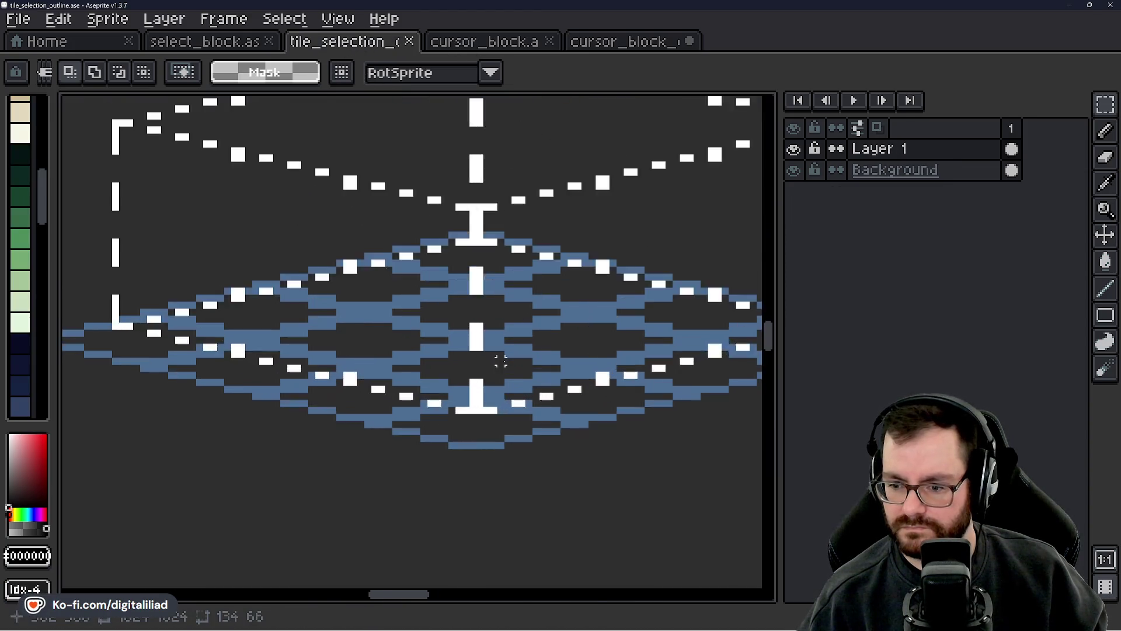
scroll(500, 362, up, 2)
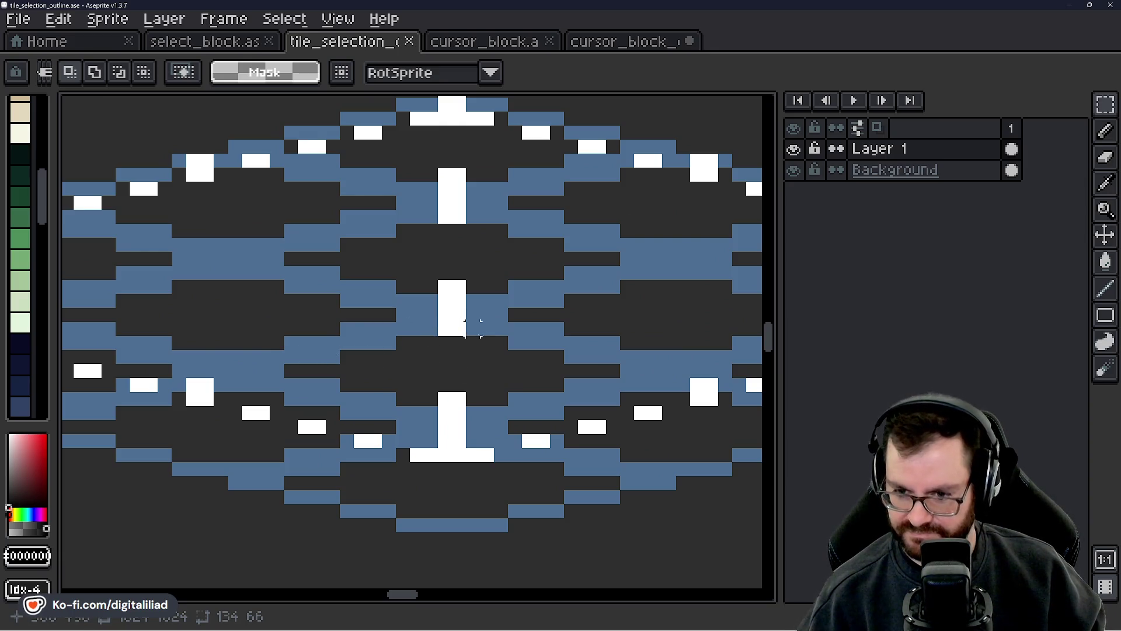
mouse_move(473, 328)
mouse_down()
mouse_move(446, 376)
mouse_move(364, 379)
mouse_up()
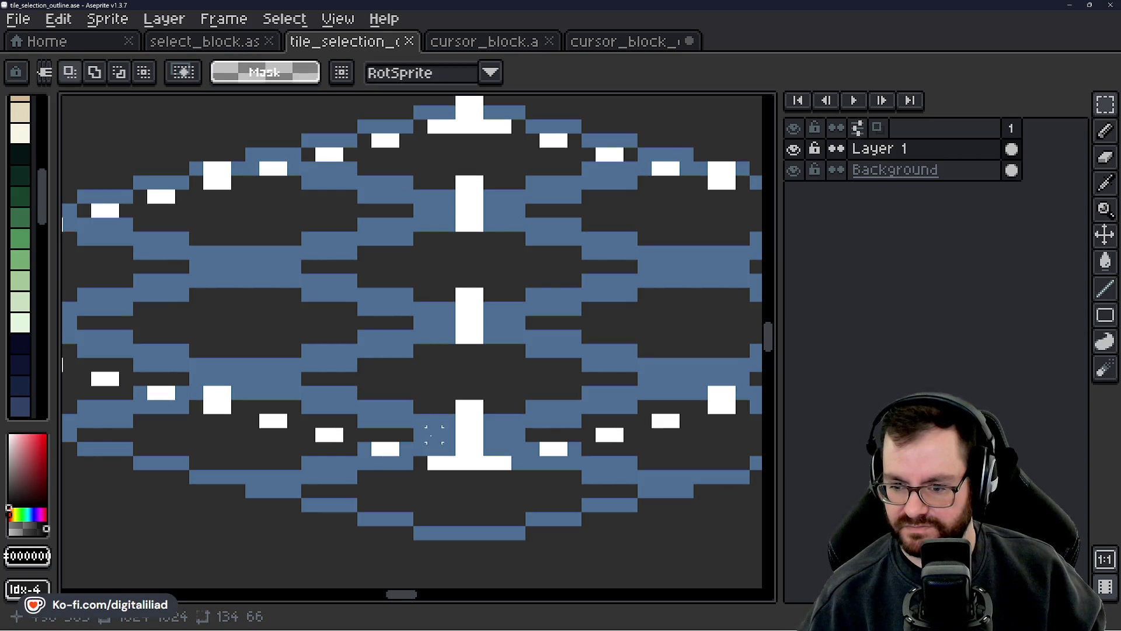
- Back in cursor_block_exp, pick white with the eyedropper and switch to the Pencil
click(622, 41)
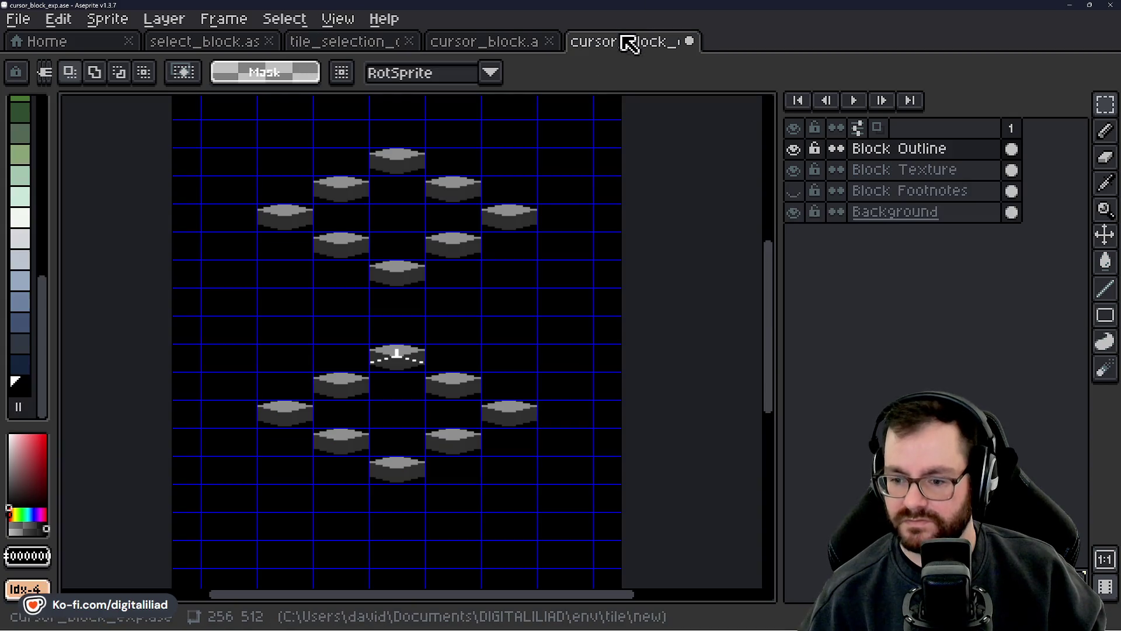
scroll(512, 444, up, 2)
scroll(513, 444, up, 2)
scroll(484, 396, down, 1)
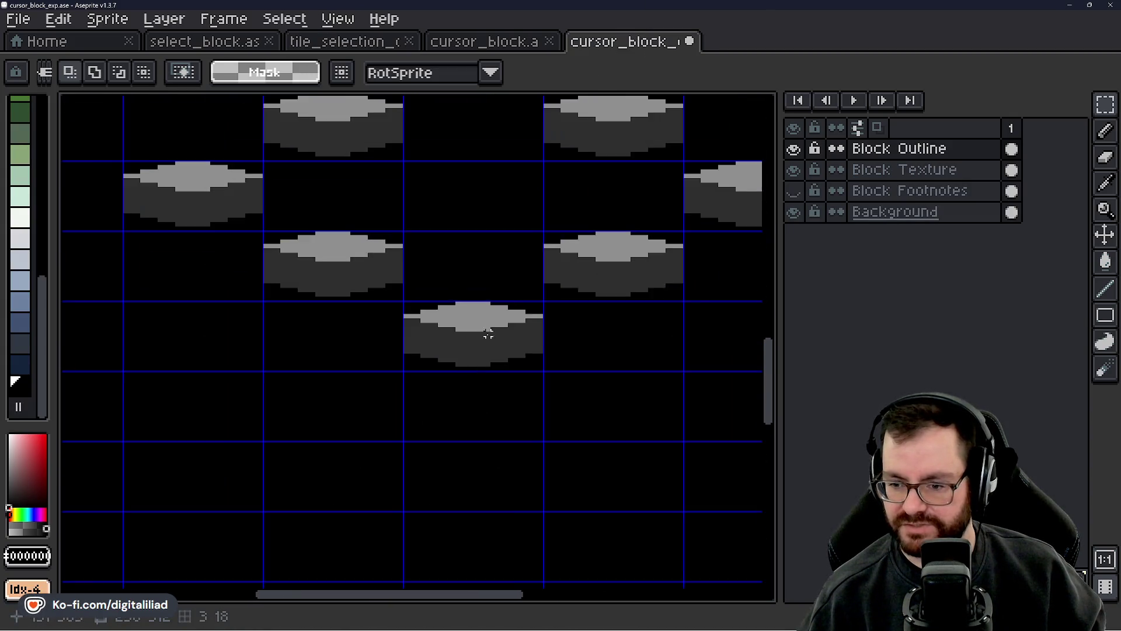
drag(489, 326, 417, 413)
key(b)
scroll(426, 430, up, 1)
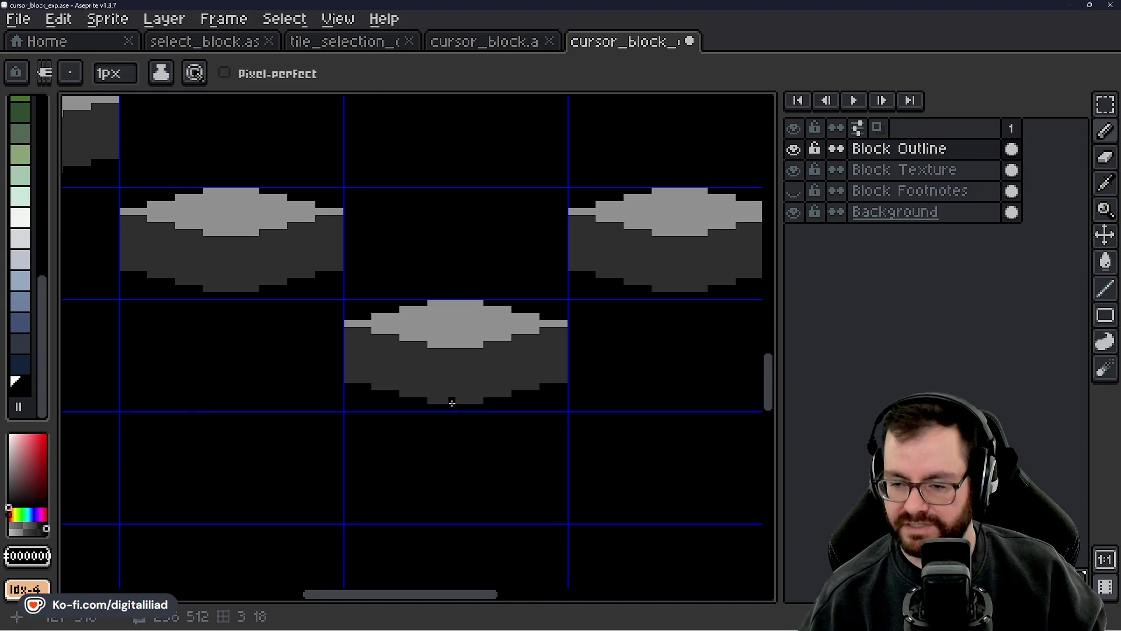
scroll(450, 401, down, 2)
key(i)
click(451, 182)
key(b)
- Draw a white inverted T: a short base line under the block plus an upward stem
scroll(455, 368, up, 1)
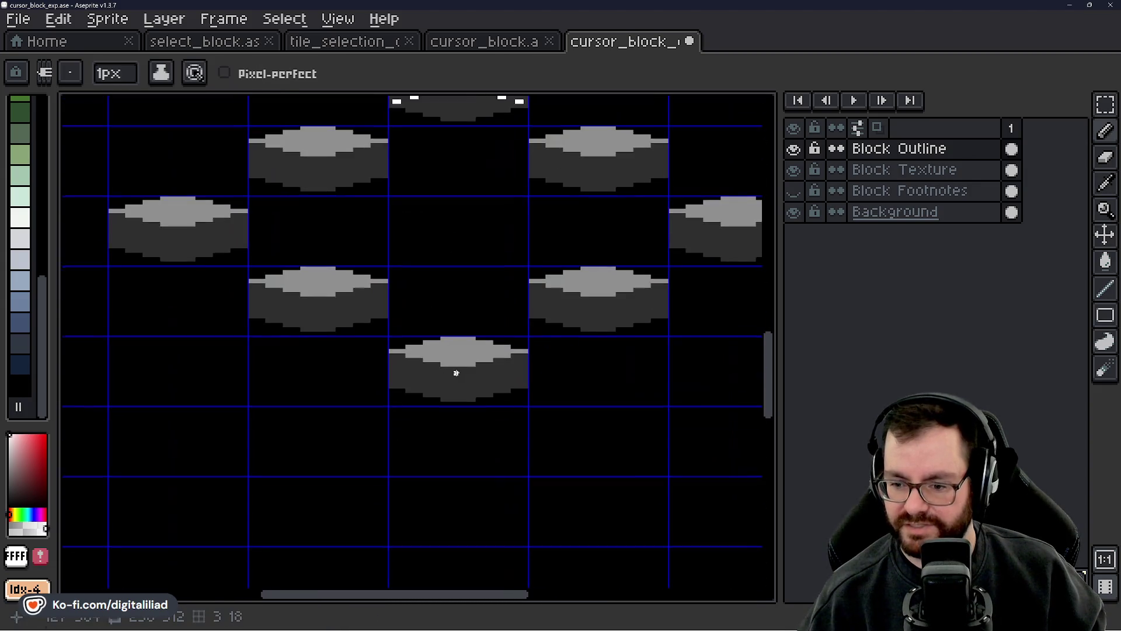
scroll(448, 401, up, 3)
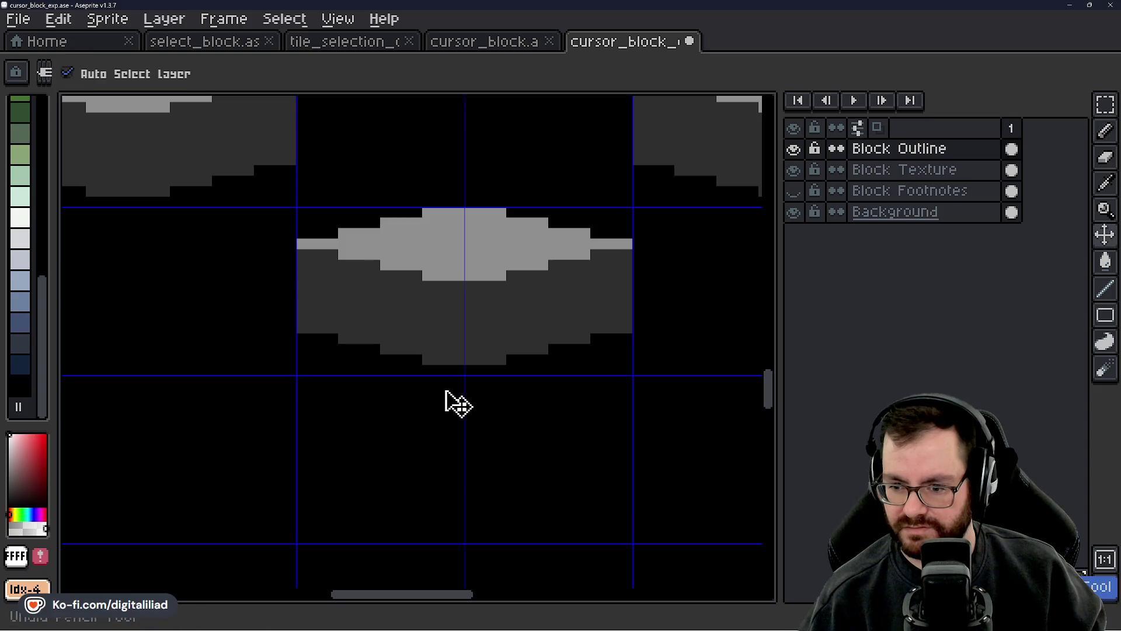
drag(438, 391, 479, 391)
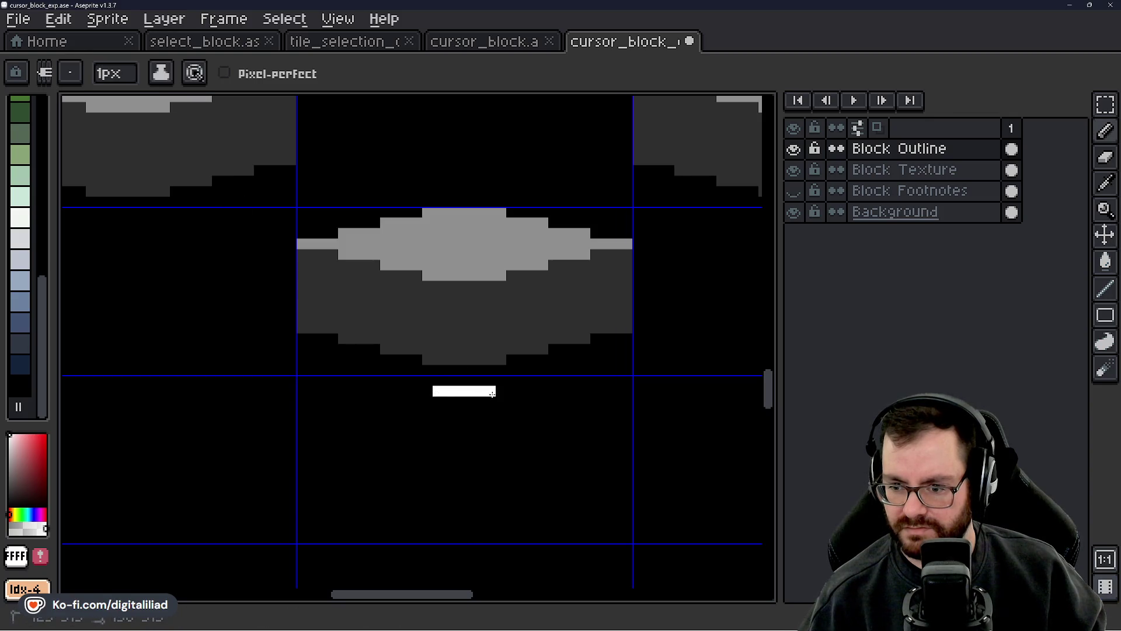
drag(459, 370, 459, 357)
click(467, 358)
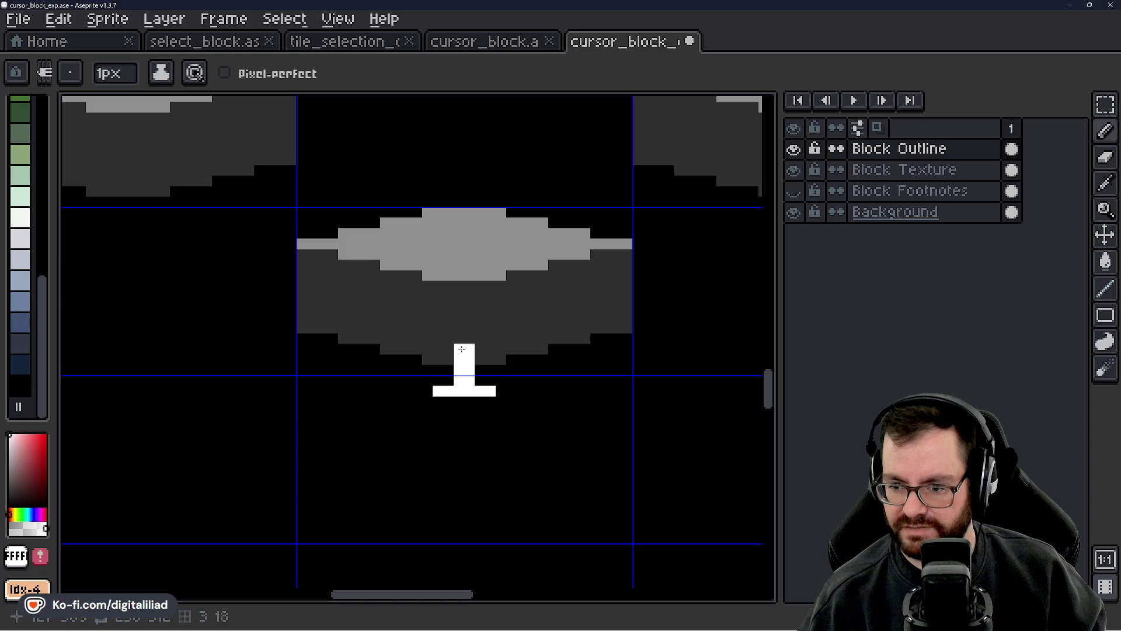
click(514, 51)
scroll(472, 231, up, 1)
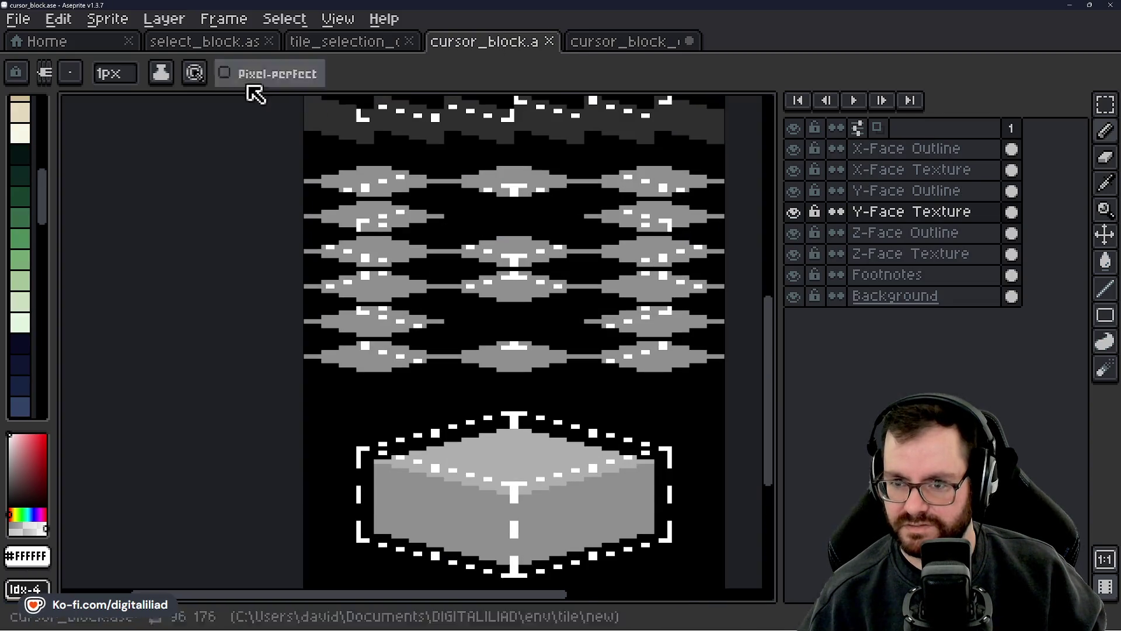
mouse_move(478, 229)
mouse_down()
mouse_move(454, 376)
mouse_move(471, 413)
mouse_move(453, 515)
mouse_move(450, 408)
mouse_move(450, 435)
mouse_move(358, 413)
mouse_move(365, 440)
mouse_move(518, 377)
mouse_move(461, 254)
mouse_up()
scroll(506, 304, down, 1)
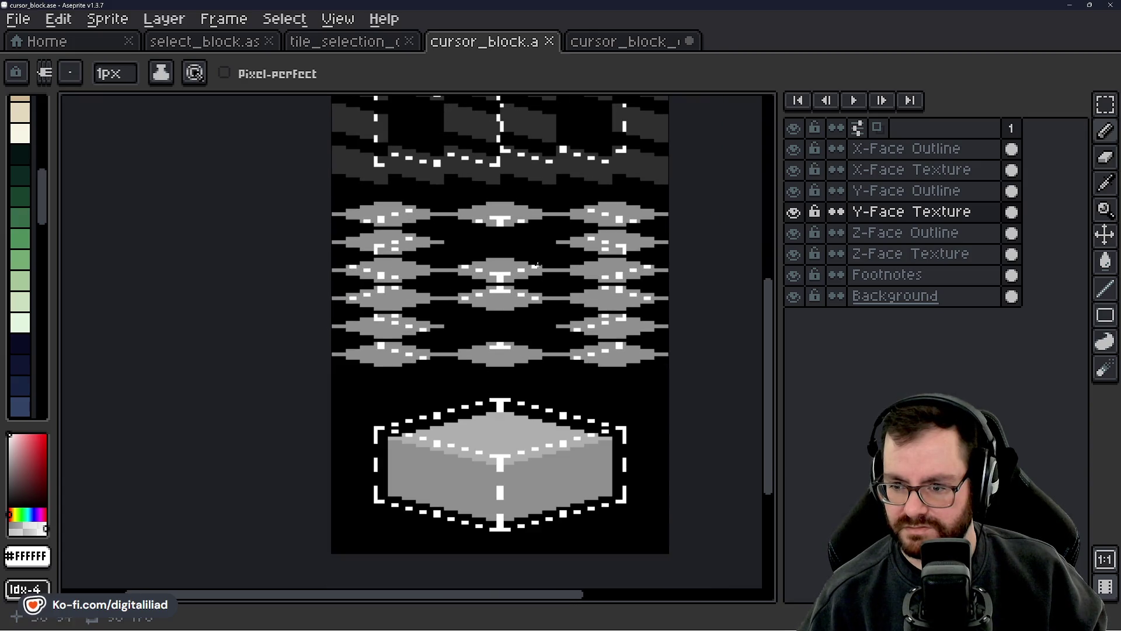
drag(537, 266, 522, 292)
drag(453, 371, 450, 318)
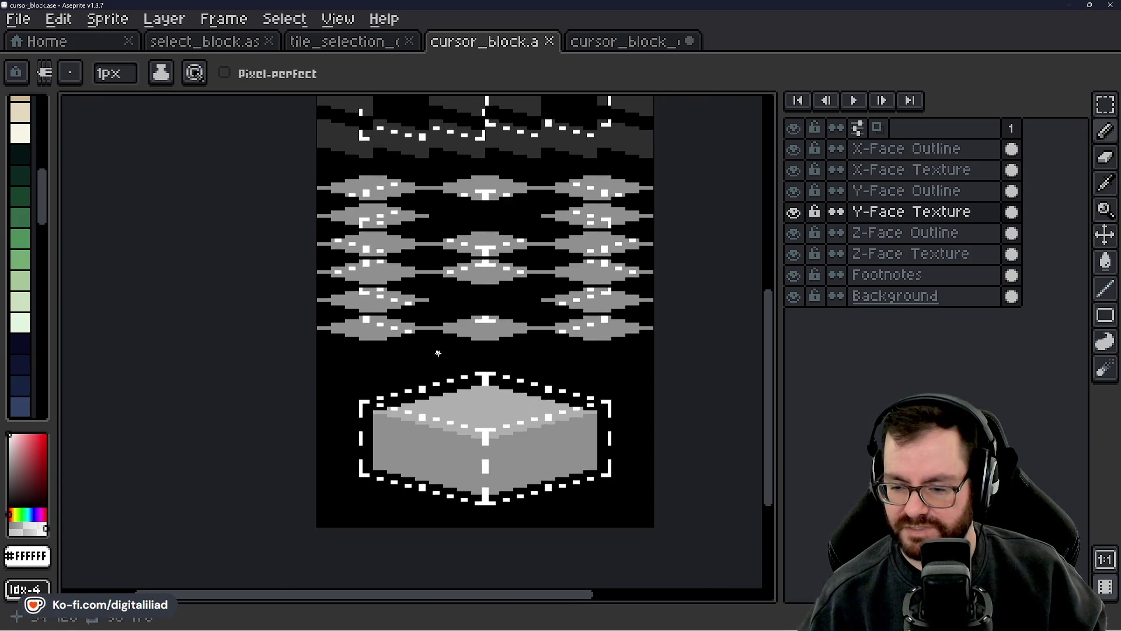
scroll(416, 391, up, 2)
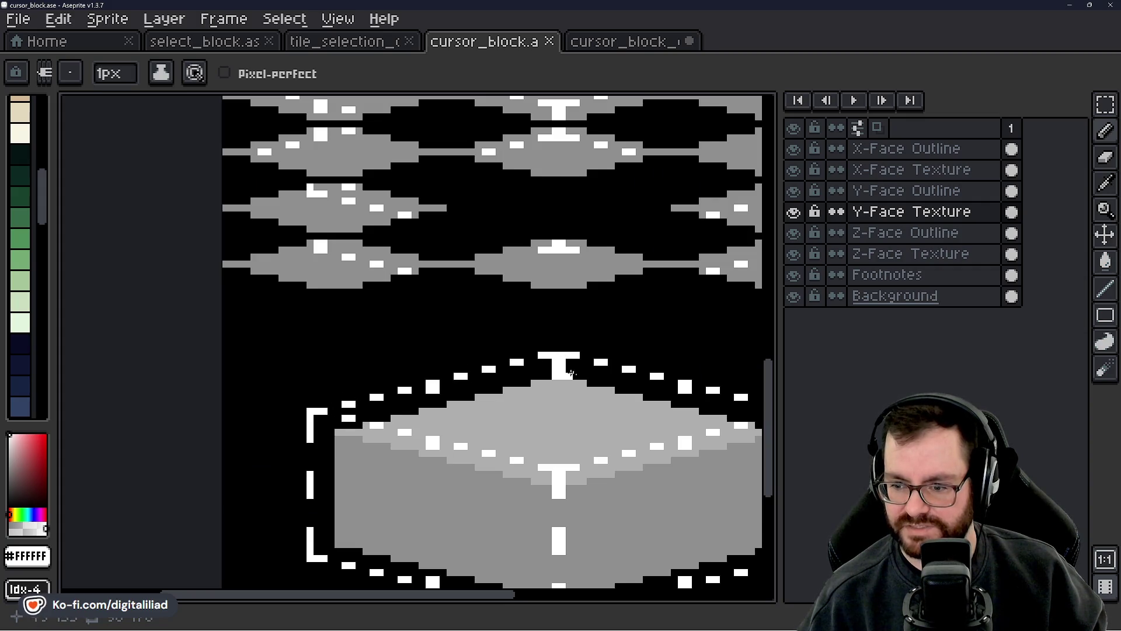
drag(571, 373, 431, 357)
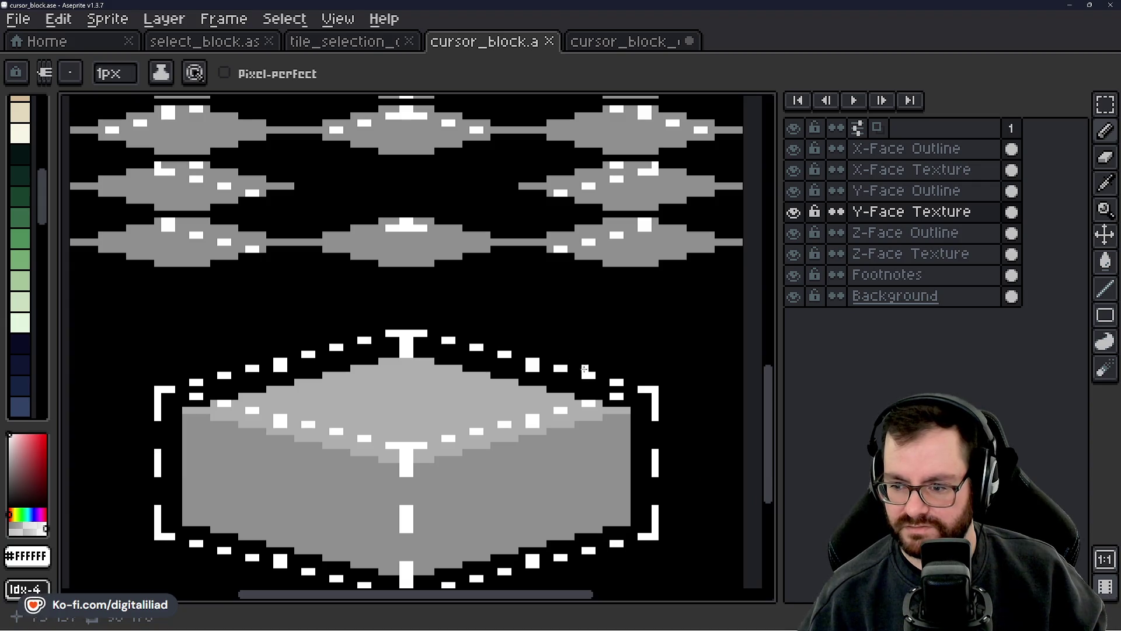
drag(405, 441, 461, 375)
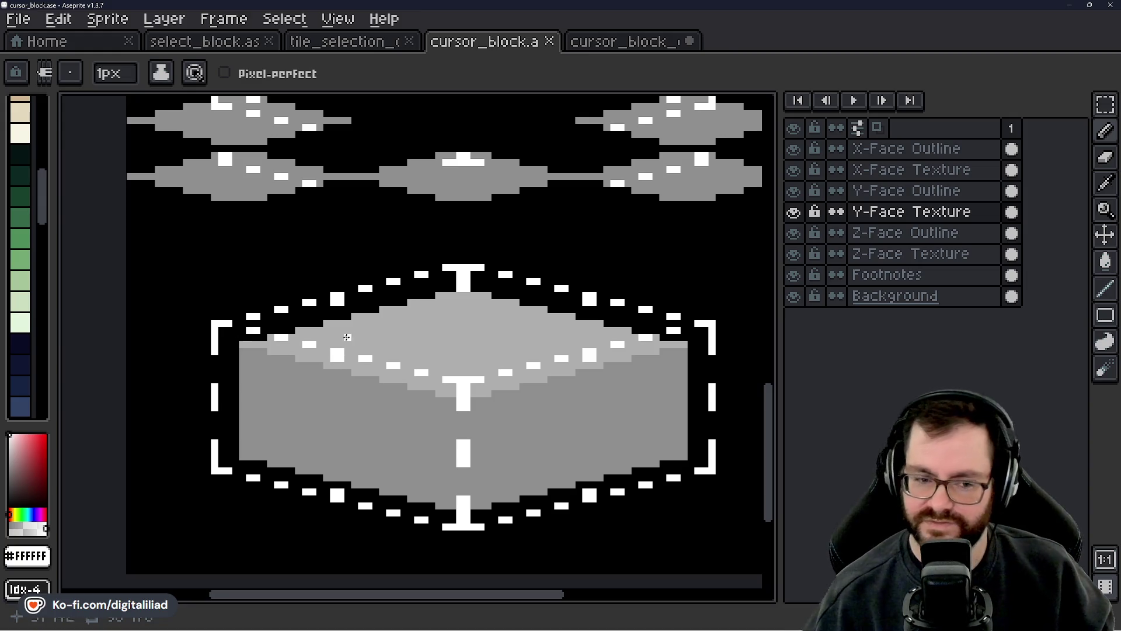
- Paint white dashes along the block's bottom edge and on its right side
click(639, 50)
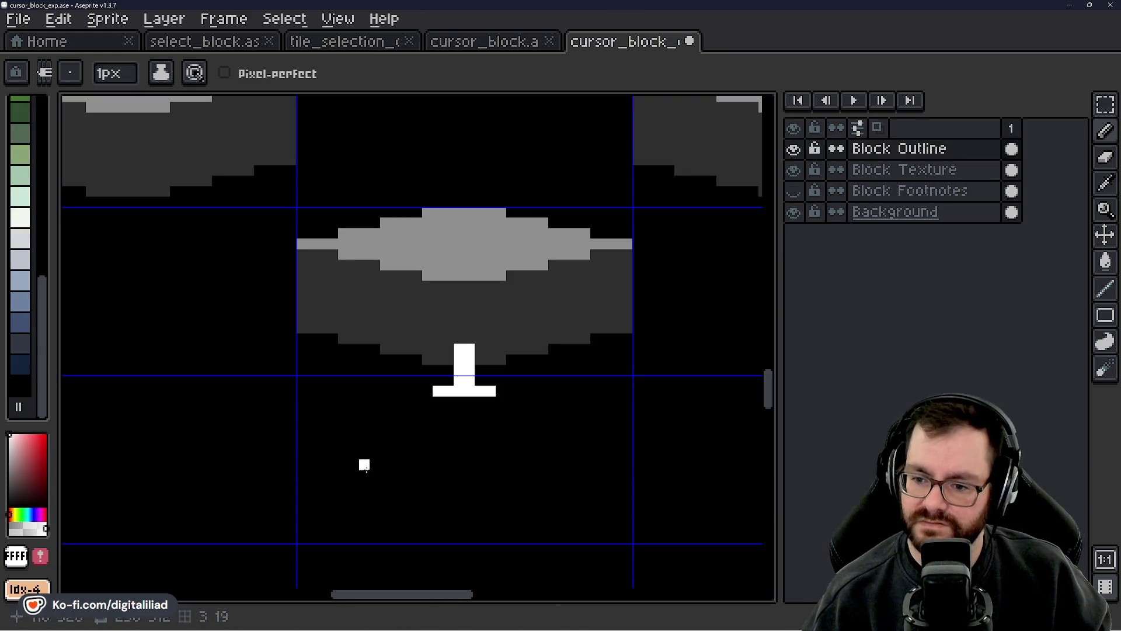
click(514, 47)
scroll(461, 421, down, 2)
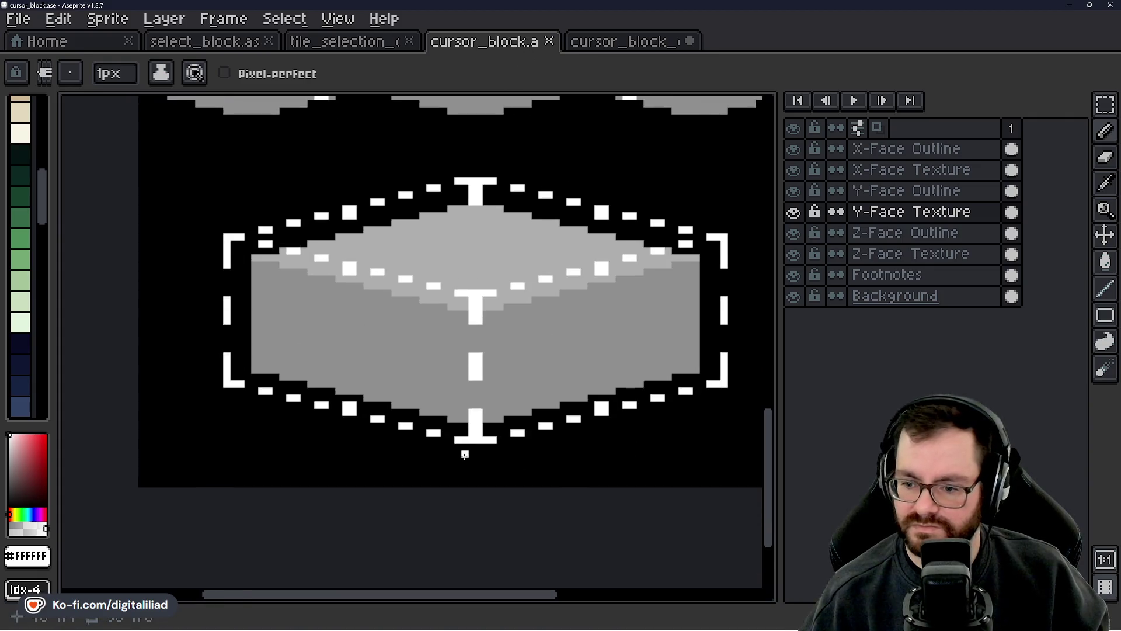
scroll(461, 420, up, 3)
scroll(477, 332, down, 1)
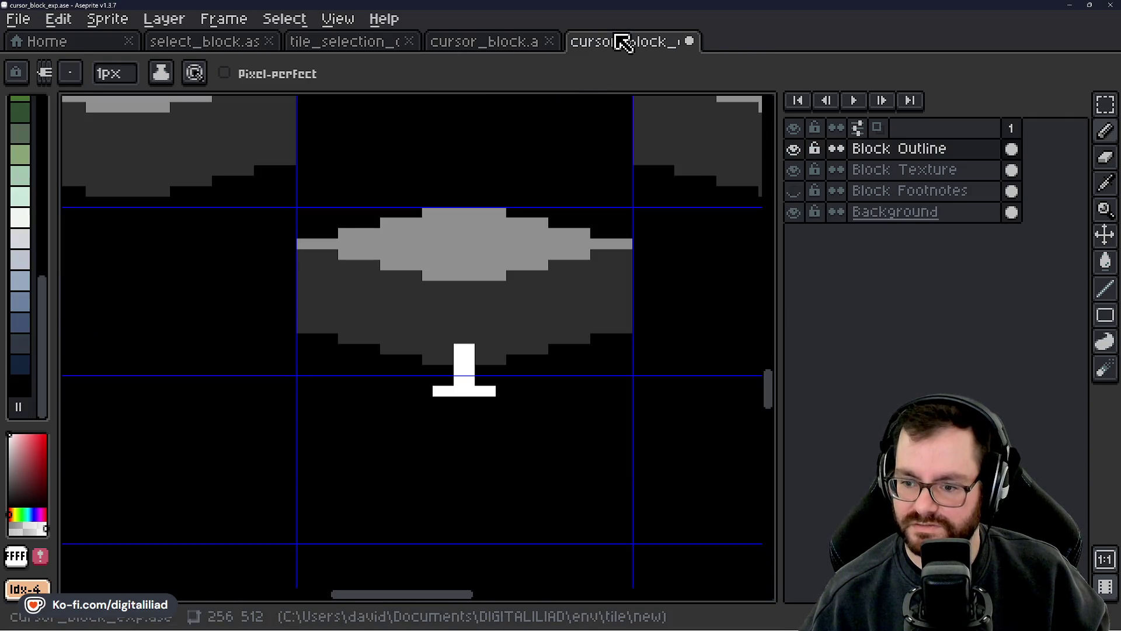
click(623, 41)
scroll(417, 391, up, 2)
drag(416, 391, 399, 391)
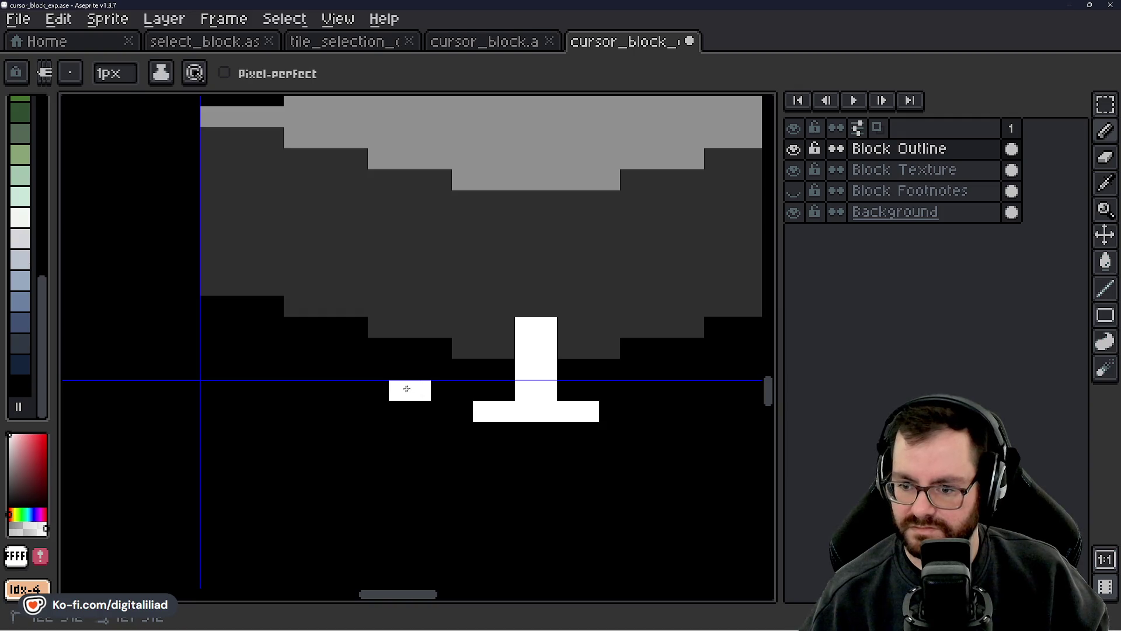
mouse_move(378, 347)
mouse_down()
mouse_move(462, 393)
mouse_move(399, 415)
mouse_up()
drag(326, 393, 315, 393)
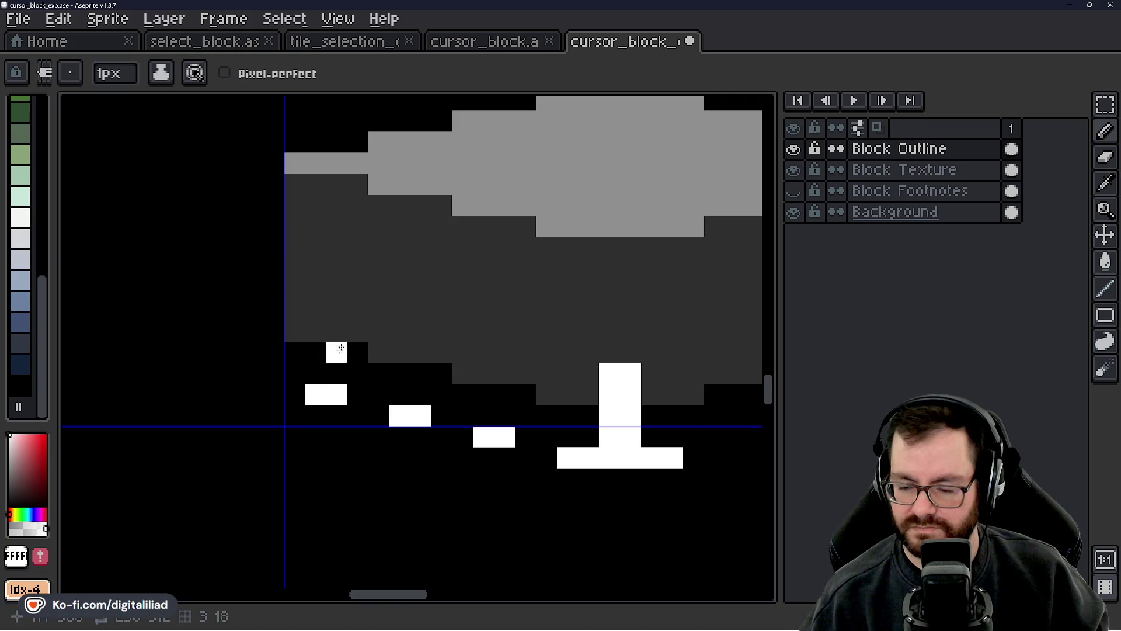
scroll(350, 344, down, 2)
scroll(483, 393, up, 2)
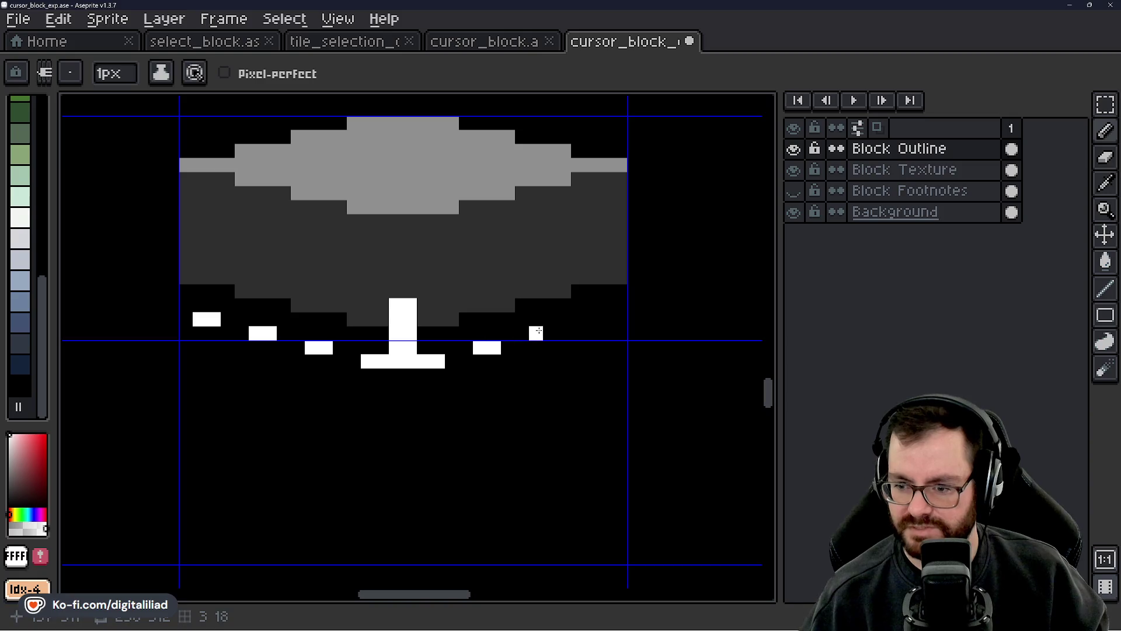
drag(536, 333, 550, 333)
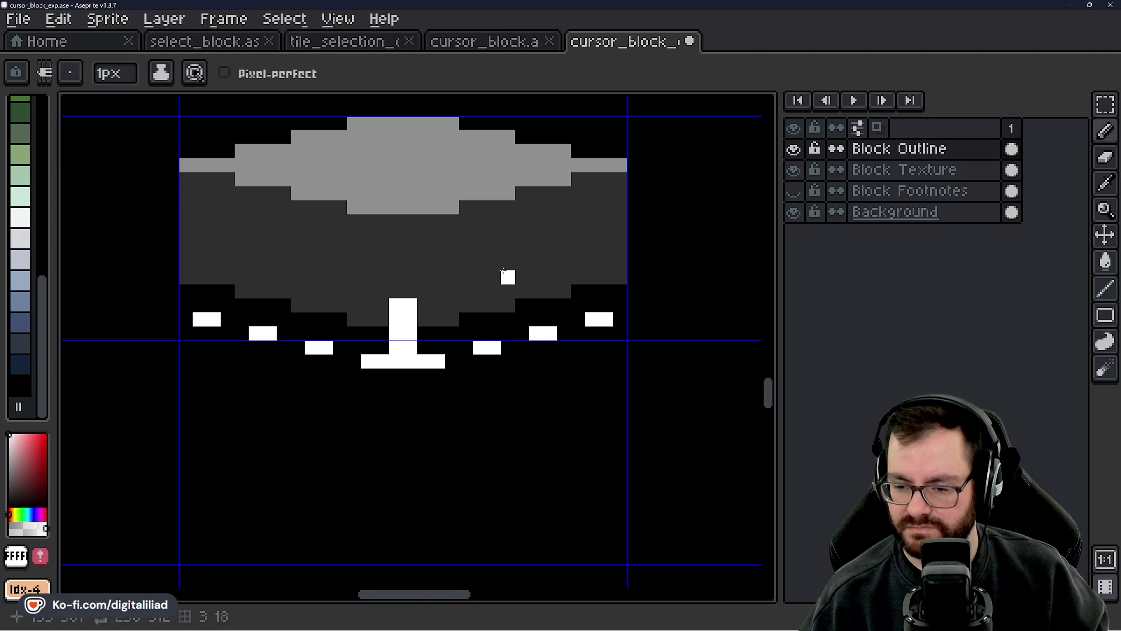
scroll(503, 270, up, 2)
- Check the reference cube, then paint a white mark above the block's centre column
click(479, 42)
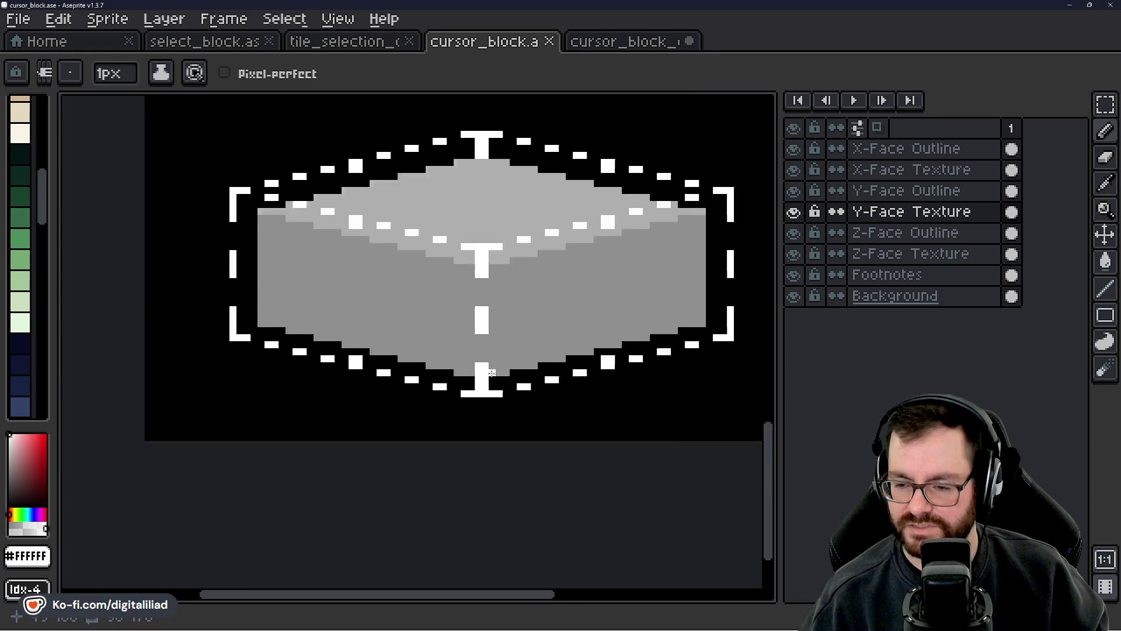
scroll(492, 373, down, 1)
scroll(473, 345, up, 2)
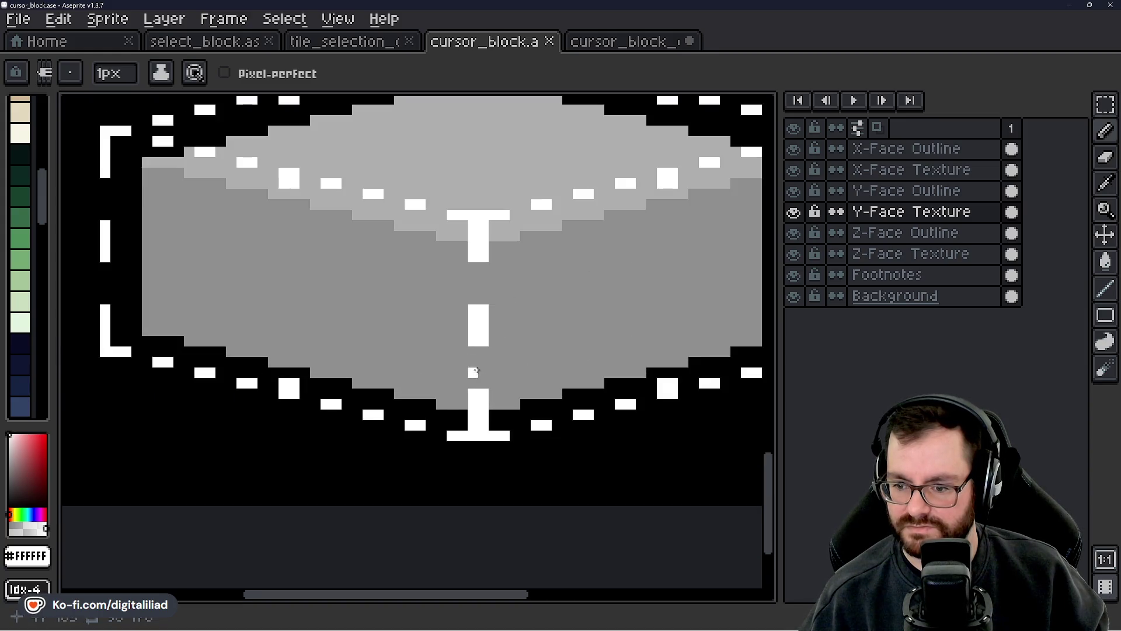
click(648, 45)
scroll(397, 496, up, 2)
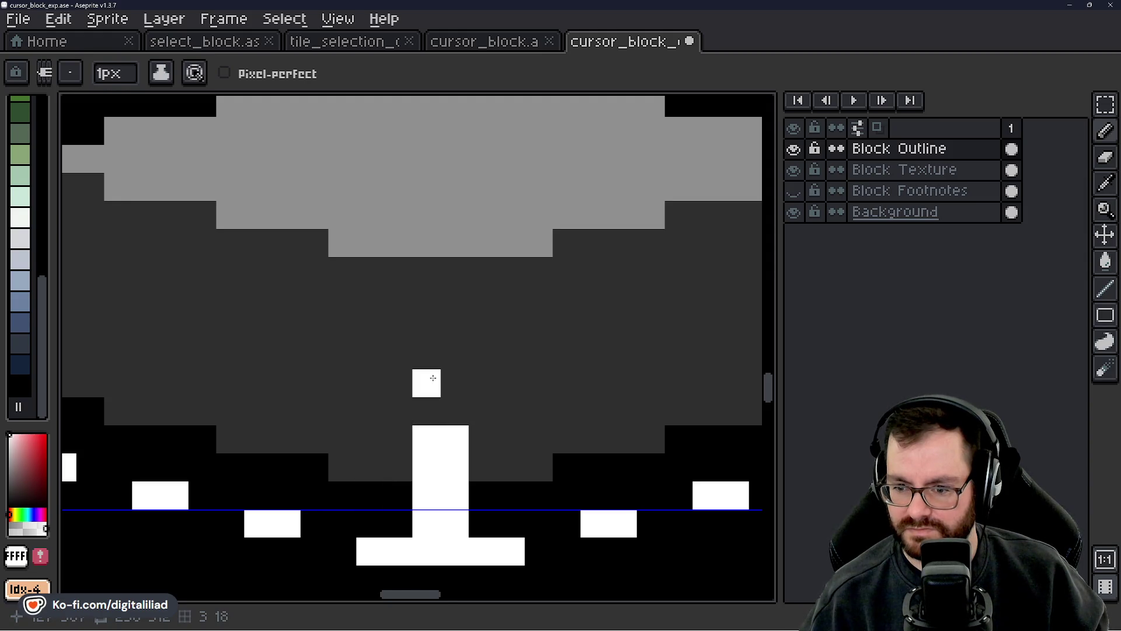
drag(431, 300, 455, 299)
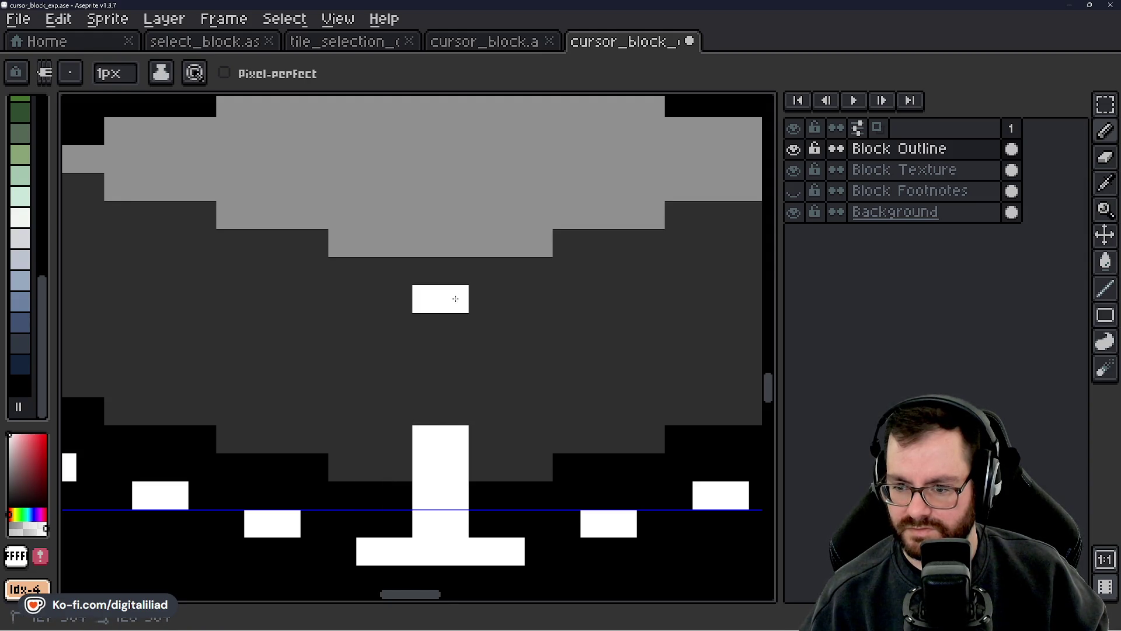
click(426, 271)
click(455, 271)
scroll(506, 344, down, 2)
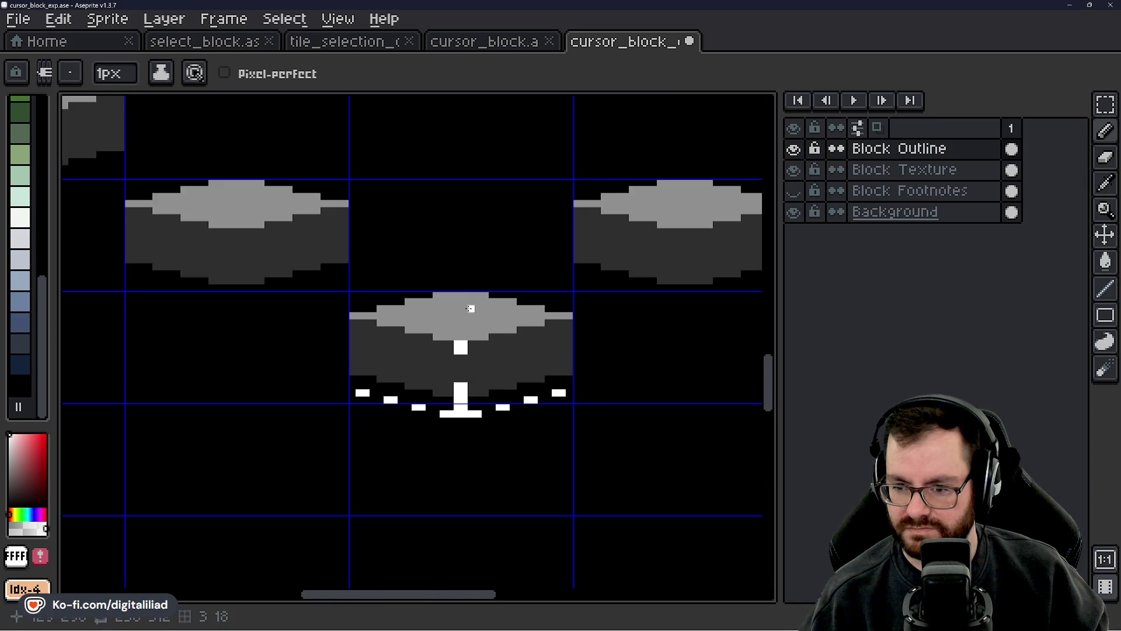
scroll(464, 316, down, 4)
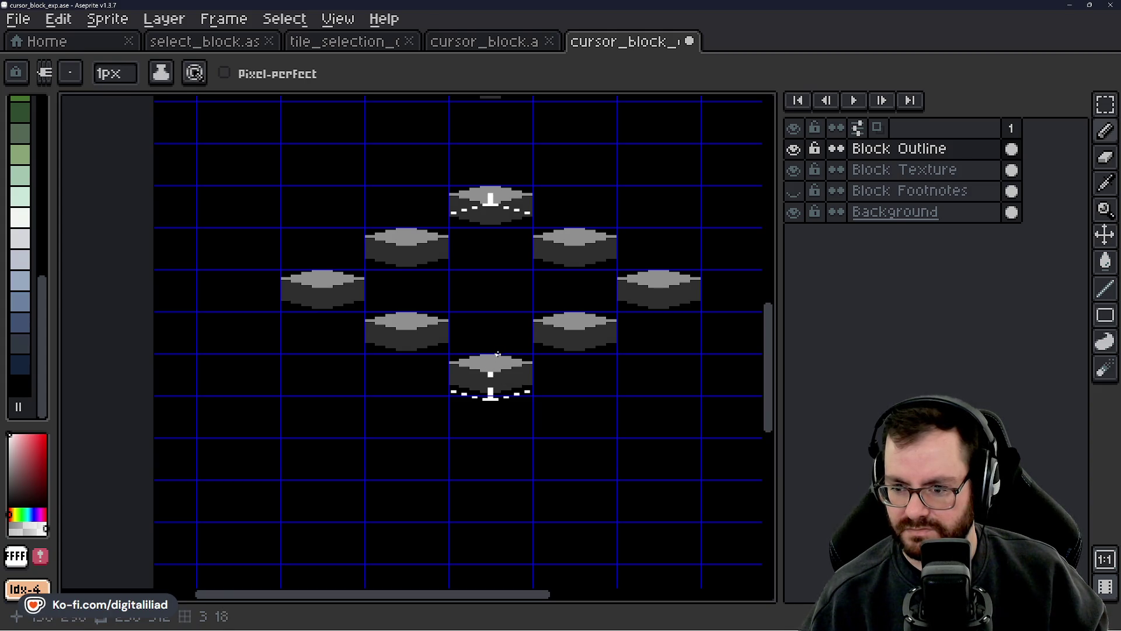
scroll(497, 354, up, 3)
scroll(600, 301, up, 1)
scroll(600, 302, down, 1)
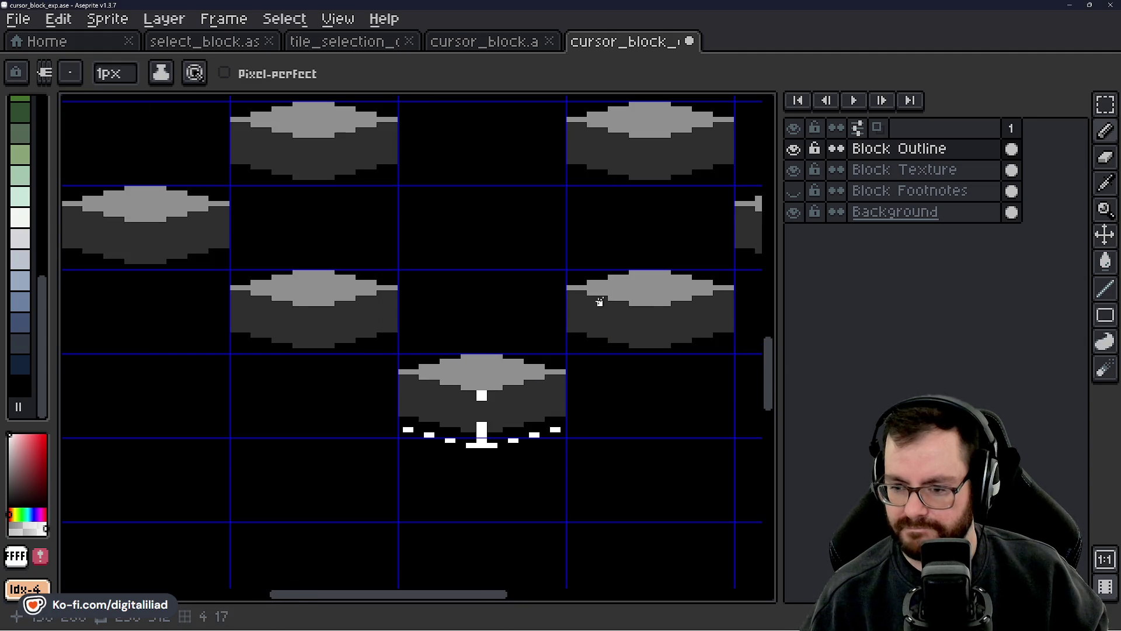
- Select a rectangular area of the block and pan the tiled grid into view
click(1105, 104)
drag(530, 288, 519, 344)
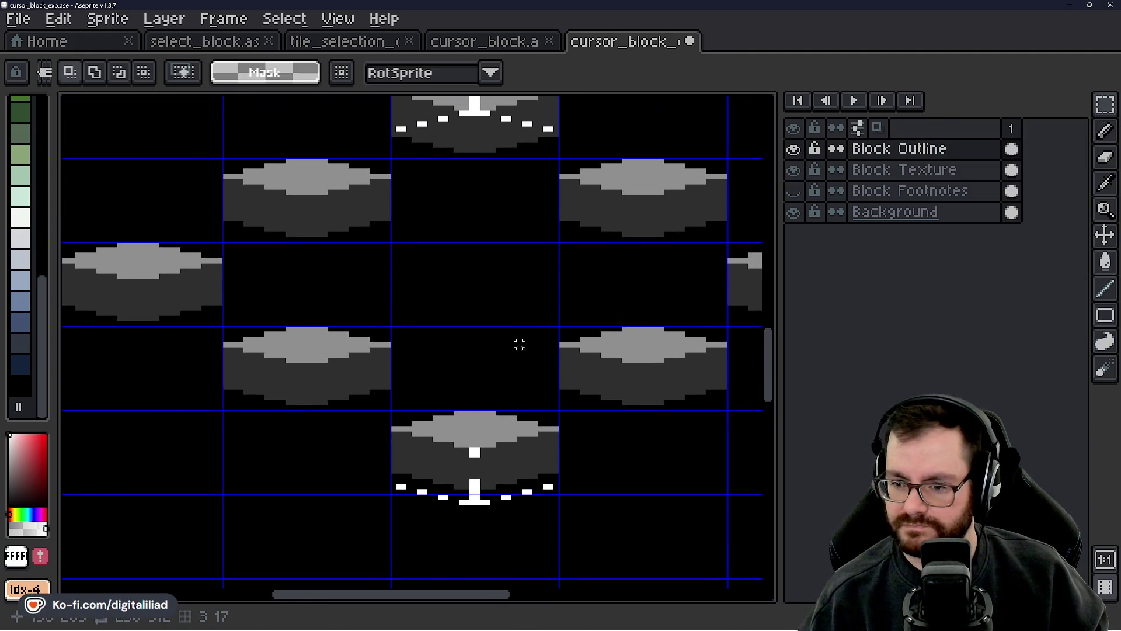
scroll(519, 345, down, 2)
mouse_move(498, 308)
mouse_down()
mouse_move(490, 390)
mouse_move(465, 446)
mouse_move(463, 385)
mouse_up()
scroll(439, 216, up, 3)
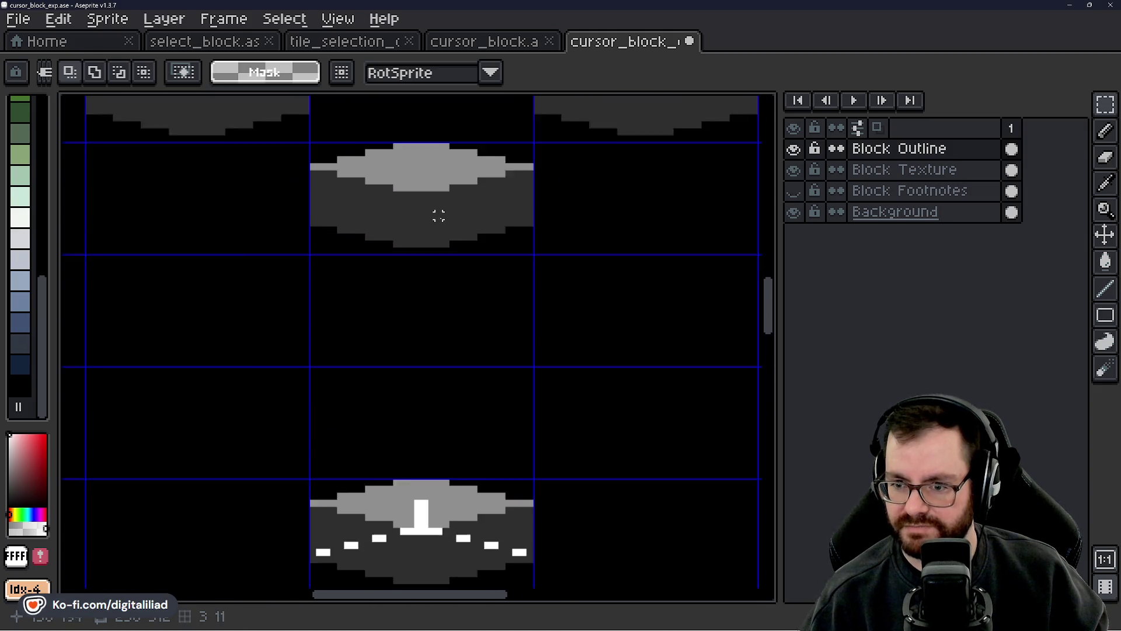
scroll(438, 217, down, 3)
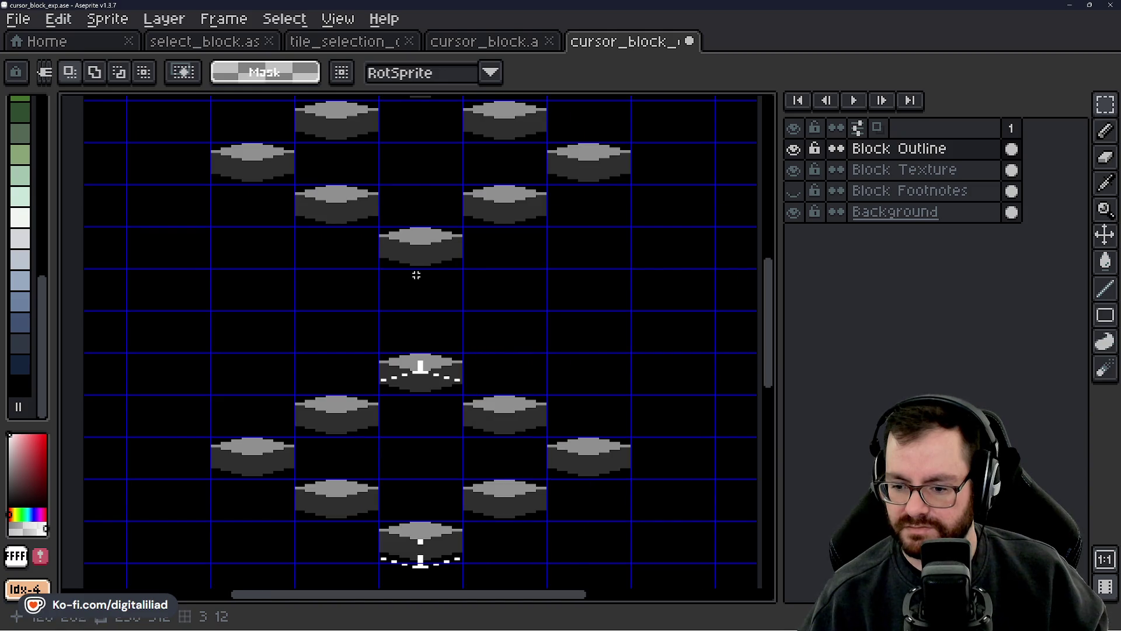
- Draw a white vertical centre stem and two top-edge pixels on the upper block, then save
key(b)
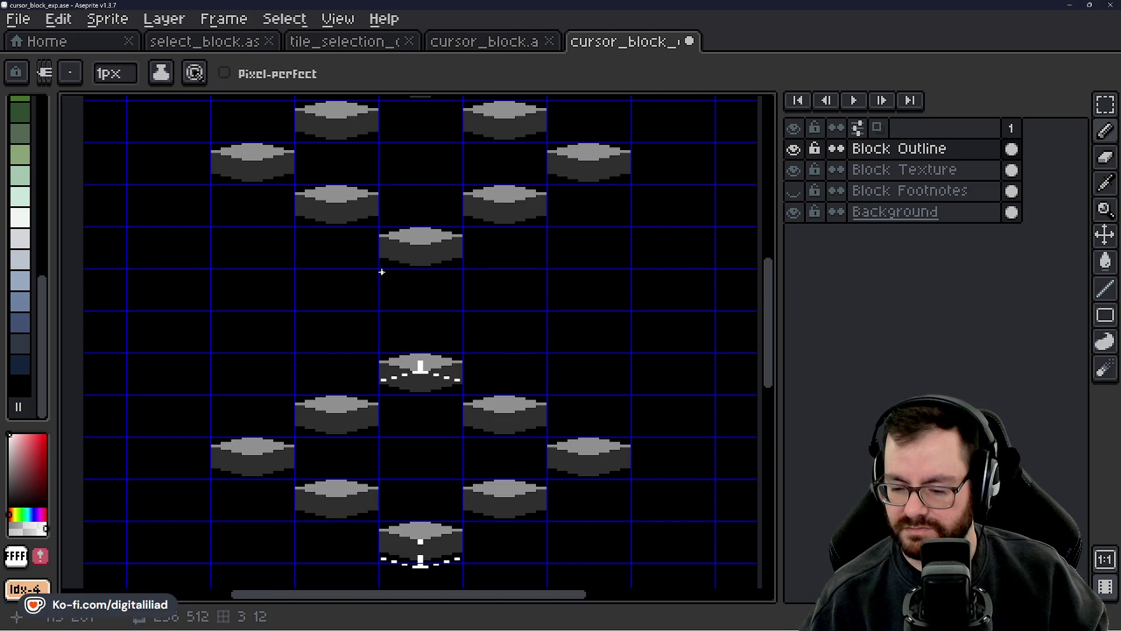
scroll(378, 272, up, 4)
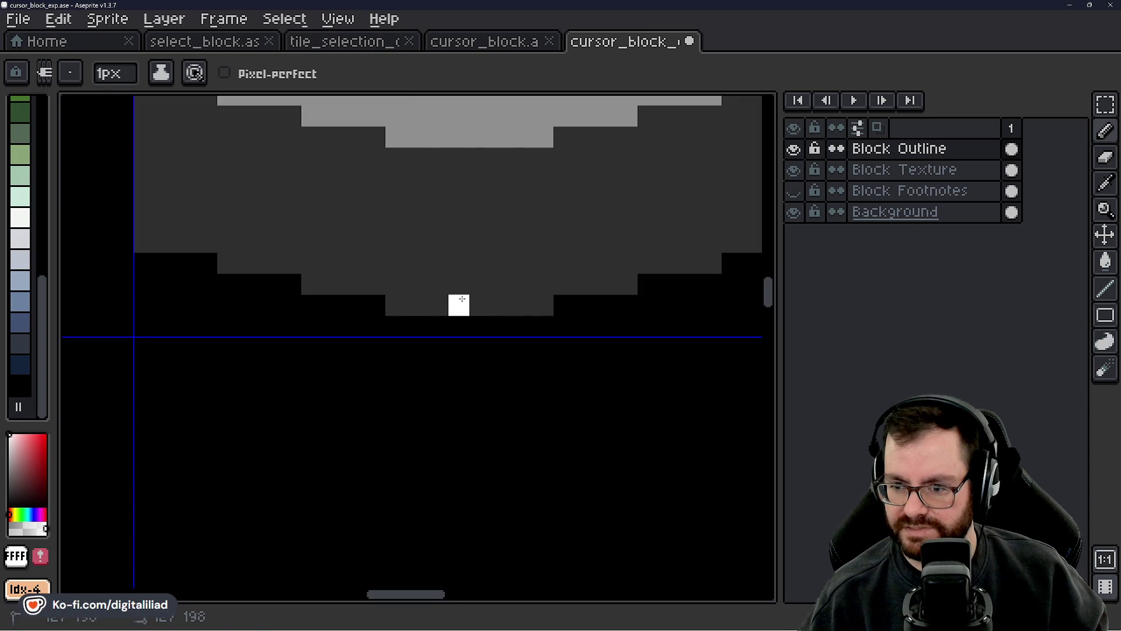
drag(477, 241, 469, 425)
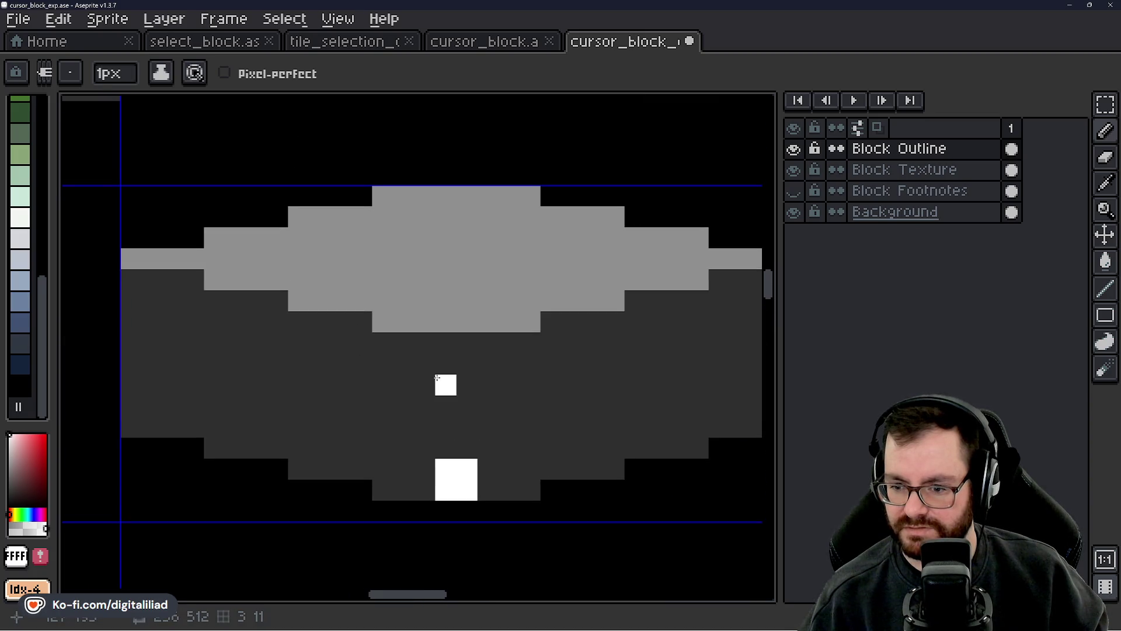
mouse_move(445, 363)
mouse_down()
mouse_move(458, 345)
mouse_move(445, 318)
mouse_move(470, 309)
mouse_move(445, 301)
mouse_up()
scroll(441, 286, down, 3)
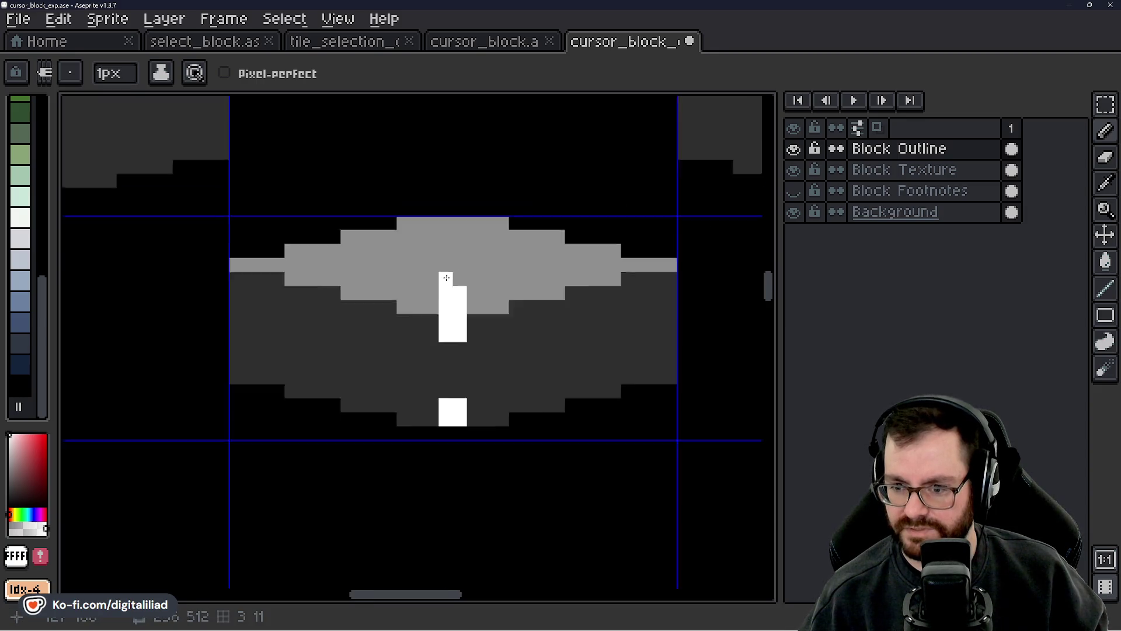
scroll(463, 269, up, 3)
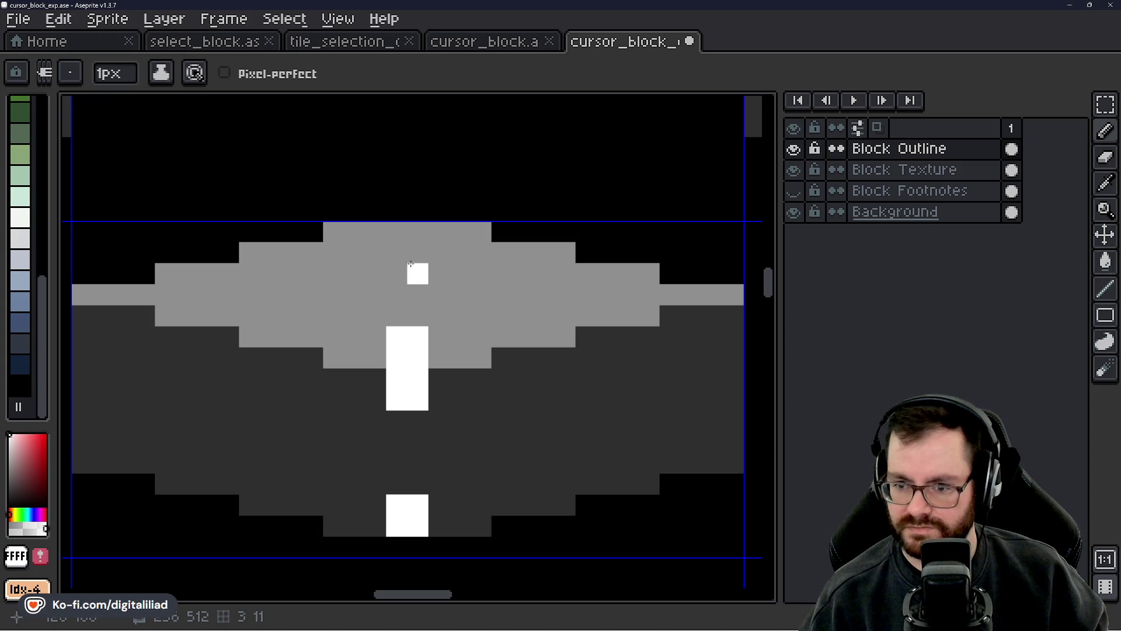
drag(417, 231, 397, 231)
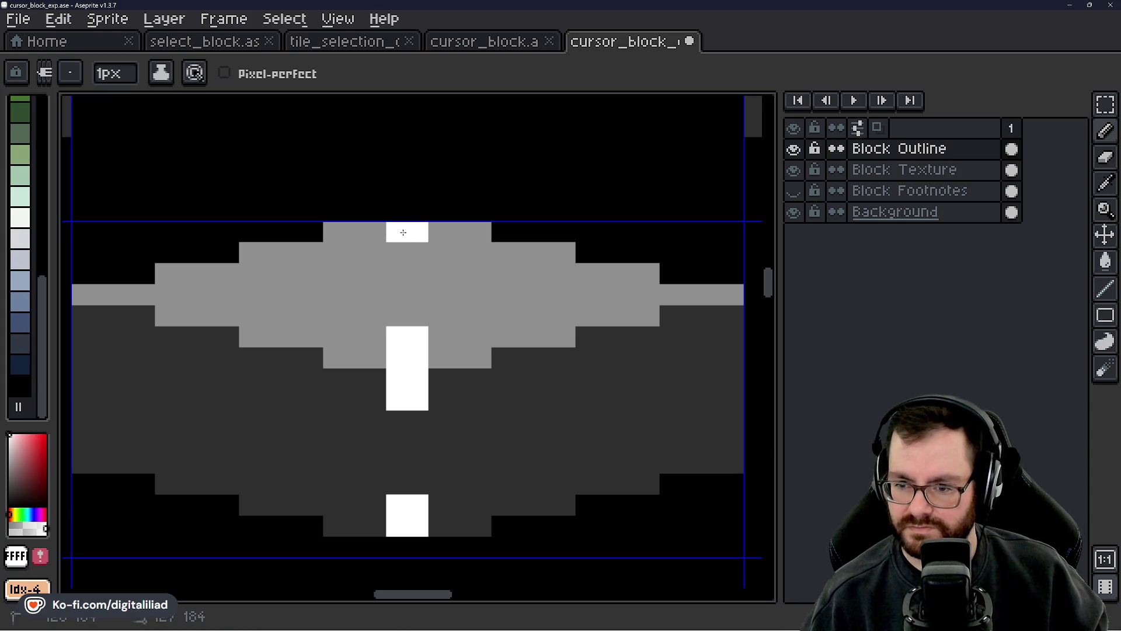
scroll(462, 337, down, 2)
scroll(462, 337, down, 2)
scroll(452, 323, down, 1)
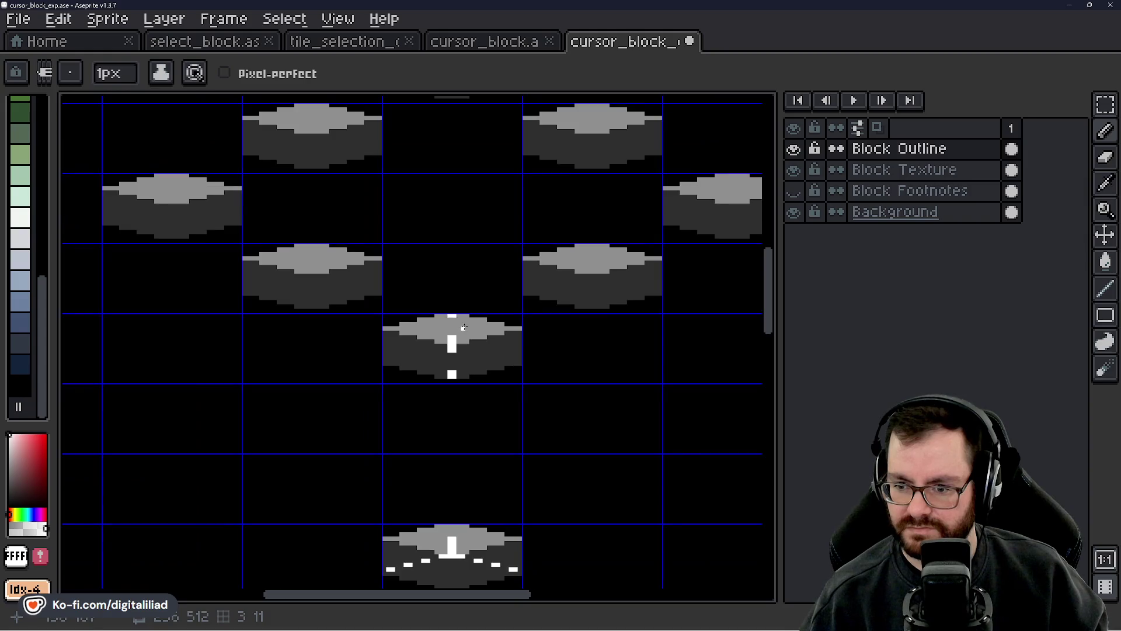
scroll(476, 270, down, 2)
scroll(484, 329, down, 2)
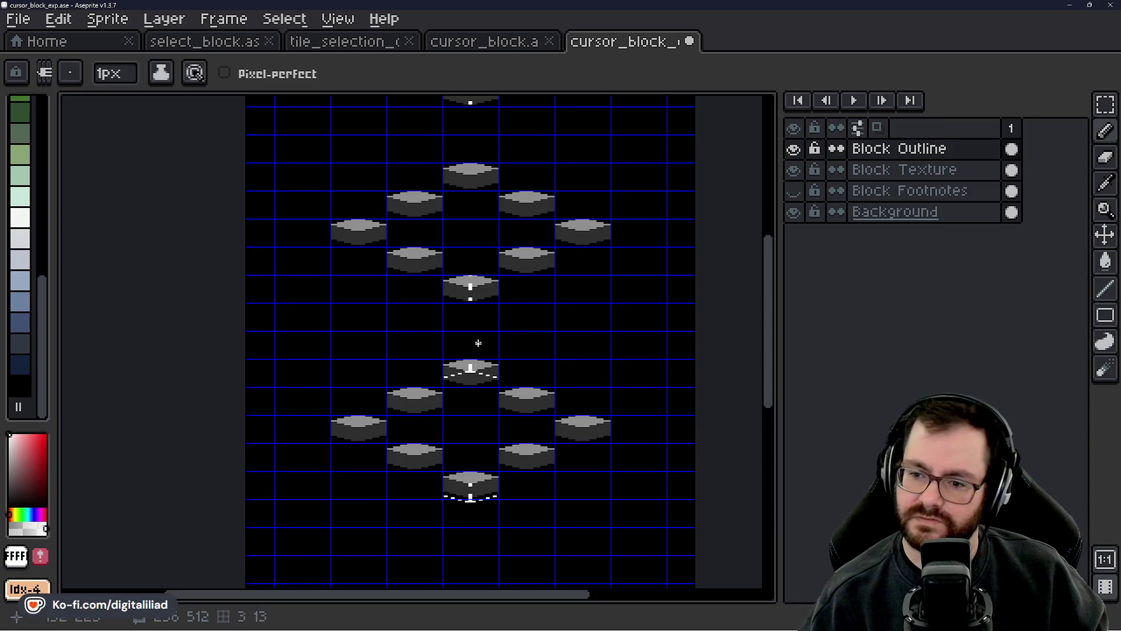
key(ctrl+s)
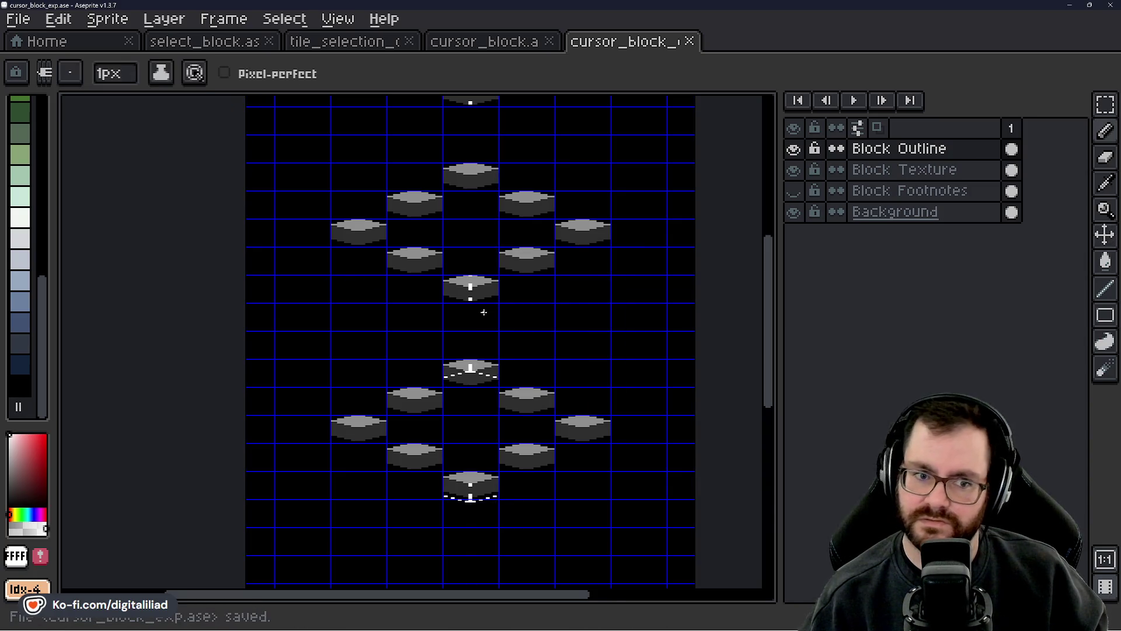
- Pan the tiled block grid to the upper blocks with the rectangle selection tool
mouse_move(453, 331)
mouse_down()
mouse_move(481, 376)
mouse_move(495, 310)
mouse_move(463, 251)
mouse_up()
click(1106, 104)
scroll(559, 288, down, 3)
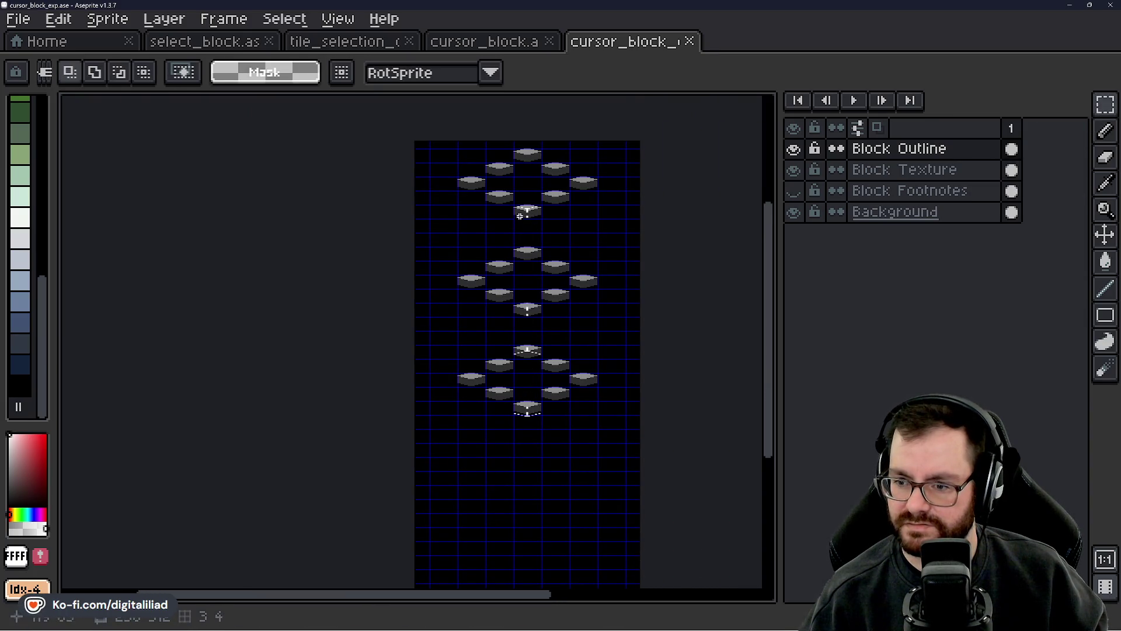
scroll(512, 280, up, 2)
mouse_move(553, 342)
mouse_down()
mouse_move(485, 260)
mouse_move(510, 441)
mouse_up()
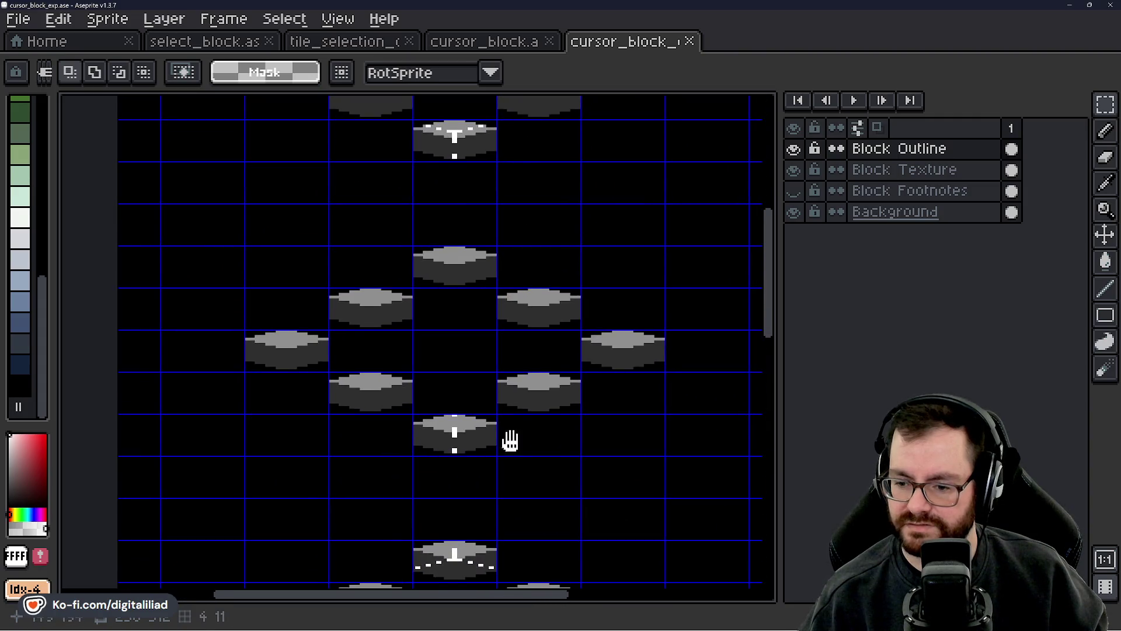
scroll(510, 441, down, 5)
drag(439, 460, 483, 437)
- Compare with the cursor_block.ase reference, then bring a plain block tile into view in cursor_block_exp
click(514, 44)
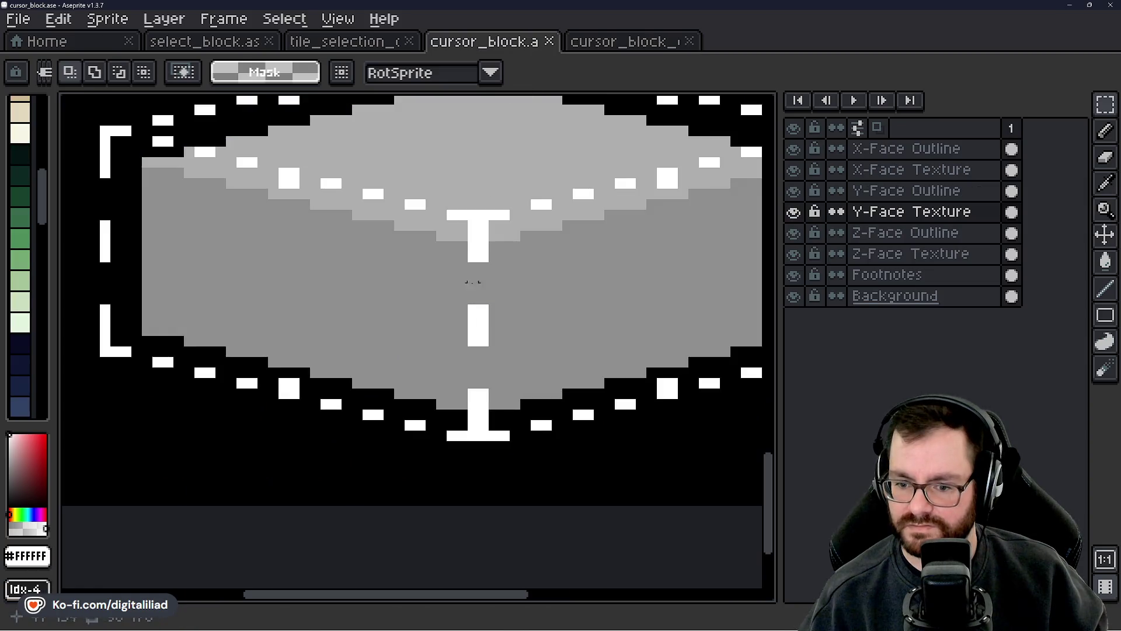
scroll(495, 331, down, 2)
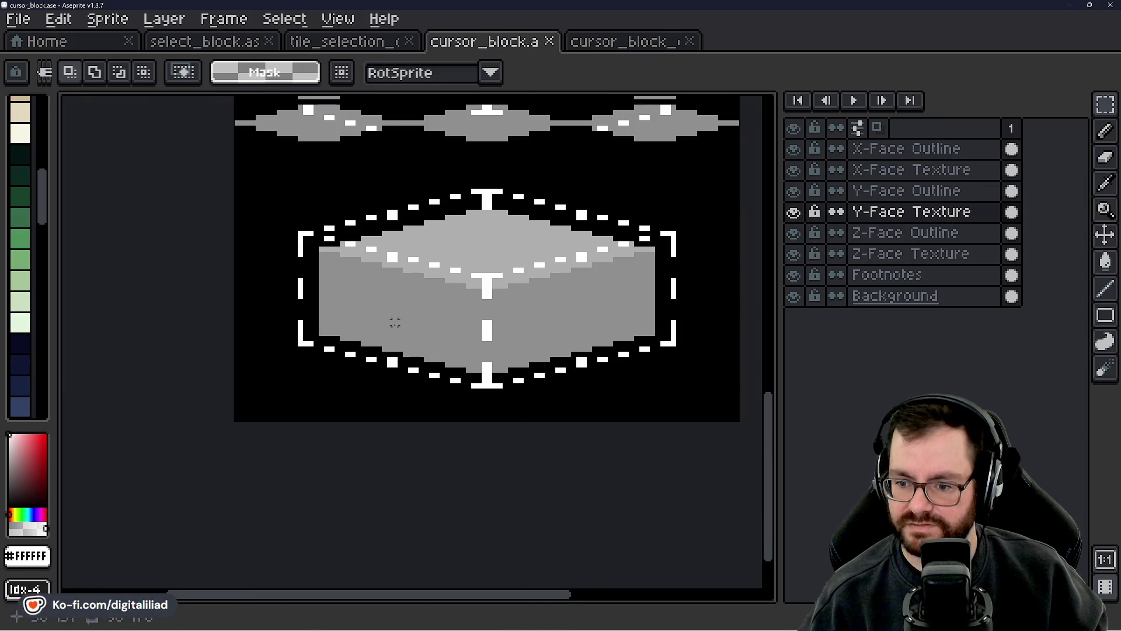
scroll(375, 351, up, 1)
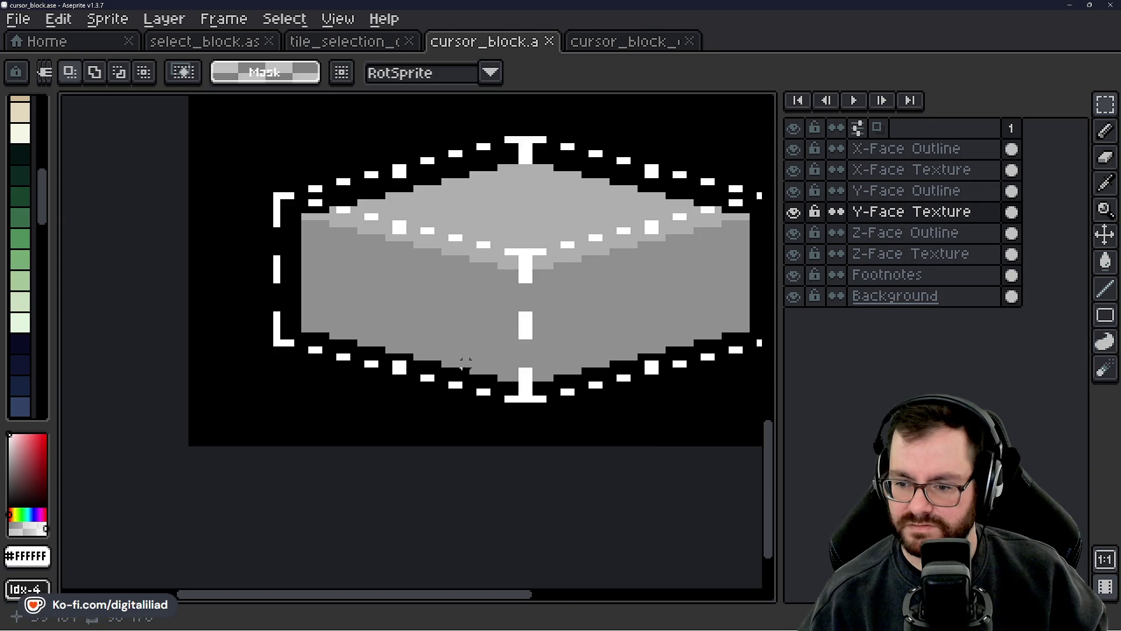
click(596, 43)
scroll(516, 352, up, 3)
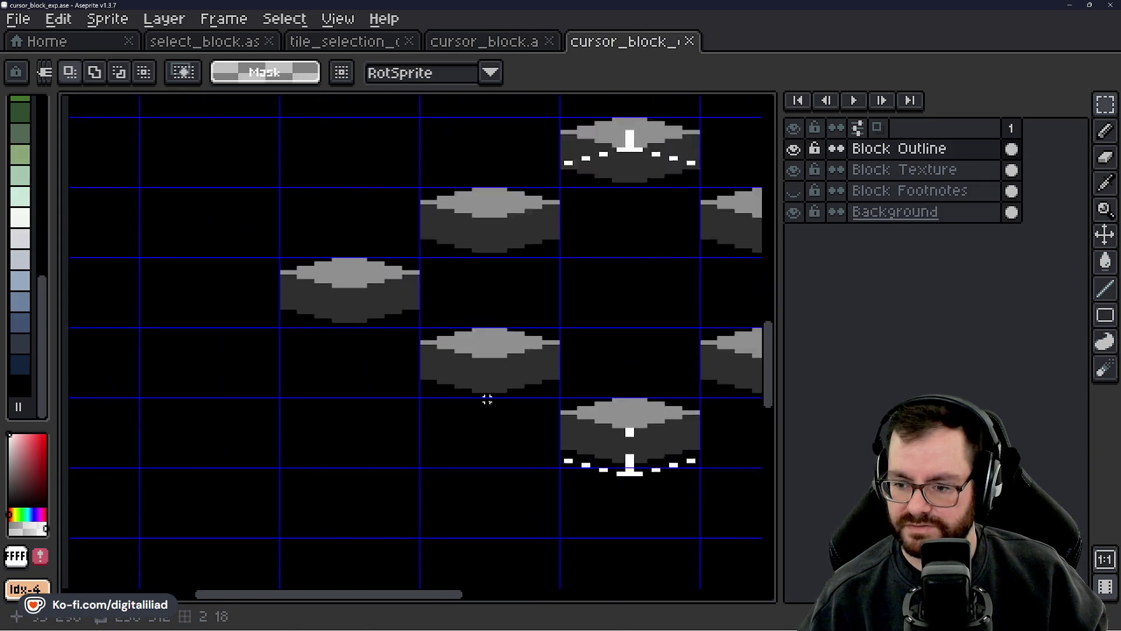
scroll(487, 398, up, 4)
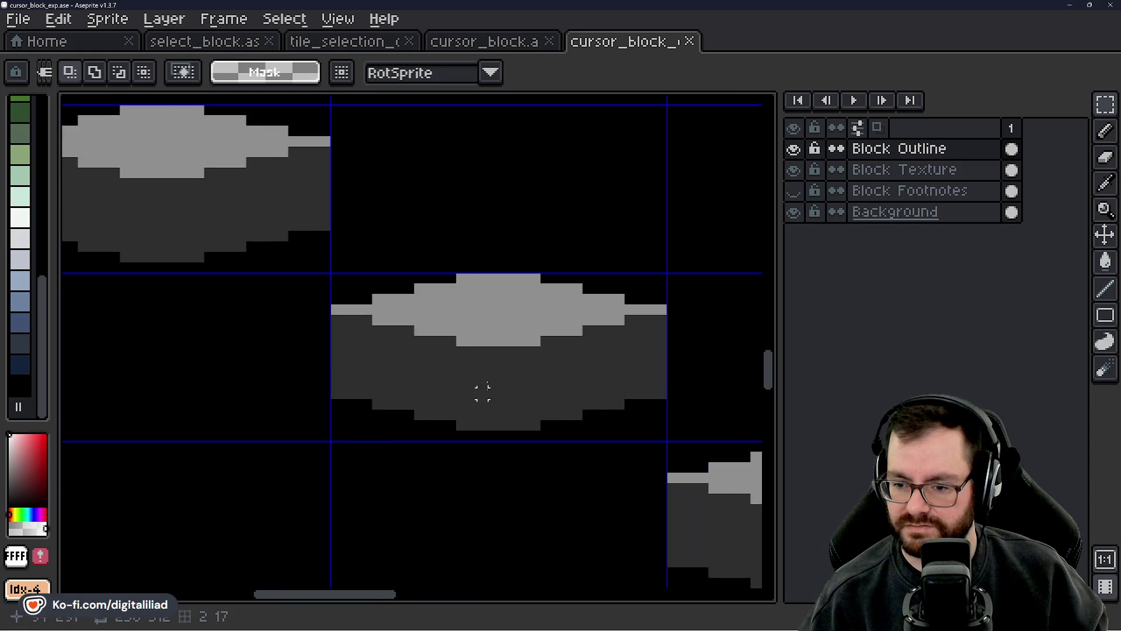
click(512, 43)
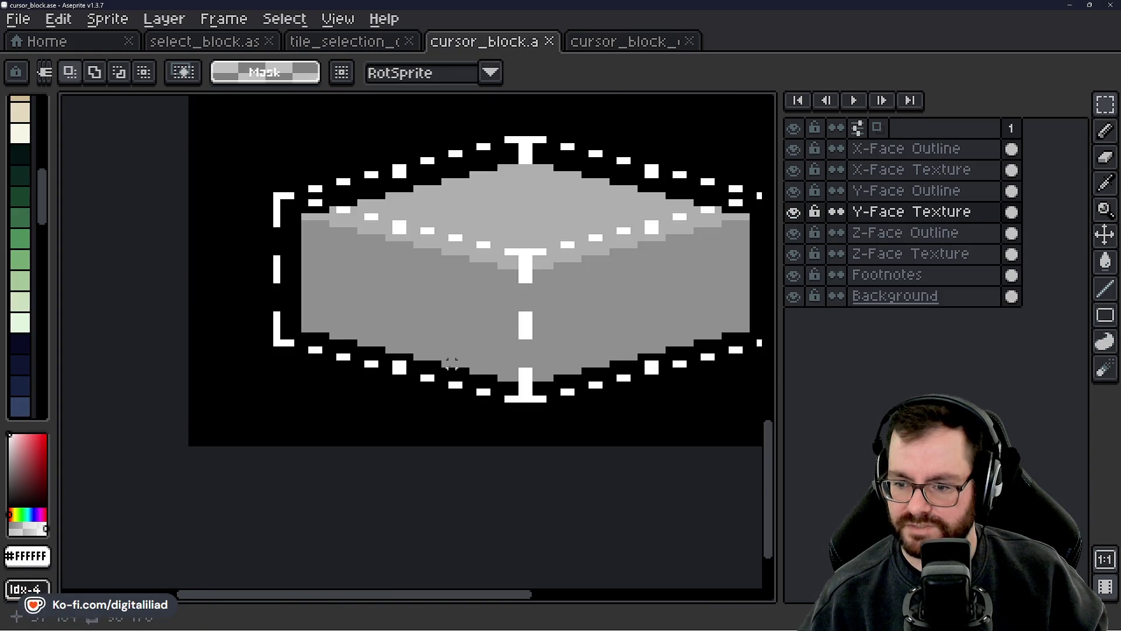
scroll(452, 363, up, 1)
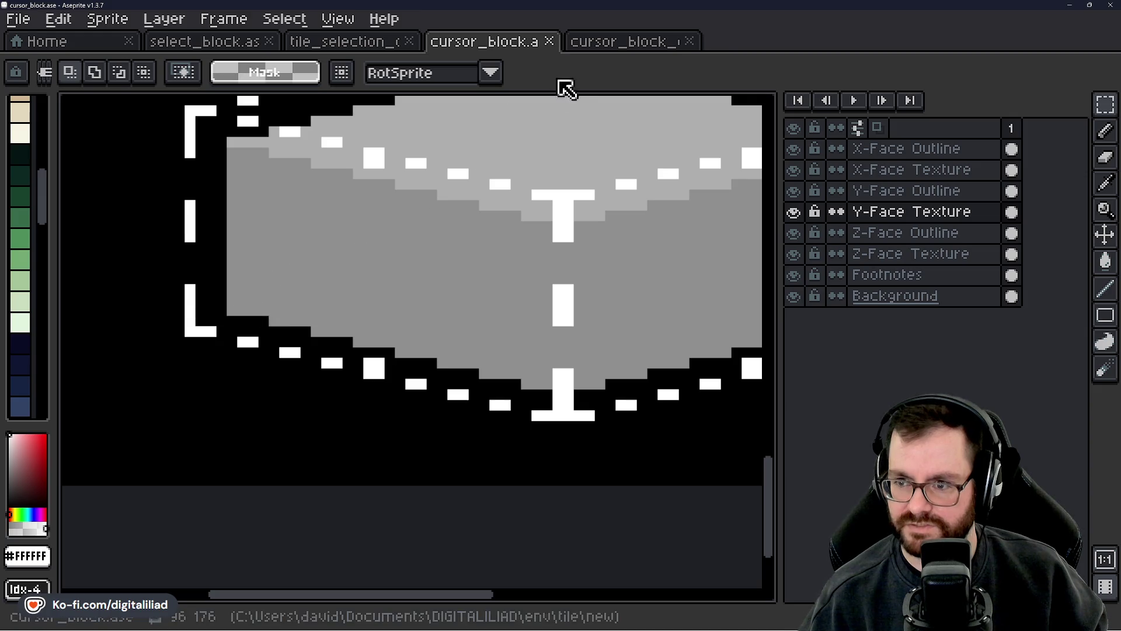
click(646, 35)
mouse_move(342, 292)
mouse_down()
mouse_move(450, 310)
mouse_move(525, 412)
mouse_move(620, 460)
mouse_up()
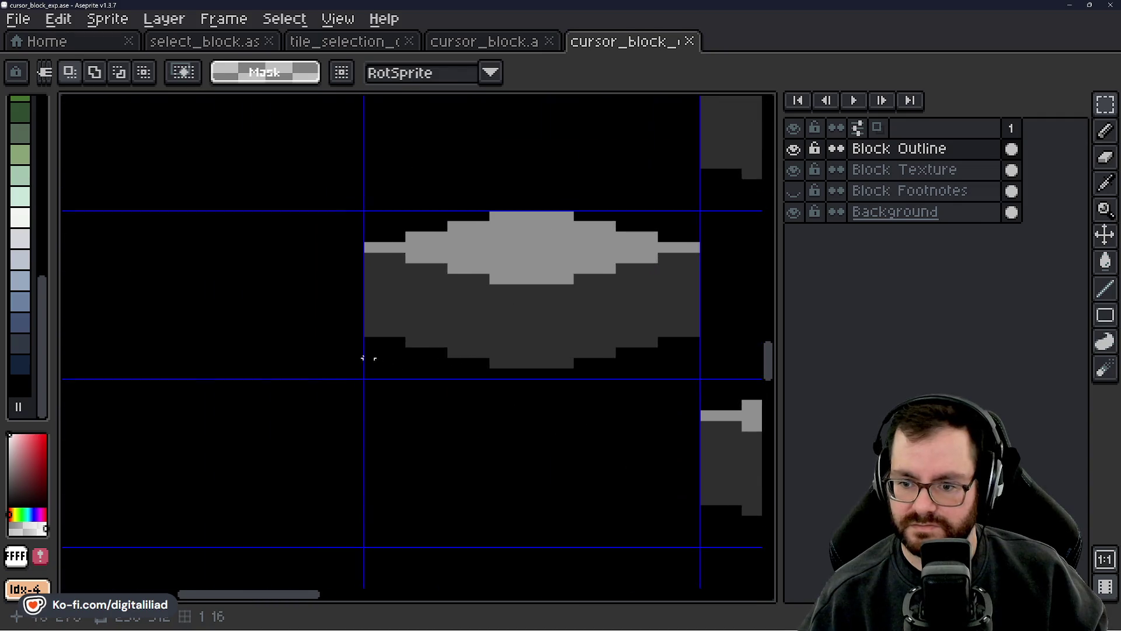
- Draw a white L-shaped bracket left of the plain block with a tall vertical stroke
key(b)
scroll(366, 354, up, 4)
click(322, 348)
click(268, 344)
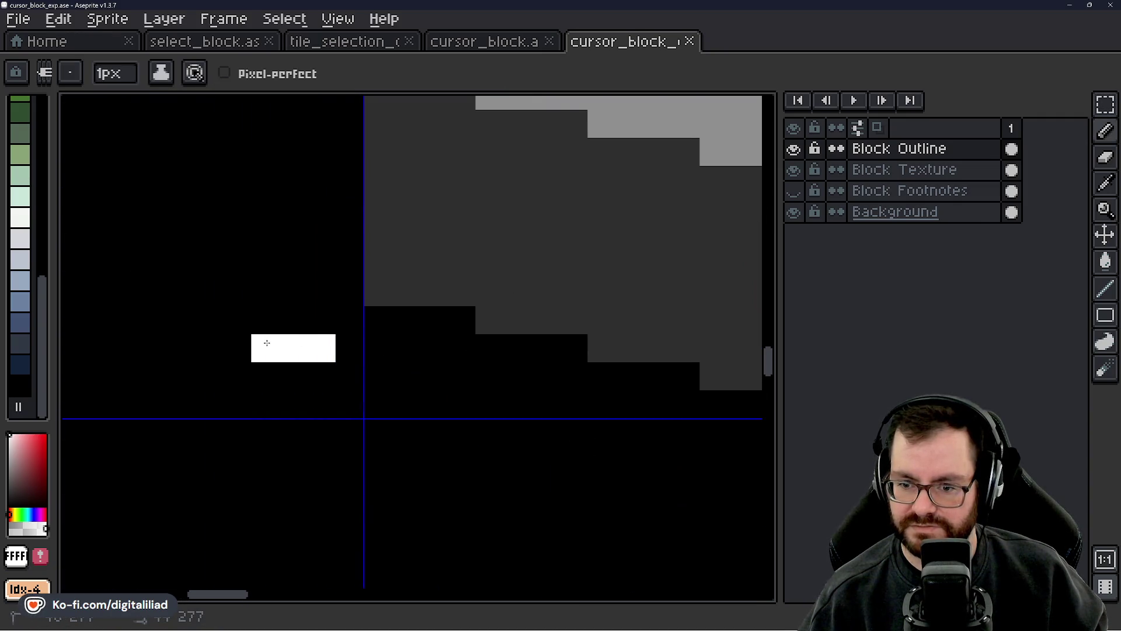
click(263, 325)
click(501, 43)
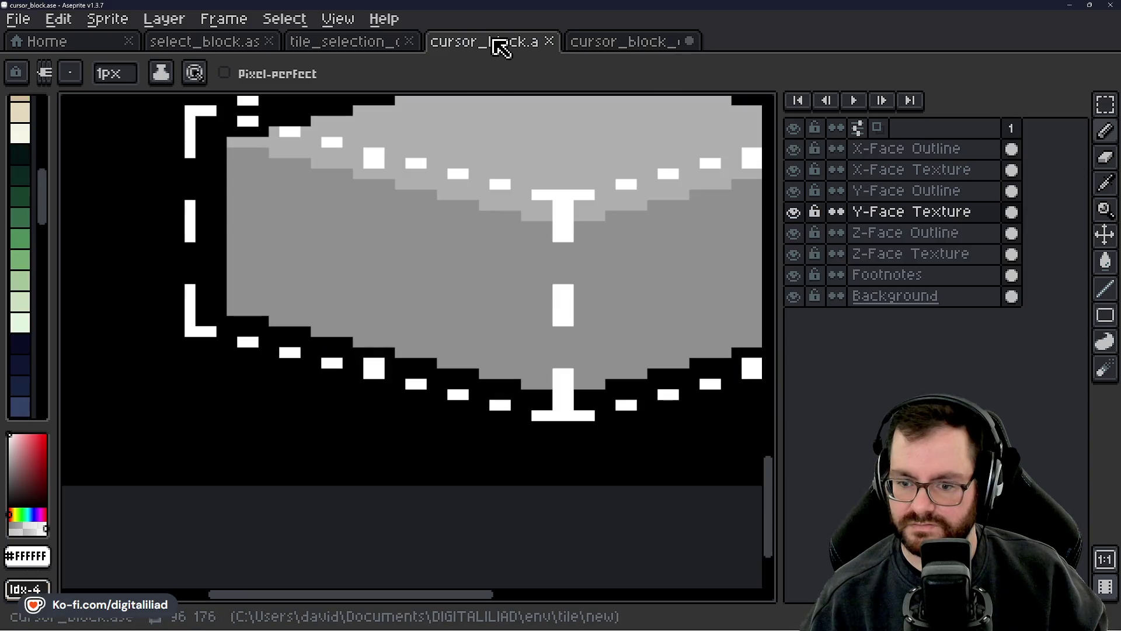
click(591, 49)
click(263, 286)
click(263, 258)
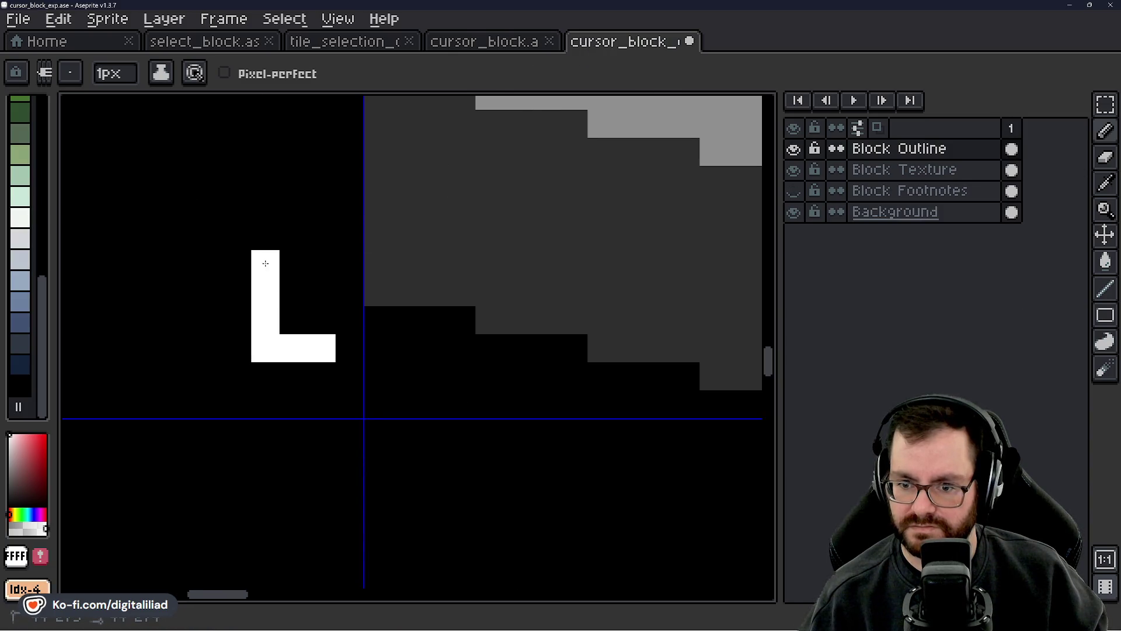
click(263, 234)
- Add stepped white dashes down the block's lower-left edge
click(396, 385)
click(433, 380)
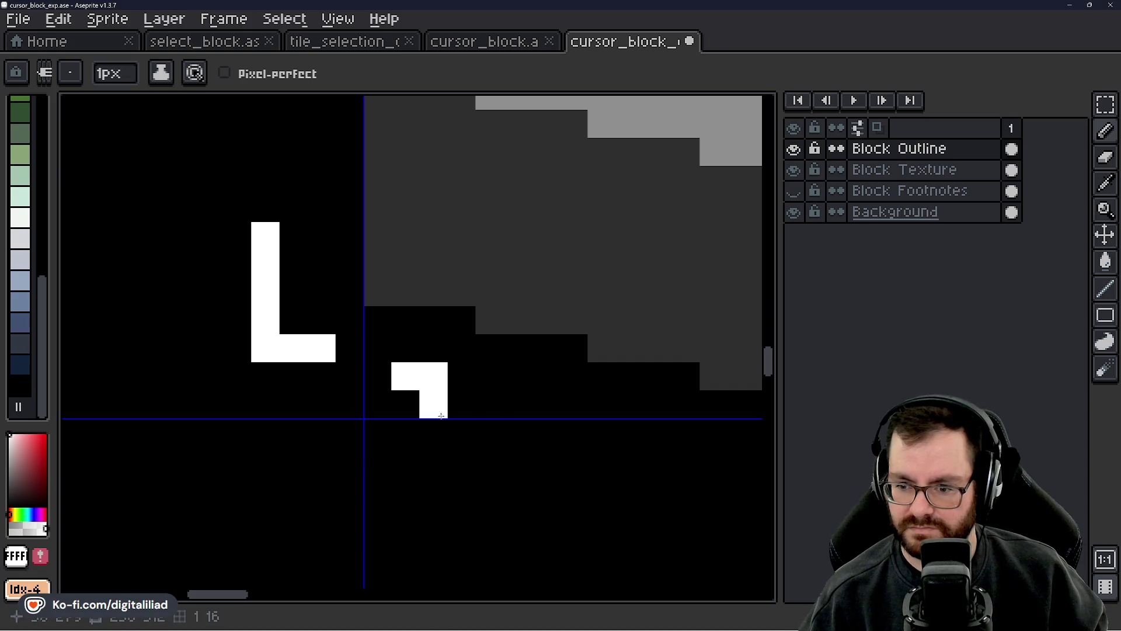
scroll(433, 405, right, 8)
scroll(433, 404, down, 3)
click(299, 331)
click(323, 325)
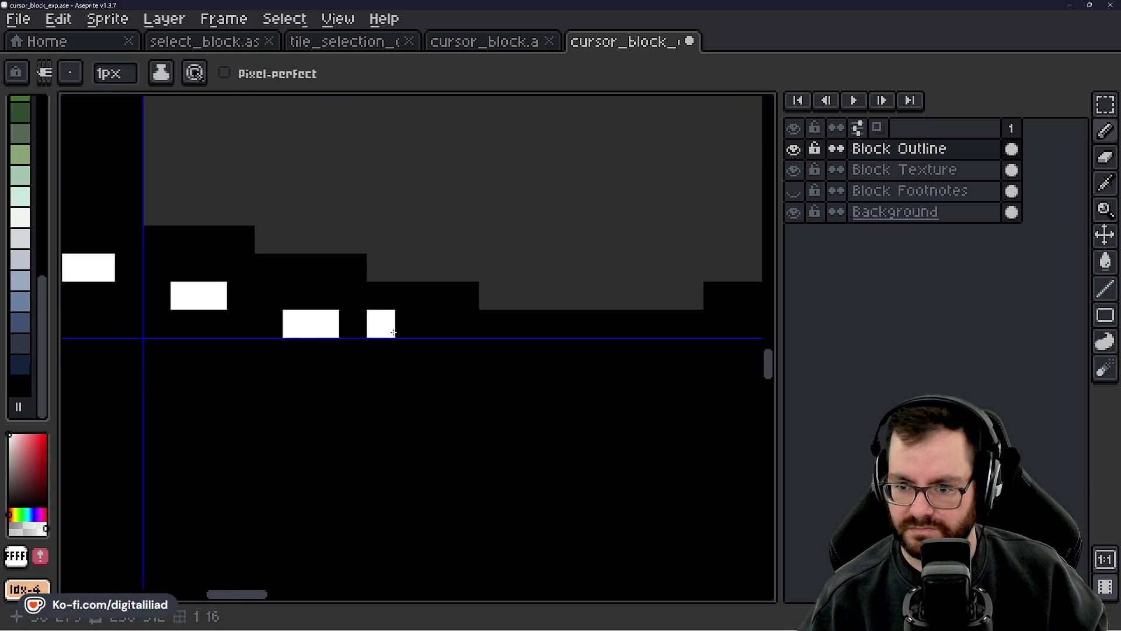
click(410, 349)
click(433, 354)
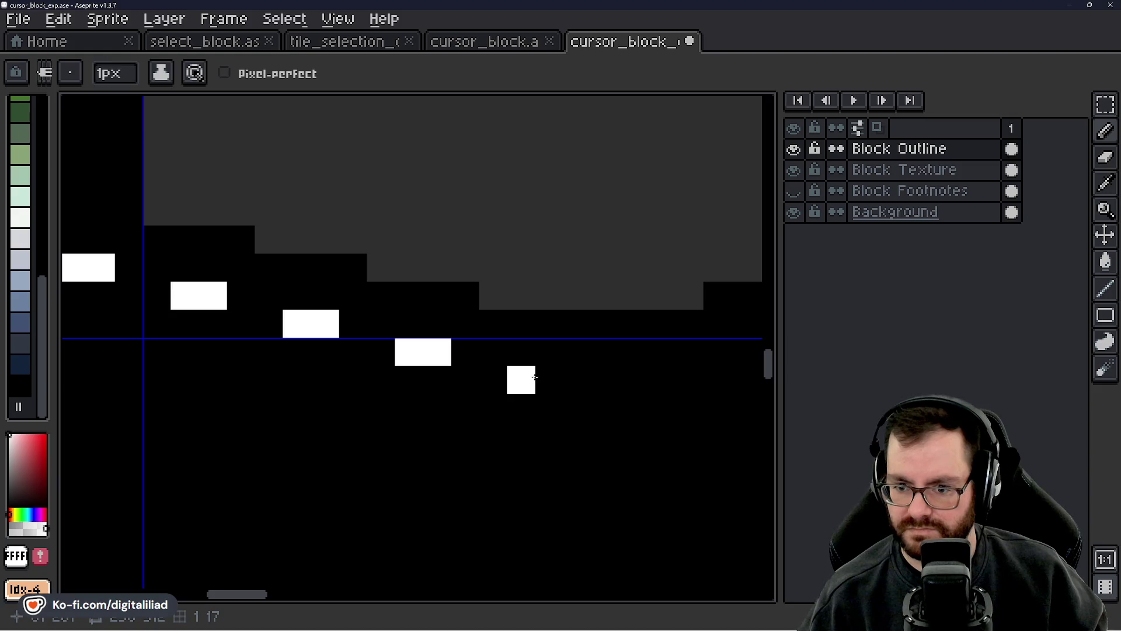
scroll(522, 380, down, 4)
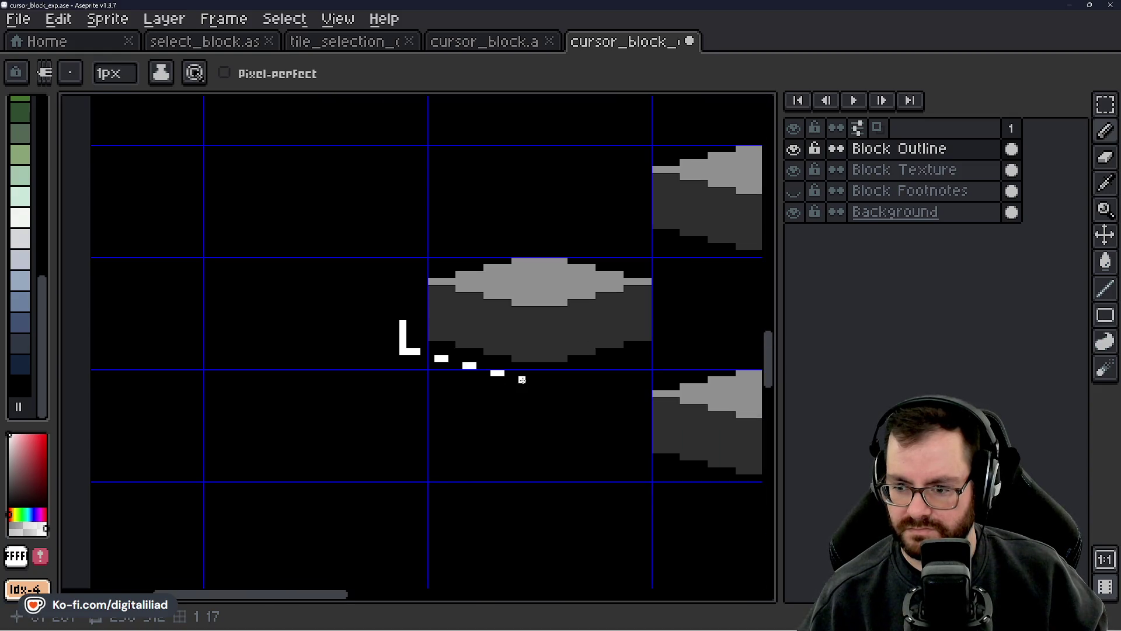
scroll(358, 375, down, 3)
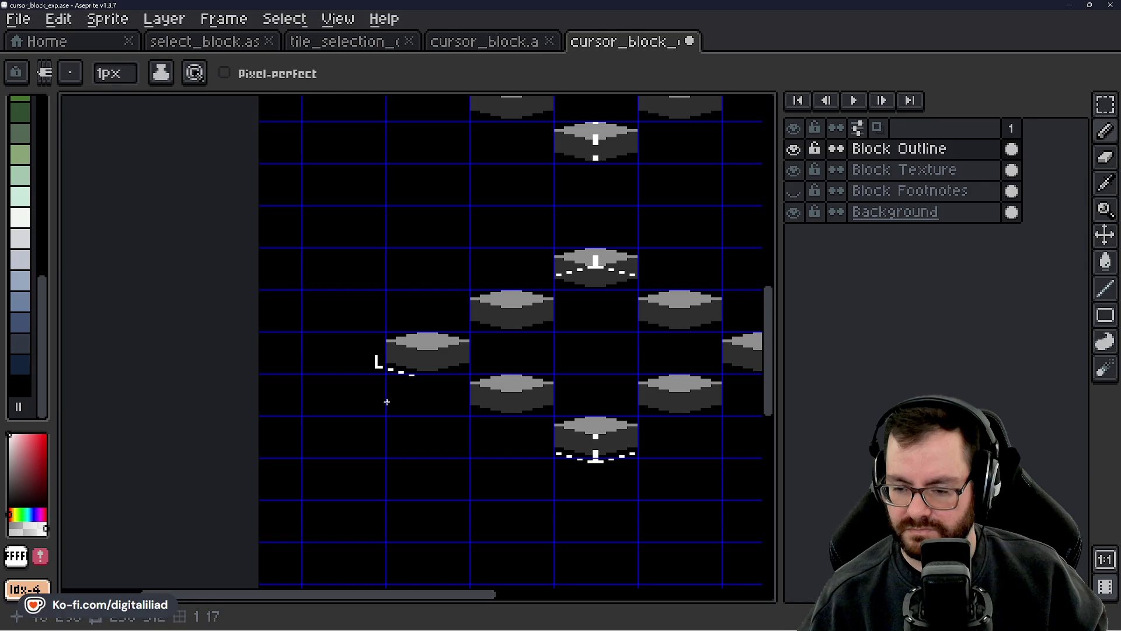
scroll(385, 405, up, 4)
scroll(409, 379, down, 2)
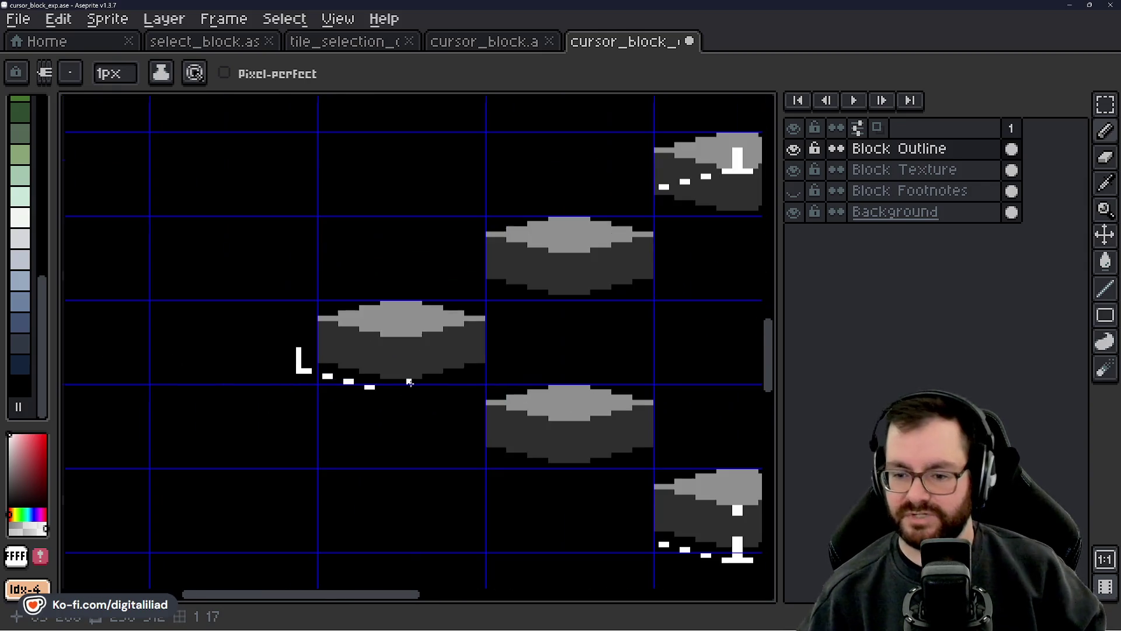
scroll(410, 381, down, 3)
scroll(412, 377, up, 2)
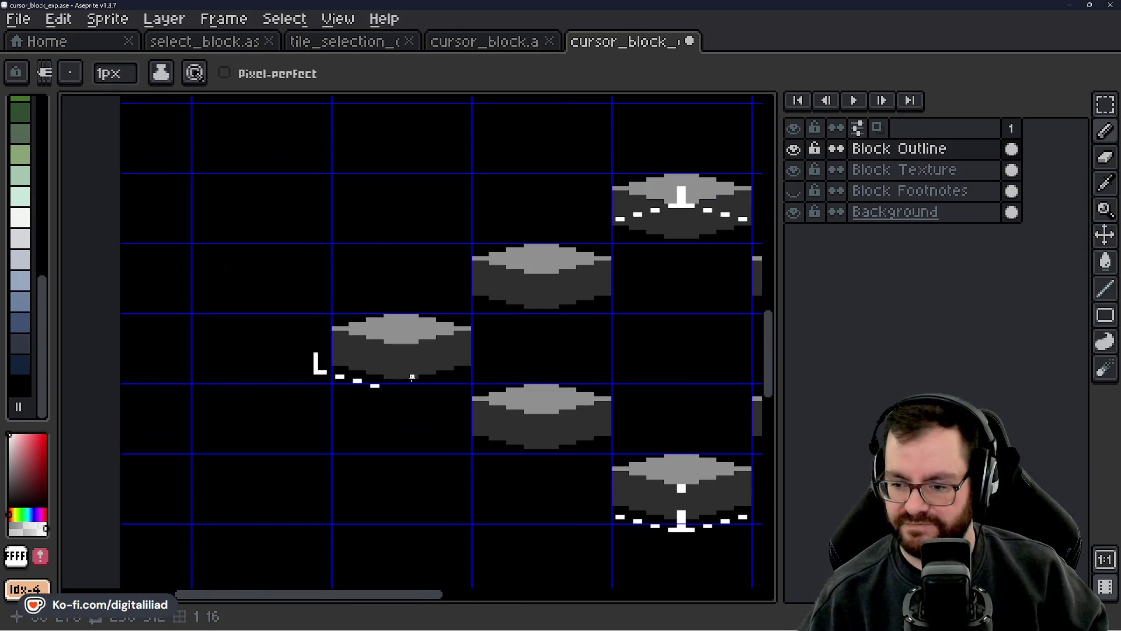
scroll(397, 386, up, 1)
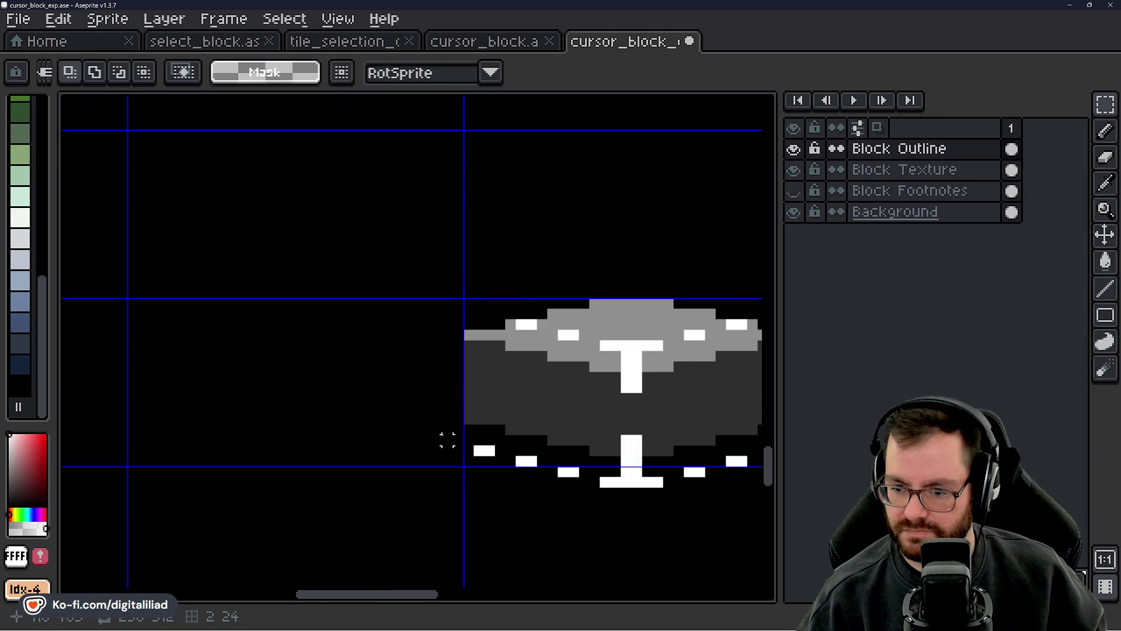
key(b)
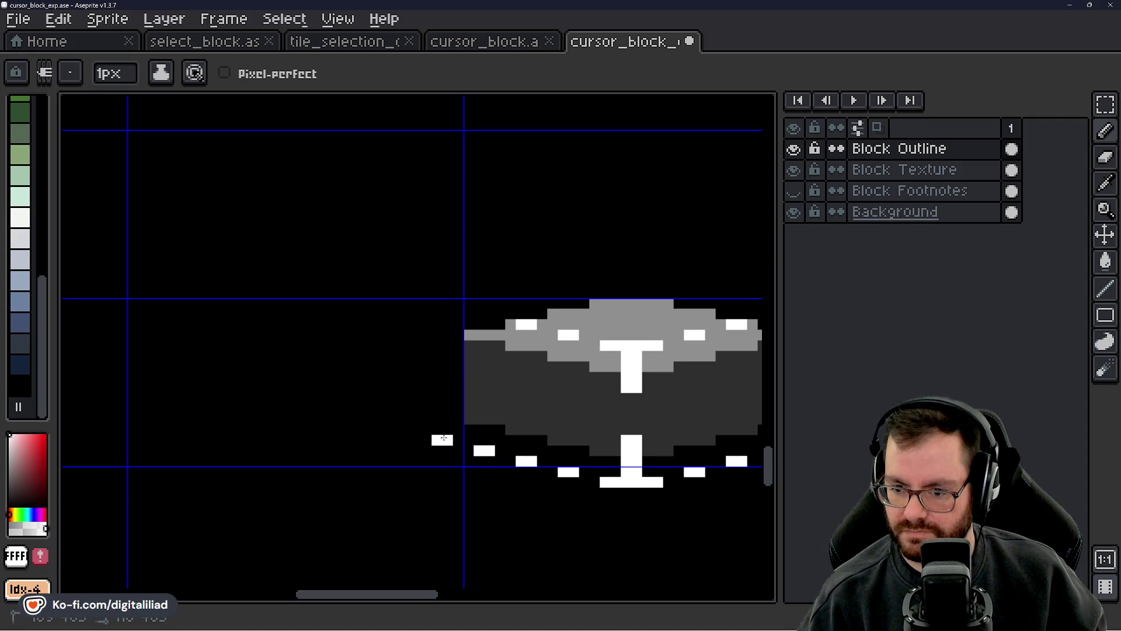
- Draw white L and Γ corner brackets left of the tile, extending the white column upward
click(425, 439)
click(426, 430)
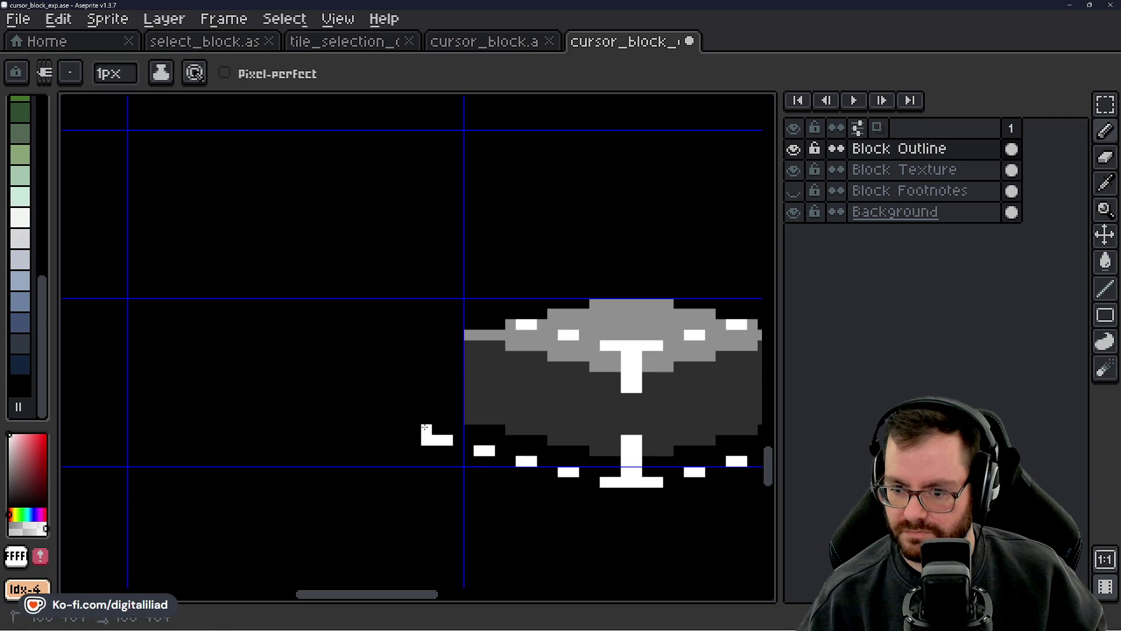
click(426, 385)
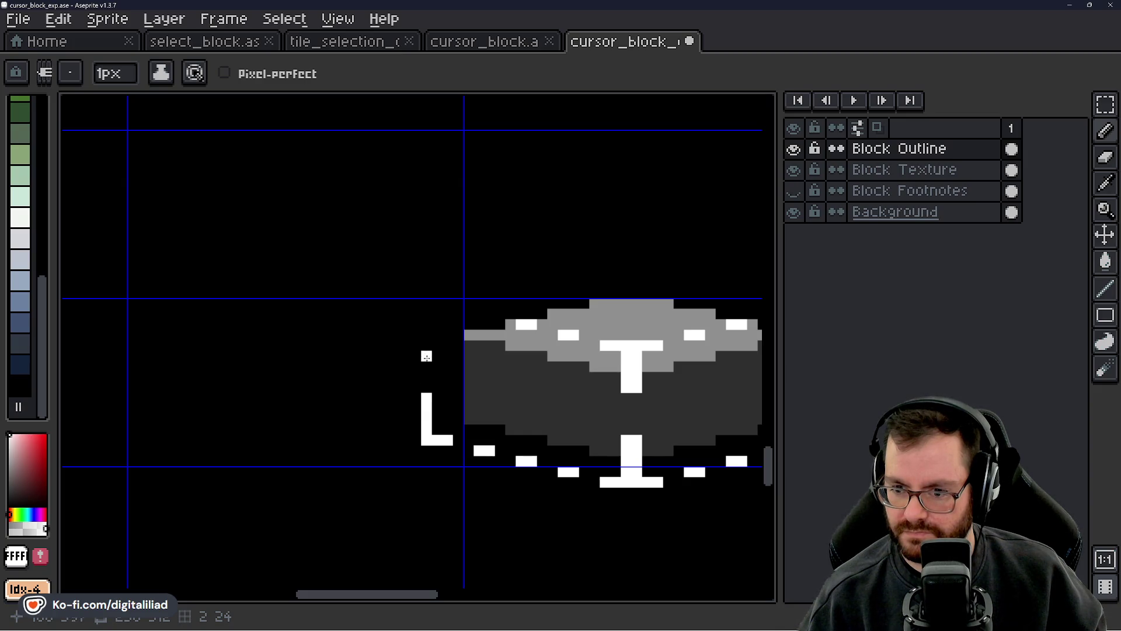
click(426, 346)
scroll(426, 337, up, 1)
mouse_move(424, 270)
mouse_down()
mouse_move(425, 226)
mouse_move(466, 228)
mouse_up()
drag(572, 270, 445, 368)
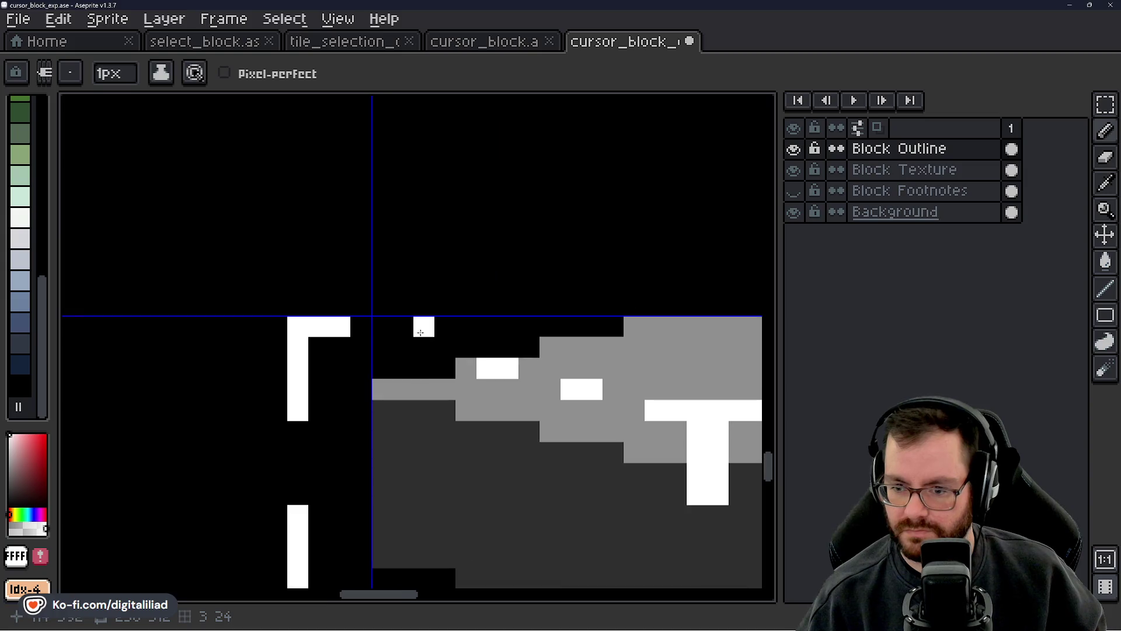
click(370, 50)
- Draw white stepped dashes up the upper-left edge to a flat bar above the tile's top point
scroll(424, 321, down, 3)
scroll(498, 275, up, 6)
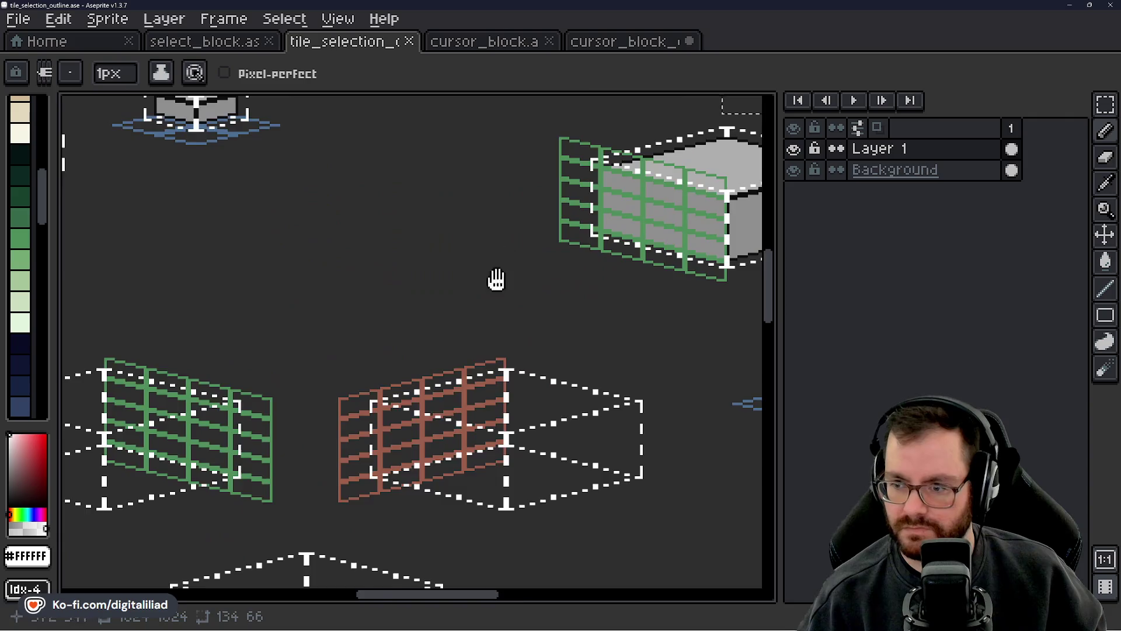
scroll(507, 287, down, 1)
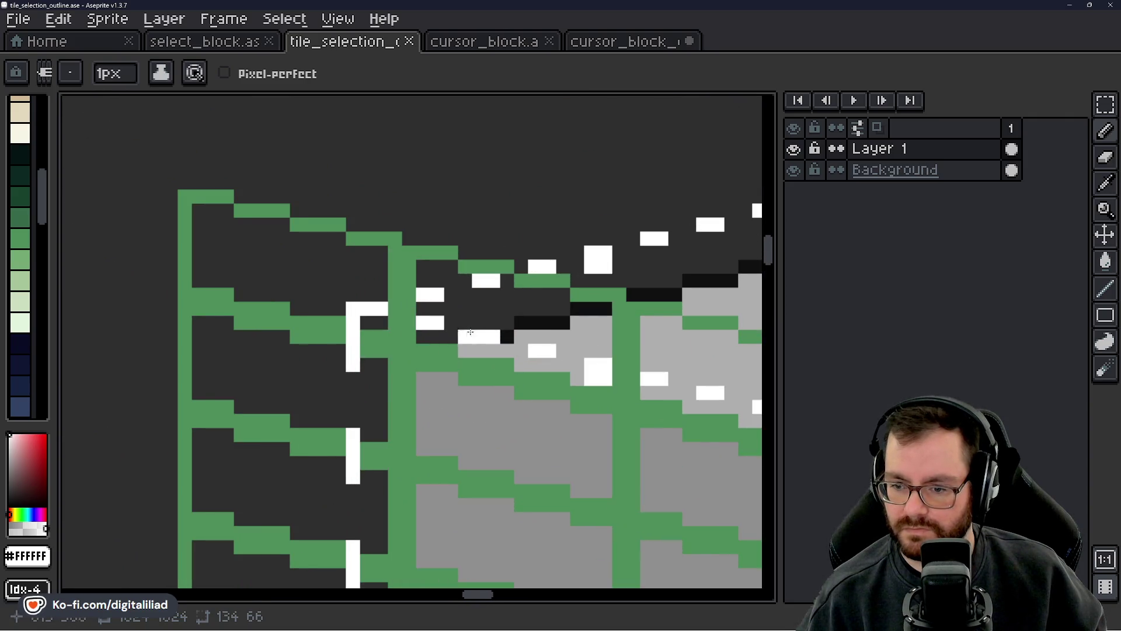
click(638, 44)
scroll(437, 313, up, 2)
drag(402, 356, 418, 350)
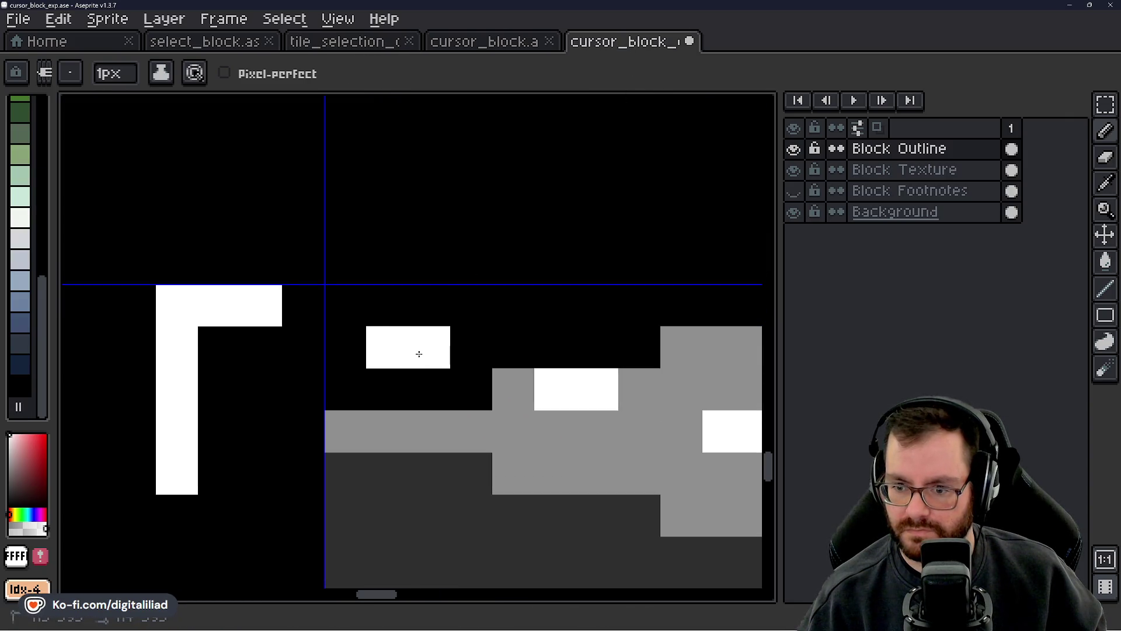
scroll(409, 292, down, 2)
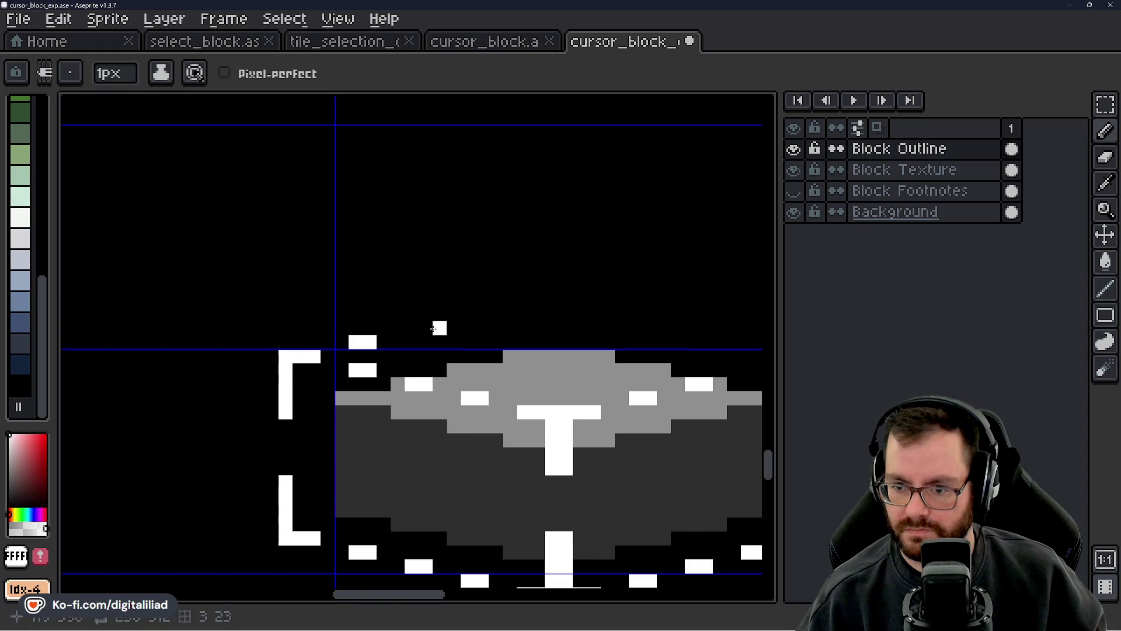
mouse_move(412, 327)
mouse_down()
mouse_move(538, 300)
mouse_move(610, 299)
mouse_up()
key(ctrl+z)
drag(524, 300, 581, 299)
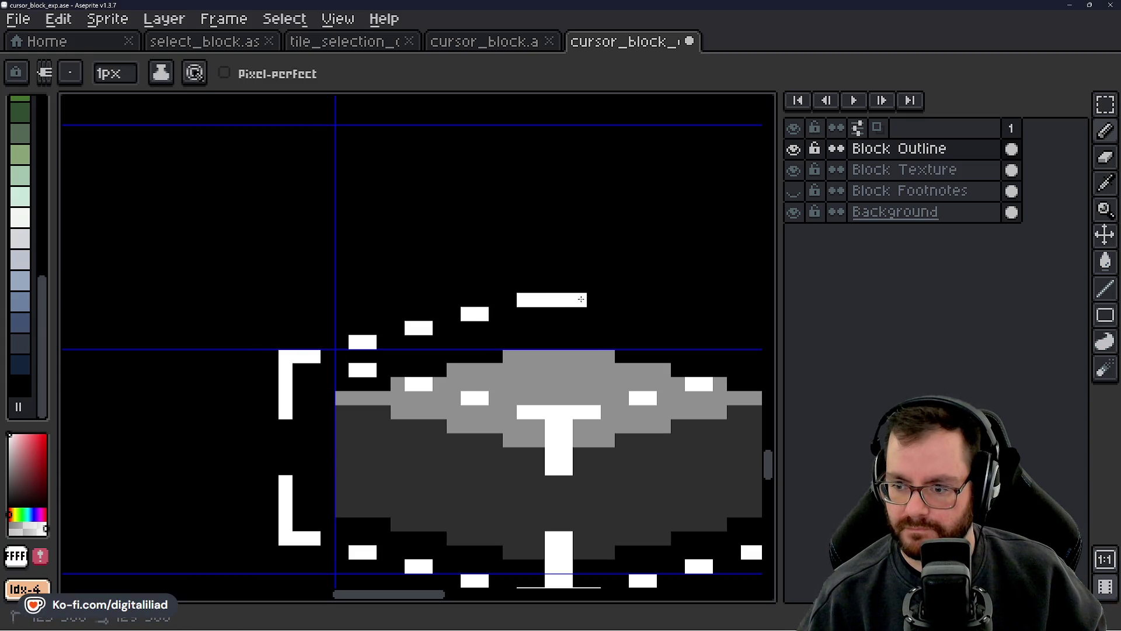
scroll(549, 325, down, 3)
scroll(543, 323, up, 2)
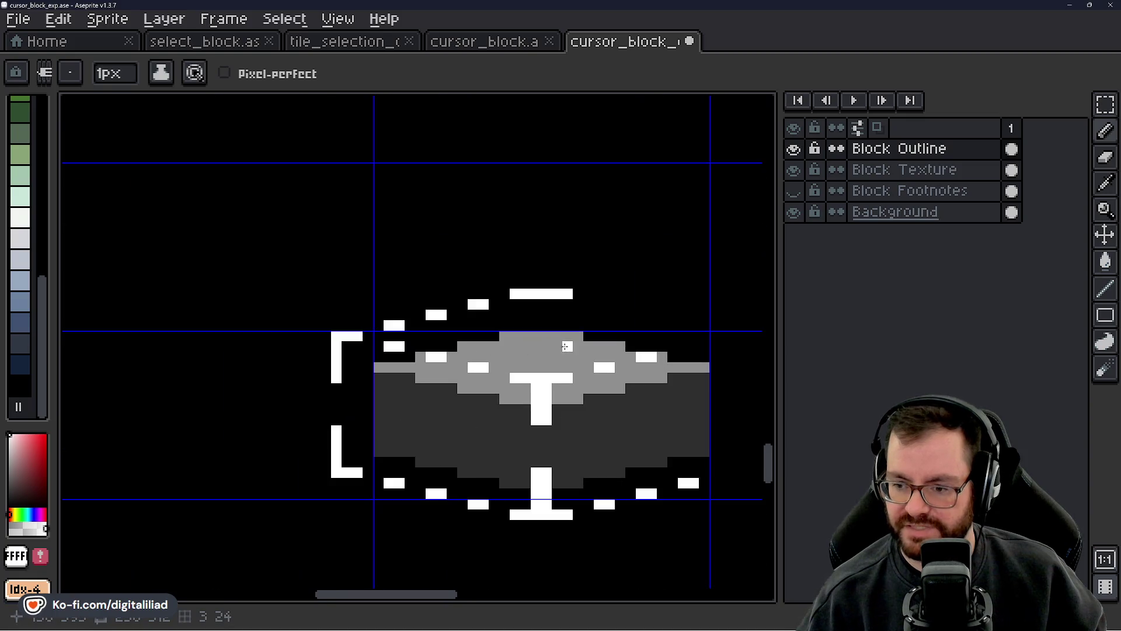
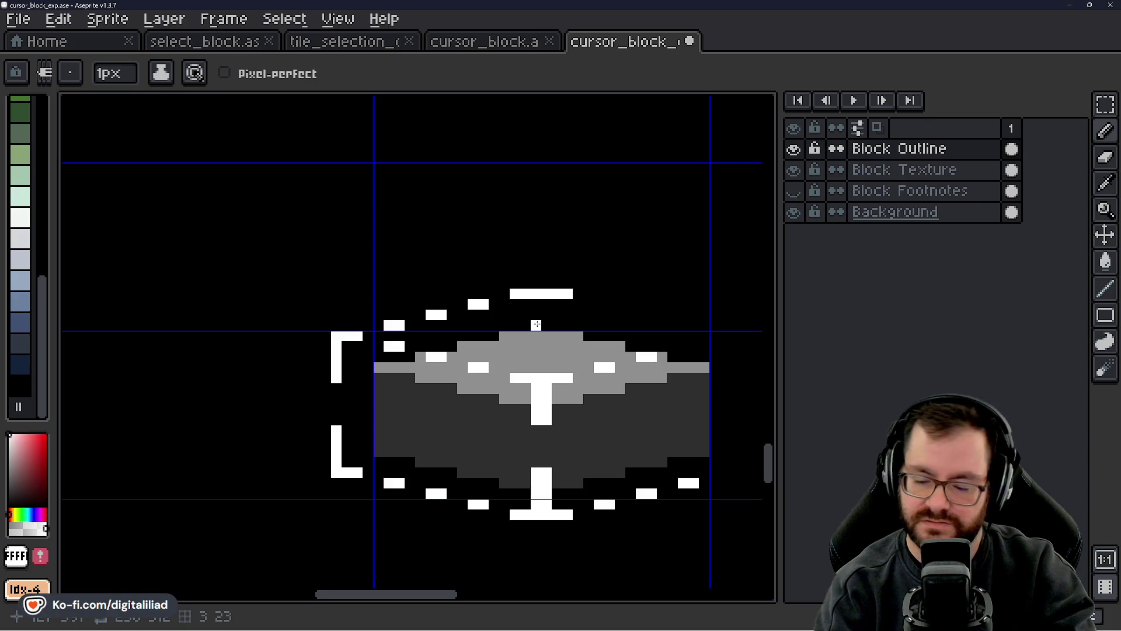
- Extend the top outline bar and draw a two-pixel-wide stem beneath it, forming a T
click(514, 284)
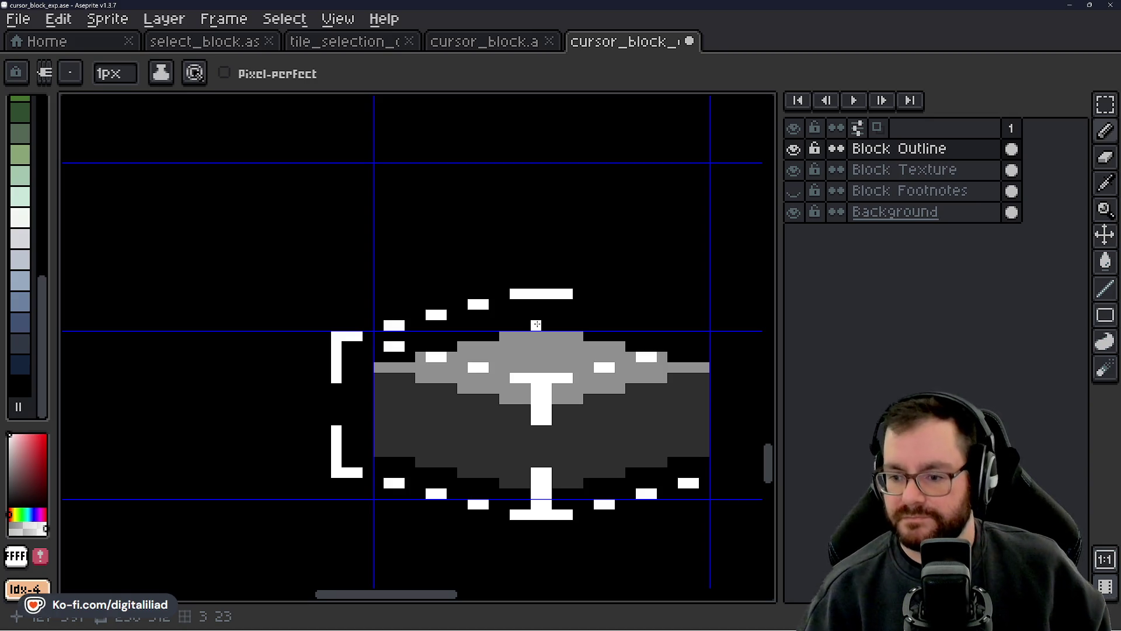
click(536, 315)
click(536, 305)
click(536, 326)
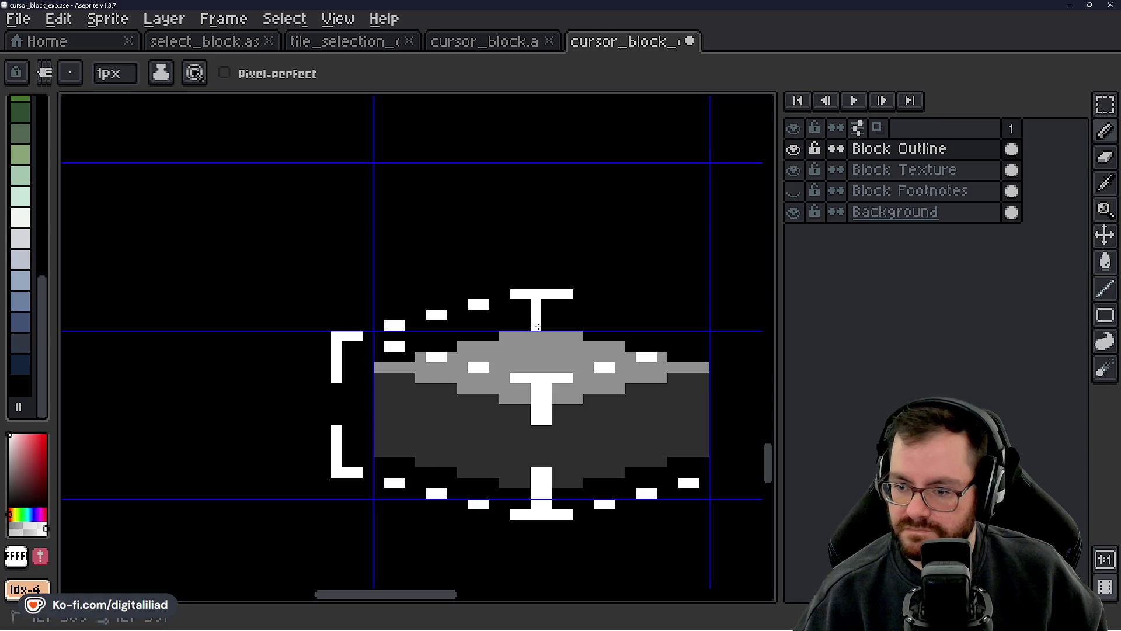
drag(549, 304, 547, 326)
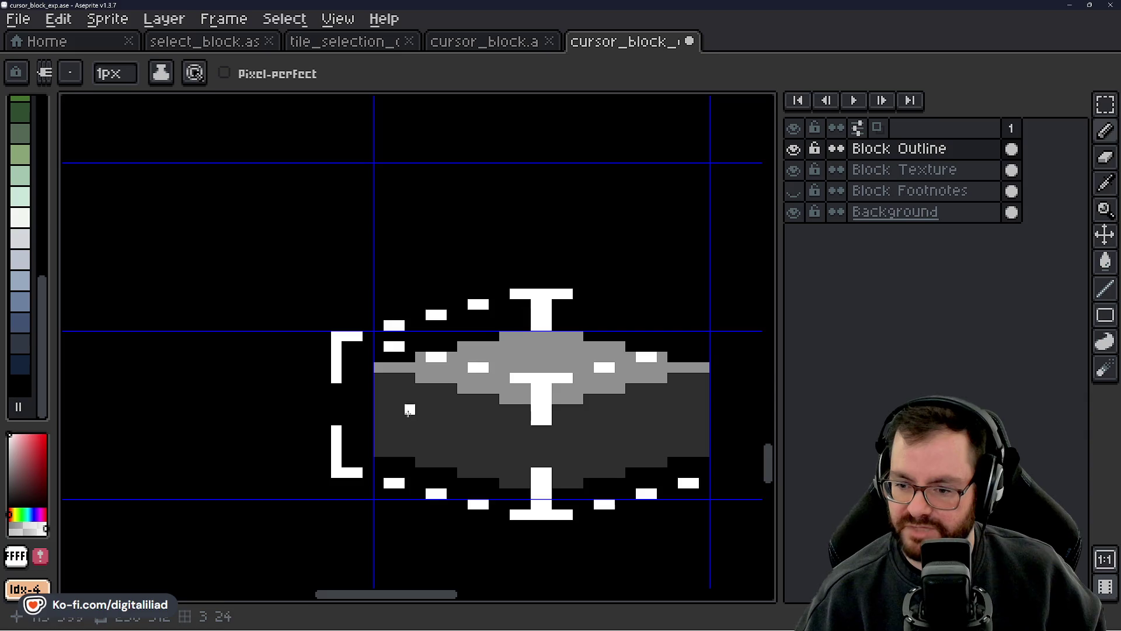
- Add a dash at the upper-right of the block's dashed outline
drag(557, 370, 485, 366)
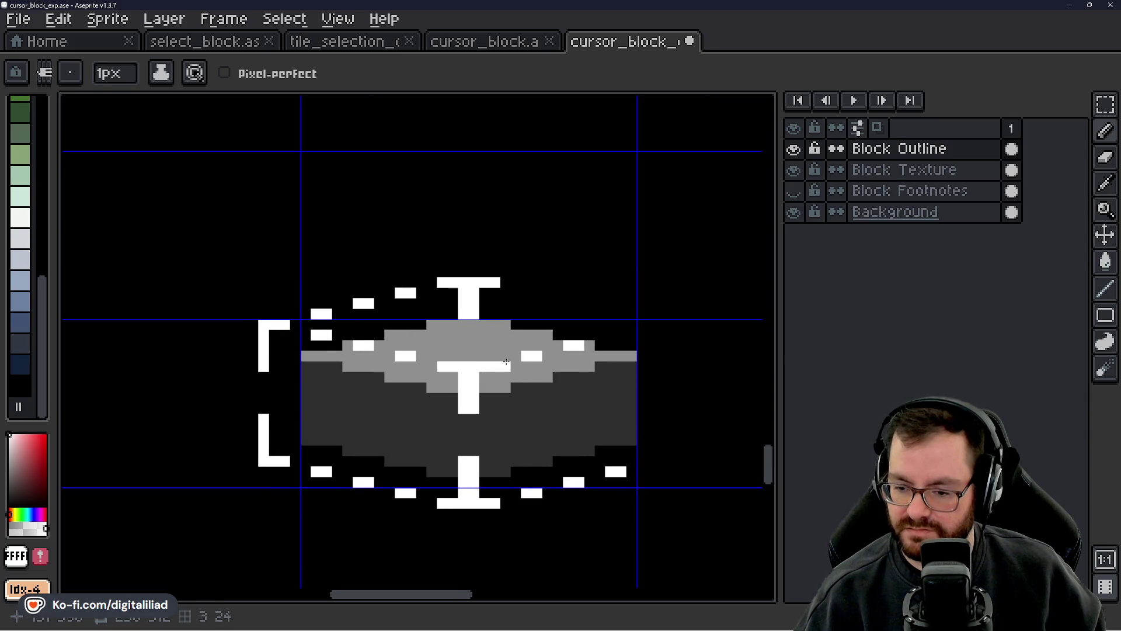
scroll(431, 379, down, 2)
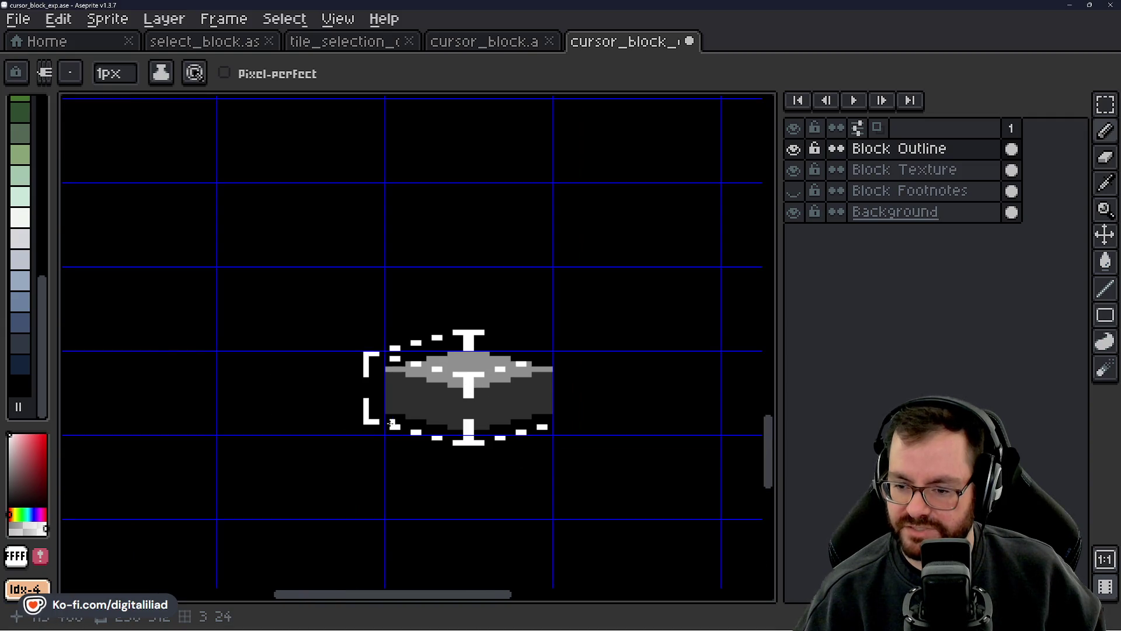
scroll(428, 386, up, 1)
scroll(428, 387, up, 1)
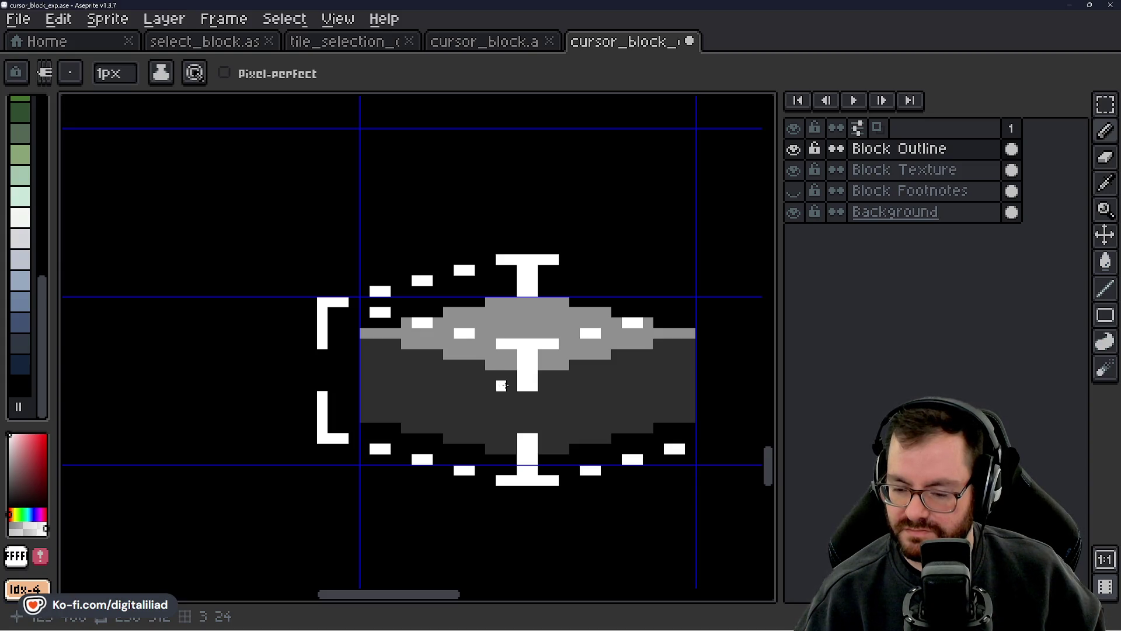
scroll(504, 394, down, 1)
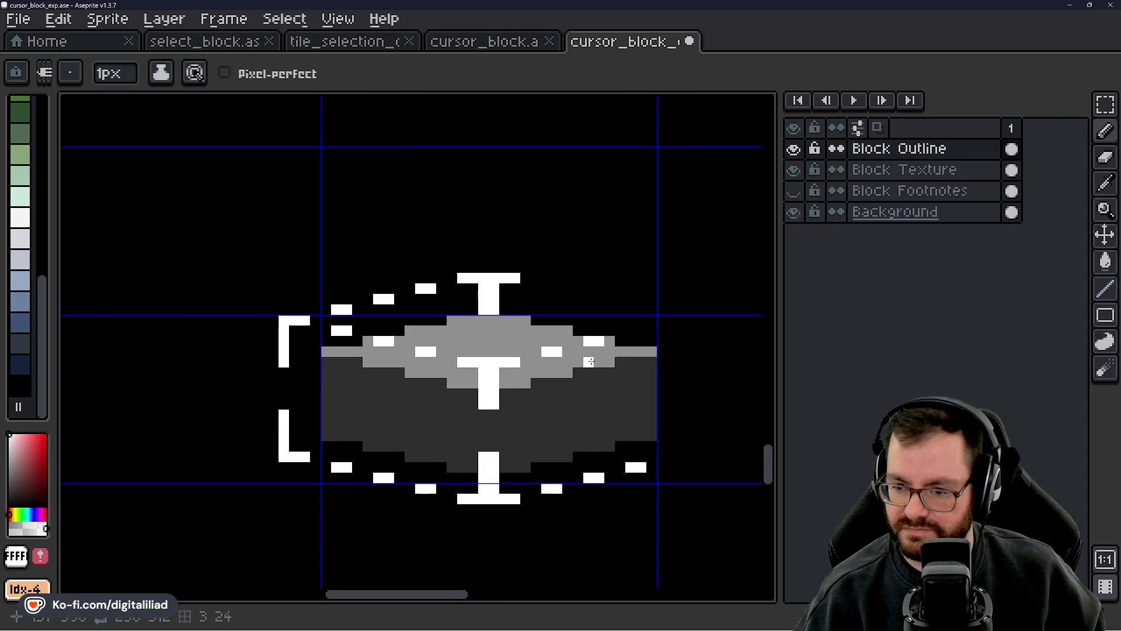
scroll(564, 362, up, 1)
scroll(502, 274, up, 1)
drag(499, 256, 626, 284)
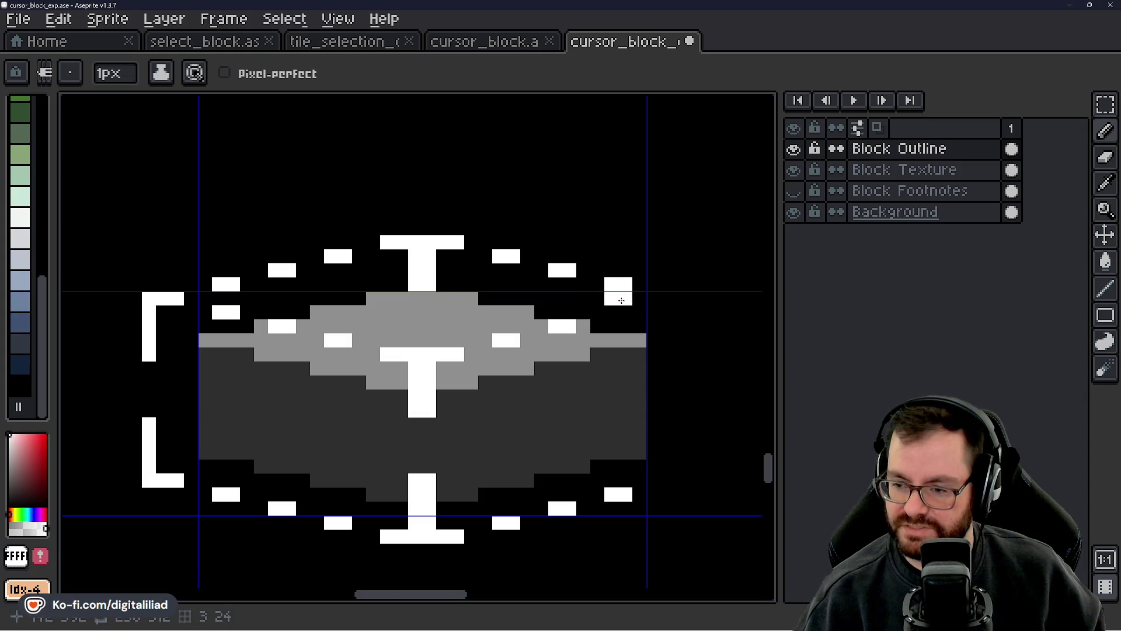
scroll(576, 283, down, 5)
scroll(558, 290, up, 5)
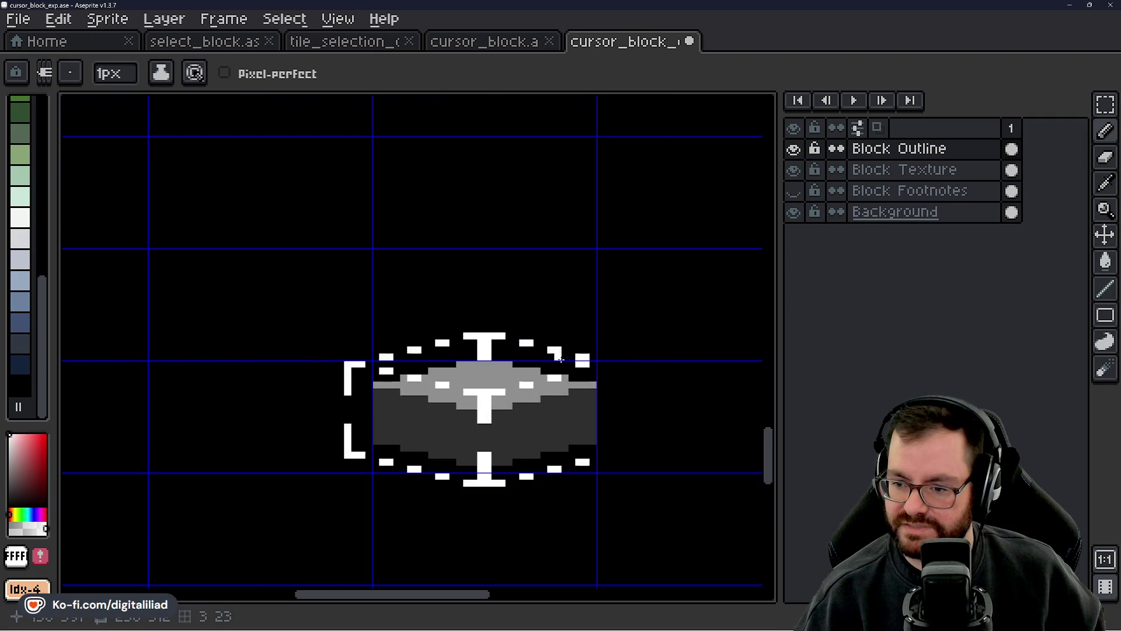
scroll(590, 327, down, 6)
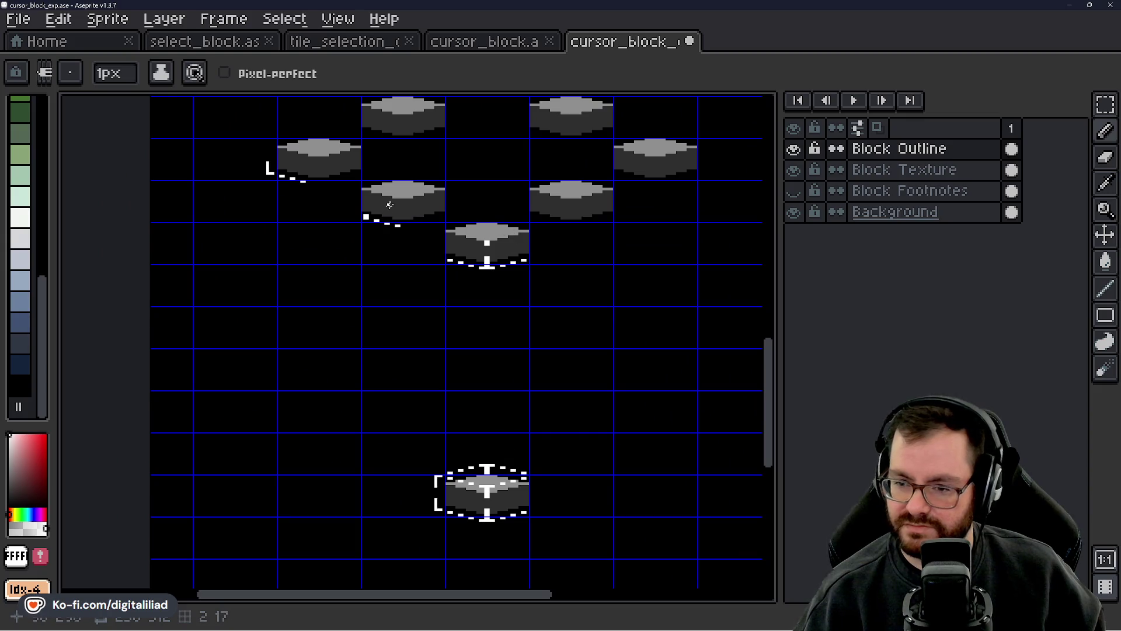
- Draw the ┐ upper-right and ┘ lower-right corner brackets beside the block
scroll(478, 365, down, 3)
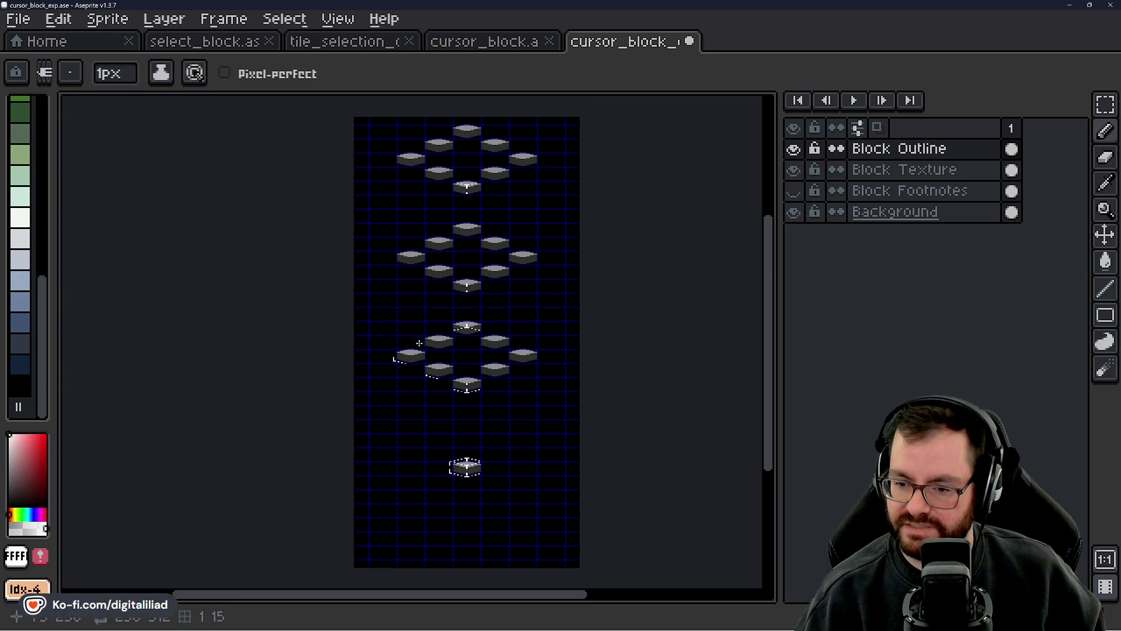
scroll(409, 353, up, 2)
scroll(448, 280, up, 2)
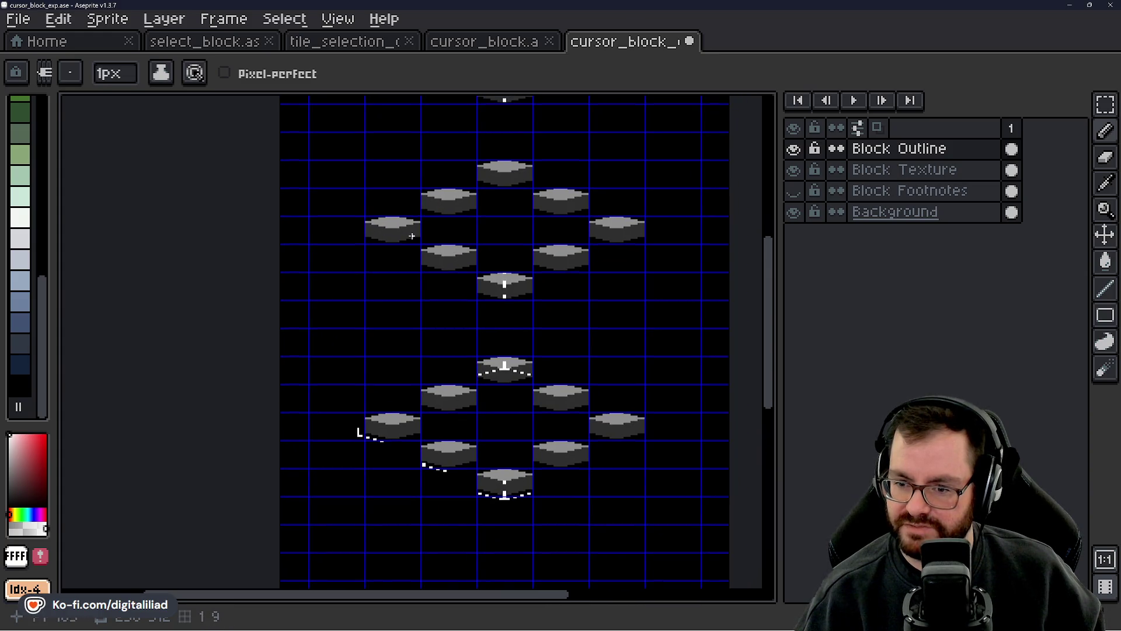
scroll(412, 236, up, 2)
mouse_move(433, 244)
mouse_down()
mouse_move(426, 382)
mouse_move(421, 280)
mouse_up()
scroll(413, 381, down, 6)
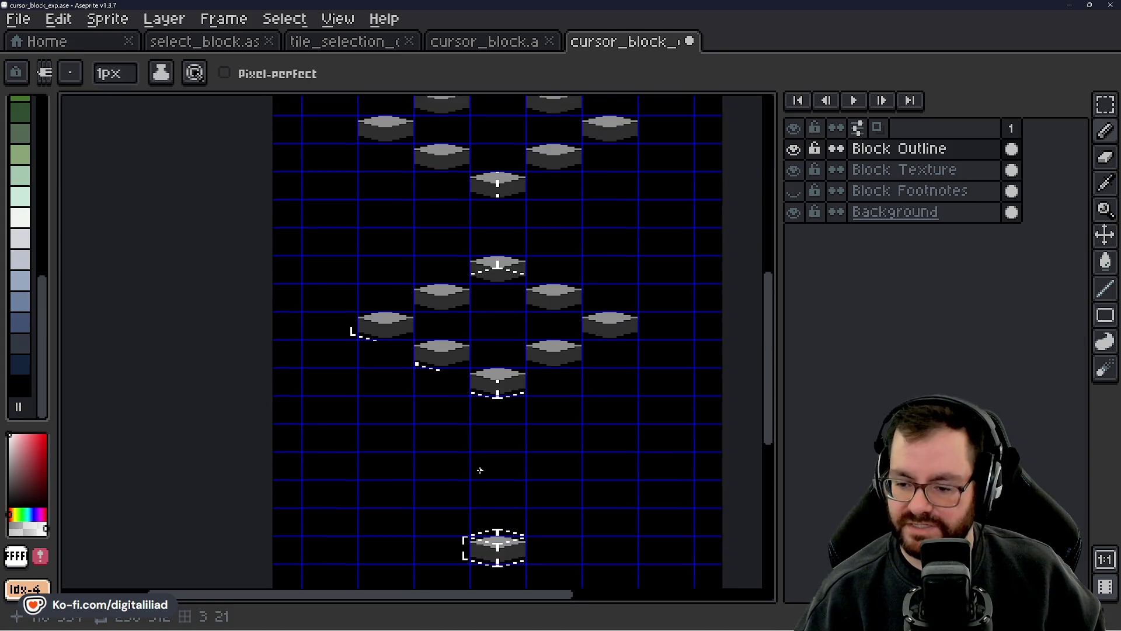
scroll(480, 471, down, 3)
scroll(508, 397, up, 5)
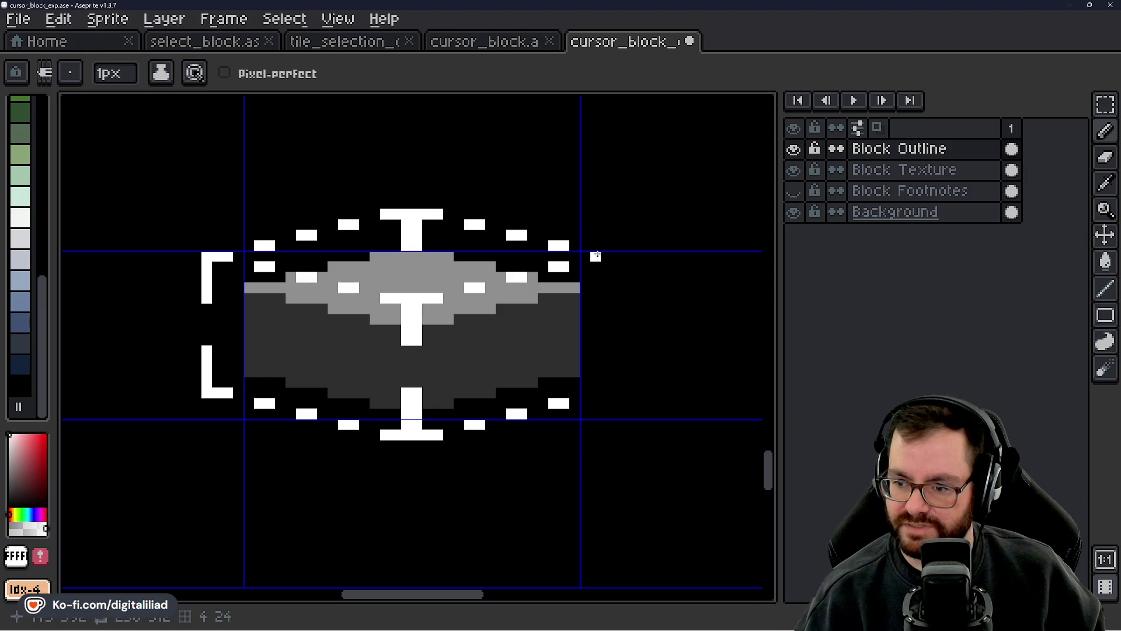
drag(614, 256, 609, 296)
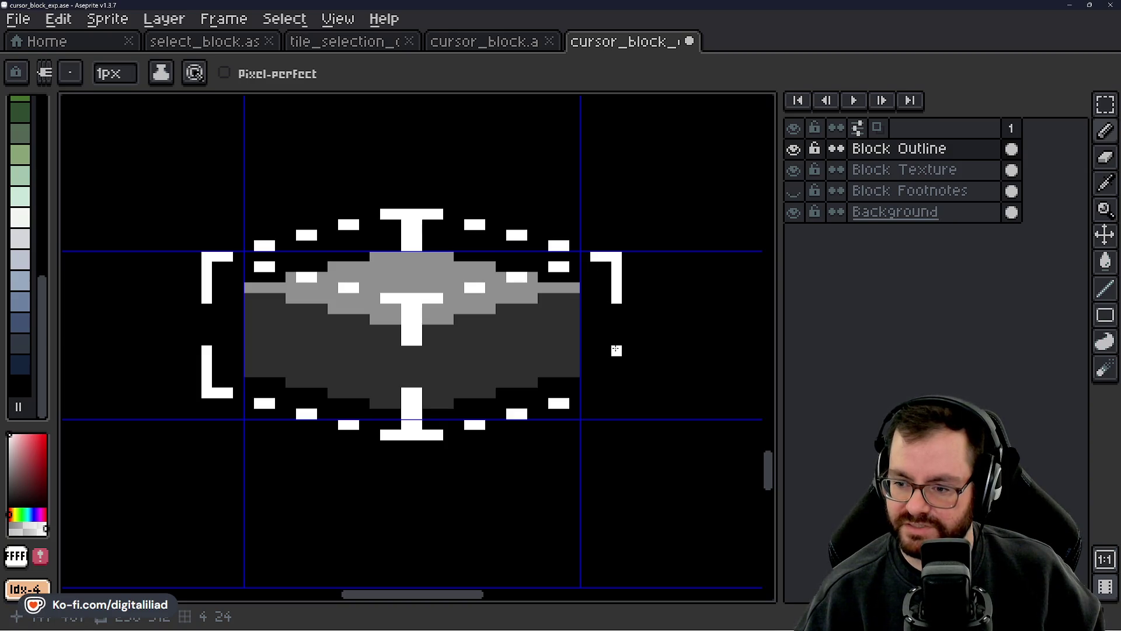
mouse_move(616, 350)
mouse_down()
mouse_move(617, 396)
mouse_move(606, 393)
mouse_up()
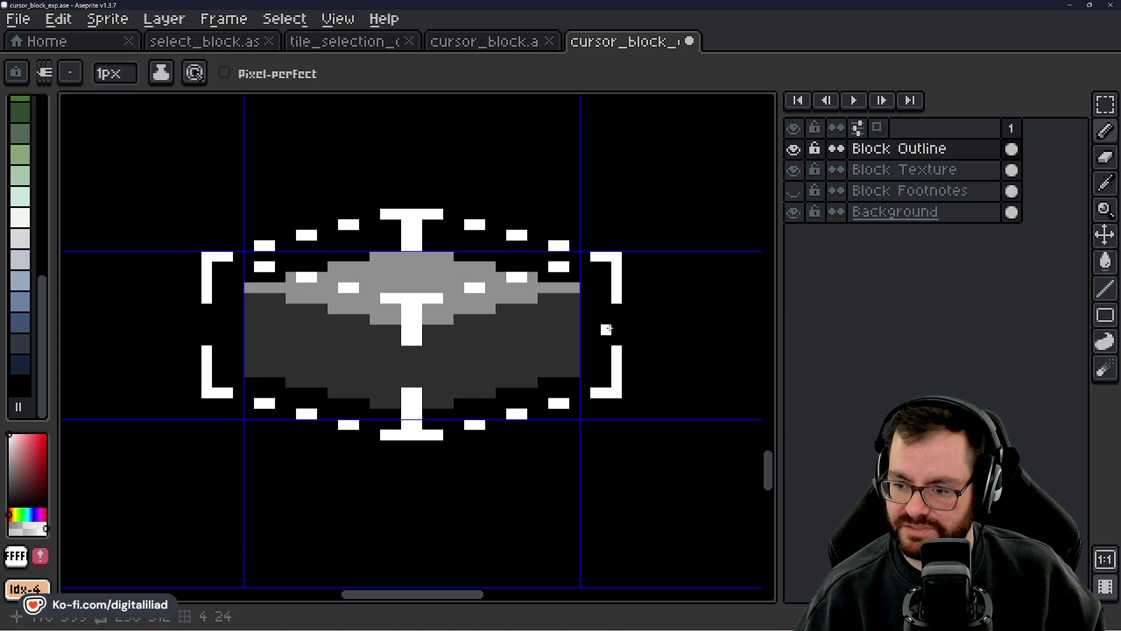
- Save cursor_block_exp.ase with Ctrl+S and bring the upper block group into view
drag(607, 324, 625, 369)
scroll(489, 299, down, 2)
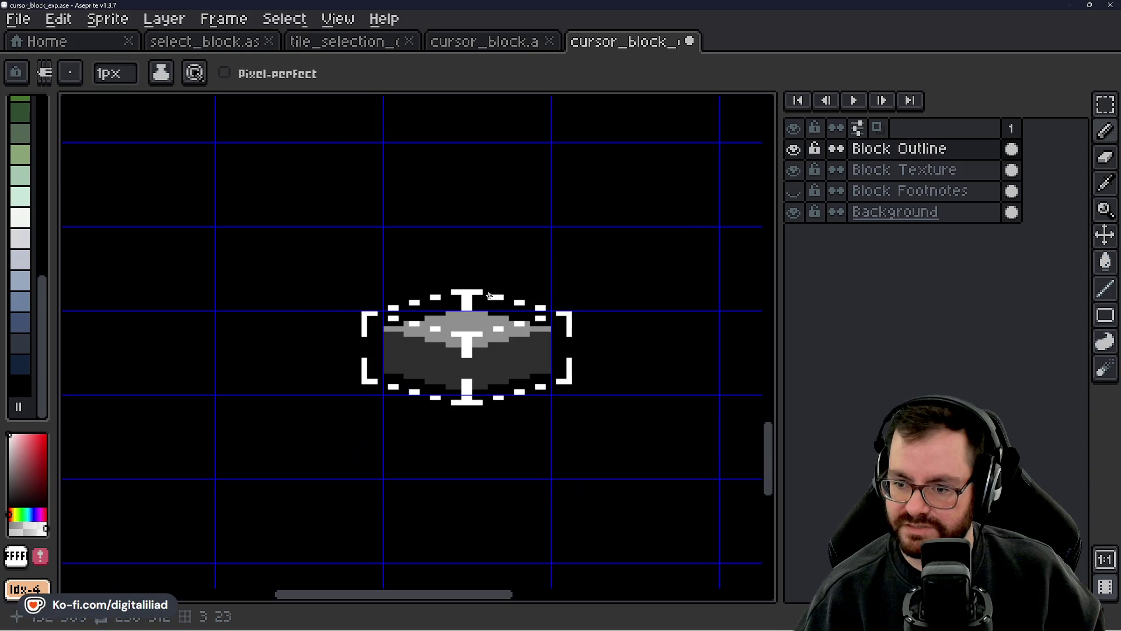
scroll(473, 298, up, 2)
scroll(468, 296, down, 1)
scroll(468, 296, down, 2)
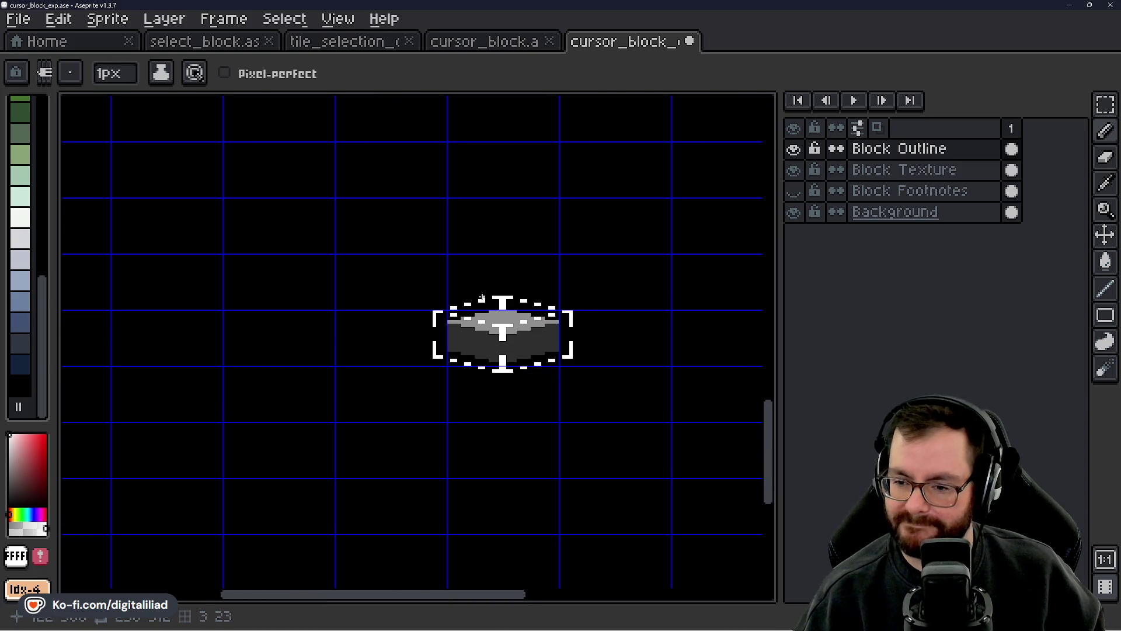
scroll(464, 286, up, 1)
key(ctrl+s)
scroll(460, 273, down, 2)
drag(460, 272, 463, 338)
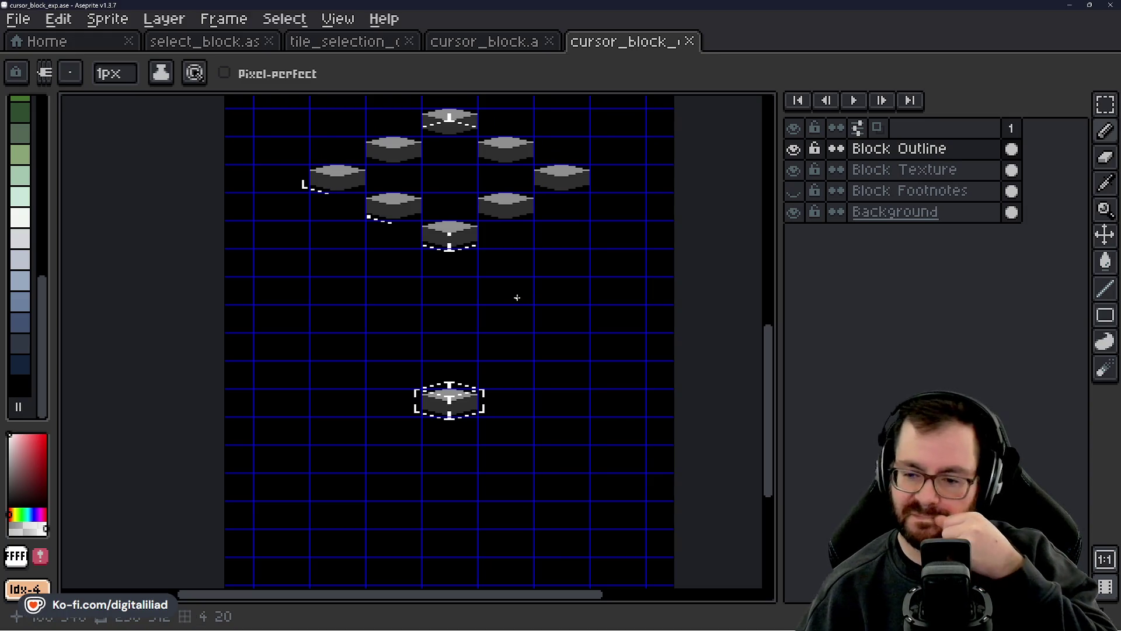
- Marquee-copy the grey block on the Block Texture layer into the next tile right, then reselect Block Outline
scroll(480, 401, up, 2)
drag(497, 341, 564, 269)
click(1105, 105)
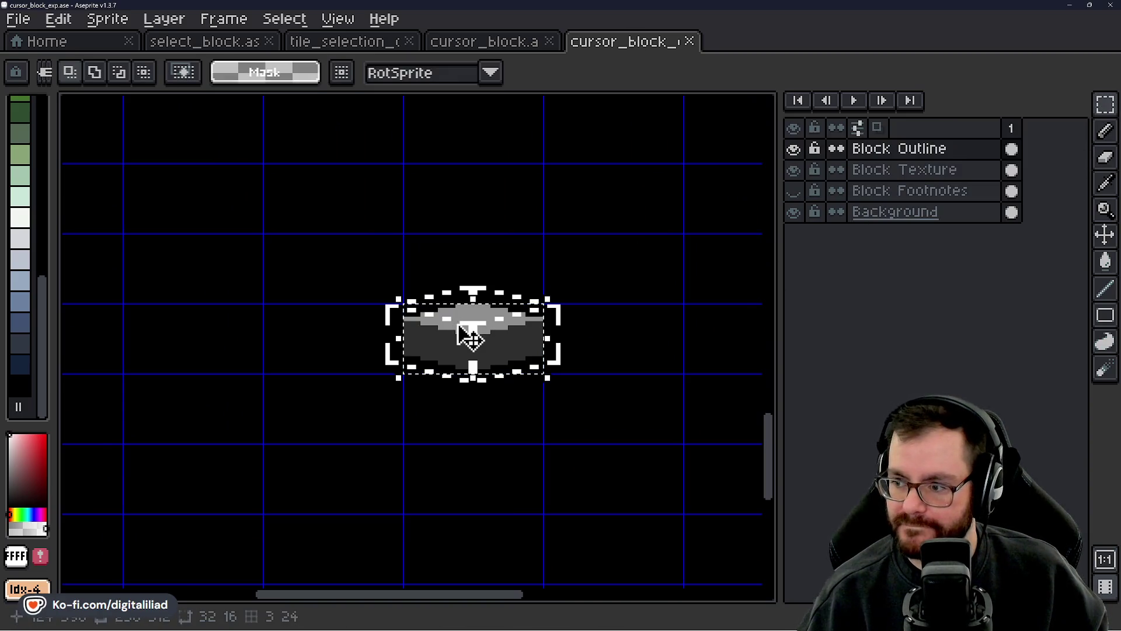
click(905, 169)
mouse_move(471, 349)
mouse_down()
mouse_move(513, 446)
mouse_move(692, 359)
mouse_move(438, 343)
mouse_move(425, 324)
mouse_up()
scroll(432, 333, right, 5)
key(Return)
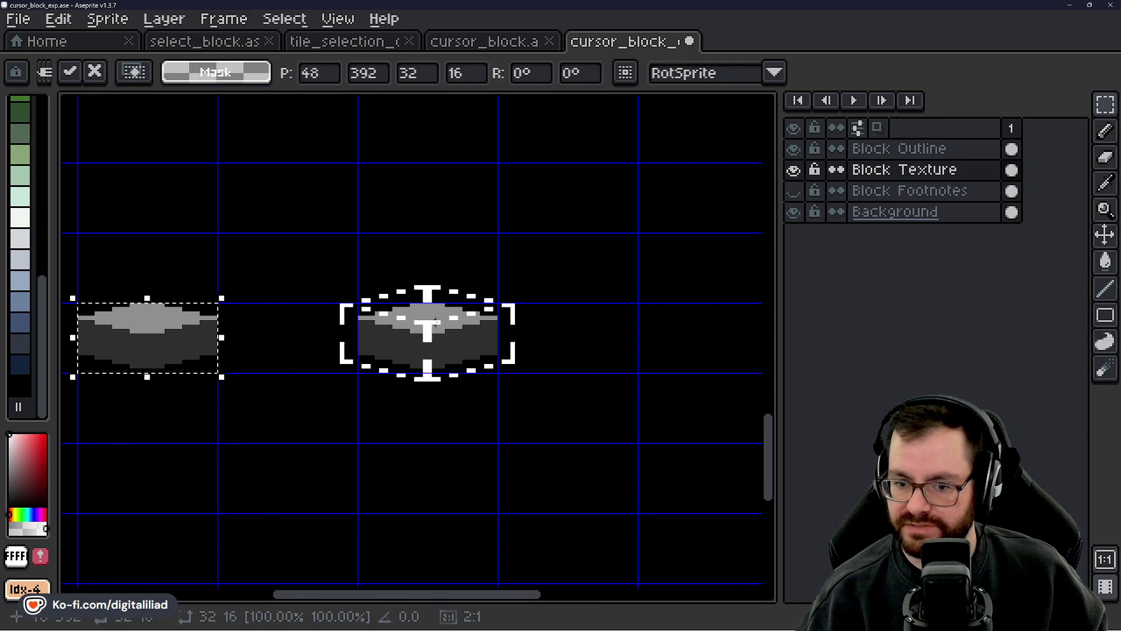
mouse_move(431, 333)
mouse_down()
mouse_move(763, 341)
mouse_move(442, 330)
mouse_move(408, 341)
mouse_up()
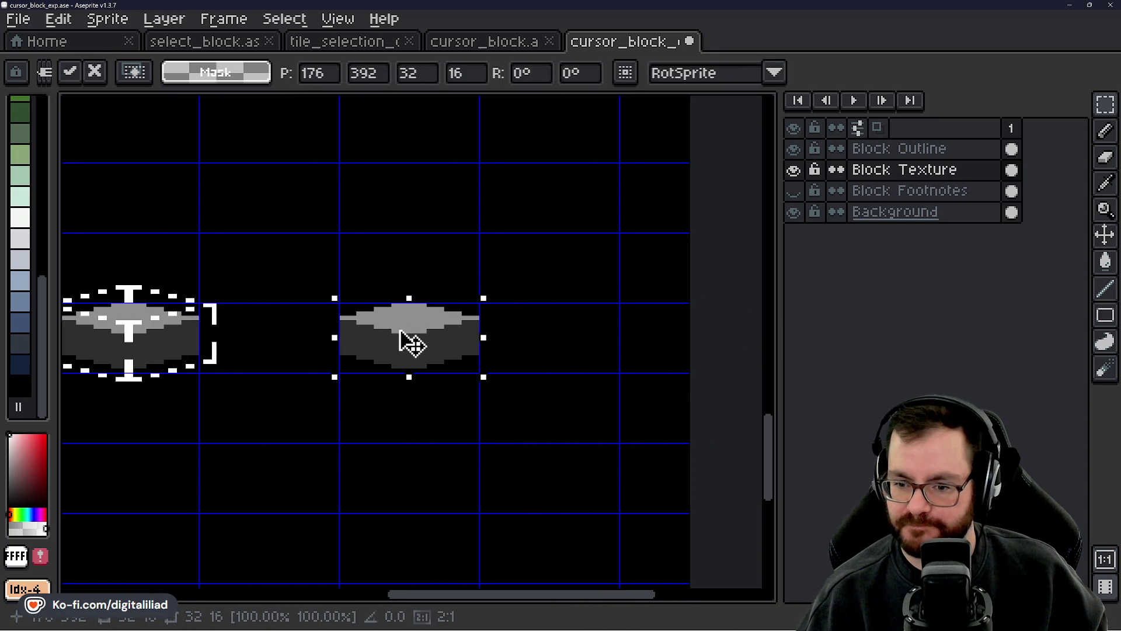
click(552, 309)
scroll(756, 283, left, 5)
click(900, 148)
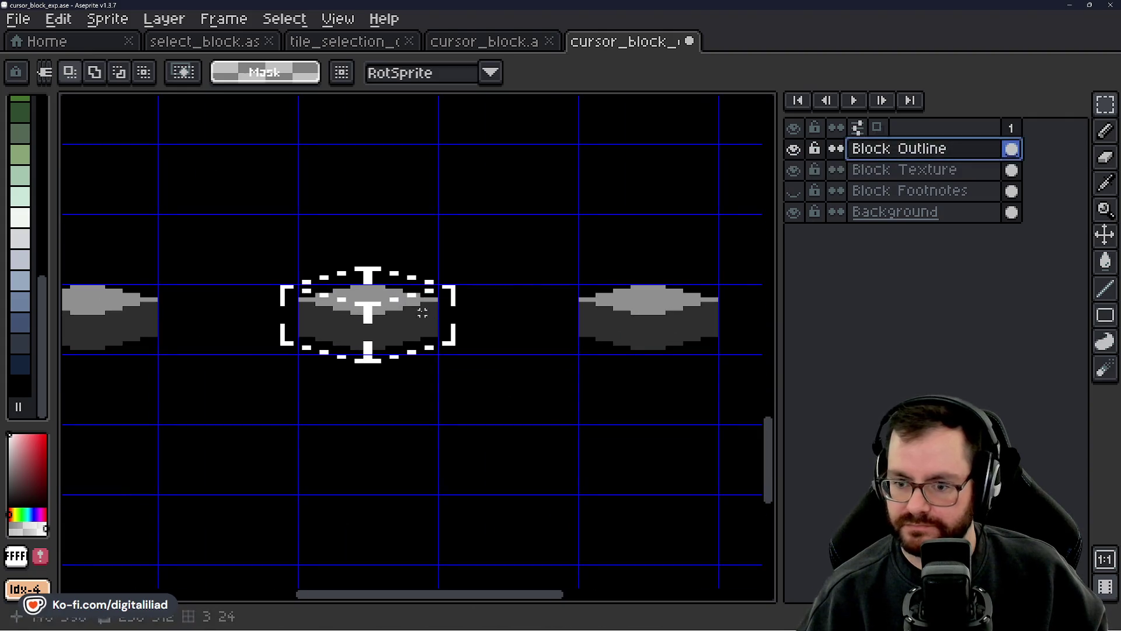
- Paint small white marks on the plain block, including one below its centre mark
scroll(625, 322, up, 5)
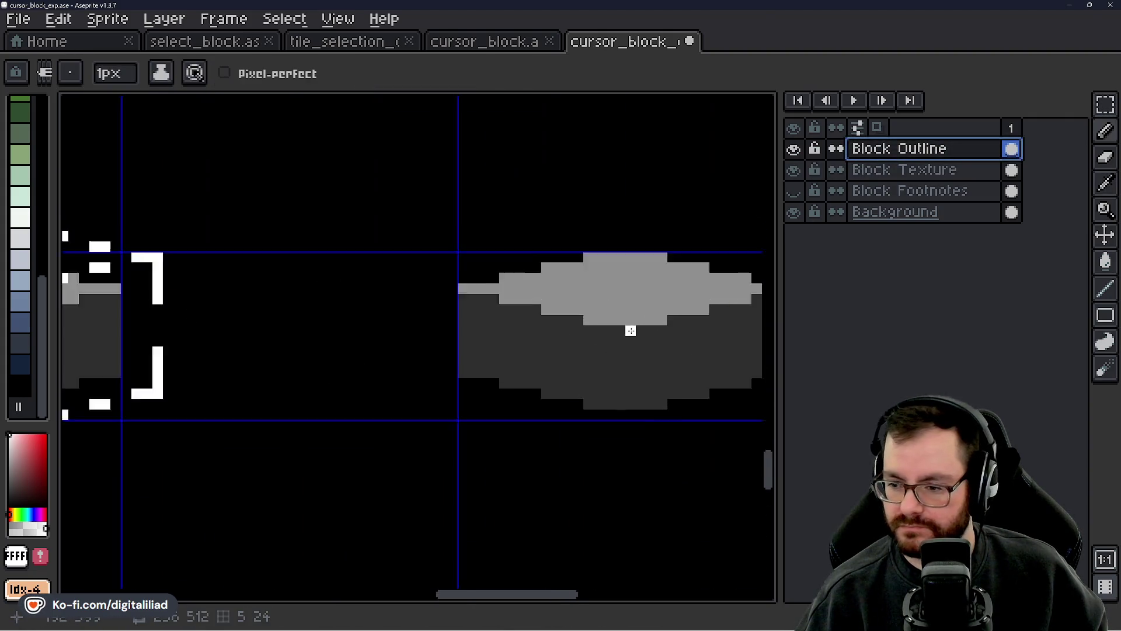
mouse_move(621, 318)
mouse_down()
mouse_move(619, 330)
mouse_move(626, 306)
mouse_up()
scroll(625, 306, down, 3)
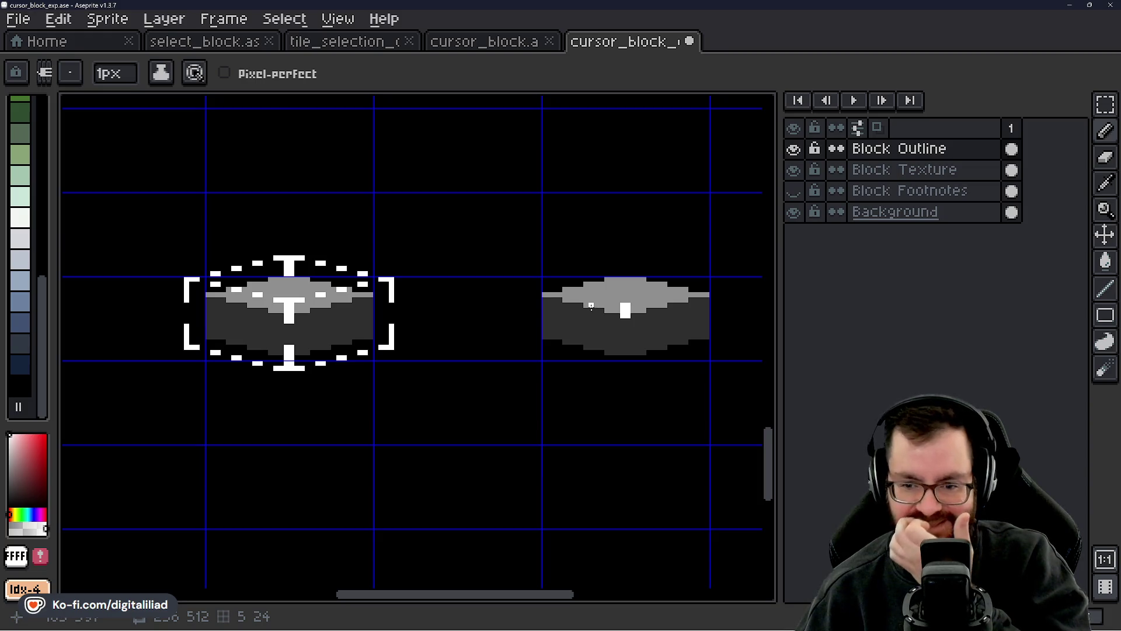
scroll(549, 316, left, 3)
scroll(549, 315, up, 1)
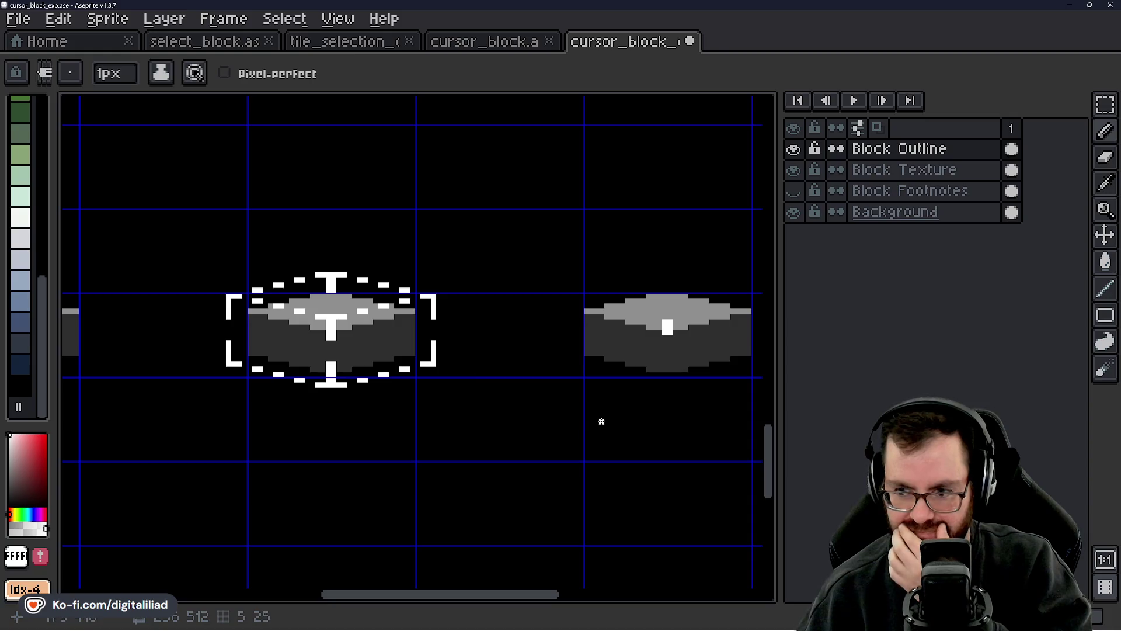
drag(602, 422, 455, 410)
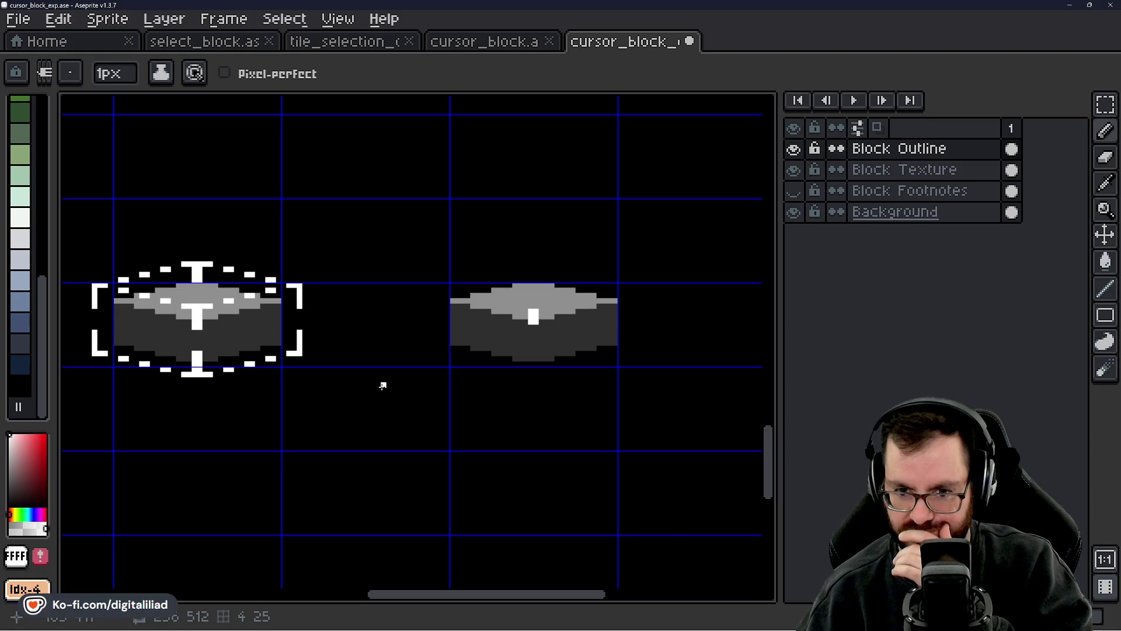
scroll(523, 365, up, 2)
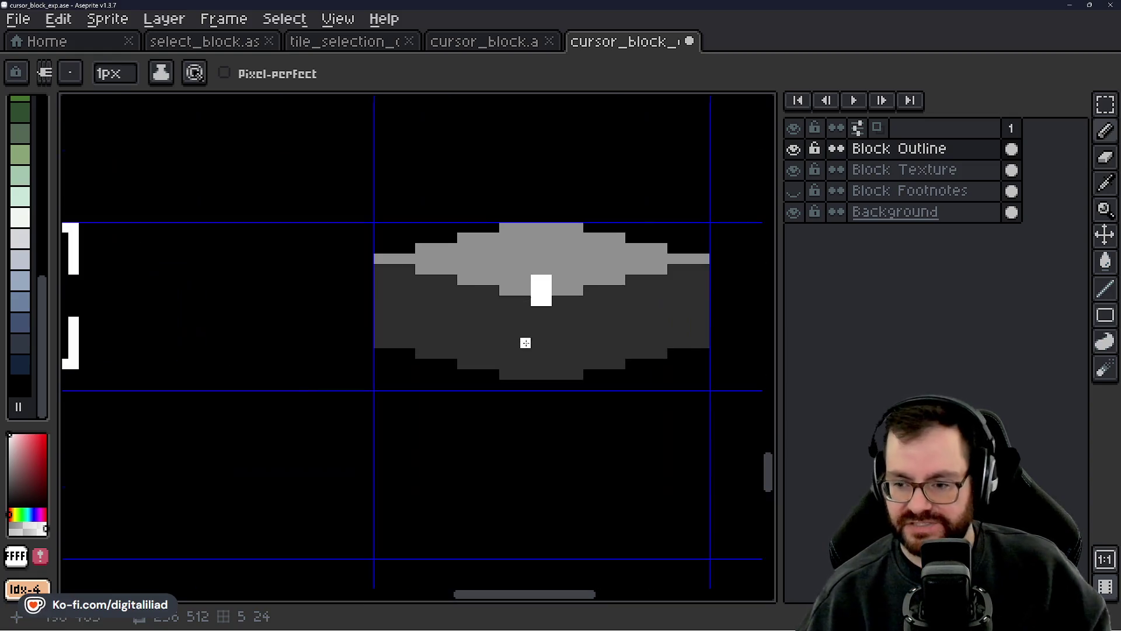
drag(536, 353, 578, 369)
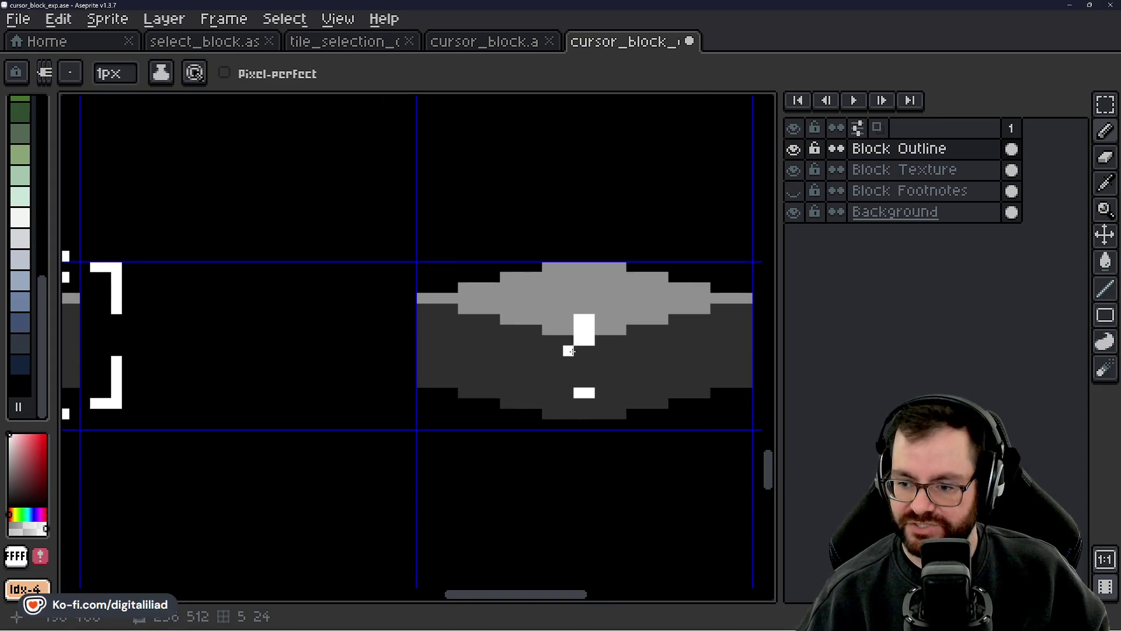
scroll(591, 367, down, 2)
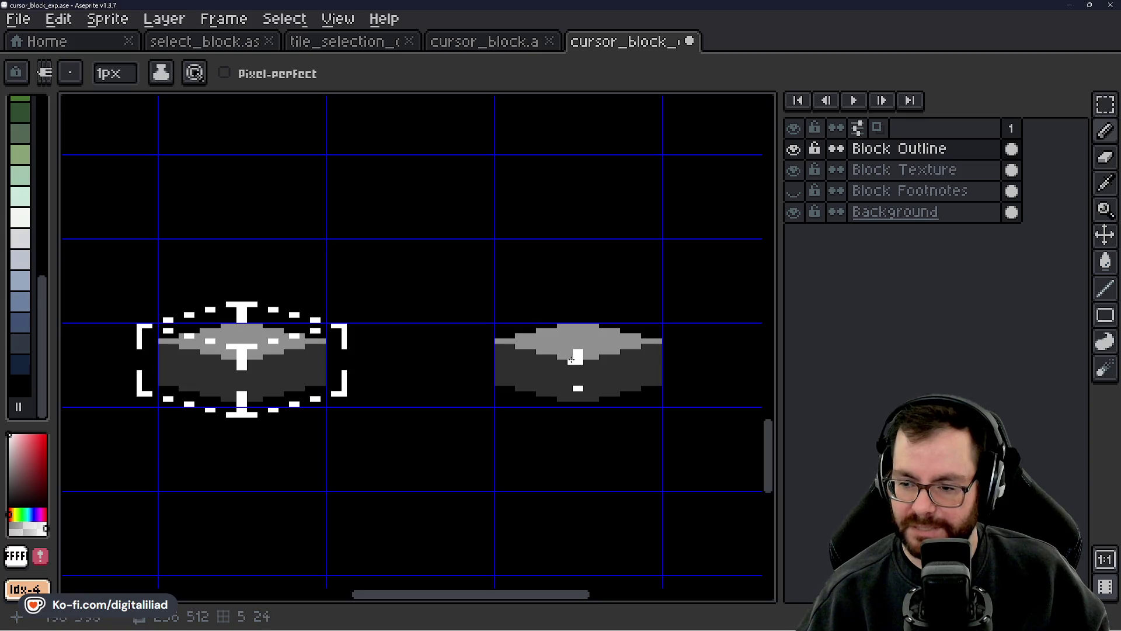
scroll(606, 320, up, 2)
scroll(606, 318, down, 2)
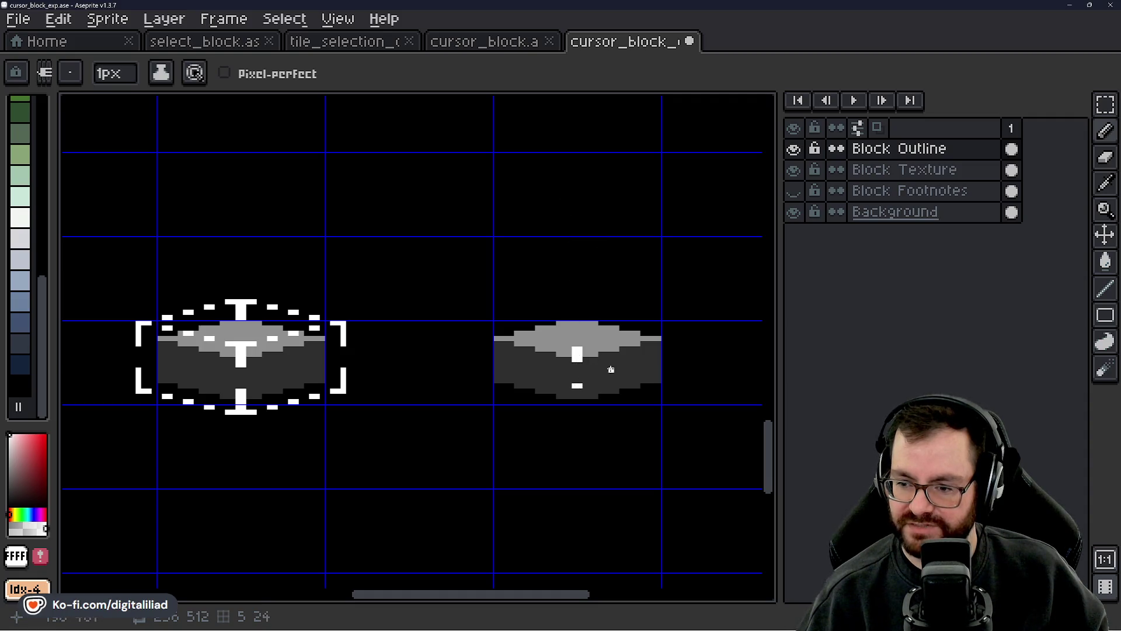
scroll(629, 348, up, 3)
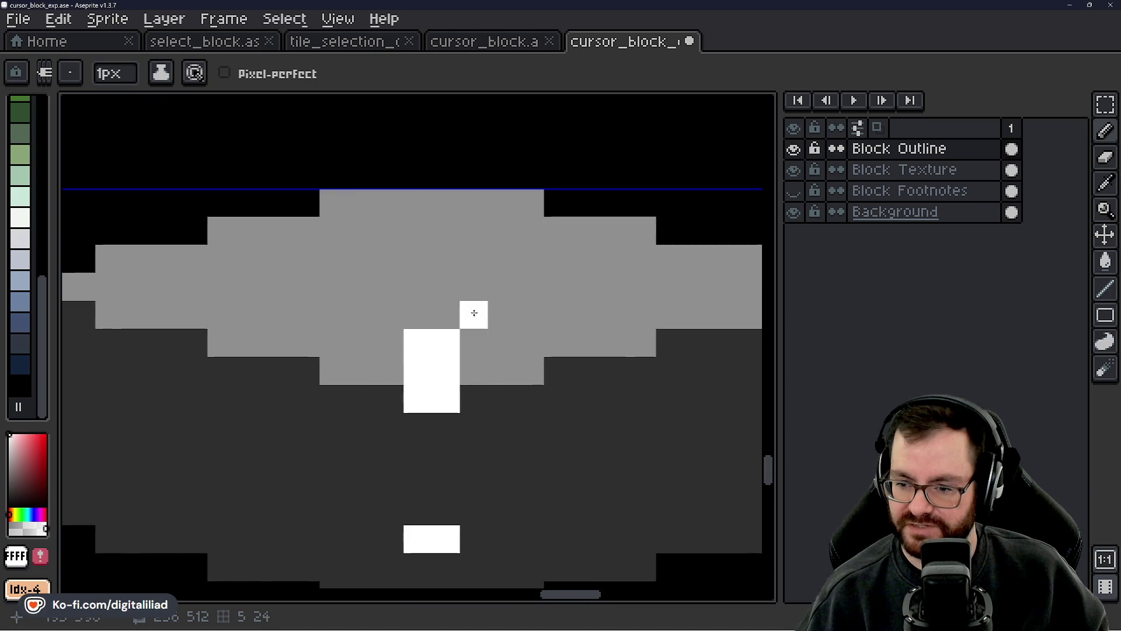
- Draw a widened white top bar across the block's white column to form a T
drag(424, 320, 444, 316)
drag(389, 287, 480, 293)
click(501, 292)
click(370, 293)
scroll(505, 363, down, 3)
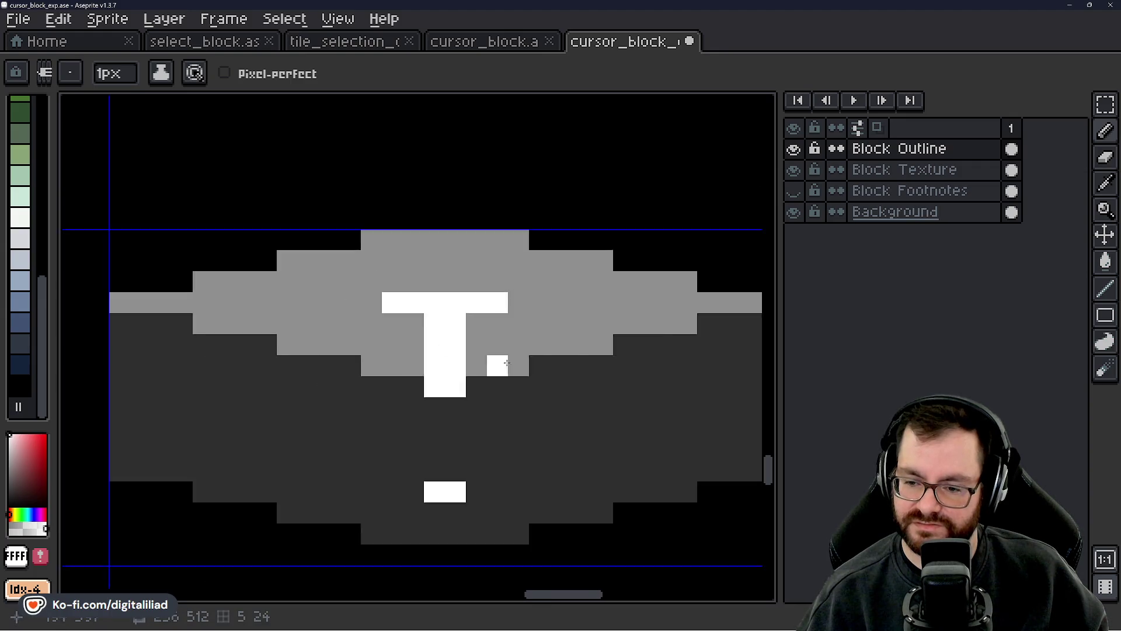
drag(436, 379, 635, 383)
scroll(586, 370, down, 1)
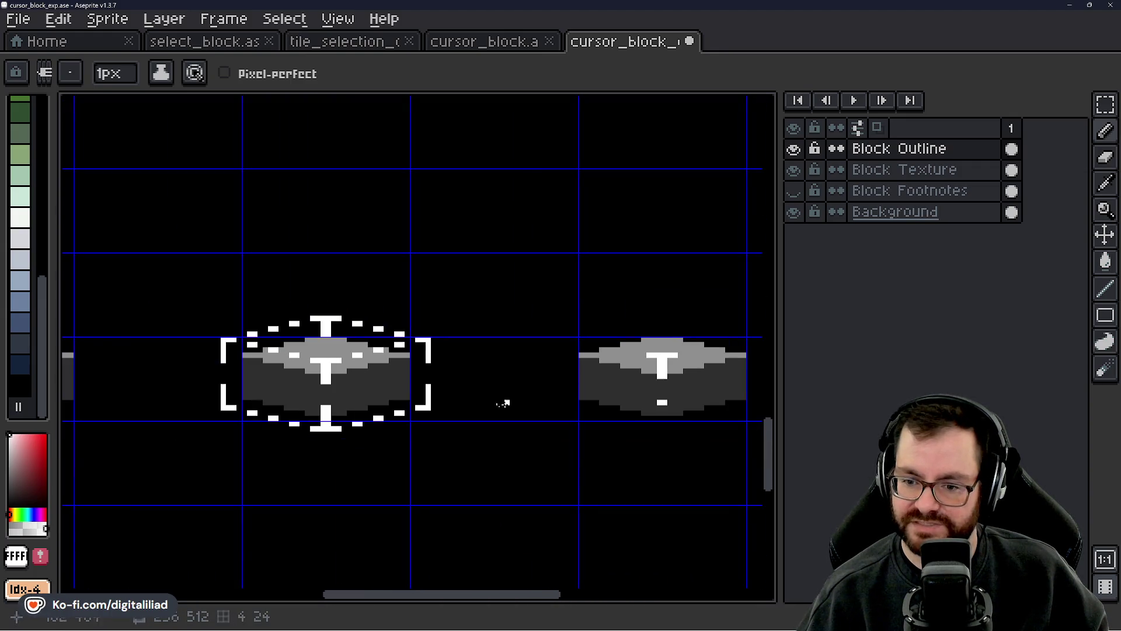
scroll(471, 383, up, 1)
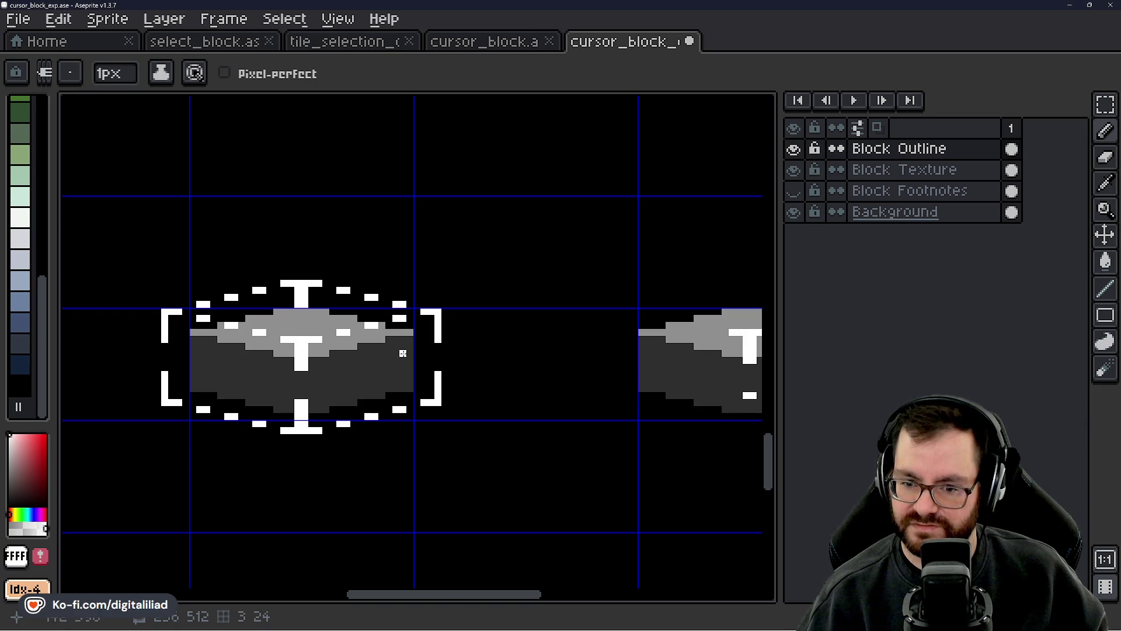
drag(440, 350, 303, 320)
scroll(280, 322, down, 1)
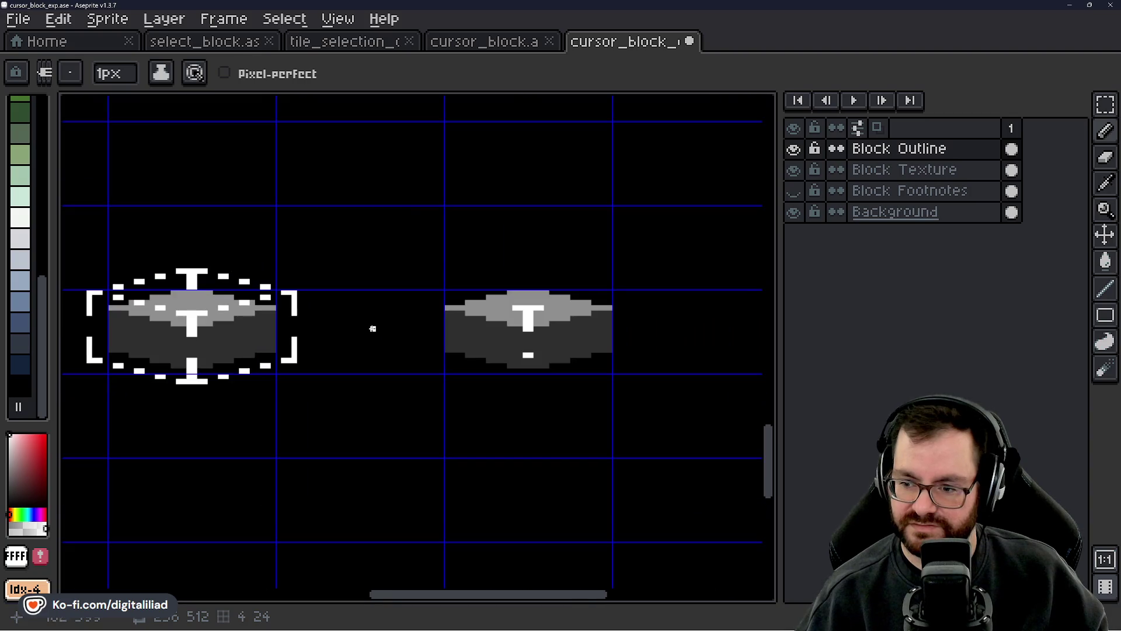
scroll(413, 383, down, 3)
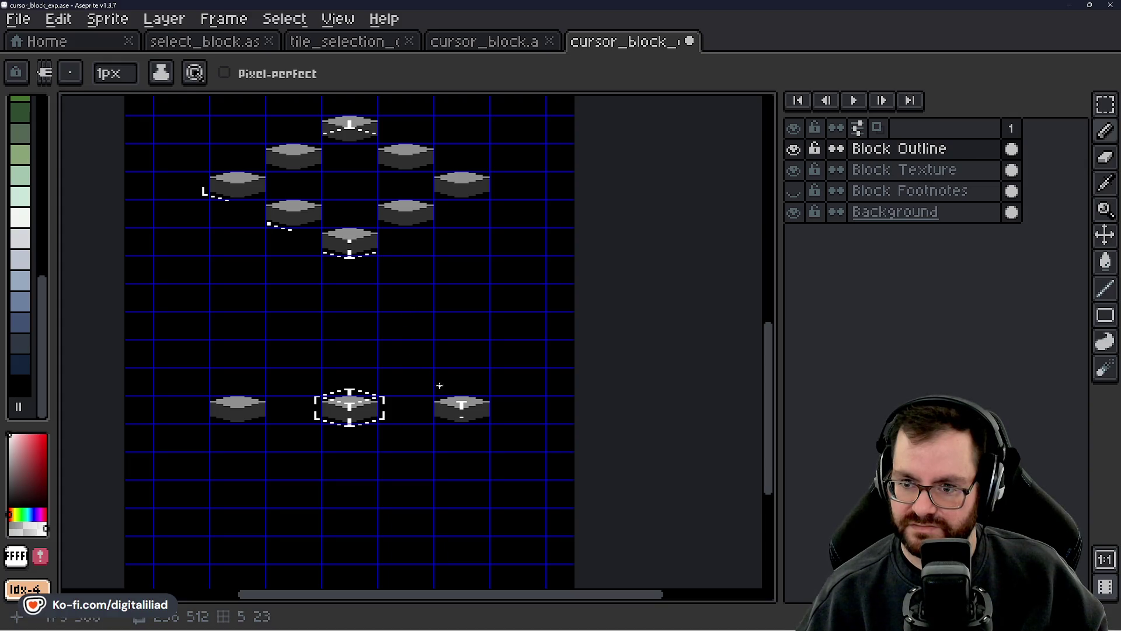
- Erase the old lower mark on the right block, then return to the Pencil
scroll(454, 428, up, 2)
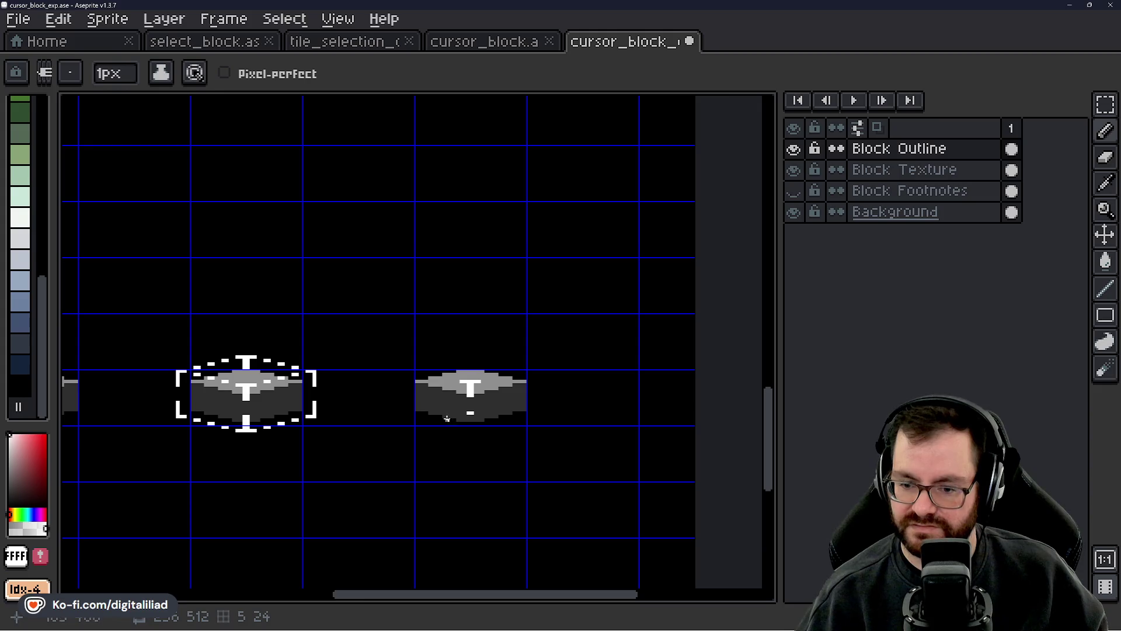
scroll(417, 409, down, 3)
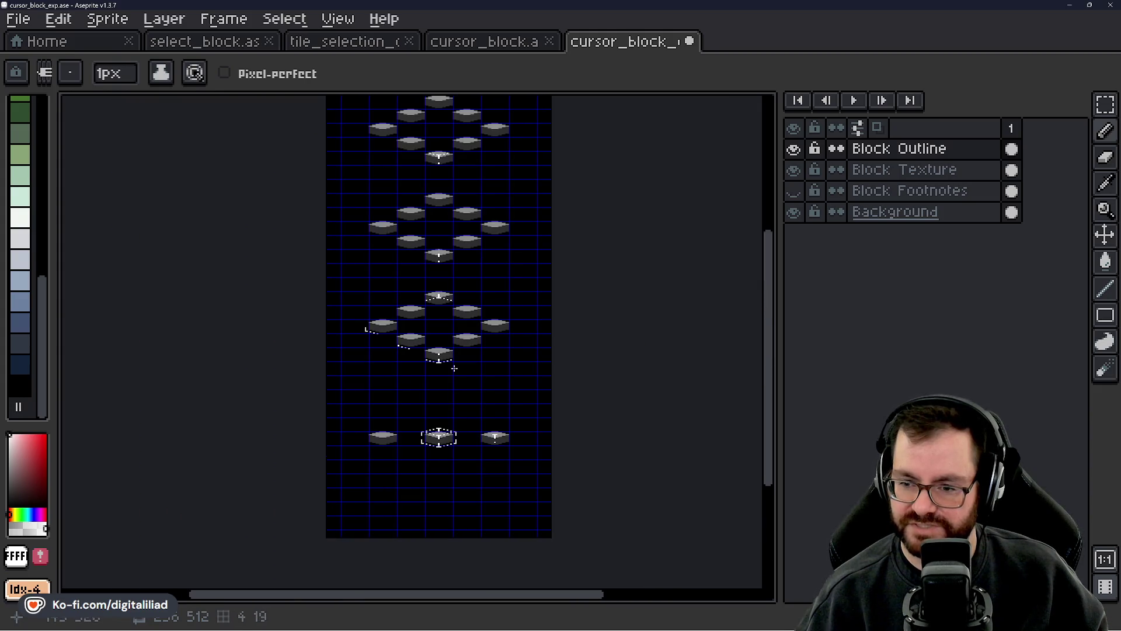
drag(474, 403, 464, 325)
scroll(484, 411, up, 2)
scroll(501, 400, up, 3)
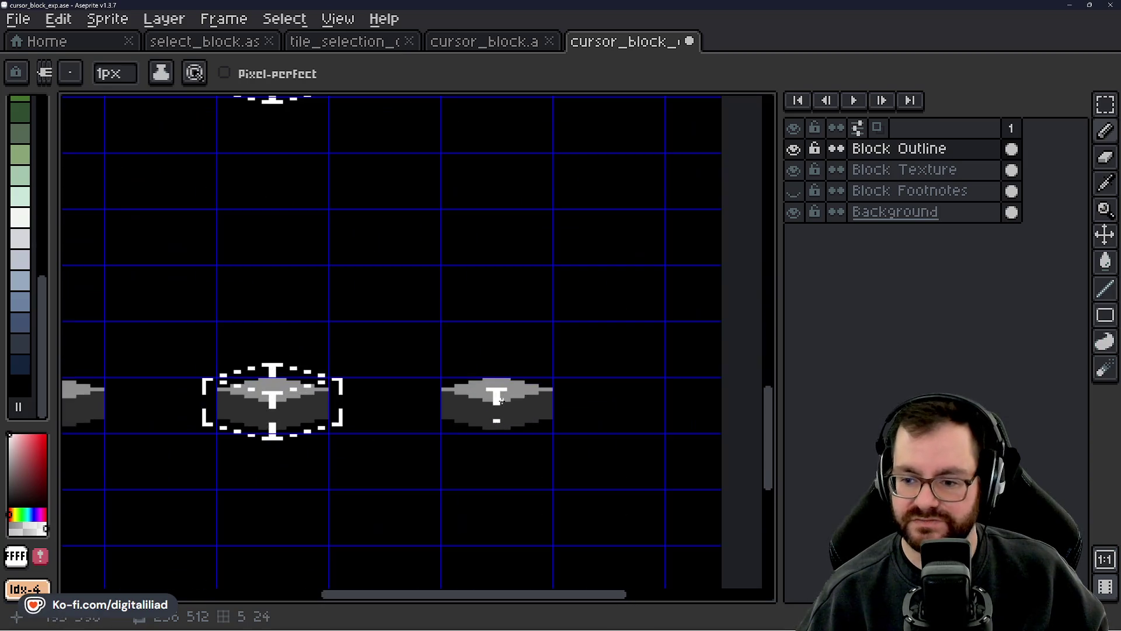
scroll(538, 388, up, 2)
scroll(500, 367, down, 2)
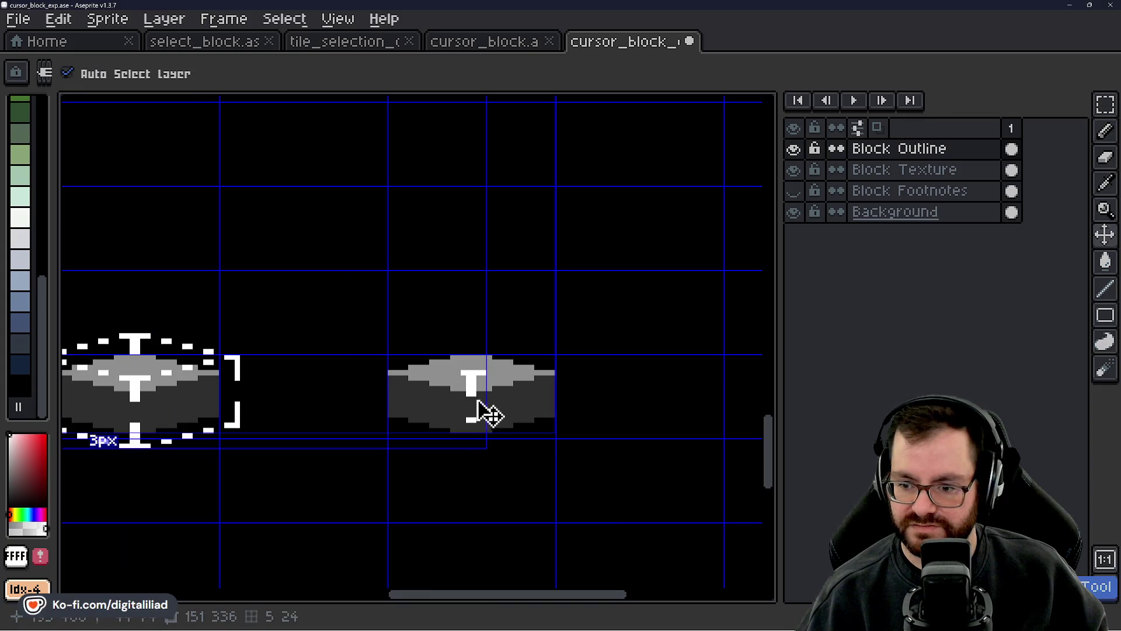
scroll(458, 398, up, 3)
drag(459, 403, 485, 432)
scroll(488, 417, down, 2)
scroll(471, 444, up, 2)
key(e)
scroll(484, 432, down, 3)
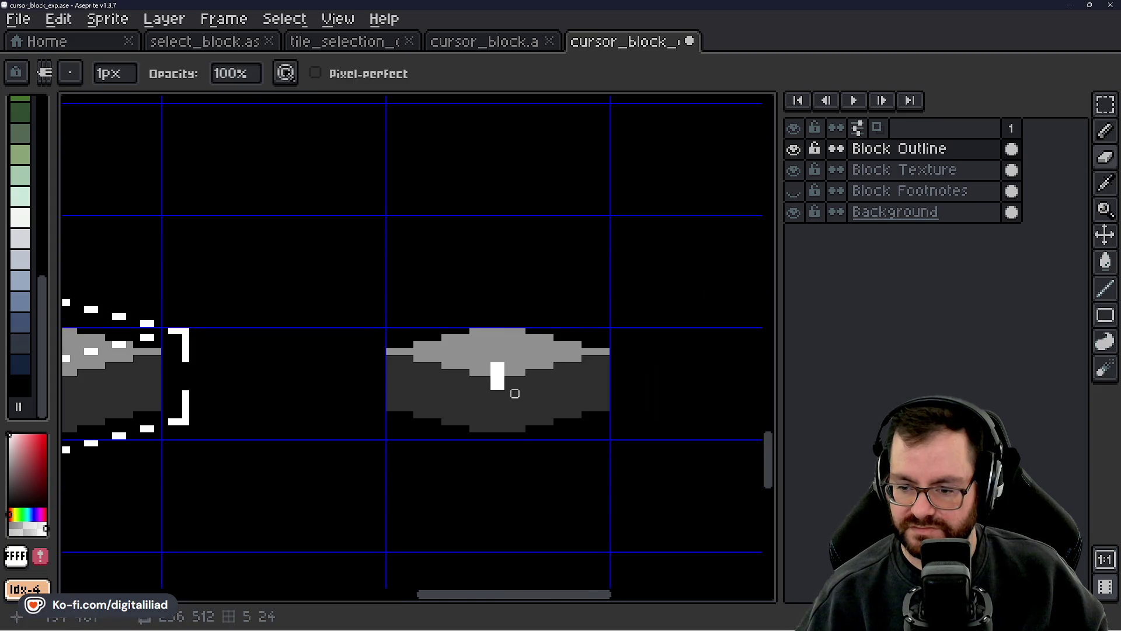
key(b)
scroll(508, 396, down, 2)
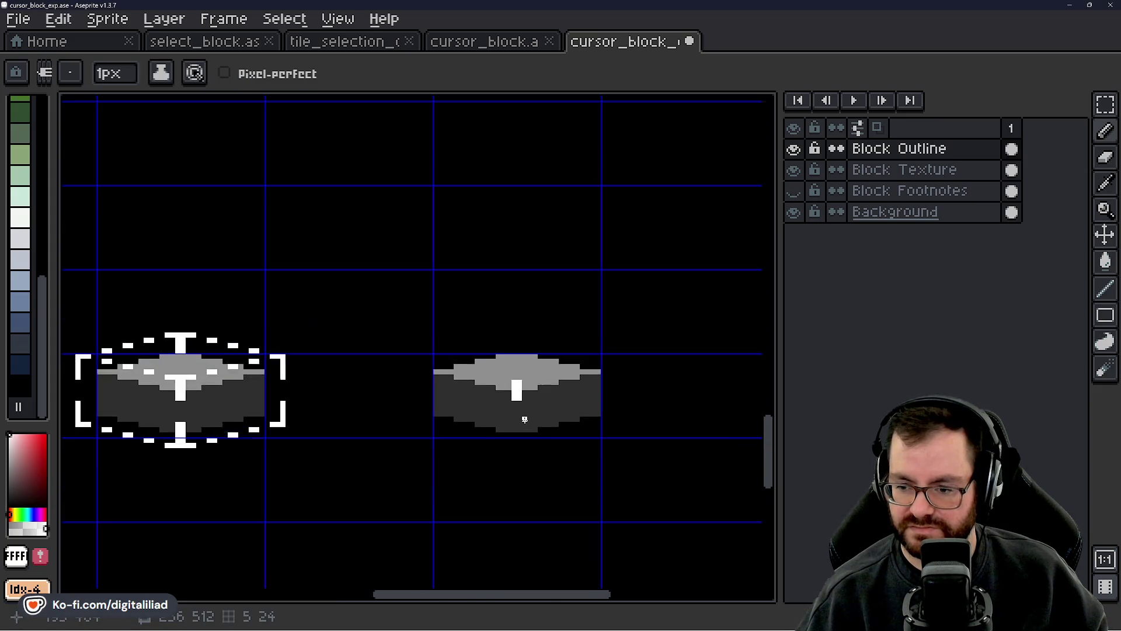
scroll(522, 419, up, 4)
- Draw a stem and base bar forming an inverted T below the block, and widen the upper T's bar
mouse_move(477, 423)
mouse_down()
mouse_move(506, 431)
mouse_move(486, 472)
mouse_move(488, 495)
mouse_move(507, 495)
mouse_move(444, 495)
mouse_move(538, 496)
mouse_up()
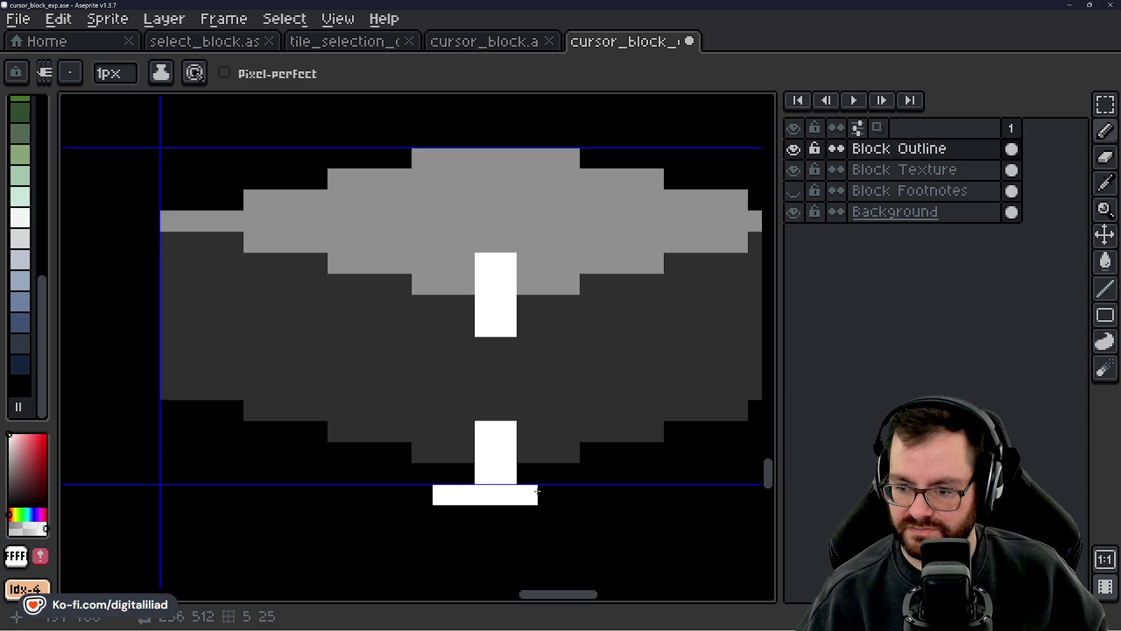
key(ctrl+z)
key(ctrl+z)
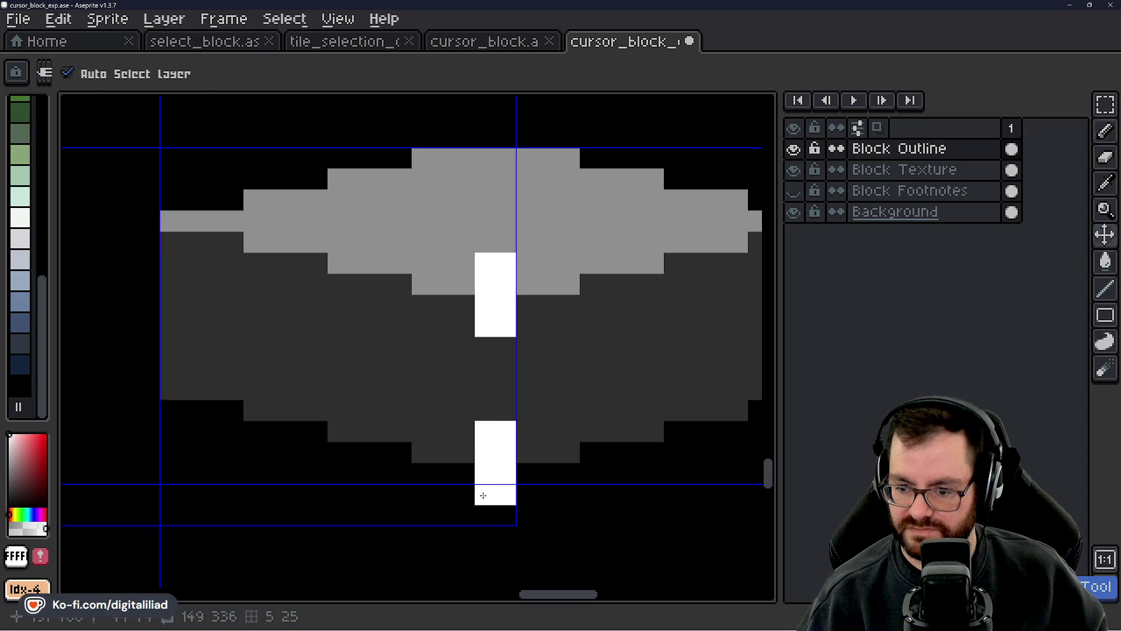
mouse_move(444, 515)
mouse_down()
mouse_move(496, 495)
mouse_move(543, 511)
mouse_up()
key(ctrl+z)
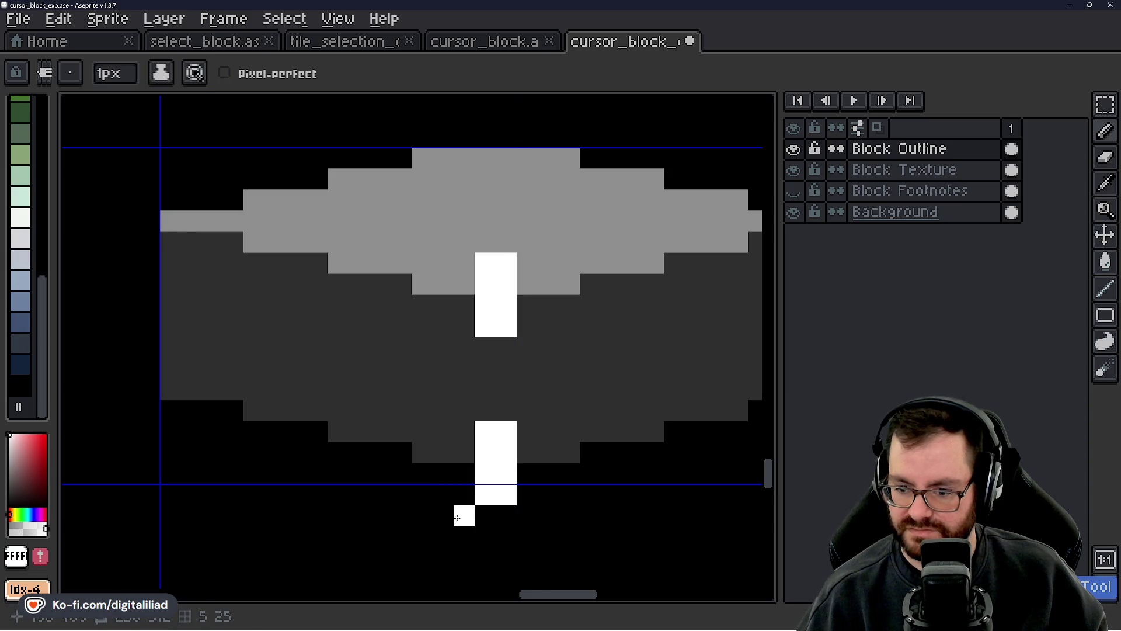
drag(444, 515, 544, 521)
scroll(522, 420, down, 2)
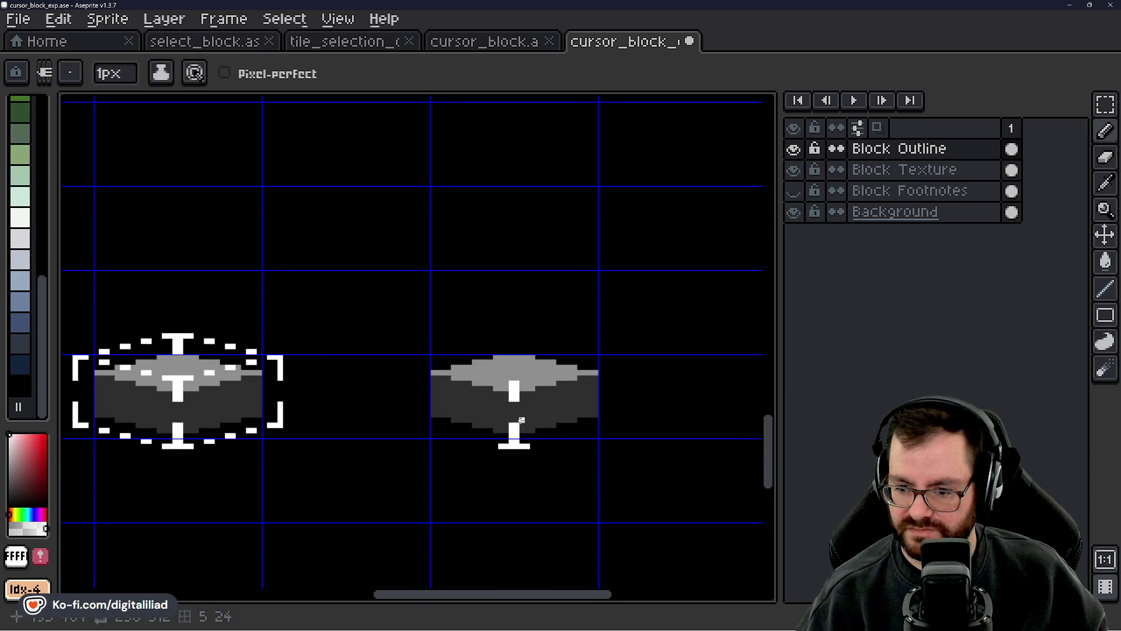
scroll(555, 403, up, 2)
scroll(520, 371, down, 2)
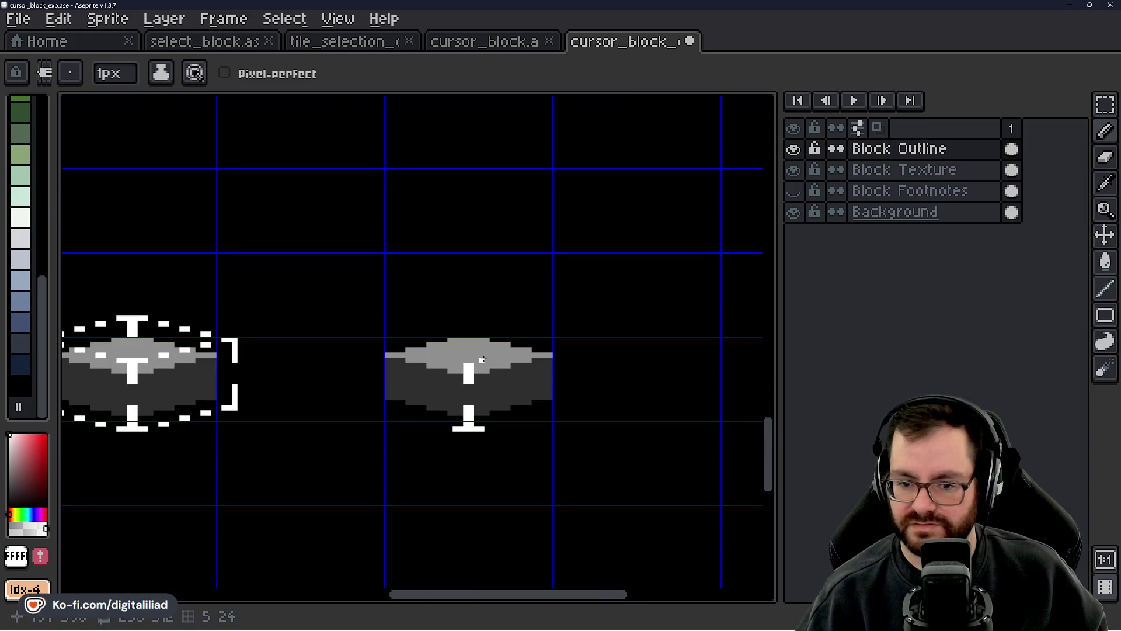
scroll(460, 345, up, 2)
drag(477, 387, 506, 387)
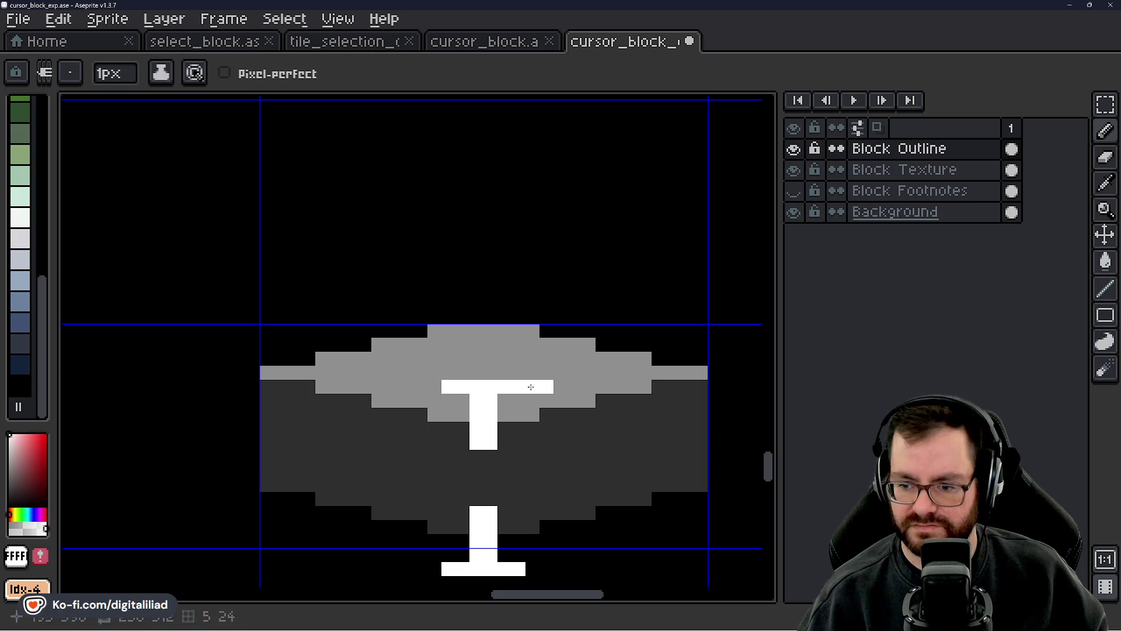
- Extend the T's top row by a pixel on each side and add a small mark beside it
click(517, 387)
click(464, 390)
click(448, 387)
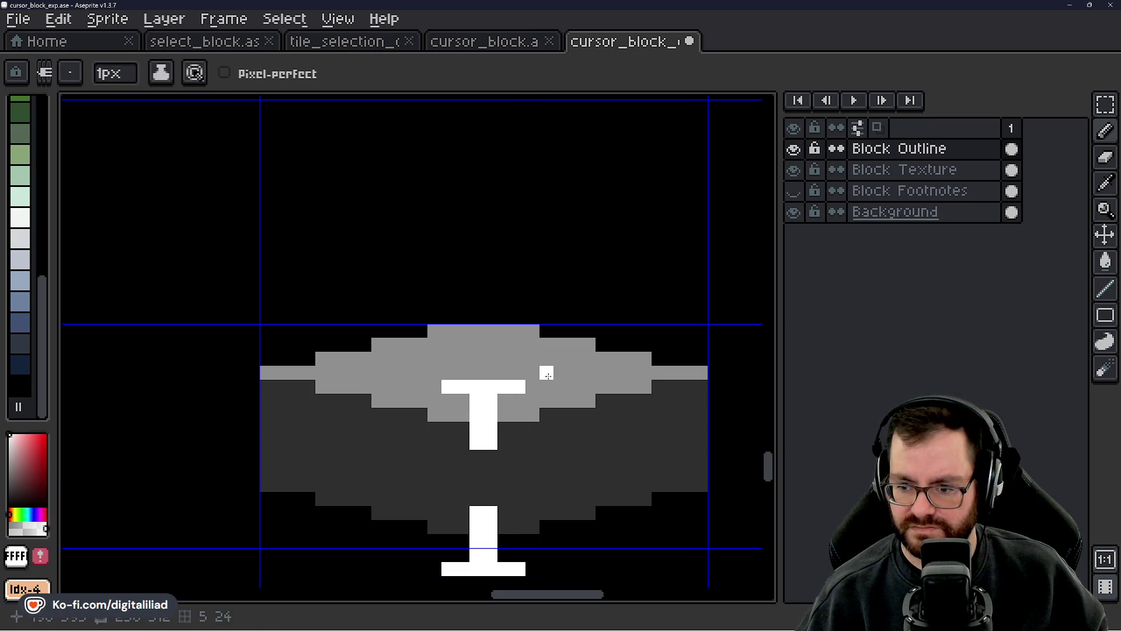
mouse_move(559, 377)
mouse_down()
mouse_move(575, 378)
mouse_move(436, 408)
mouse_move(549, 375)
mouse_up()
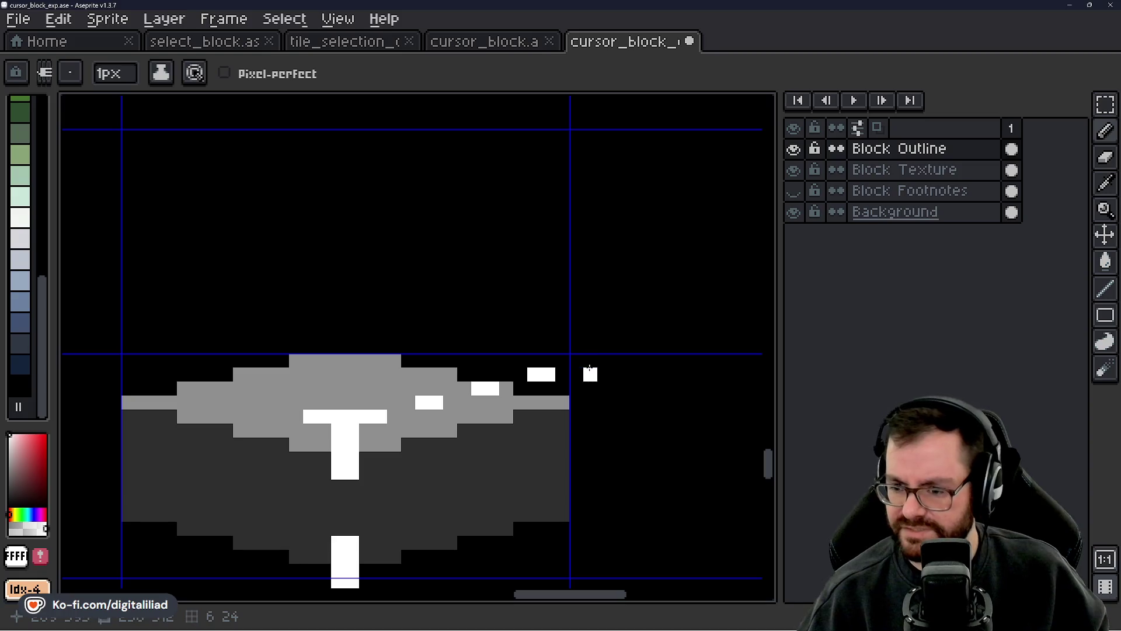
- Draw a corner bracket at the right block's top-right with a longer vertical arm
mouse_move(590, 359)
mouse_down()
mouse_move(618, 359)
mouse_move(605, 375)
mouse_up()
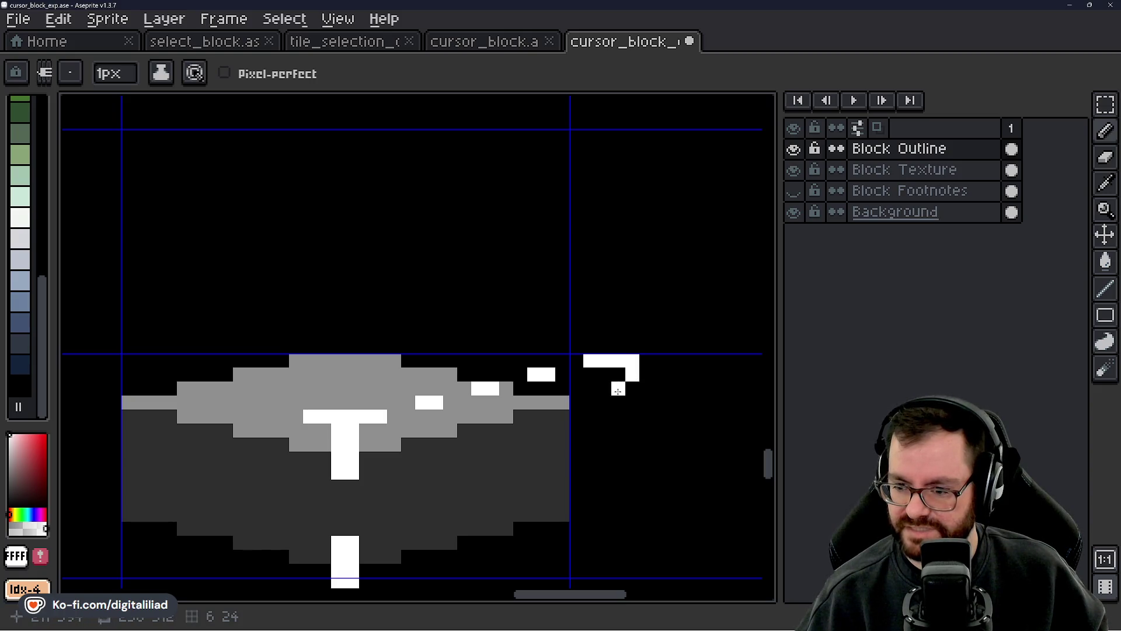
drag(628, 391, 631, 417)
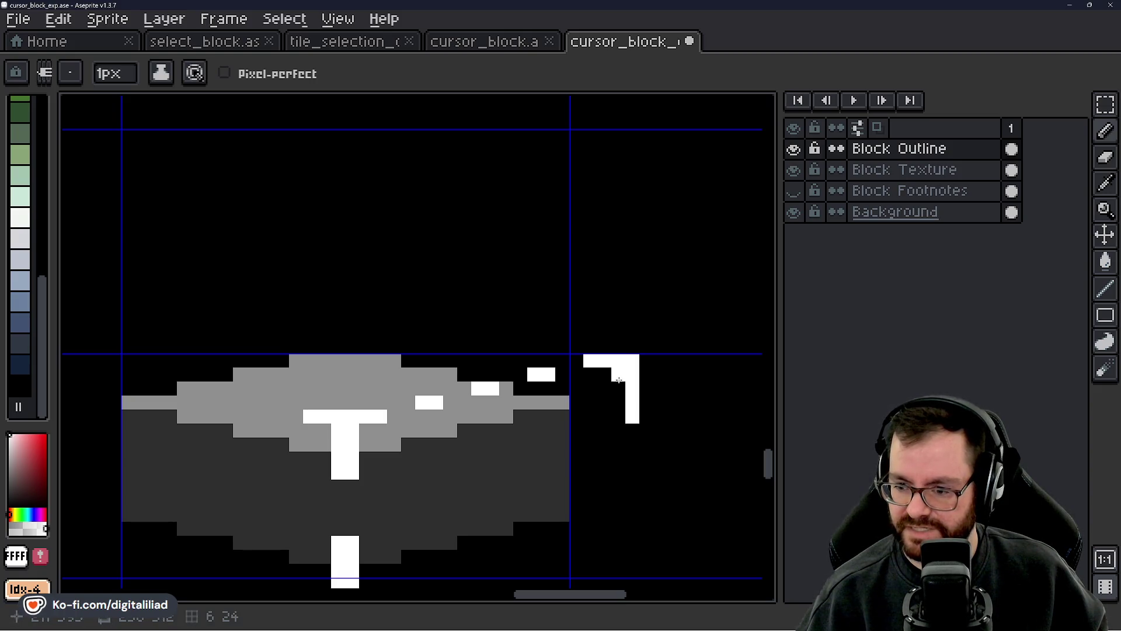
scroll(604, 430, down, 2)
scroll(488, 405, up, 1)
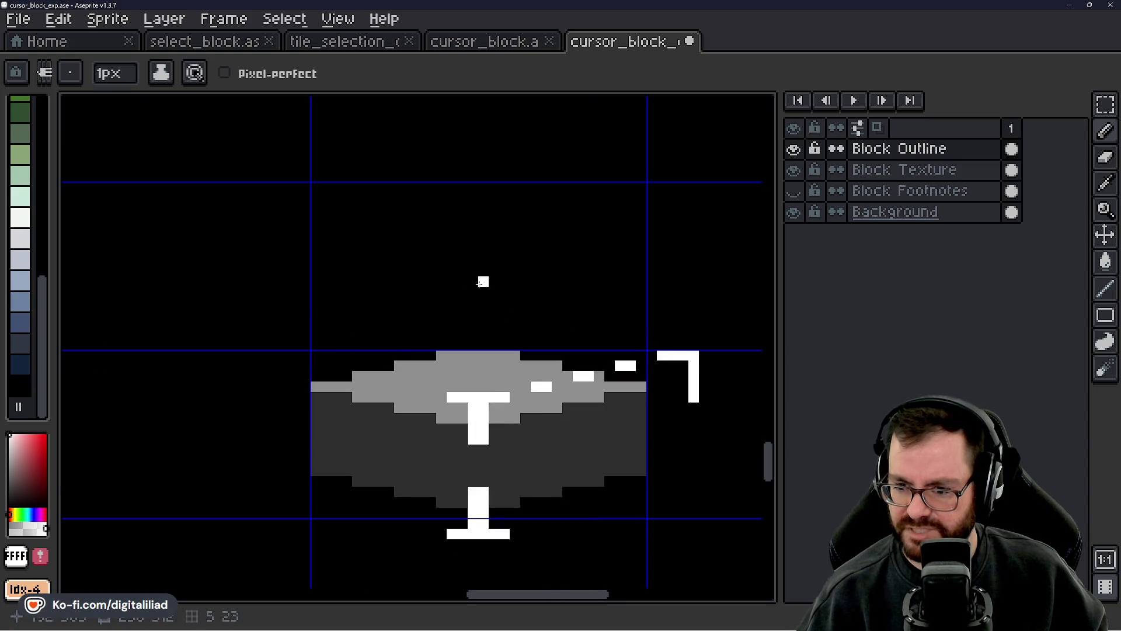
scroll(316, 323, down, 1)
scroll(341, 336, up, 1)
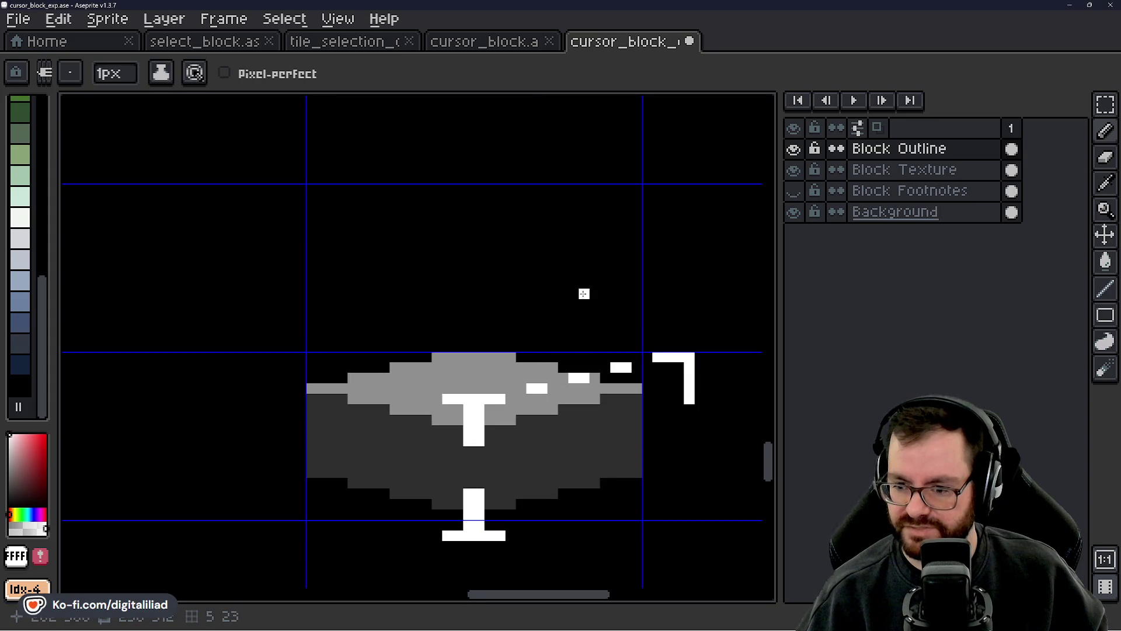
scroll(584, 294, down, 2)
scroll(601, 296, up, 5)
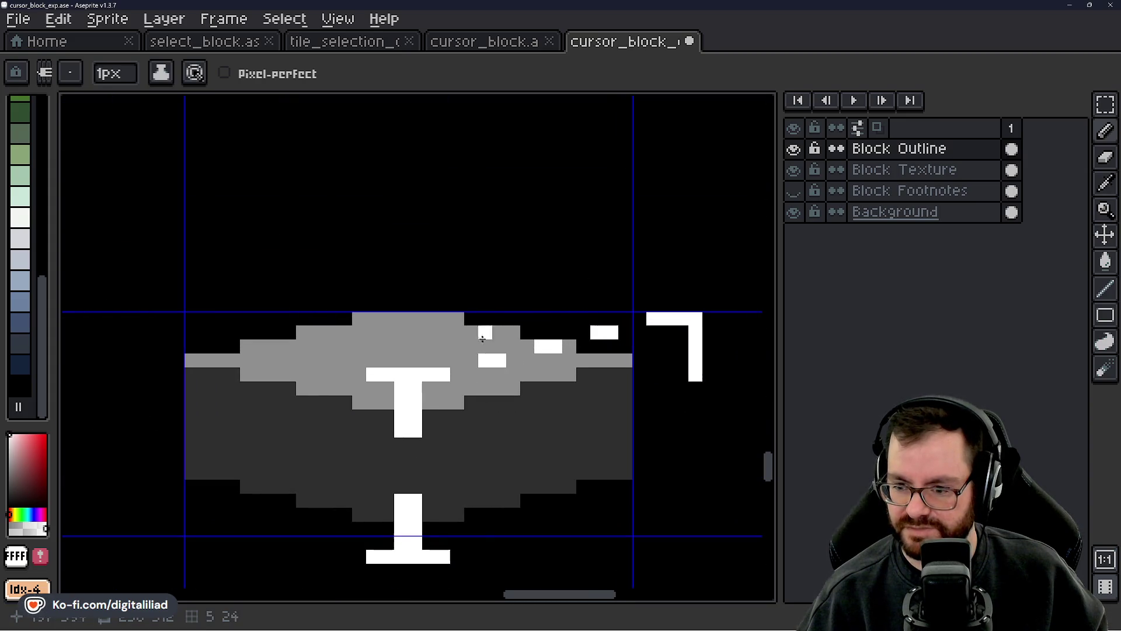
- Paint white dashes along the block's upper-right edge
click(592, 291)
click(578, 291)
click(536, 276)
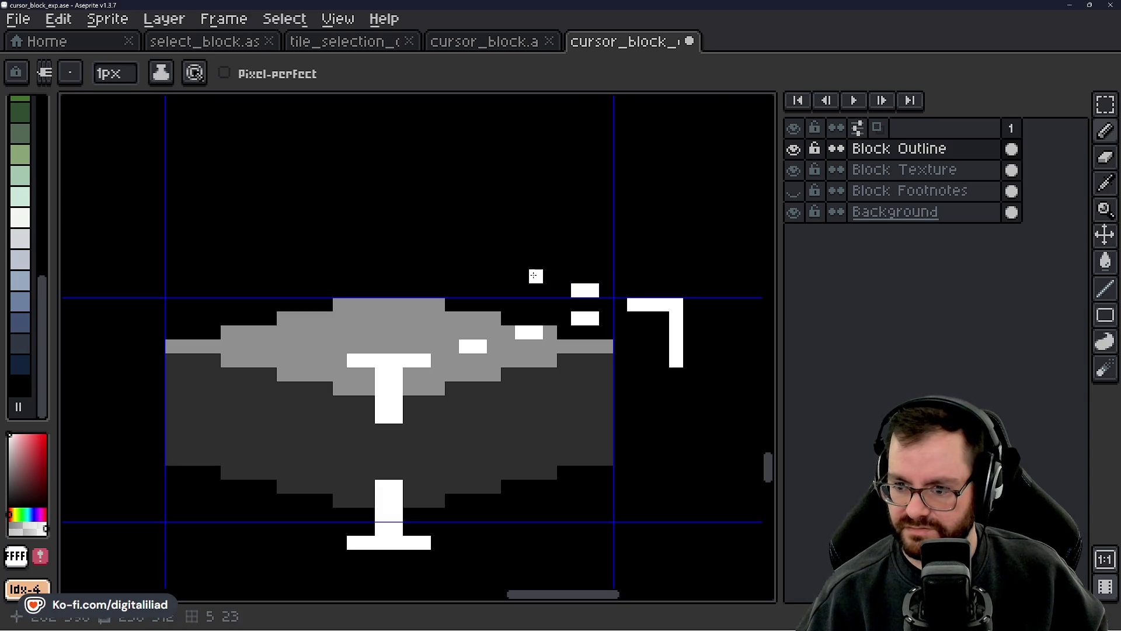
click(522, 276)
click(480, 263)
click(466, 262)
drag(439, 276, 538, 371)
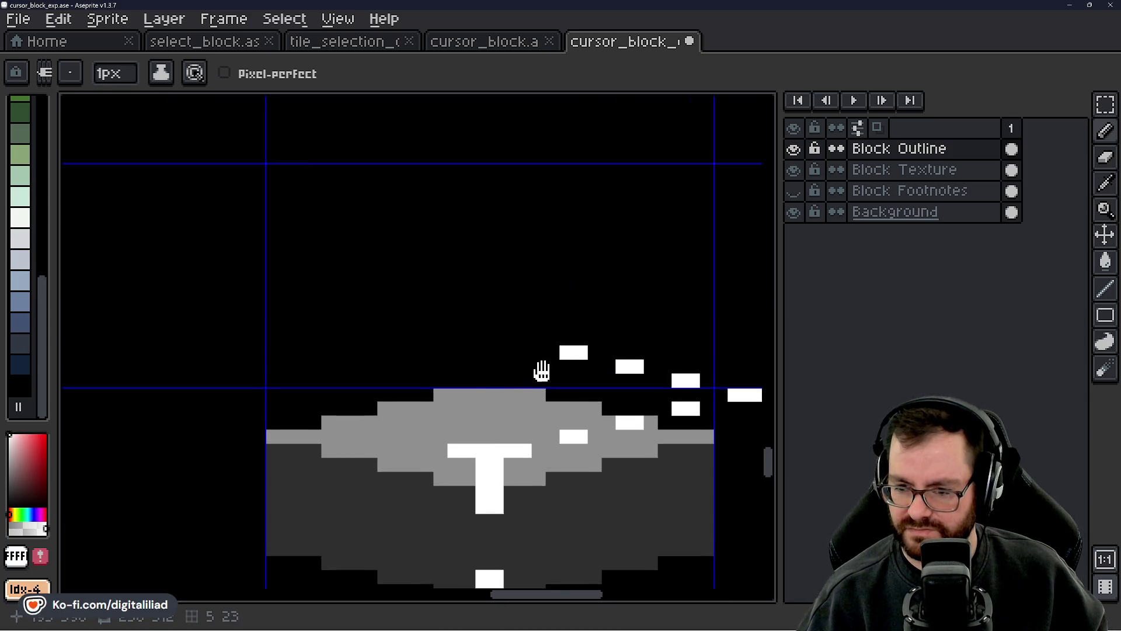
click(509, 338)
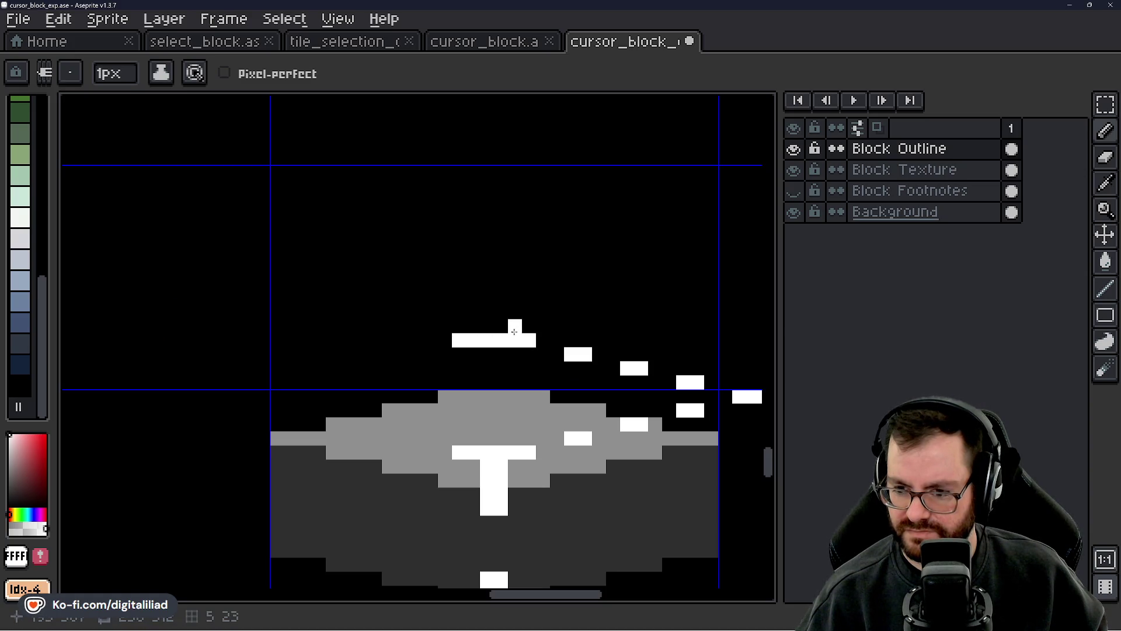
scroll(516, 289, down, 1)
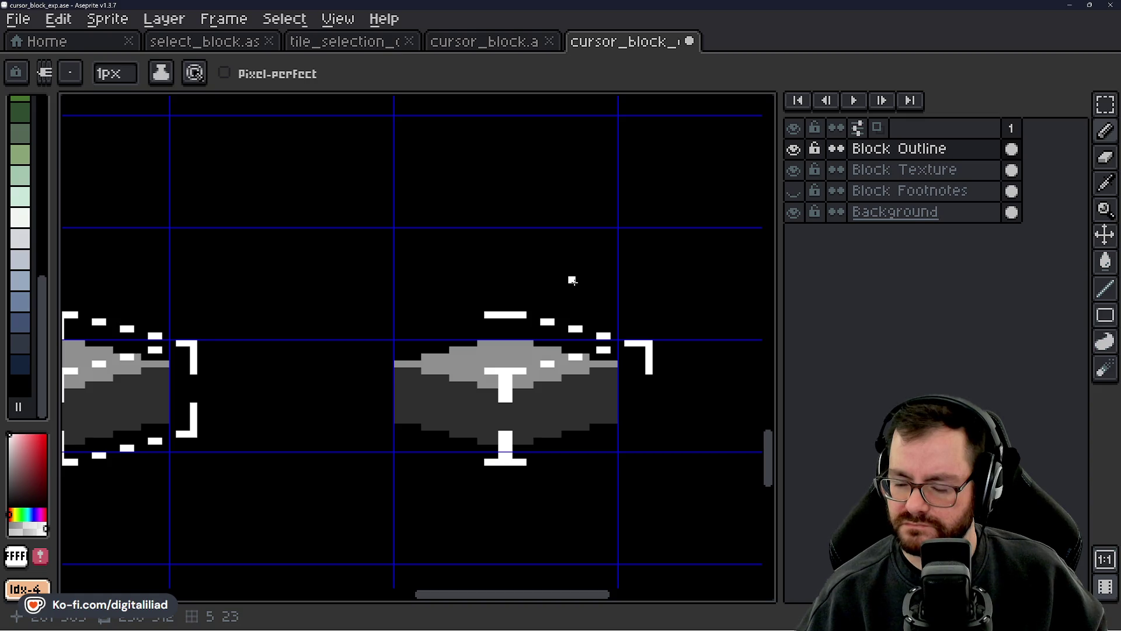
- Undo the marker bar and small dash above the right block
key(ctrl+z)
key(v)
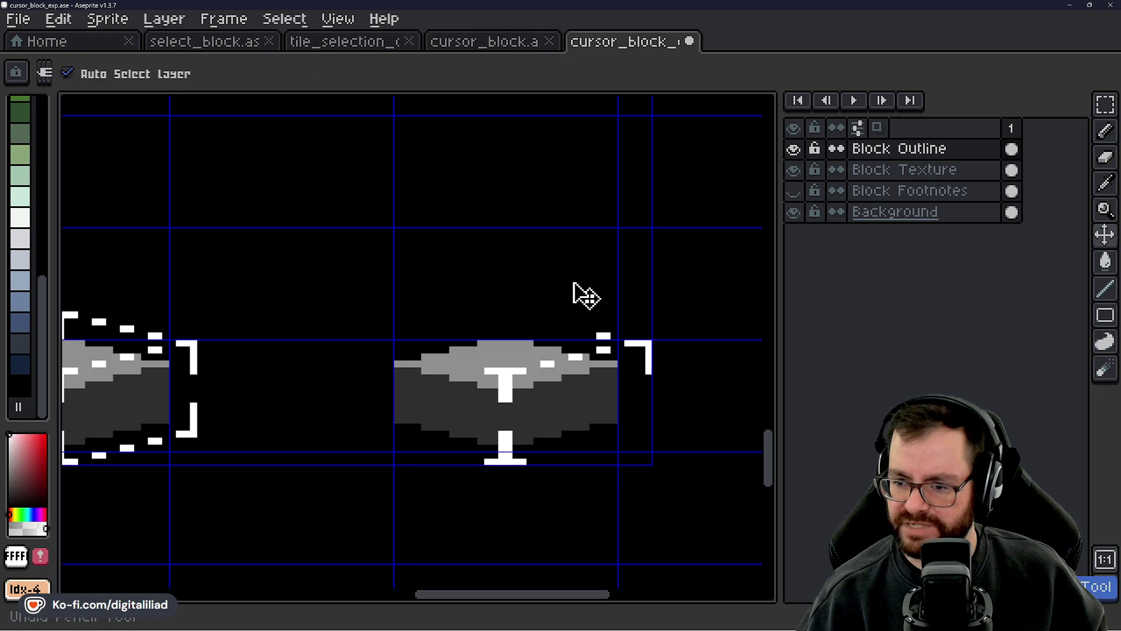
key(ctrl+z)
key(b)
scroll(616, 406, up, 1)
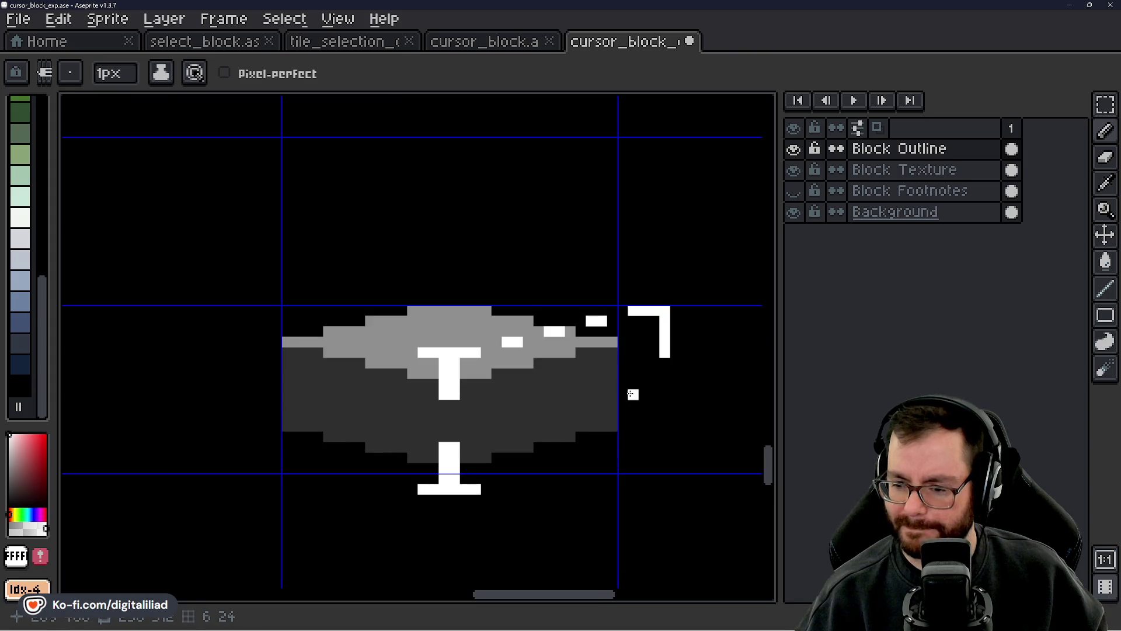
scroll(682, 411, up, 1)
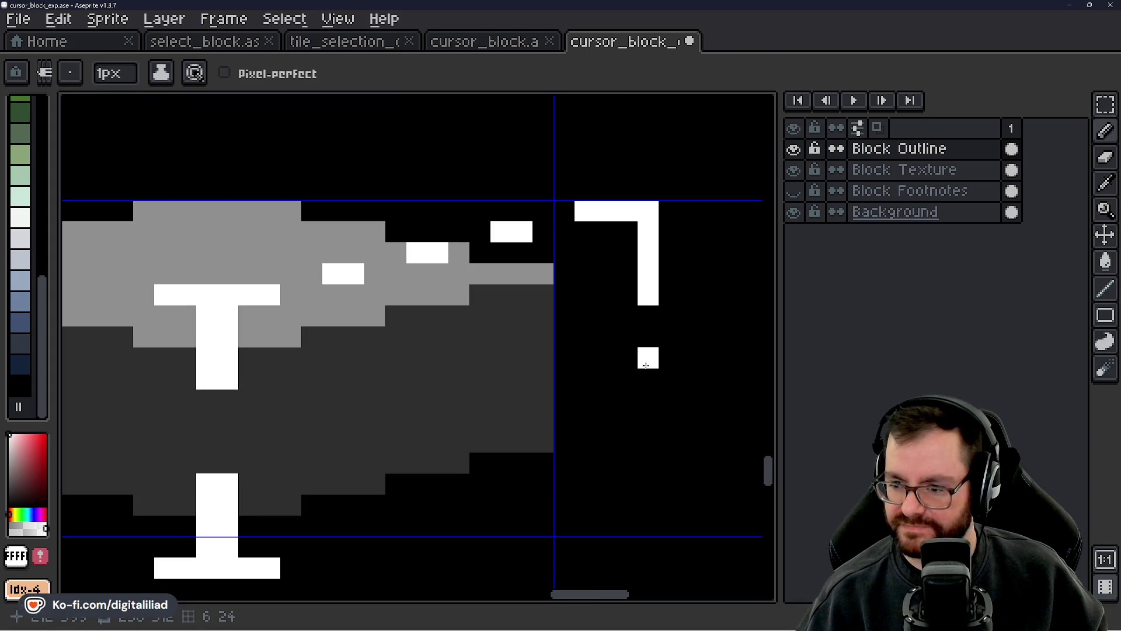
- Extend the right bracket three pixels down and add a lower-right mark mirroring the top one
click(648, 400)
mouse_move(655, 427)
mouse_down()
mouse_move(647, 478)
mouse_move(584, 484)
mouse_move(722, 405)
mouse_up()
drag(689, 449, 667, 449)
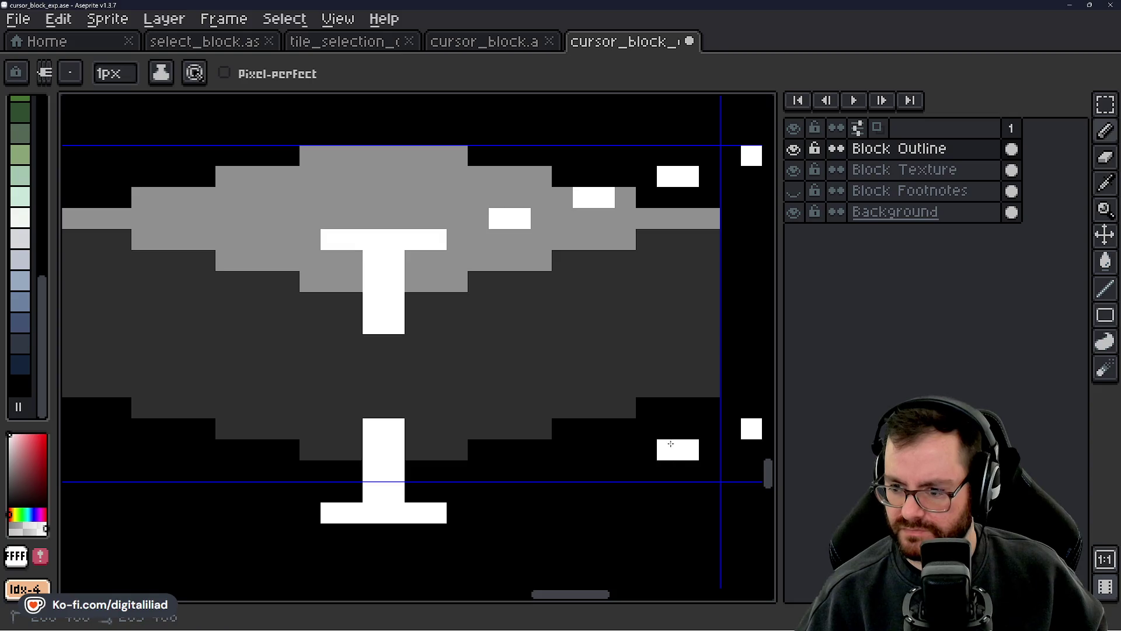
- Paint white dashes along the block's lower-right and lower-left edges
drag(604, 471, 584, 471)
click(520, 492)
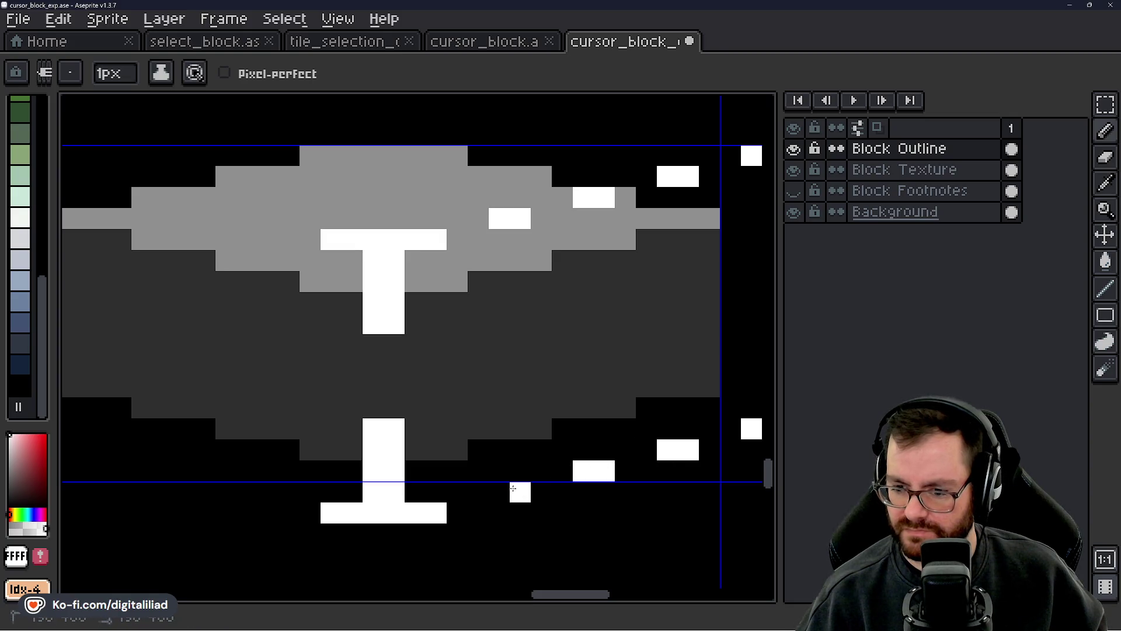
click(500, 492)
scroll(540, 430, down, 2)
scroll(424, 467, up, 2)
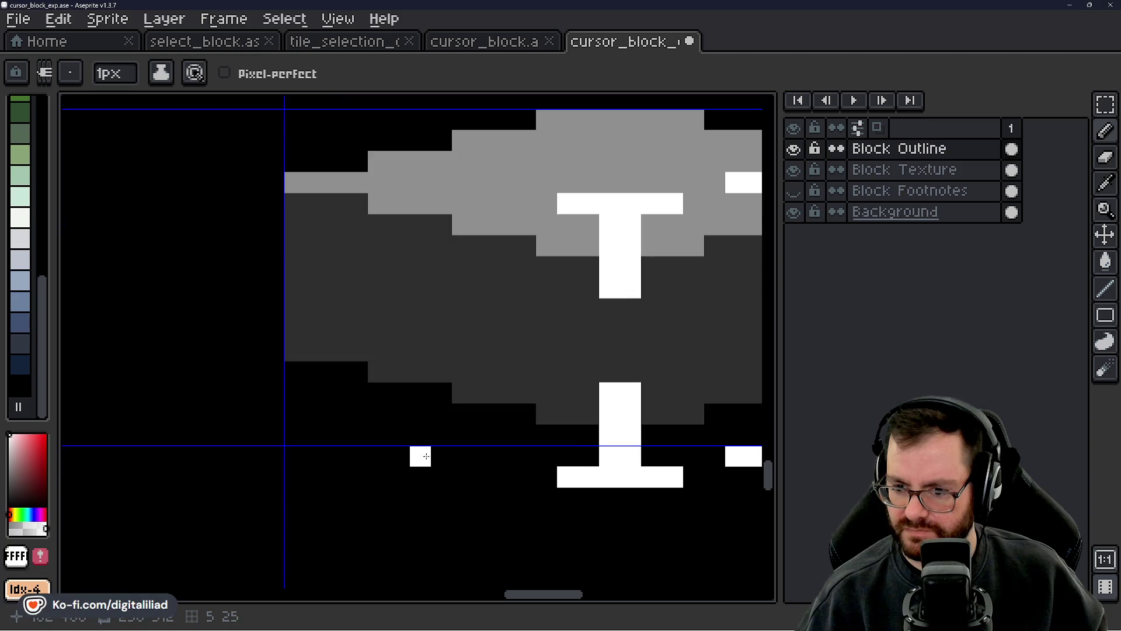
scroll(435, 453, down, 3)
scroll(423, 447, up, 4)
click(510, 443)
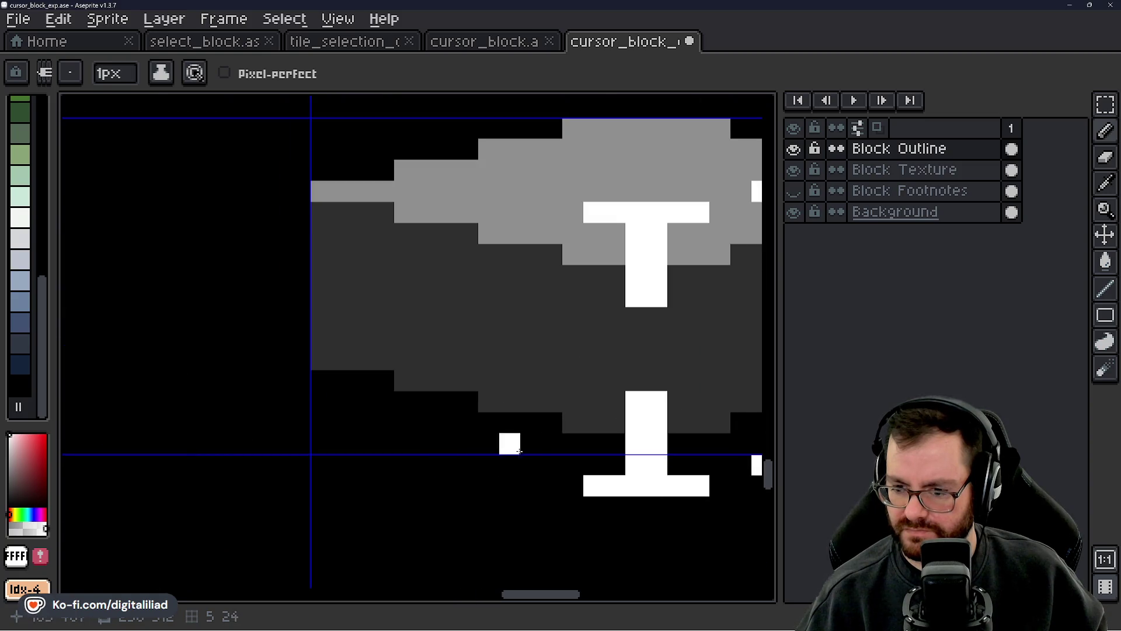
click(531, 443)
click(462, 434)
click(447, 422)
click(426, 422)
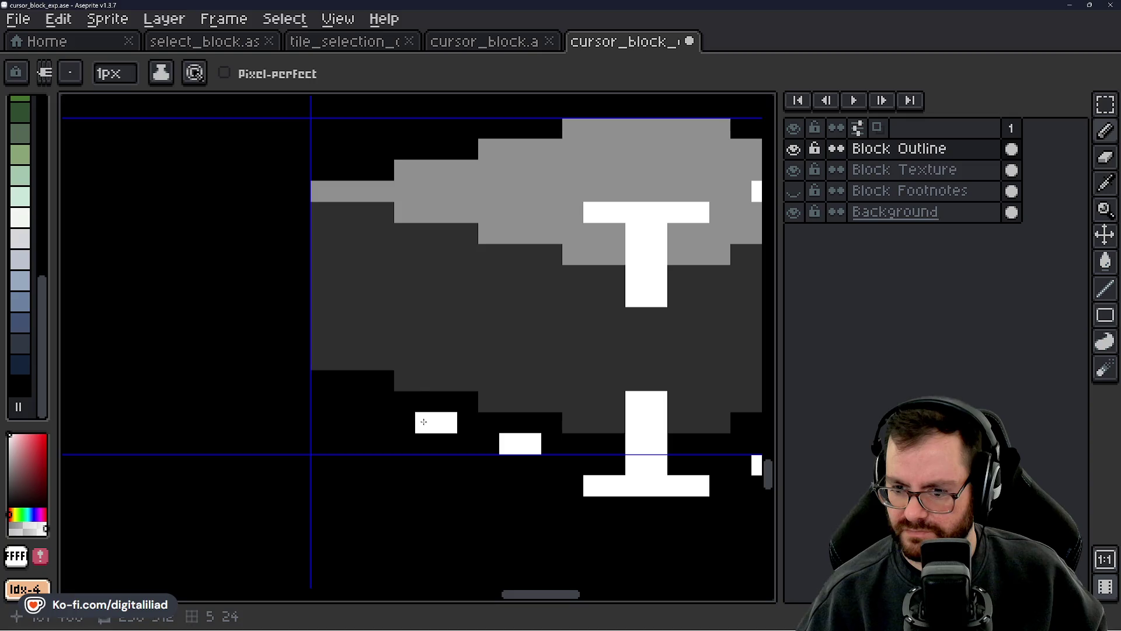
click(362, 401)
click(342, 401)
scroll(472, 448, down, 3)
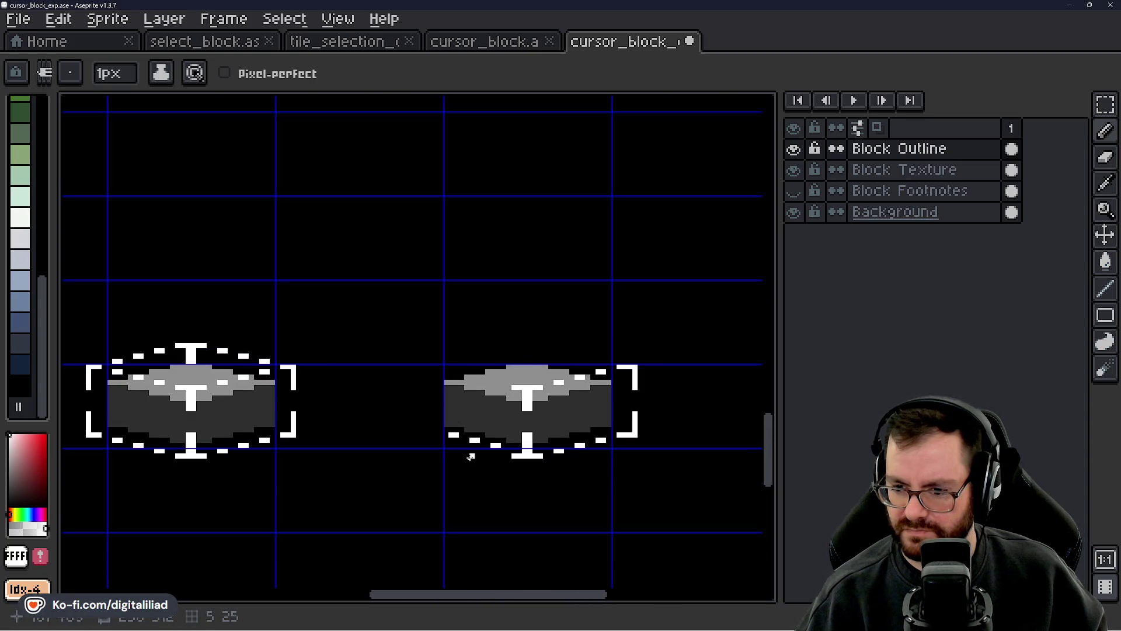
- Undo the misplaced pixels and redraw white dashes up the right block's lower-left edge
scroll(471, 456, up, 2)
key(ctrl+z)
key(ctrl+z)
key(ctrl+z)
click(566, 399)
click(545, 399)
click(493, 386)
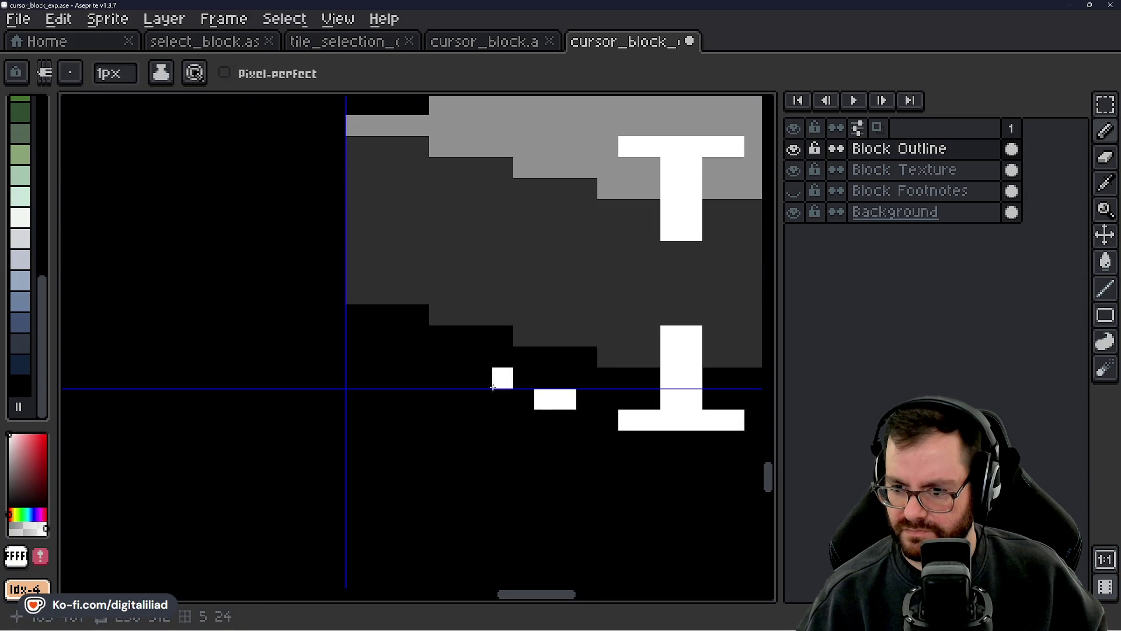
click(461, 378)
click(482, 378)
click(376, 357)
click(398, 357)
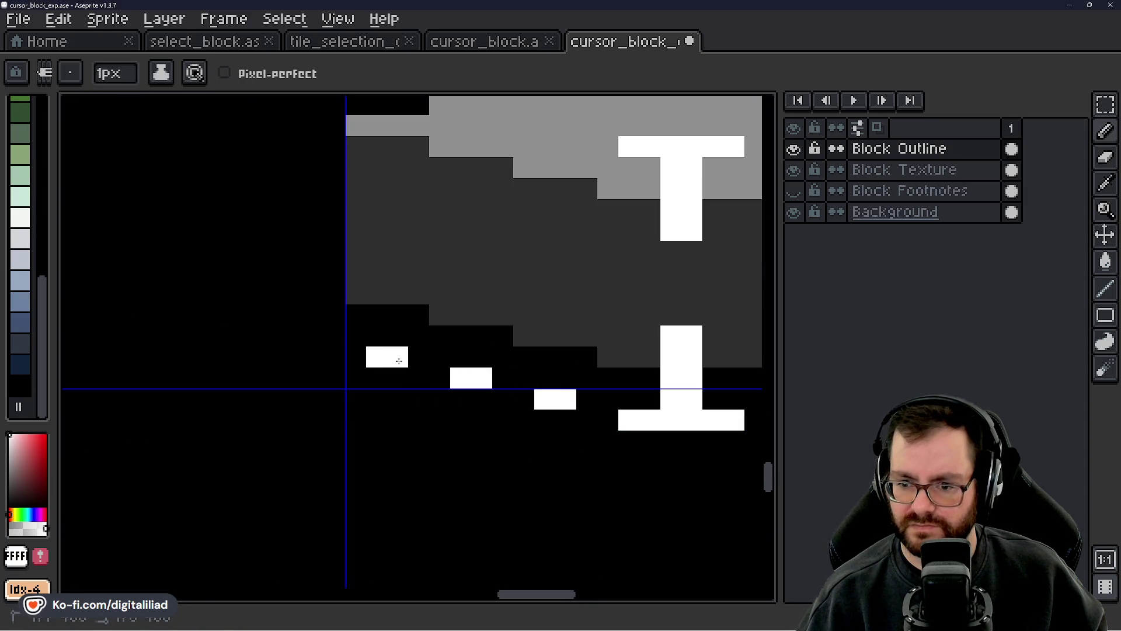
- Draw the L-shaped white bracket at the block's bottom-left corner
drag(398, 361, 649, 505)
click(564, 480)
click(544, 480)
click(524, 477)
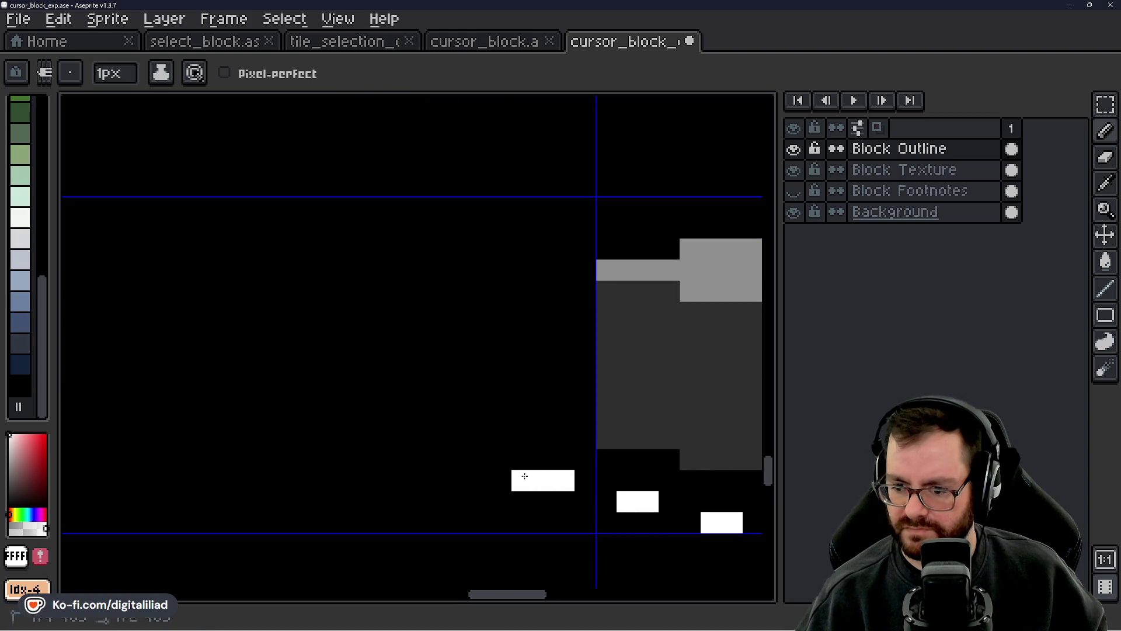
click(523, 459)
click(522, 438)
click(522, 417)
click(522, 396)
- Draw the top-left corner bracket, undoing the extra pixel on its top arm
click(533, 354)
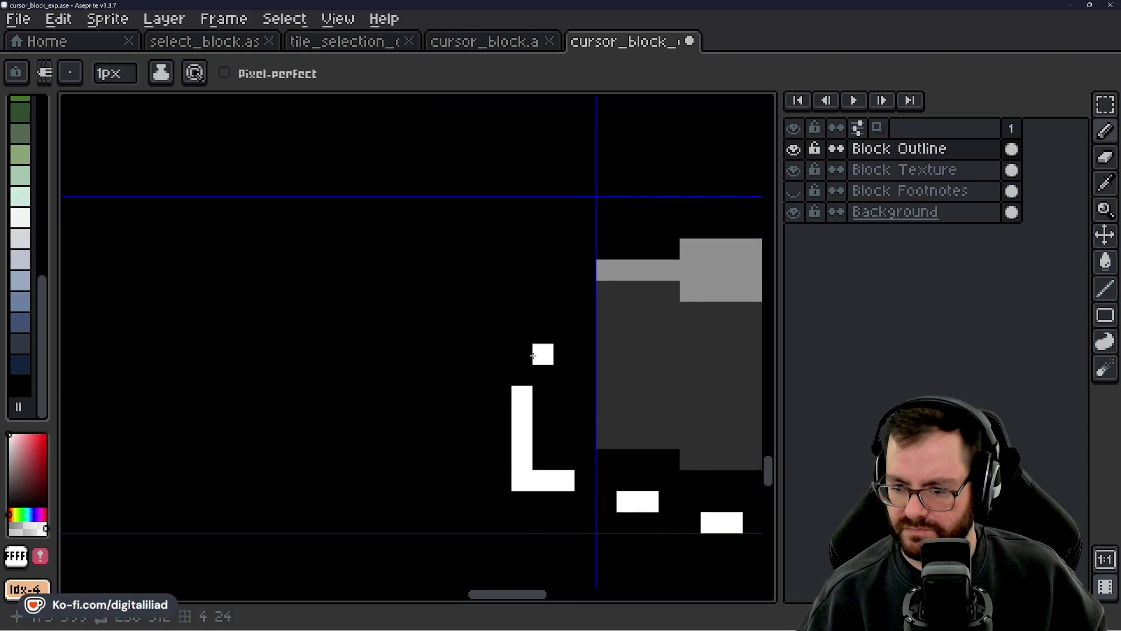
drag(533, 355, 533, 475)
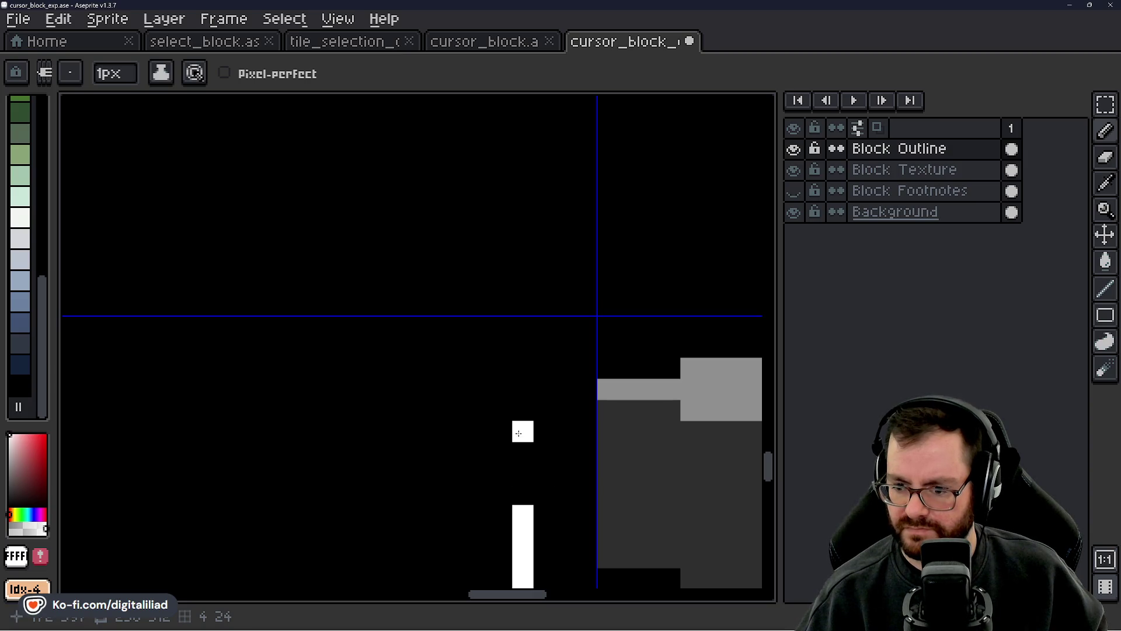
drag(521, 422, 522, 321)
click(544, 326)
click(565, 325)
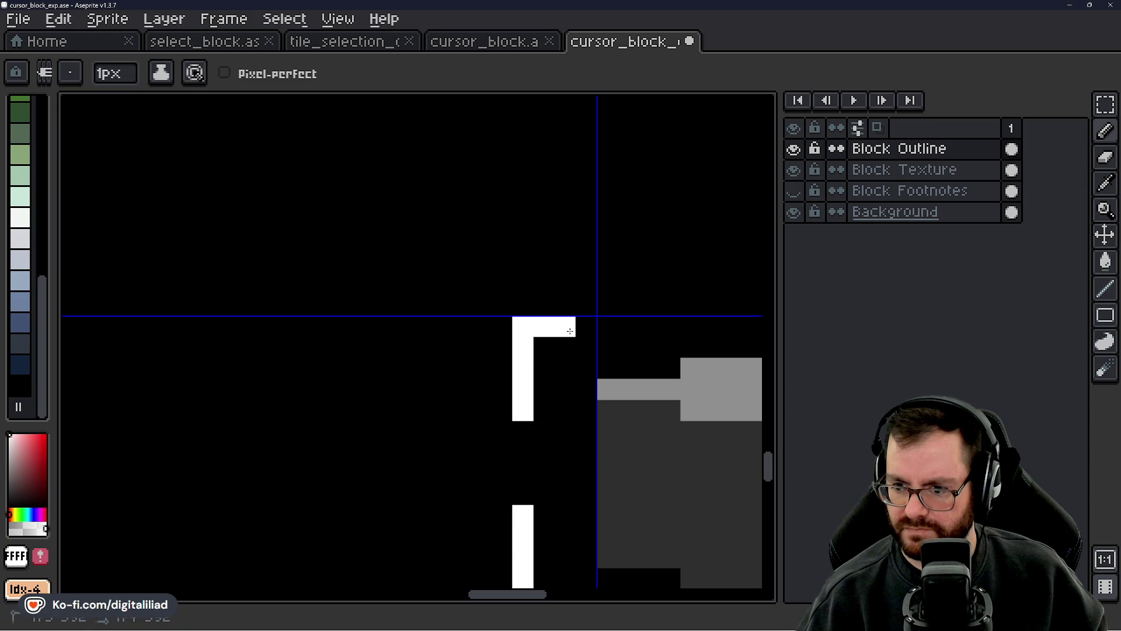
click(584, 328)
key(ctrl+z)
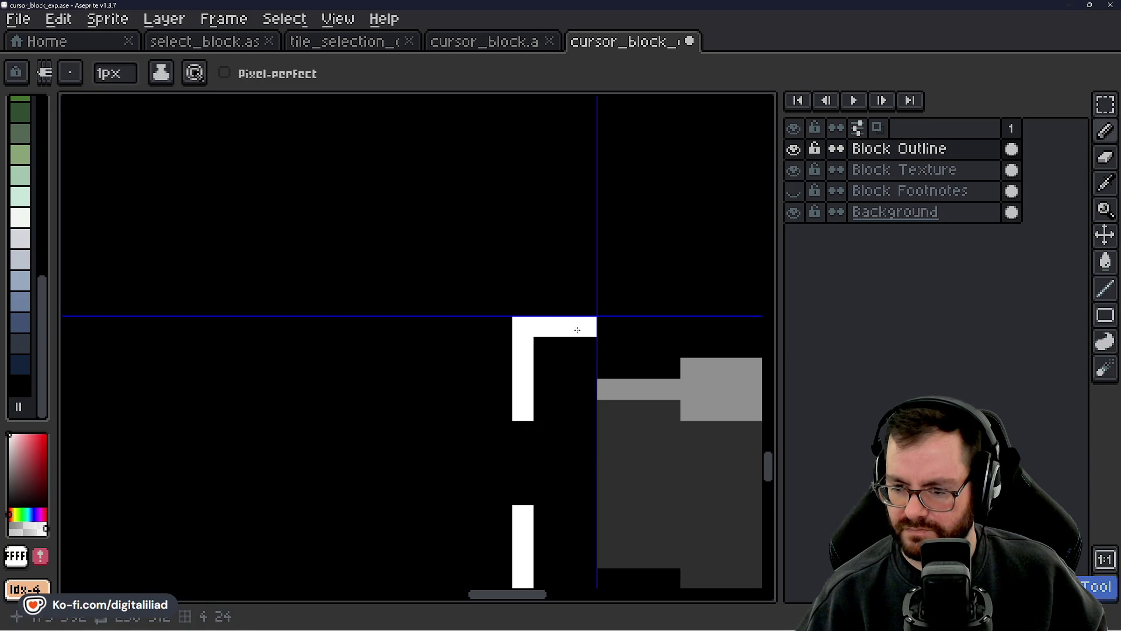
scroll(552, 405, down, 3)
drag(614, 401, 516, 375)
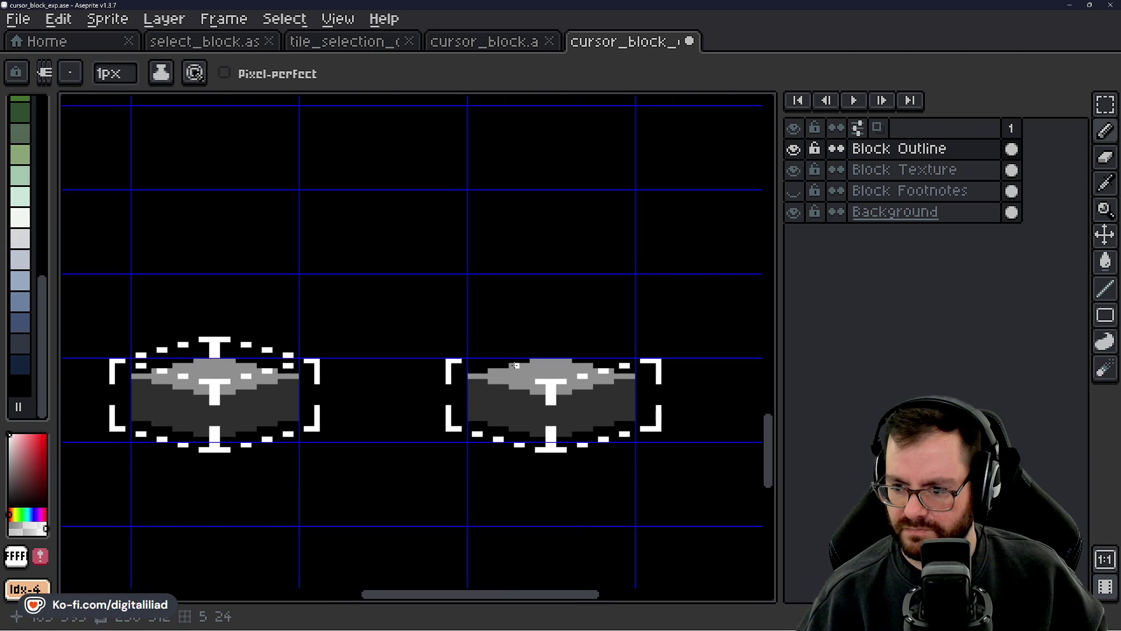
- Fill the notch in the top-right bracket and thicken the bottom-right bracket's vertical arm
scroll(485, 397, up, 4)
drag(410, 476, 590, 462)
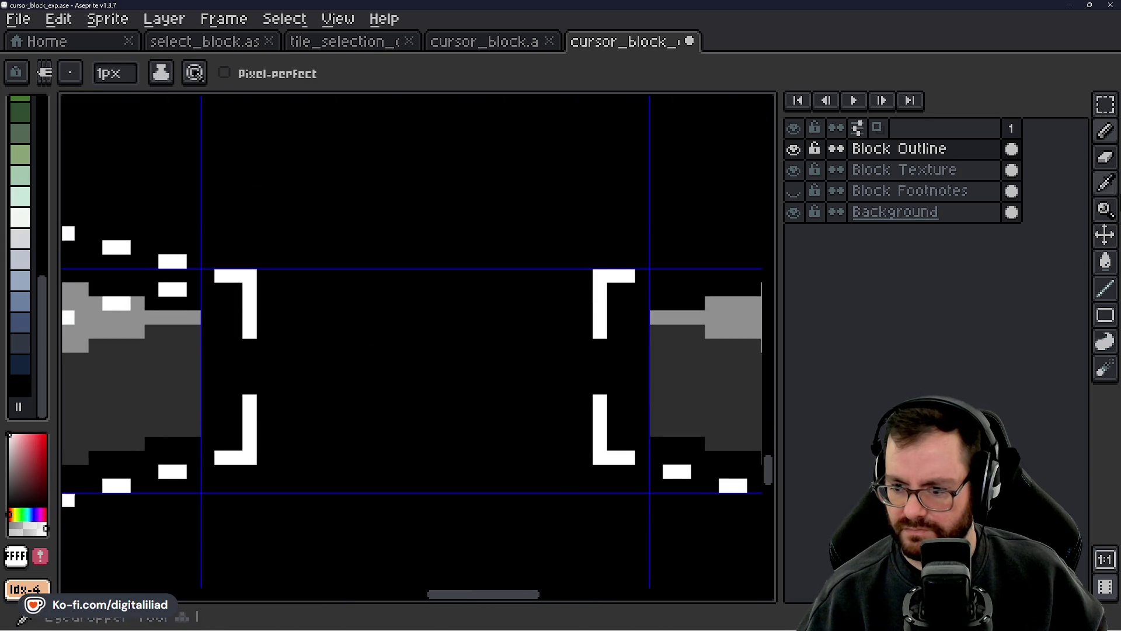
scroll(643, 409, down, 3)
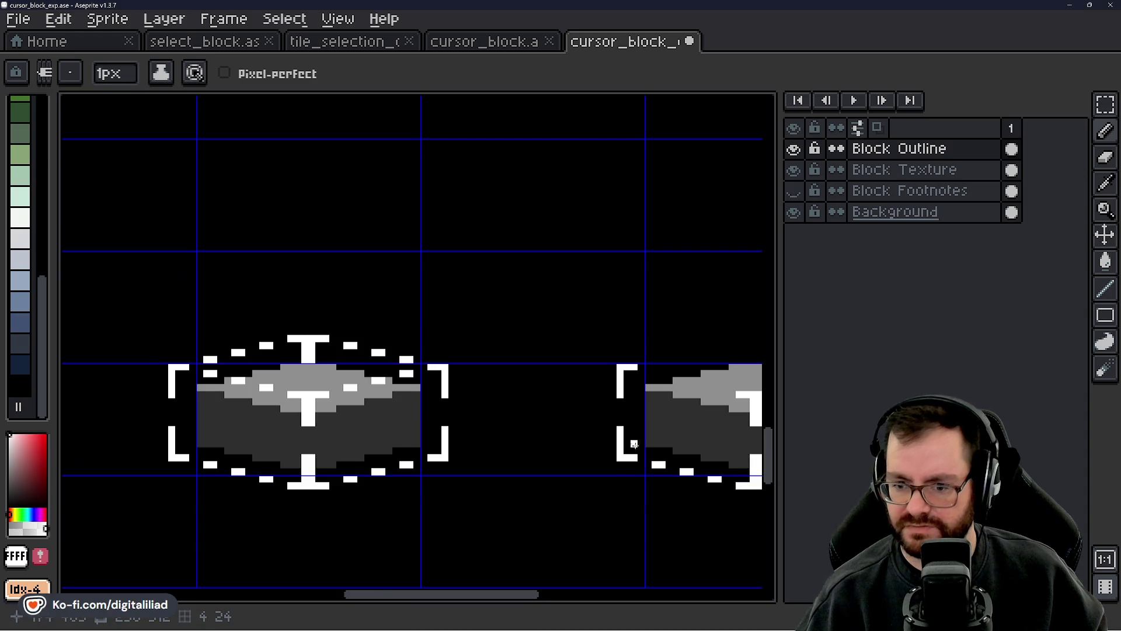
drag(637, 432, 366, 434)
scroll(624, 439, up, 2)
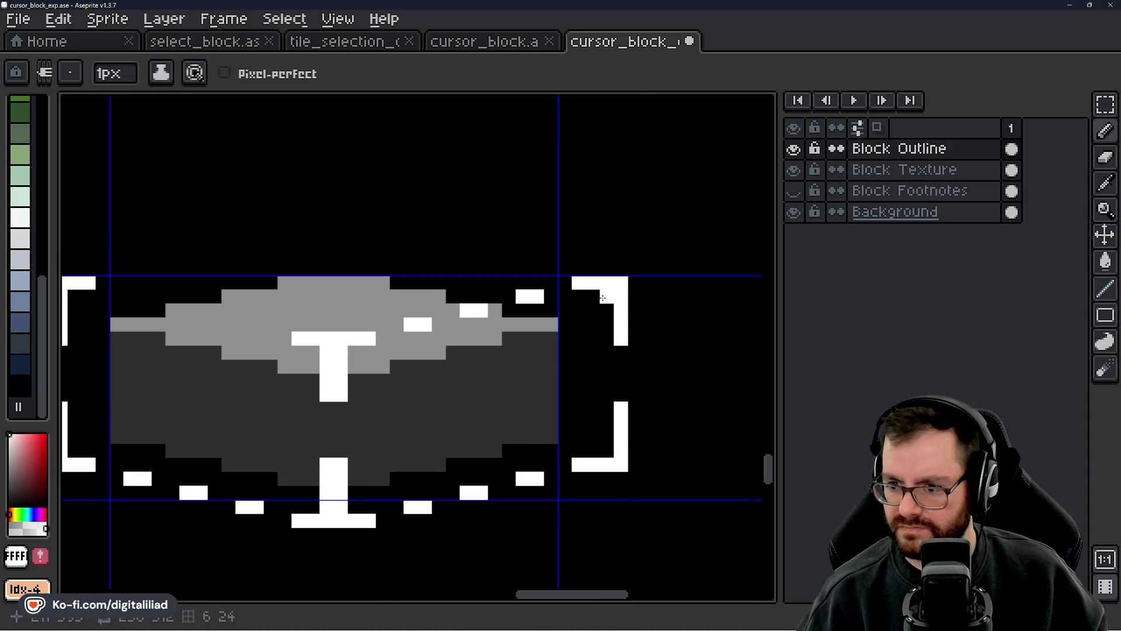
click(612, 331)
mouse_move(608, 409)
mouse_down()
mouse_move(608, 451)
mouse_move(633, 406)
mouse_move(621, 366)
mouse_move(633, 265)
mouse_move(635, 339)
mouse_up()
- Switch to the Eraser and pan left to view both blocks
key(e)
scroll(635, 338, down, 3)
drag(646, 395, 548, 351)
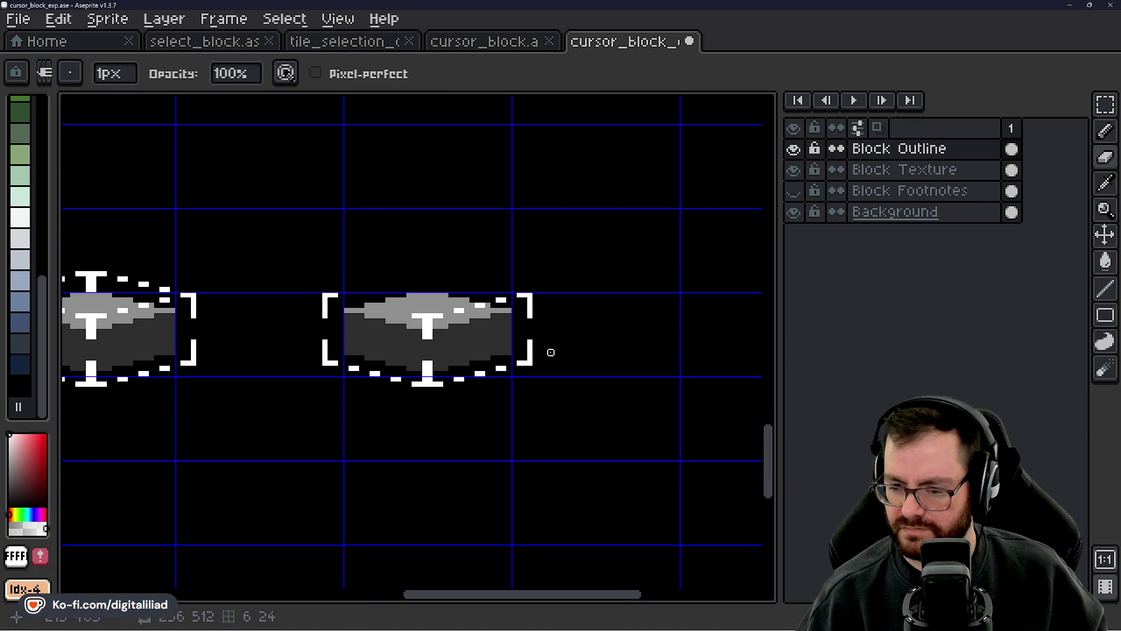
drag(609, 331, 596, 348)
scroll(544, 360, up, 2)
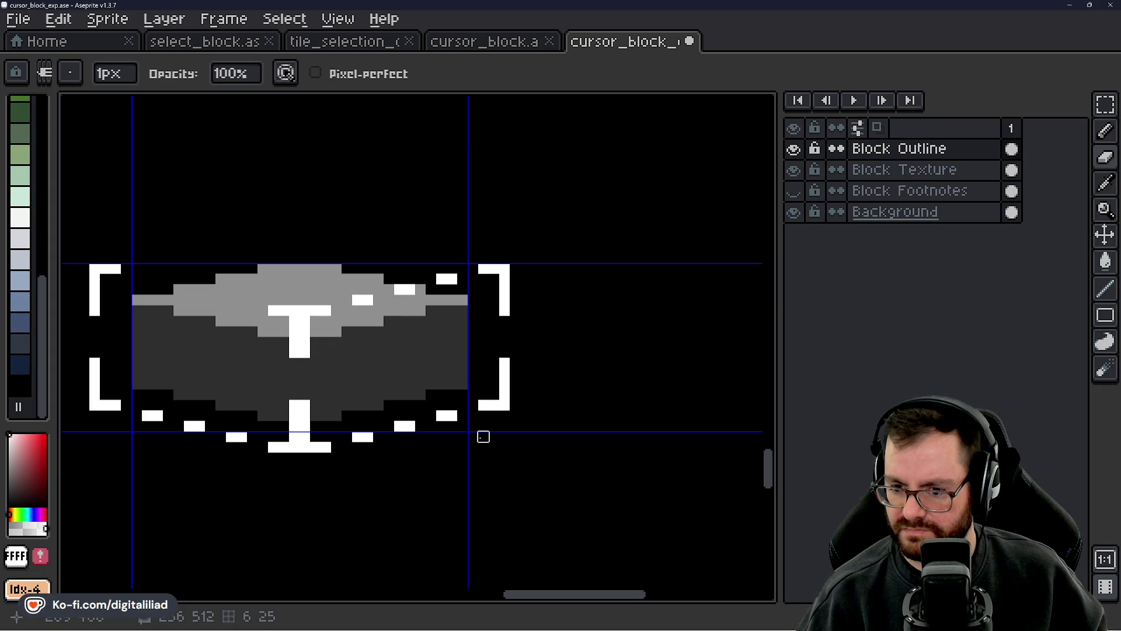
scroll(420, 437, left, 5)
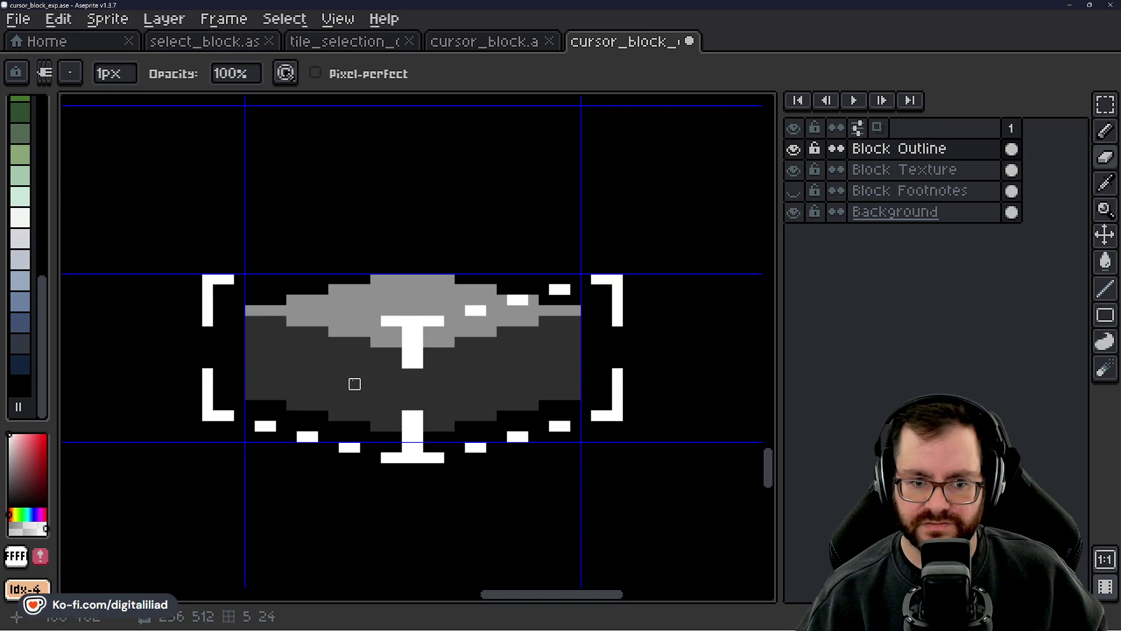
scroll(355, 374, left, 2)
scroll(428, 305, left, 1)
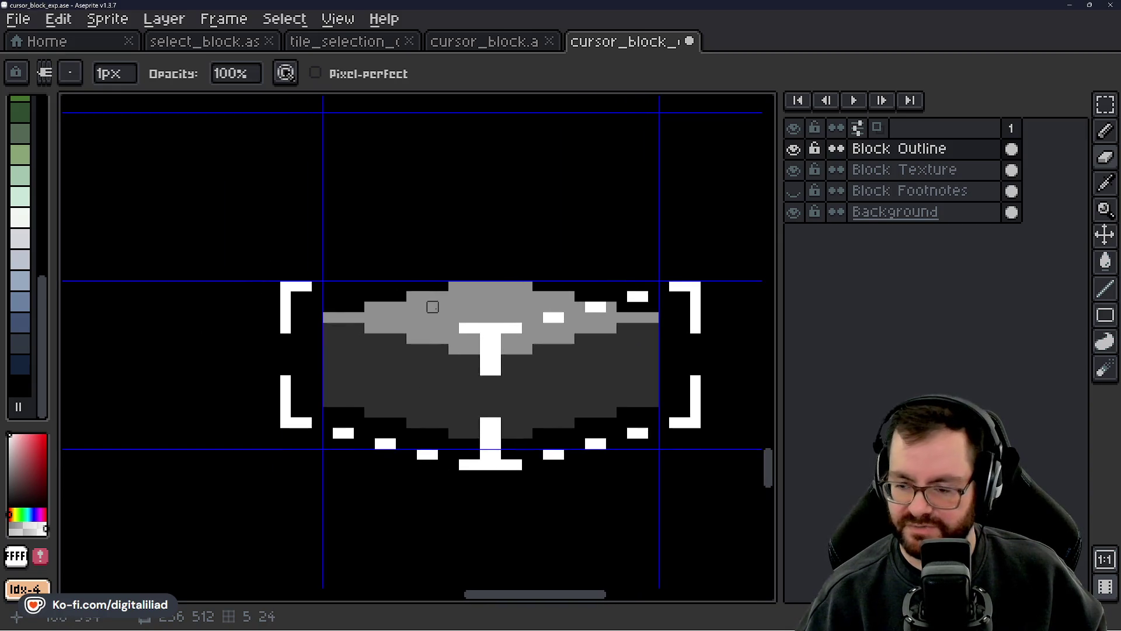
scroll(432, 317, up, 1)
- Switch back to the Pencil and save cursor_block_exp.ase
key(b)
scroll(409, 327, left, 4)
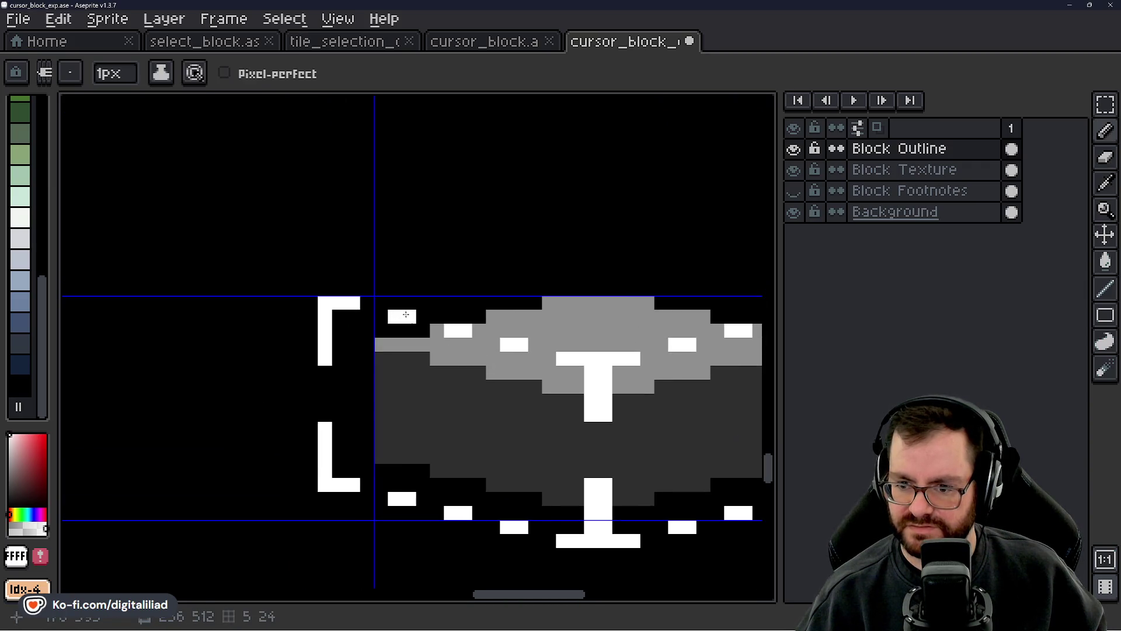
scroll(403, 317, down, 3)
scroll(503, 368, left, 2)
key(ctrl+s)
- Zoom out to review the whole sprite and pick the Rectangular Marquee tool
scroll(549, 379, down, 3)
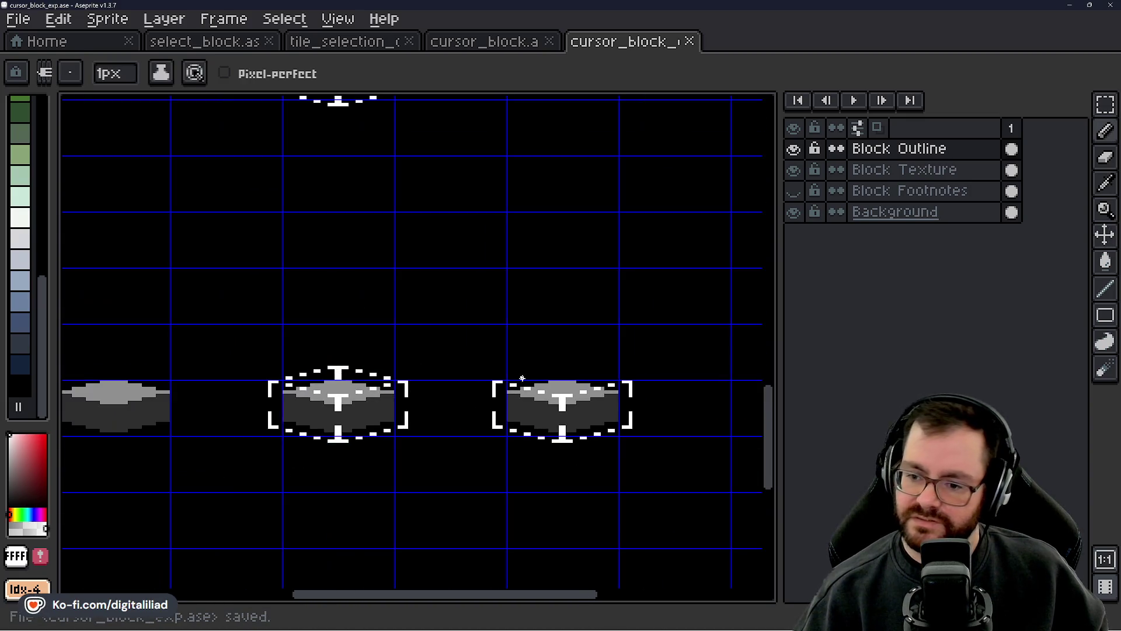
scroll(521, 380, up, 1)
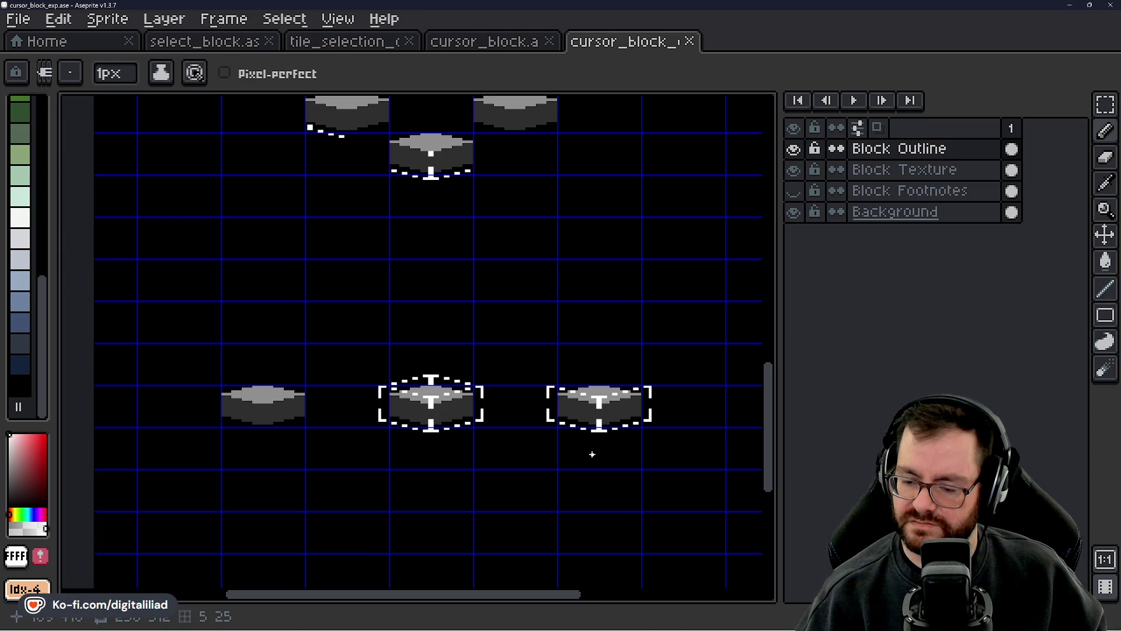
scroll(616, 420, up, 2)
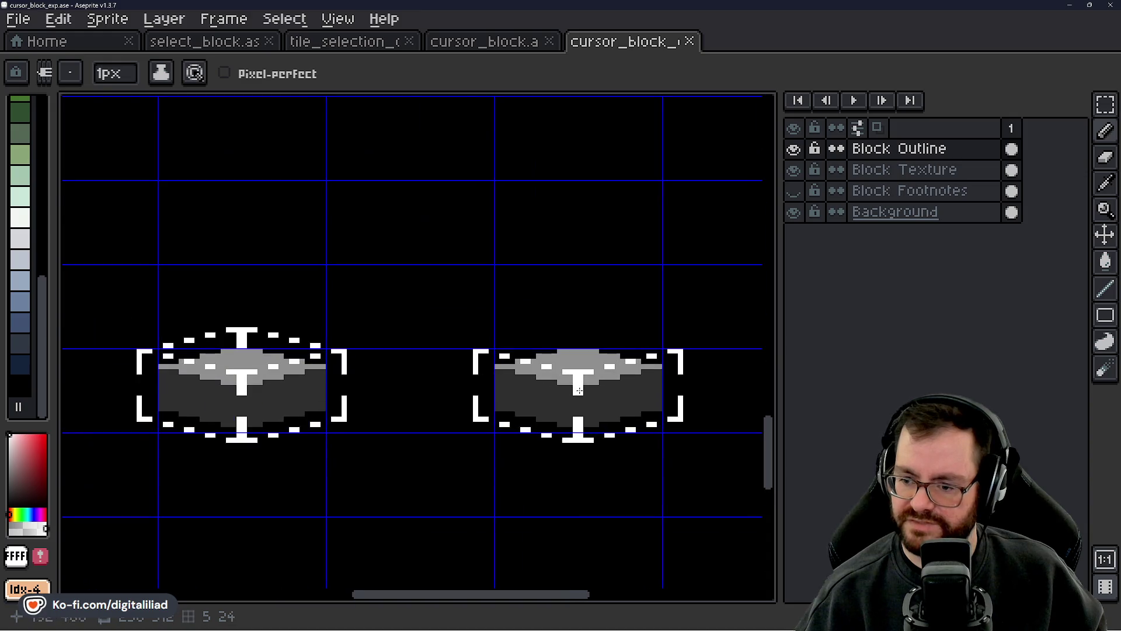
scroll(350, 393, left, 5)
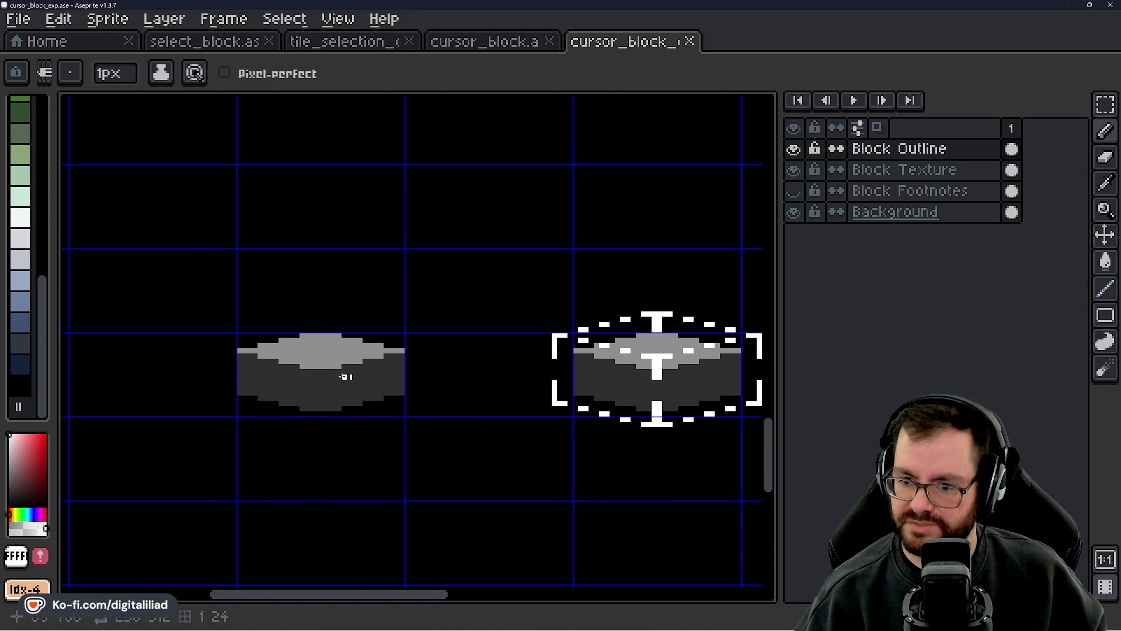
scroll(309, 368, up, 3)
click(1114, 105)
key(minus)
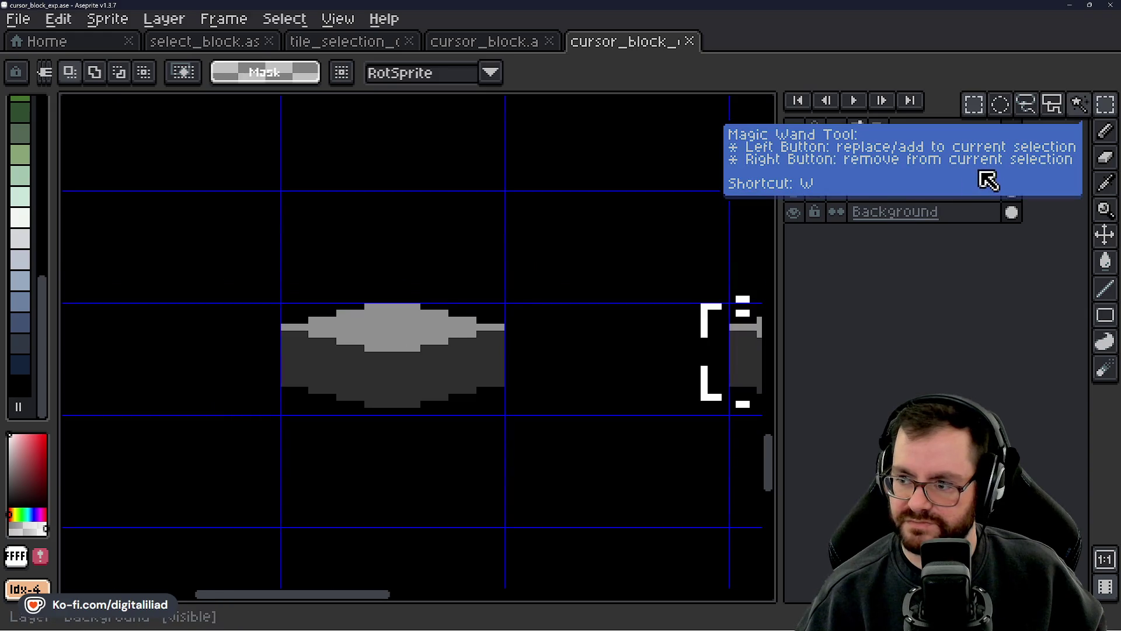
- On the Block Texture layer, select the centre block and flip it vertically
click(876, 170)
drag(445, 348, 427, 358)
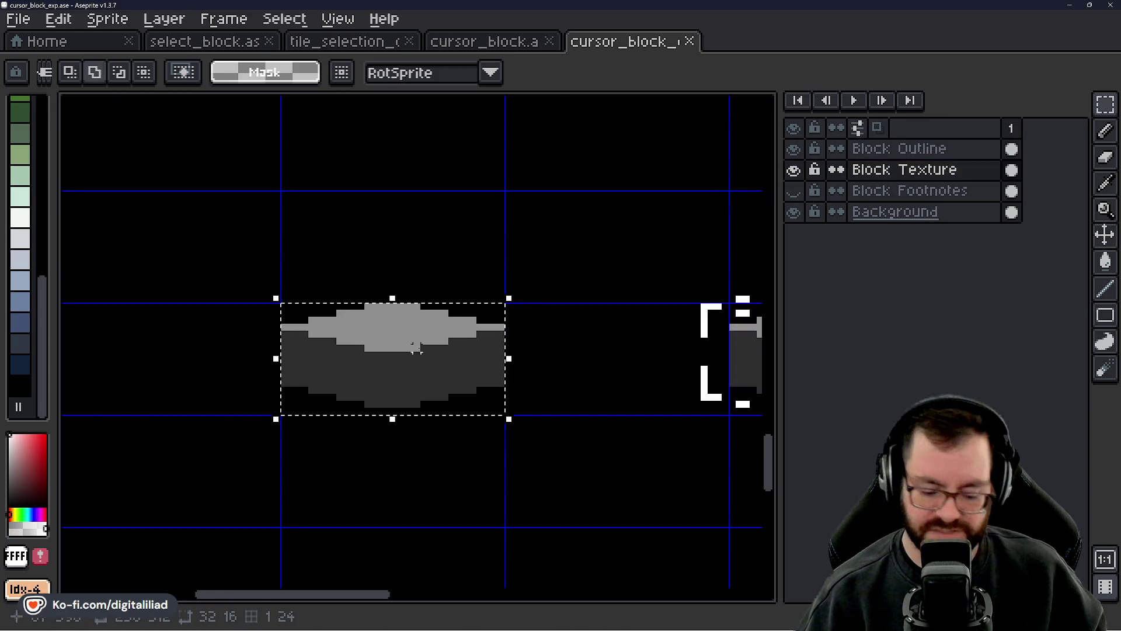
key(shift+v)
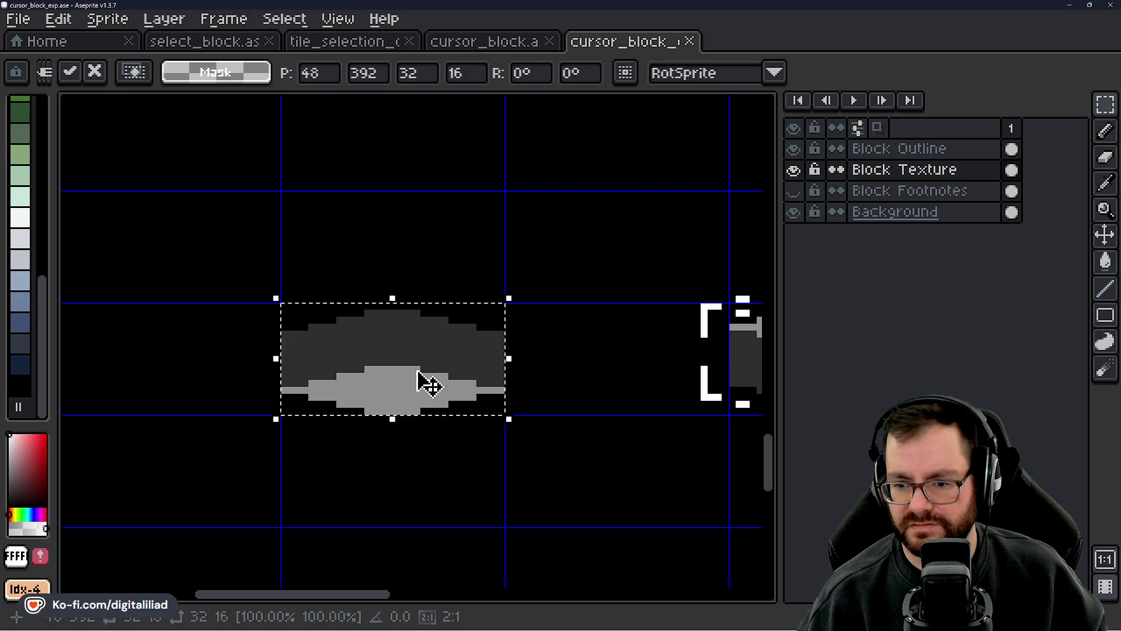
click(480, 243)
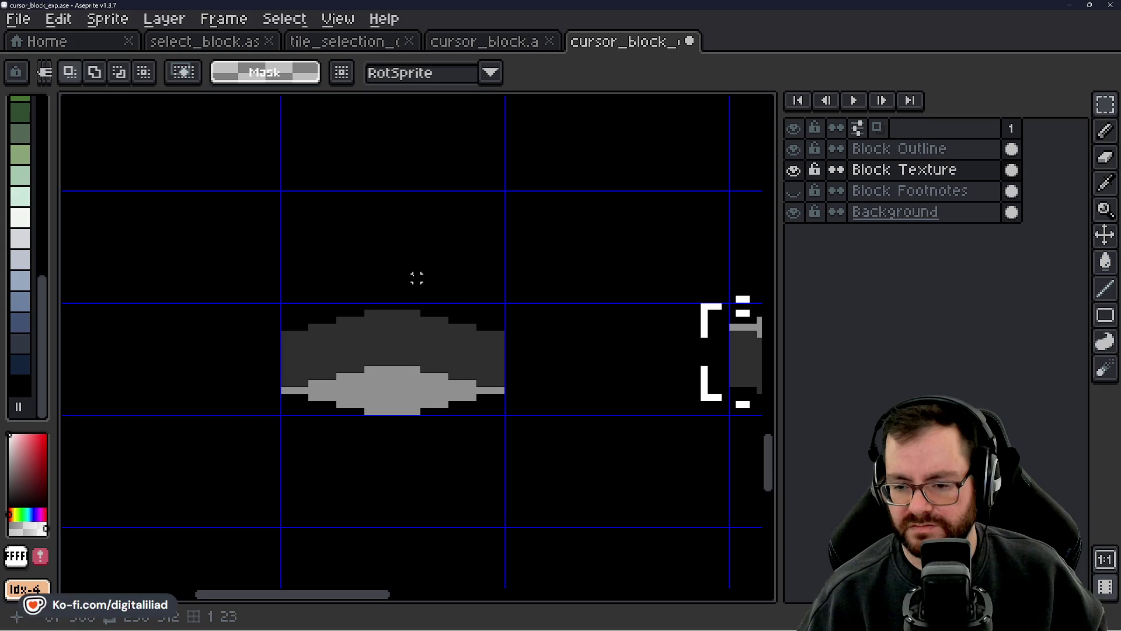
- On the Block Outline layer, select and copy the right block's white dashed outline
scroll(417, 278, down, 2)
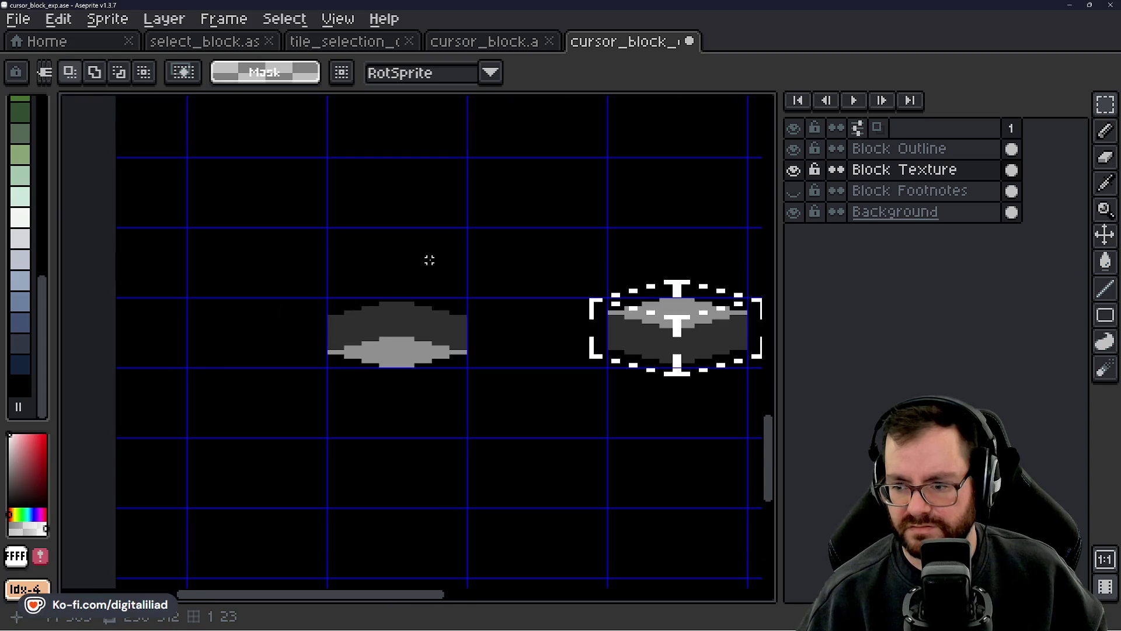
scroll(426, 256, up, 1)
drag(433, 263, 409, 296)
drag(500, 310, 398, 291)
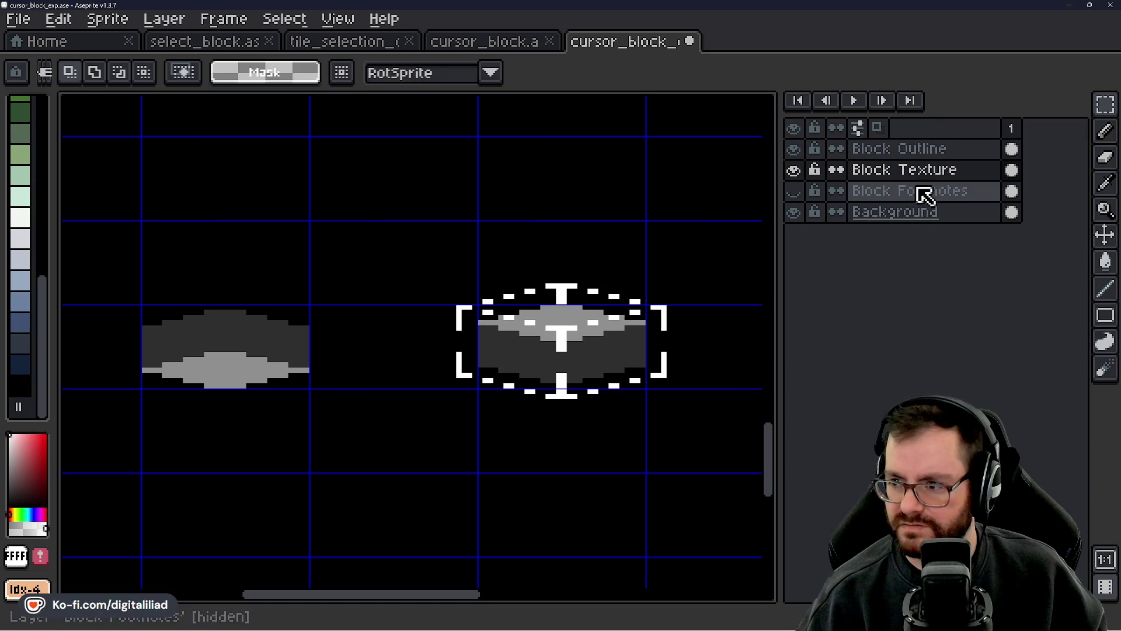
double_click(966, 150)
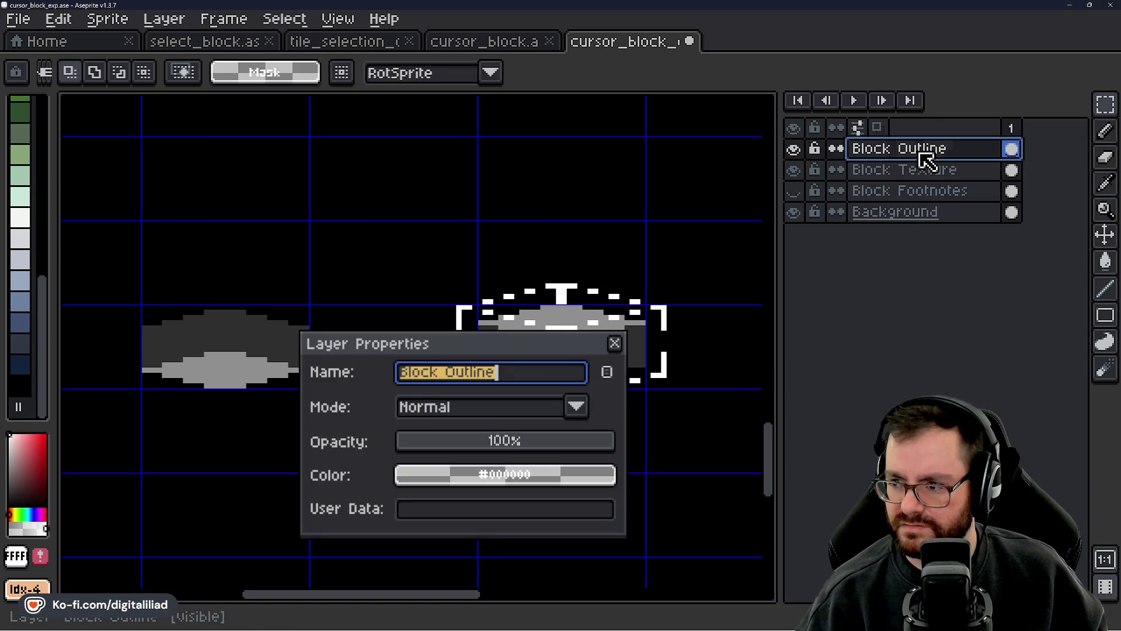
click(614, 344)
mouse_move(318, 229)
mouse_down()
mouse_move(454, 263)
mouse_move(664, 420)
mouse_up()
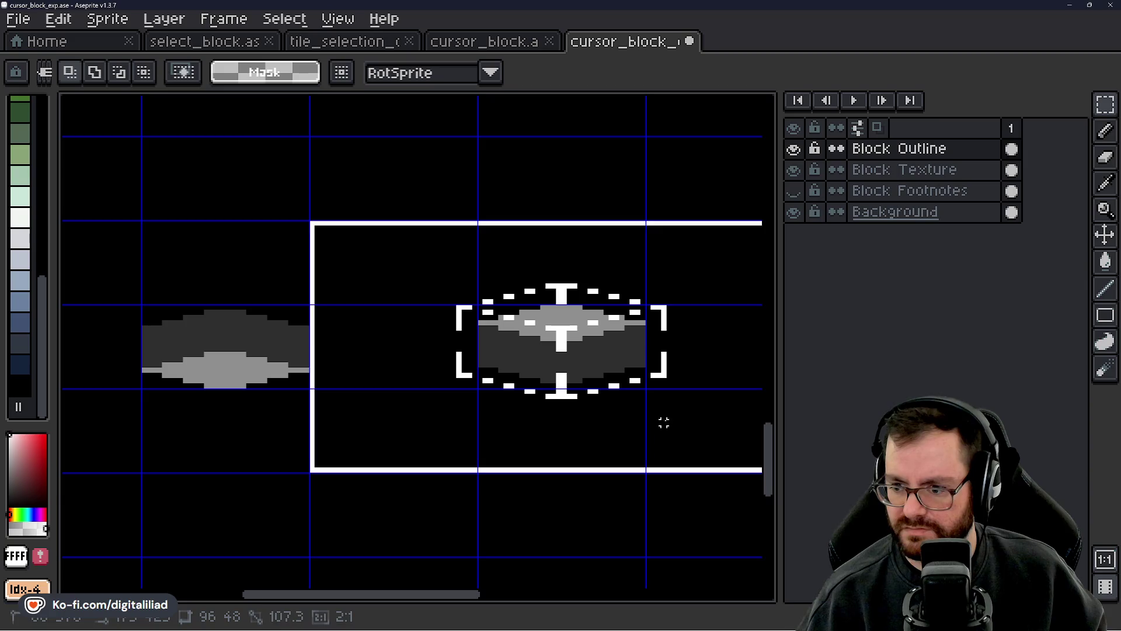
drag(408, 395, 634, 400)
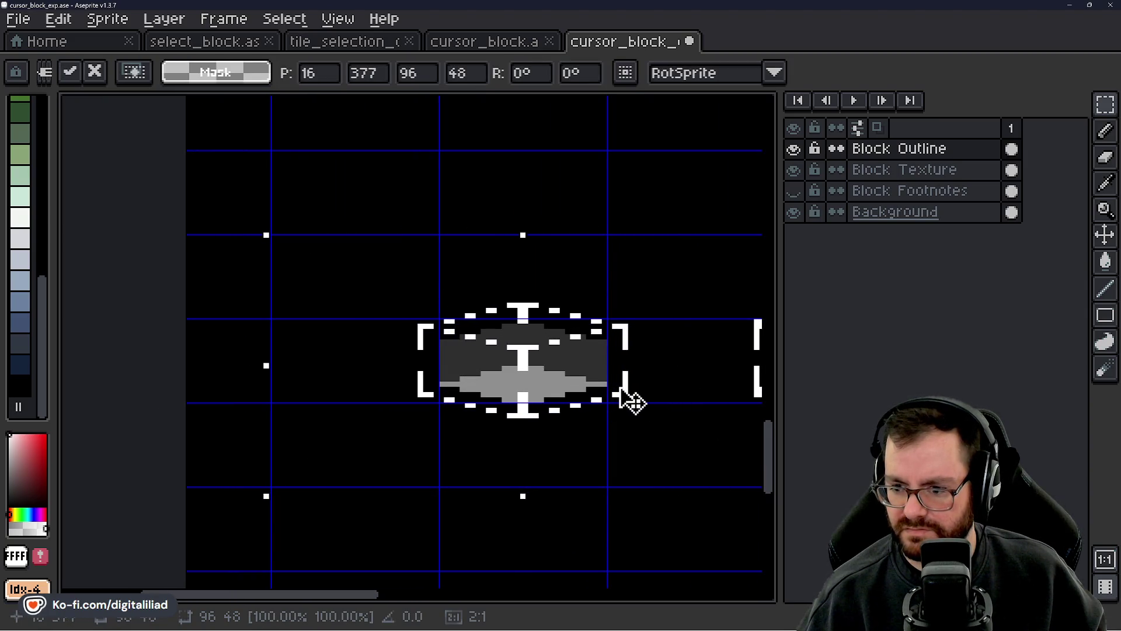
scroll(518, 371, down, 2)
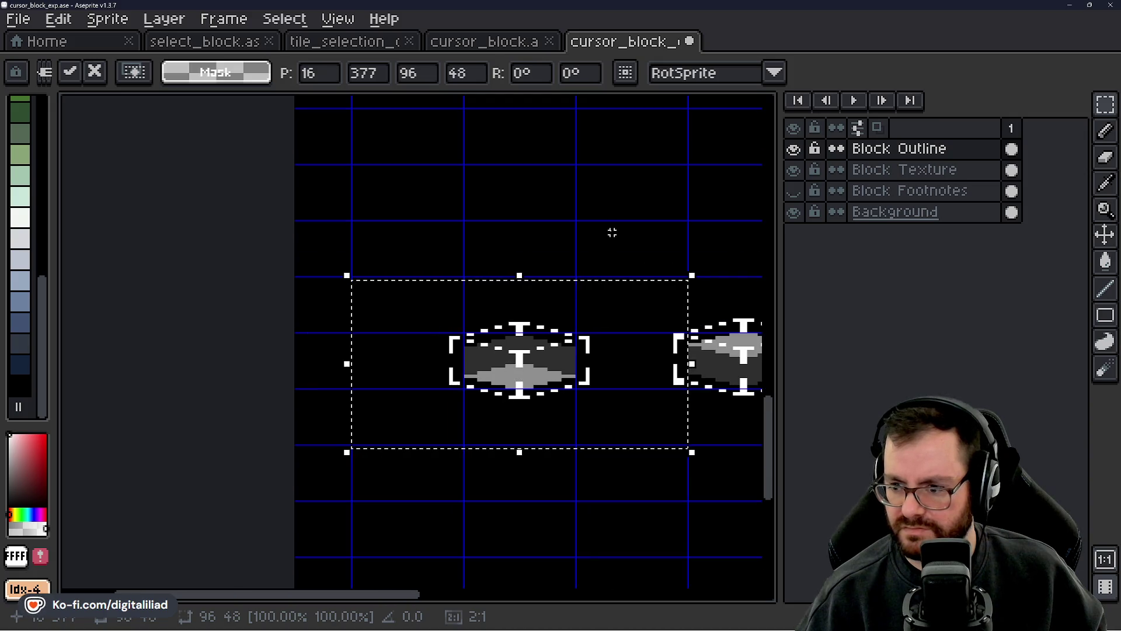
key(Return)
- Paste the outline copy over the centre block
drag(689, 287, 513, 273)
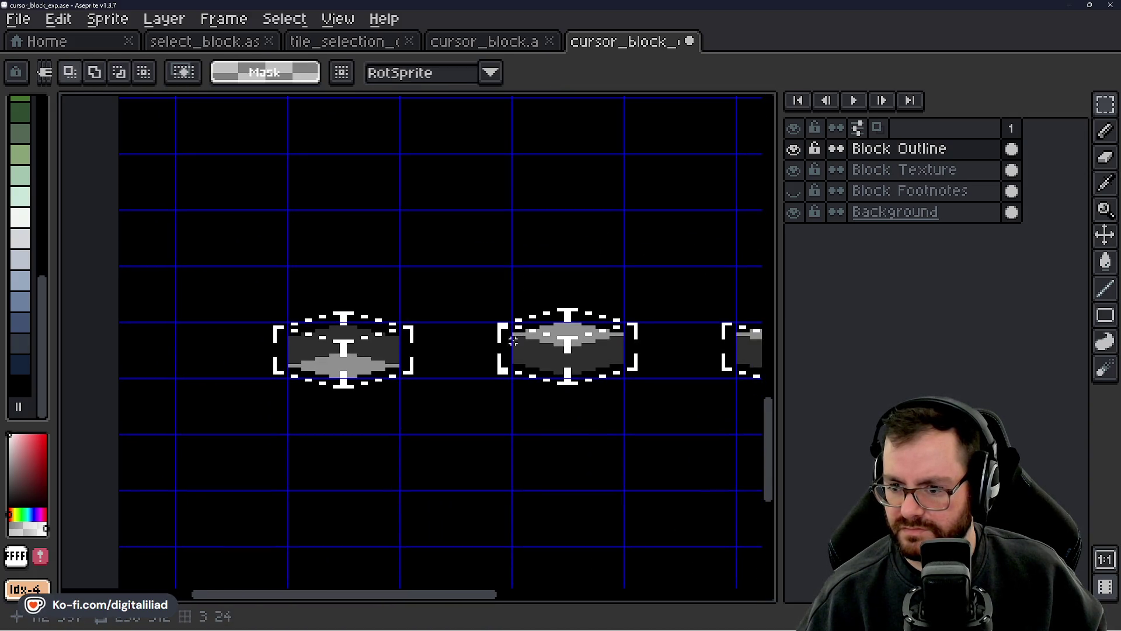
key(ctrl+v)
drag(264, 388, 487, 386)
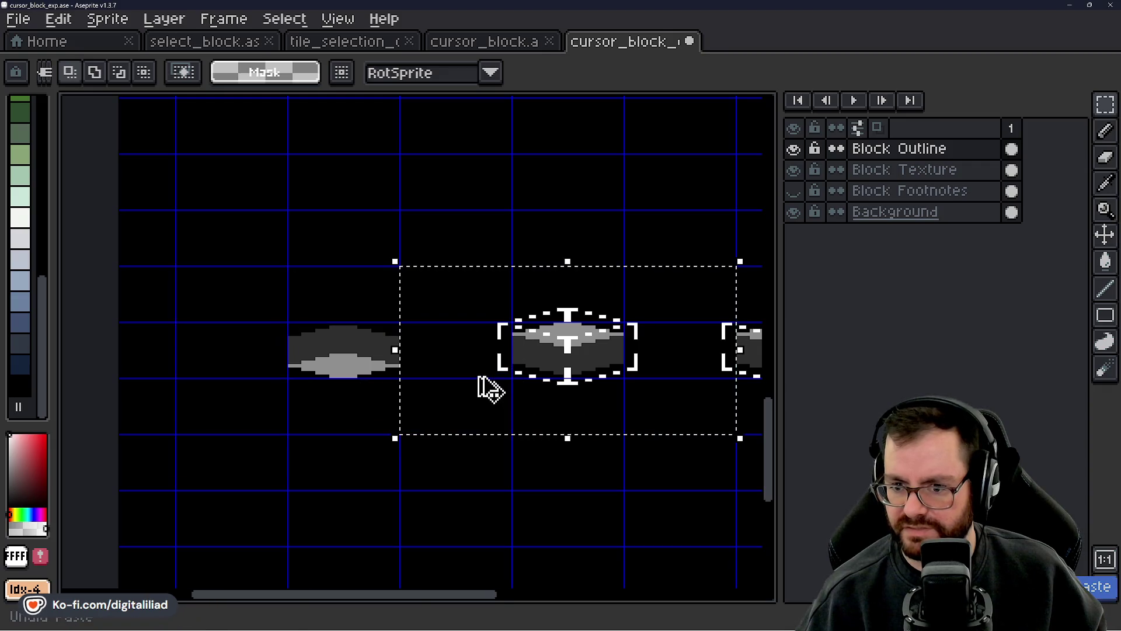
drag(646, 233, 602, 234)
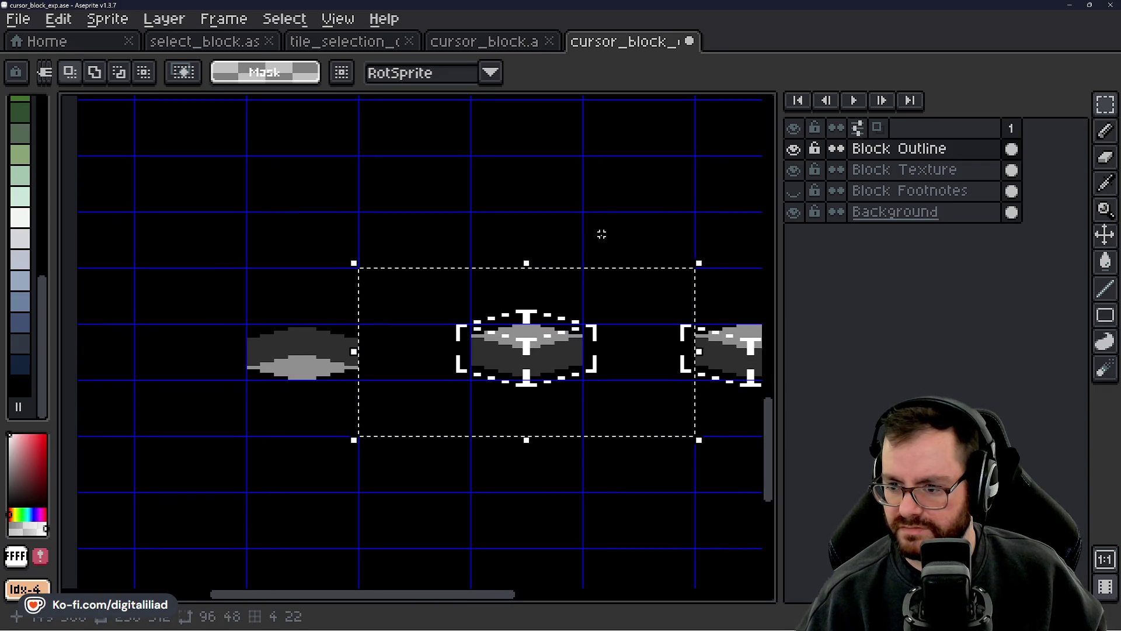
scroll(523, 307, up, 1)
- Copy the outline again and place it around the flipped block, nudged up one pixel
drag(385, 277, 674, 457)
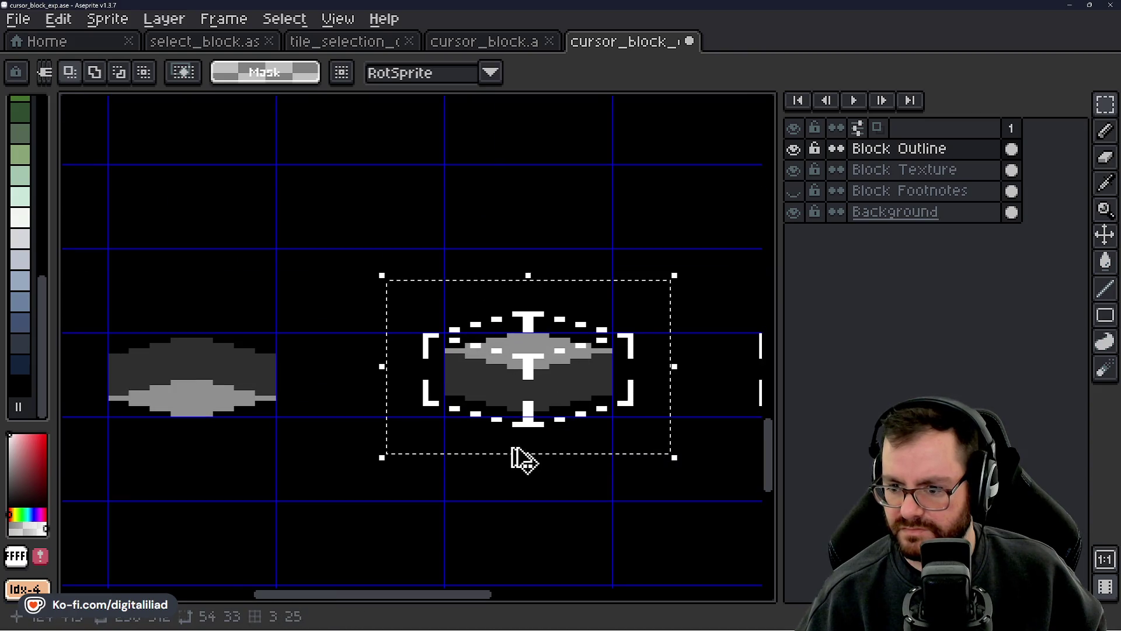
drag(514, 450, 761, 473)
key(ctrl+c)
key(ctrl+v)
drag(526, 422, 556, 422)
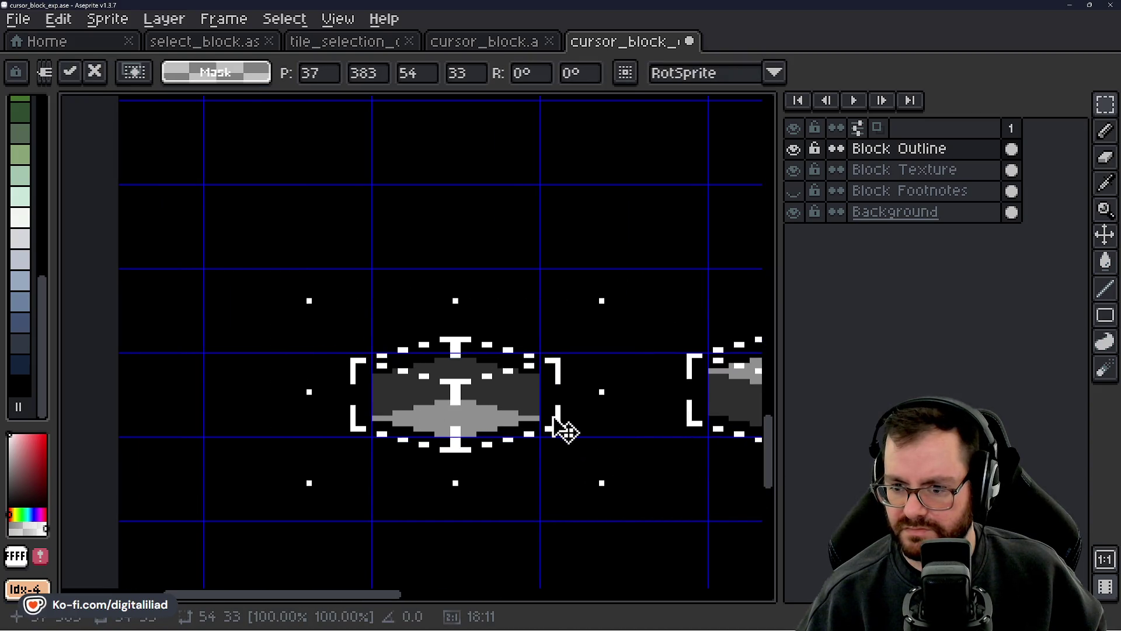
key(Up)
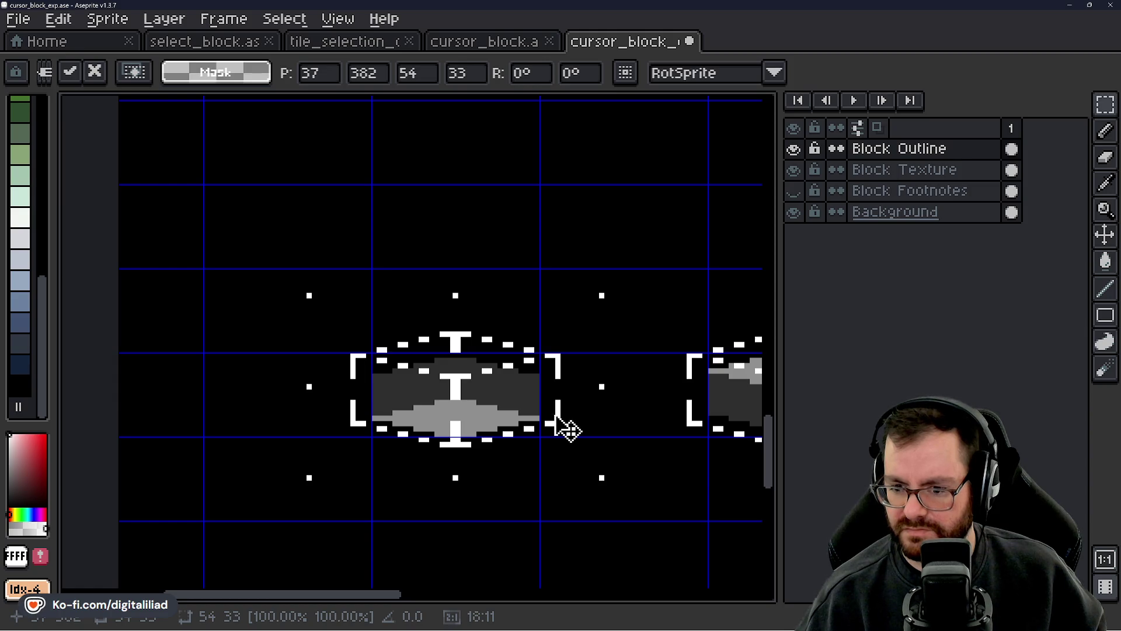
click(631, 302)
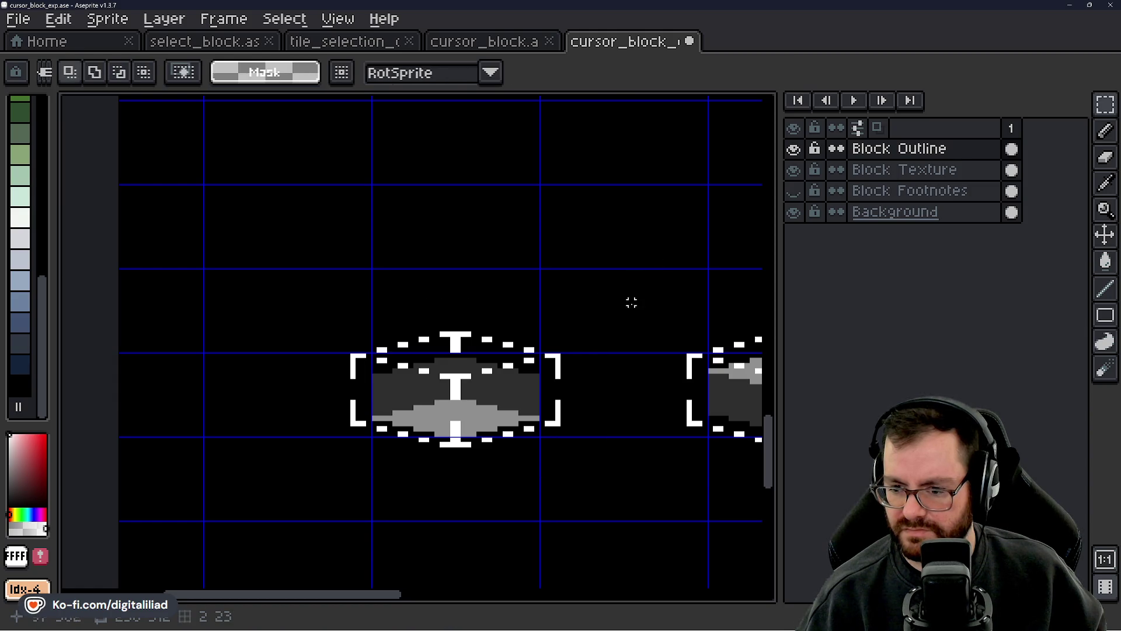
click(320, 44)
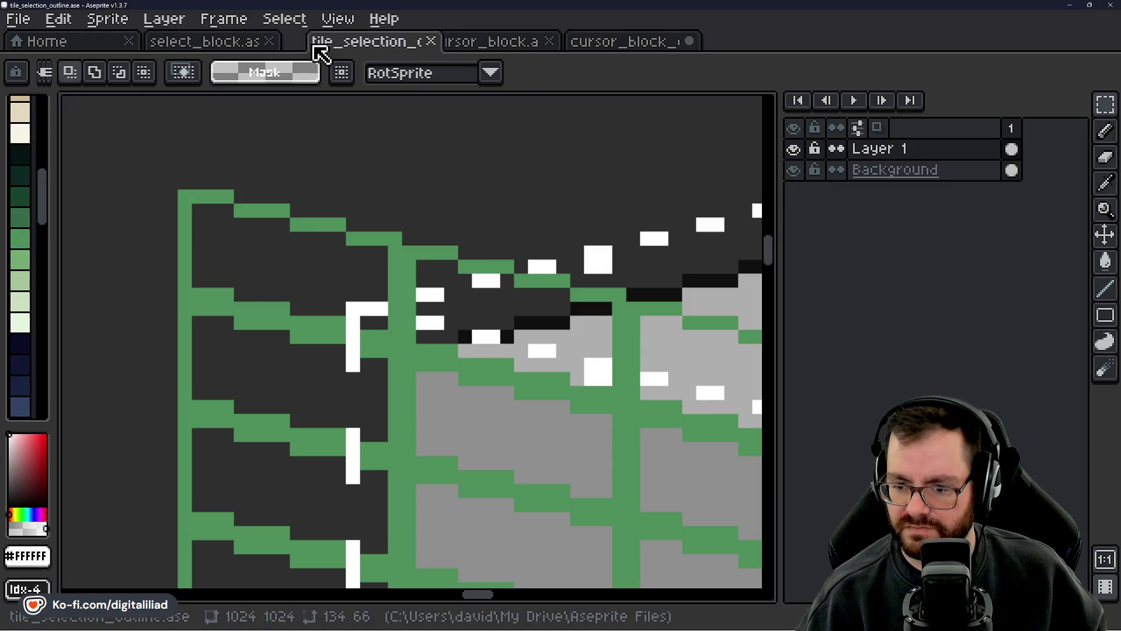
scroll(437, 252, down, 4)
scroll(514, 386, up, 6)
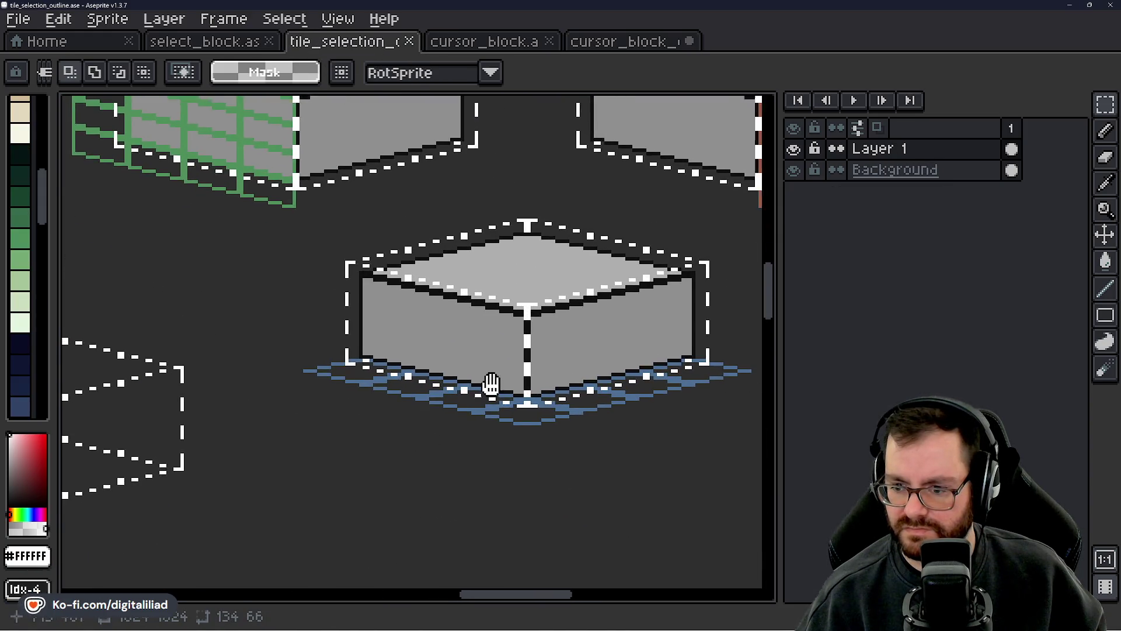
scroll(534, 397, up, 1)
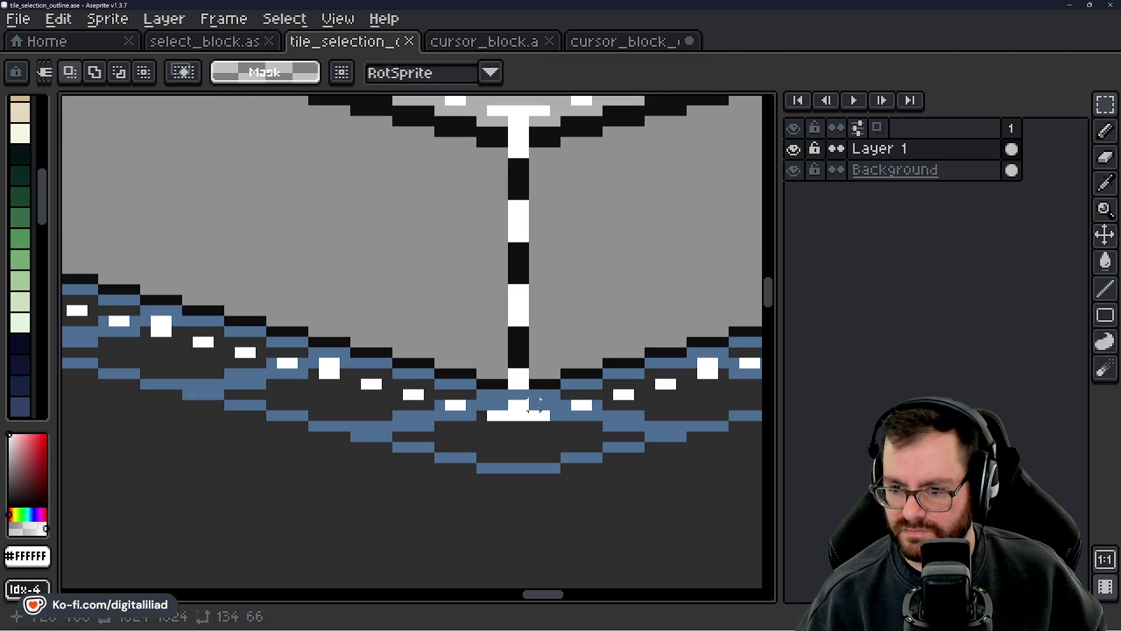
click(647, 49)
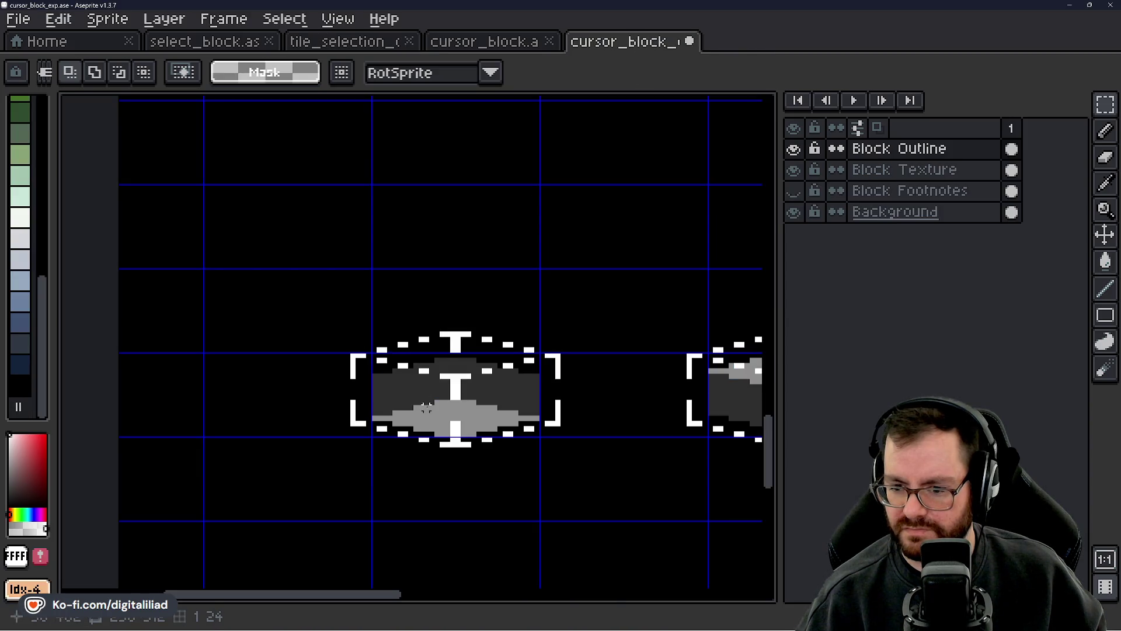
- Erase the white dashes along a diagonal and add white pixels below the top T column
scroll(463, 406, up, 4)
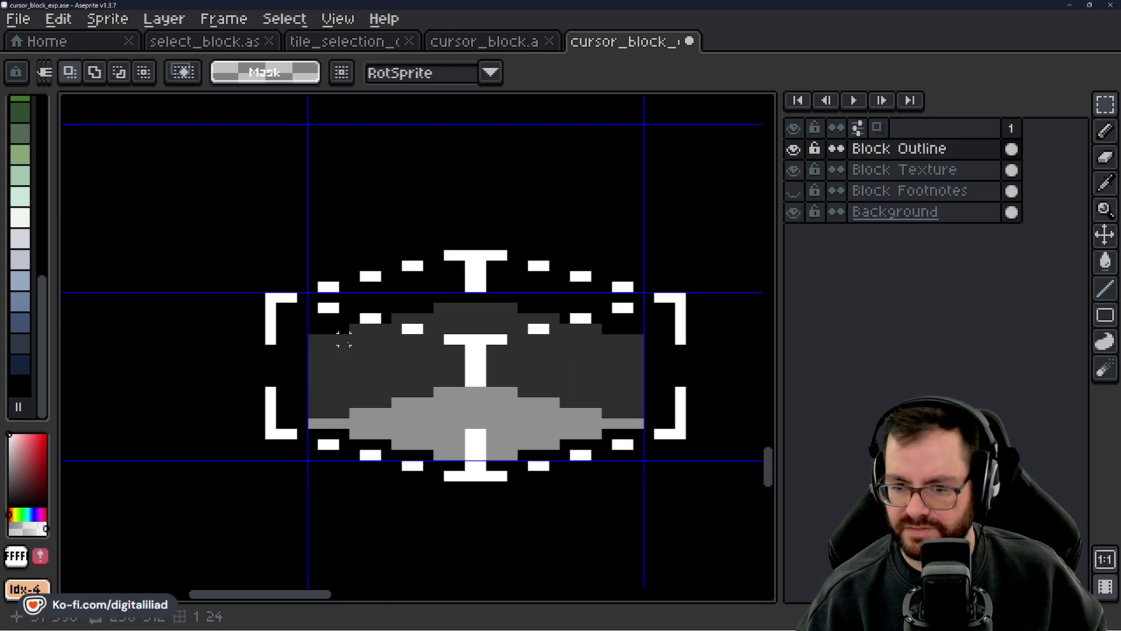
key(e)
mouse_move(329, 305)
mouse_down()
mouse_move(420, 319)
mouse_move(490, 349)
mouse_move(560, 350)
mouse_move(532, 361)
mouse_move(518, 348)
mouse_move(518, 390)
mouse_up()
key(b)
drag(533, 292, 518, 292)
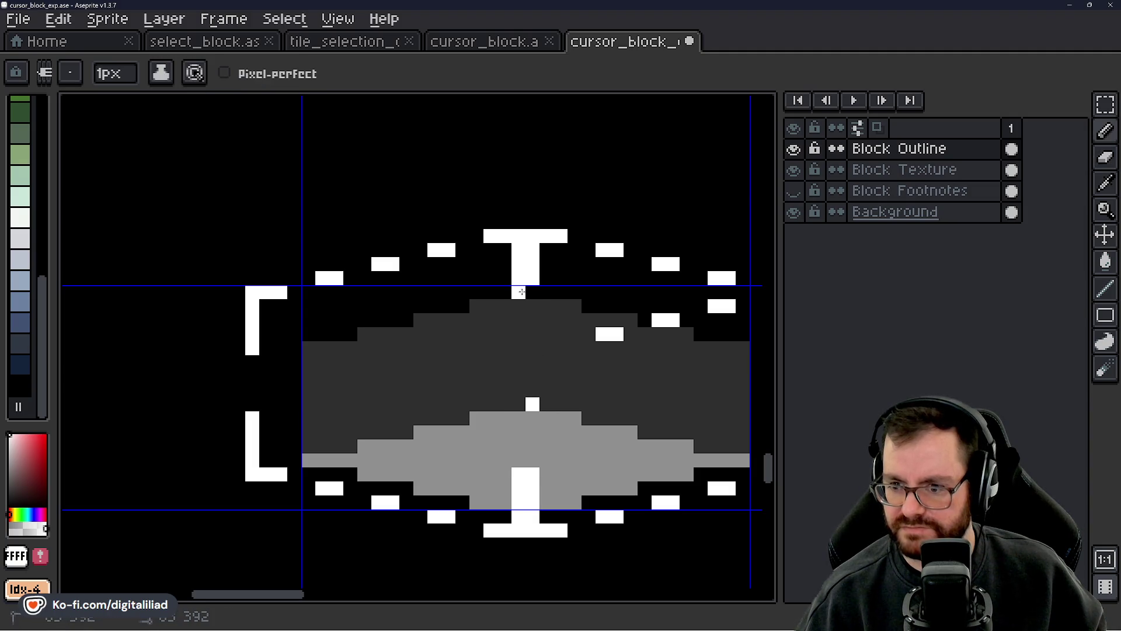
mouse_move(532, 362)
mouse_down()
mouse_move(519, 362)
mouse_move(516, 394)
mouse_move(533, 377)
mouse_move(533, 390)
mouse_move(502, 376)
mouse_move(505, 393)
mouse_move(540, 353)
mouse_move(610, 354)
mouse_move(551, 360)
mouse_up()
- Draw white pixels and short white dashes across the block's lower face
key(e)
key(b)
click(540, 353)
click(508, 374)
click(495, 374)
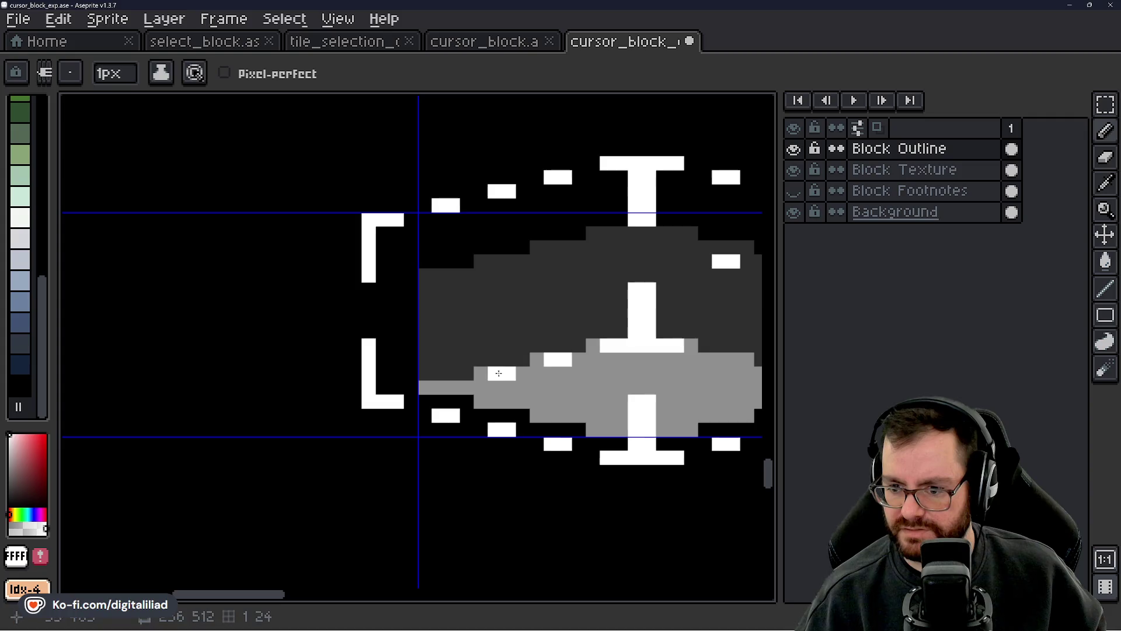
click(440, 388)
scroll(439, 315, down, 3)
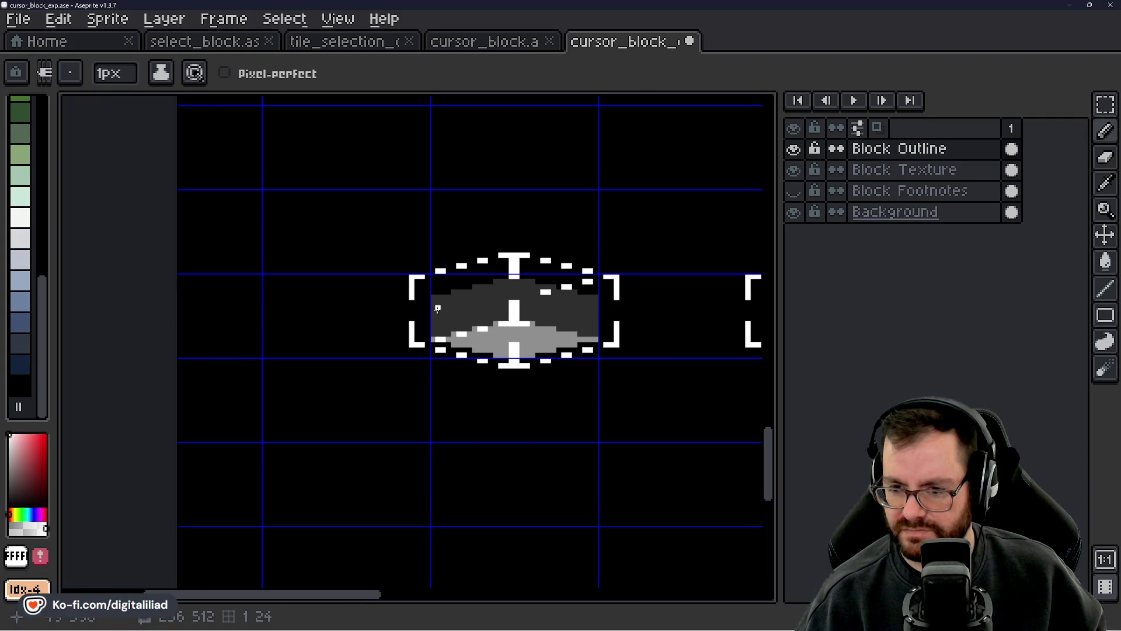
drag(461, 295, 455, 305)
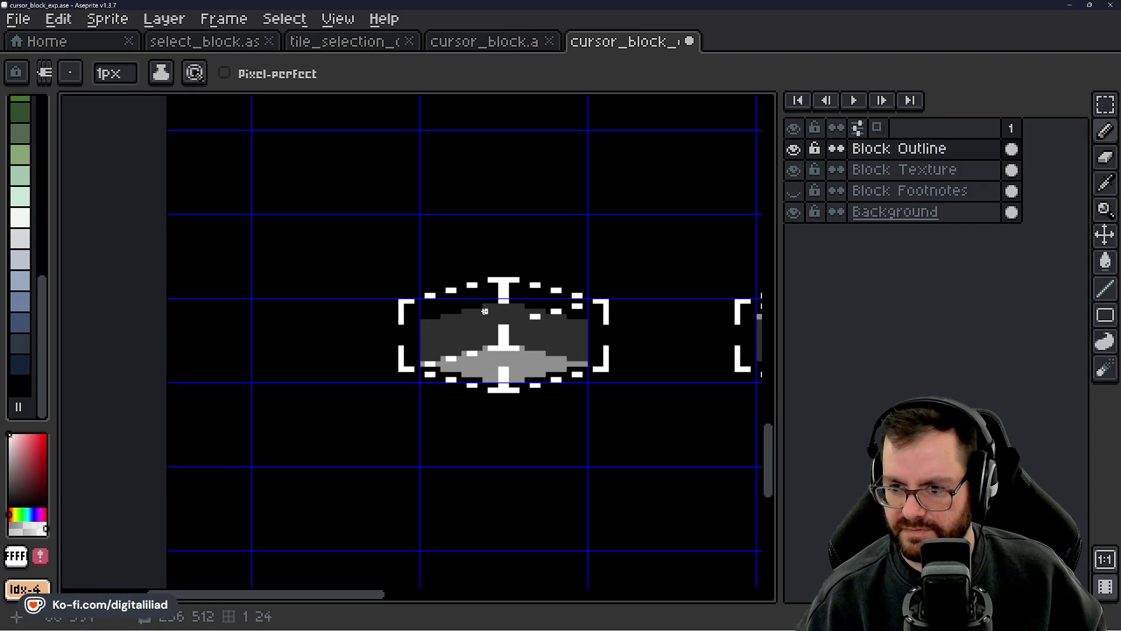
scroll(485, 311, up, 4)
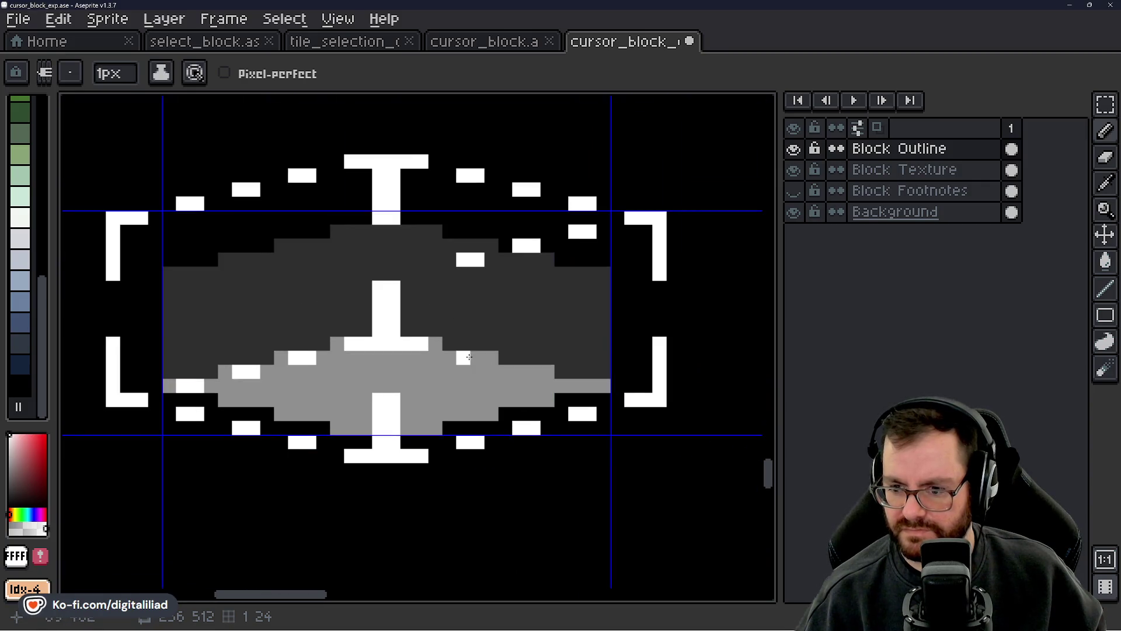
drag(469, 356, 584, 382)
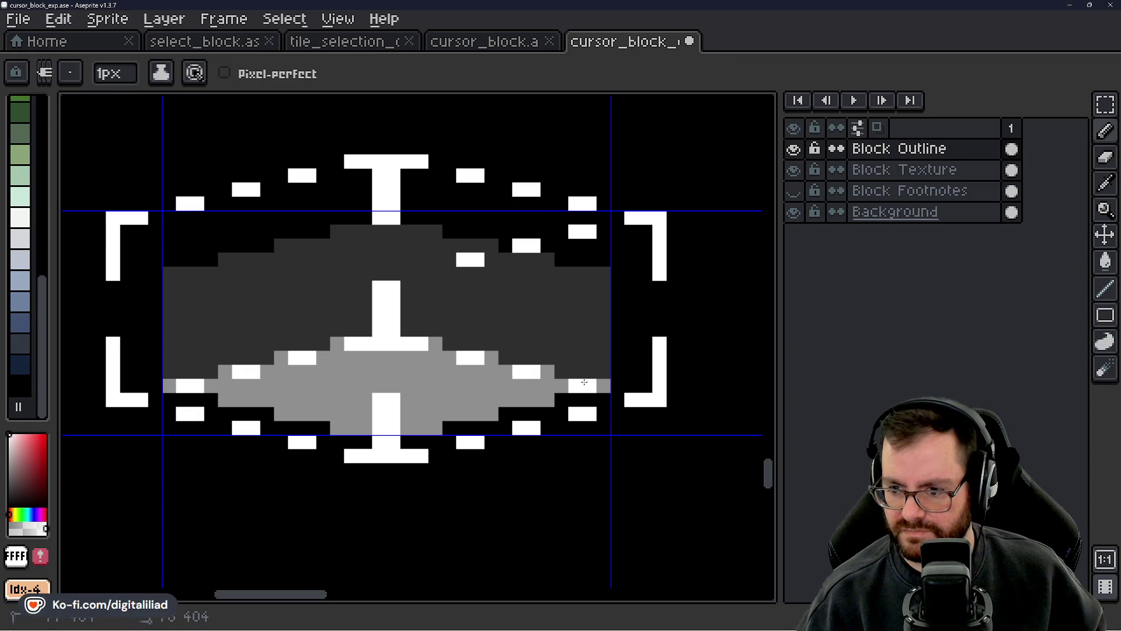
- Erase the stray white pixels, the extra white bar and the small white marker block
scroll(432, 327, down, 3)
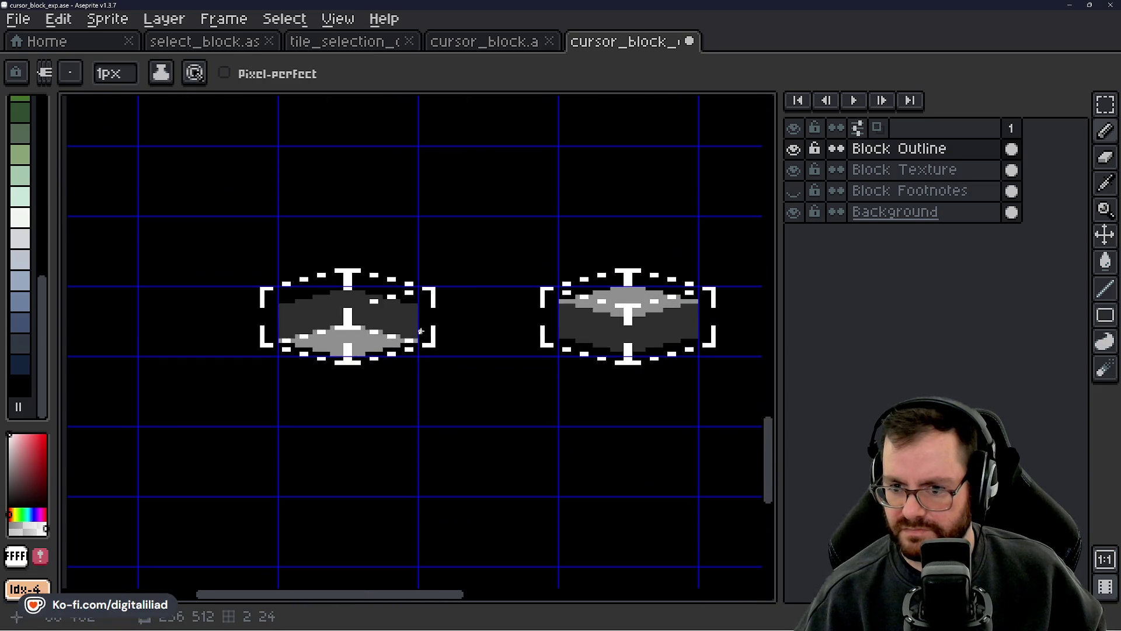
scroll(409, 327, down, 1)
scroll(412, 316, up, 4)
key(e)
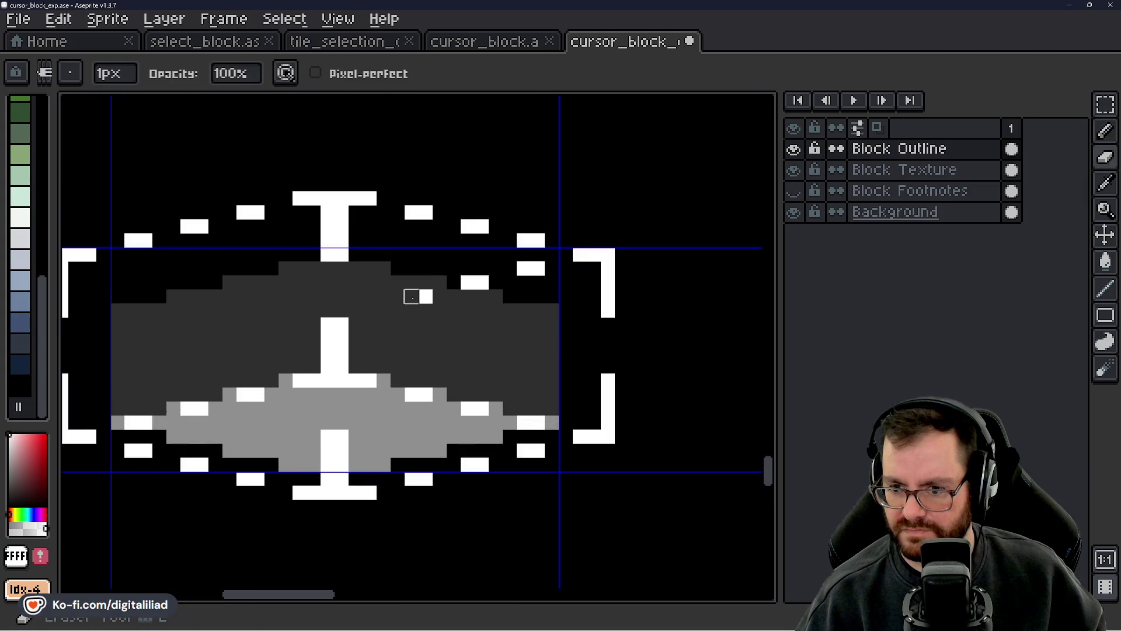
drag(411, 297, 550, 265)
scroll(550, 324, down, 2)
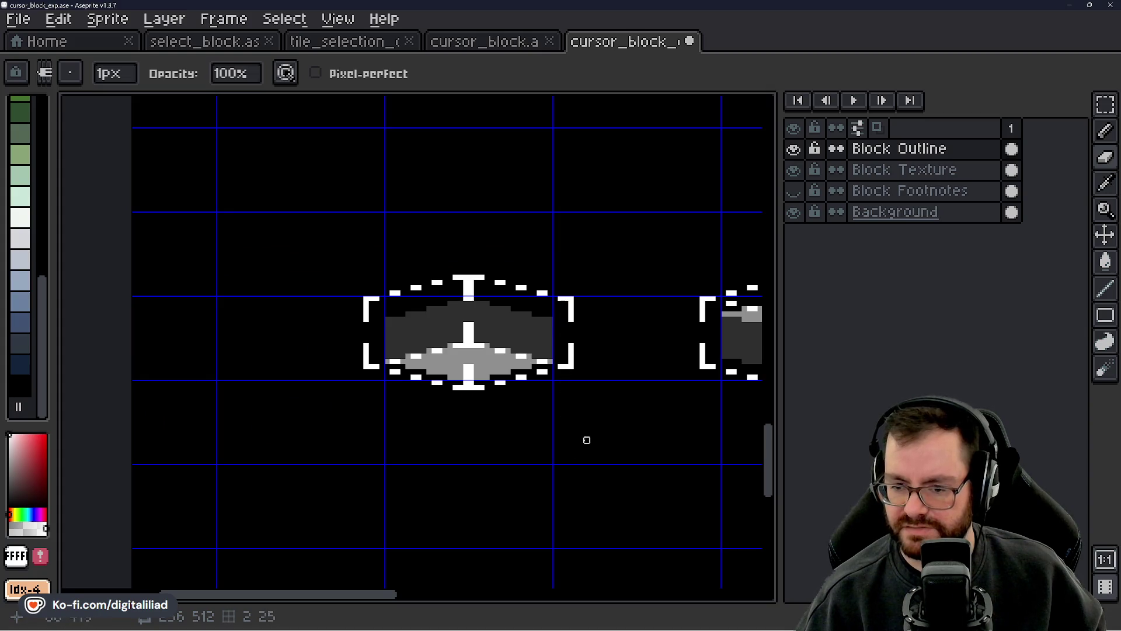
drag(587, 440, 418, 418)
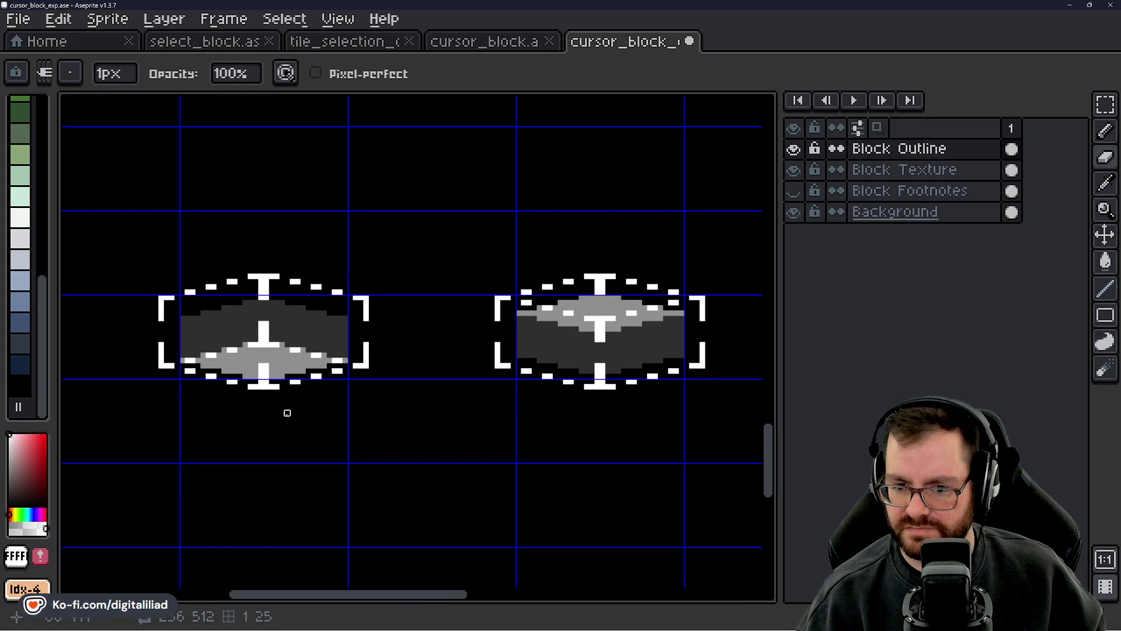
scroll(287, 413, up, 3)
mouse_move(358, 319)
mouse_down()
mouse_move(441, 250)
mouse_move(441, 233)
mouse_move(464, 319)
mouse_move(337, 340)
mouse_move(653, 468)
mouse_up()
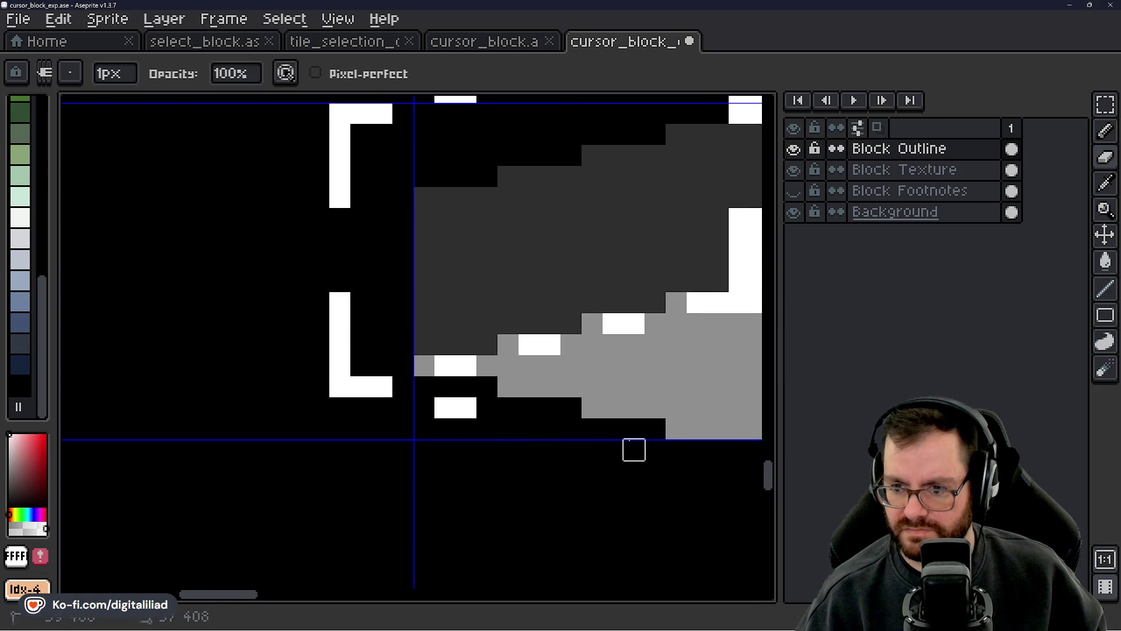
mouse_move(466, 408)
mouse_down()
mouse_move(446, 428)
mouse_move(475, 373)
mouse_move(581, 354)
mouse_move(429, 507)
mouse_up()
- Pan and zoom out to review the three block variants side by side
scroll(514, 445, down, 3)
scroll(471, 433, right, 2)
scroll(415, 397, up, 3)
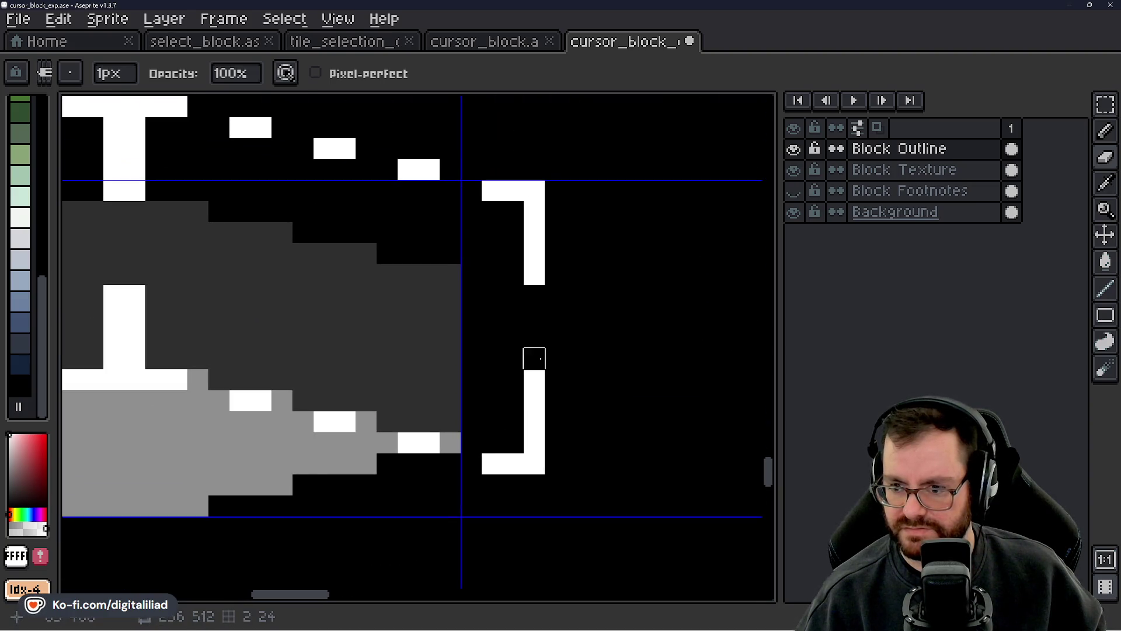
scroll(534, 358, down, 3)
drag(531, 400, 481, 389)
scroll(480, 389, down, 1)
drag(409, 369, 380, 391)
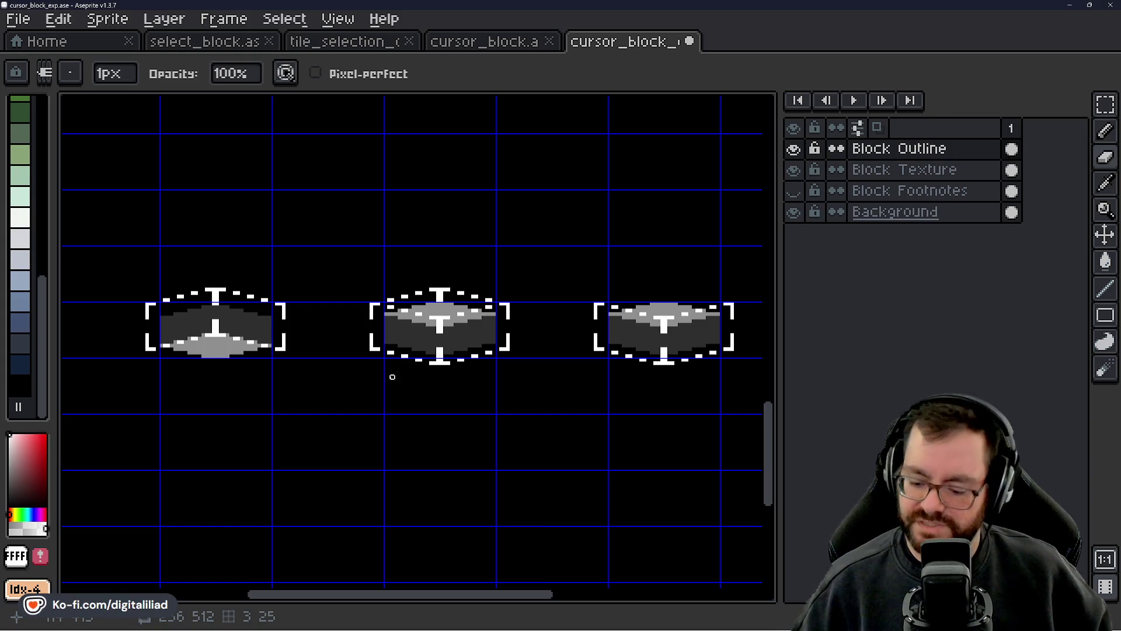
- Switch to the Rectangular Marquee and zoom around the block variants
scroll(515, 384, down, 3)
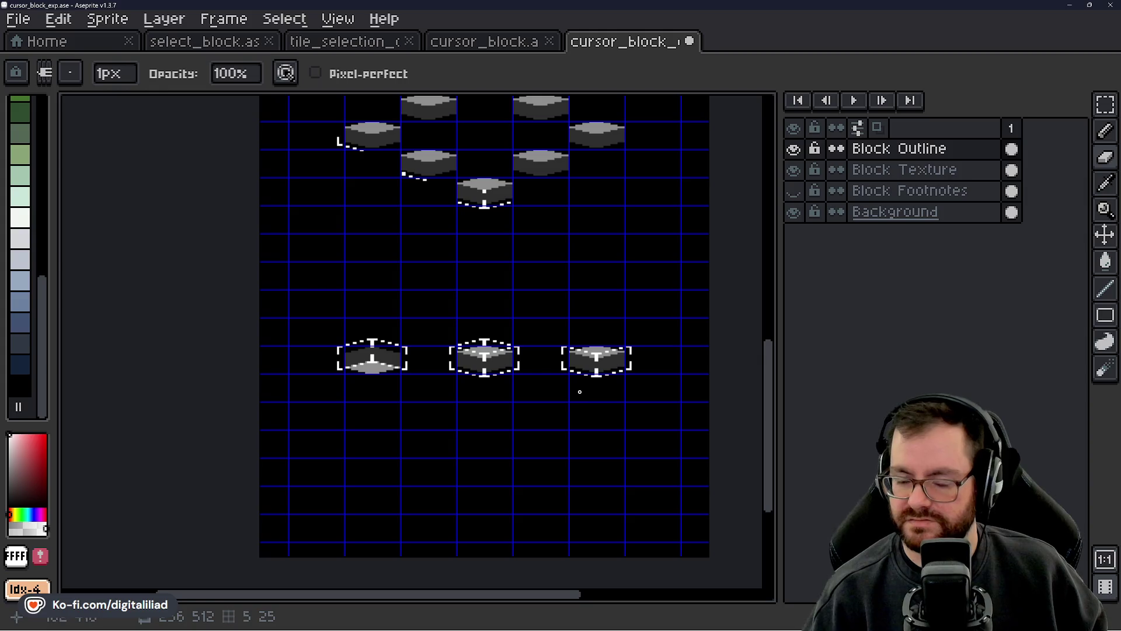
click(1106, 106)
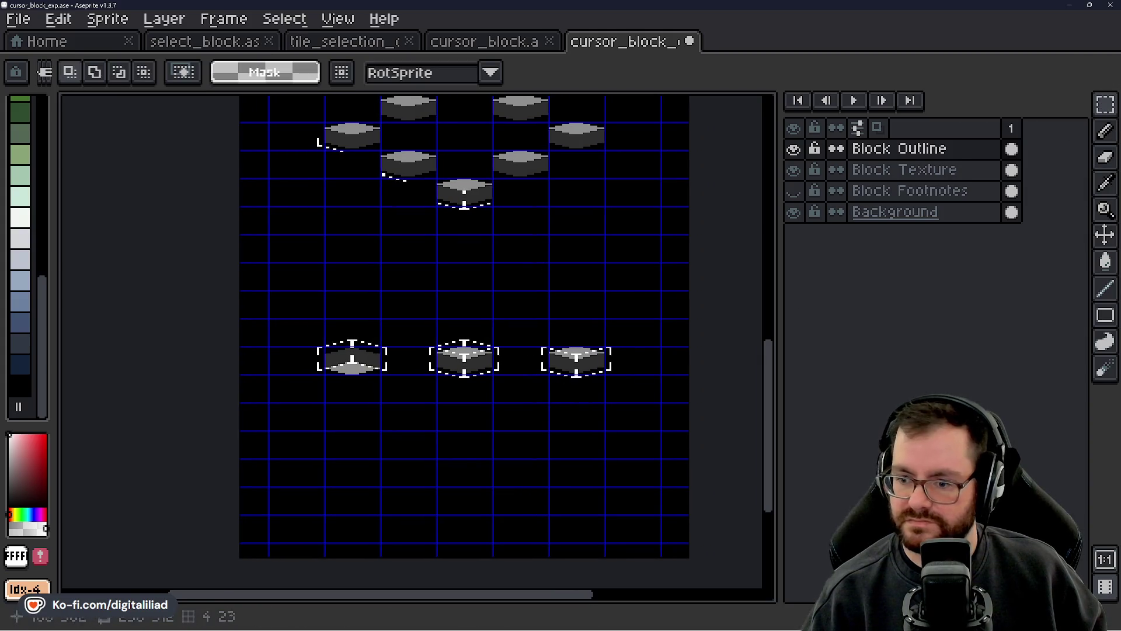
scroll(542, 358, up, 1)
scroll(333, 325, up, 1)
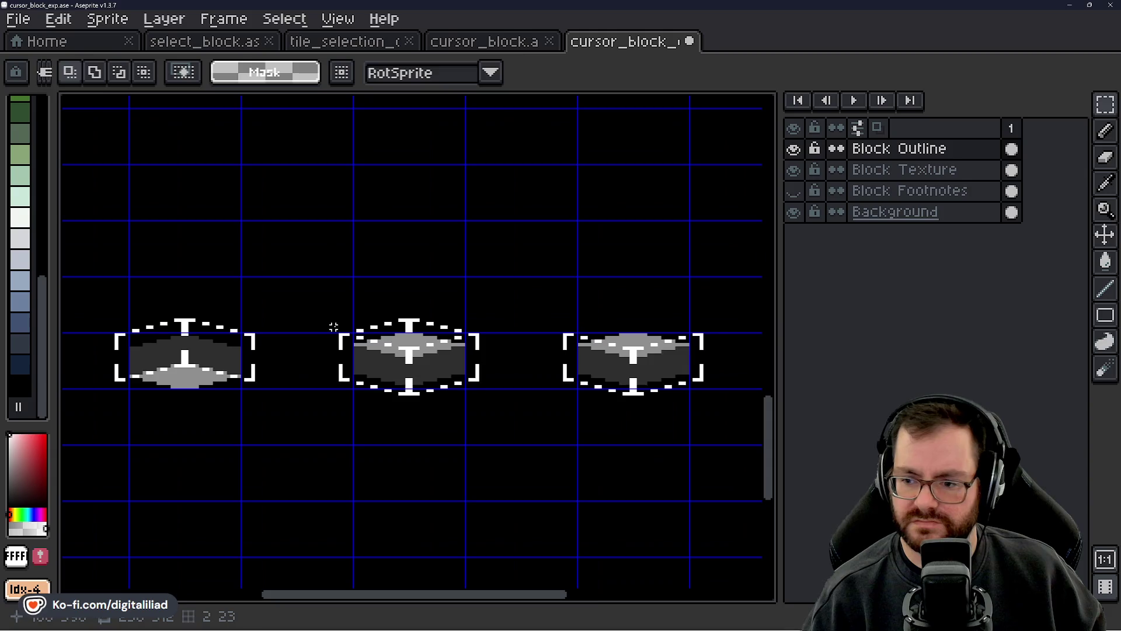
scroll(400, 307, down, 1)
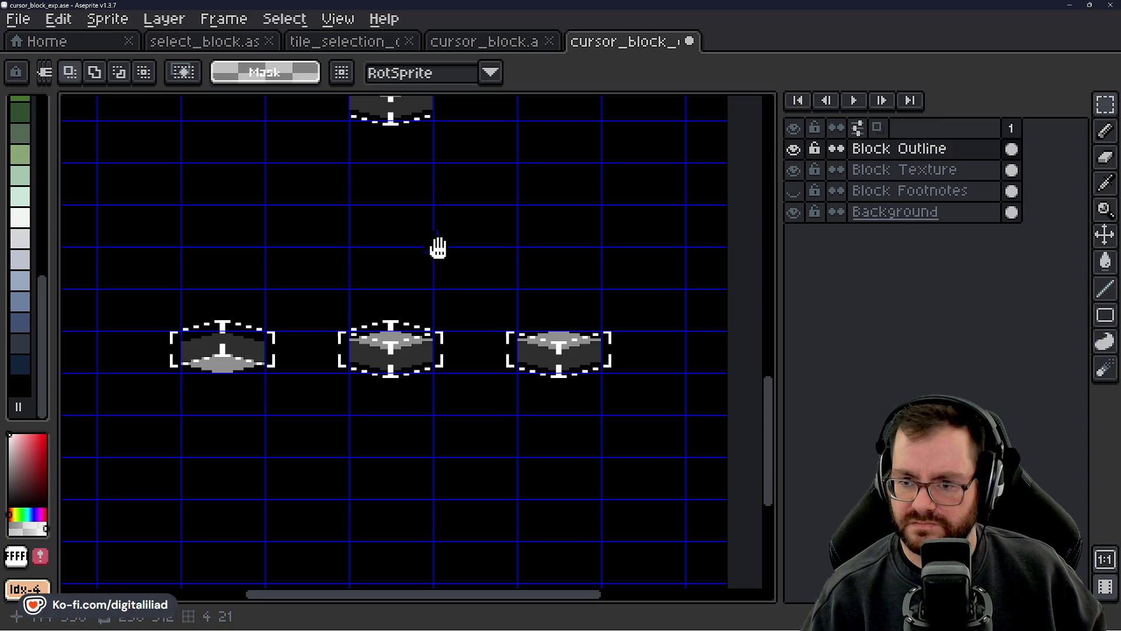
scroll(438, 246, down, 3)
scroll(428, 326, up, 4)
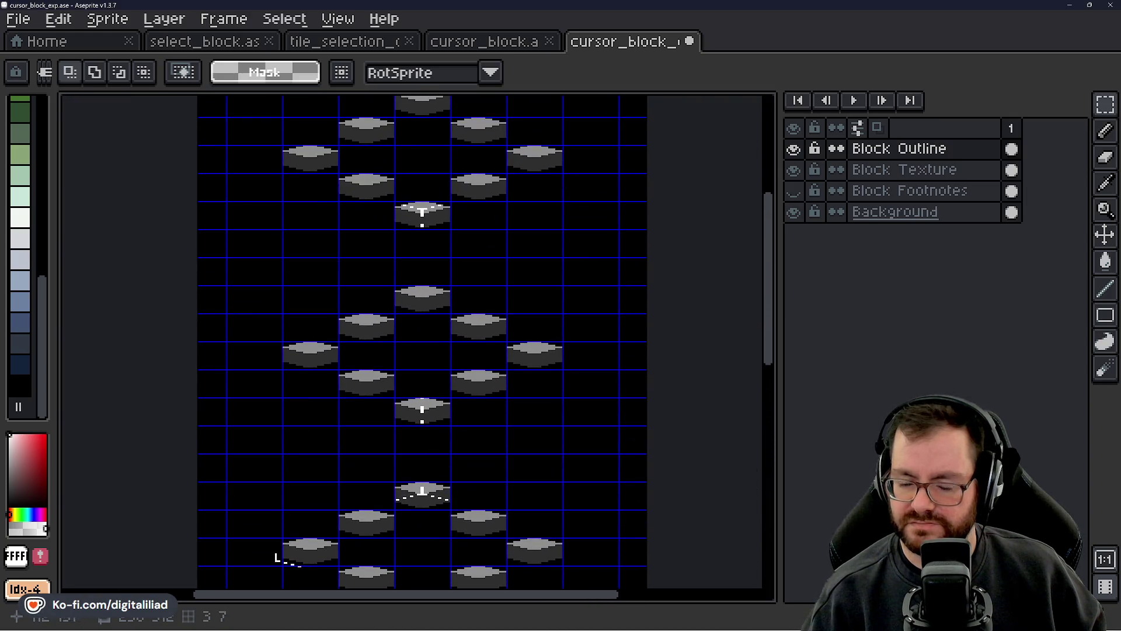
scroll(376, 222, up, 3)
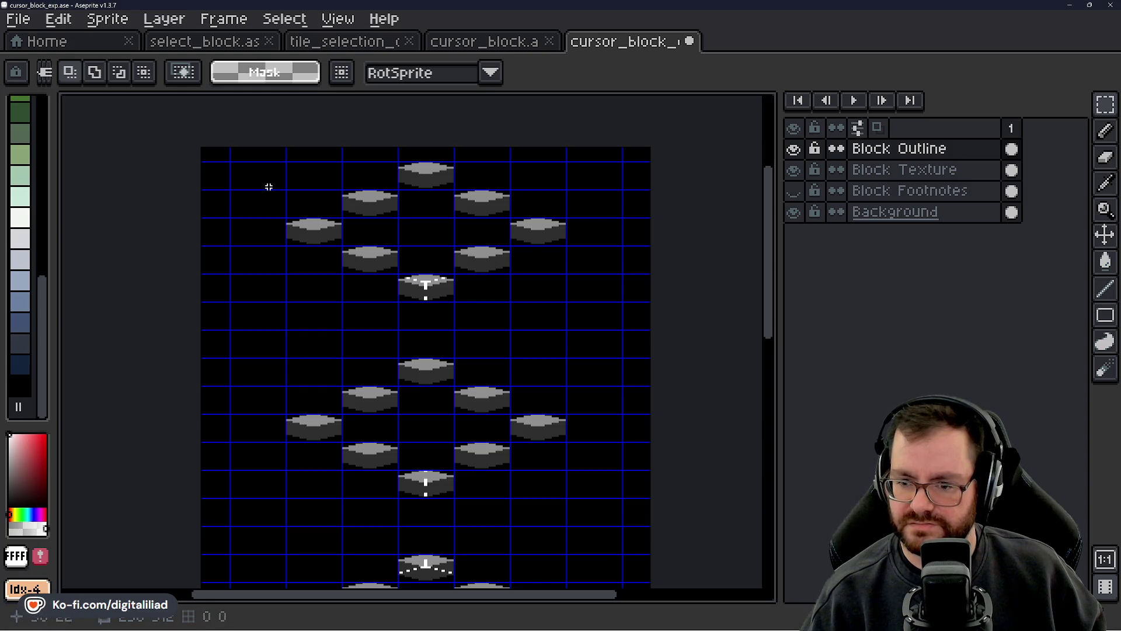
scroll(483, 405, down, 15)
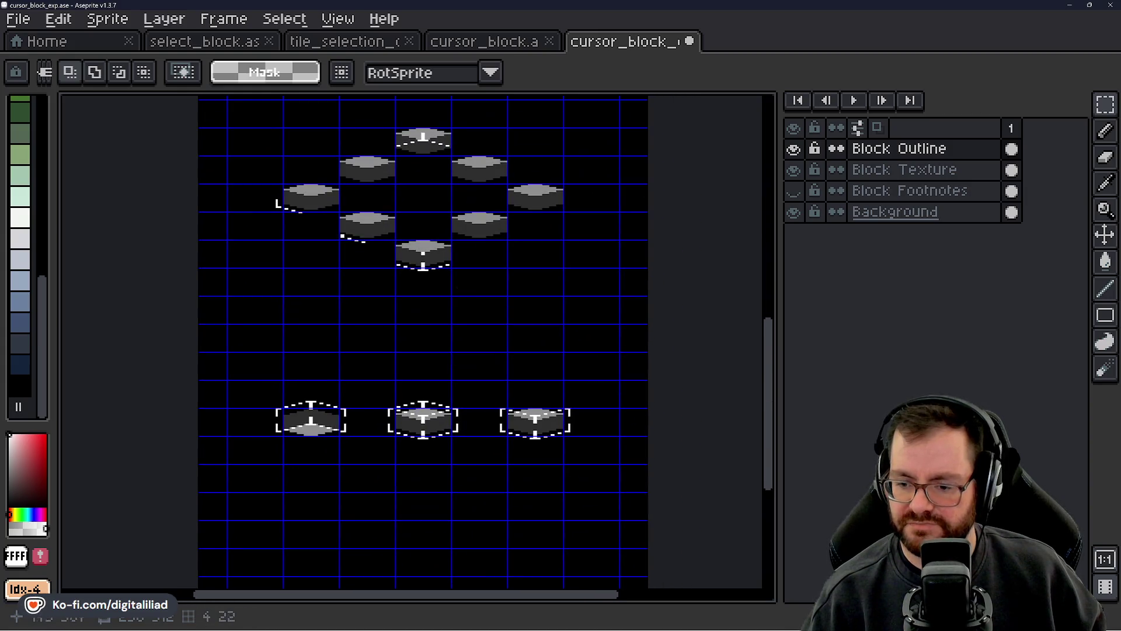
scroll(403, 431, up, 1)
scroll(266, 416, up, 1)
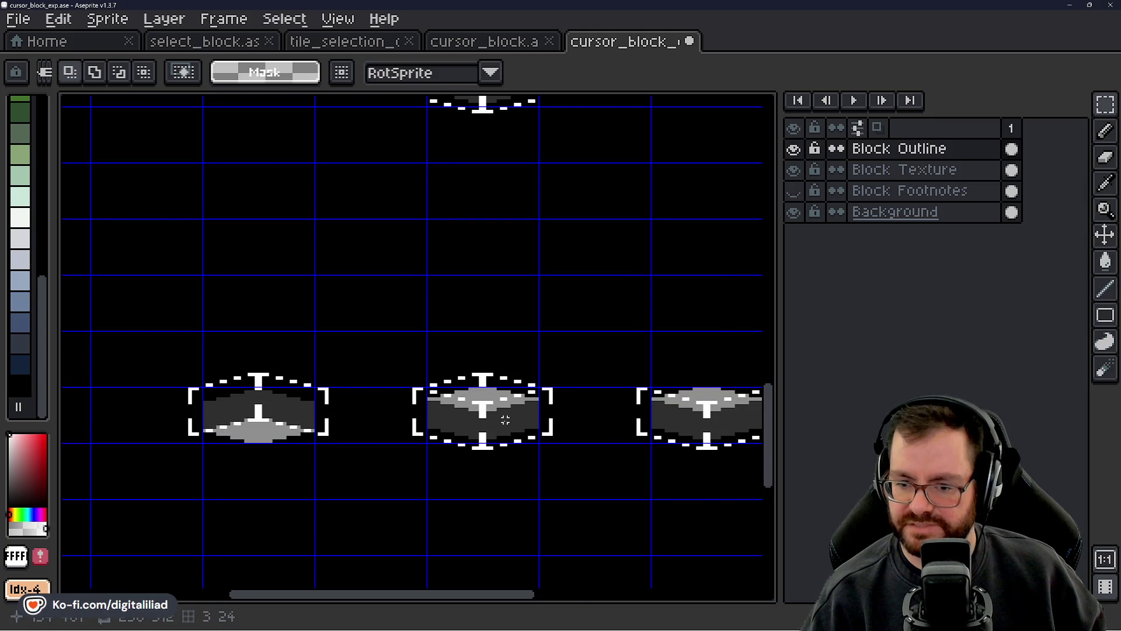
- On the Block Texture layer, drag the right block's texture onto the leftmost outline
mouse_move(506, 420)
mouse_down()
mouse_move(467, 405)
mouse_move(504, 404)
mouse_up()
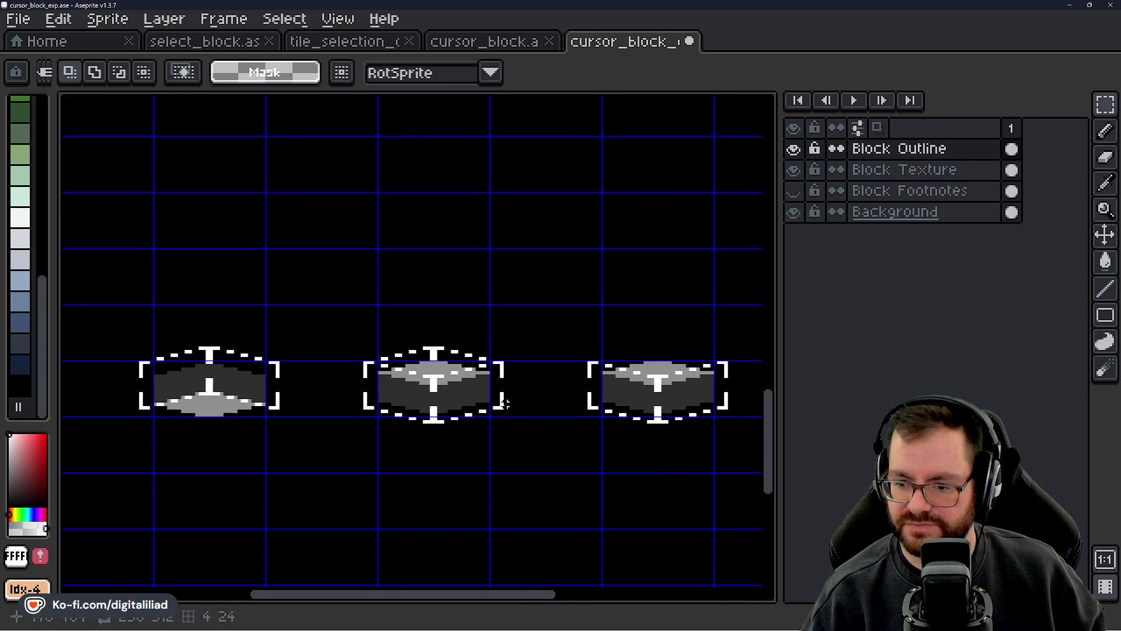
click(876, 169)
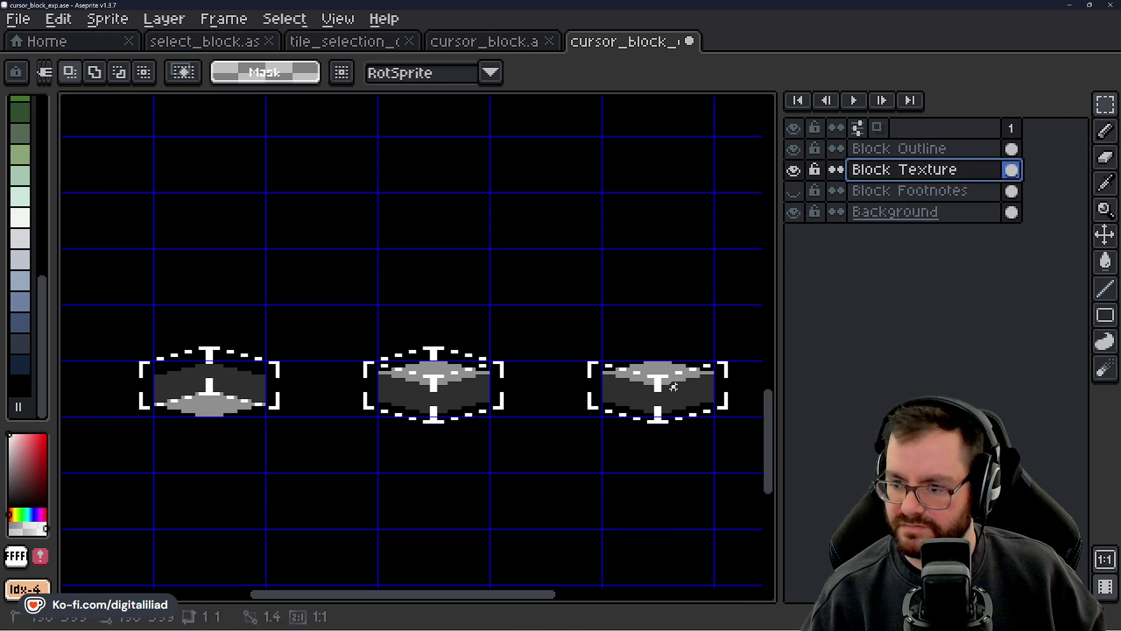
scroll(520, 327, left, 2)
drag(688, 400, 266, 391)
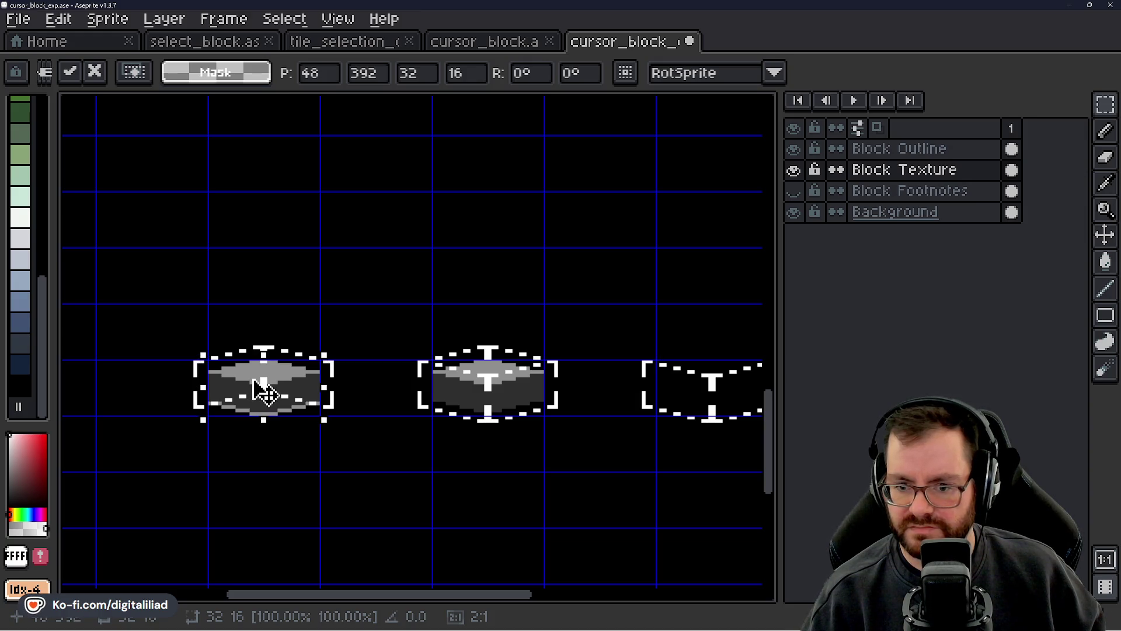
- Discard the floating texture move and switch to the select_block sprite
drag(253, 379, 254, 376)
key(Return)
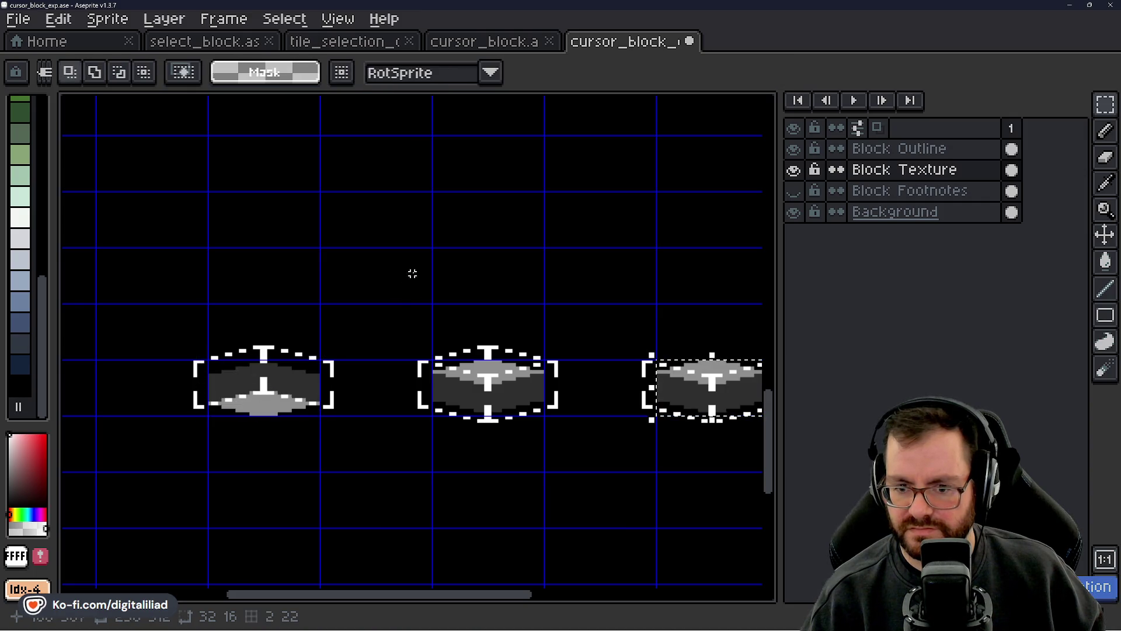
click(220, 42)
- Inspect the tile_selection_outline sprite's dashed outline over the blue isometric grid
click(339, 45)
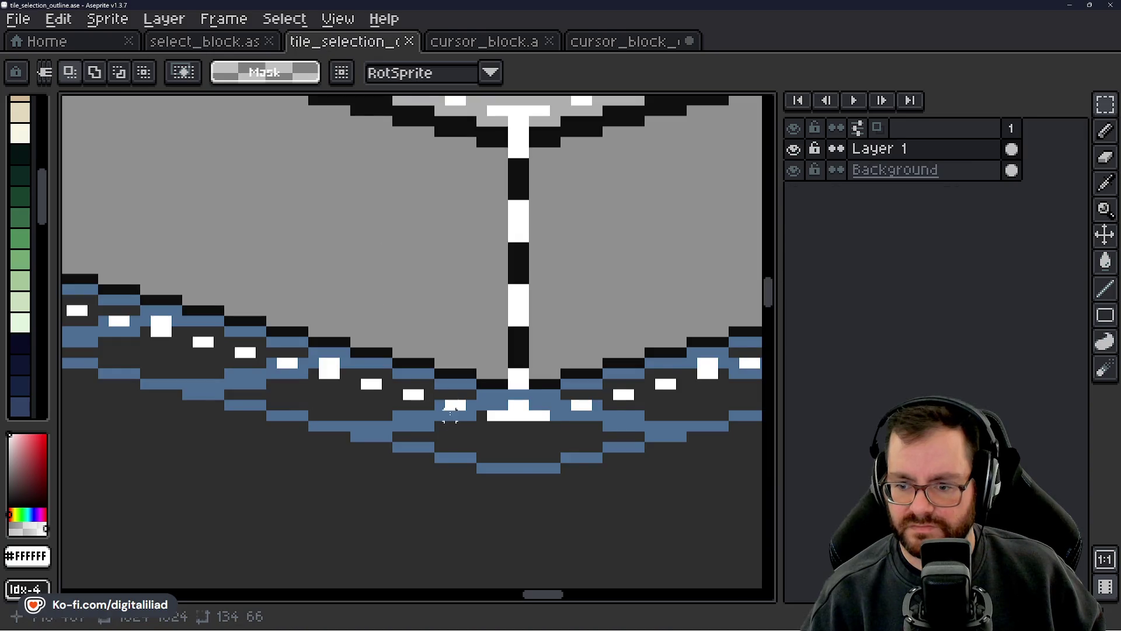
scroll(433, 413, down, 2)
scroll(475, 512, down, 3)
drag(501, 387, 601, 263)
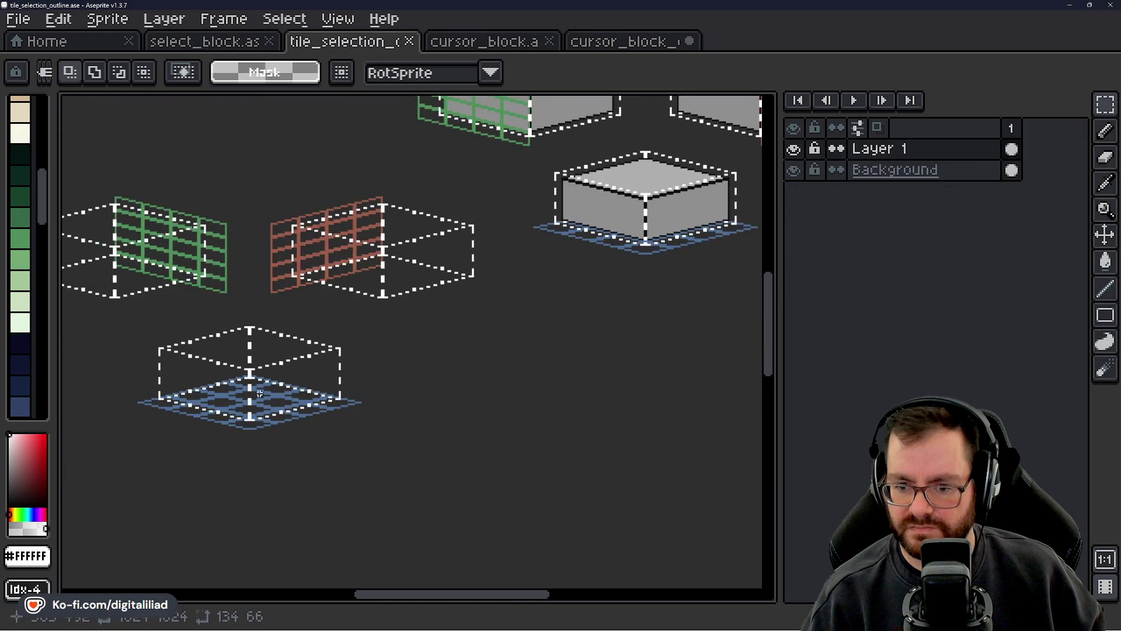
scroll(458, 406, up, 5)
scroll(314, 407, up, 2)
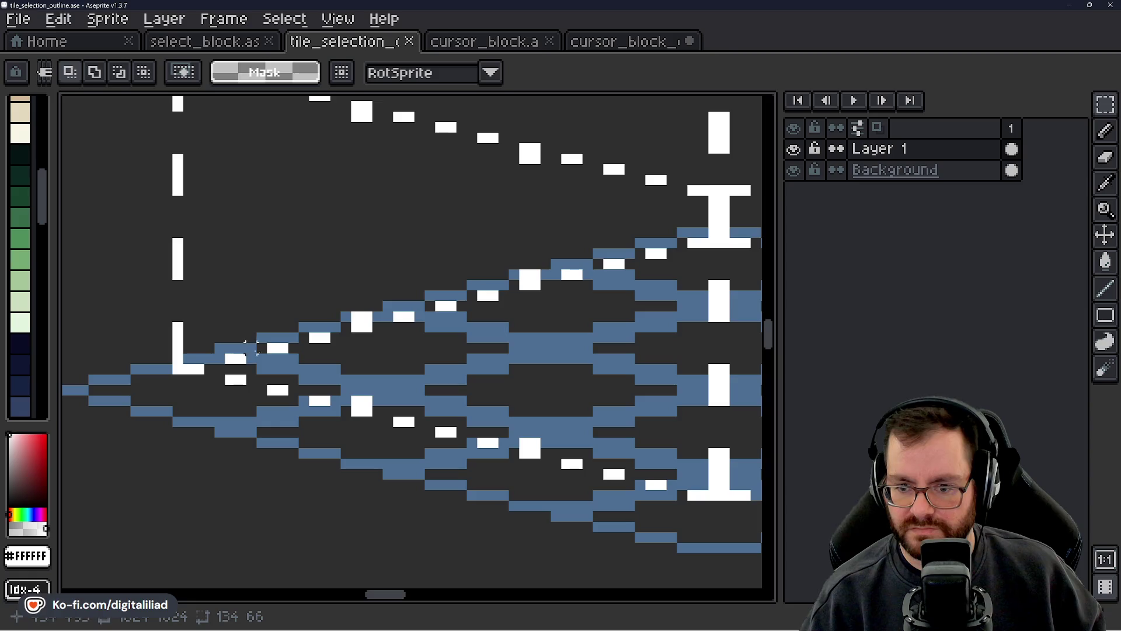
- Back on cursor_block_exp, raise the left block's grey texture by one pixel and commit
click(648, 44)
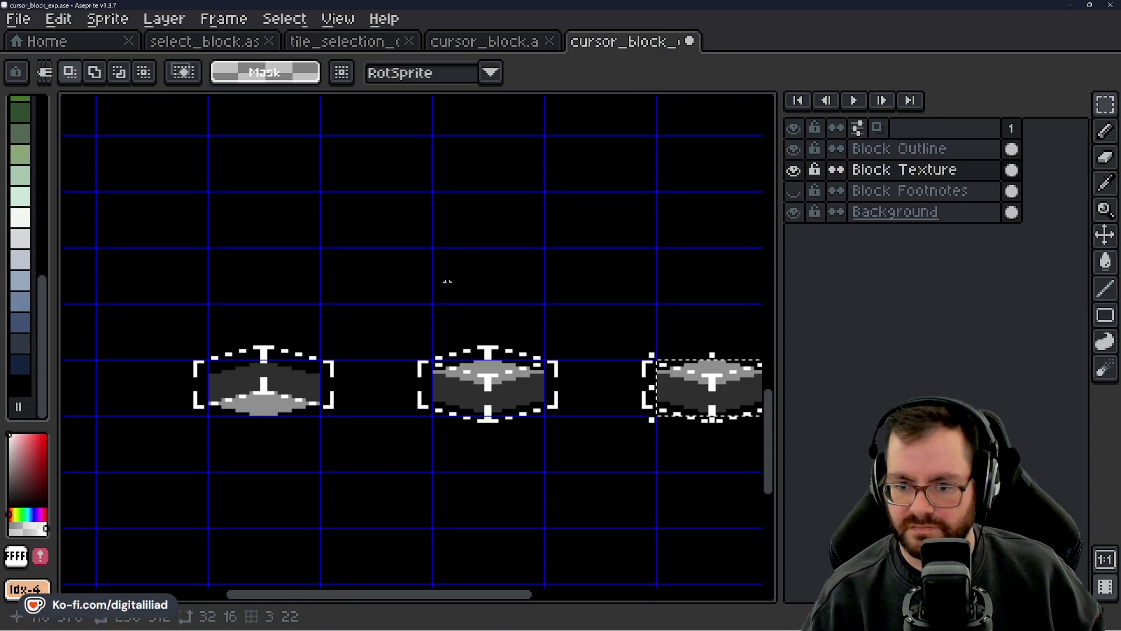
scroll(446, 280, left, 3)
scroll(329, 360, up, 3)
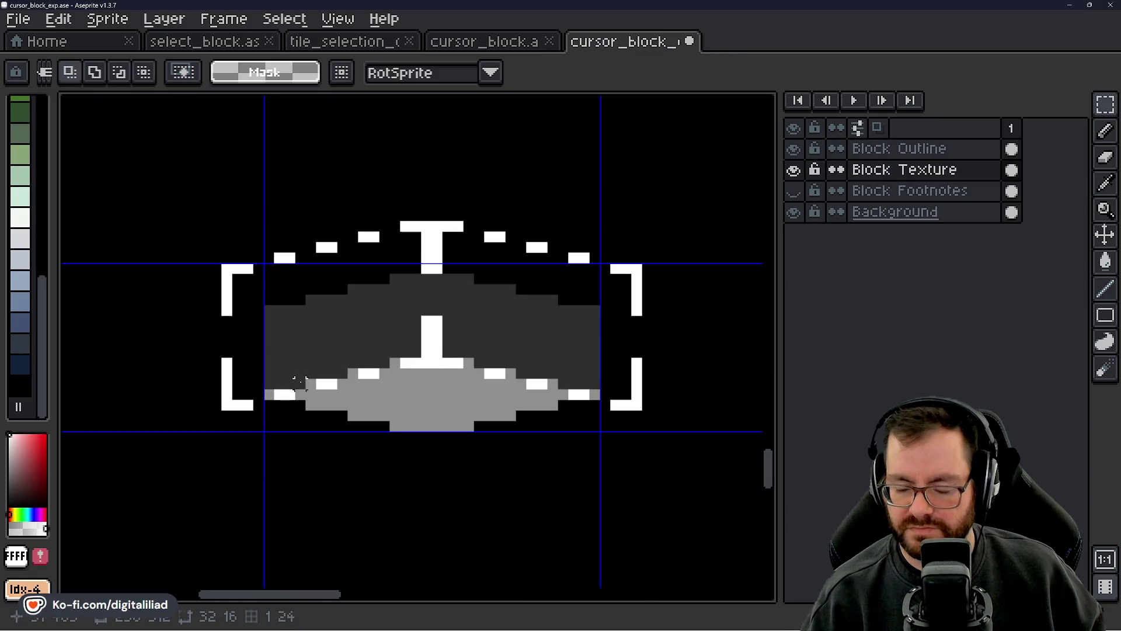
drag(401, 332, 320, 347)
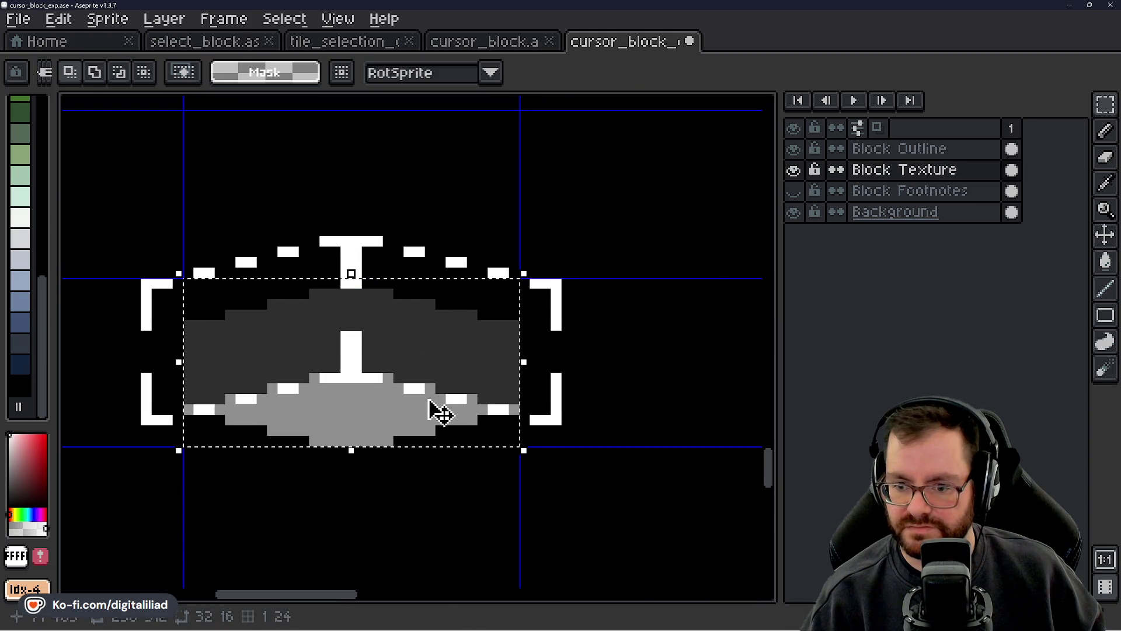
drag(438, 408, 441, 403)
click(629, 346)
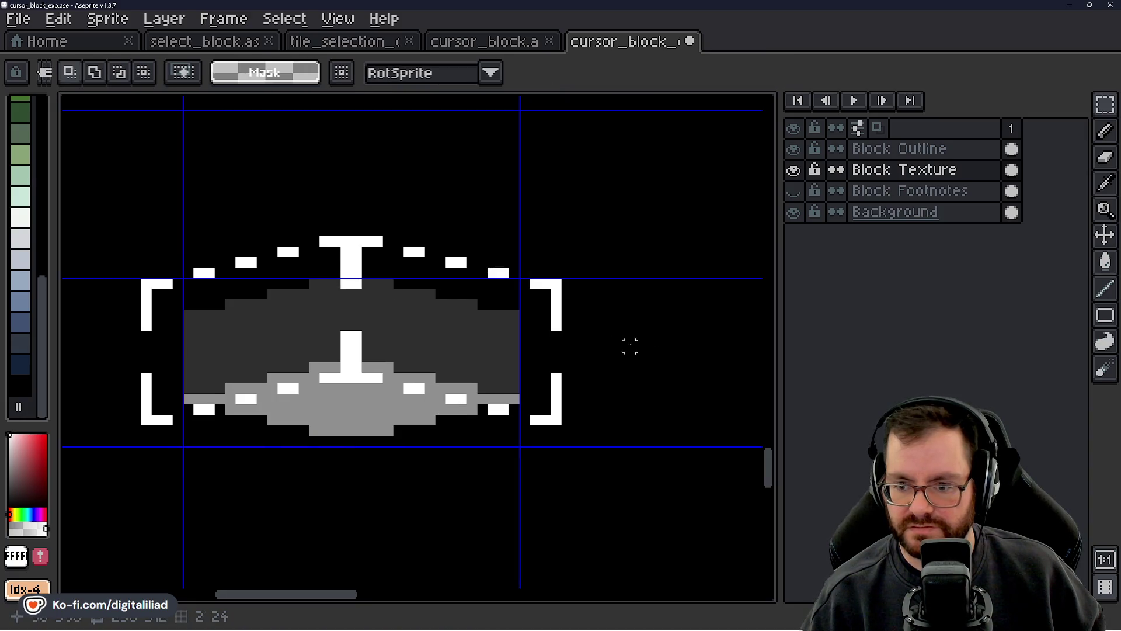
- Save cursor_block_exp.ase
scroll(430, 325, down, 2)
key(ctrl+s)
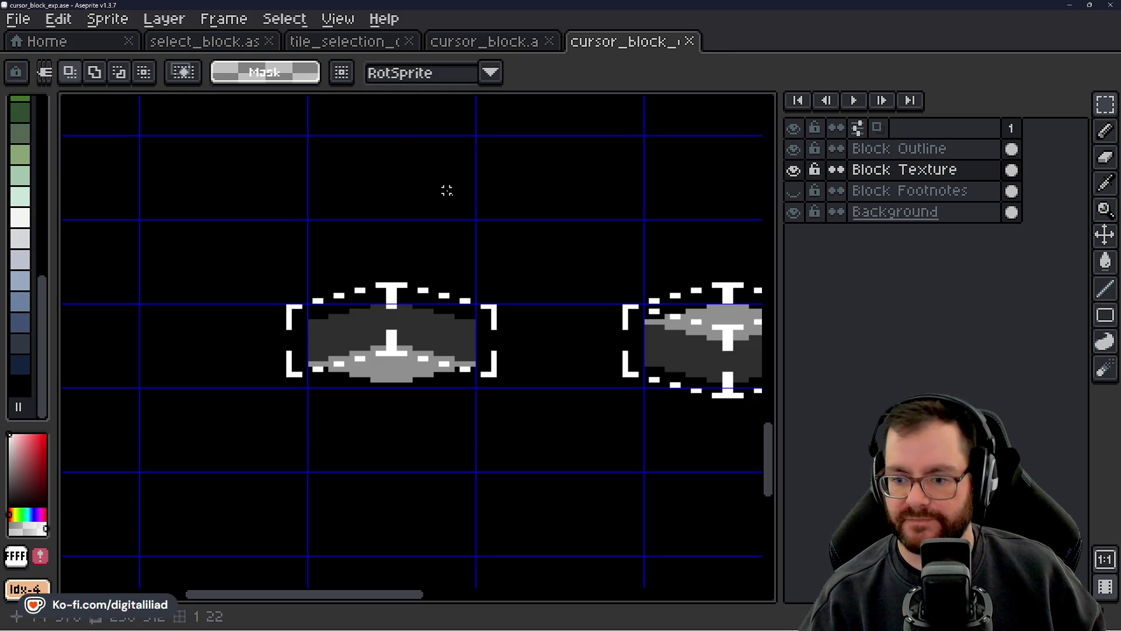
scroll(482, 232, down, 2)
- Save cursor_block_exp.ase again
key(ctrl+s)
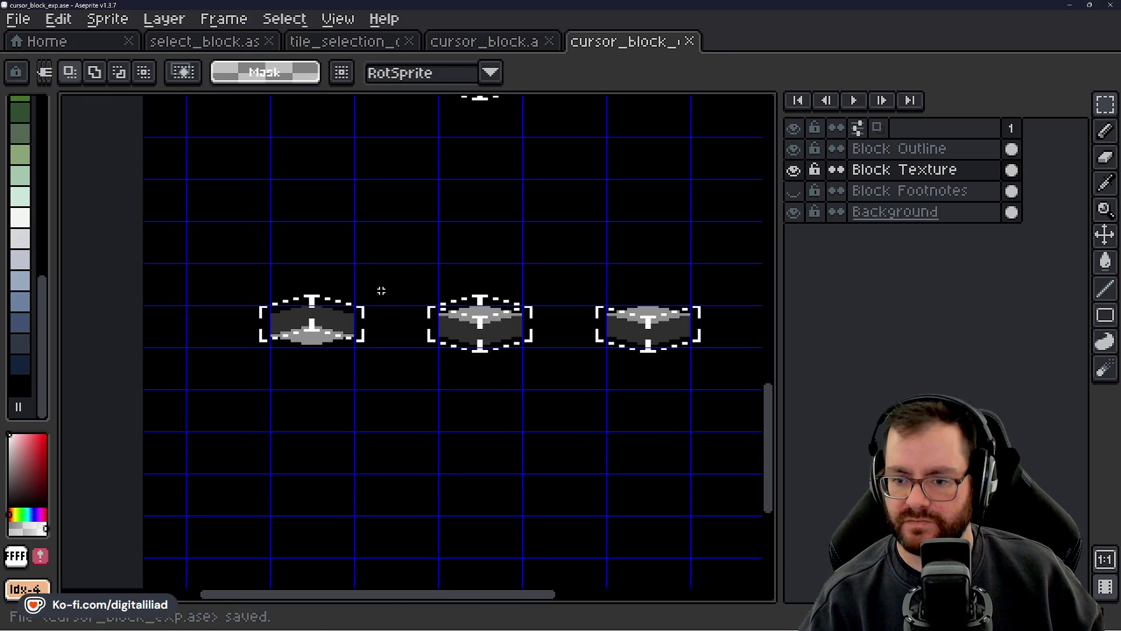
scroll(395, 278, down, 1)
scroll(428, 343, up, 1)
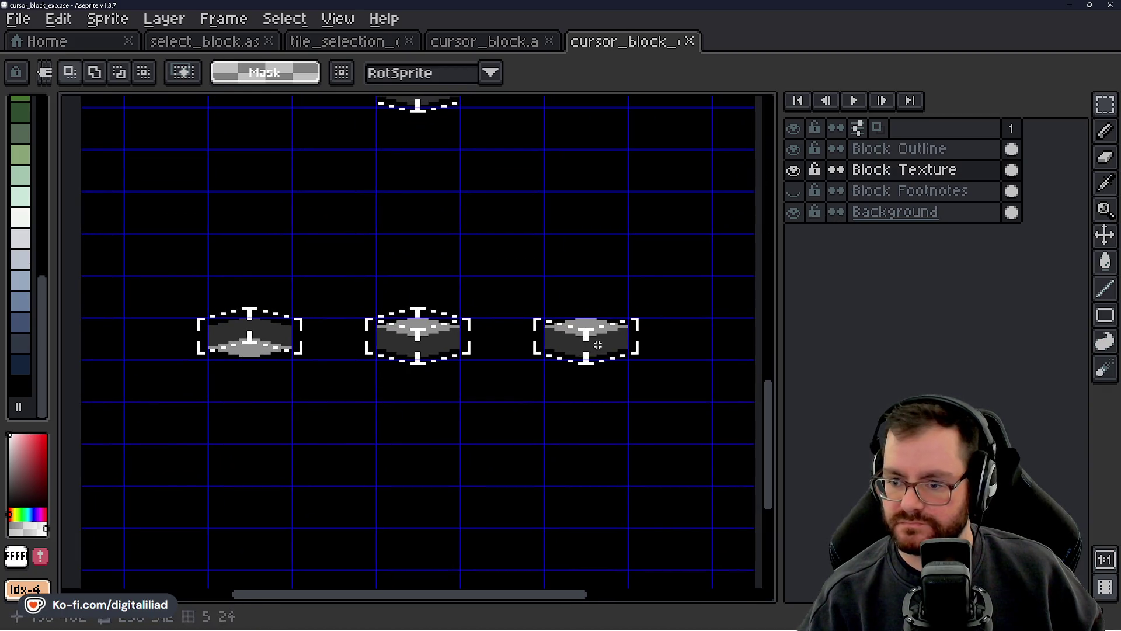
- Try the right block's texture over the left block, then cancel the move
mouse_move(598, 345)
mouse_down()
mouse_move(518, 356)
mouse_move(601, 350)
mouse_up()
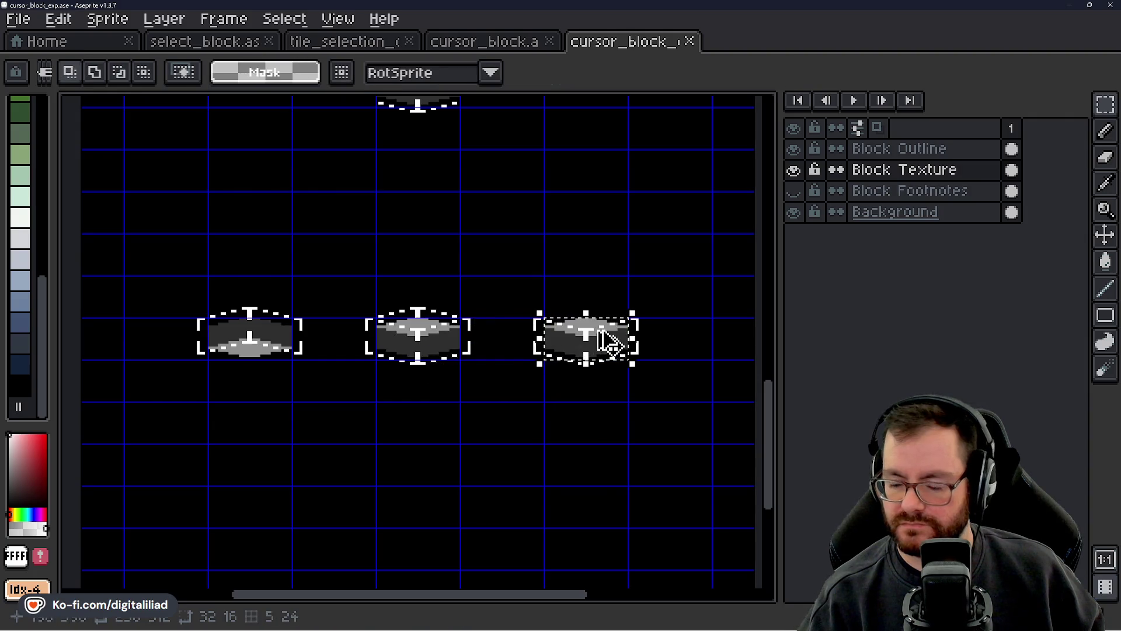
click(608, 343)
click(608, 346)
click(610, 351)
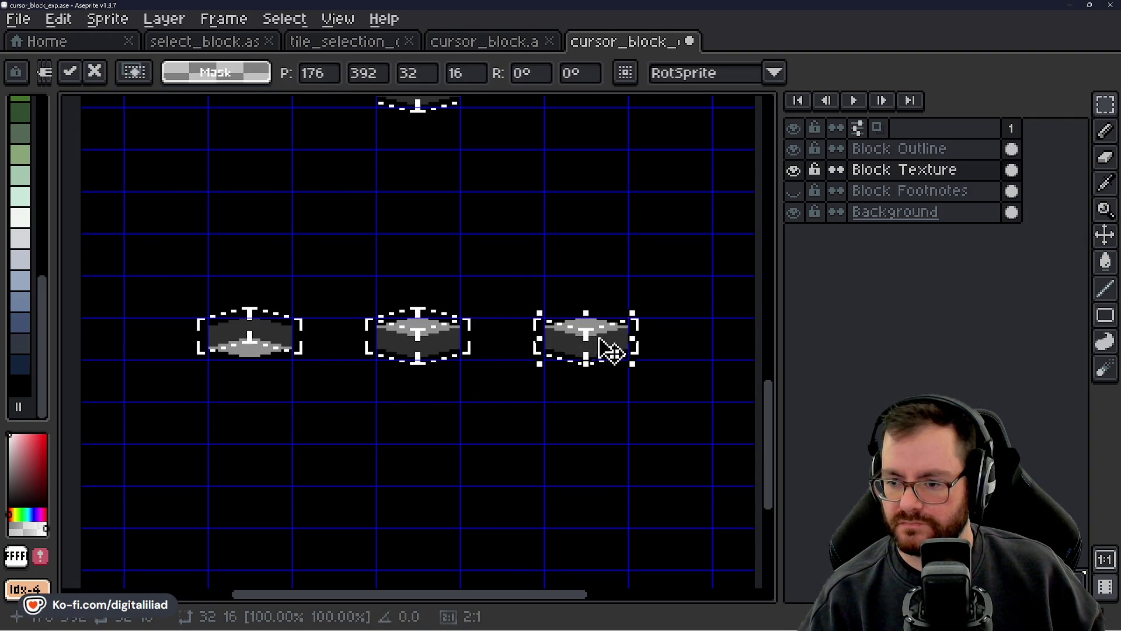
drag(610, 350, 237, 368)
key(Escape)
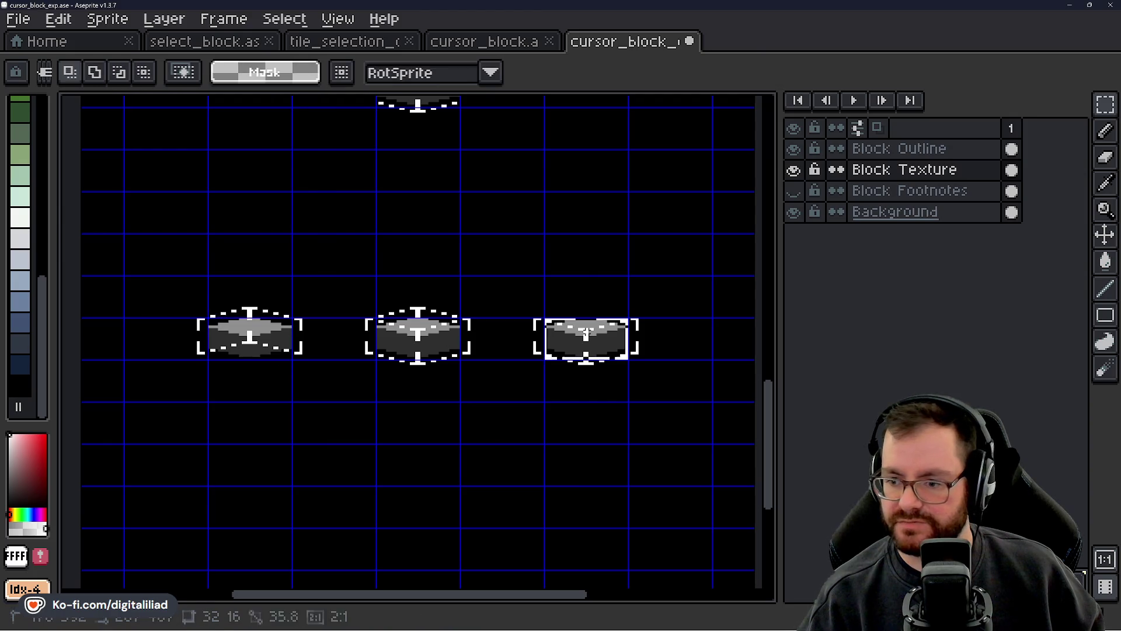
- On the Block Outline layer, shift an outline piece one cell left and commit it
click(911, 148)
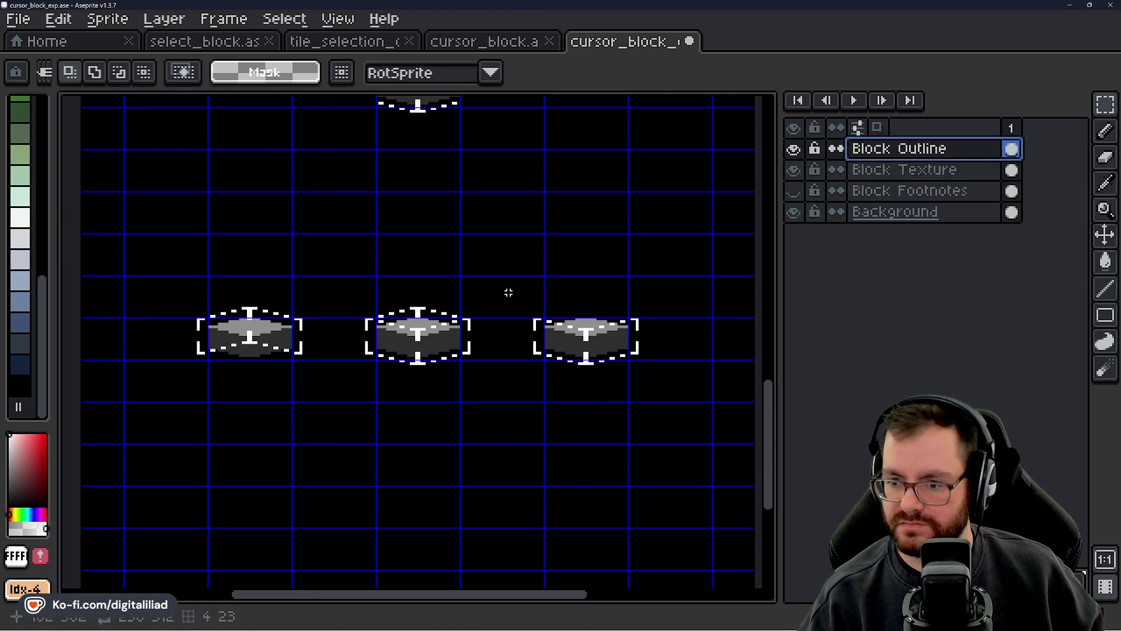
click(675, 391)
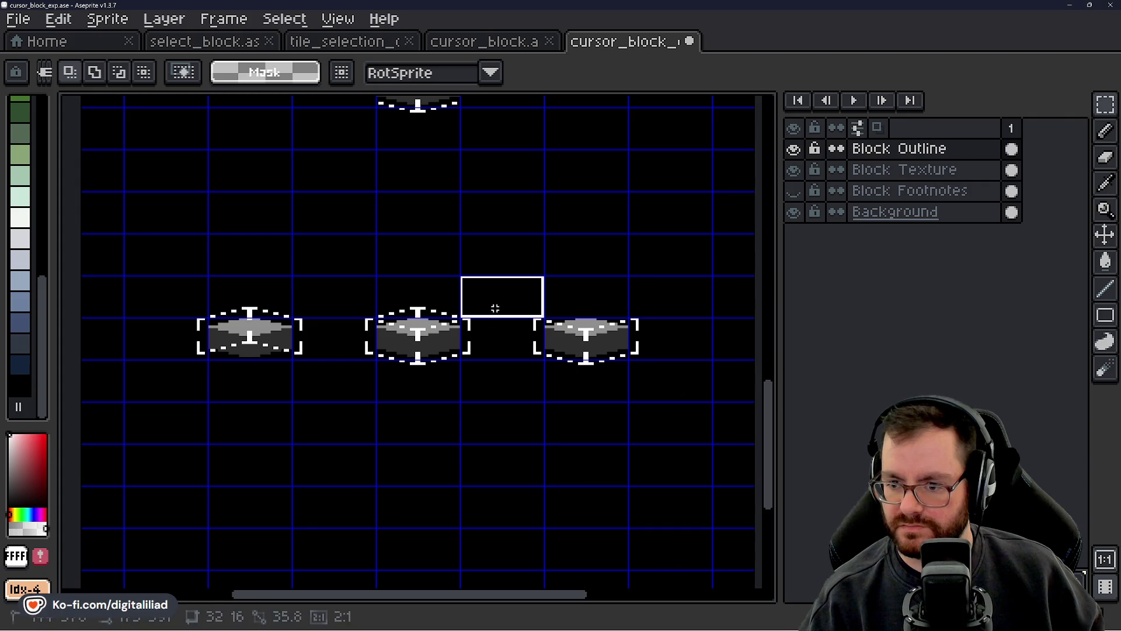
mouse_move(495, 308)
mouse_down()
mouse_move(646, 370)
mouse_move(501, 380)
mouse_move(310, 368)
mouse_up()
key(Return)
- Select the stray left bracket fragment and delete its pixels
scroll(176, 365, up, 1)
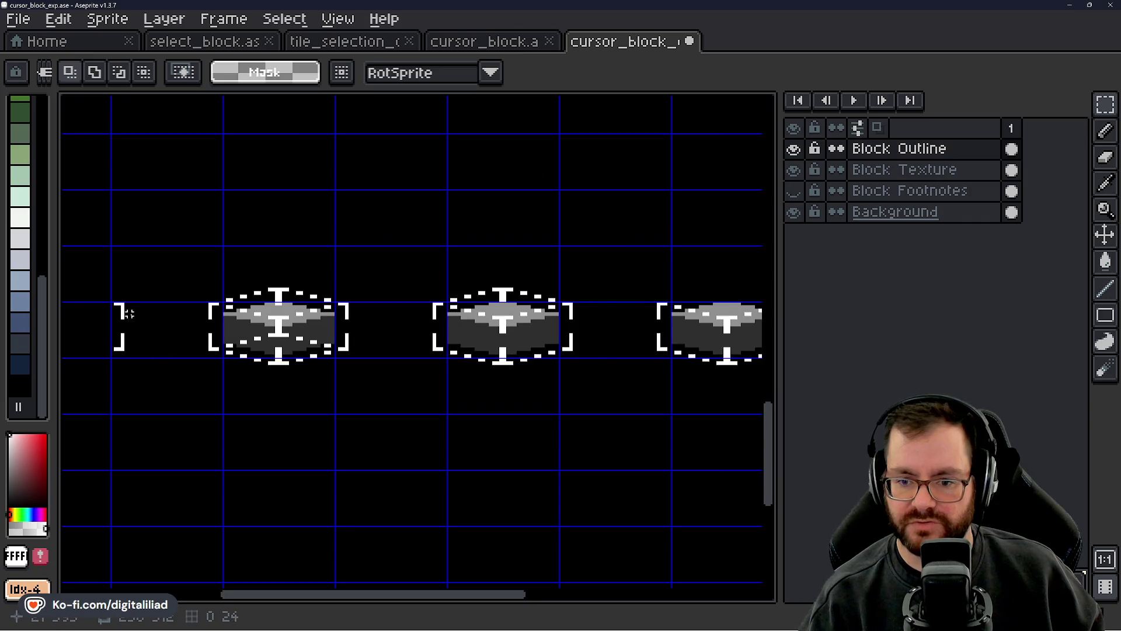
scroll(128, 313, up, 1)
mouse_move(77, 280)
mouse_down()
mouse_move(168, 393)
mouse_move(184, 368)
mouse_up()
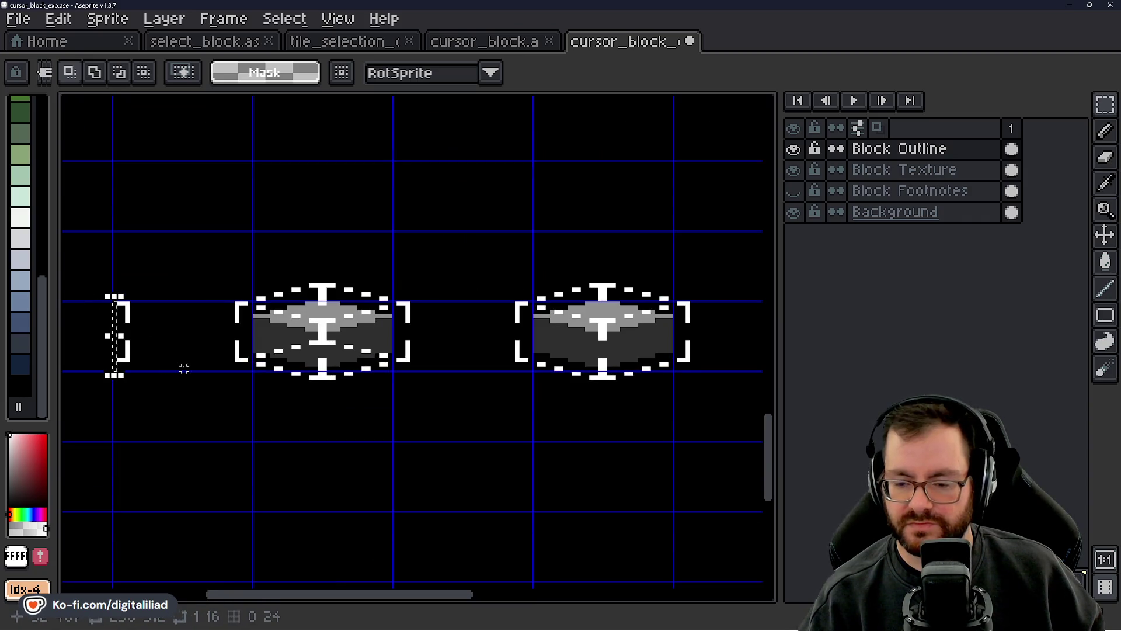
scroll(180, 343, down, 1)
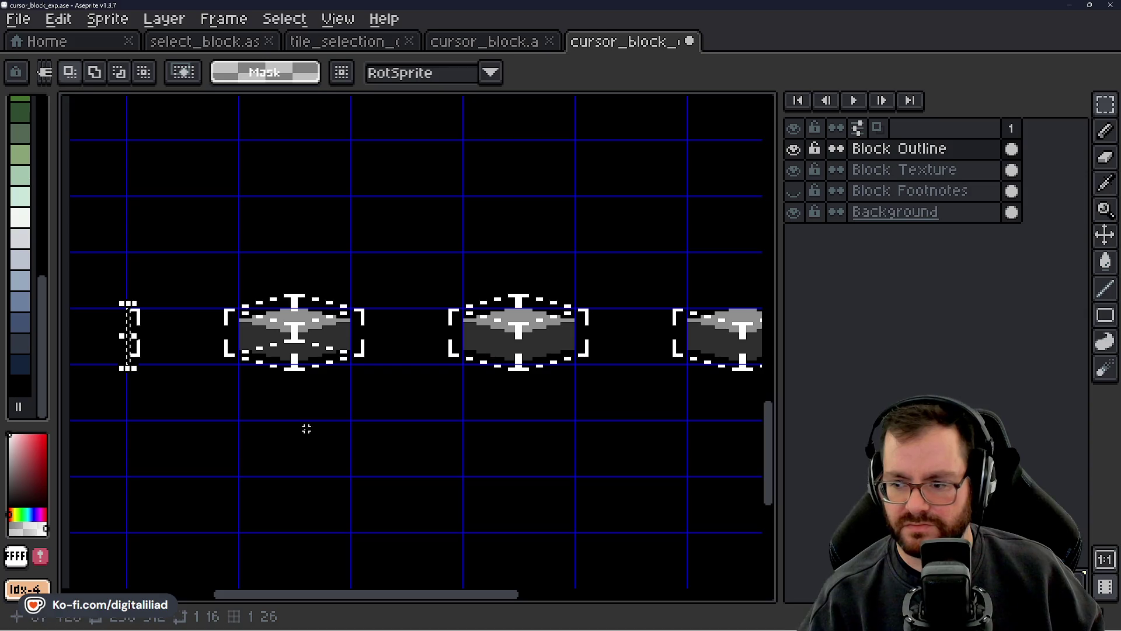
key(Delete)
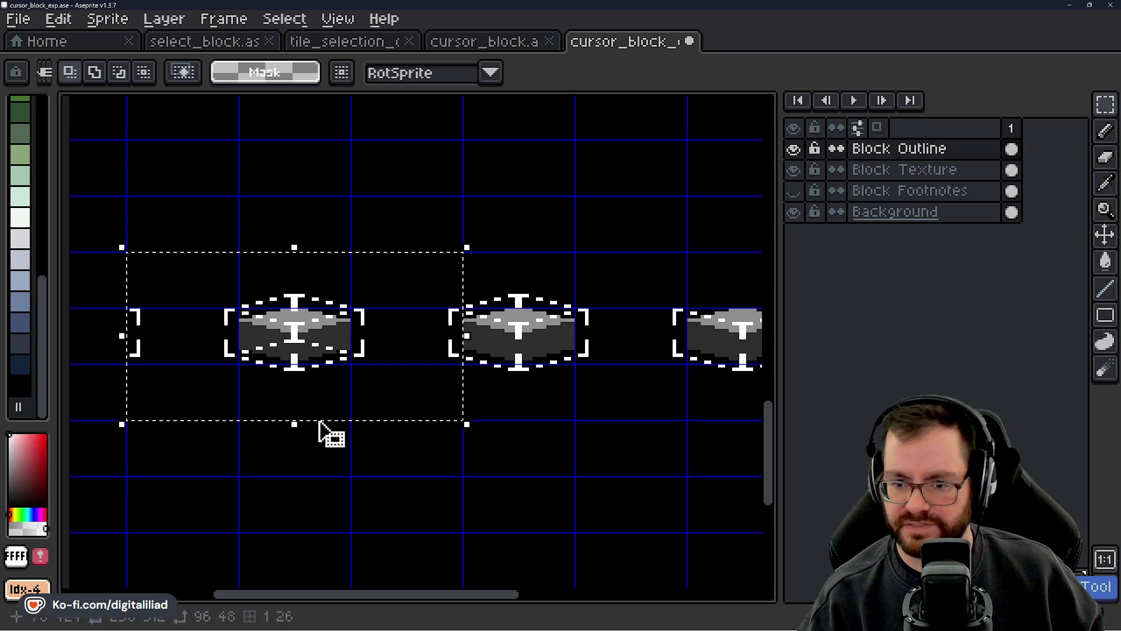
- Move the selected T piece from the right block onto the left block and commit it
drag(411, 415, 346, 388)
scroll(346, 388, down, 1)
click(993, 169)
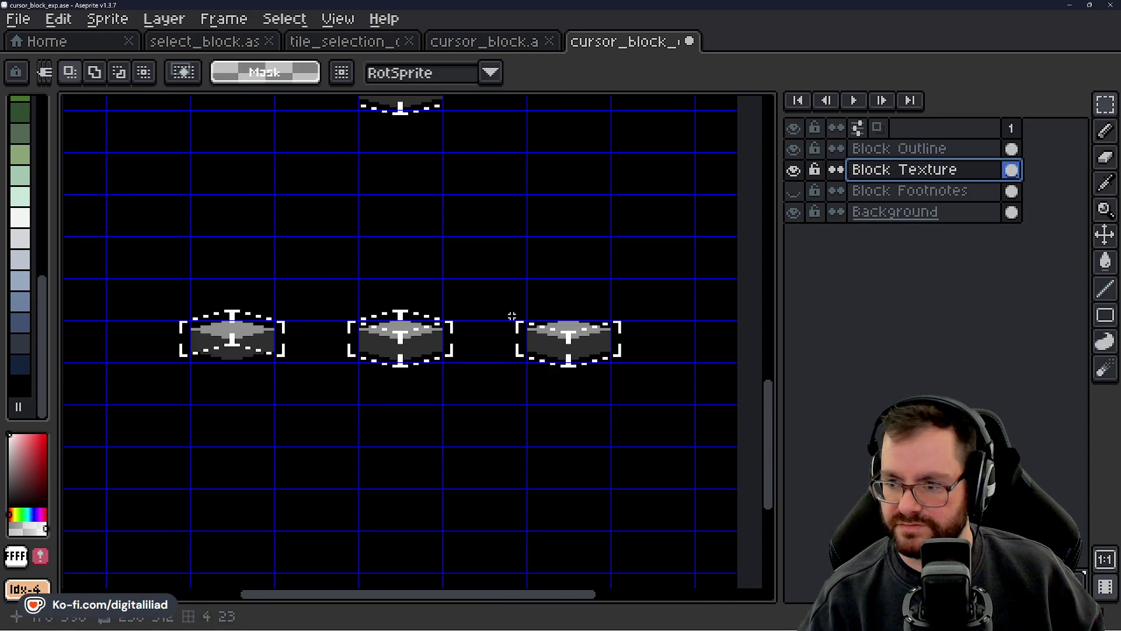
drag(534, 270, 650, 278)
key(Delete)
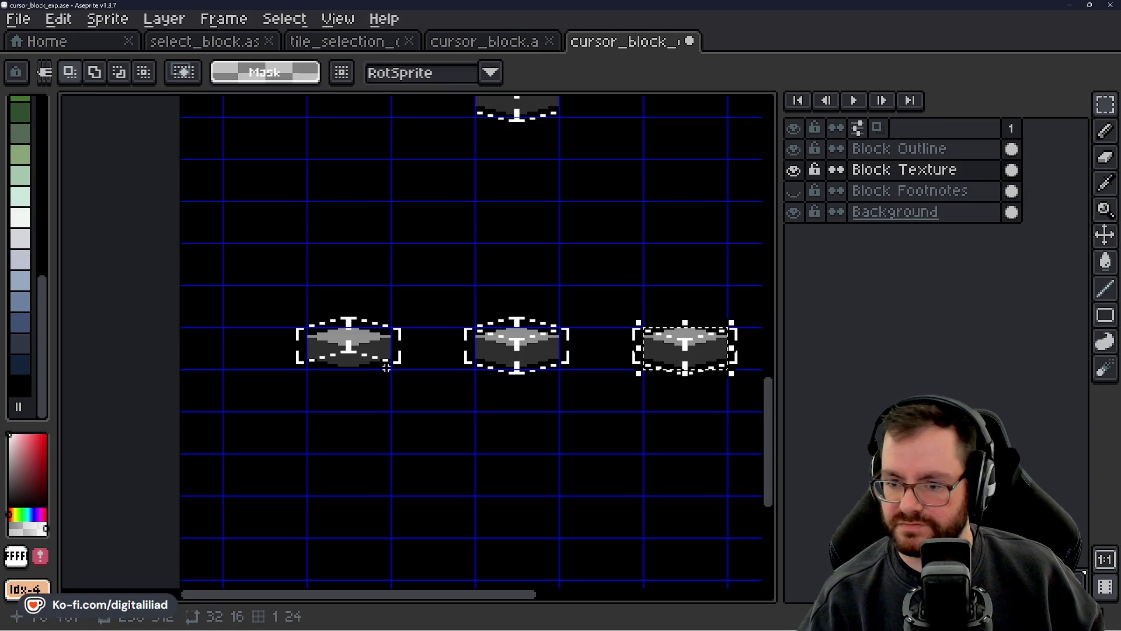
click(809, 151)
key(ctrl+t)
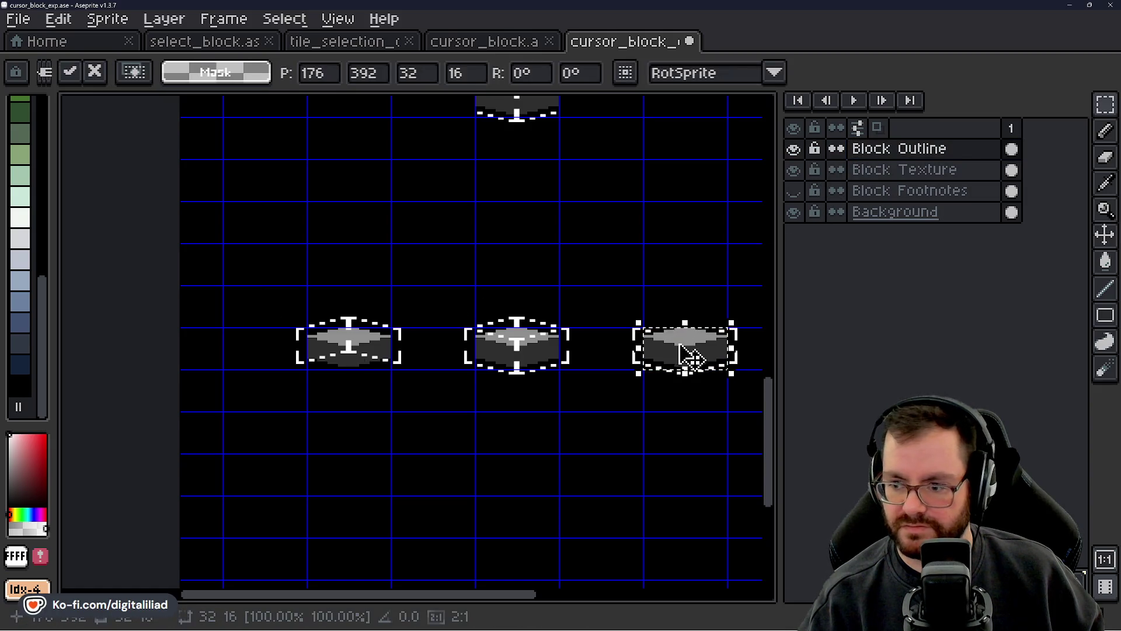
drag(688, 350, 380, 350)
key(Return)
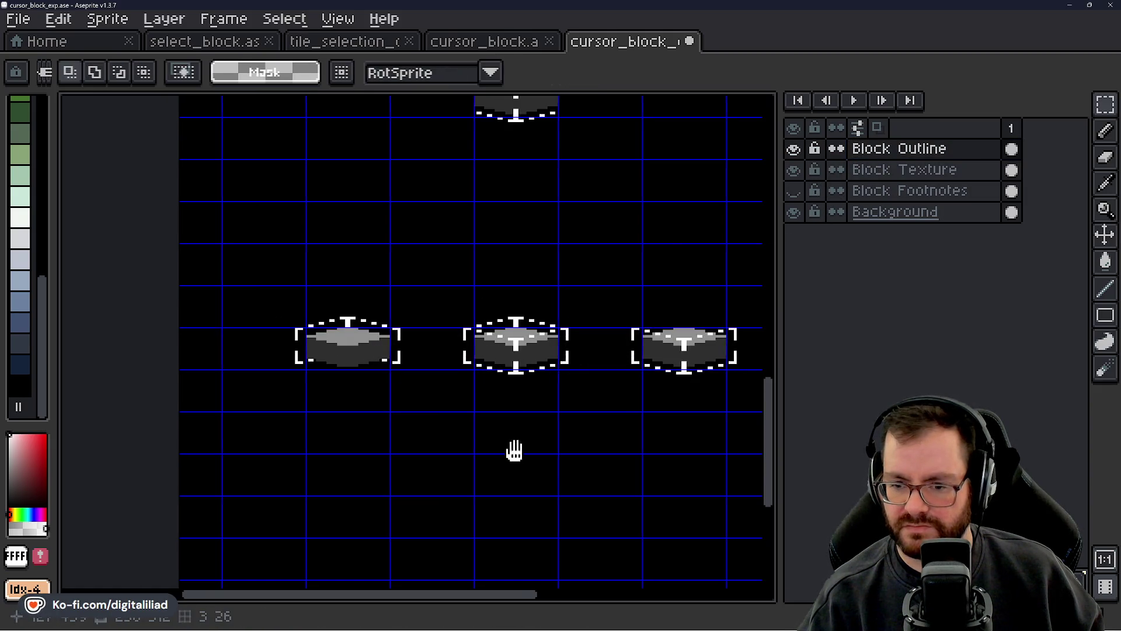
scroll(623, 376, right, 2)
scroll(233, 280, up, 3)
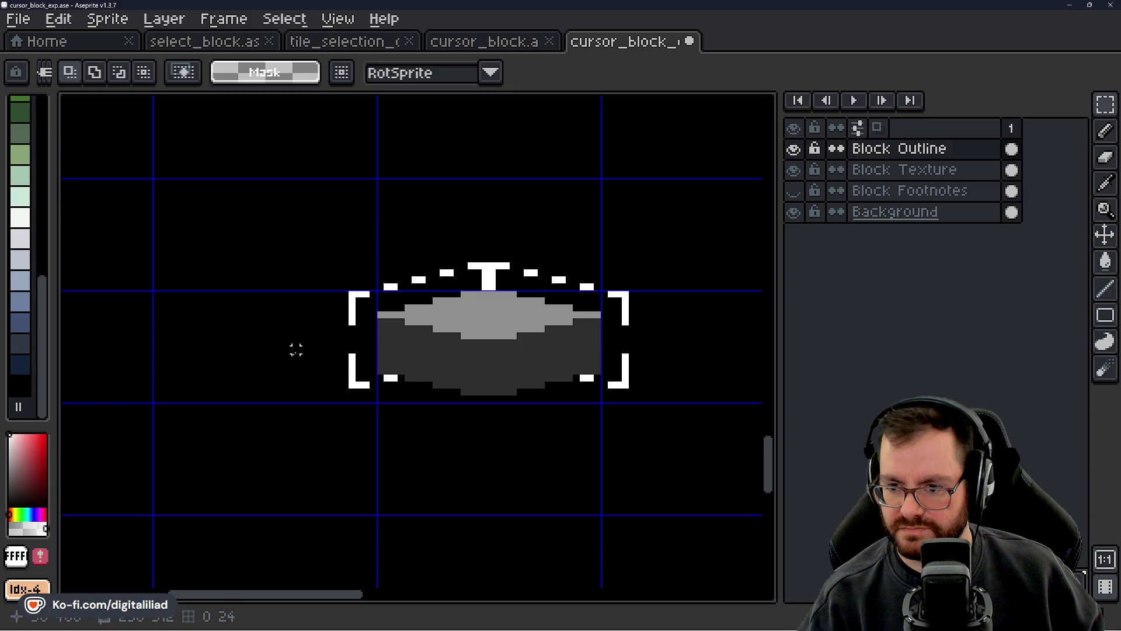
- Undo the last selection and save the cursor_block_exp.ase sheet
scroll(296, 349, down, 4)
scroll(468, 358, right, 2)
key(Down)
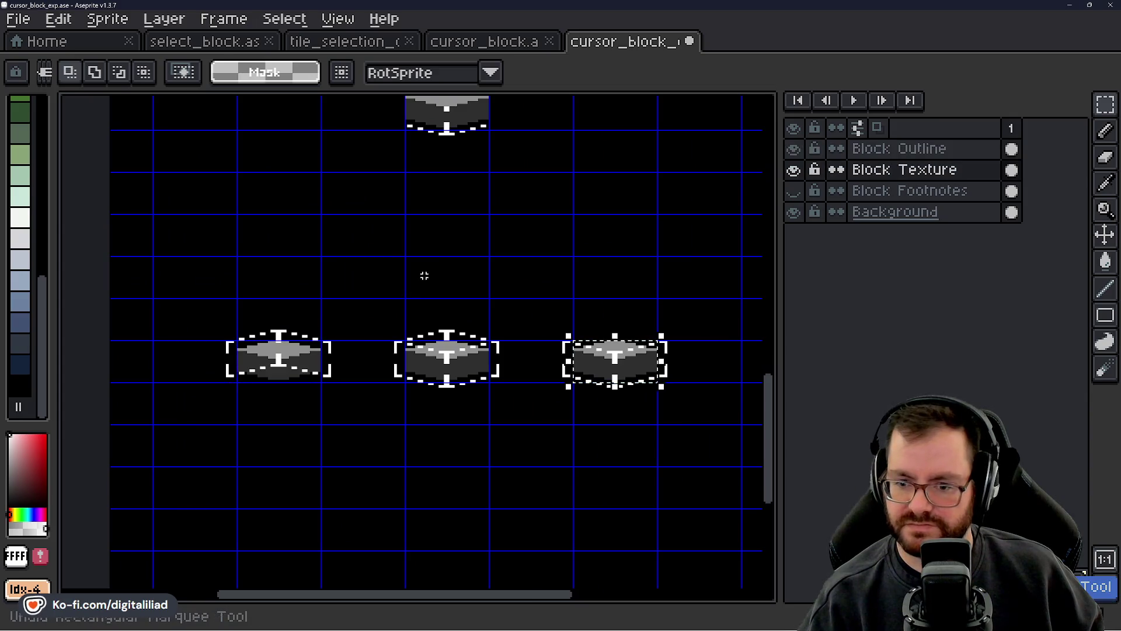
key(ctrl+s)
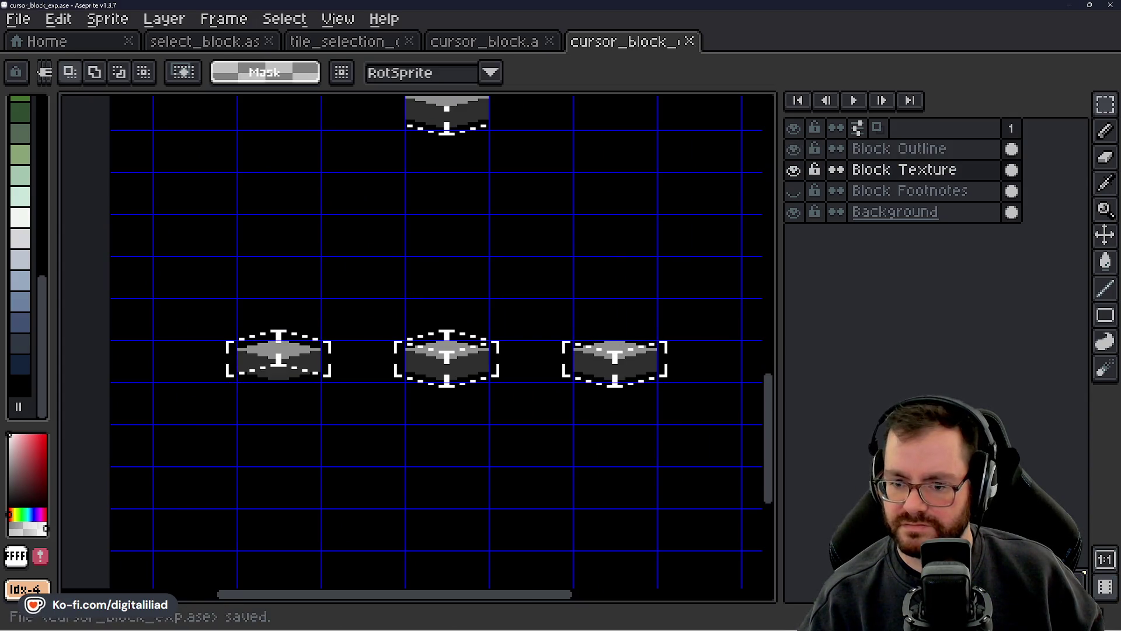
- Marquee the row of three blocks, clear it, and zoom around to inspect each variant
scroll(384, 321, right, 1)
scroll(383, 321, left, 1)
drag(210, 289, 645, 421)
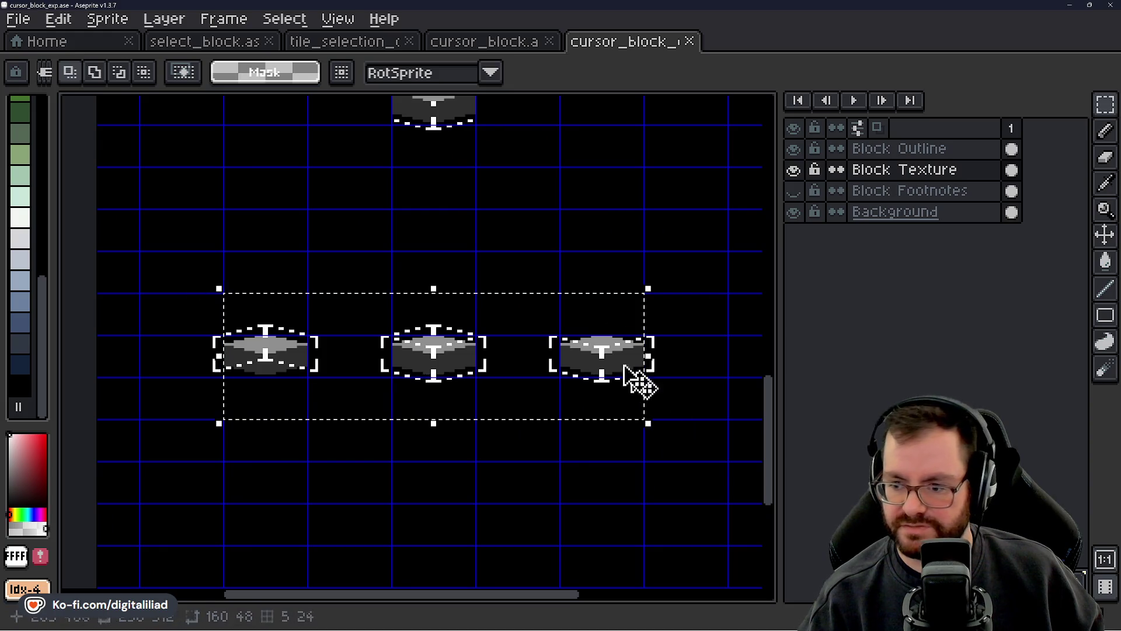
key(ctrl+d)
scroll(596, 258, right, 2)
scroll(458, 300, up, 3)
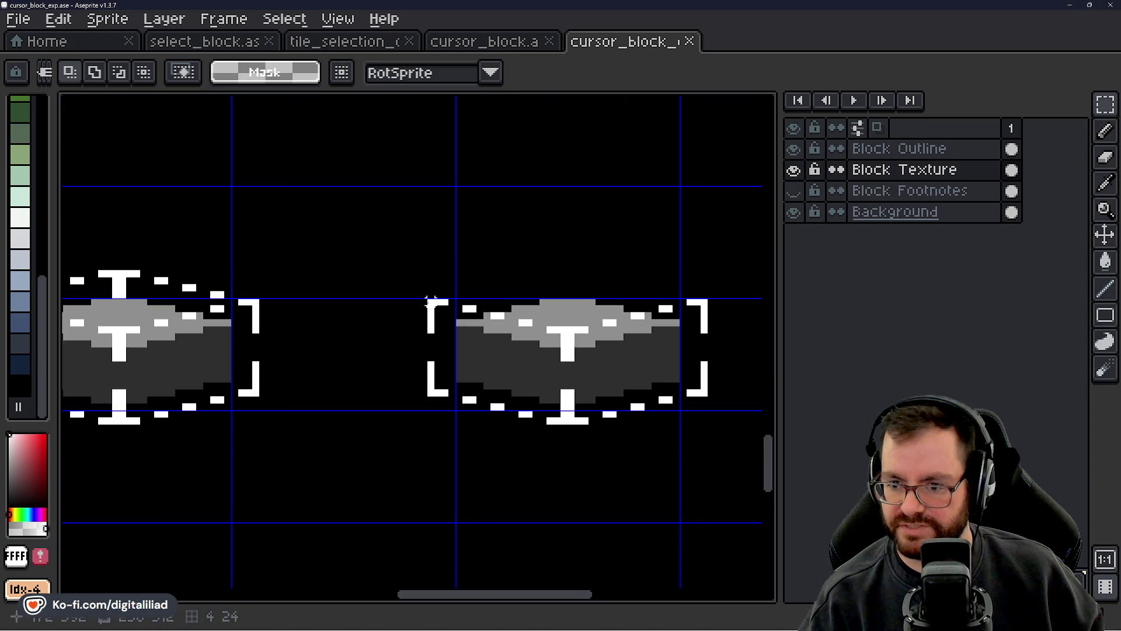
scroll(513, 326, right, 3)
scroll(513, 326, down, 1)
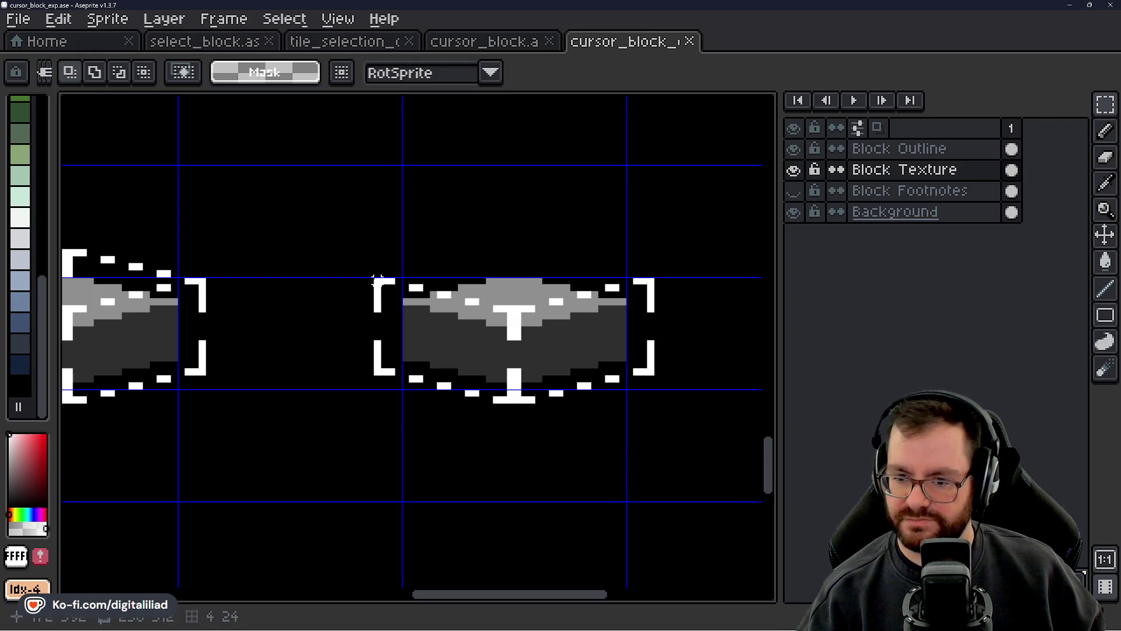
scroll(614, 322, down, 2)
scroll(196, 326, up, 2)
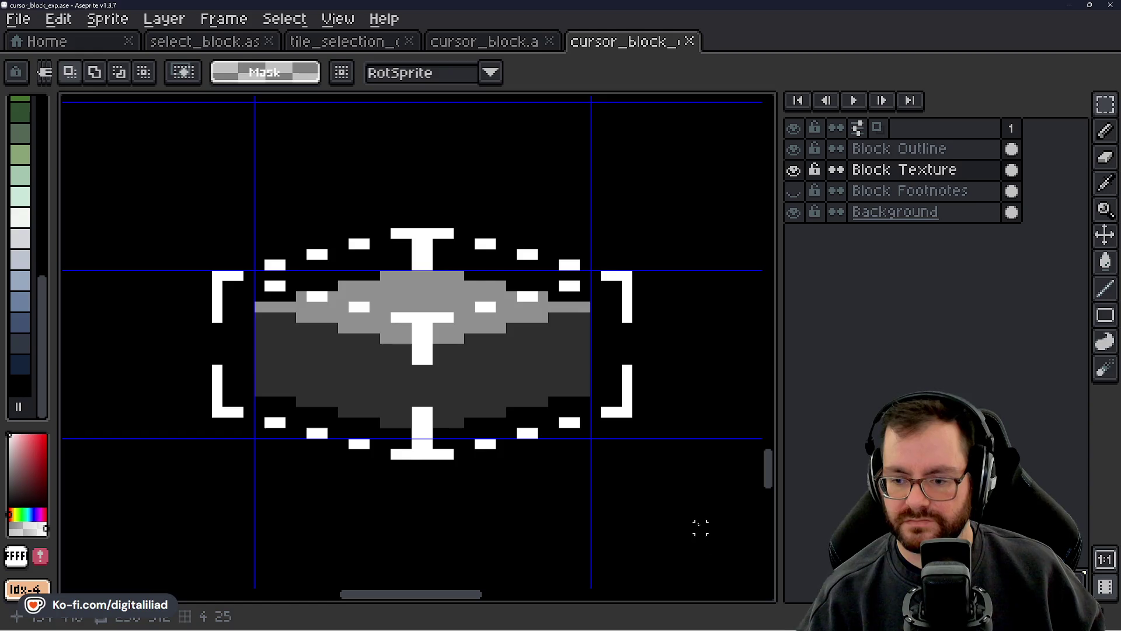
scroll(646, 483, down, 2)
scroll(379, 393, down, 2)
scroll(440, 442, up, 3)
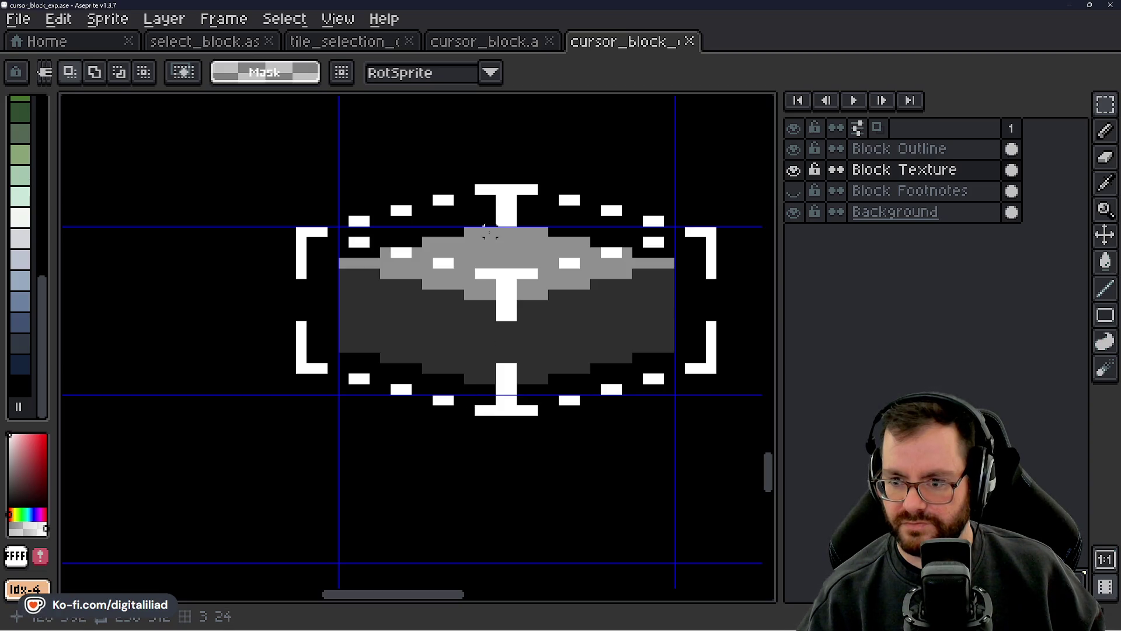
scroll(463, 200, down, 4)
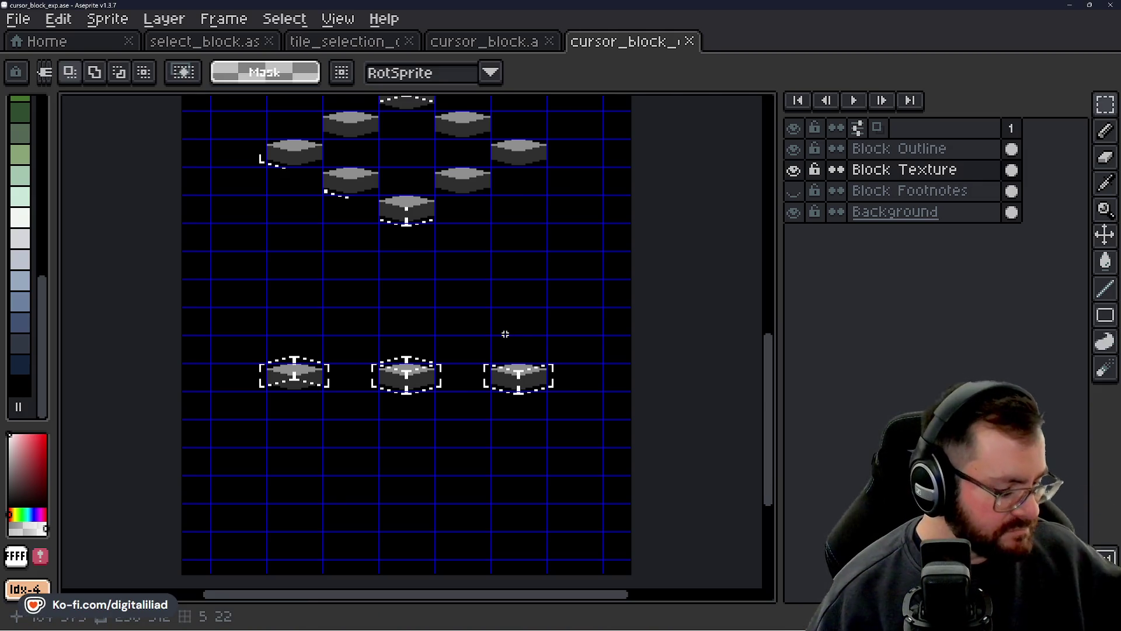
- Save cursor_block_exp.ase and pan up to the top edge of the sheet
drag(506, 321, 494, 393)
key(ctrl+s)
drag(465, 197, 497, 419)
mouse_move(472, 252)
mouse_down()
mouse_move(476, 407)
mouse_move(463, 457)
mouse_up()
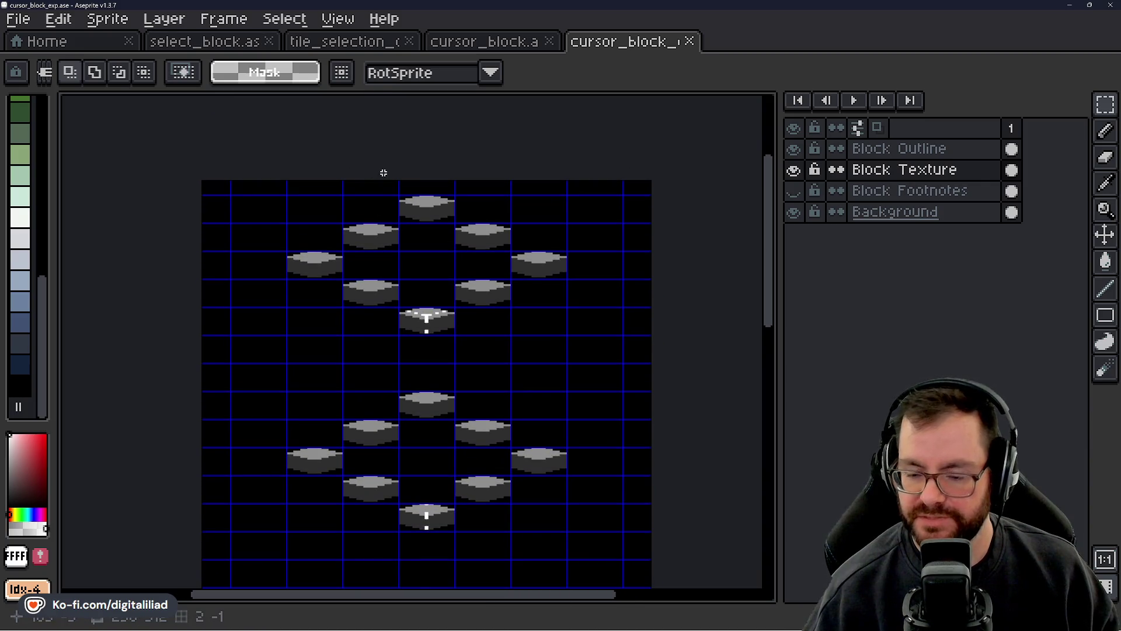
- Switch to tile_selection_outline, clear its selection, and browse the isometric outline examples
click(345, 45)
scroll(328, 403, down, 3)
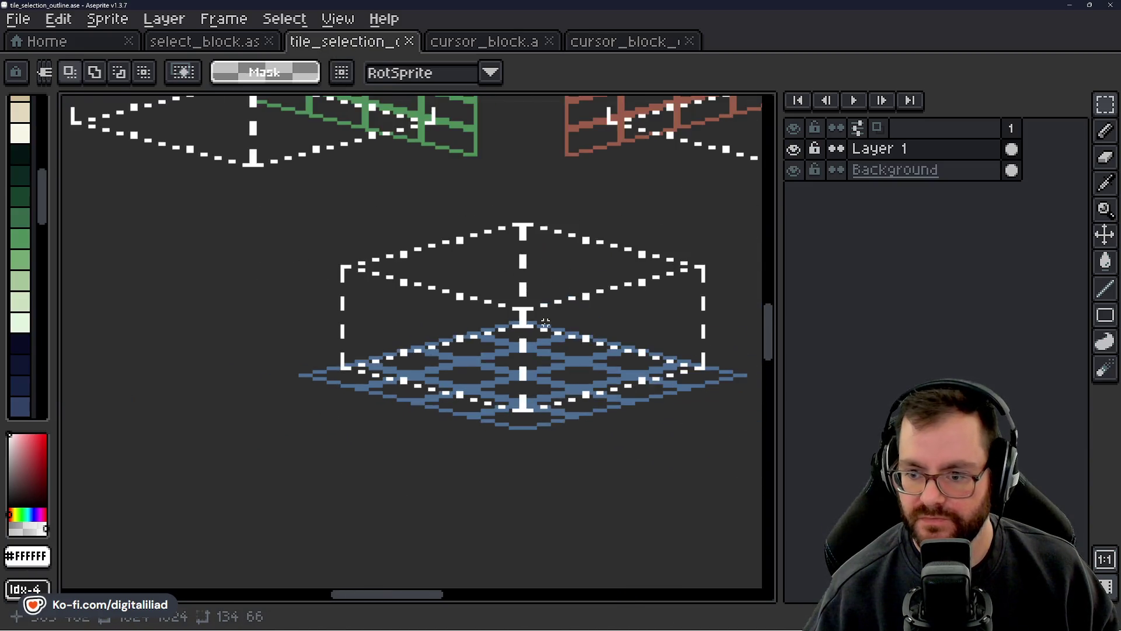
scroll(329, 403, down, 2)
scroll(440, 338, up, 3)
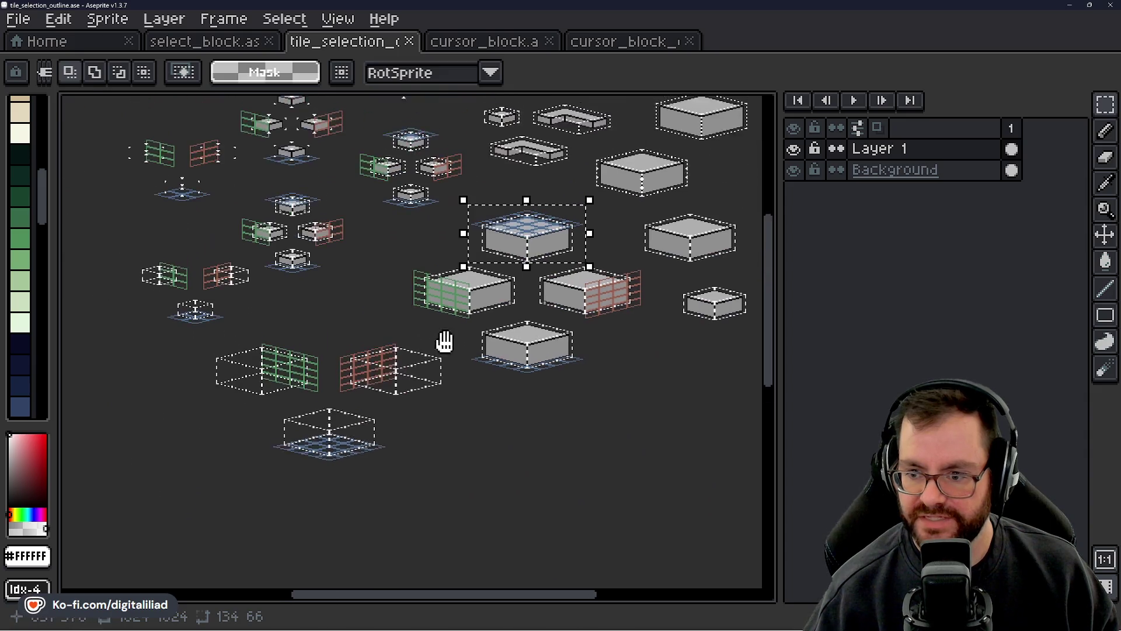
click(386, 290)
scroll(374, 303, up, 3)
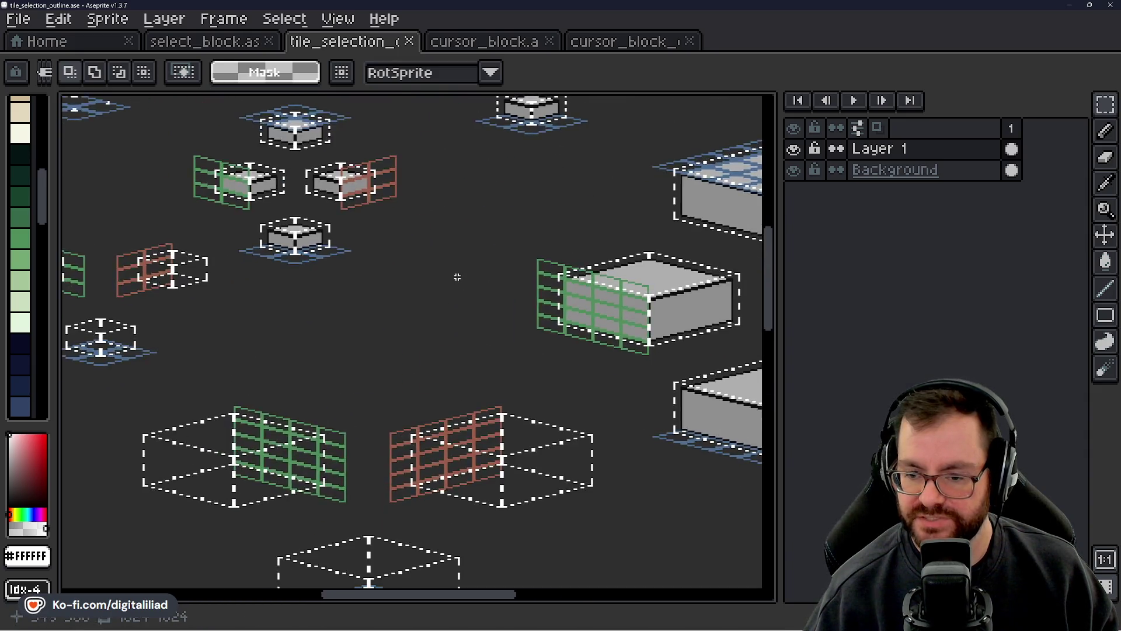
scroll(455, 275, down, 3)
mouse_move(448, 285)
mouse_down()
mouse_move(370, 367)
mouse_move(343, 358)
mouse_up()
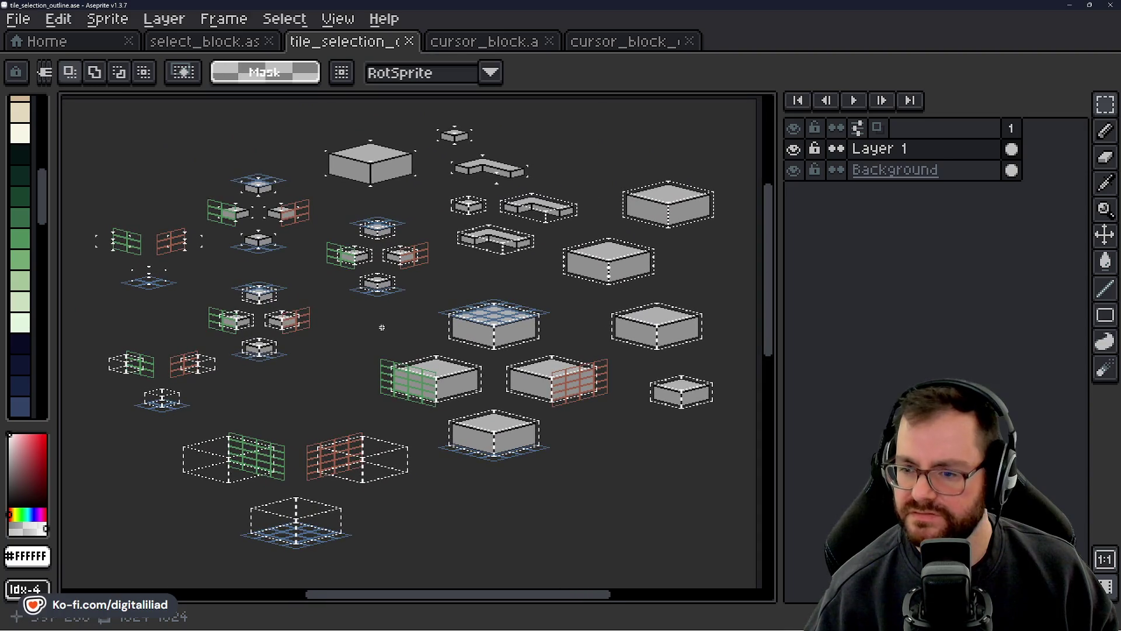
scroll(525, 192, up, 5)
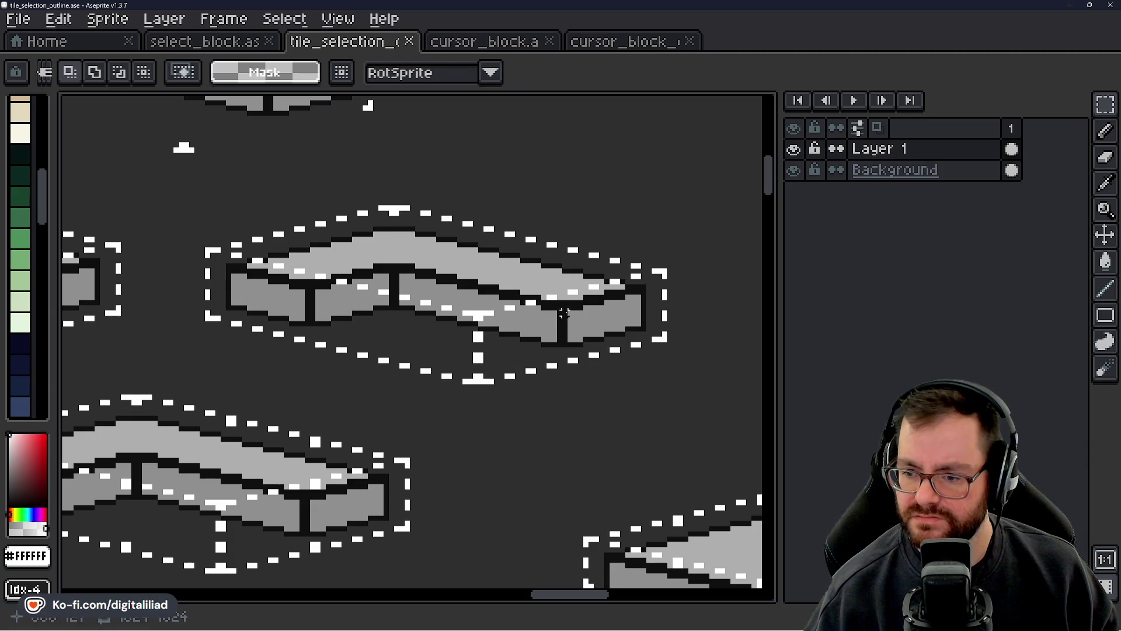
scroll(654, 276, down, 5)
scroll(493, 317, up, 3)
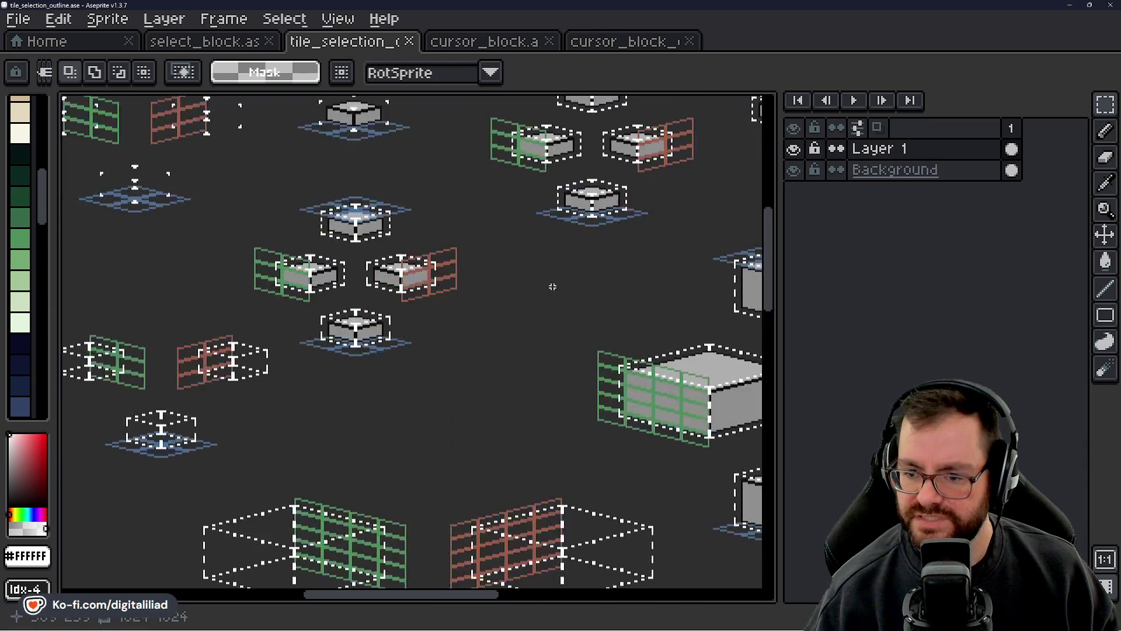
mouse_move(385, 280)
mouse_down()
mouse_move(335, 257)
mouse_move(401, 400)
mouse_move(444, 341)
mouse_up()
click(503, 52)
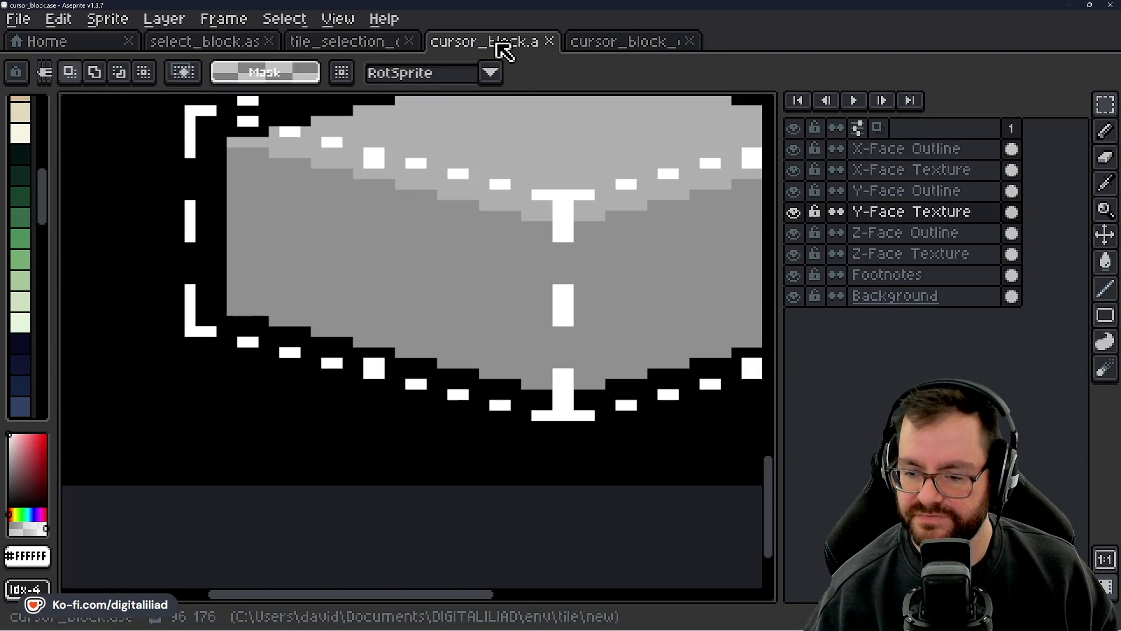
scroll(459, 258, down, 3)
scroll(441, 411, up, 1)
scroll(458, 431, up, 6)
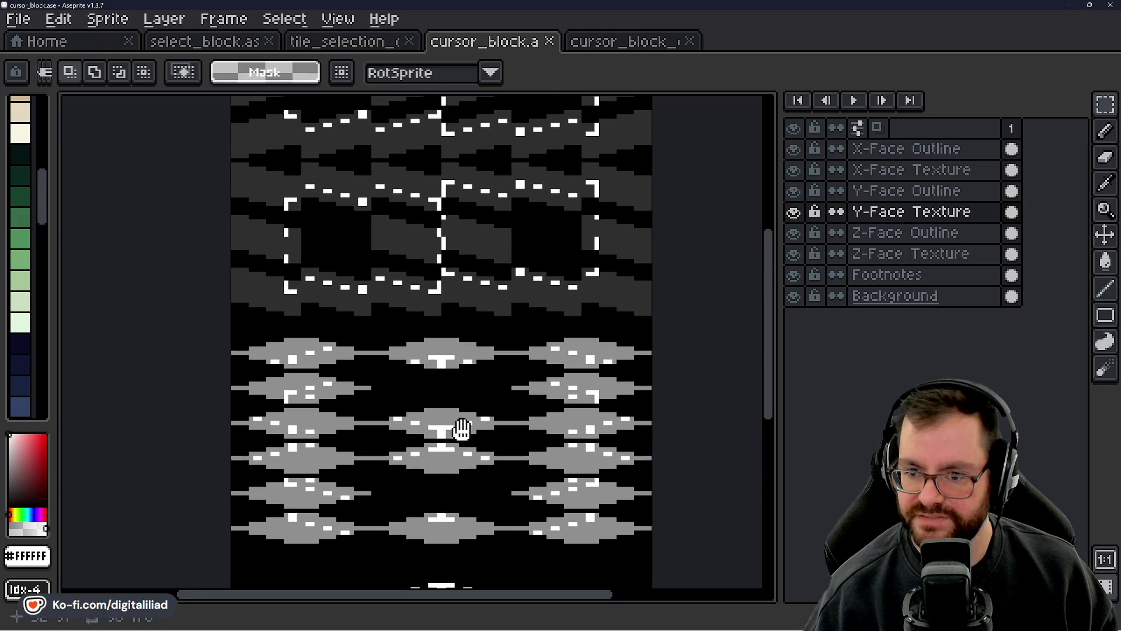
mouse_move(470, 375)
mouse_down()
mouse_move(471, 388)
mouse_move(459, 368)
mouse_up()
scroll(459, 368, down, 5)
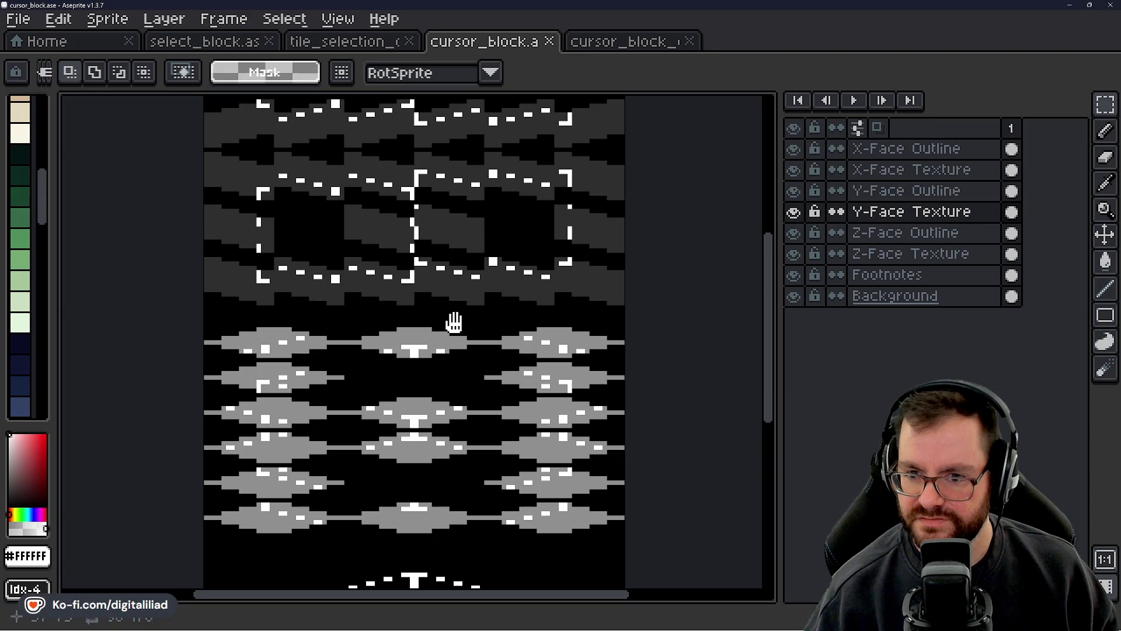
mouse_move(454, 321)
mouse_down()
mouse_move(454, 479)
mouse_move(461, 397)
mouse_up()
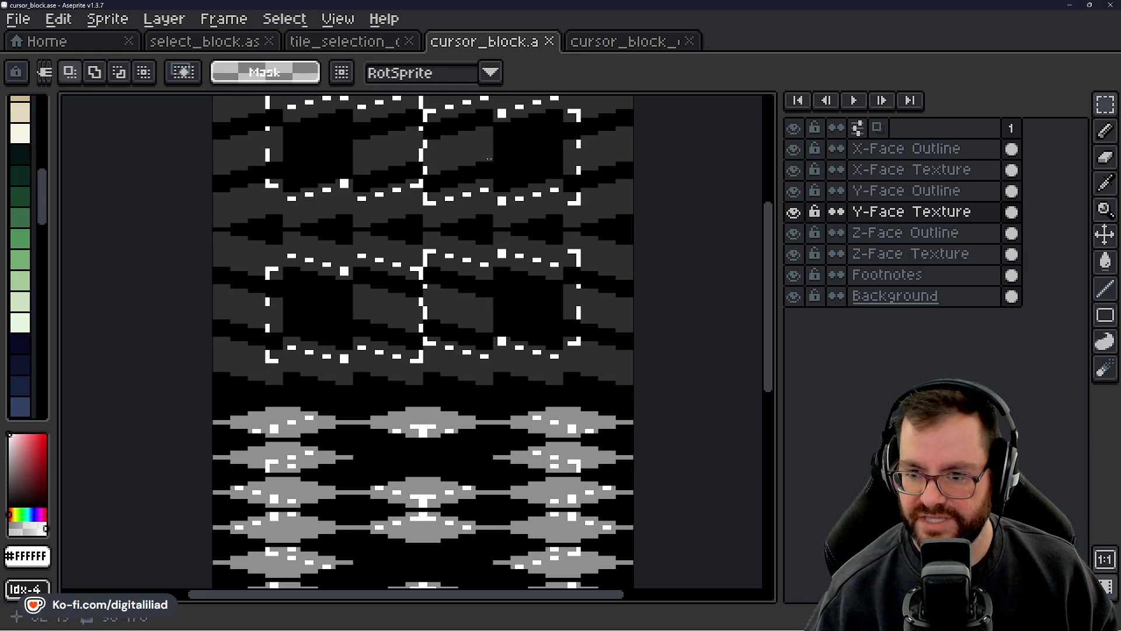
- Go via select_block to tile_selection_outline and zoom and pan to centre its four reference blocks
click(217, 50)
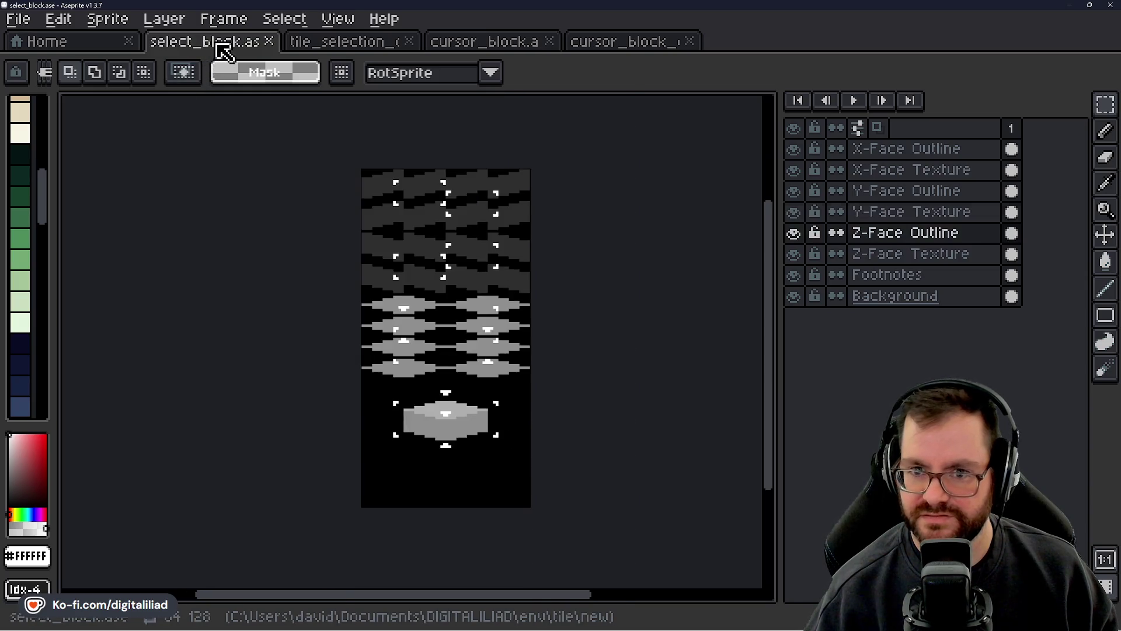
click(353, 48)
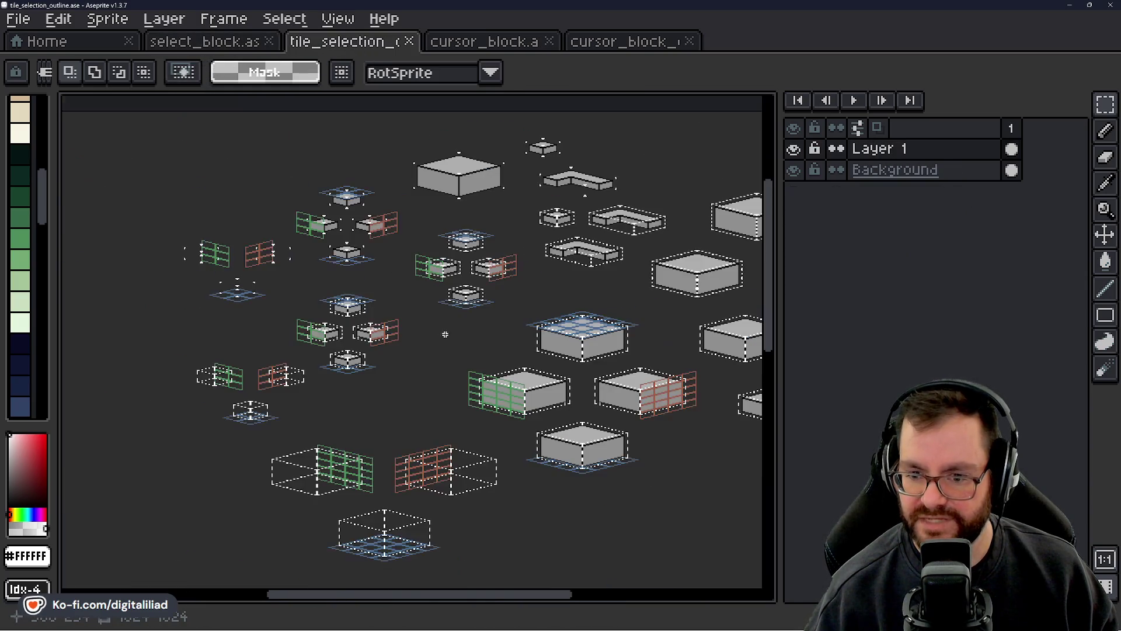
scroll(370, 481, up, 5)
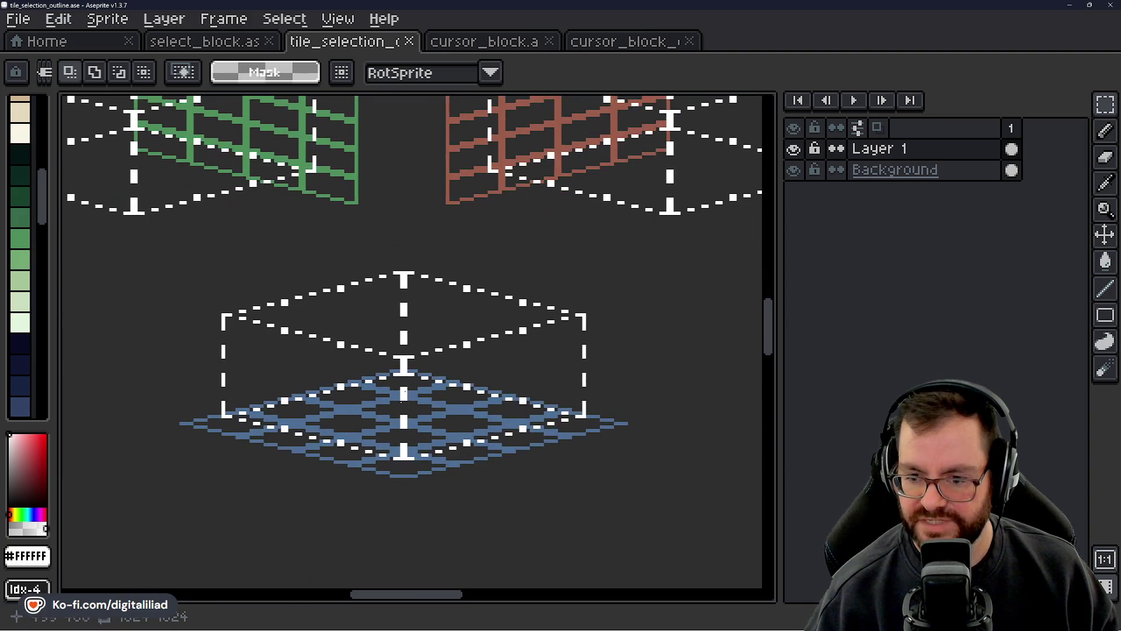
scroll(343, 458, up, 1)
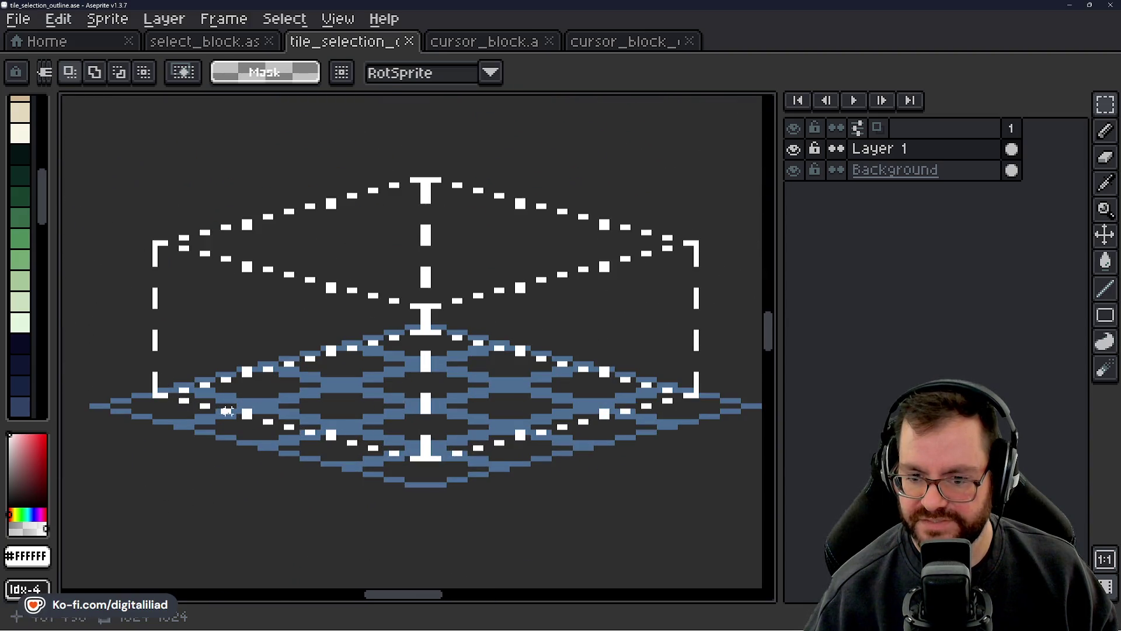
scroll(365, 442, down, 3)
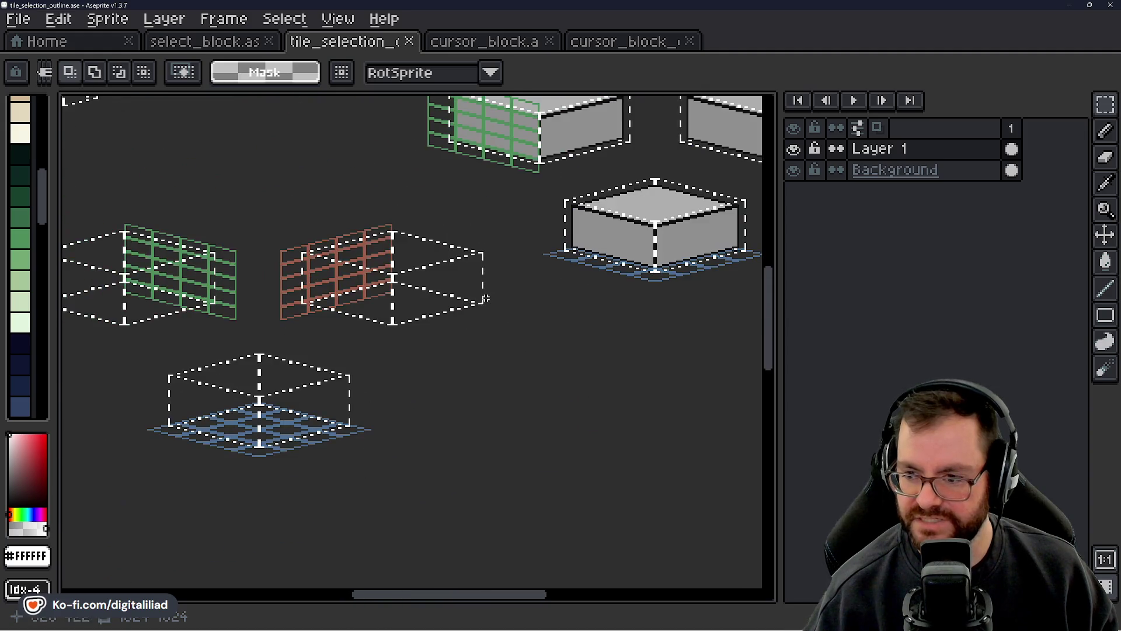
scroll(533, 289, up, 3)
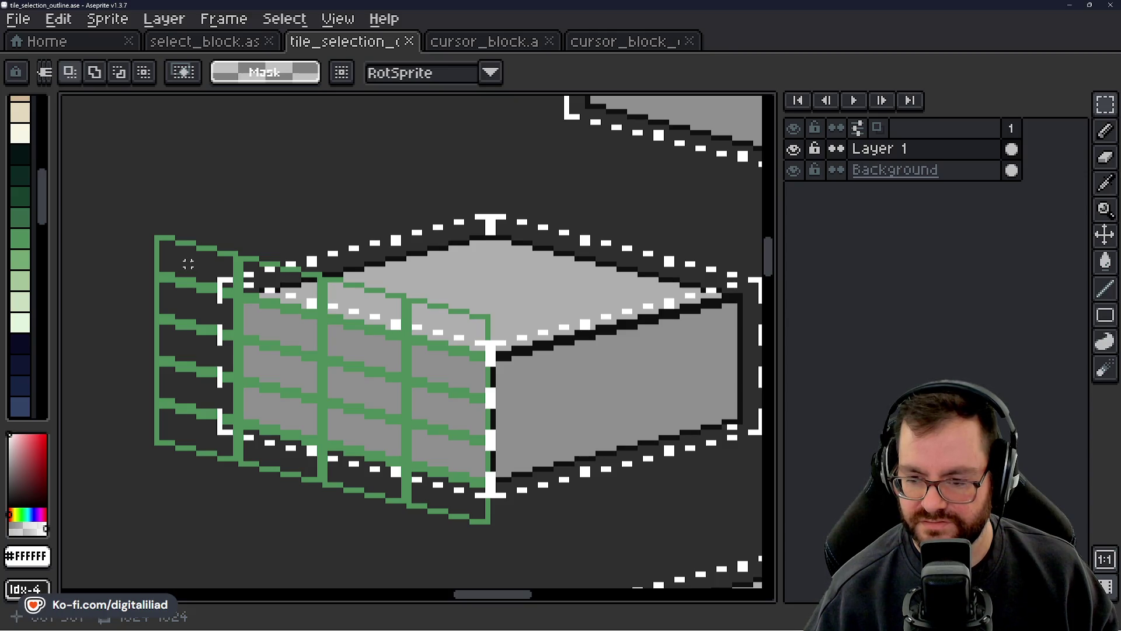
scroll(188, 264, down, 4)
scroll(264, 303, up, 2)
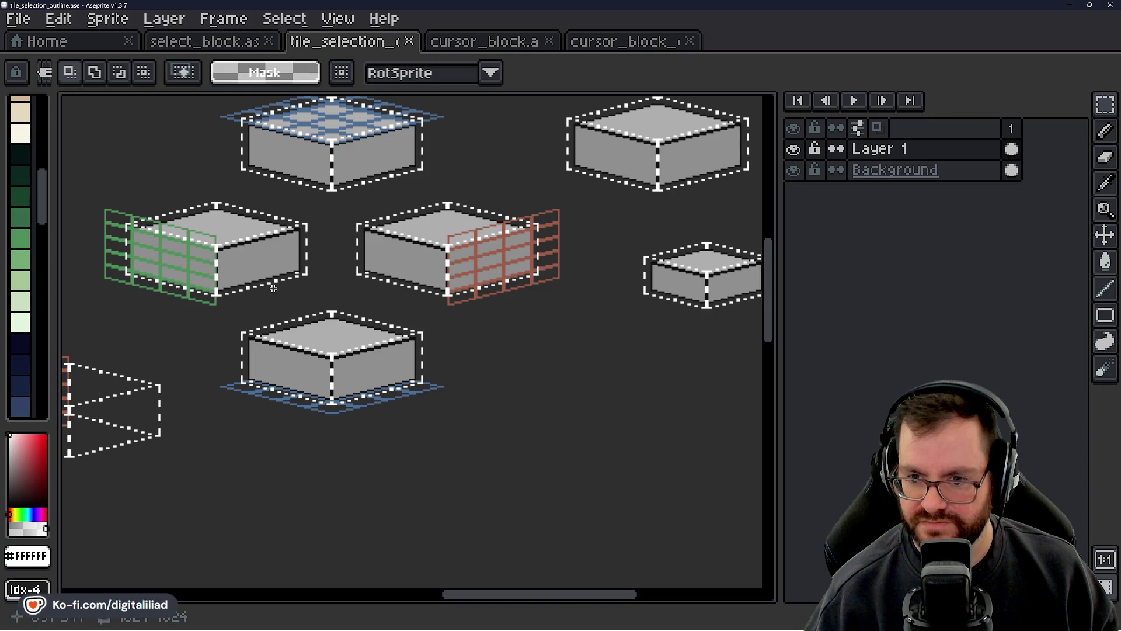
mouse_move(273, 288)
mouse_down()
mouse_move(353, 349)
mouse_move(340, 356)
mouse_move(367, 363)
mouse_up()
scroll(379, 341, up, 1)
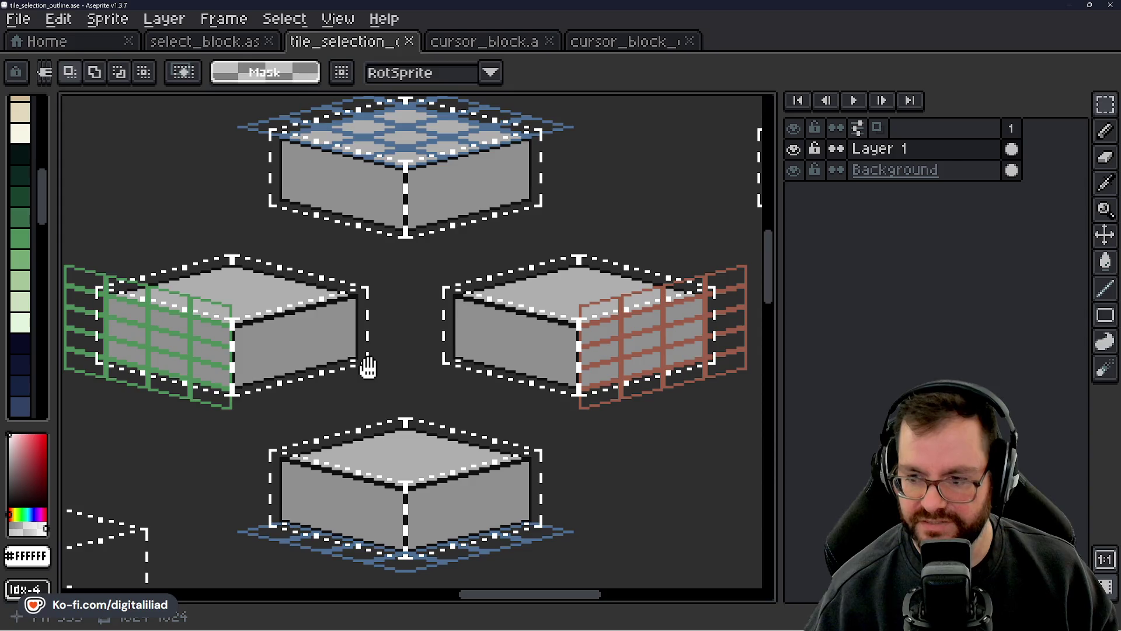
drag(370, 368, 376, 377)
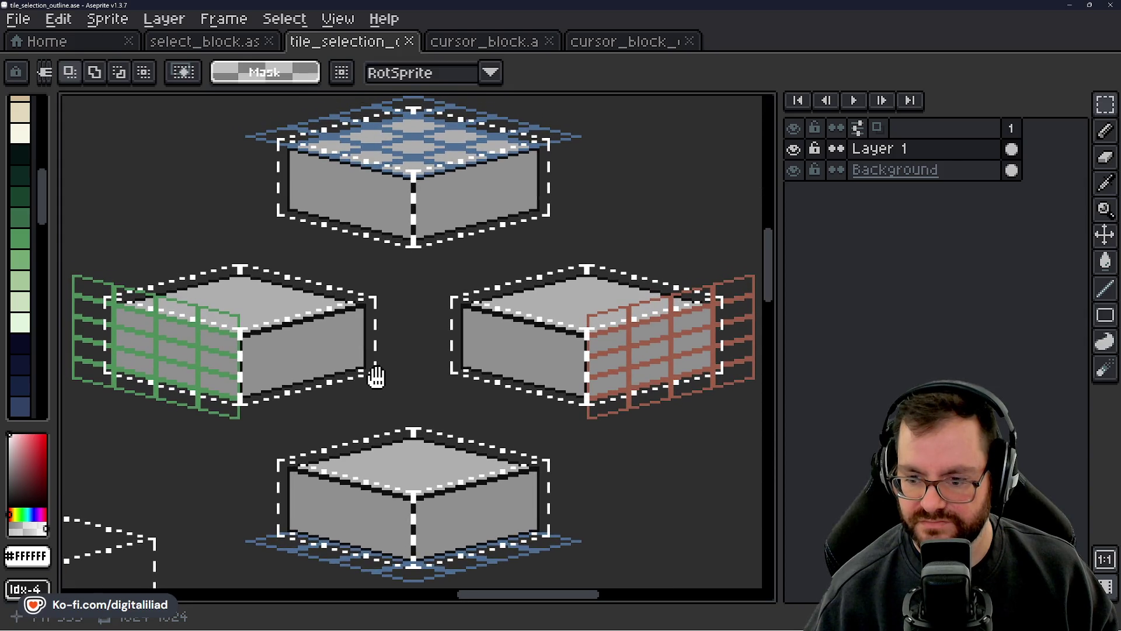
- Switch to cursor_block_exp and zoom in on the top-centre block variant
click(596, 43)
mouse_move(403, 406)
mouse_down()
mouse_move(397, 175)
mouse_move(403, 298)
mouse_up()
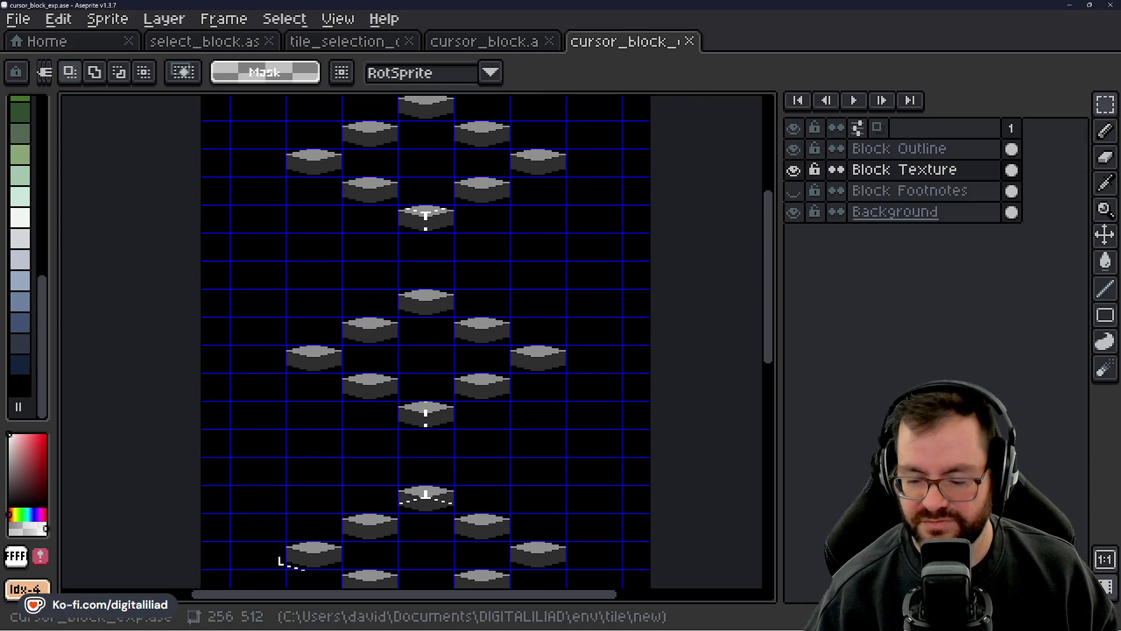
drag(543, 368, 508, 178)
scroll(390, 417, up, 1)
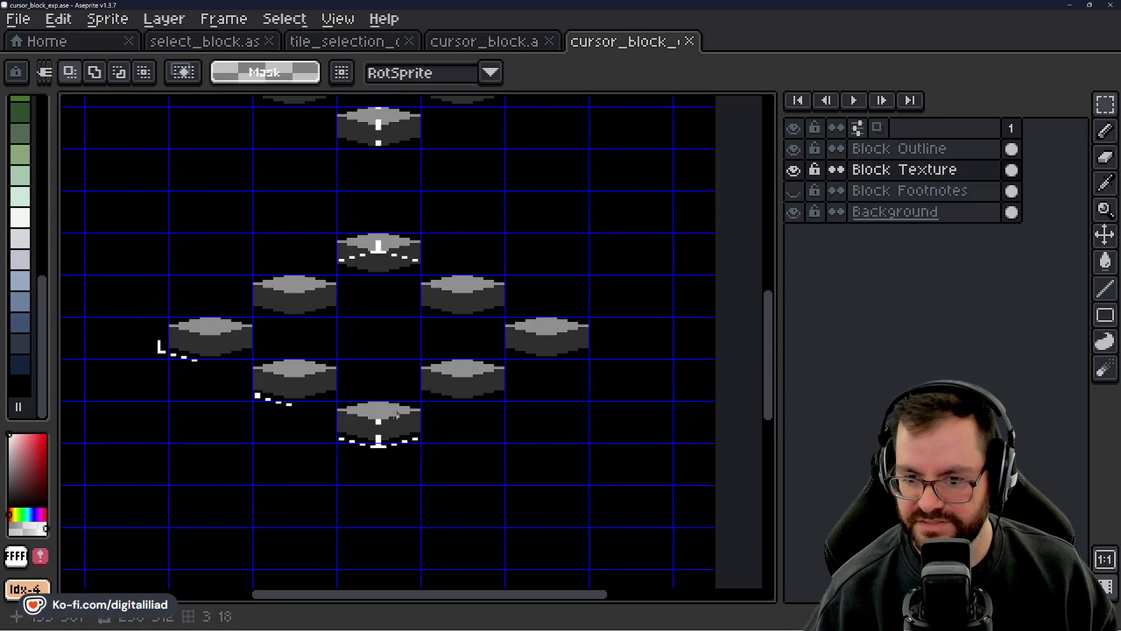
scroll(379, 421, up, 1)
scroll(413, 346, down, 2)
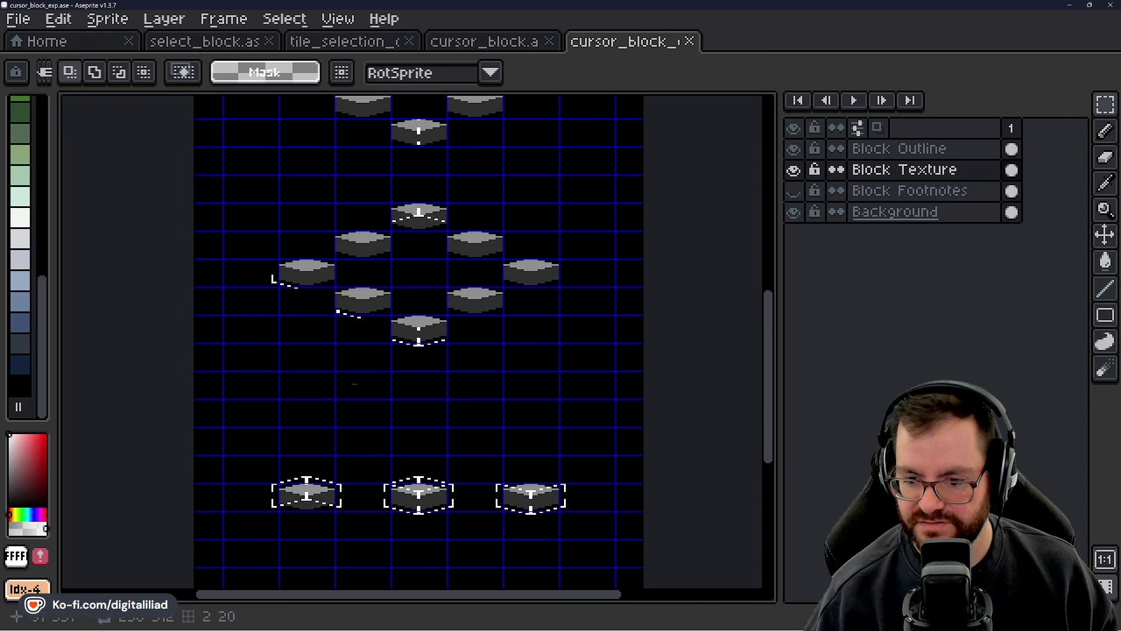
drag(355, 420, 374, 465)
scroll(403, 239, up, 2)
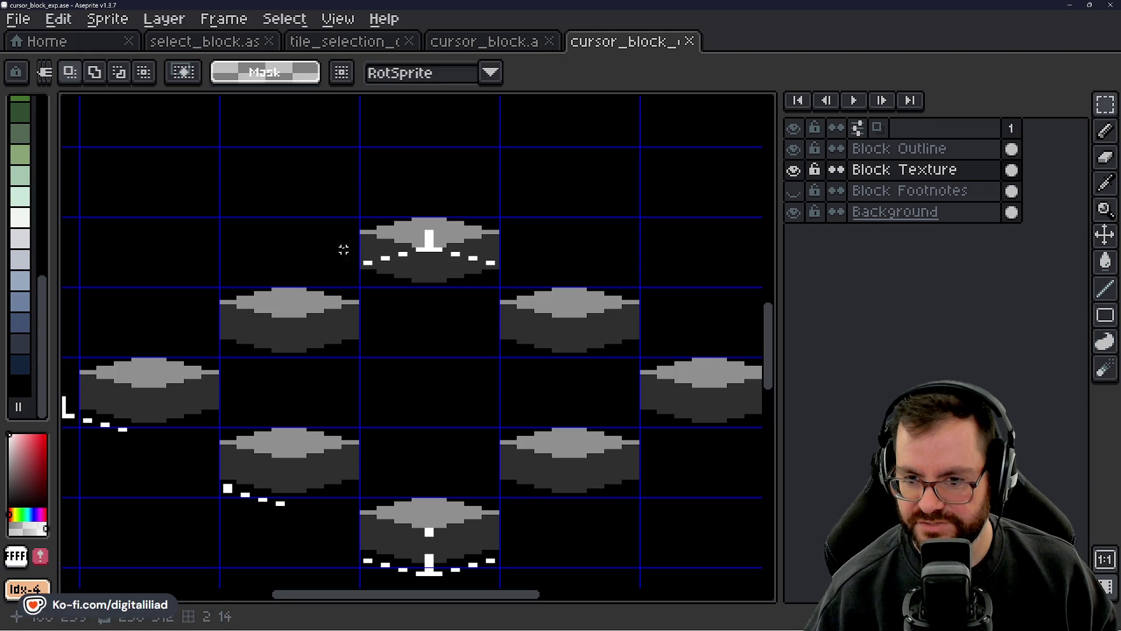
scroll(348, 345, left, 3)
scroll(348, 345, down, 2)
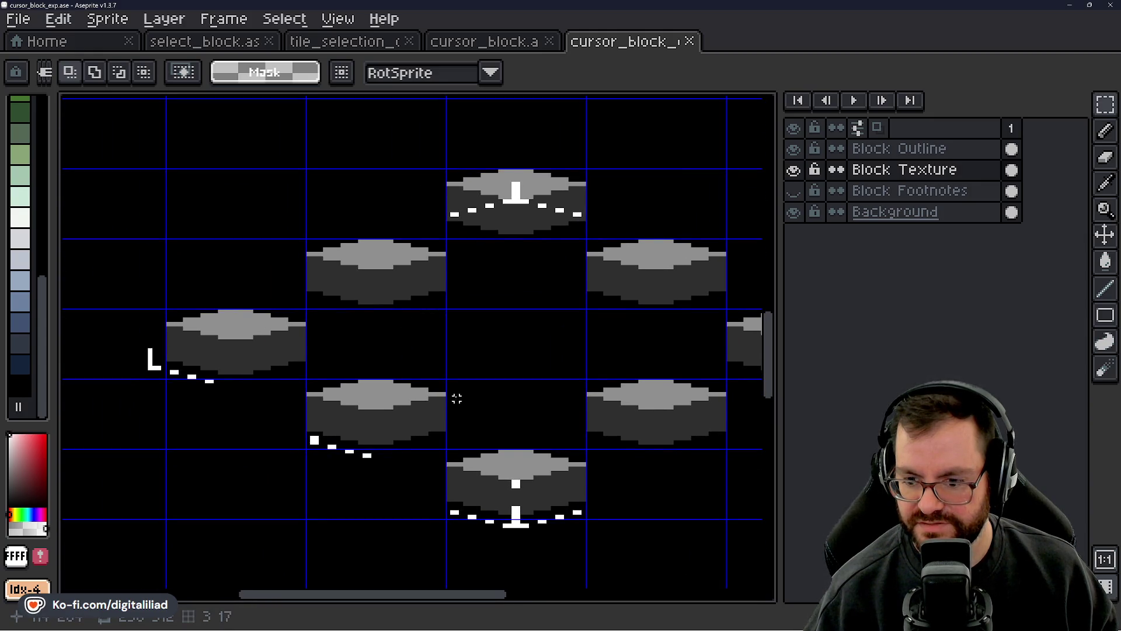
scroll(457, 398, left, 2)
scroll(457, 398, down, 2)
scroll(305, 338, up, 2)
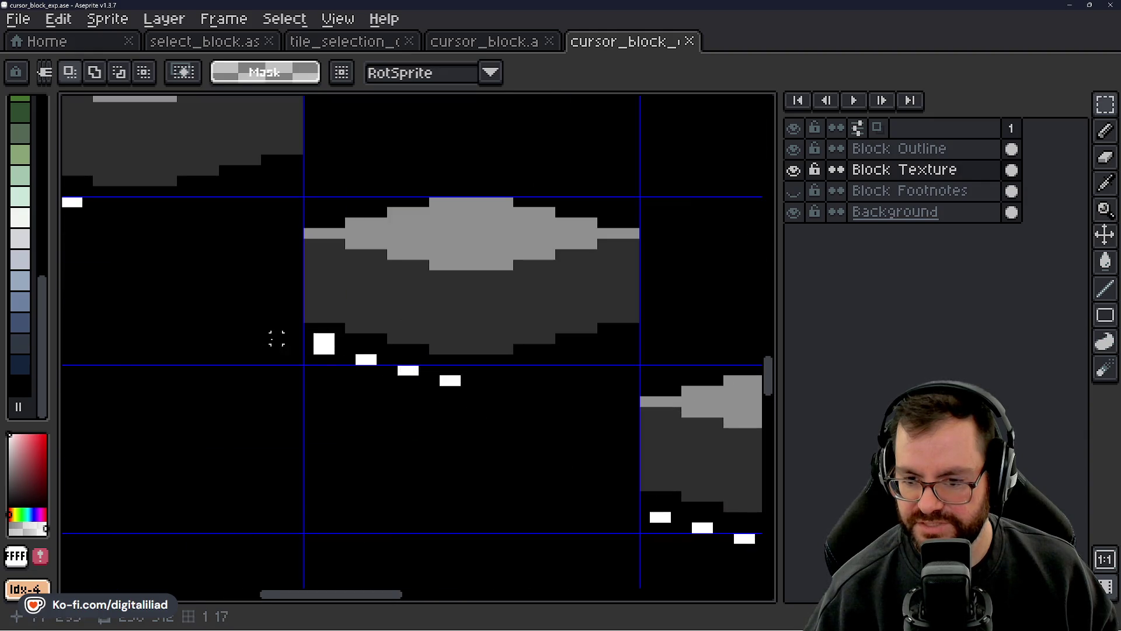
scroll(304, 339, down, 2)
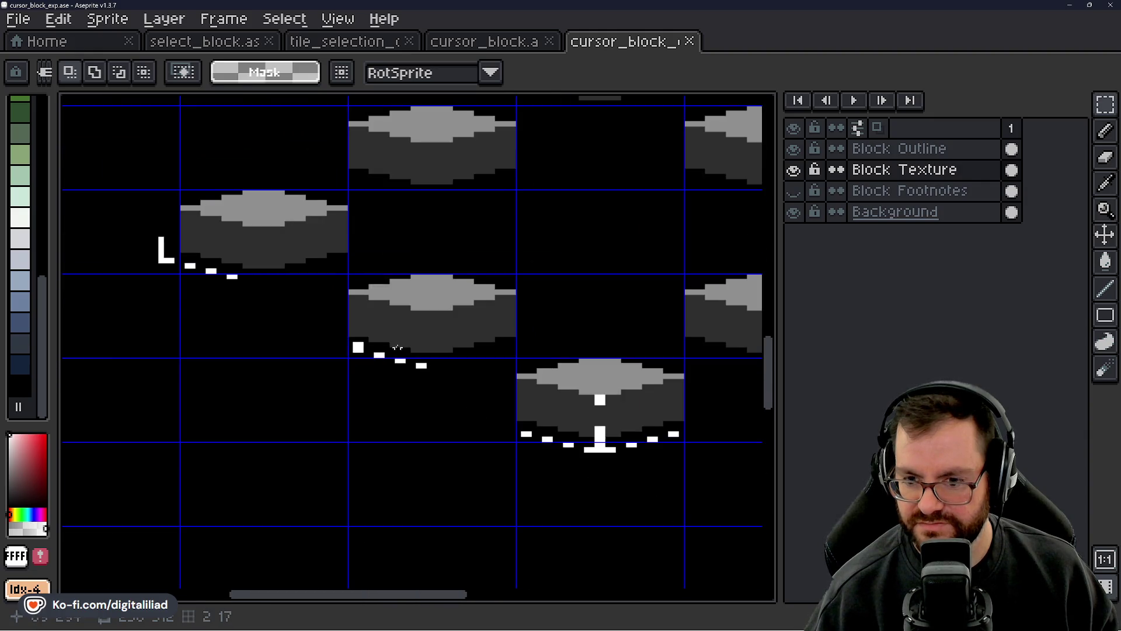
- Make Block Outline the active layer and marquee the bottom block plus the cell above it
click(893, 149)
click(844, 170)
click(876, 149)
scroll(400, 352, right, 1)
scroll(400, 352, up, 1)
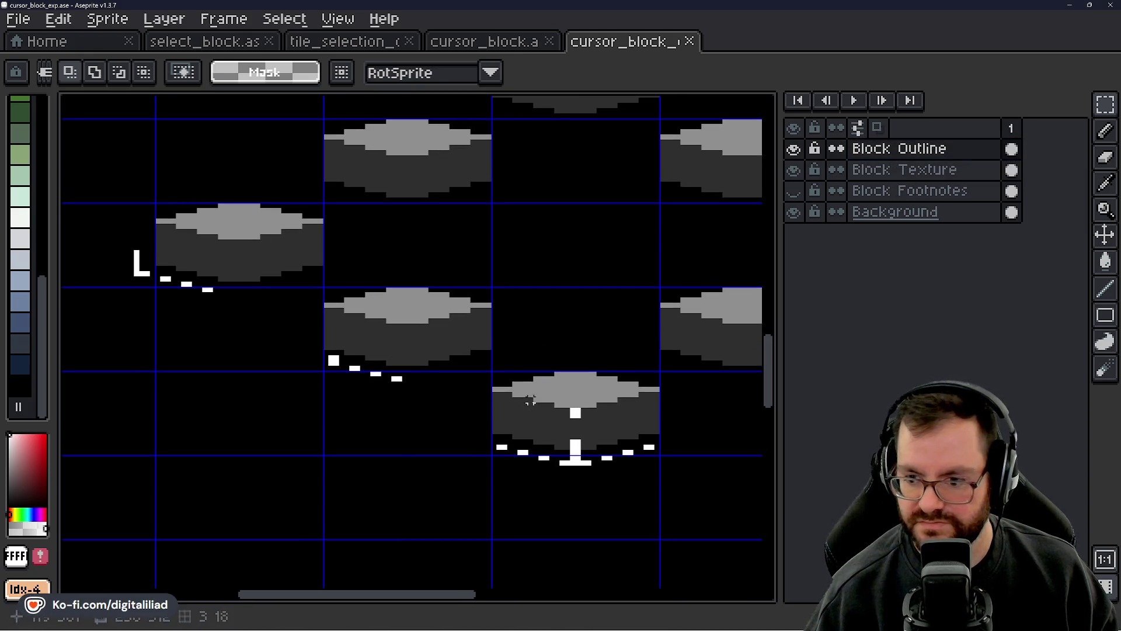
drag(508, 379, 583, 430)
click(533, 366)
mouse_move(533, 366)
mouse_down()
mouse_move(526, 325)
mouse_move(568, 488)
mouse_move(575, 458)
mouse_up()
click(580, 328)
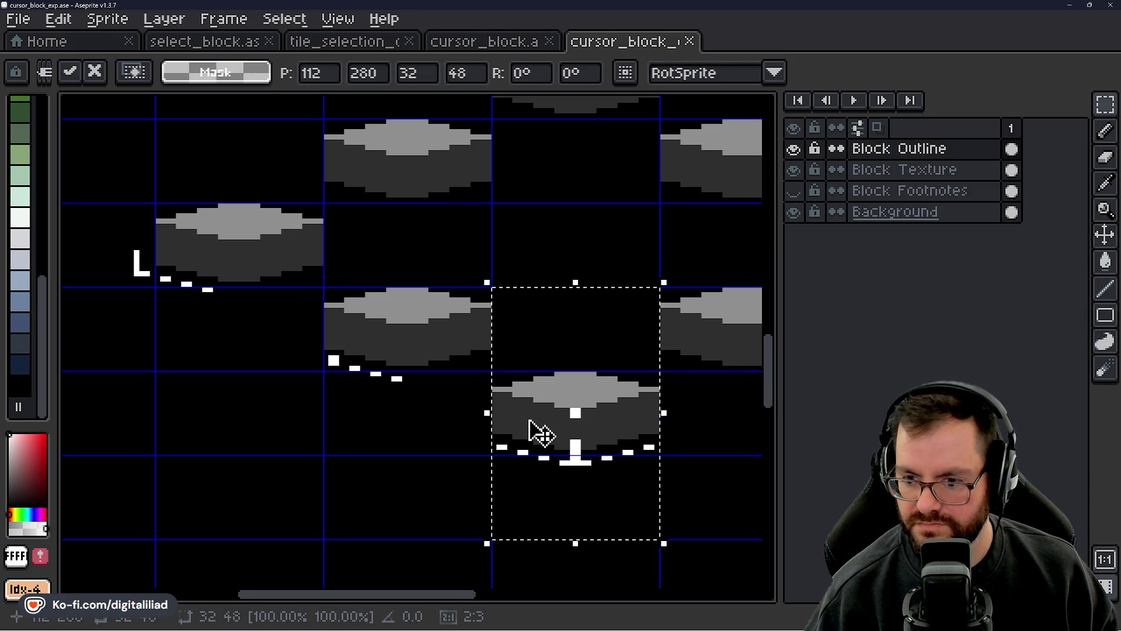
- Try shifting the bottom block up-left, then cancel and drop the selection
mouse_move(593, 421)
mouse_down()
mouse_move(549, 386)
mouse_move(511, 381)
mouse_move(514, 366)
mouse_up()
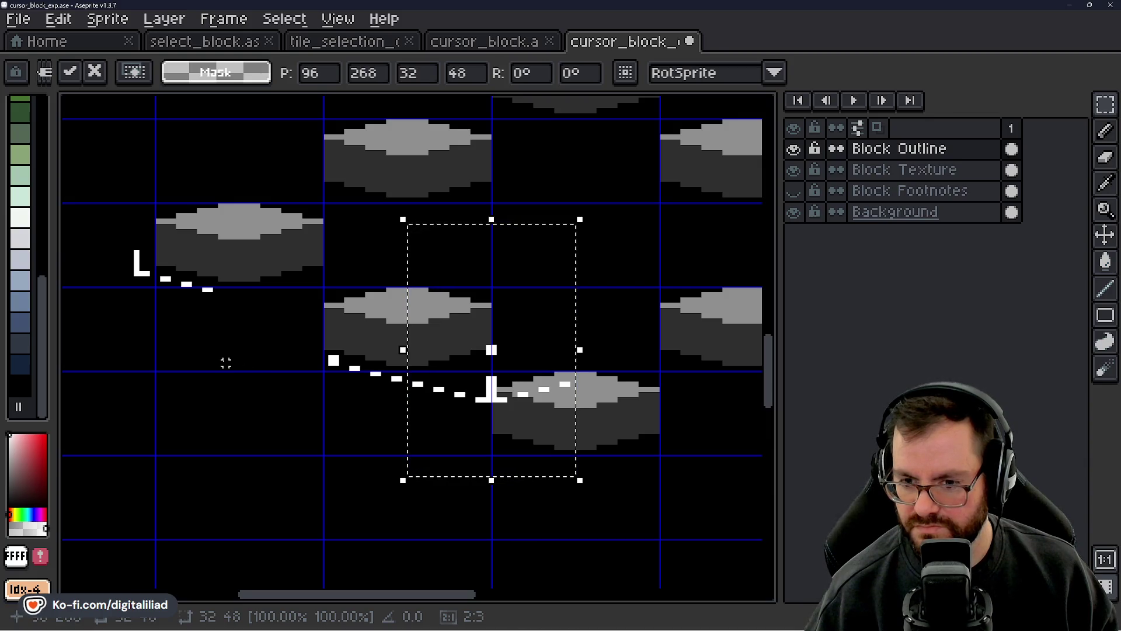
key(Escape)
key(ctrl+d)
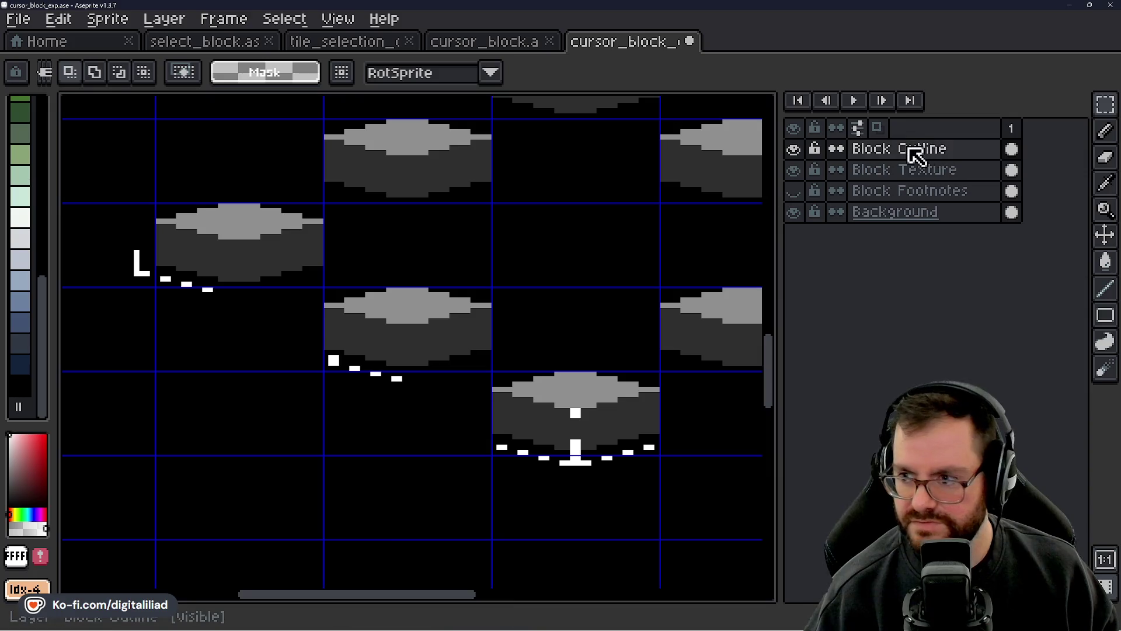
- Move the left block's L corner marker and dashes down-right toward the middle block, commit, deselect
mouse_move(120, 168)
mouse_down()
mouse_move(236, 311)
mouse_move(250, 284)
mouse_move(326, 319)
mouse_move(251, 309)
mouse_move(339, 342)
mouse_move(332, 335)
mouse_up()
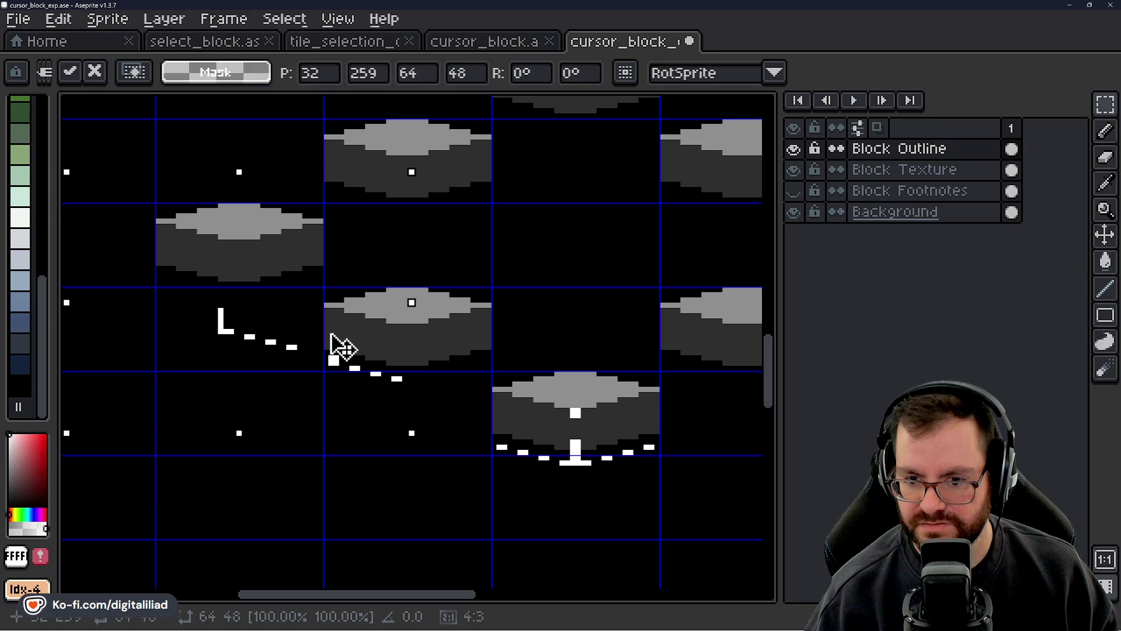
key(Return)
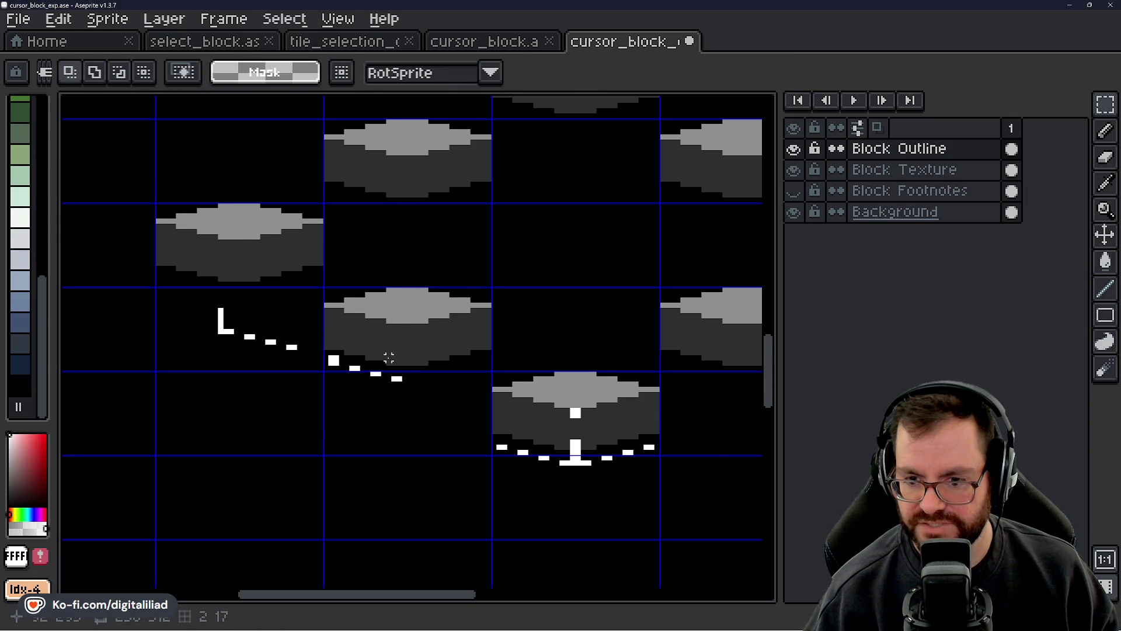
scroll(391, 350, up, 1)
key(ctrl+d)
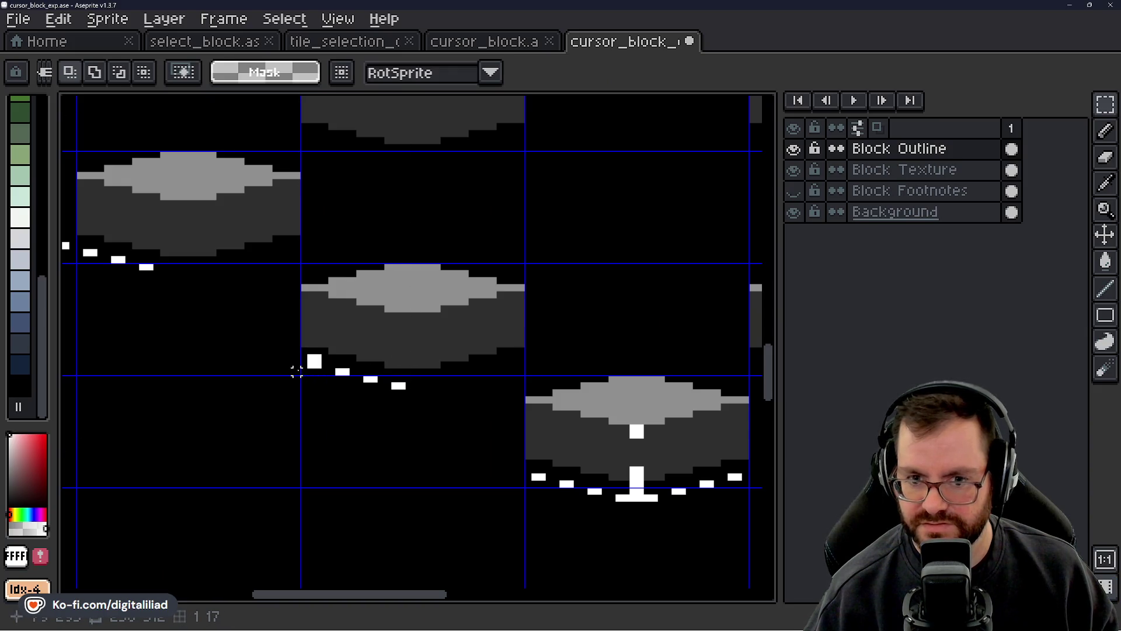
- Undo and clear the leftover selection, then switch to the Pencil
scroll(297, 372, up, 2)
key(ctrl+z)
key(ctrl+d)
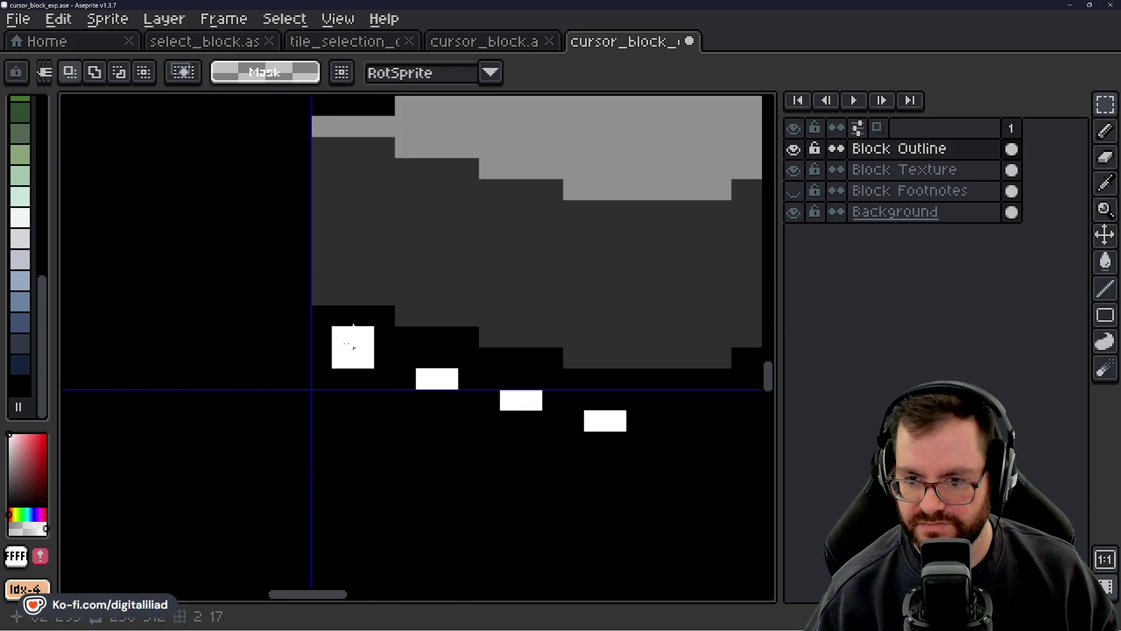
key(b)
scroll(456, 315, down, 2)
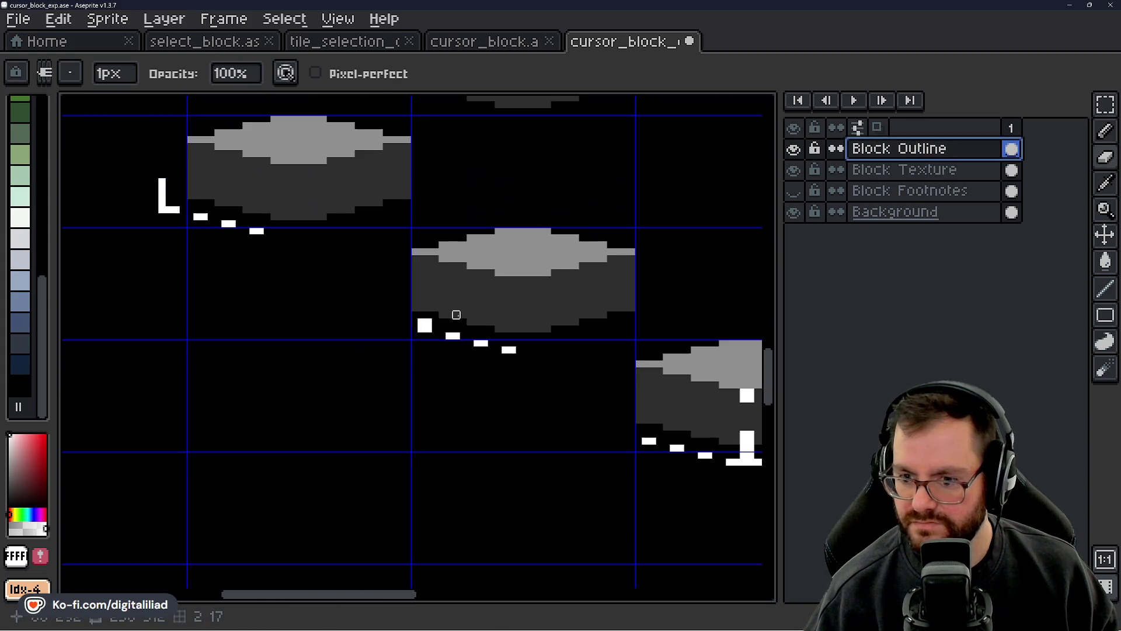
- Compare the sheet with Block Texture hidden and shown, then return to Block Outline
click(795, 171)
click(795, 170)
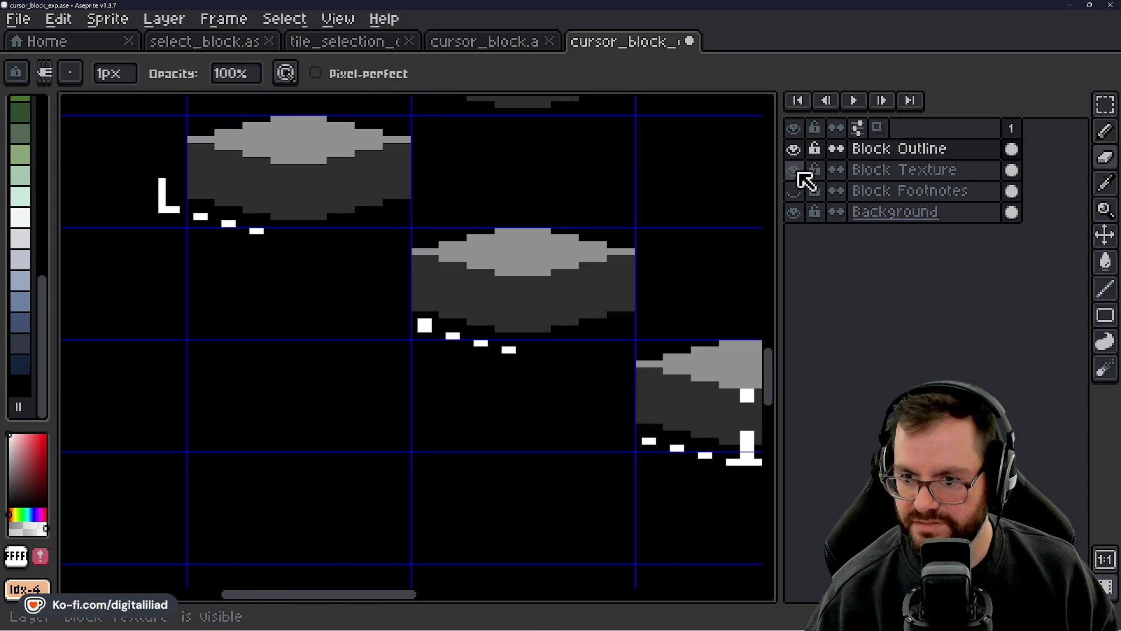
click(797, 171)
click(797, 172)
click(798, 172)
click(798, 171)
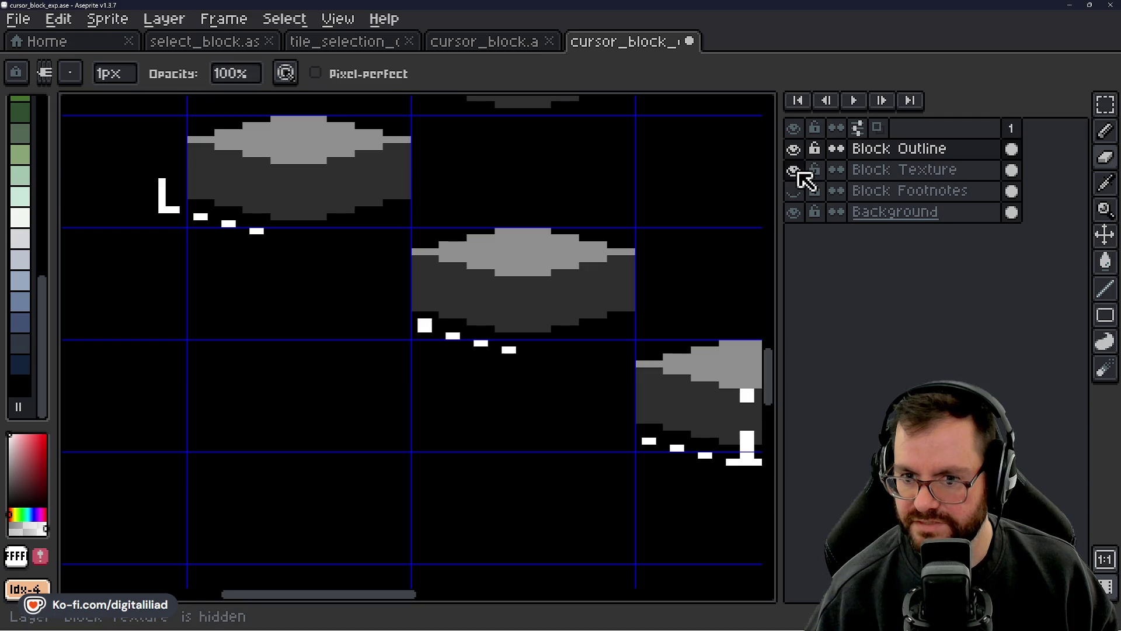
click(850, 173)
scroll(485, 315, up, 2)
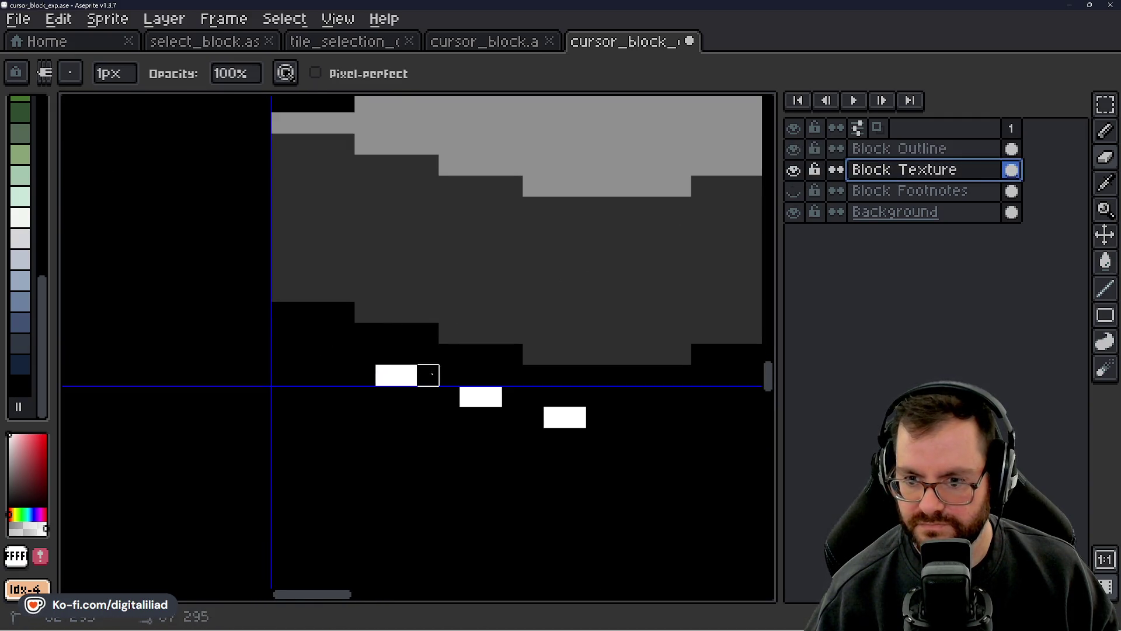
click(937, 150)
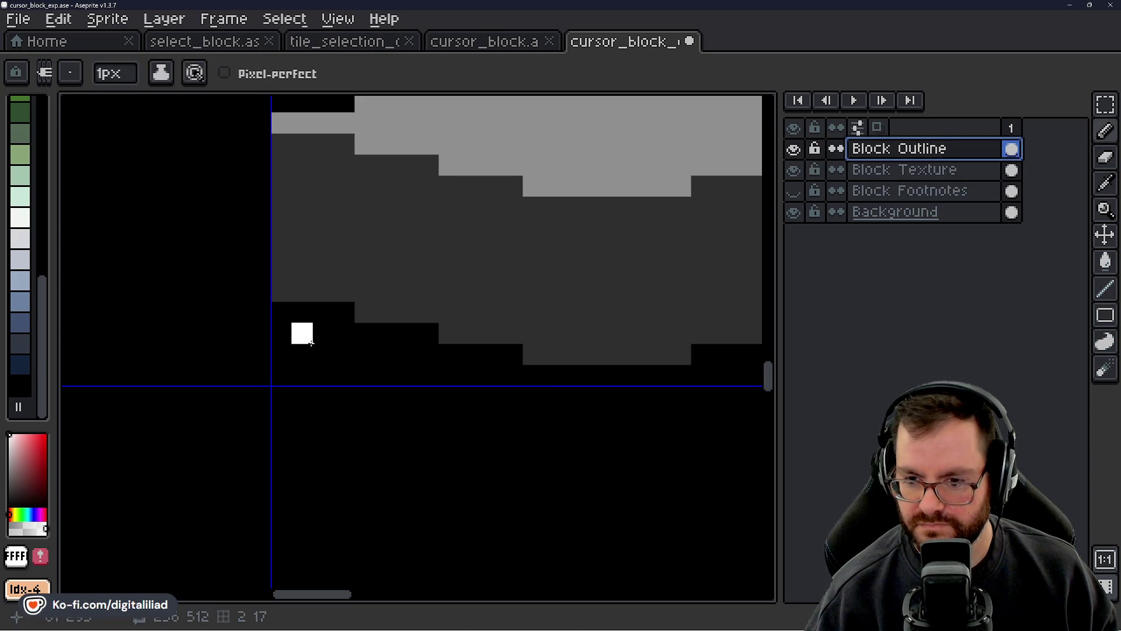
scroll(350, 365, down, 2)
scroll(349, 368, up, 2)
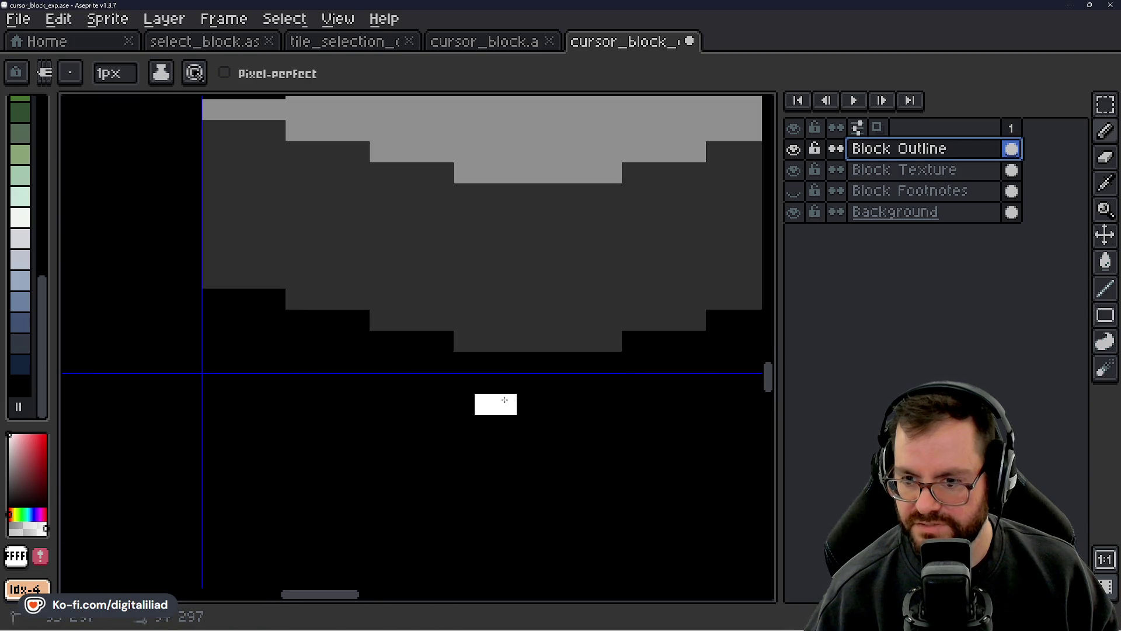
- Paint stepped 2-pixel white dashes along the block's lower-left edge, stepping up-left
drag(397, 422, 445, 438)
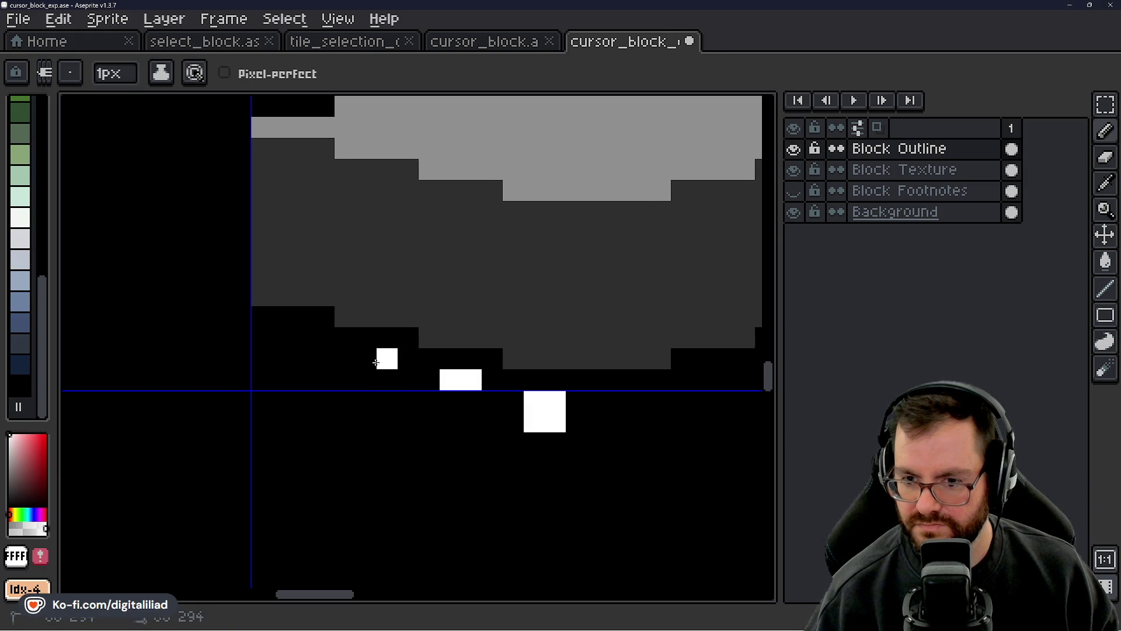
drag(387, 358, 366, 359)
mouse_move(303, 337)
mouse_down()
mouse_move(282, 338)
mouse_move(417, 368)
mouse_up()
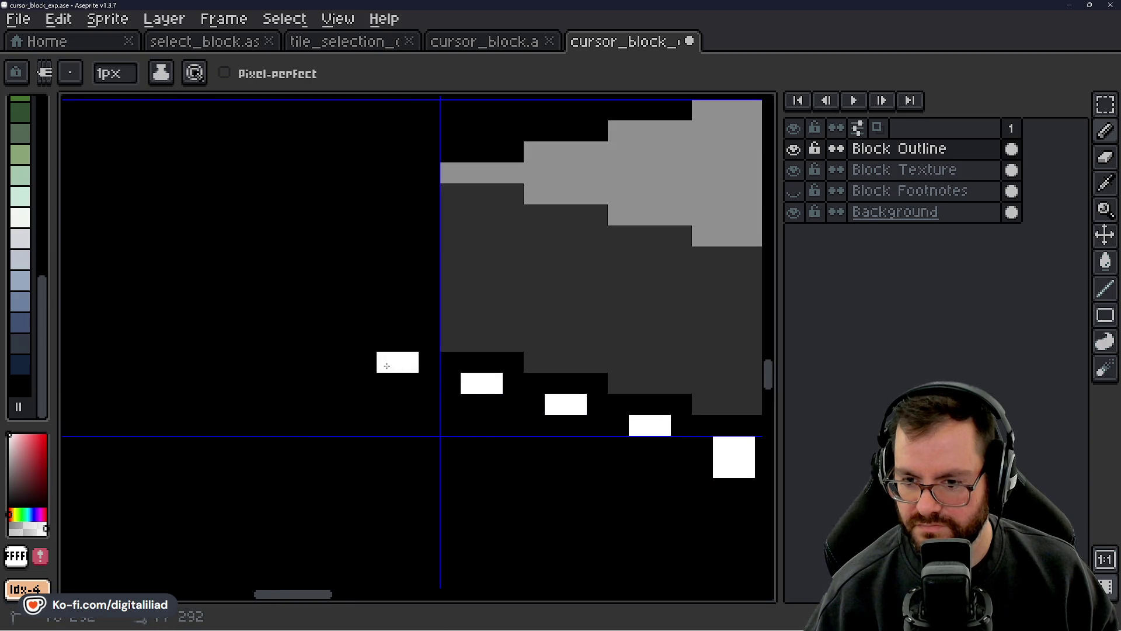
drag(418, 398, 345, 349)
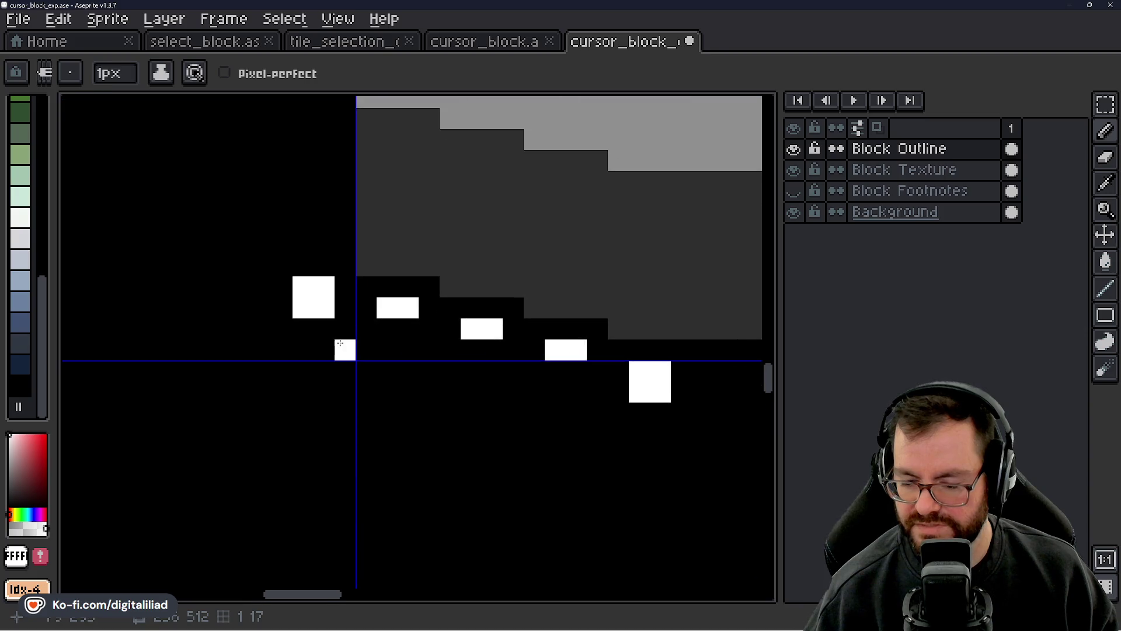
- Erase misplaced dashes and redraw them one row lower, then save the sheet
key(e)
click(388, 308)
click(408, 308)
key(b)
key(e)
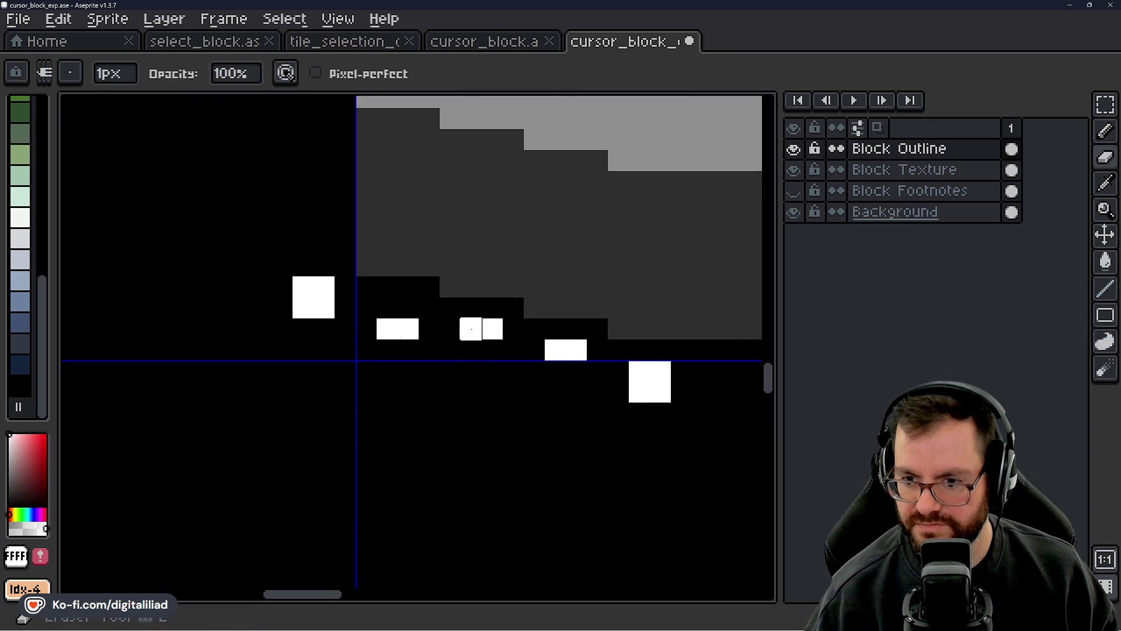
mouse_move(472, 329)
mouse_down()
mouse_move(492, 329)
mouse_move(492, 349)
mouse_move(577, 350)
mouse_move(549, 370)
mouse_move(434, 347)
mouse_up()
key(b)
key(e)
key(b)
click(555, 372)
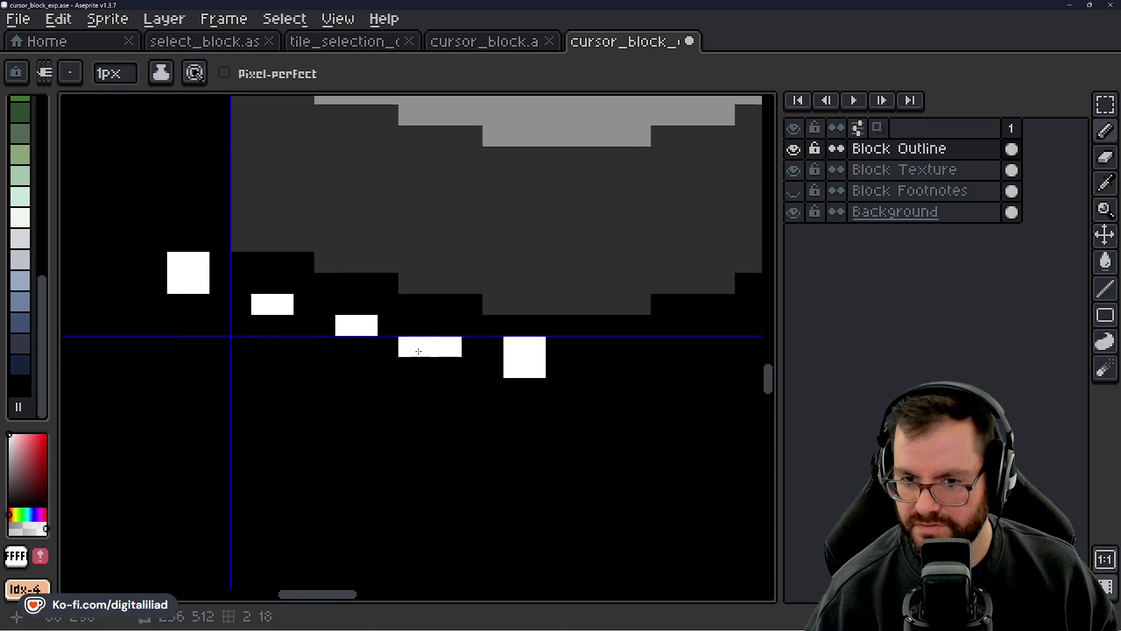
scroll(435, 346, down, 2)
key(ctrl+s)
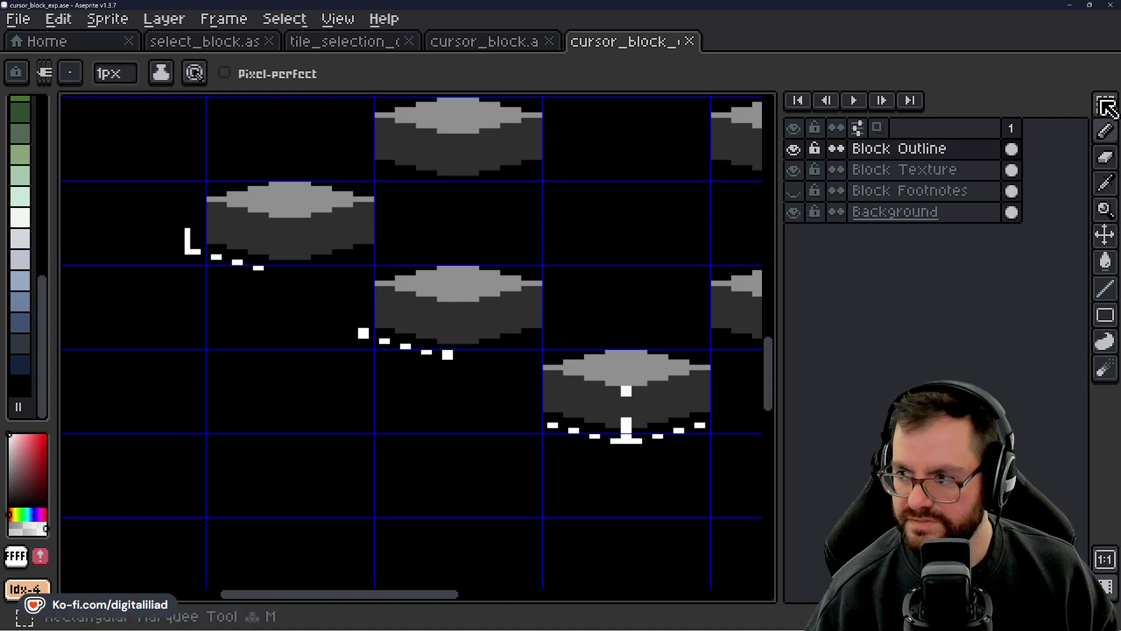
- Marquee-select and move a three-cell column of tiles, then undo the move
click(1107, 108)
click(565, 346)
click(551, 326)
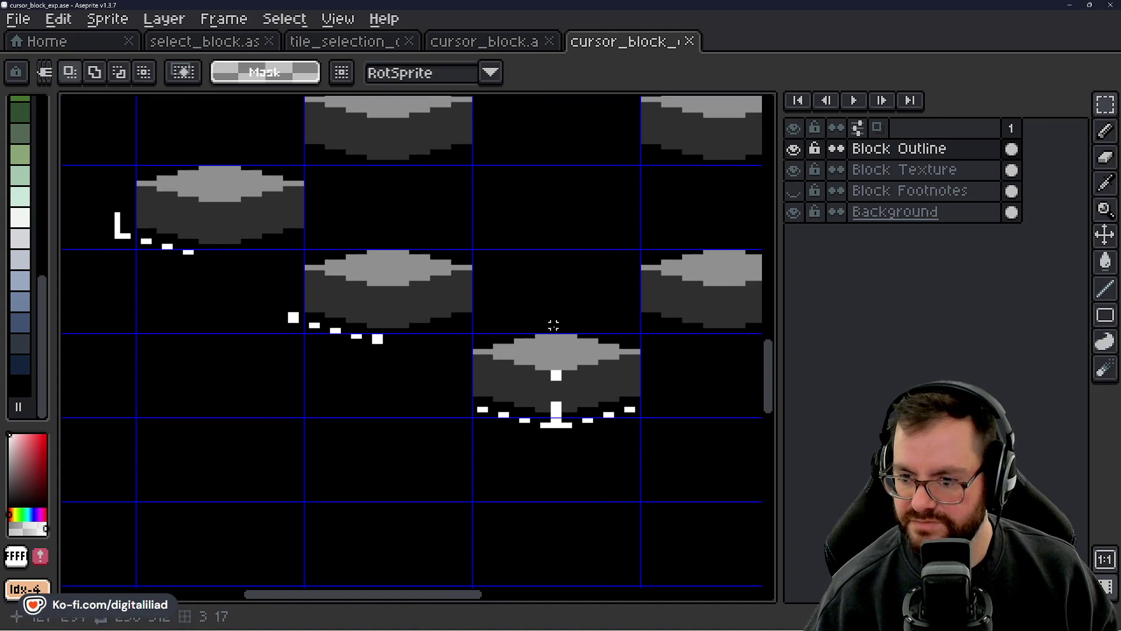
mouse_move(551, 325)
mouse_down()
mouse_move(594, 427)
mouse_move(503, 370)
mouse_move(510, 362)
mouse_up()
click(253, 393)
drag(253, 393, 396, 486)
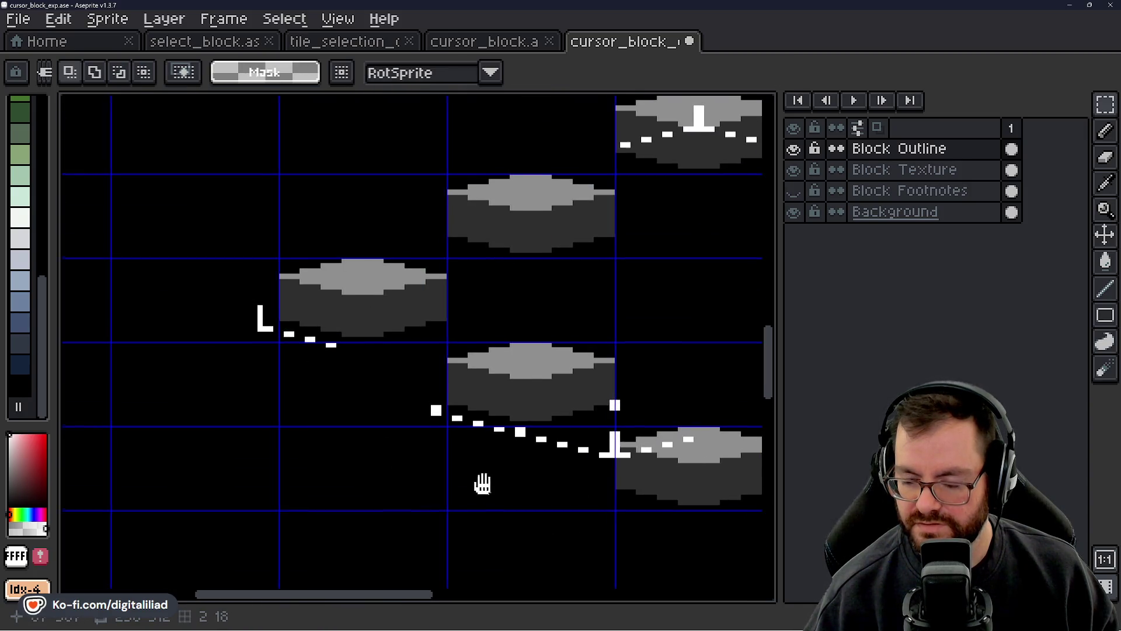
key(ctrl+z)
key(ctrl+z)
key(ctrl+z)
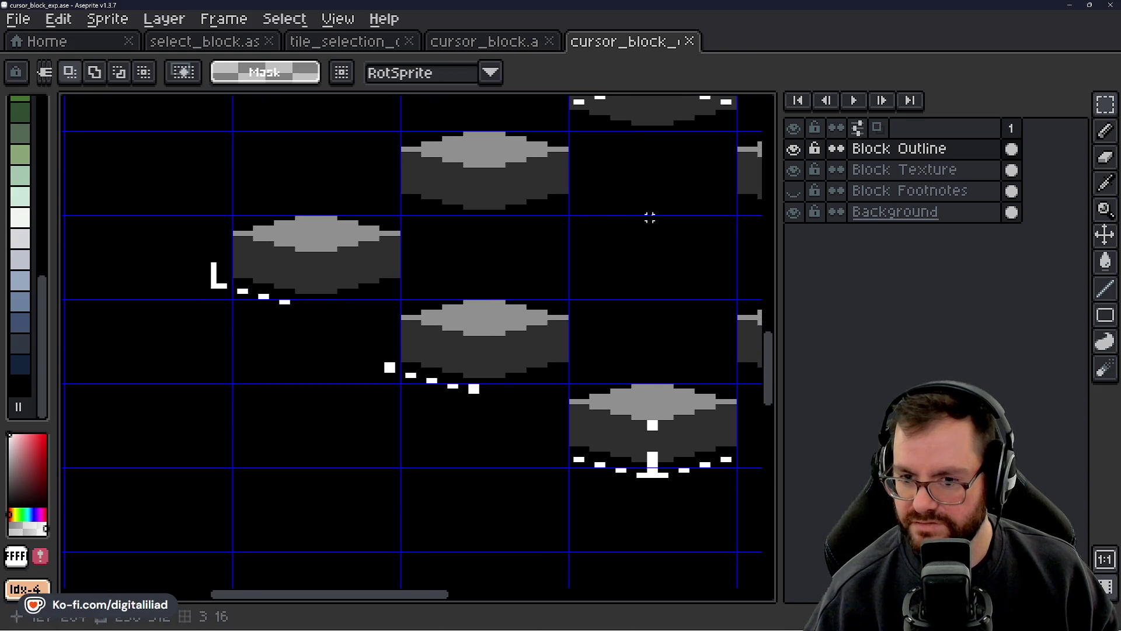
- On the Block Outline layer, pencil a white vertical bar above the L corner marker
click(882, 171)
click(909, 153)
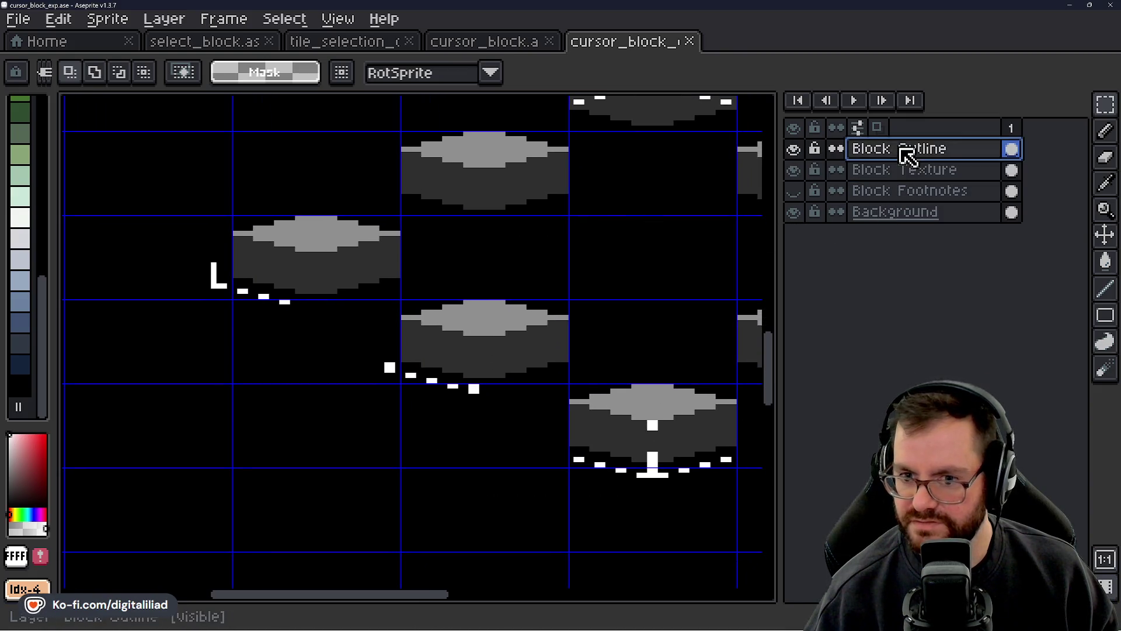
click(905, 172)
click(906, 190)
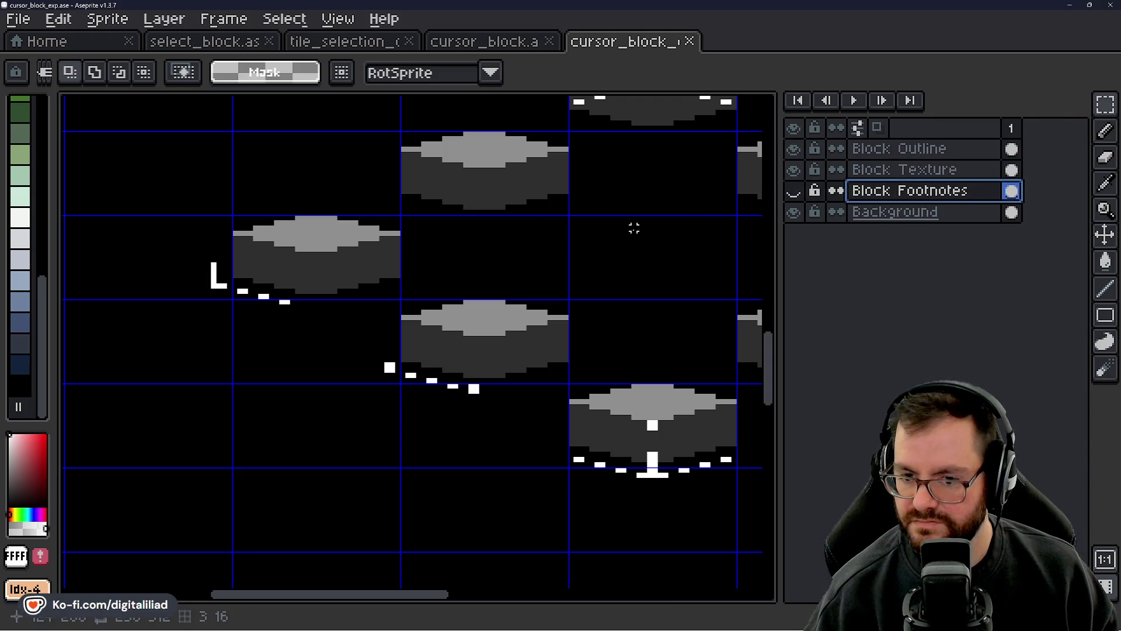
scroll(436, 332, down, 2)
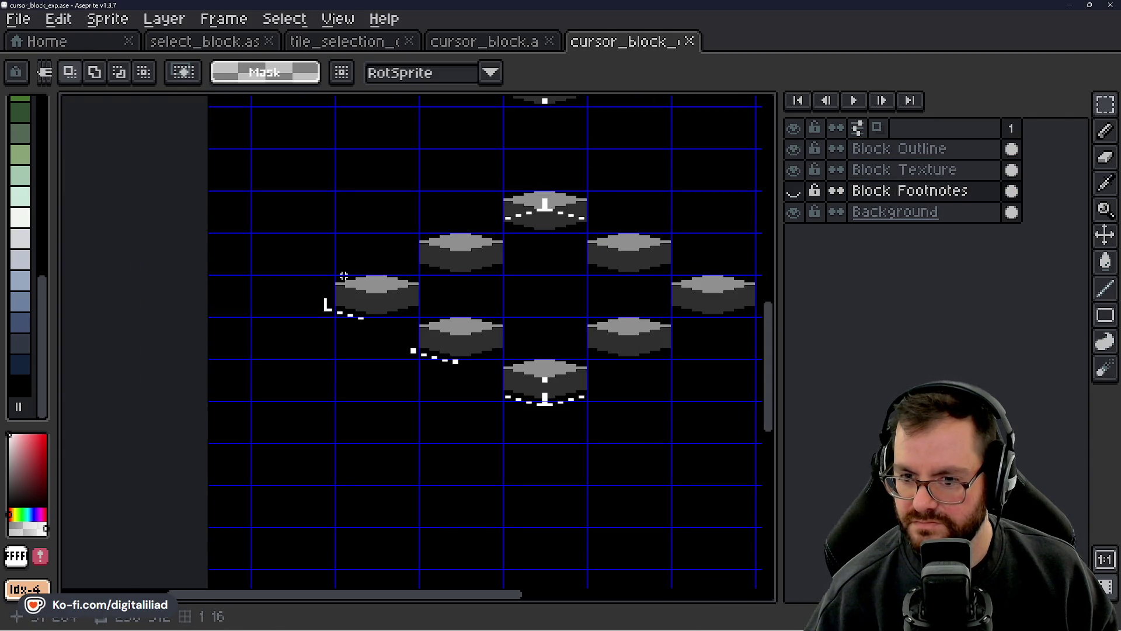
scroll(328, 276, up, 3)
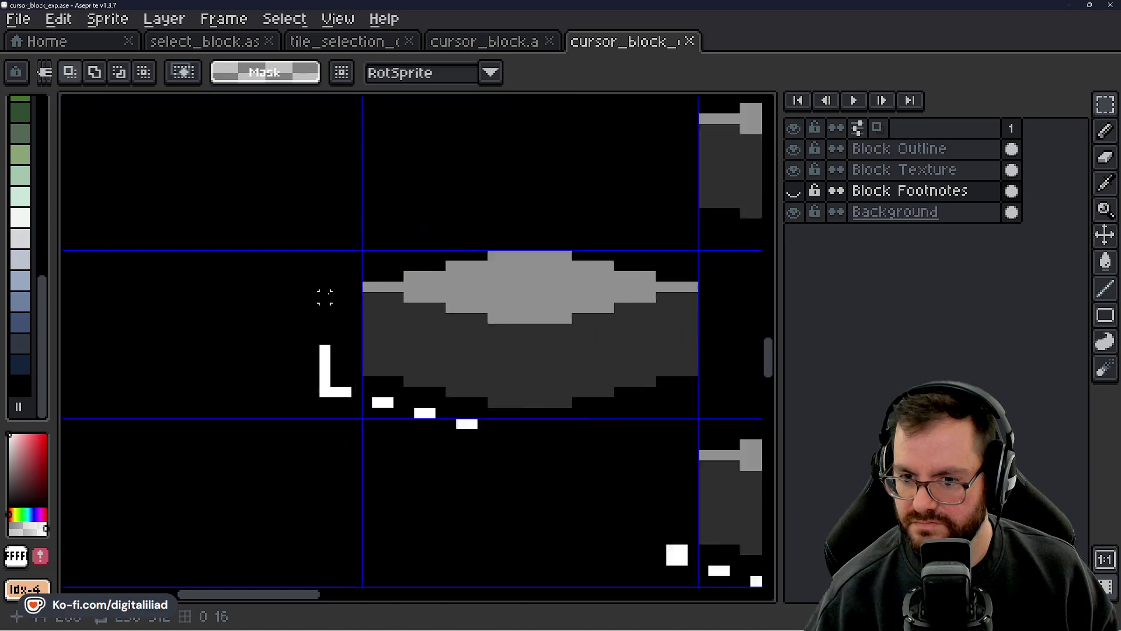
click(876, 150)
key(b)
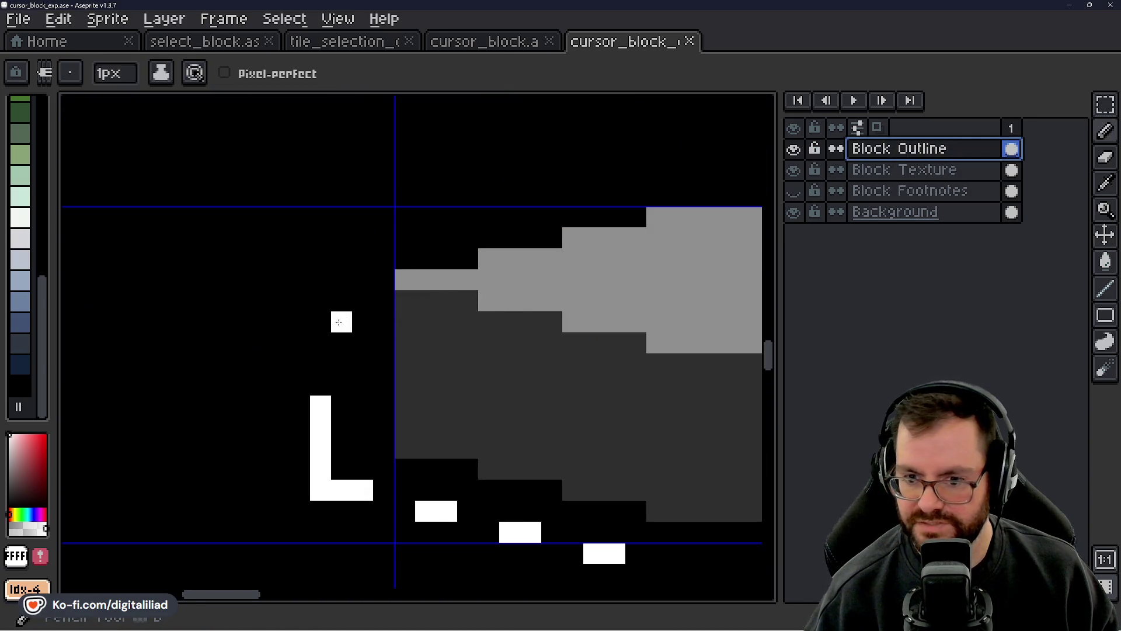
drag(321, 301, 325, 240)
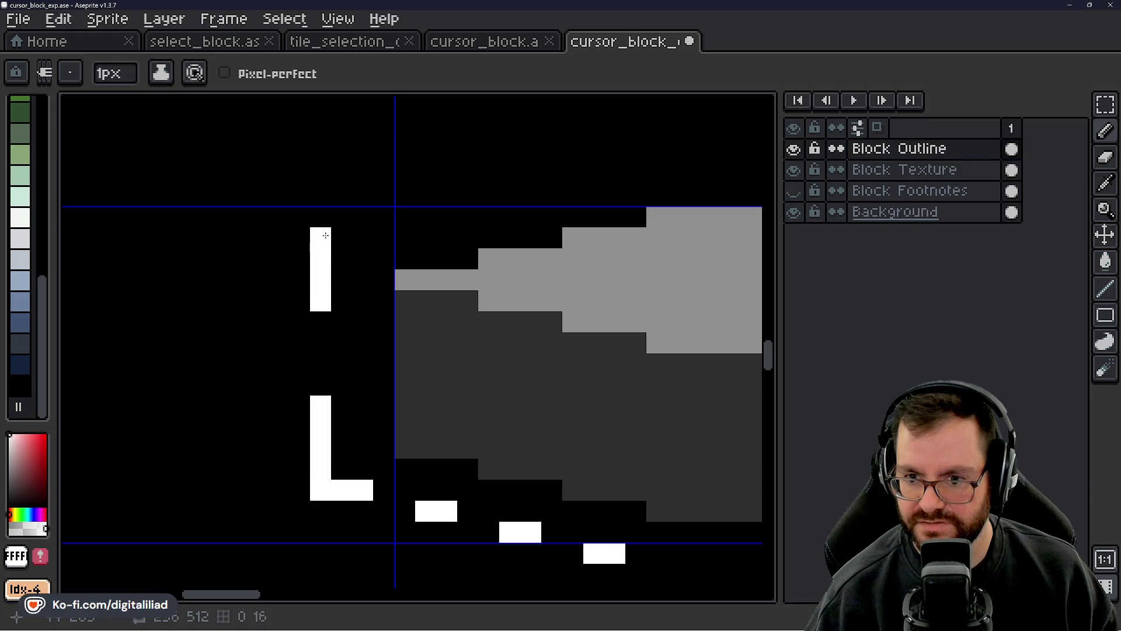
- Save cursor_block_exp.ase, adjust the view, and save it again
scroll(356, 340, down, 2)
scroll(387, 336, down, 3)
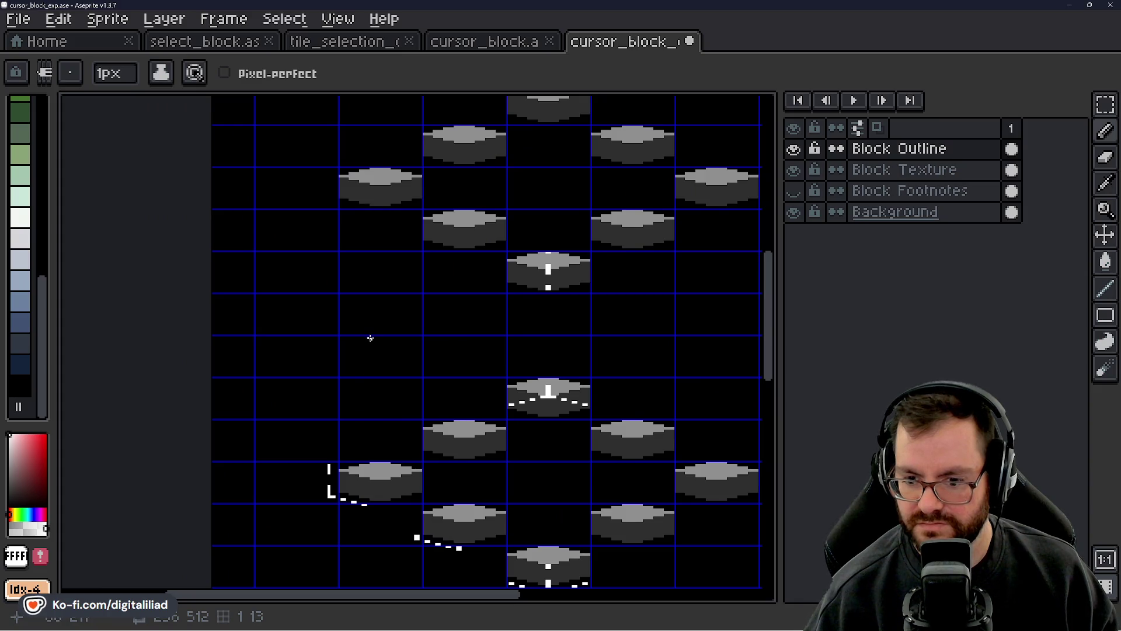
scroll(346, 314, up, 4)
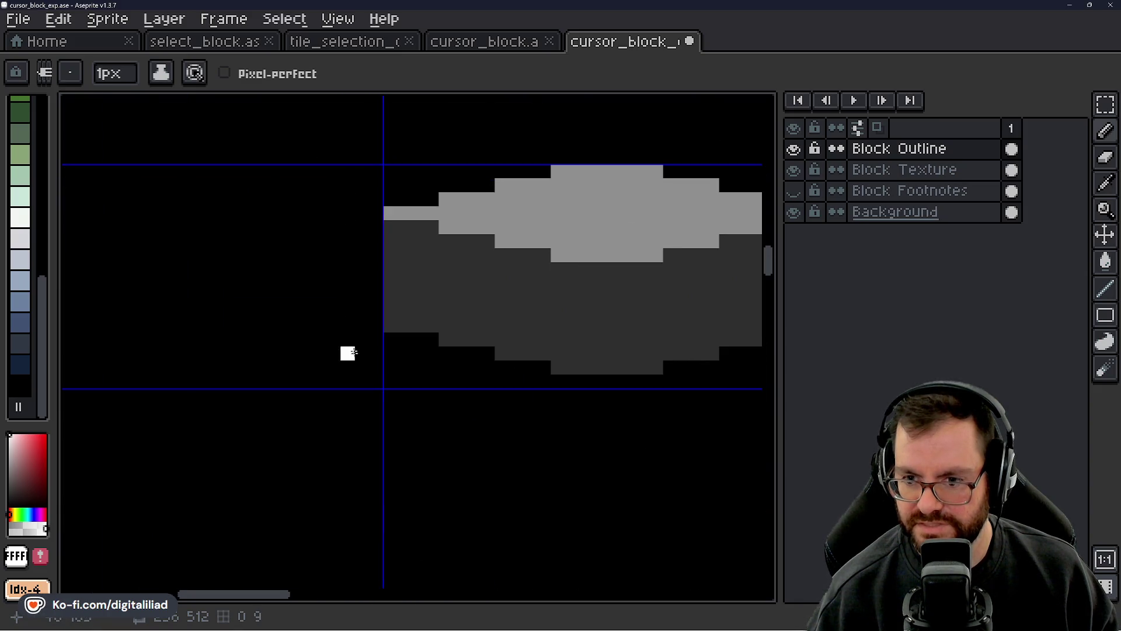
scroll(350, 352, down, 5)
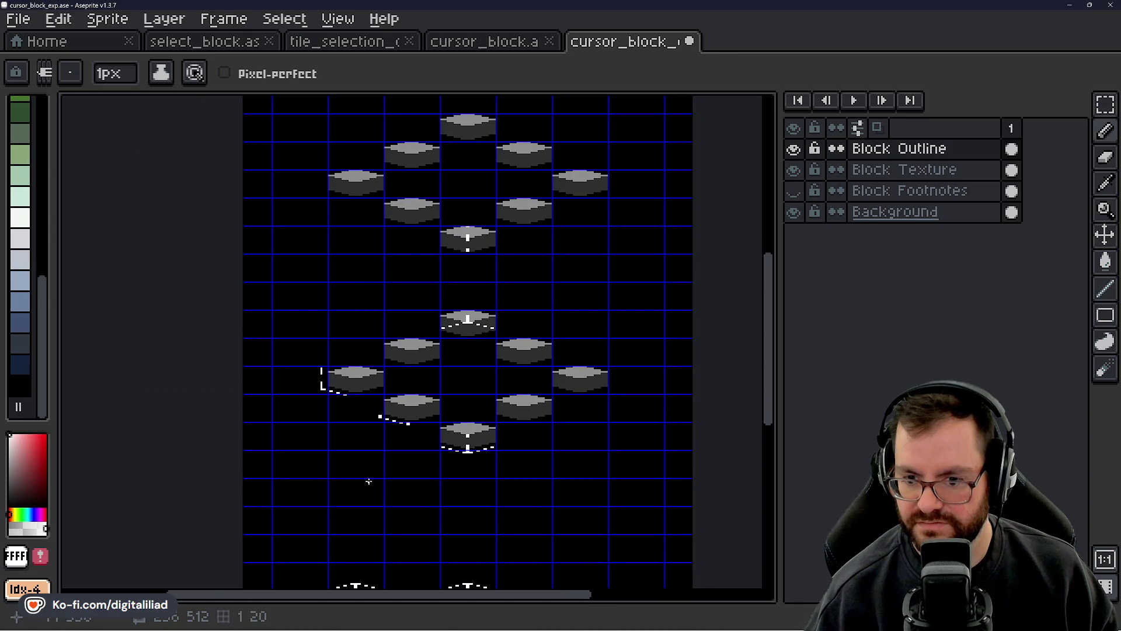
scroll(351, 431, down, 2)
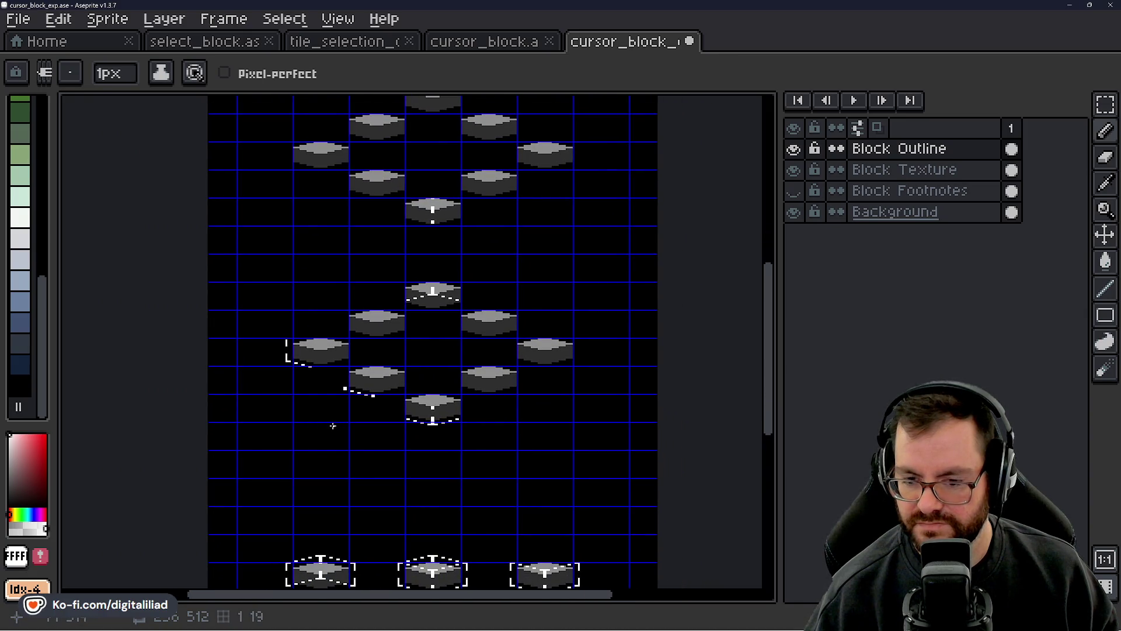
key(ctrl+s)
scroll(306, 337, up, 2)
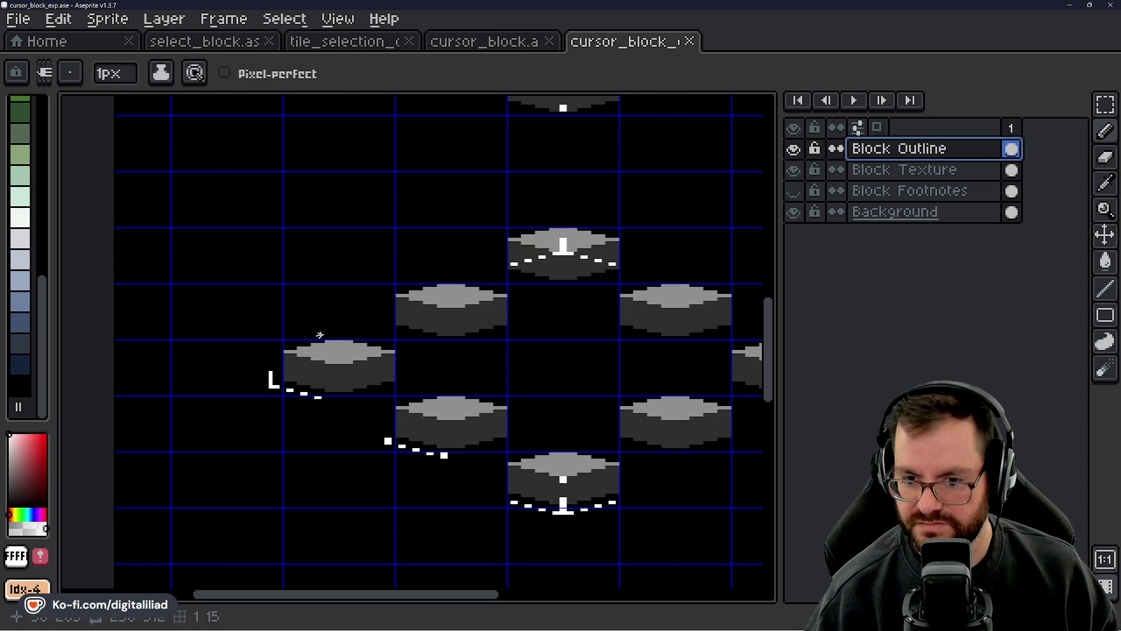
scroll(363, 313, down, 4)
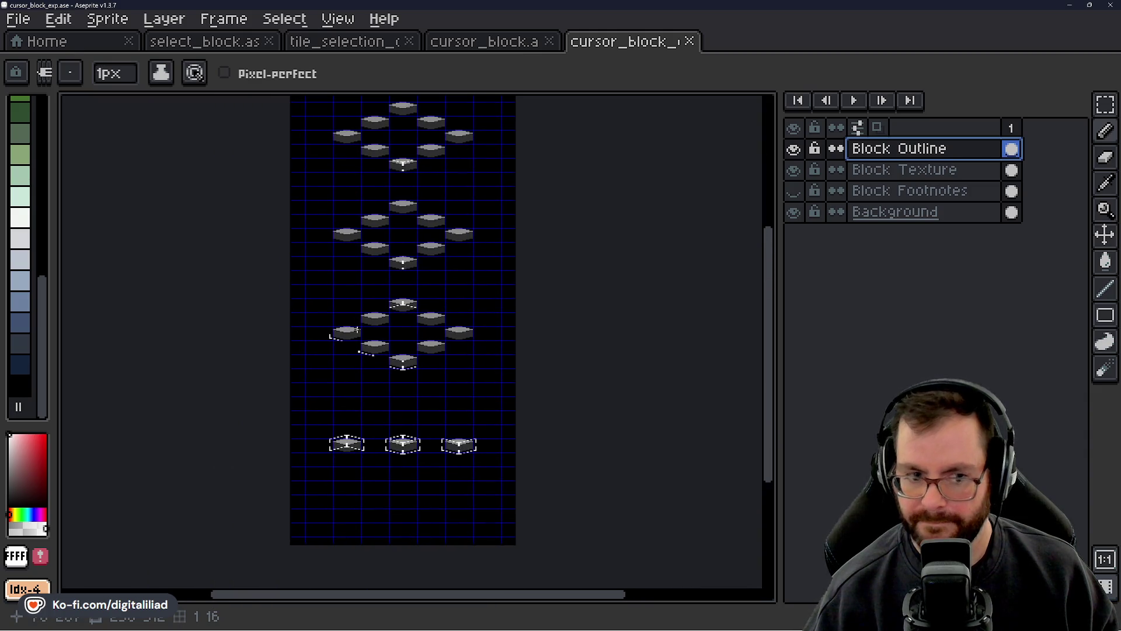
drag(353, 296, 348, 297)
key(ctrl+s)
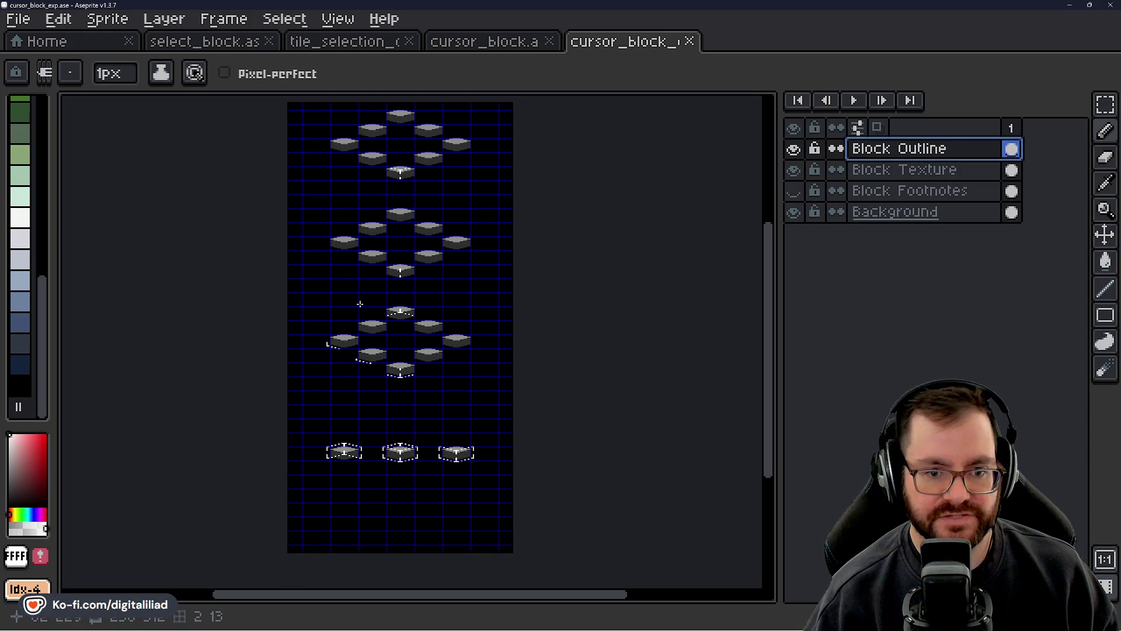
scroll(356, 307, up, 2)
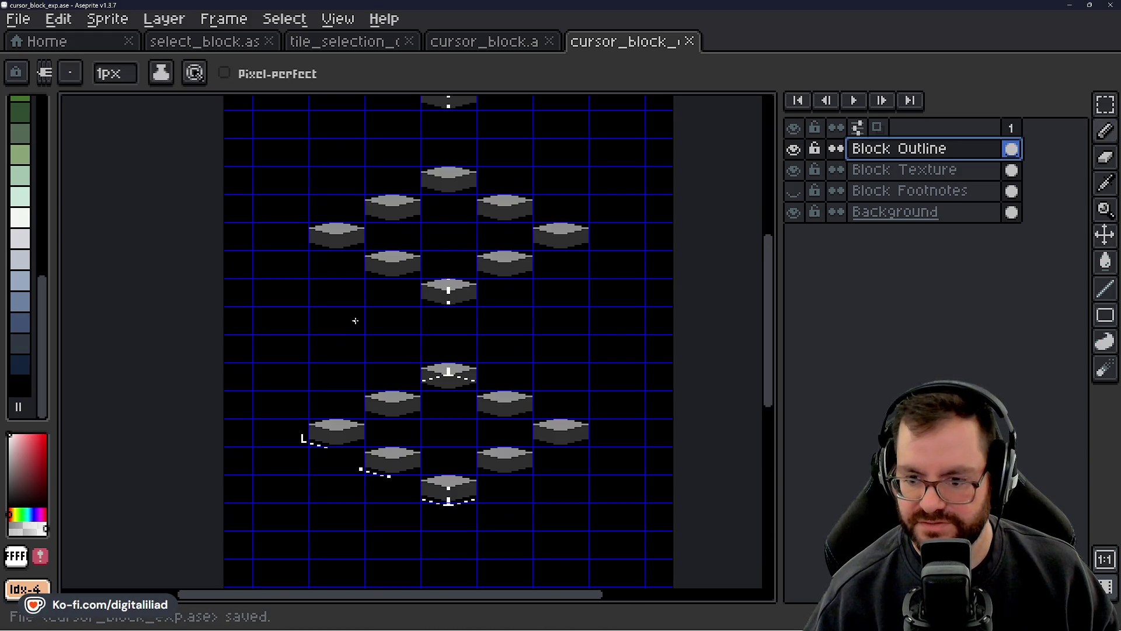
click(1073, 8)
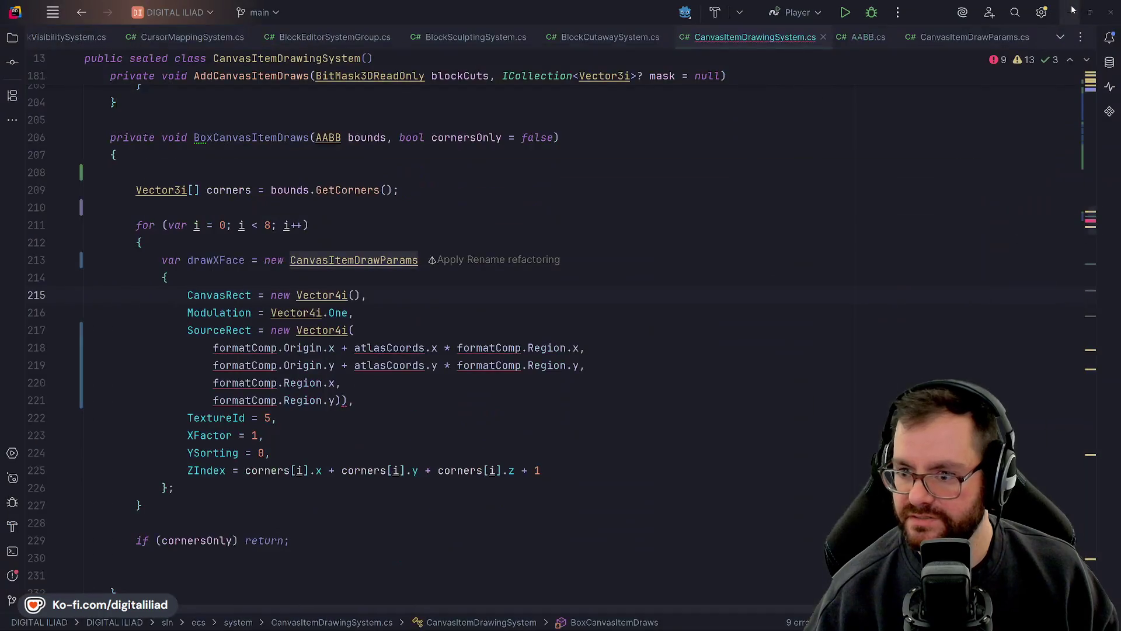
click(1072, 11)
click(1074, 9)
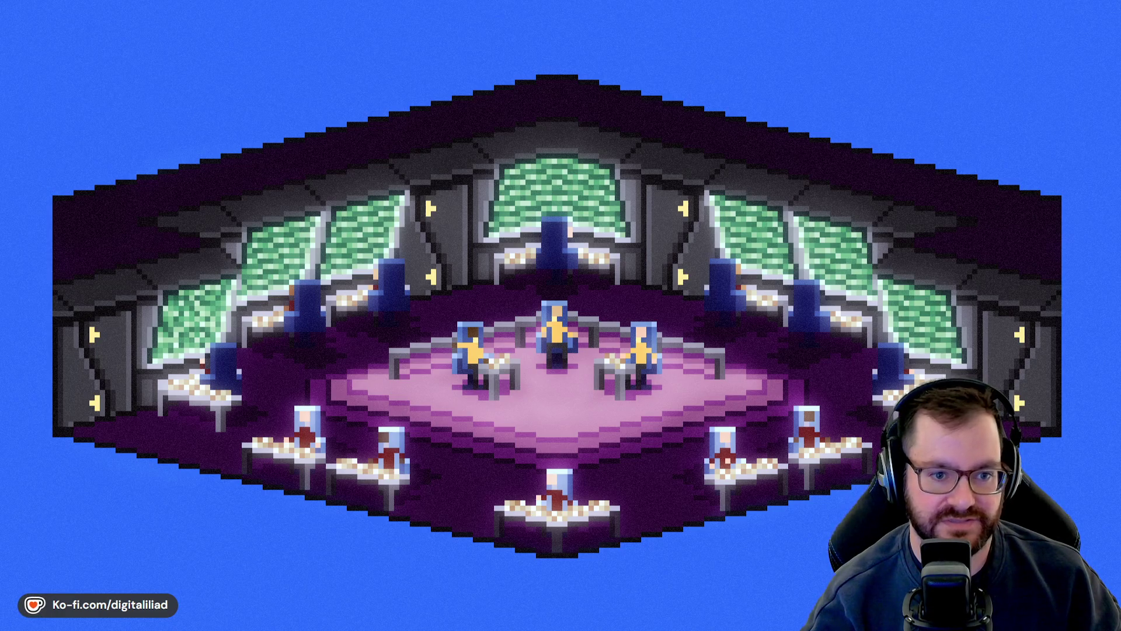
mouse_move(502, 629)
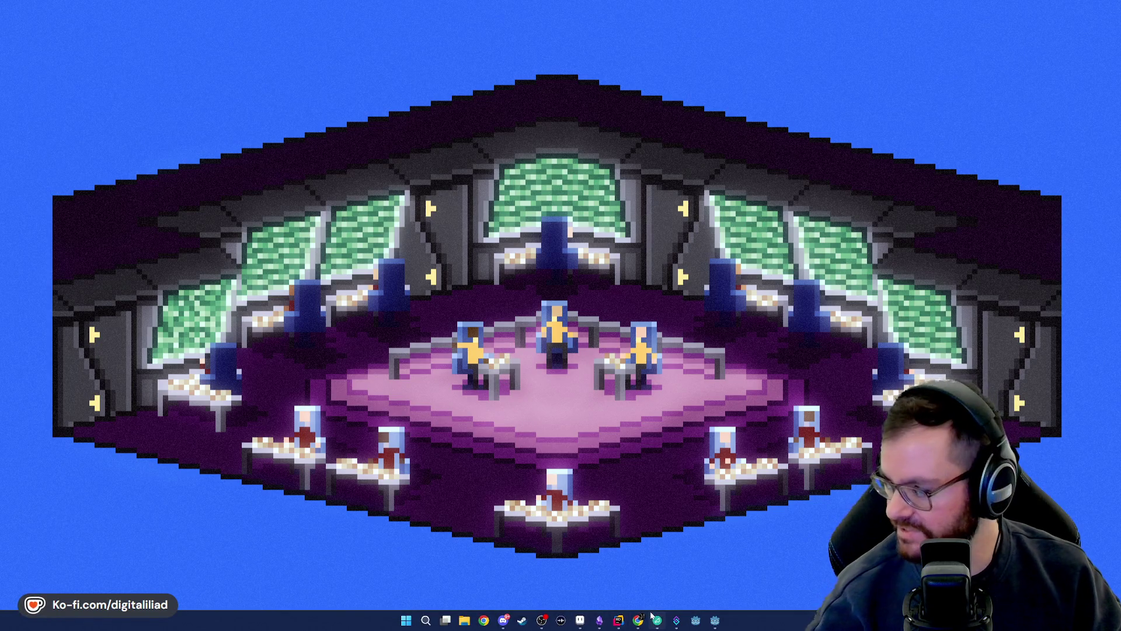
mouse_move(643, 619)
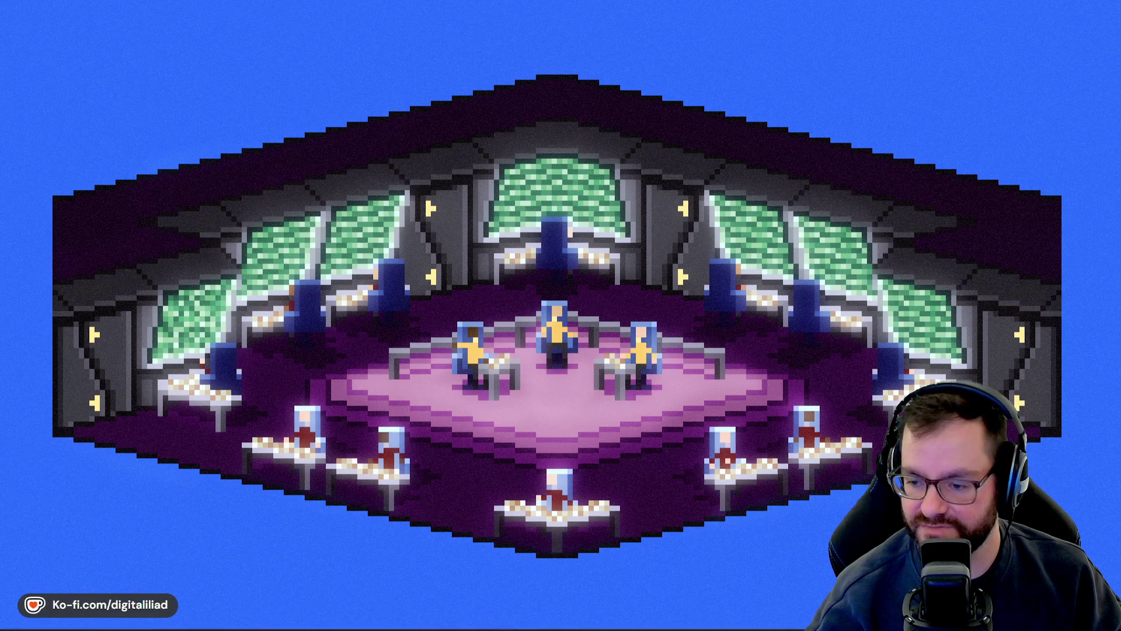
- Back in Rider, open a /* comment at the start of line 206
click(618, 622)
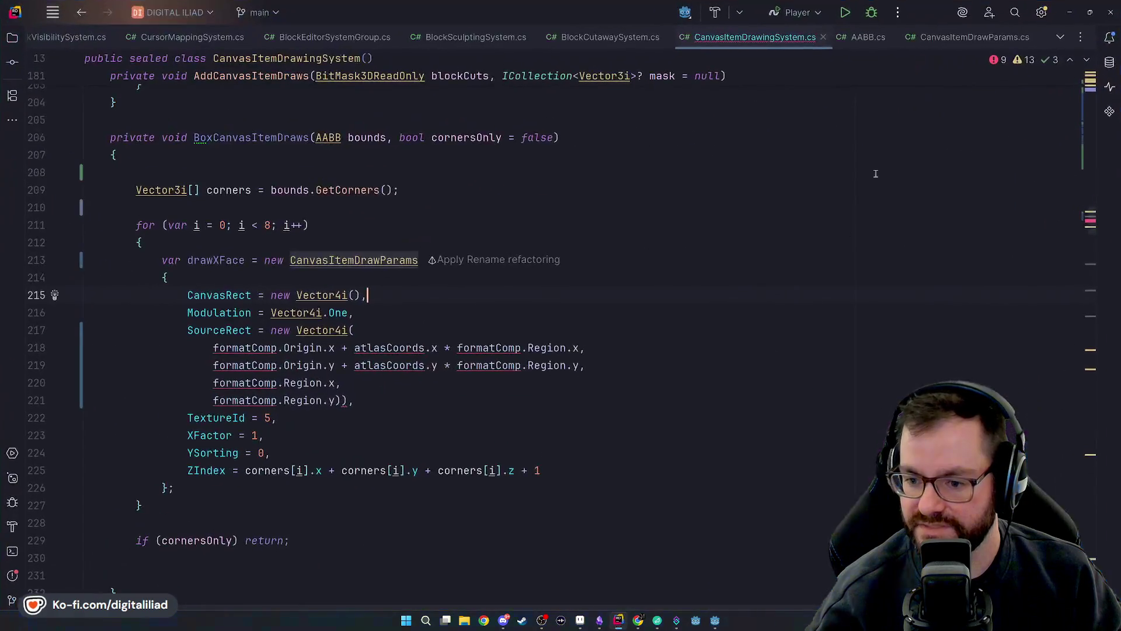
click(124, 210)
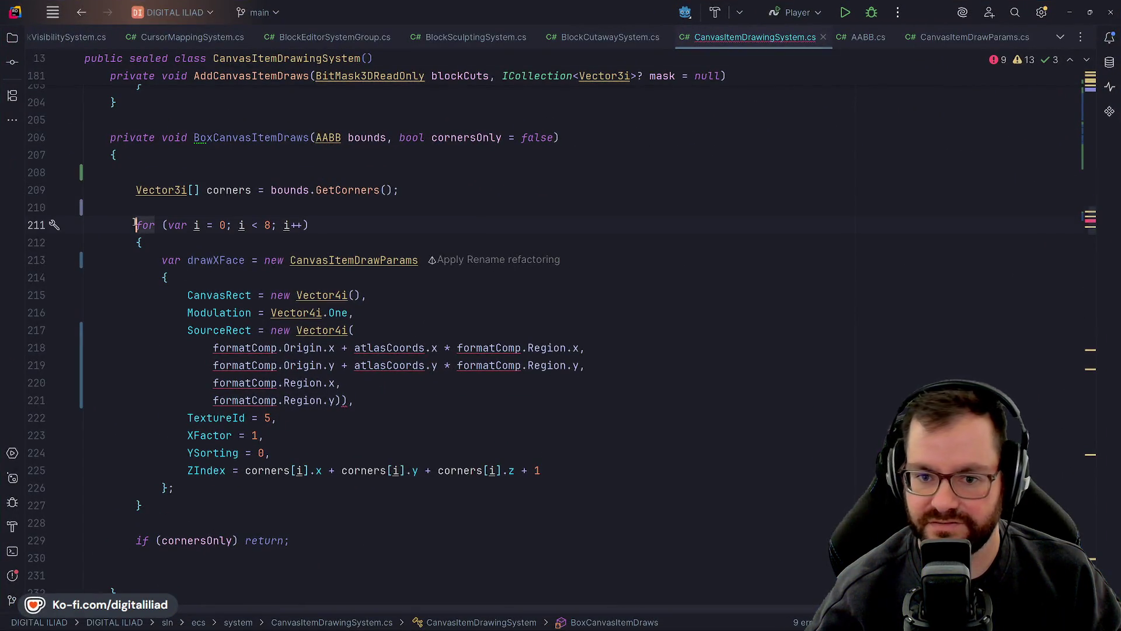
click(110, 139)
text(/*)
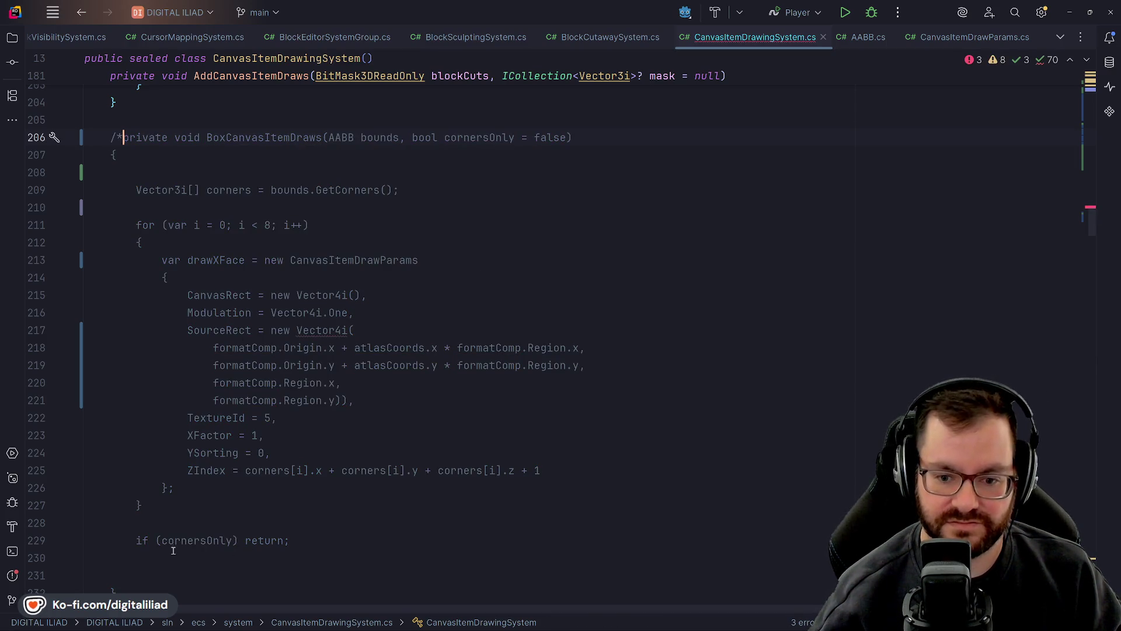
- Close the comment with */ after the method's closing brace on line 232
click(182, 514)
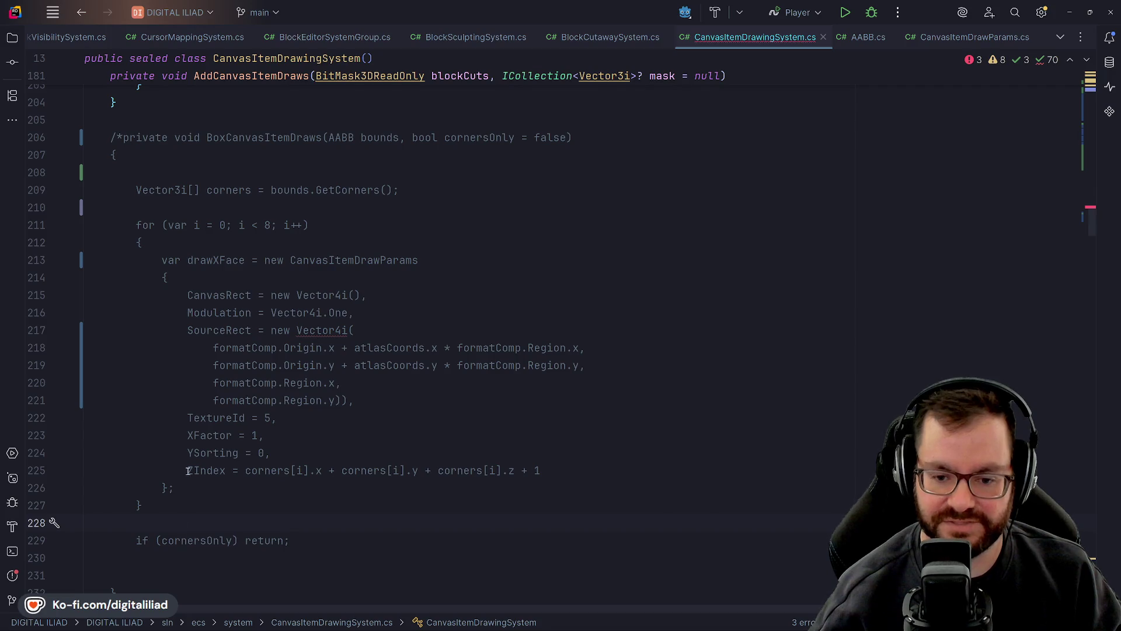
scroll(189, 470, down, 2)
click(120, 488)
text(*/)
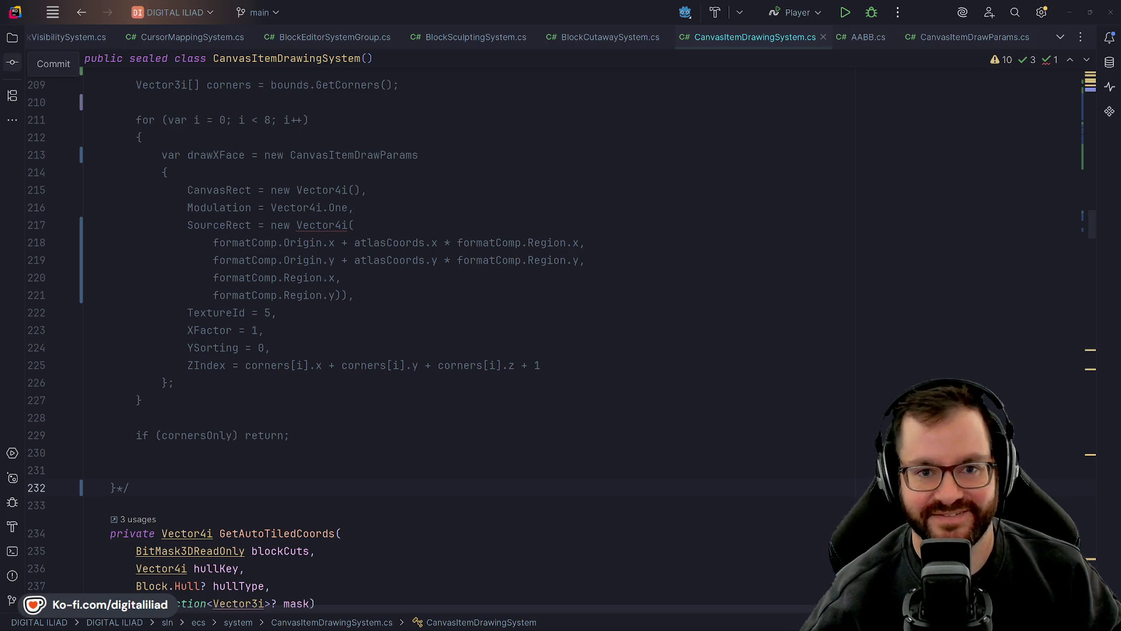
- Review the source rectangle calculation and build and launch the game in the debugger
click(303, 295)
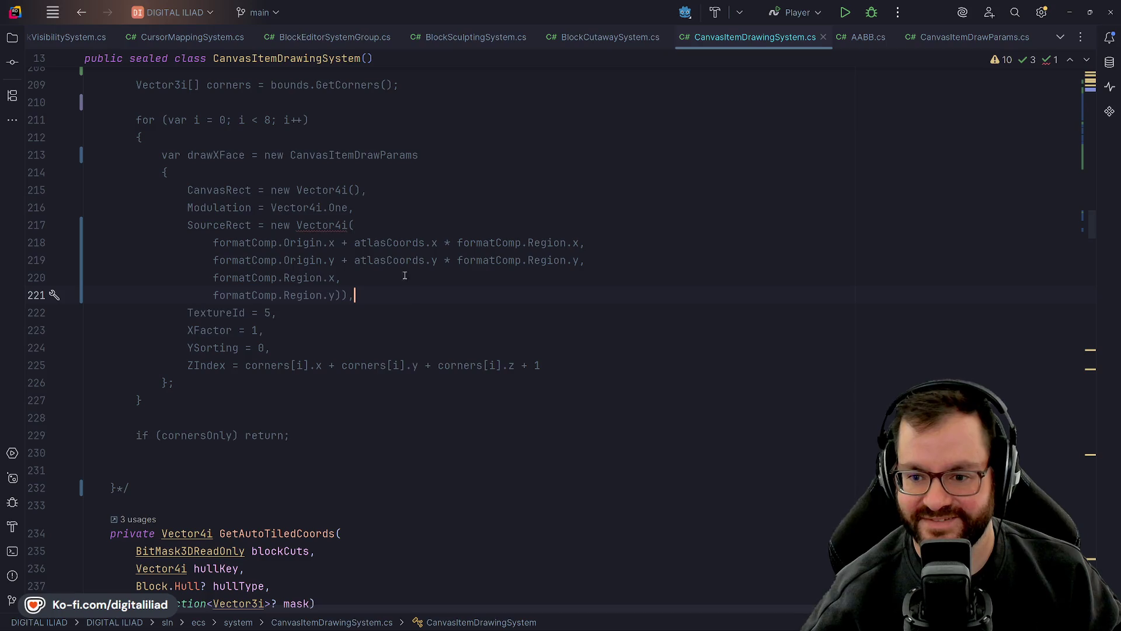
scroll(392, 220, up, 1)
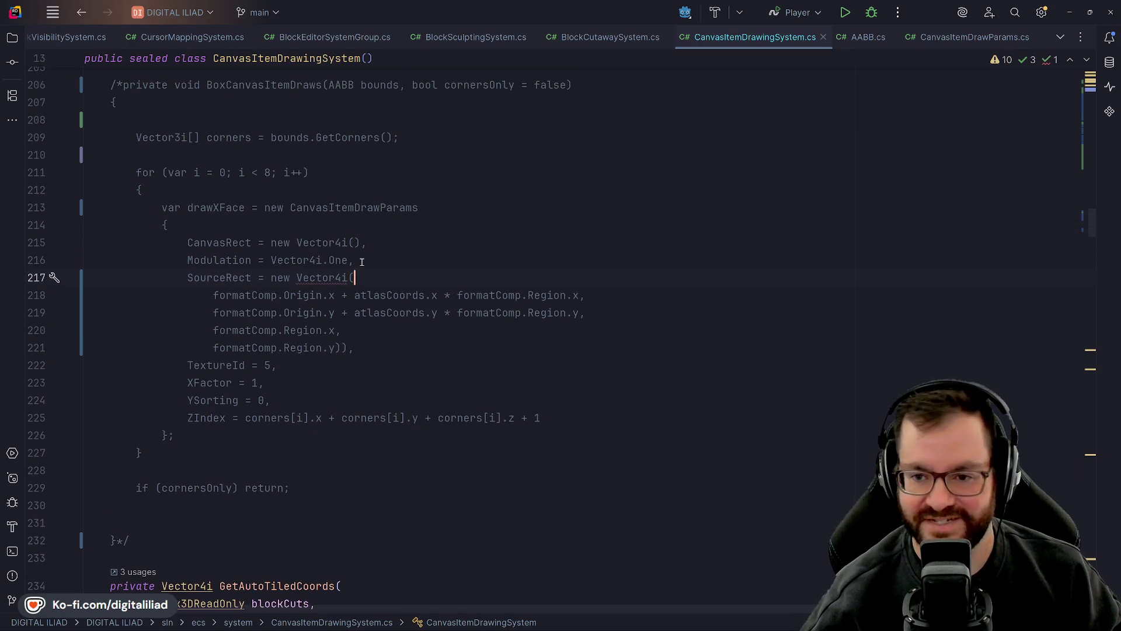
scroll(236, 176, up, 1)
click(872, 13)
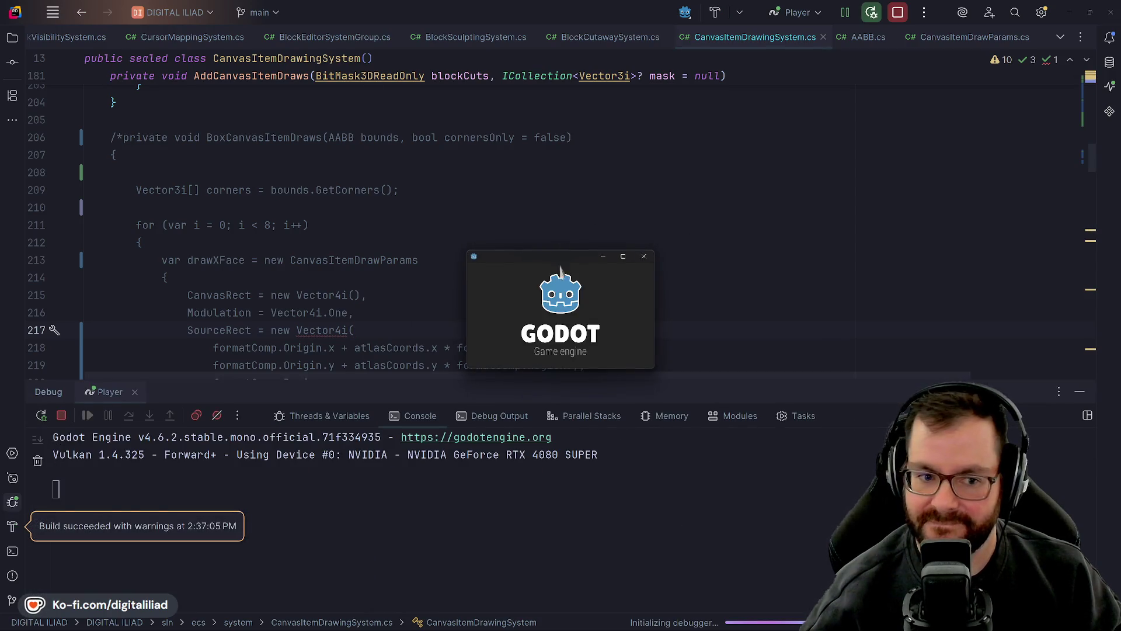
- Place a large plate, hollow it into a walled tray, and add several inner walls
mouse_move(549, 345)
mouse_down()
mouse_move(611, 423)
mouse_move(632, 426)
mouse_up()
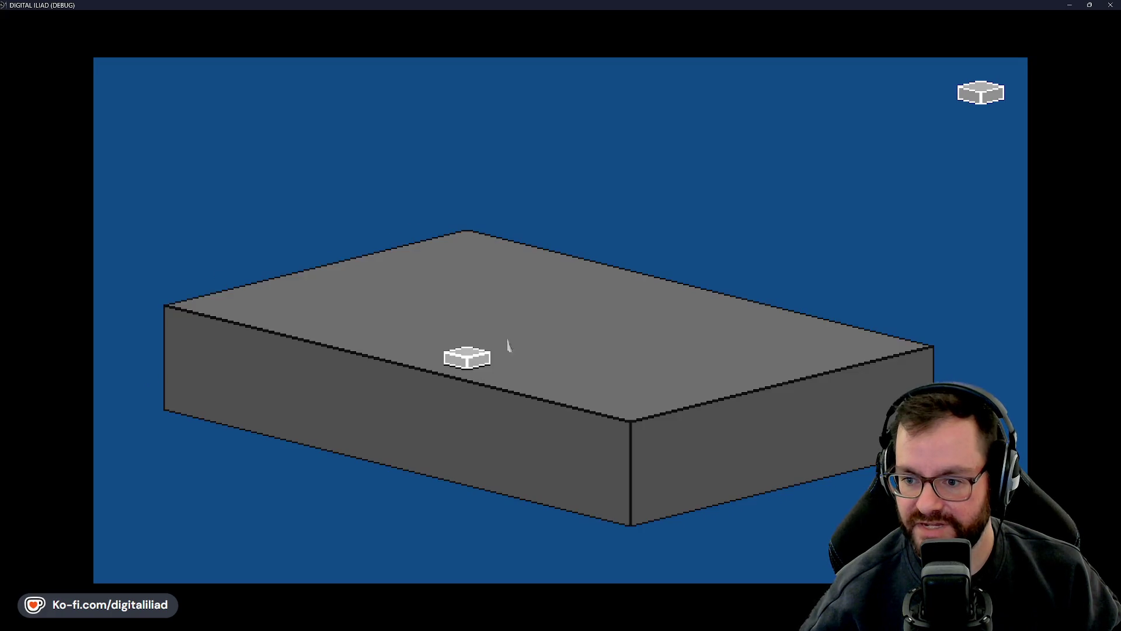
mouse_move(467, 209)
mouse_down()
mouse_move(523, 303)
mouse_move(626, 401)
mouse_move(632, 465)
mouse_up()
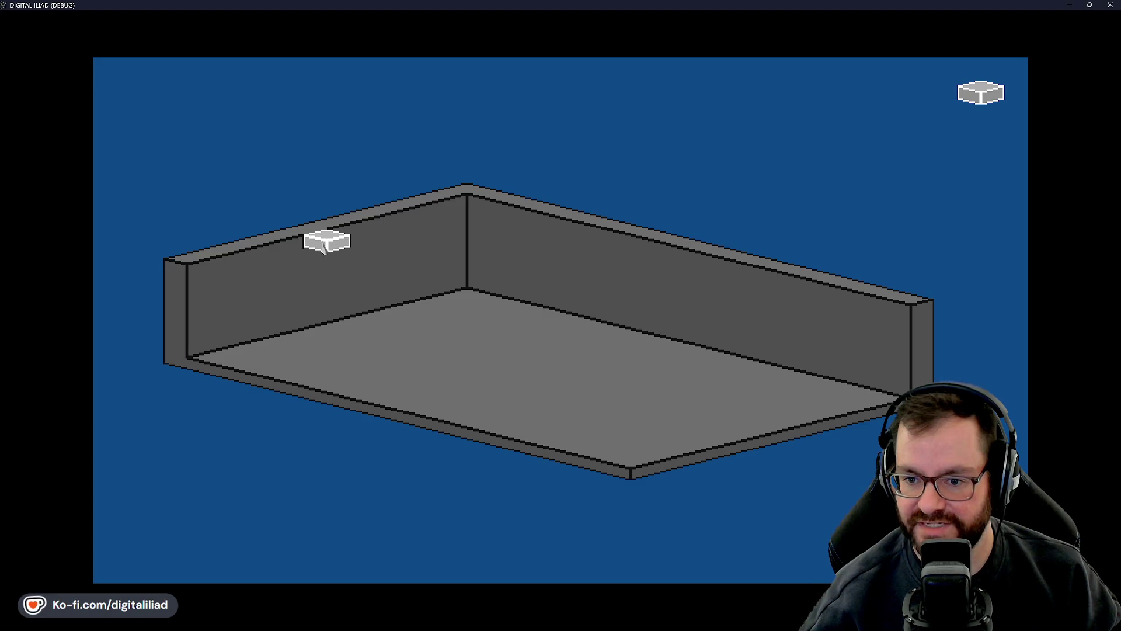
mouse_move(327, 245)
mouse_down()
mouse_move(372, 333)
mouse_move(756, 439)
mouse_up()
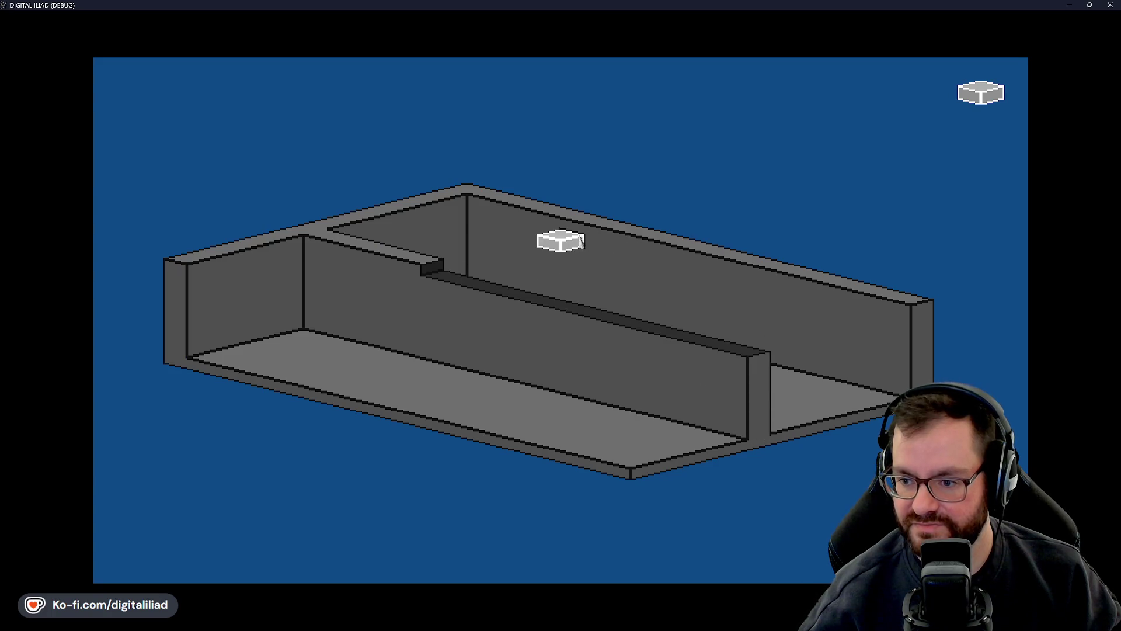
mouse_move(554, 308)
mouse_down()
mouse_move(418, 383)
mouse_move(337, 393)
mouse_up()
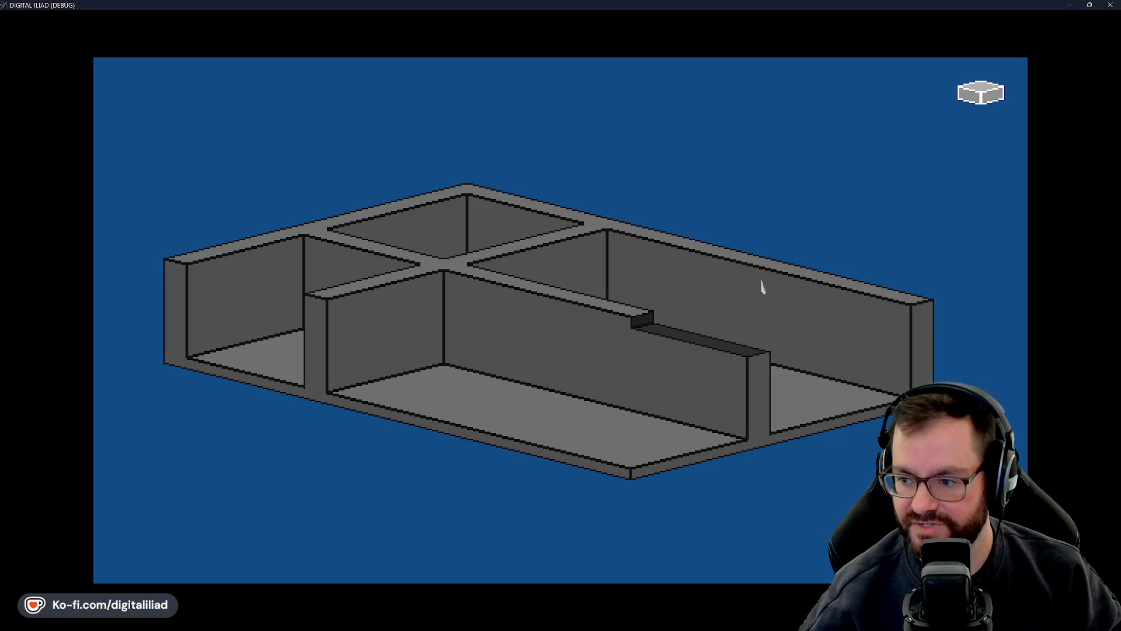
mouse_move(748, 278)
mouse_down()
mouse_move(600, 403)
mouse_move(506, 430)
mouse_move(446, 401)
mouse_up()
- Undo the inner walls, draw a wall to the front edge, then try and undo a solid top fill
key(ctrl+z)
key(ctrl+z)
mouse_move(198, 265)
mouse_down()
mouse_move(327, 379)
mouse_move(584, 474)
mouse_move(626, 474)
mouse_up()
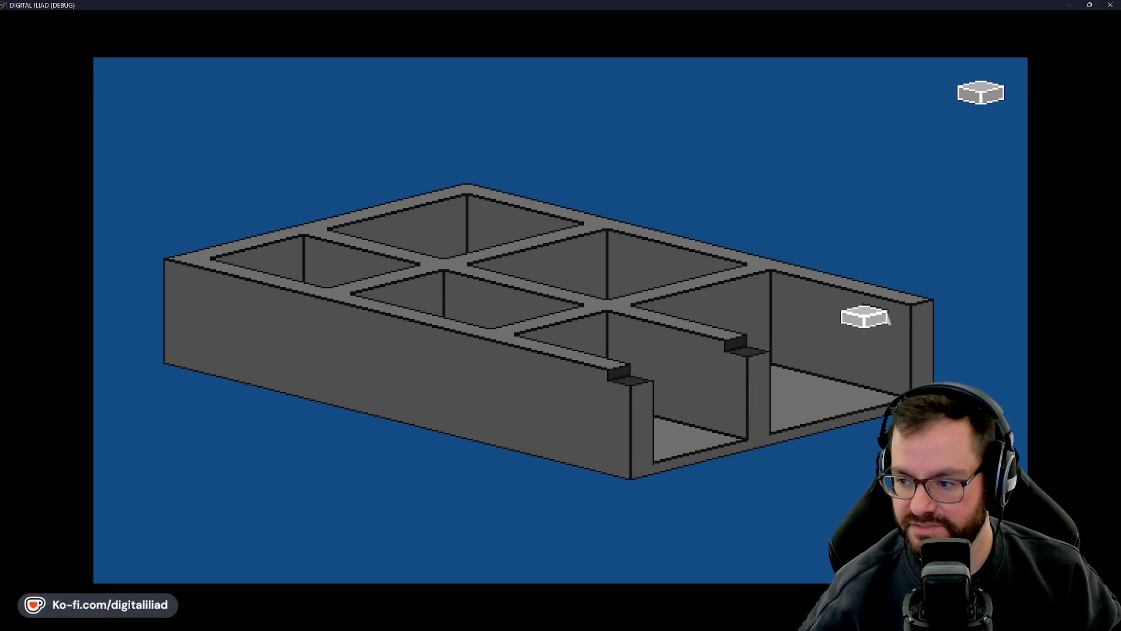
mouse_move(884, 310)
mouse_down()
mouse_move(768, 427)
mouse_move(657, 459)
mouse_up()
key(ctrl+z)
key(ctrl+z)
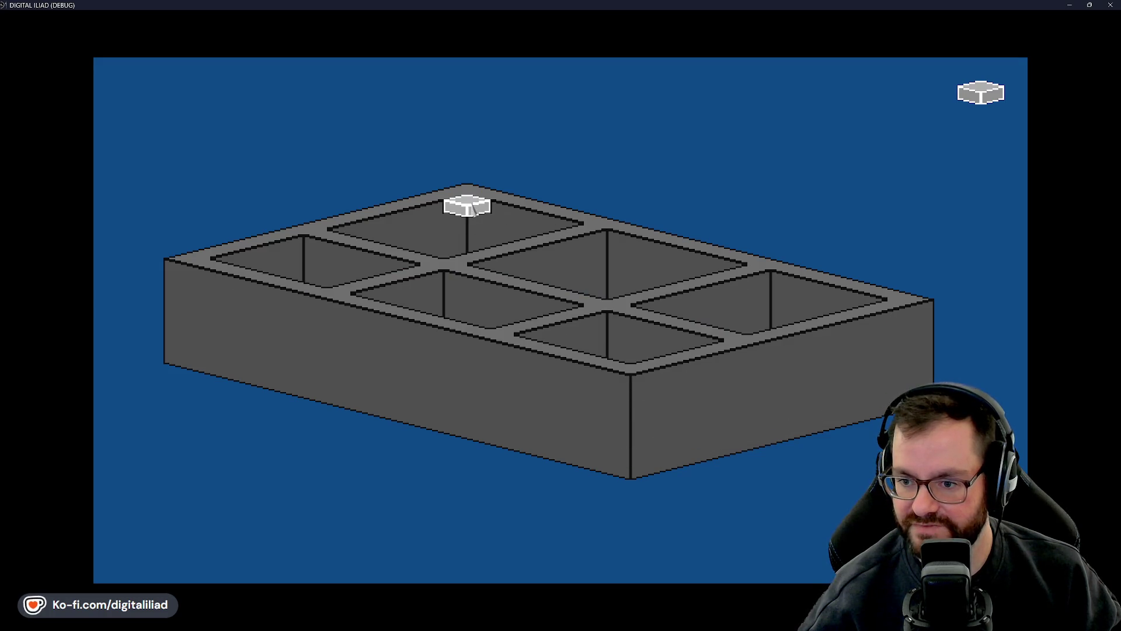
drag(466, 205, 637, 369)
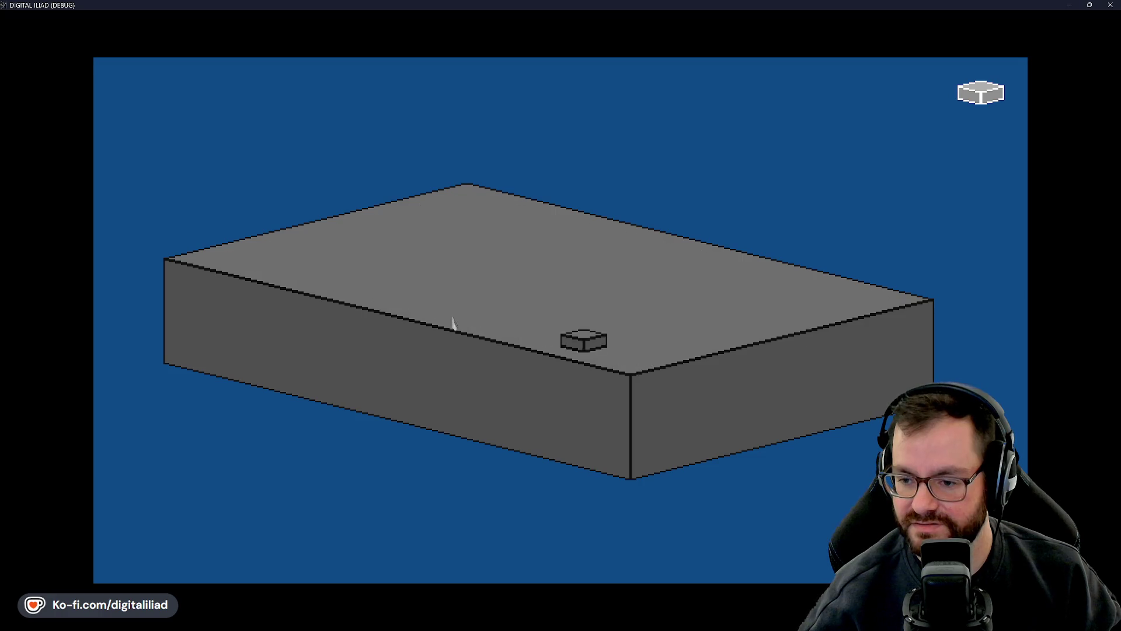
key(ctrl+z)
key(ctrl+z)
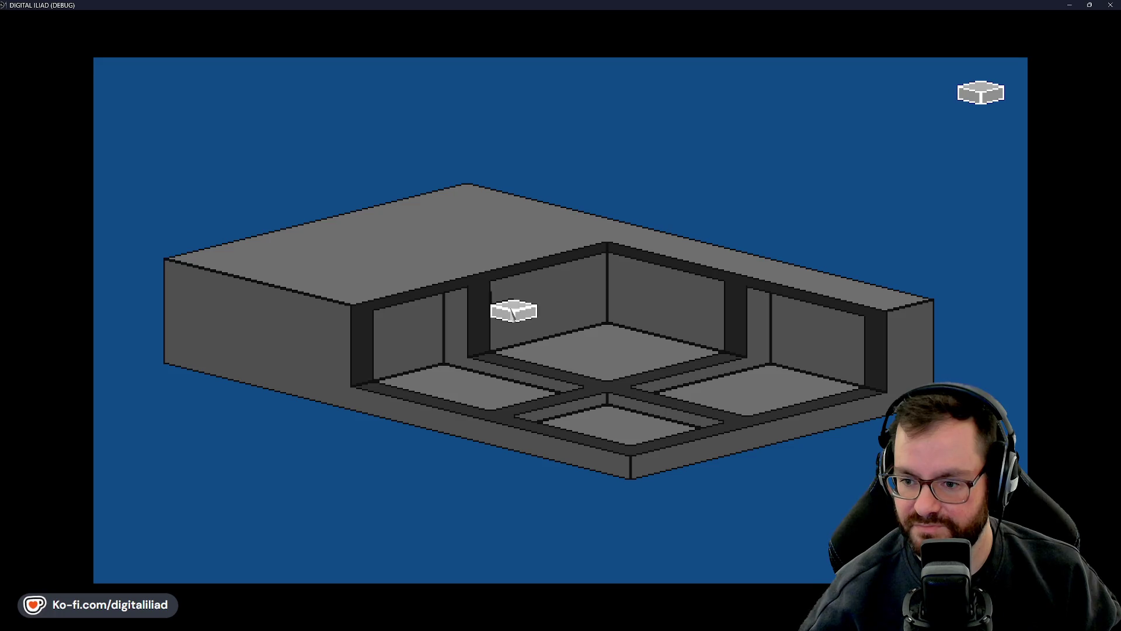
- Undo repeatedly through the edit history until one central cavity remains
key(ctrl+z)
key(ctrl+z)
key(ctrl+z)
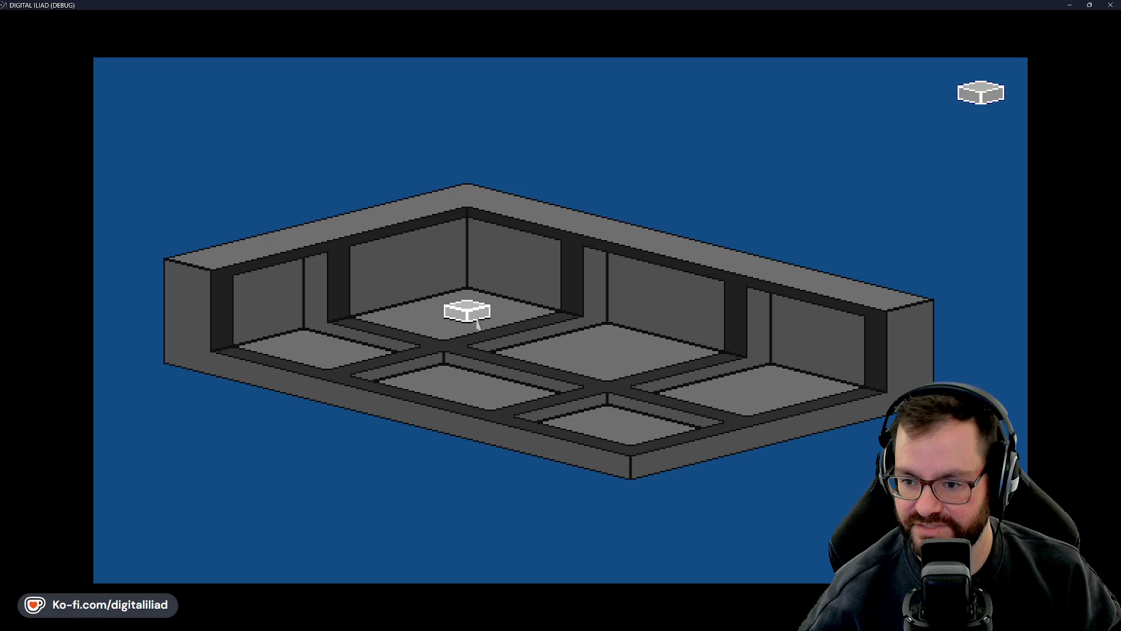
key(ctrl+z)
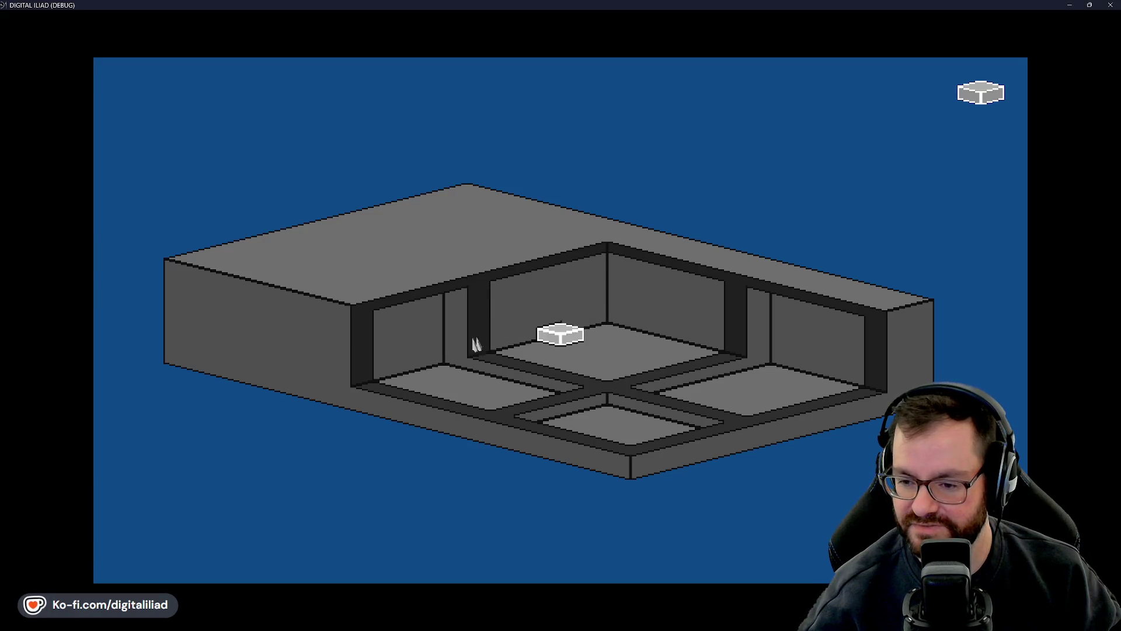
key(ctrl+z)
key(ctrl+z)
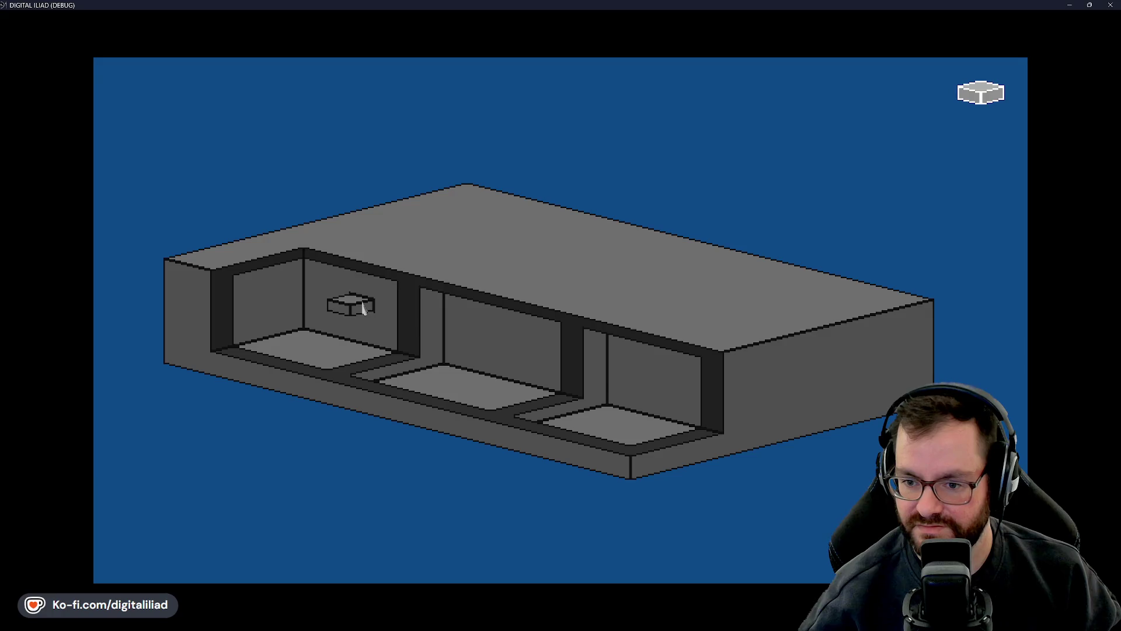
key(ctrl+z)
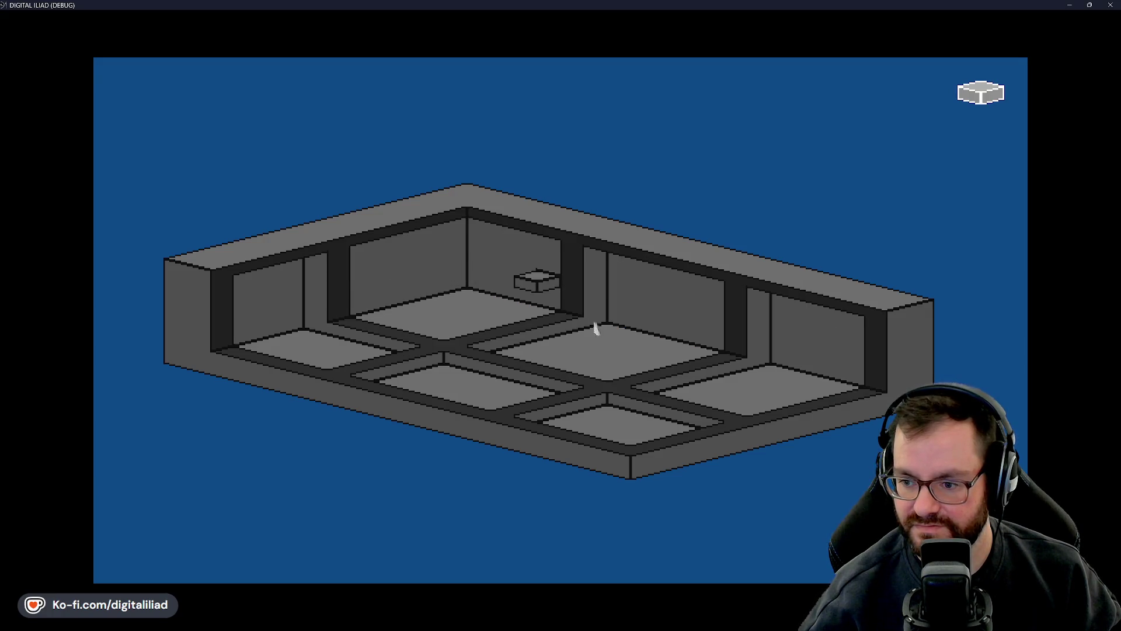
key(ctrl+z)
key(ctrl+z)
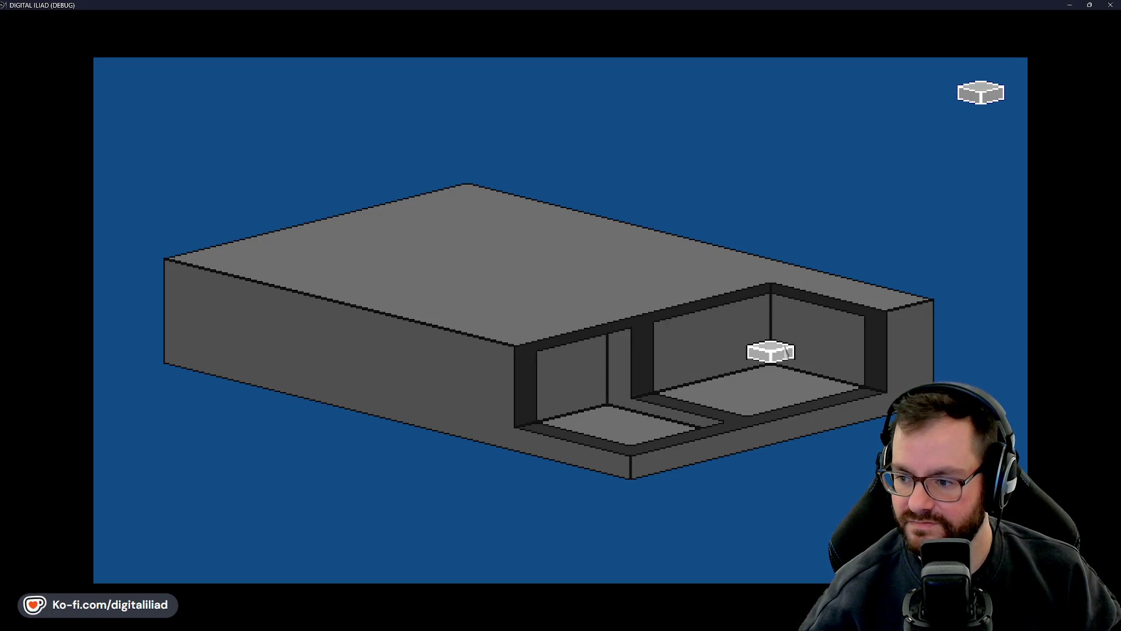
key(ctrl+z)
key(ctrl+z)
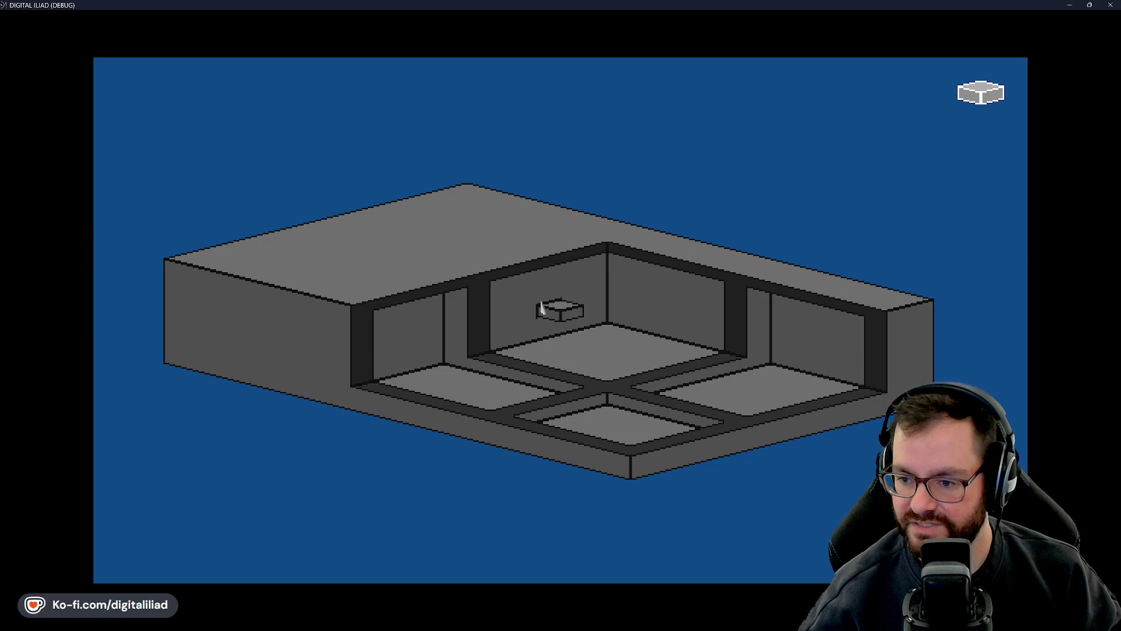
- Step through undo and redo from the multi-room cavity back to a solid block
drag(552, 309, 506, 402)
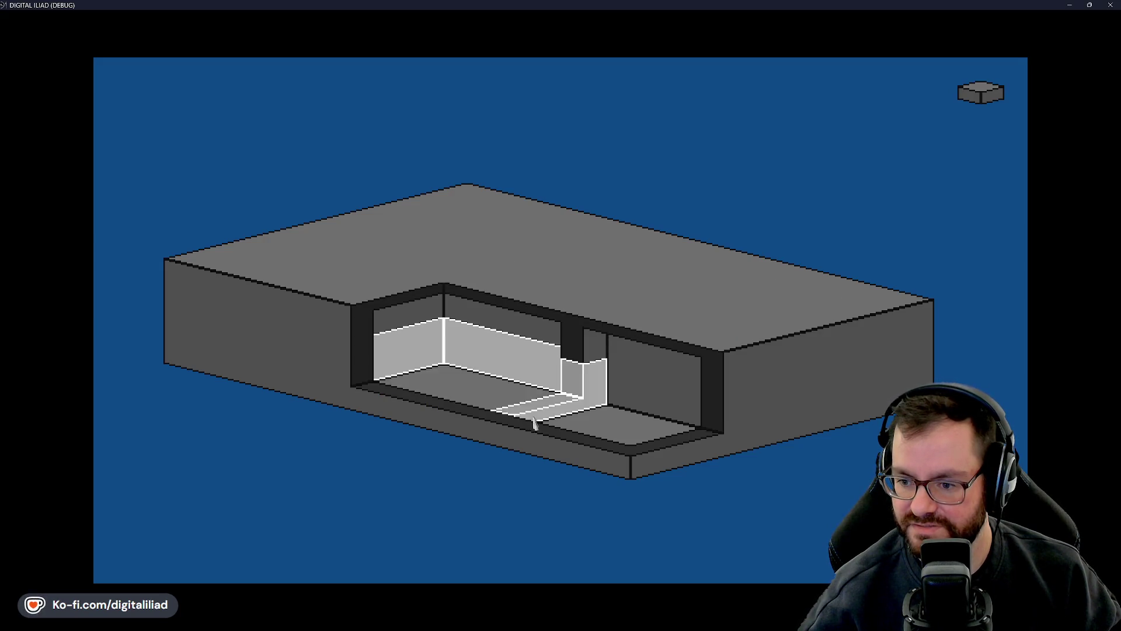
key(ctrl+z)
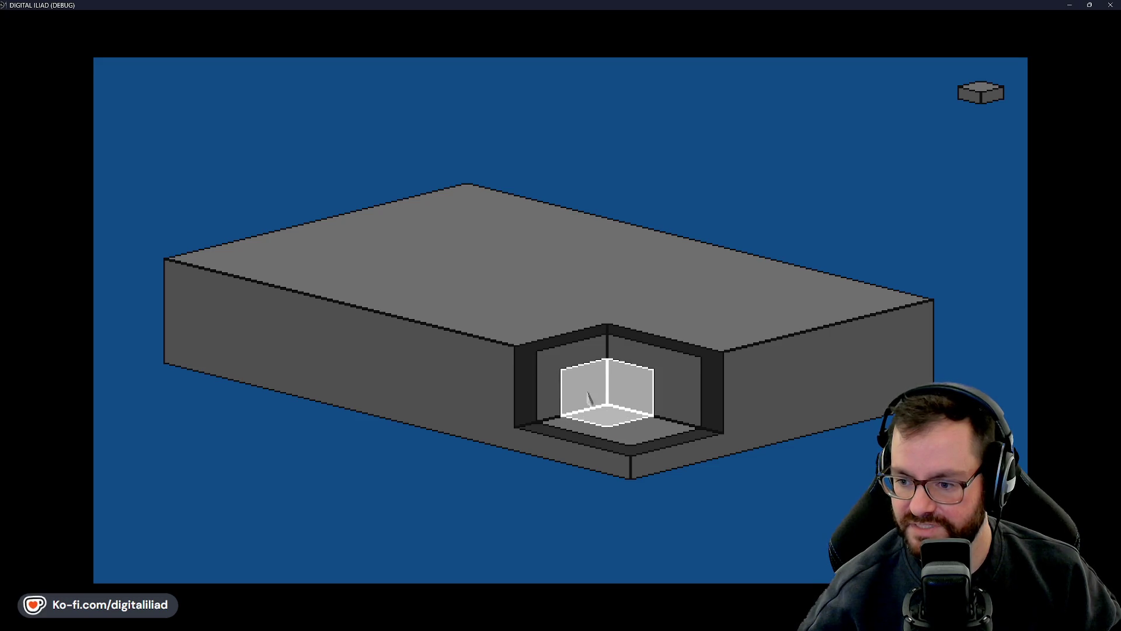
key(ctrl+y)
key(ctrl+y)
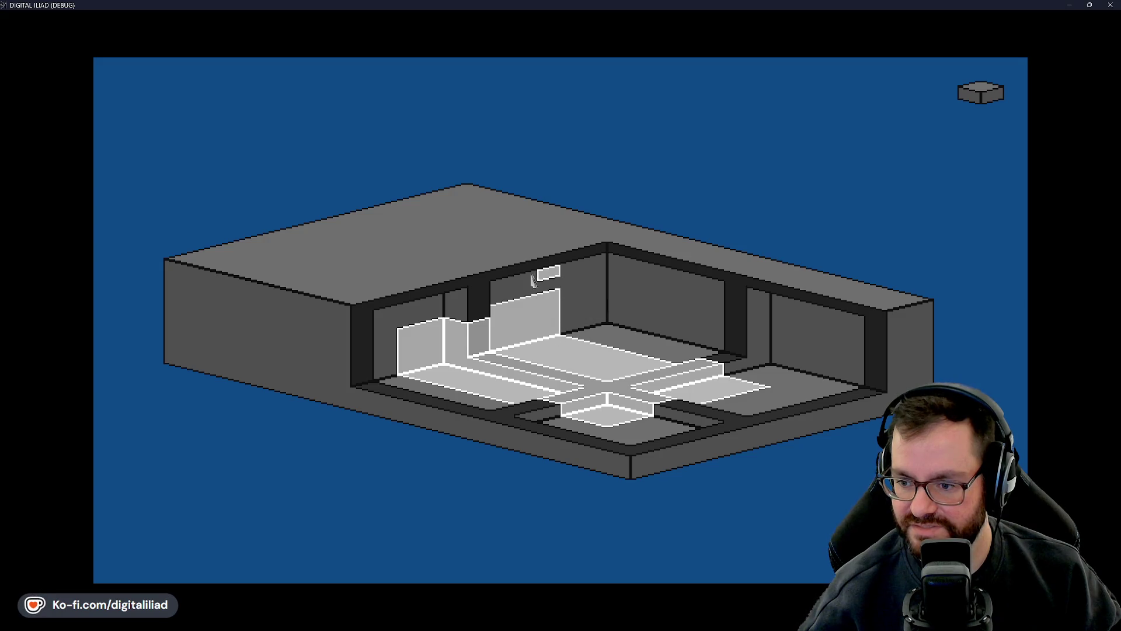
key(ctrl+z)
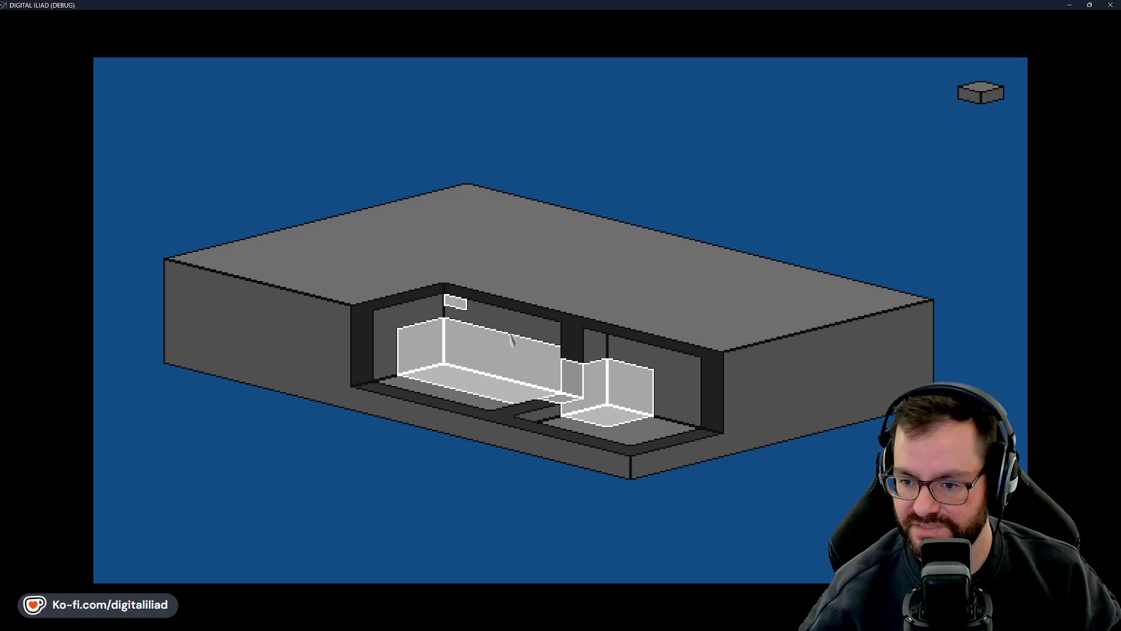
key(ctrl+z)
- Drag several box selections across the top and front faces, then clear them with R
mouse_move(493, 259)
mouse_down()
mouse_move(471, 393)
mouse_move(493, 459)
mouse_move(658, 471)
mouse_move(635, 498)
mouse_up()
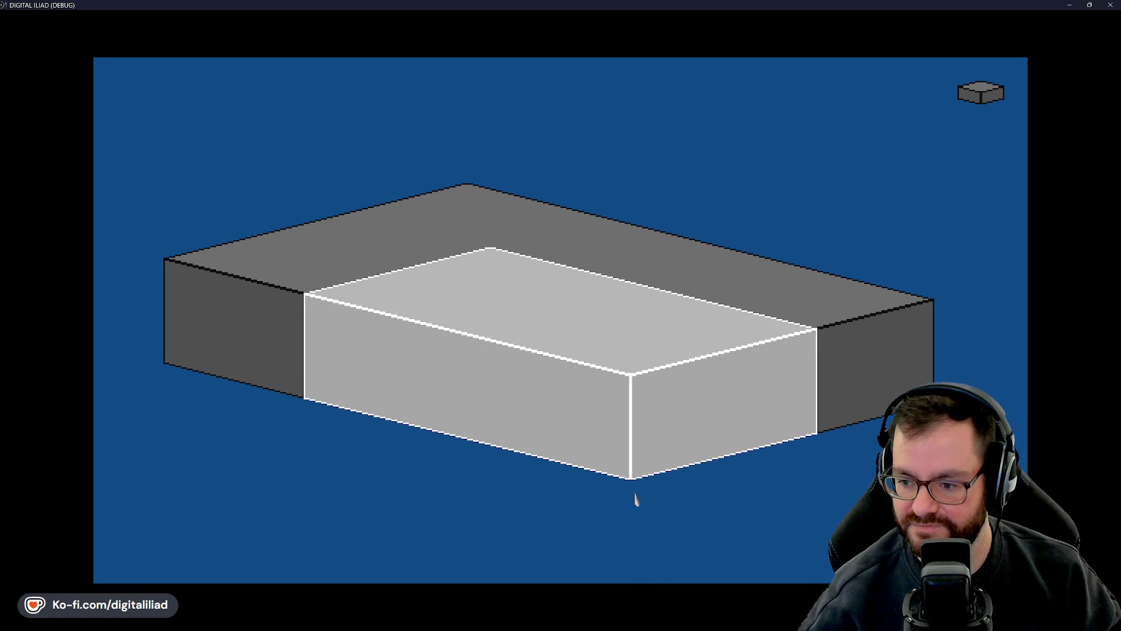
drag(475, 334, 479, 450)
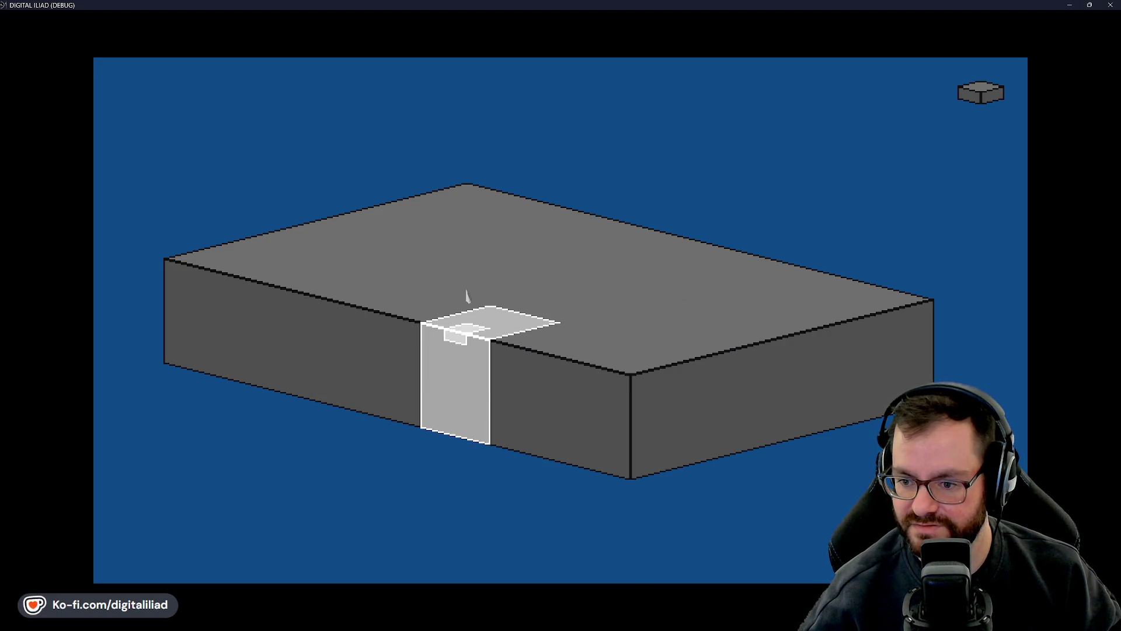
mouse_move(395, 286)
mouse_down()
mouse_move(343, 356)
mouse_move(324, 407)
mouse_up()
mouse_move(712, 345)
mouse_down()
mouse_move(821, 433)
mouse_move(793, 449)
mouse_up()
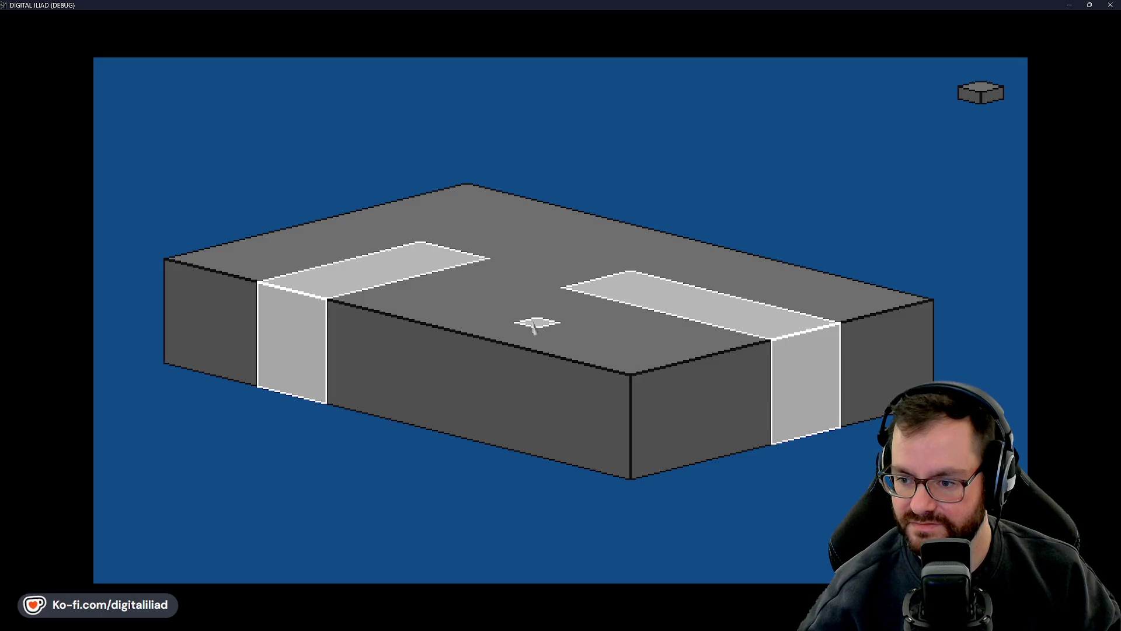
mouse_move(535, 321)
mouse_down()
mouse_move(491, 418)
mouse_move(525, 461)
mouse_up()
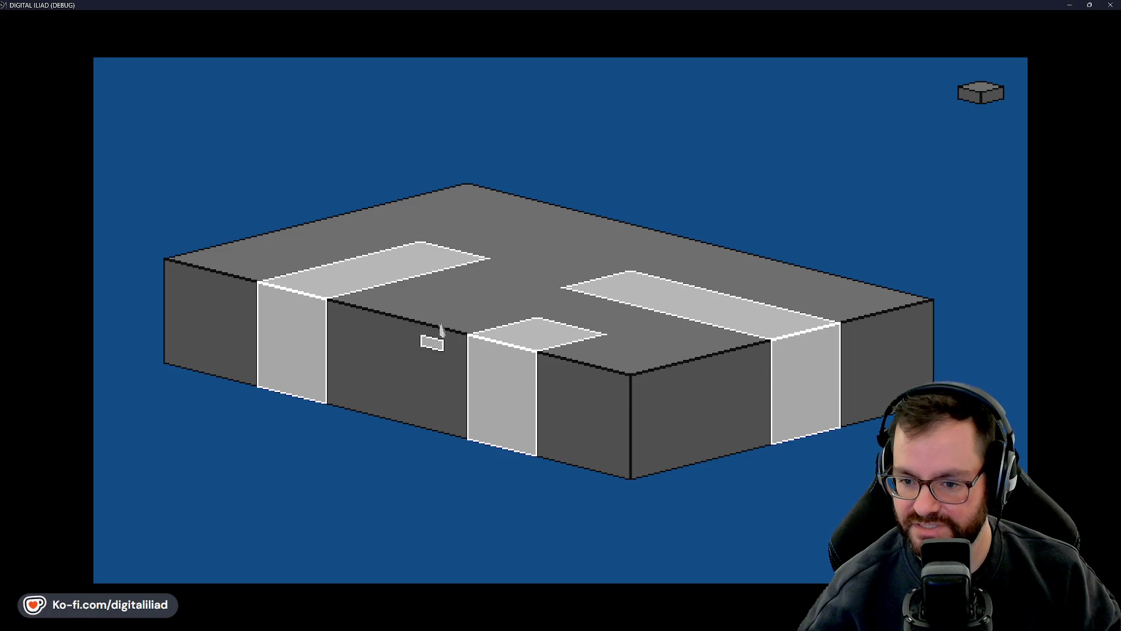
key(r)
key(r)
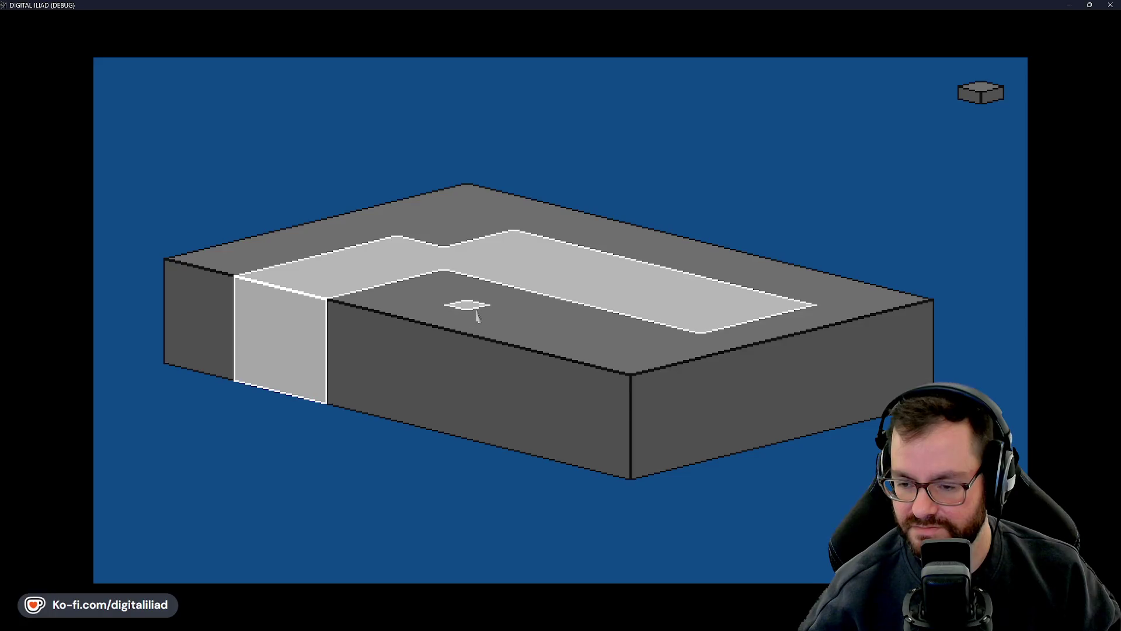
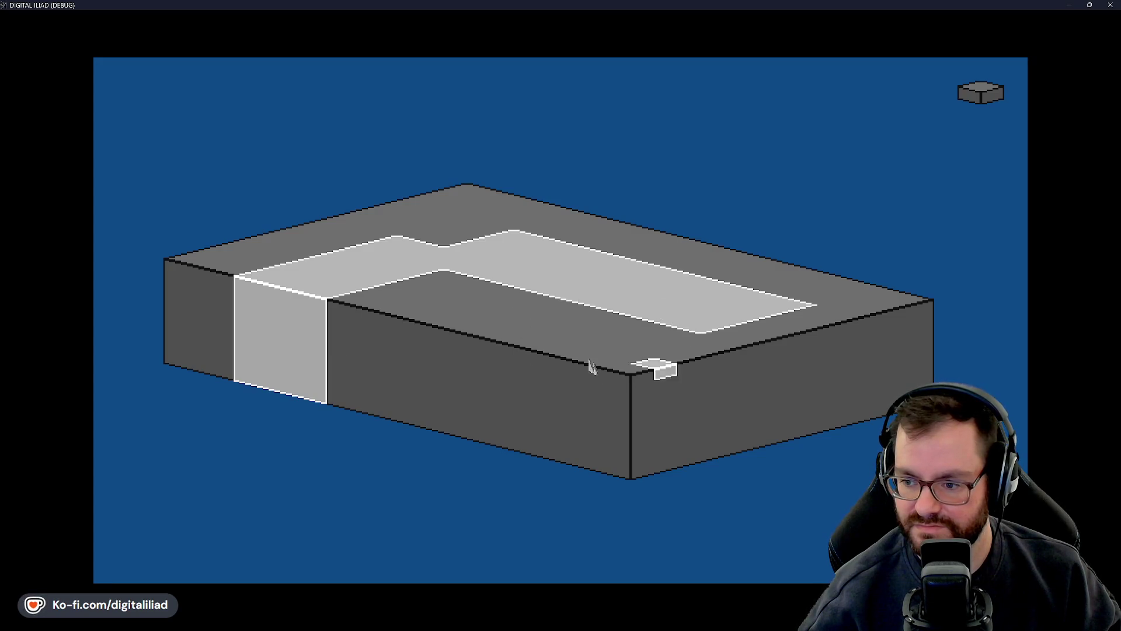
- Box-select from the slab's front corner down to its bottom corner, then close the debug game
click(671, 421)
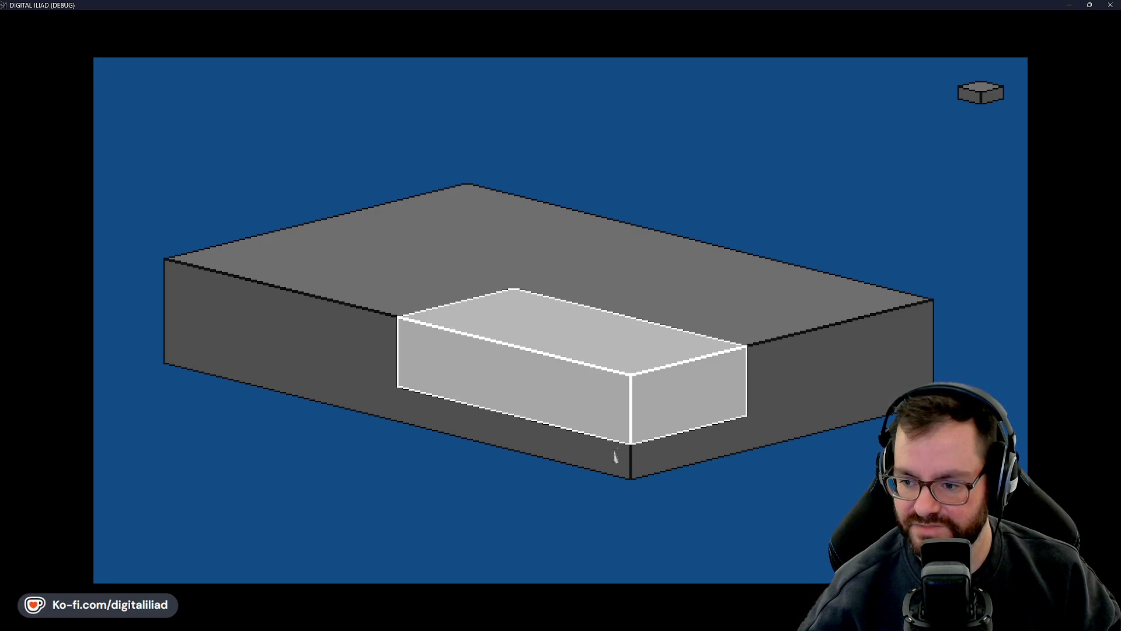
click(633, 480)
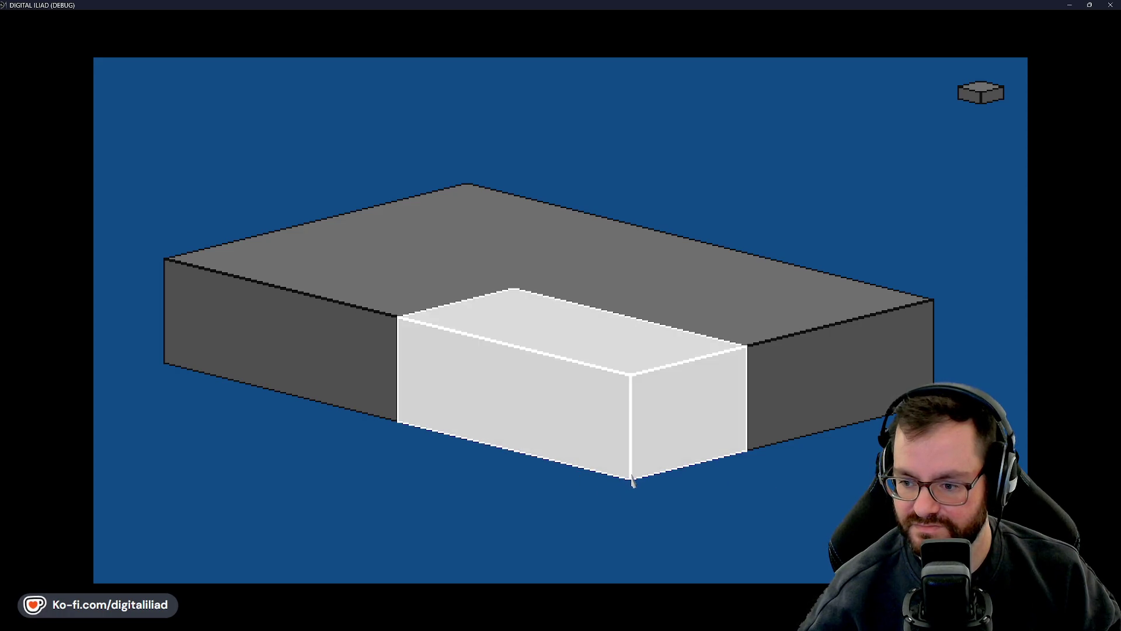
click(1110, 4)
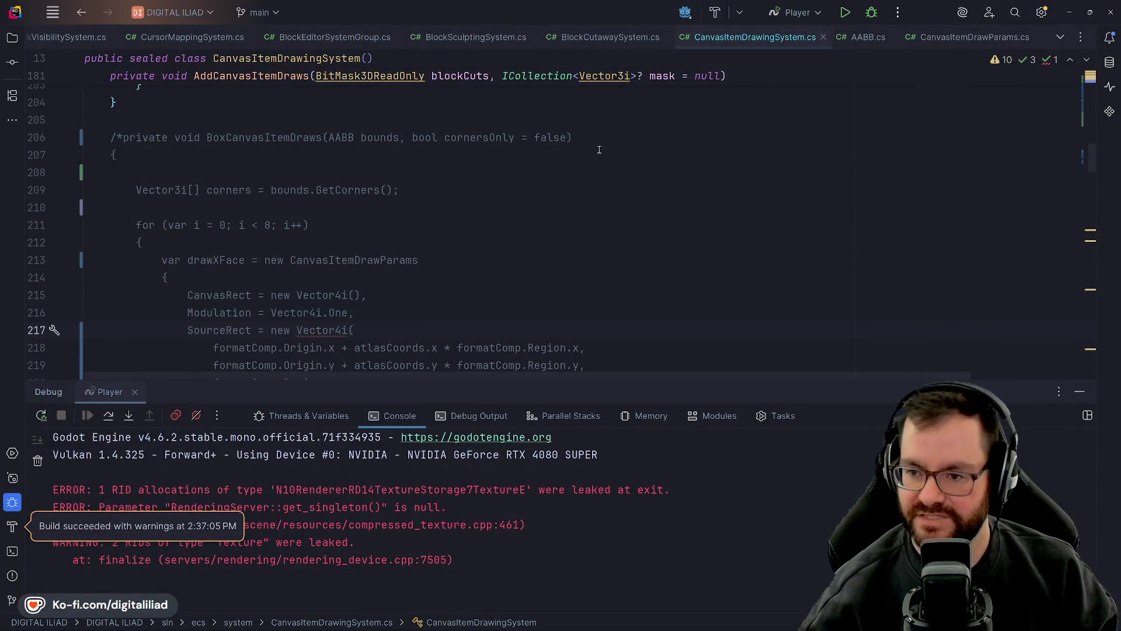
- Place the caret on lines 215–216 and hide the Debug tool window with Shift+Escape
click(436, 190)
click(408, 320)
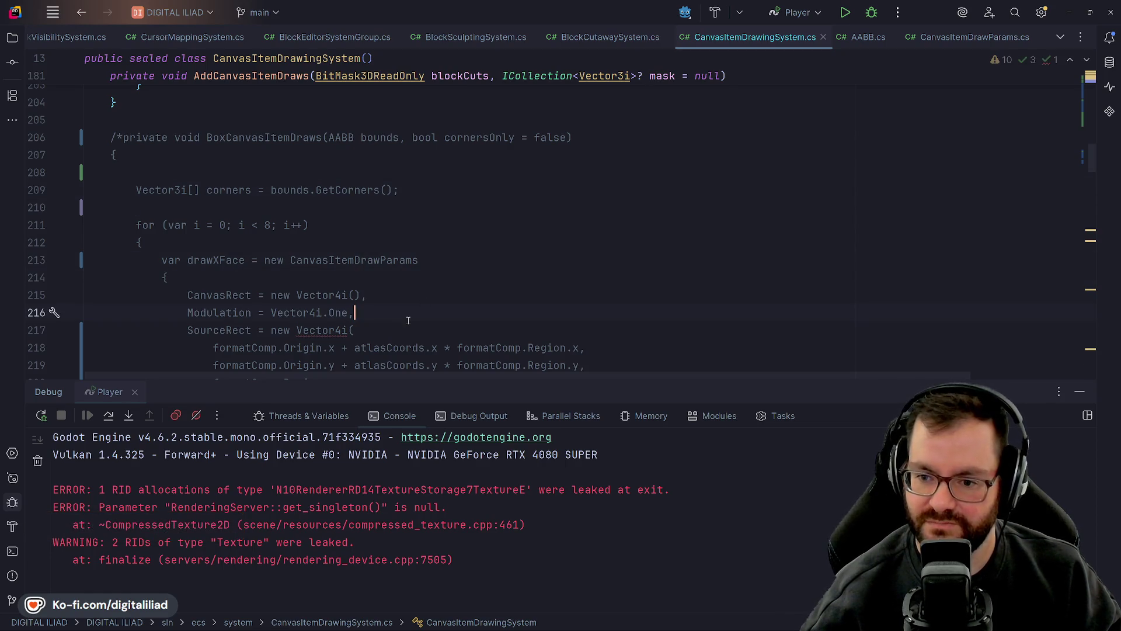
click(411, 296)
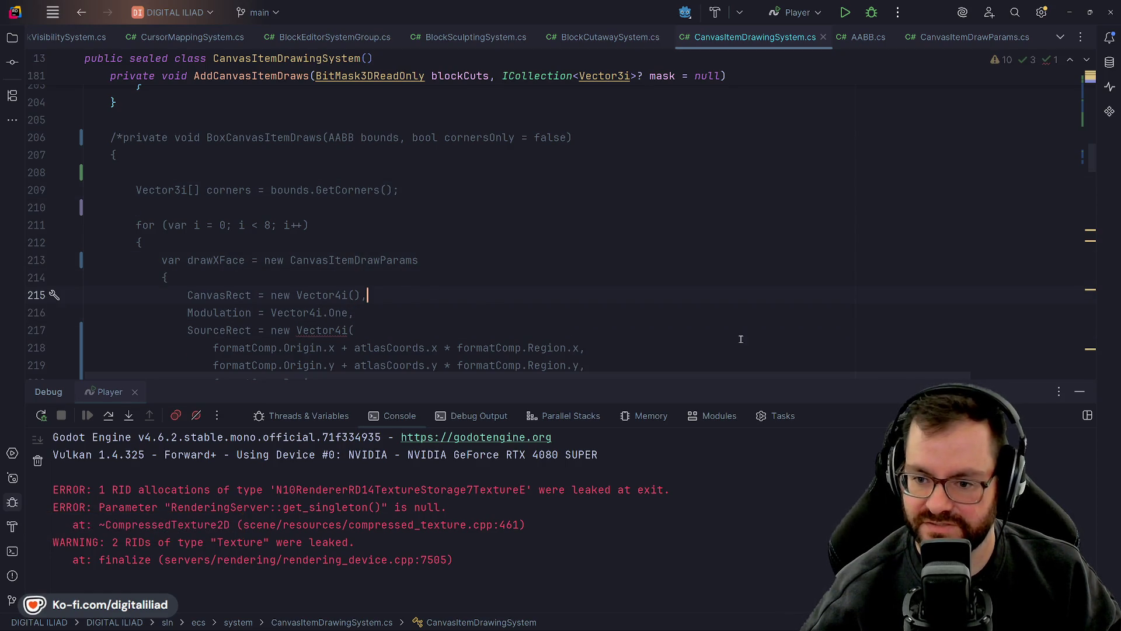
key(shift+Escape)
- Scroll through GetCanvasItemDrawParamsX/Y and back to the commented-out BoxCanvasItemDraws method
scroll(356, 299, down, 2)
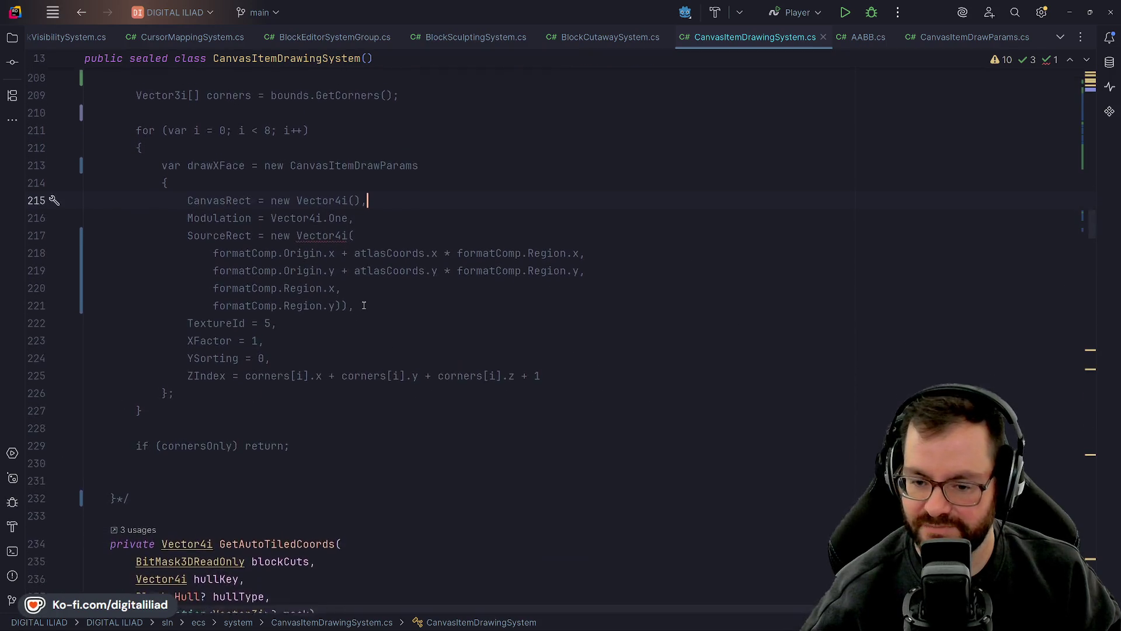
scroll(363, 299, up, 4)
scroll(371, 300, down, 7)
scroll(377, 301, down, 6)
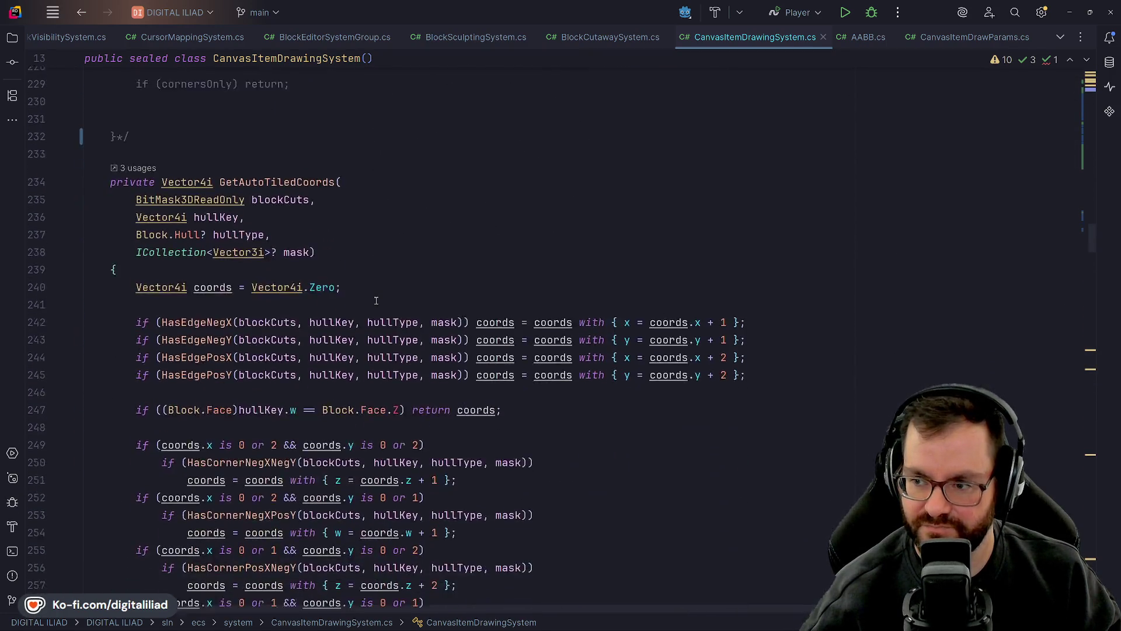
click(351, 271)
scroll(351, 274, down, 1)
scroll(351, 274, down, 8)
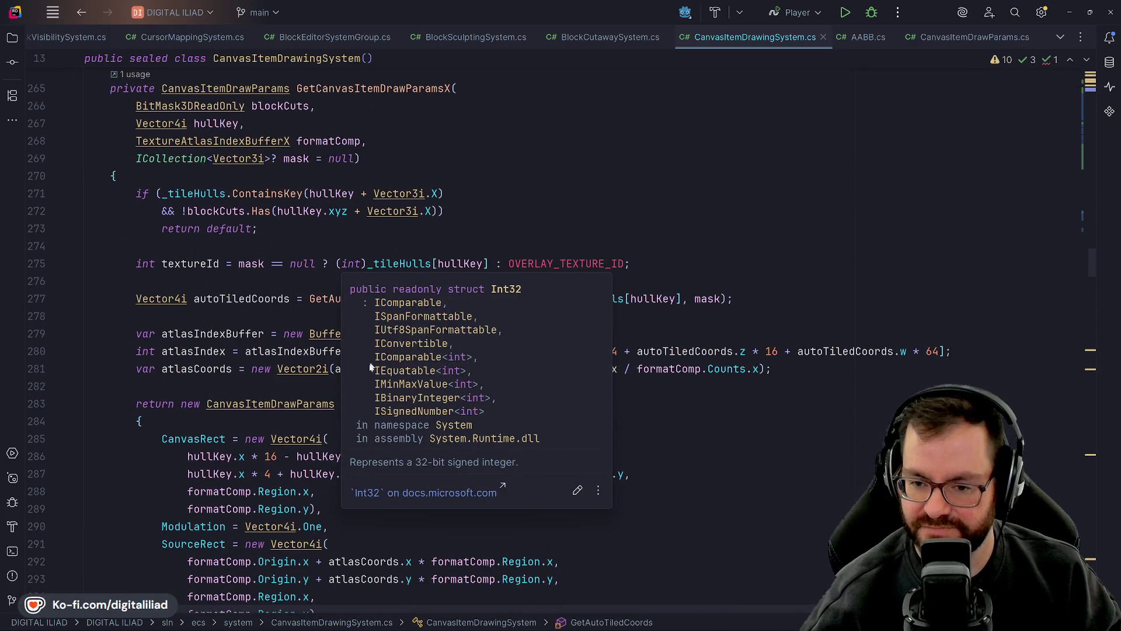
scroll(428, 319, down, 13)
scroll(429, 318, up, 8)
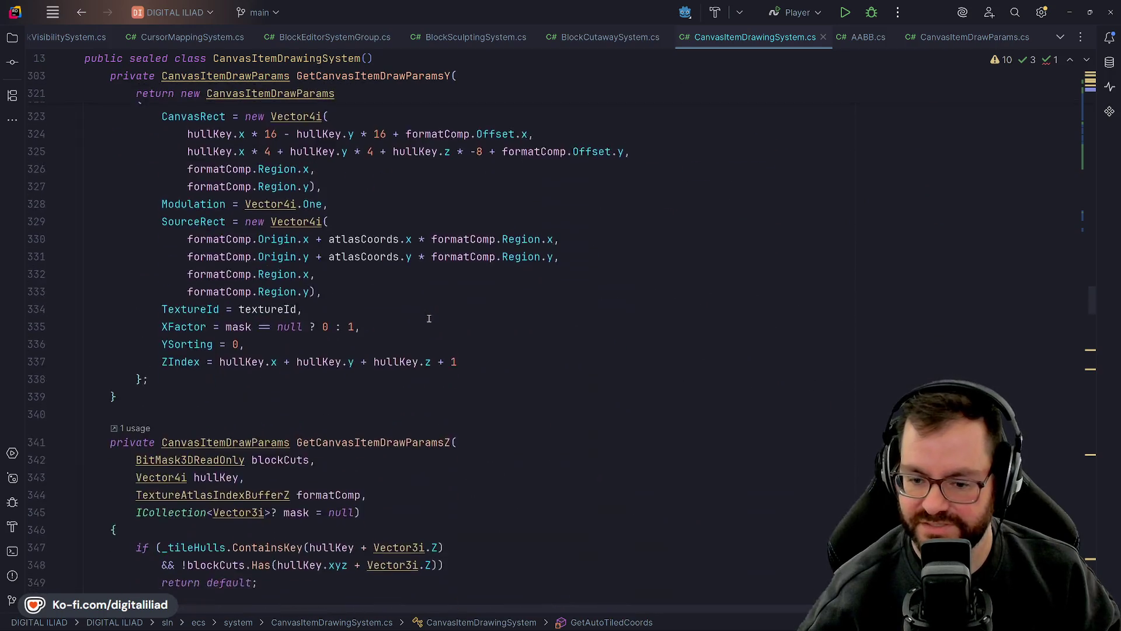
scroll(426, 321, down, 6)
scroll(420, 333, up, 7)
scroll(417, 340, up, 20)
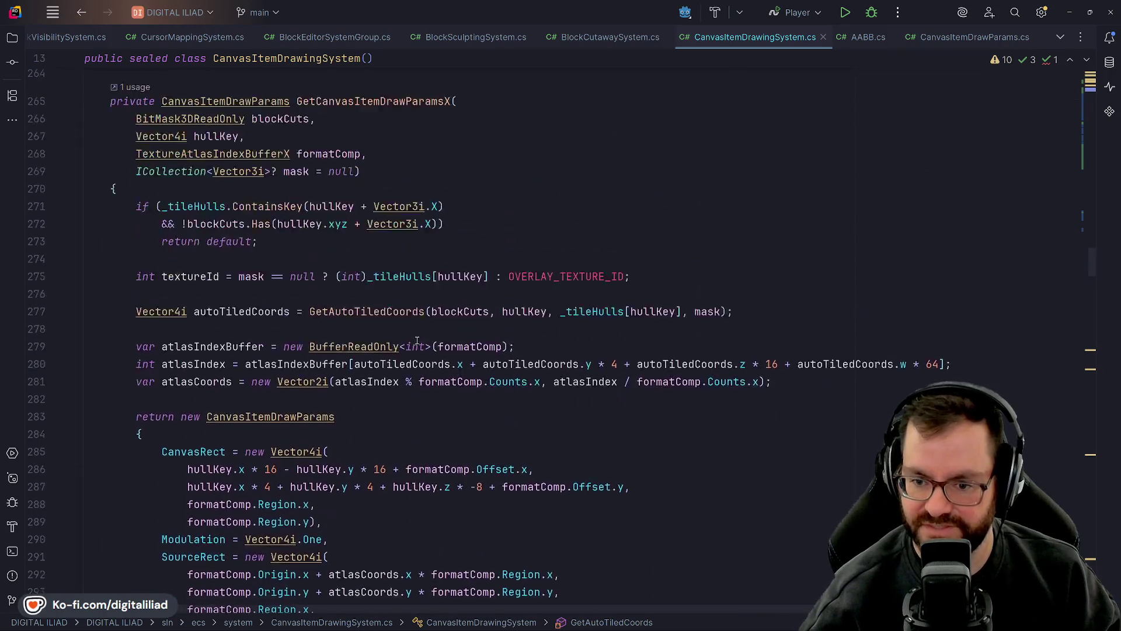
scroll(417, 340, up, 5)
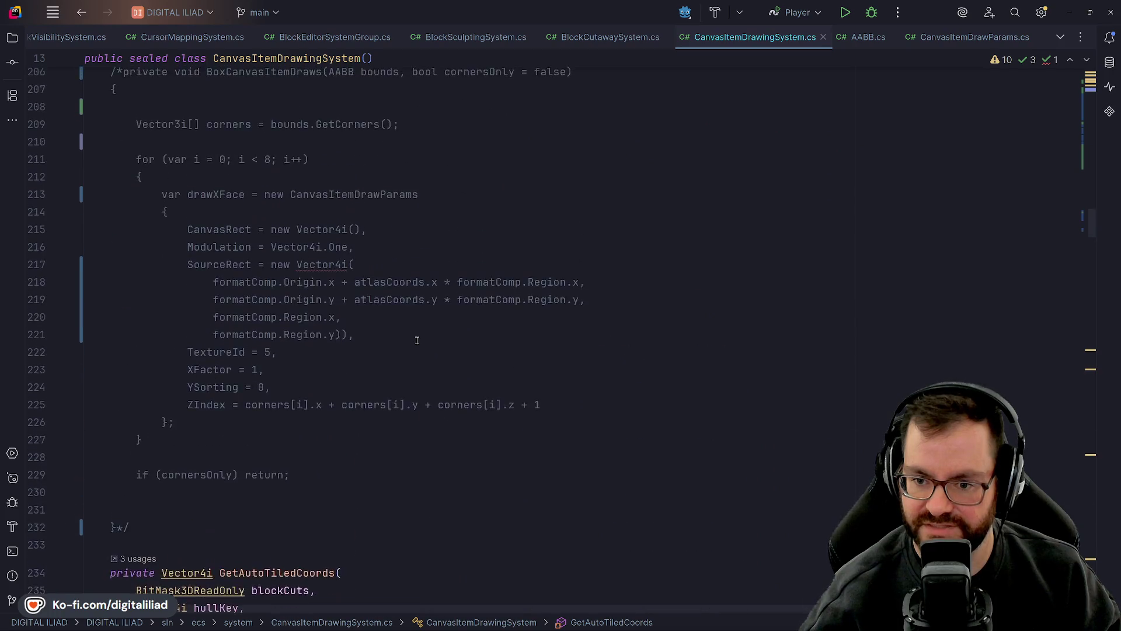
scroll(414, 338, down, 1)
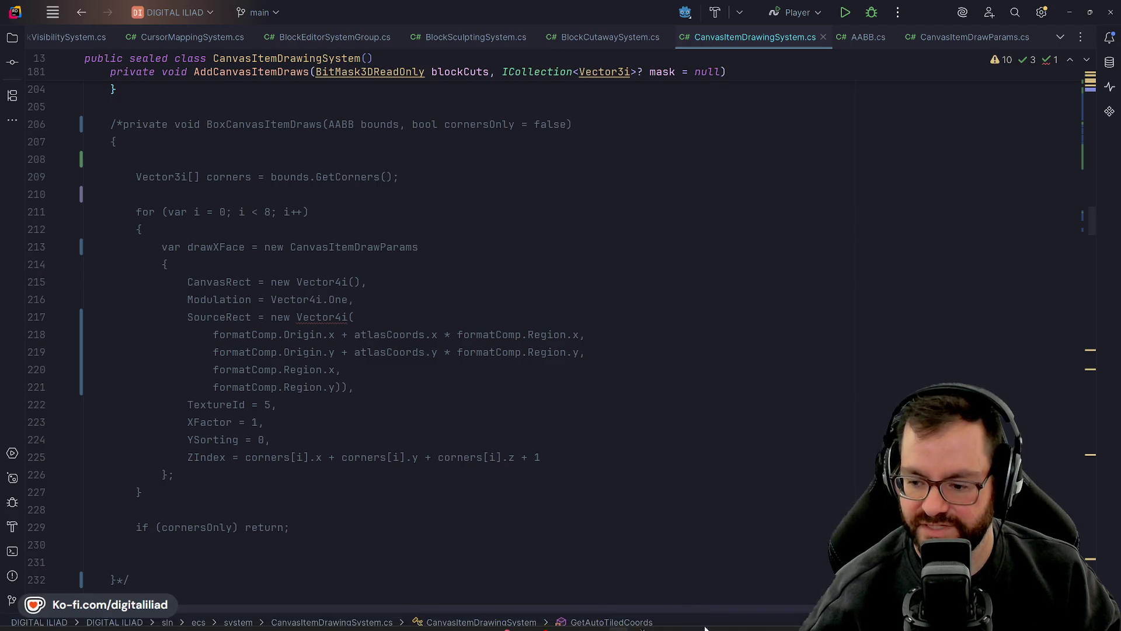
- Bring cursor_block_exp.ase to the front and pan across its block diamonds
mouse_move(643, 620)
click(583, 622)
scroll(518, 375, down, 5)
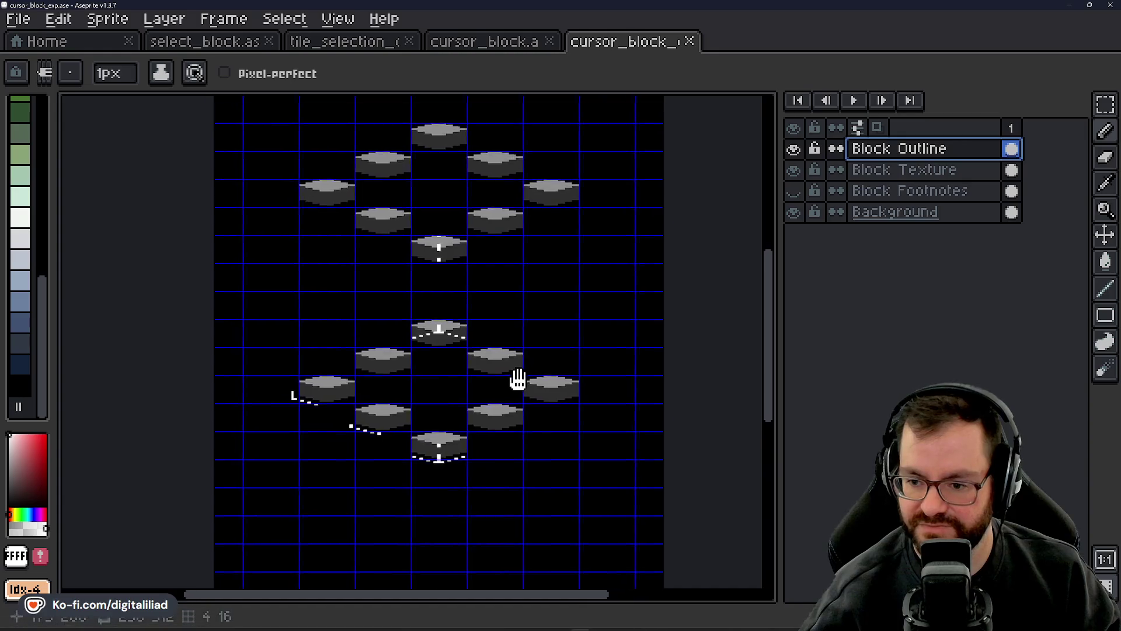
mouse_move(513, 421)
mouse_down()
mouse_move(508, 260)
mouse_move(471, 336)
mouse_move(477, 467)
mouse_up()
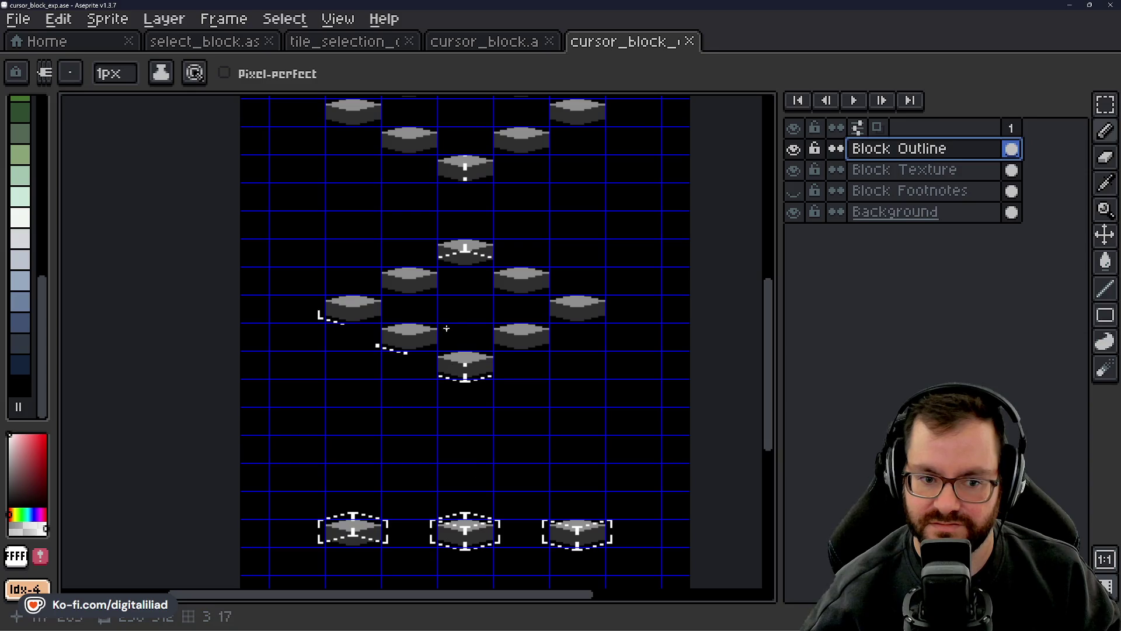
drag(446, 327, 454, 516)
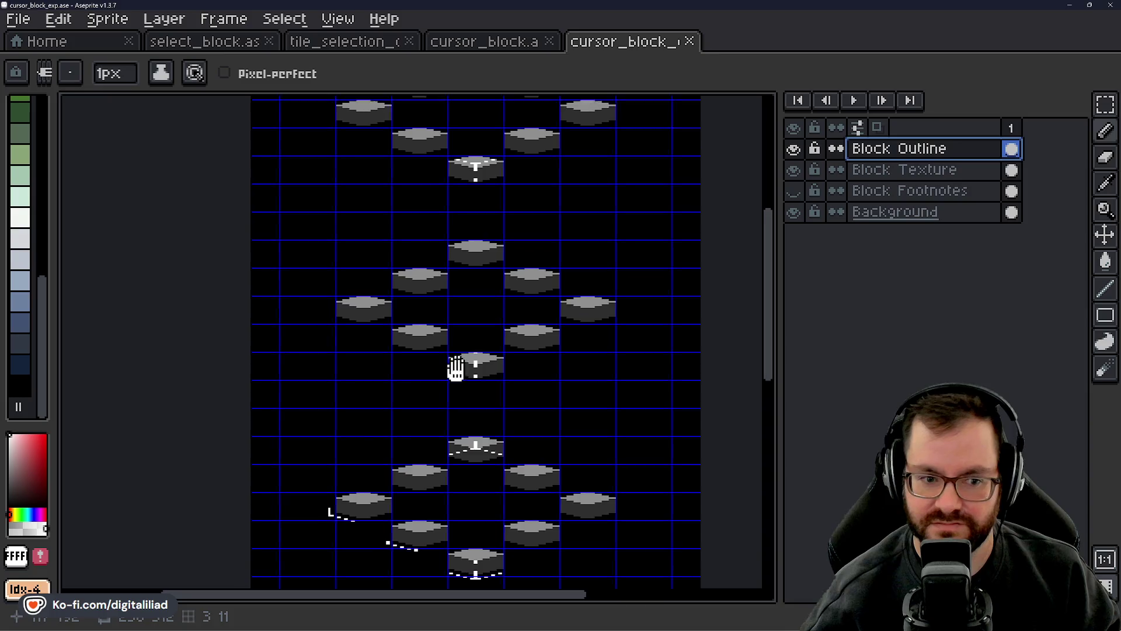
mouse_move(456, 368)
mouse_down()
mouse_move(456, 508)
mouse_move(440, 450)
mouse_move(443, 285)
mouse_up()
- Switch to the rectangular marquee and make Block Texture the active layer
click(1104, 105)
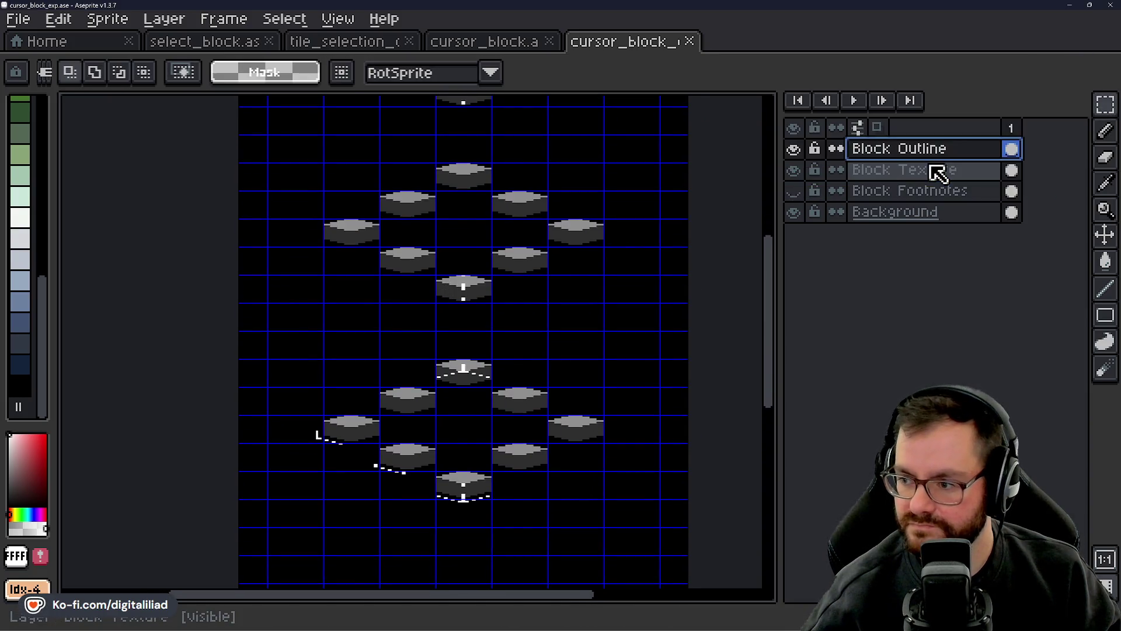
click(926, 174)
scroll(590, 288, down, 2)
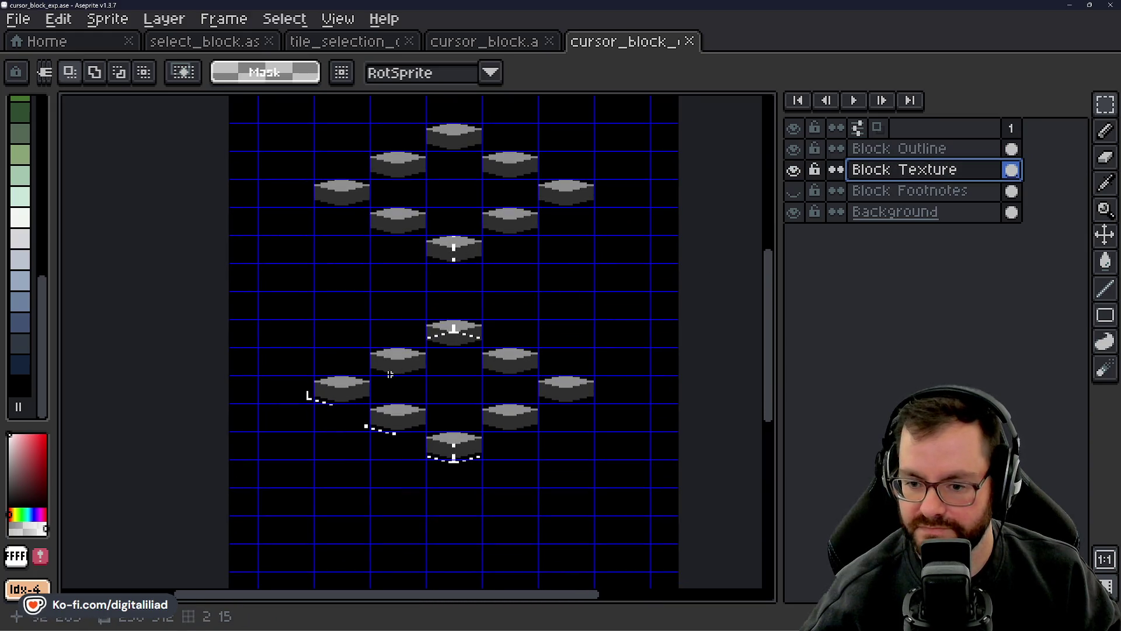
scroll(390, 374, up, 3)
scroll(352, 362, down, 6)
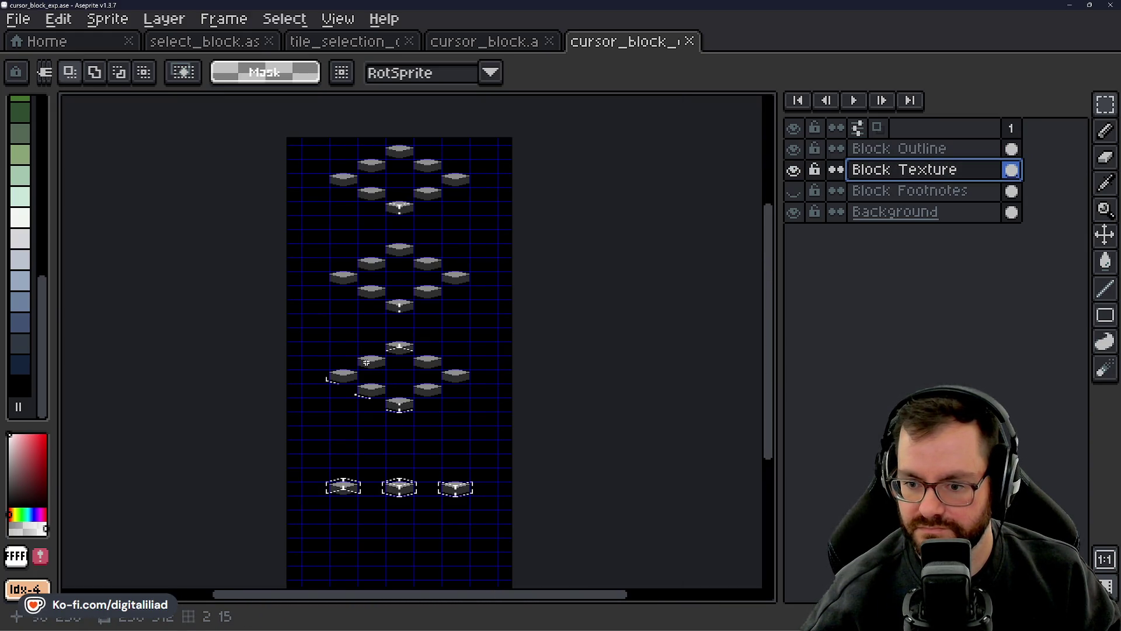
scroll(350, 366, up, 4)
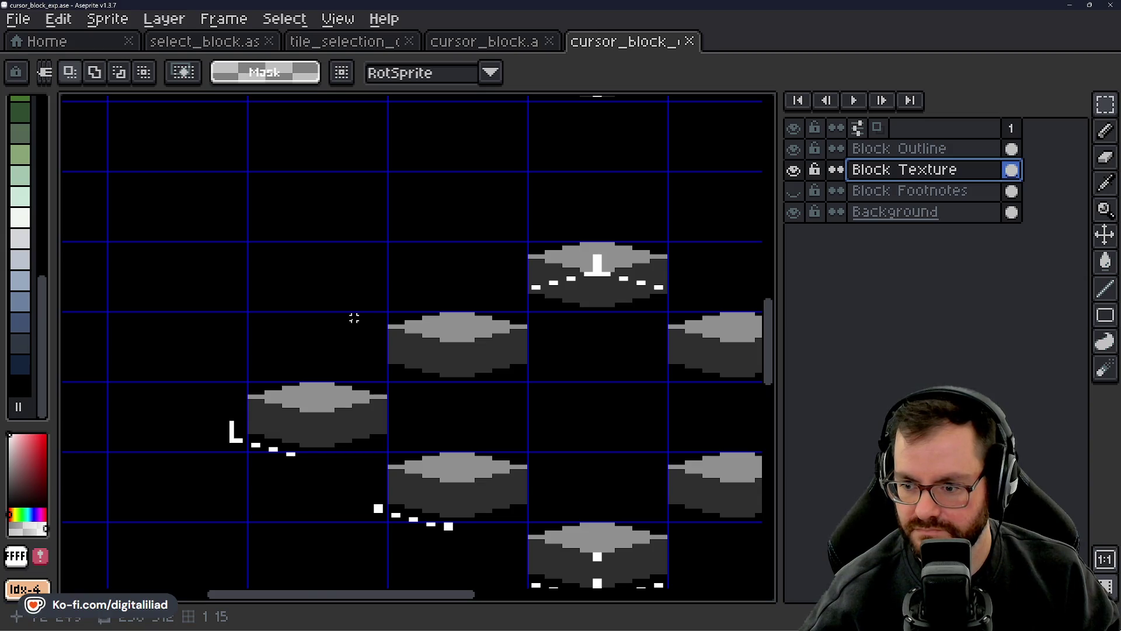
scroll(354, 318, down, 2)
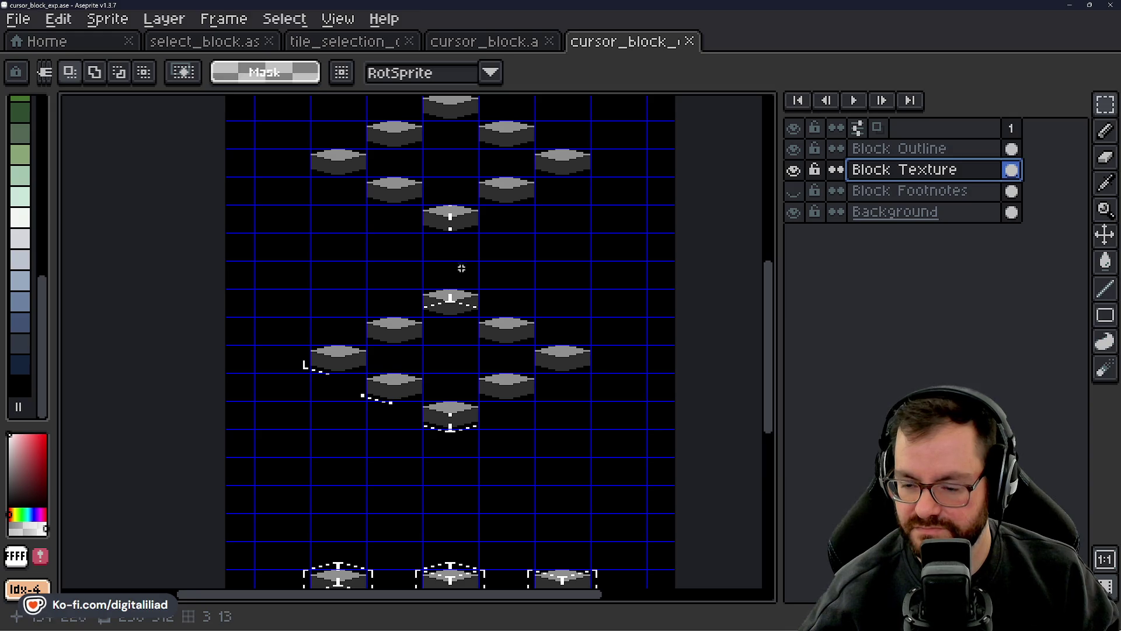
- Zoom out and pan down the sheet to review all the grey isometric block frames
drag(461, 268, 415, 484)
drag(426, 376, 447, 374)
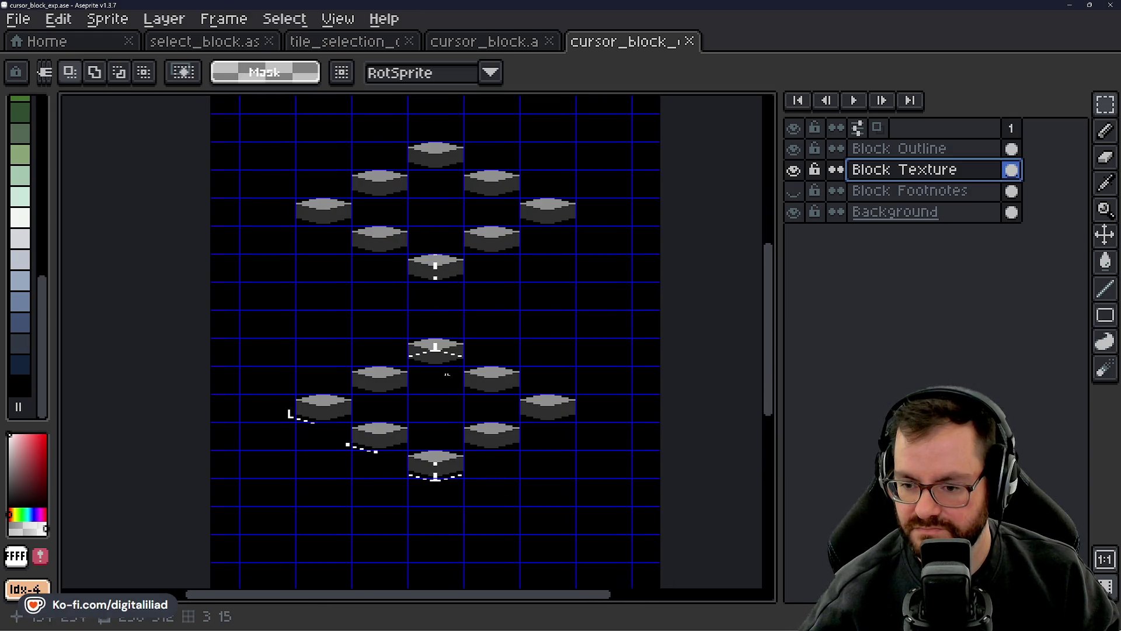
drag(434, 417, 472, 359)
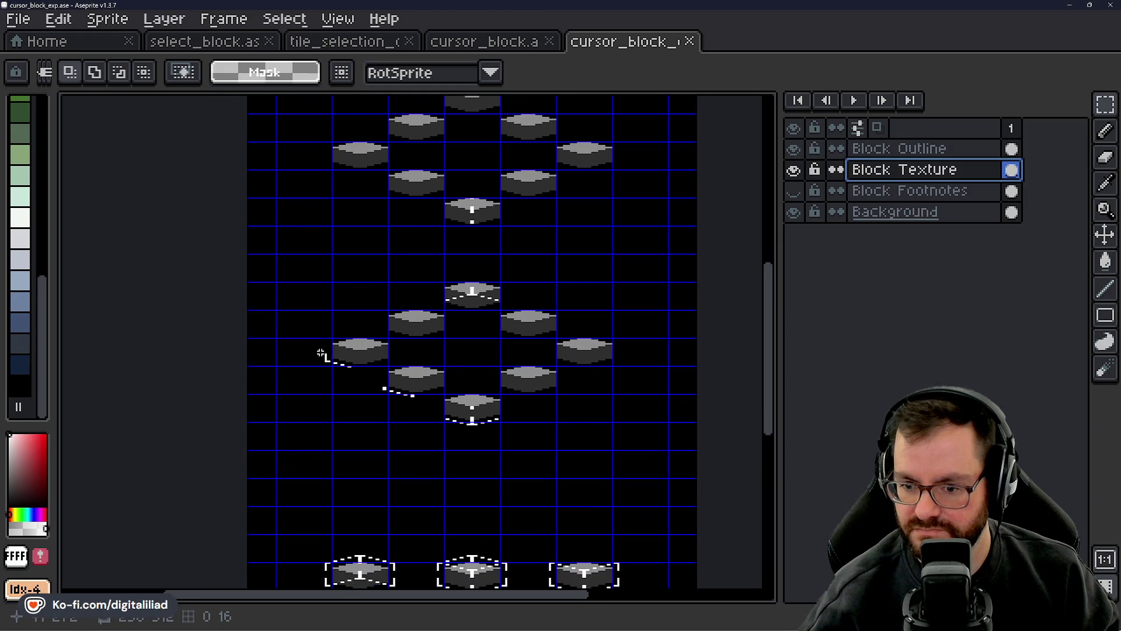
scroll(322, 354, up, 2)
scroll(325, 357, down, 2)
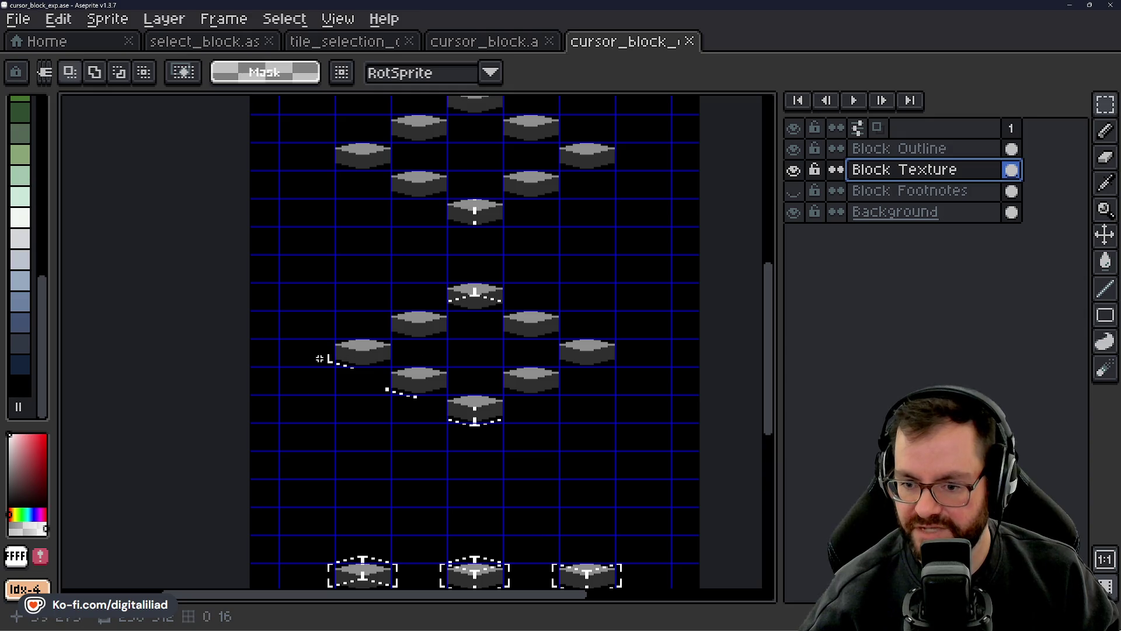
scroll(319, 358, up, 5)
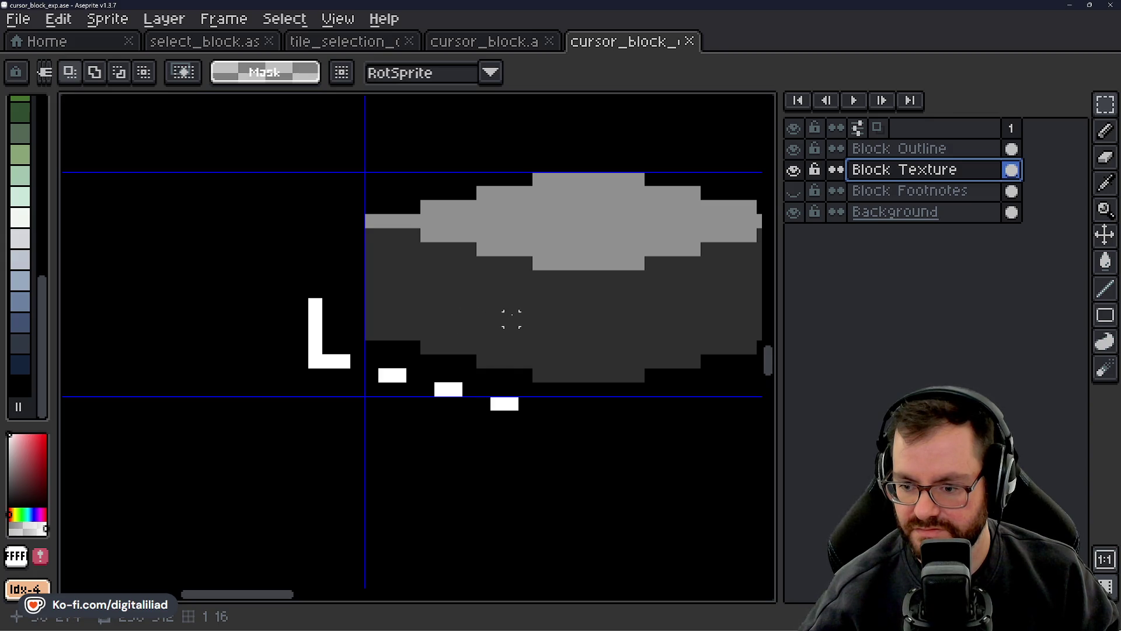
scroll(553, 333, down, 3)
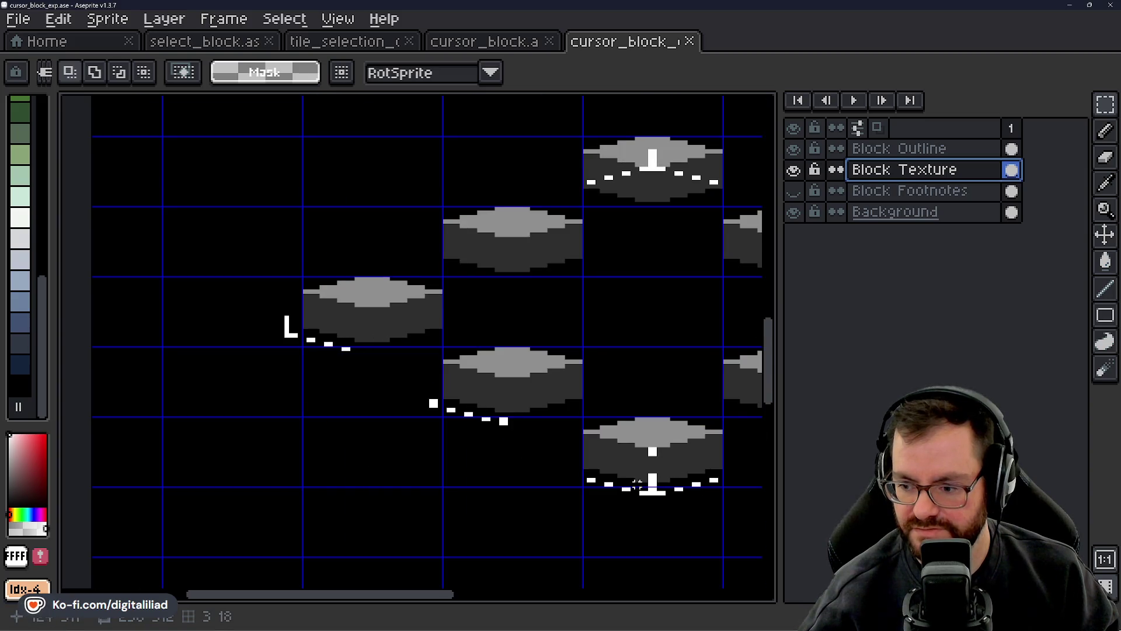
mouse_move(659, 413)
mouse_down()
mouse_move(546, 371)
mouse_move(471, 382)
mouse_up()
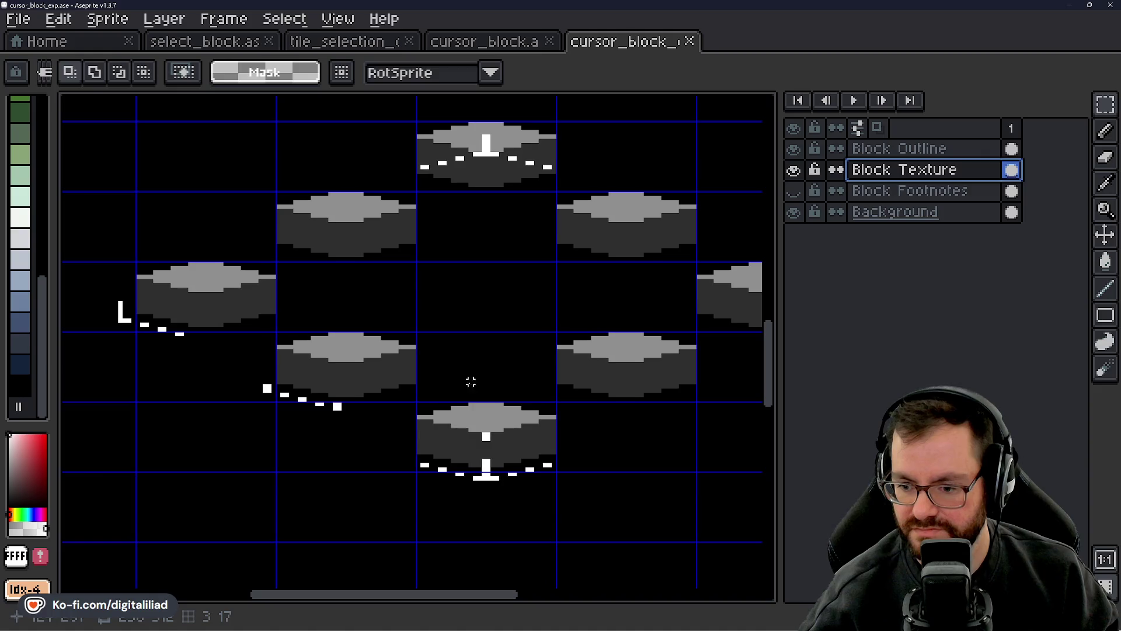
scroll(473, 397, down, 3)
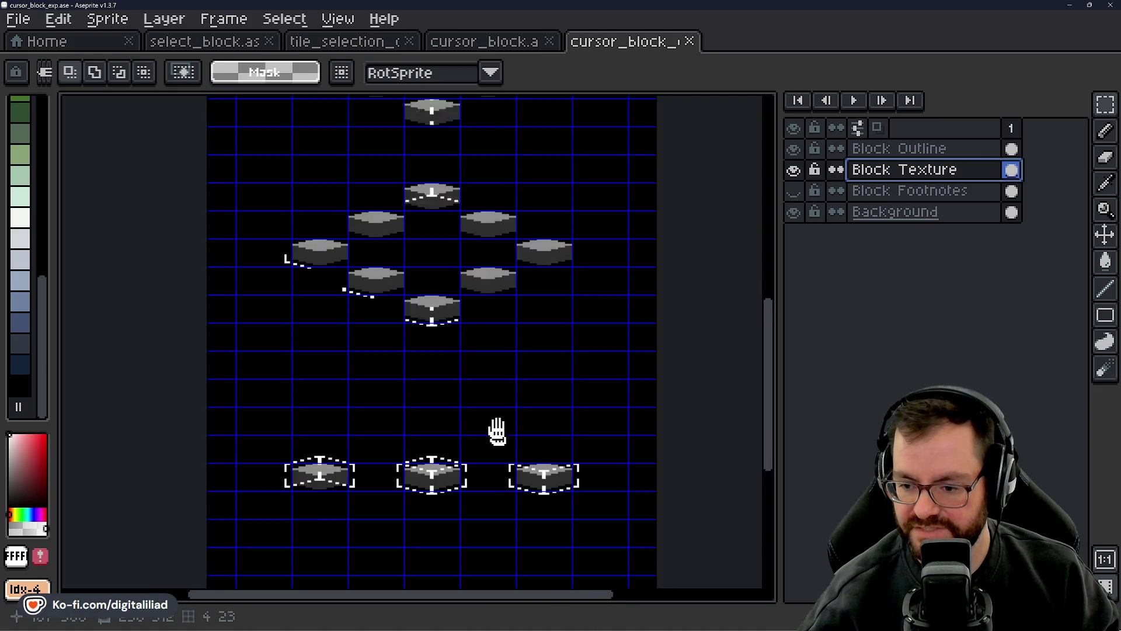
scroll(451, 401, up, 2)
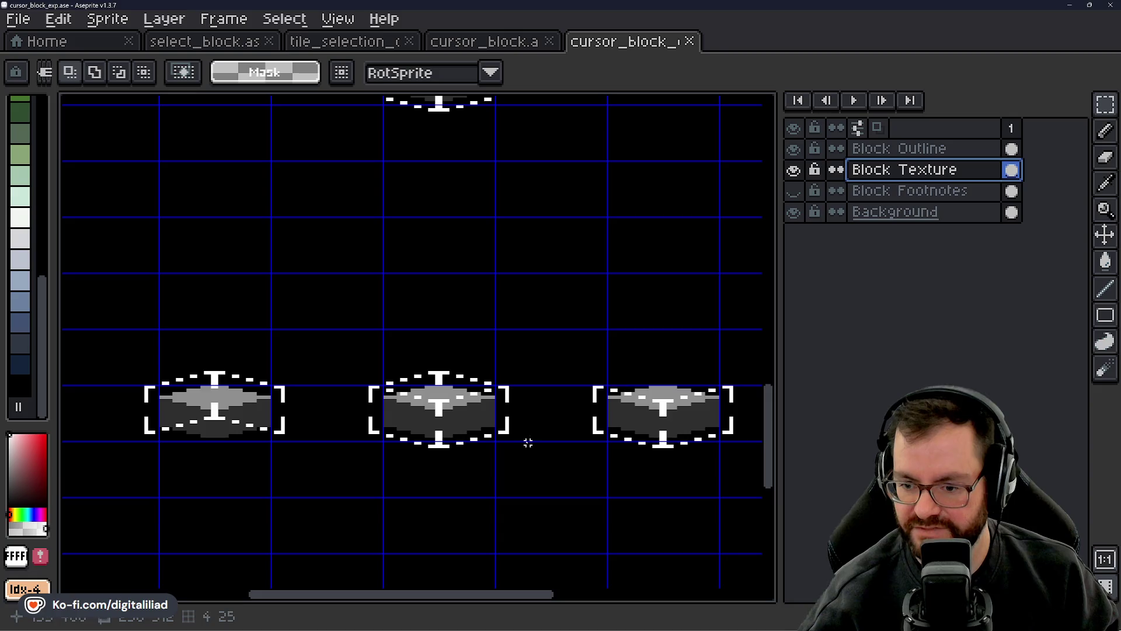
scroll(528, 443, down, 2)
scroll(501, 383, up, 3)
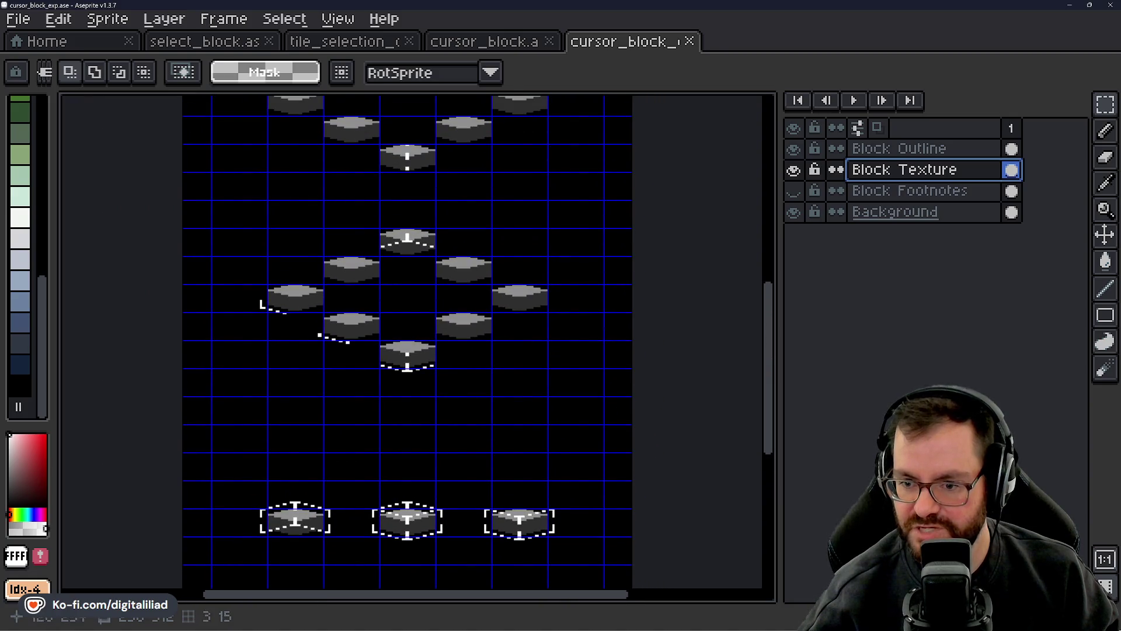
scroll(438, 442, up, 3)
scroll(417, 244, down, 3)
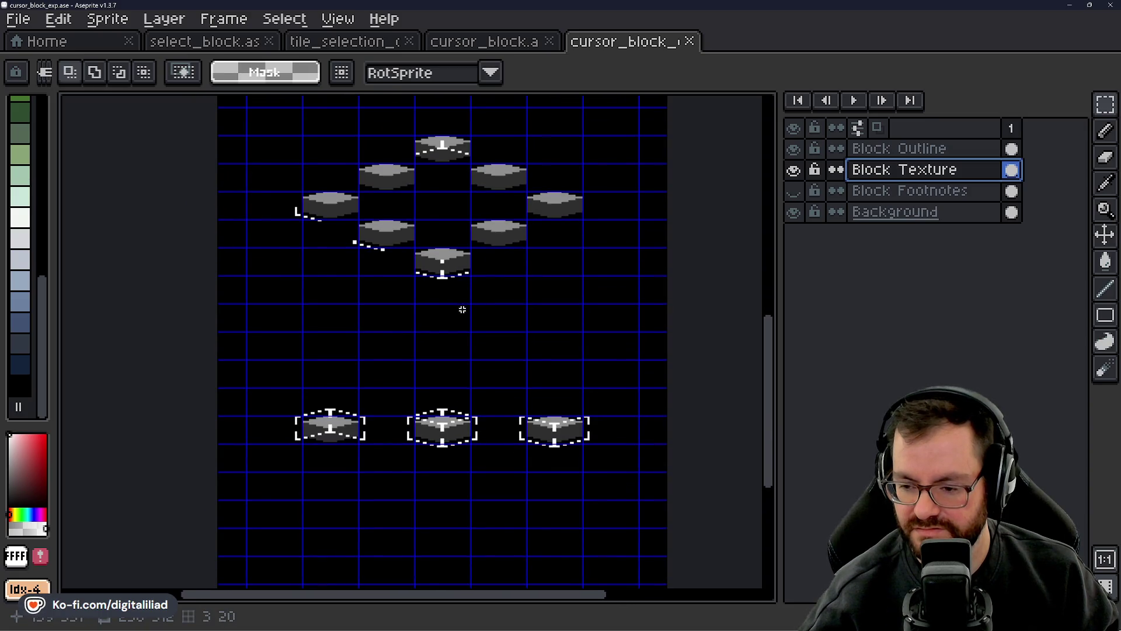
scroll(462, 315, up, 1)
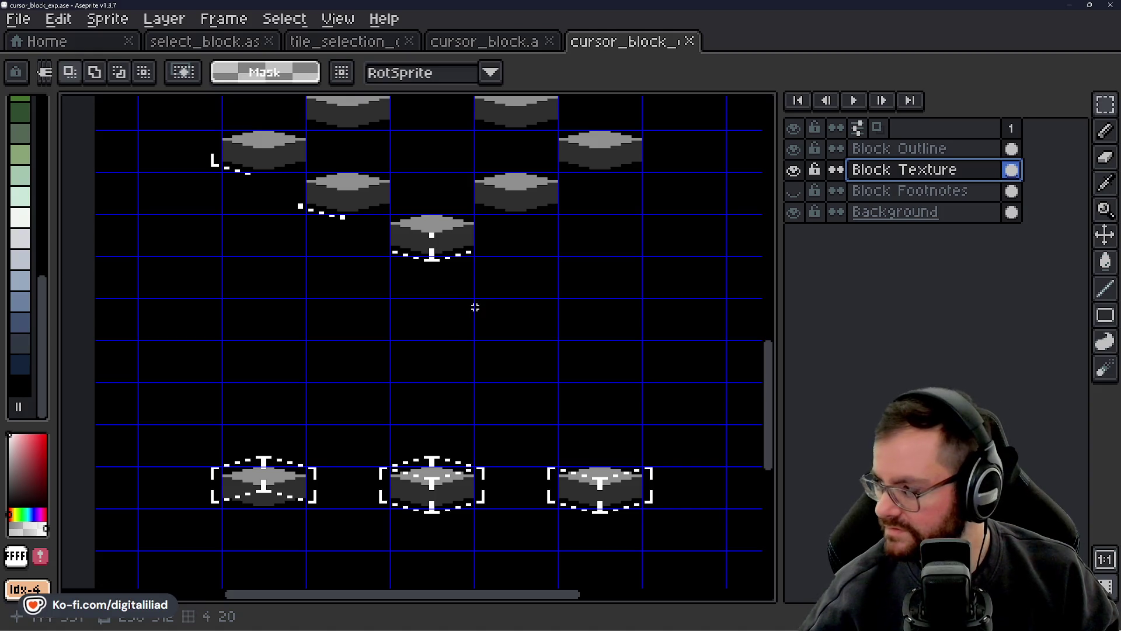
scroll(428, 360, down, 1)
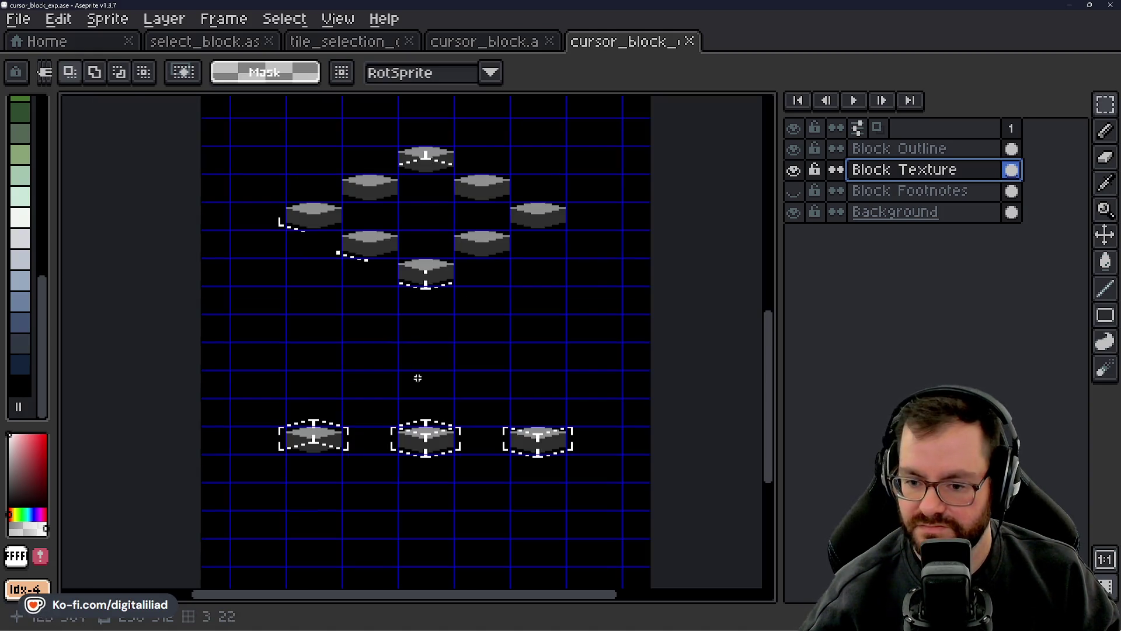
scroll(412, 330, up, 5)
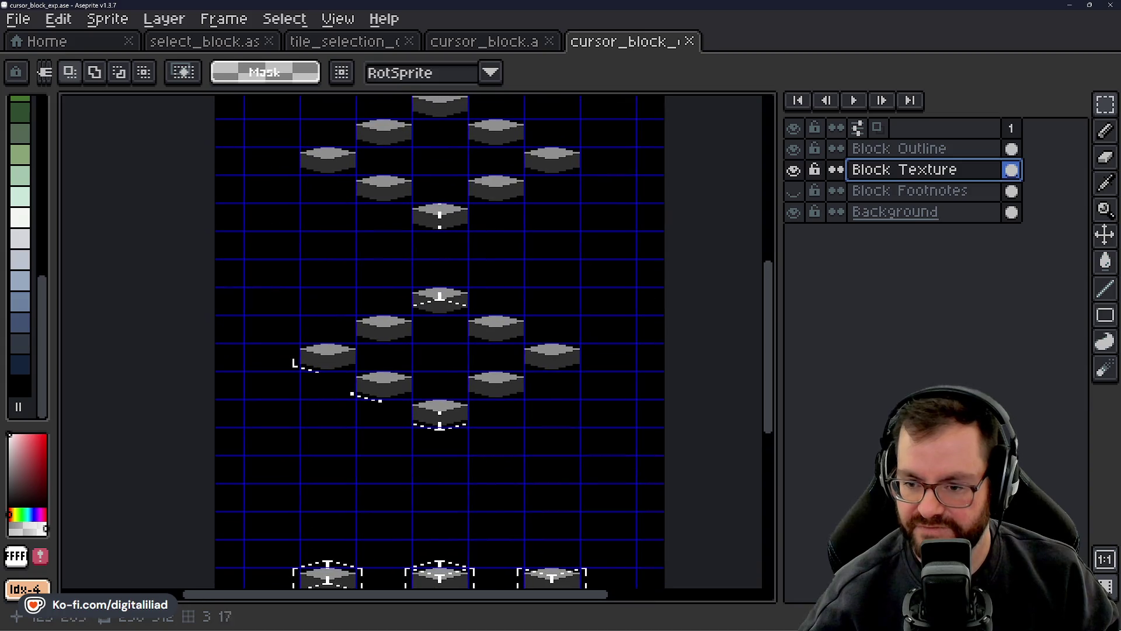
- Switch to the tile_selection_outline sprite and survey its large outlined block drawings
click(376, 42)
scroll(458, 388, down, 3)
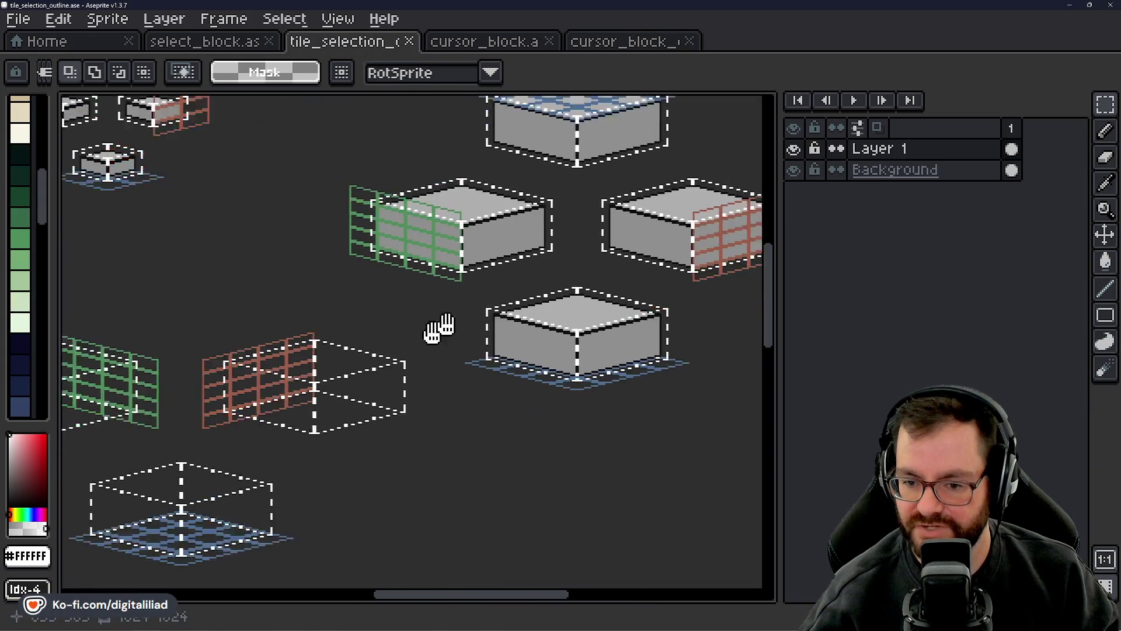
scroll(485, 295, up, 2)
mouse_move(483, 292)
mouse_down()
mouse_move(453, 383)
mouse_move(318, 380)
mouse_move(487, 299)
mouse_up()
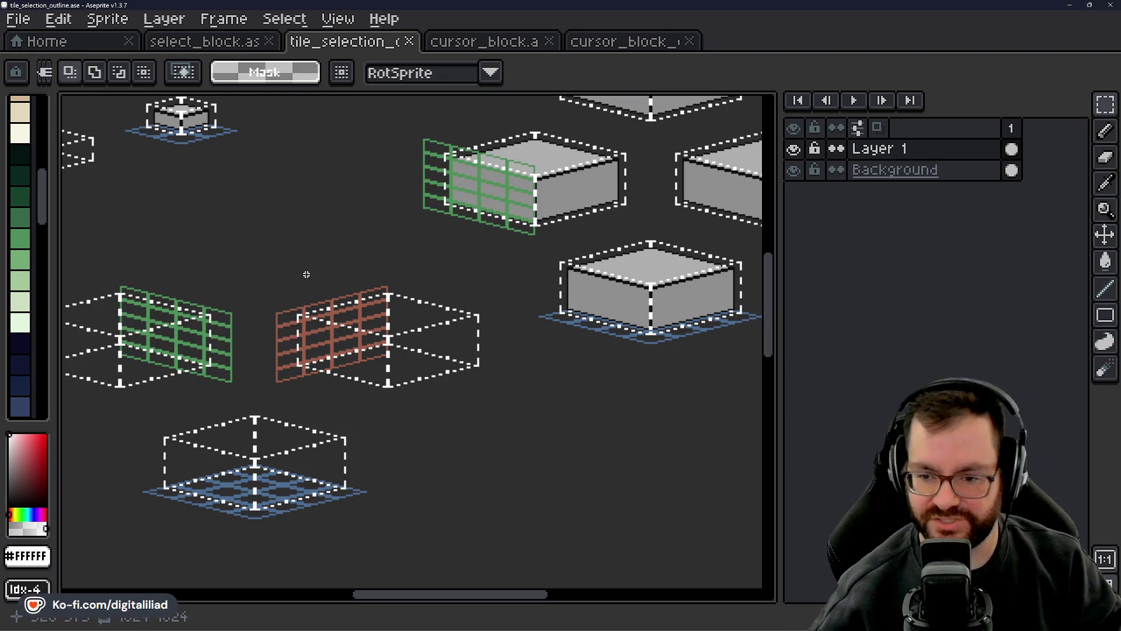
mouse_move(306, 275)
mouse_down()
mouse_move(401, 331)
mouse_move(457, 291)
mouse_up()
scroll(457, 291, down, 2)
mouse_move(212, 418)
mouse_down()
mouse_move(251, 358)
mouse_move(401, 257)
mouse_up()
scroll(419, 325, down, 1)
scroll(450, 313, up, 3)
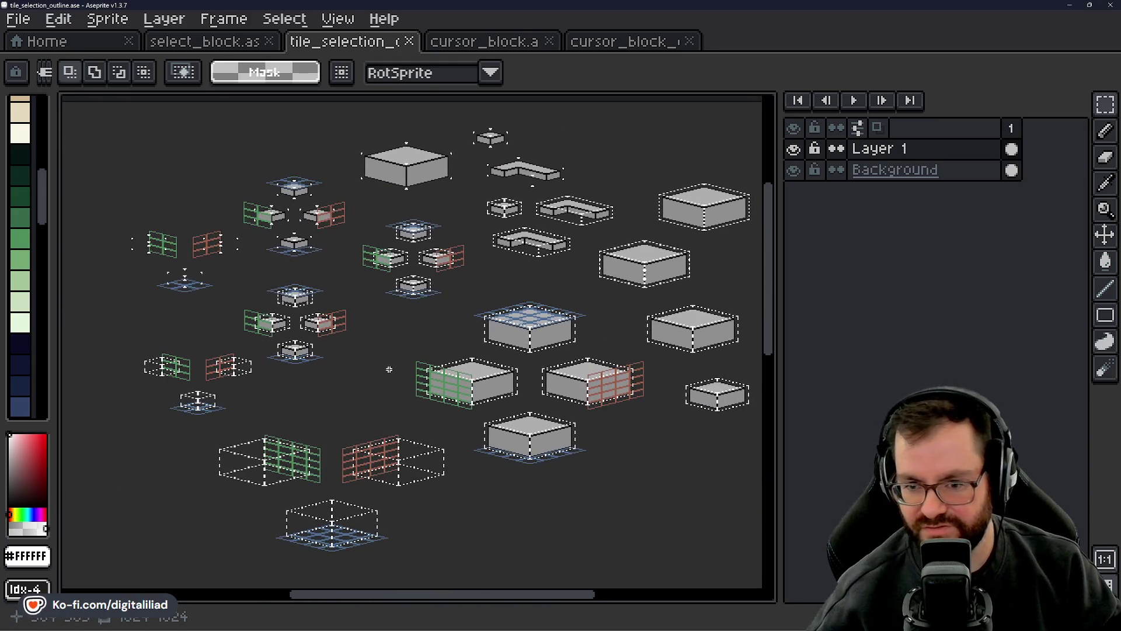
- Pan to the red and green grid outlines and lower-left blocks, then minimize Aseprite
drag(459, 284, 490, 213)
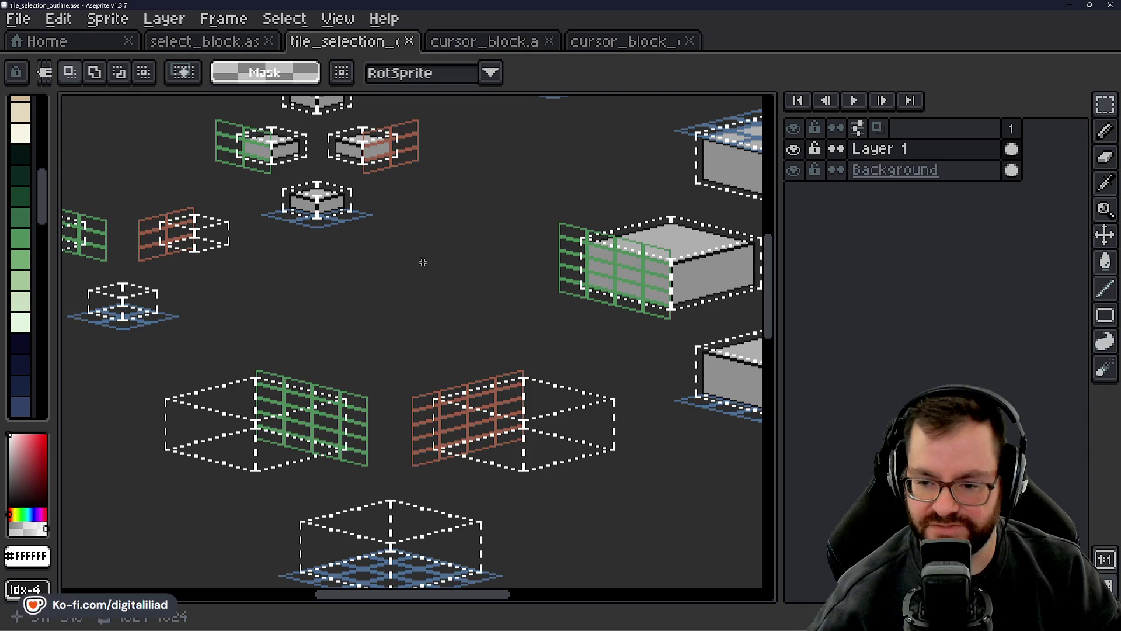
mouse_move(424, 266)
mouse_down()
mouse_move(461, 230)
mouse_move(396, 196)
mouse_move(366, 206)
mouse_up()
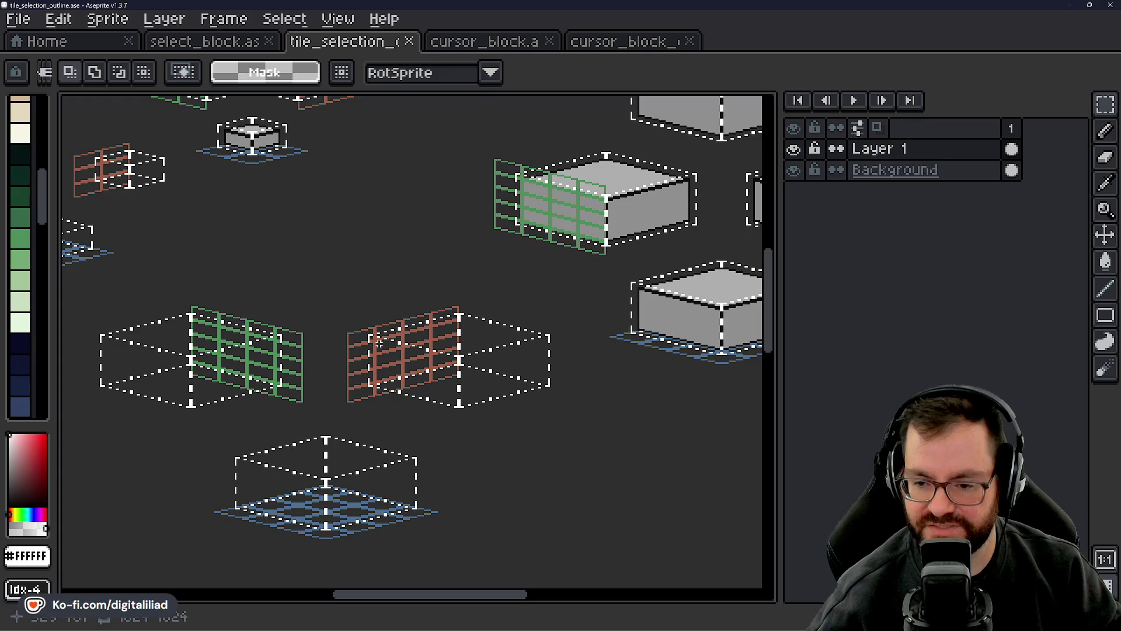
drag(377, 331, 243, 388)
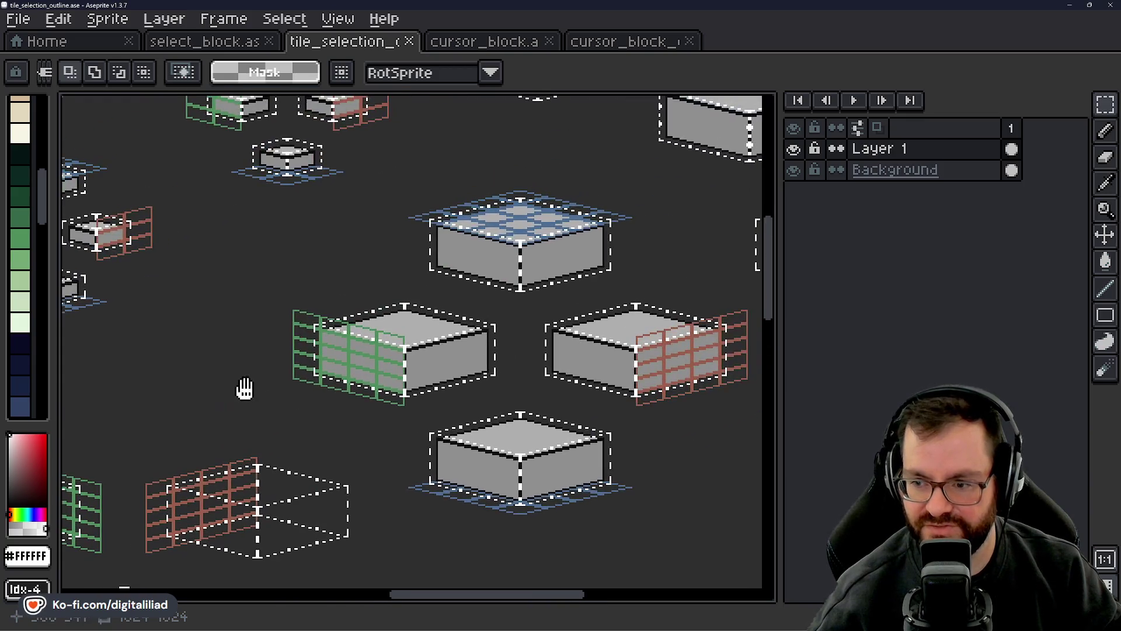
scroll(362, 234, up, 5)
scroll(566, 420, up, 4)
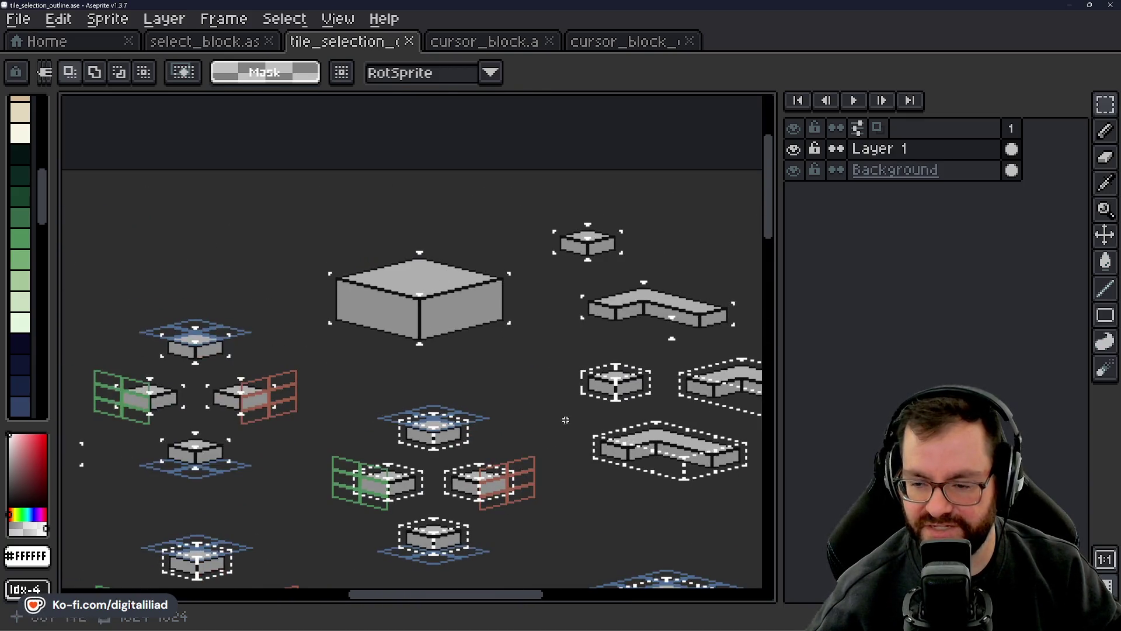
mouse_move(469, 266)
mouse_down()
mouse_move(290, 333)
mouse_move(272, 316)
mouse_up()
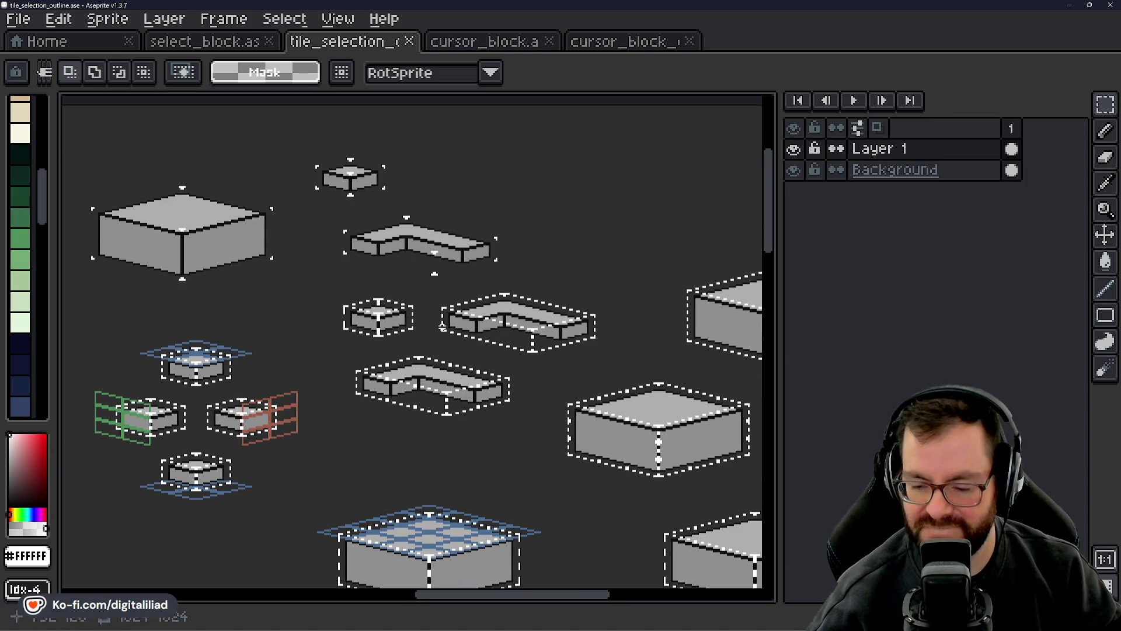
mouse_move(345, 426)
mouse_down()
mouse_move(433, 336)
mouse_move(448, 368)
mouse_move(329, 425)
mouse_move(418, 363)
mouse_move(420, 269)
mouse_up()
mouse_move(354, 354)
mouse_down()
mouse_move(383, 311)
mouse_move(473, 395)
mouse_move(453, 333)
mouse_move(331, 280)
mouse_up()
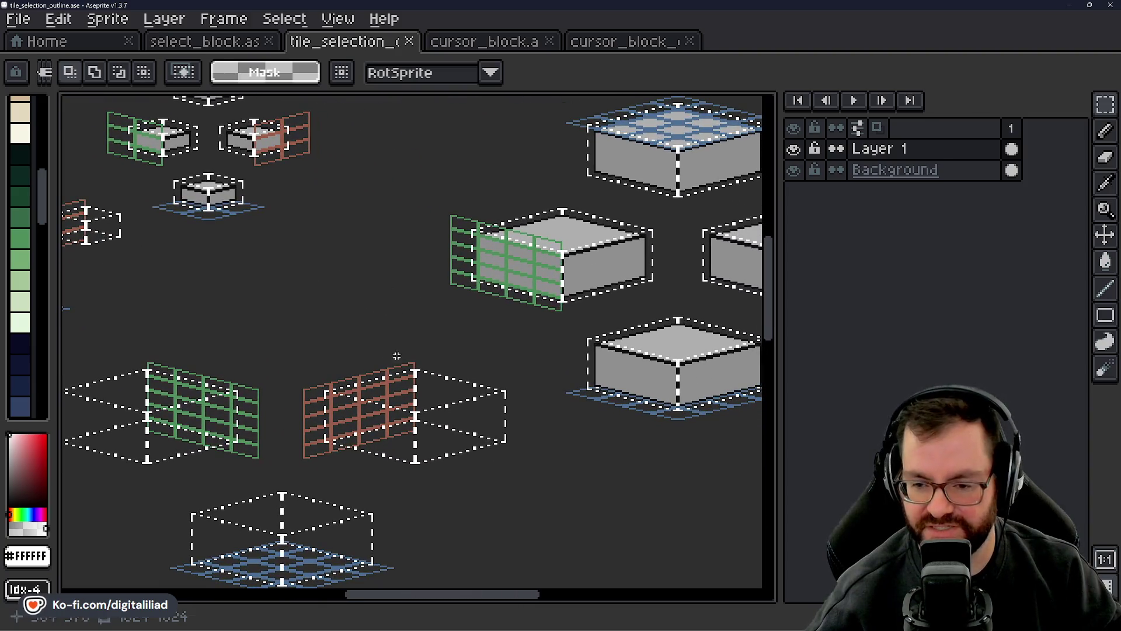
drag(660, 119, 485, 260)
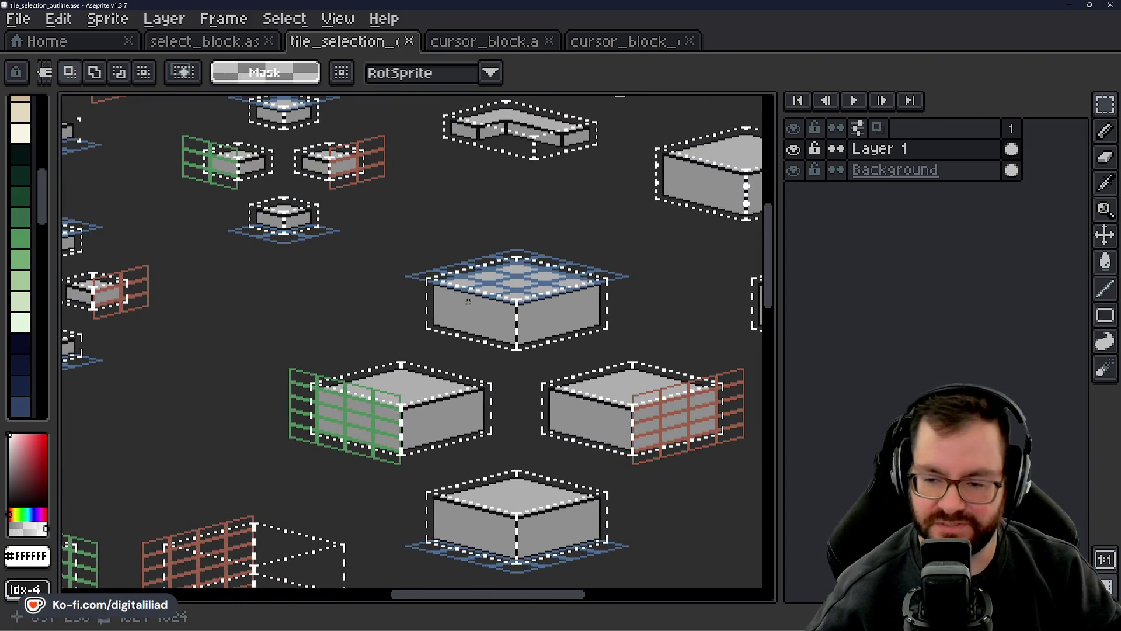
drag(467, 301, 351, 359)
click(1069, 5)
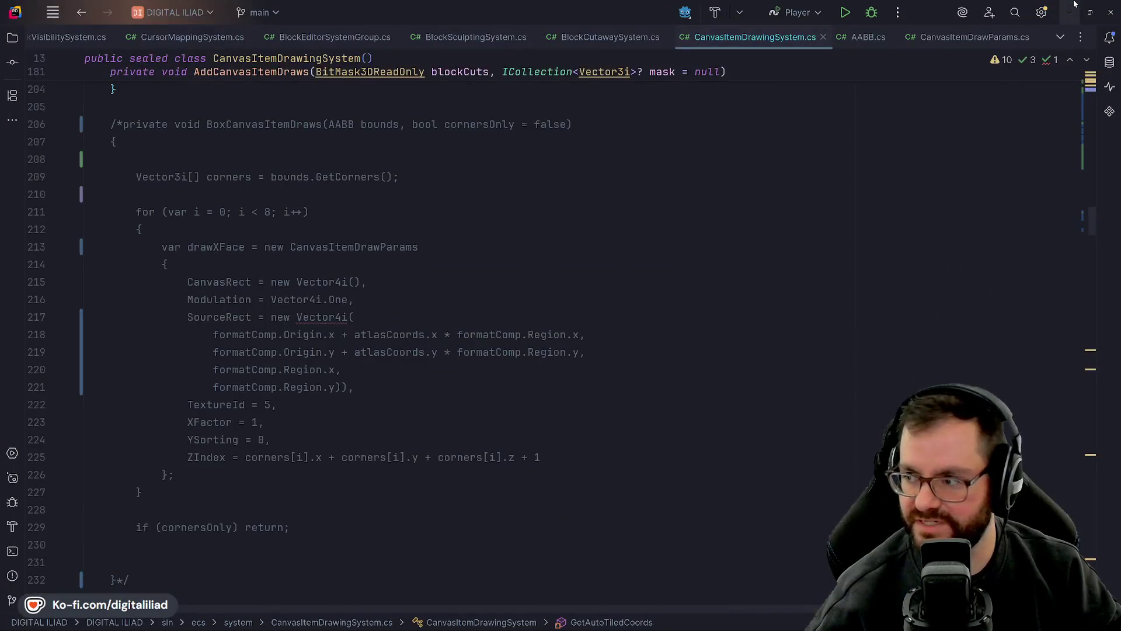
- Minimize Rider to reveal the isometric pixel-art control room on the blue background
click(1074, 7)
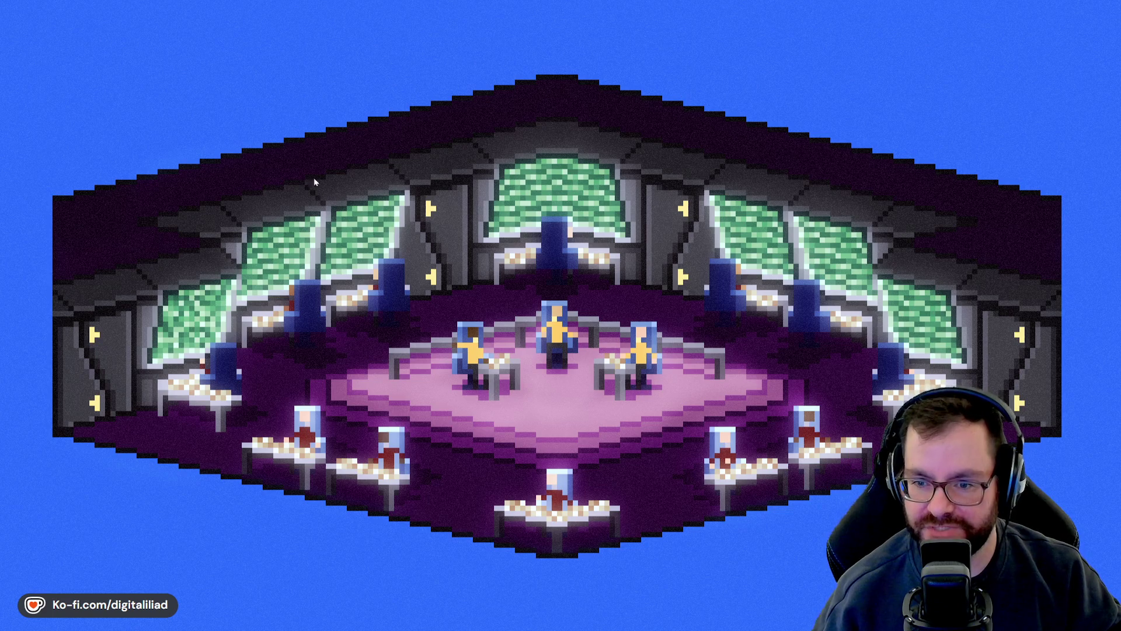
- Drag rectangles over the central dais and a narrow vertical strip of the room to point them out
mouse_move(288, 156)
mouse_down()
mouse_move(430, 347)
mouse_move(411, 338)
mouse_up()
drag(278, 159, 425, 321)
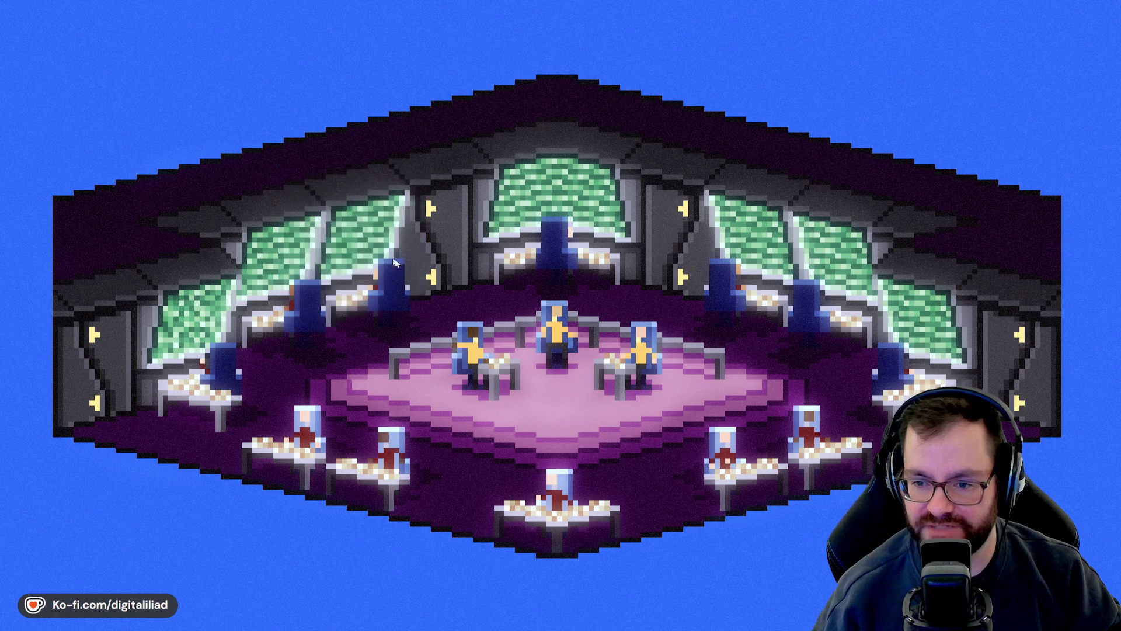
drag(344, 209, 345, 213)
mouse_move(351, 245)
mouse_down()
mouse_move(354, 203)
mouse_move(396, 209)
mouse_up()
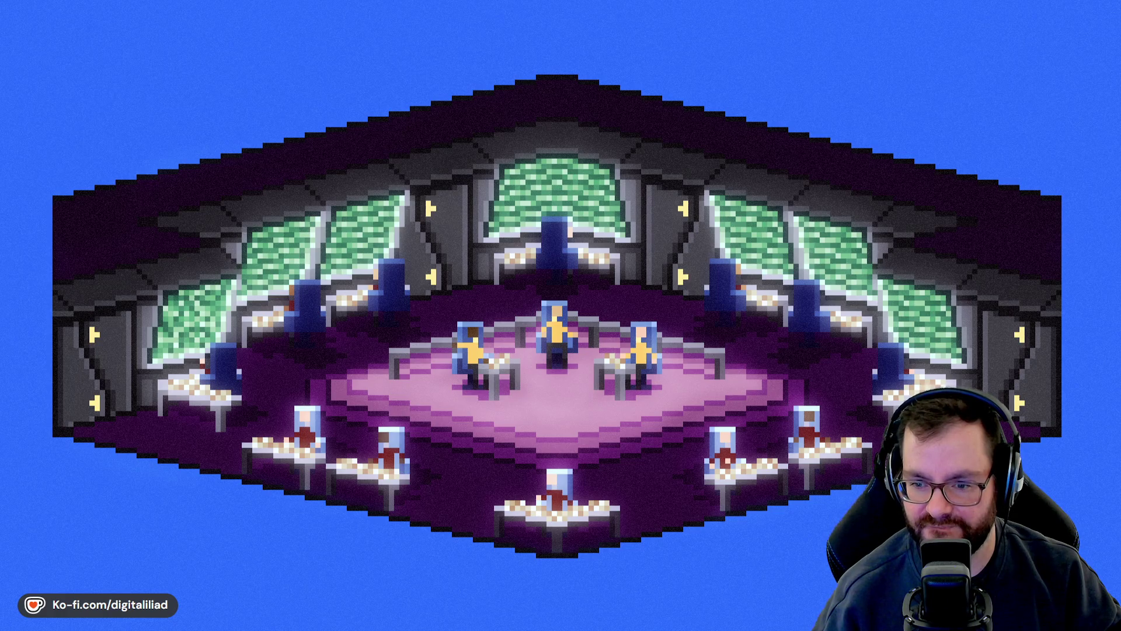
click(582, 620)
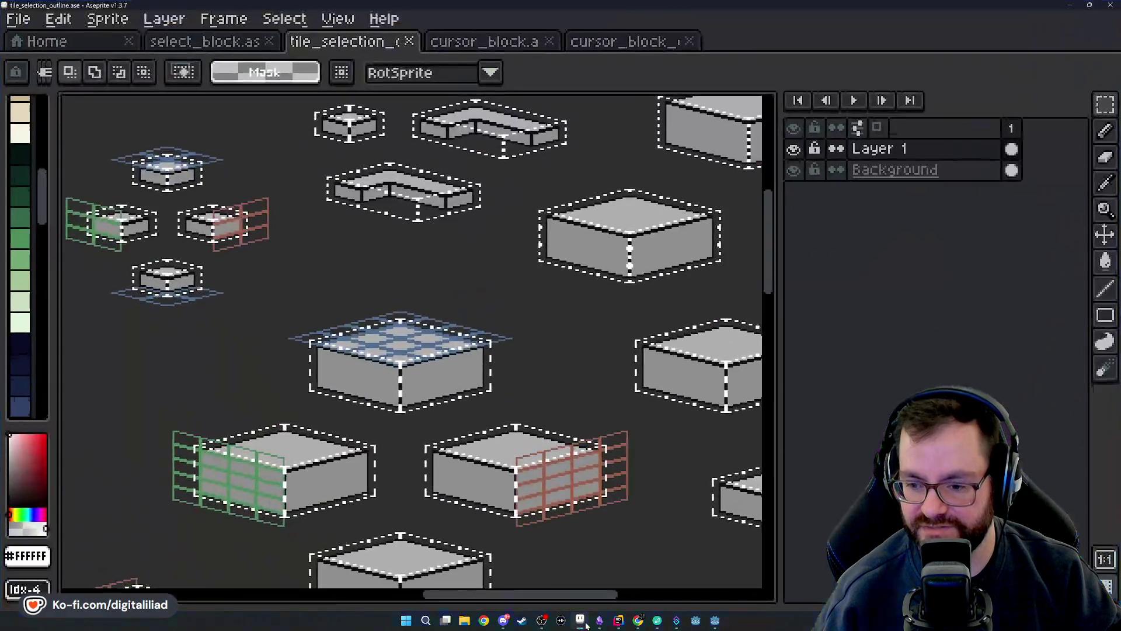
scroll(456, 390, down, 5)
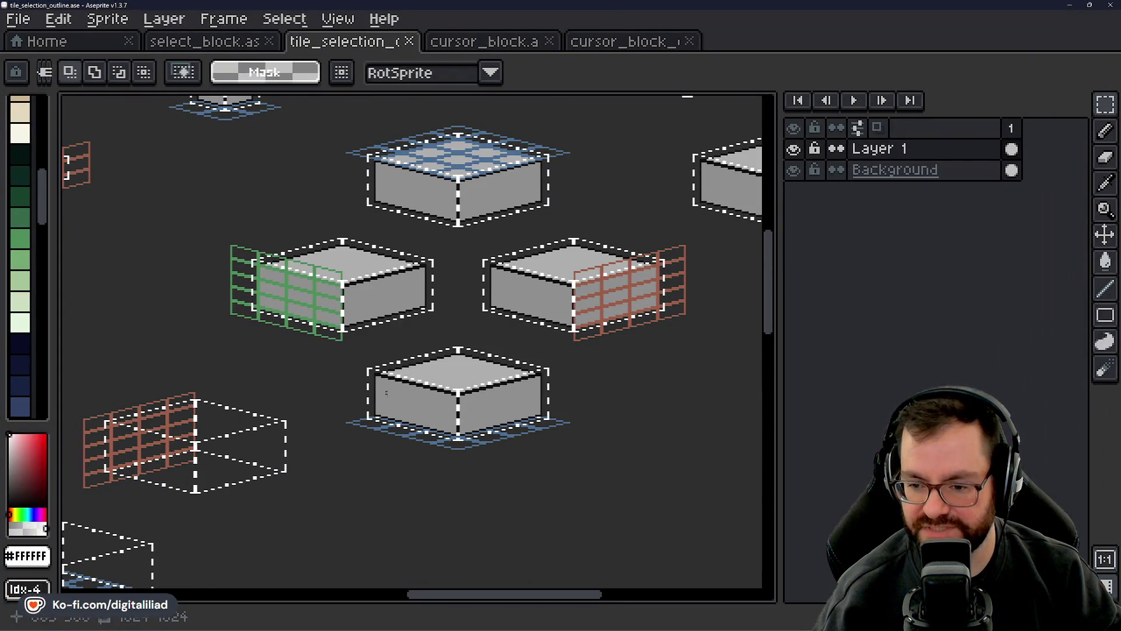
scroll(453, 390, up, 3)
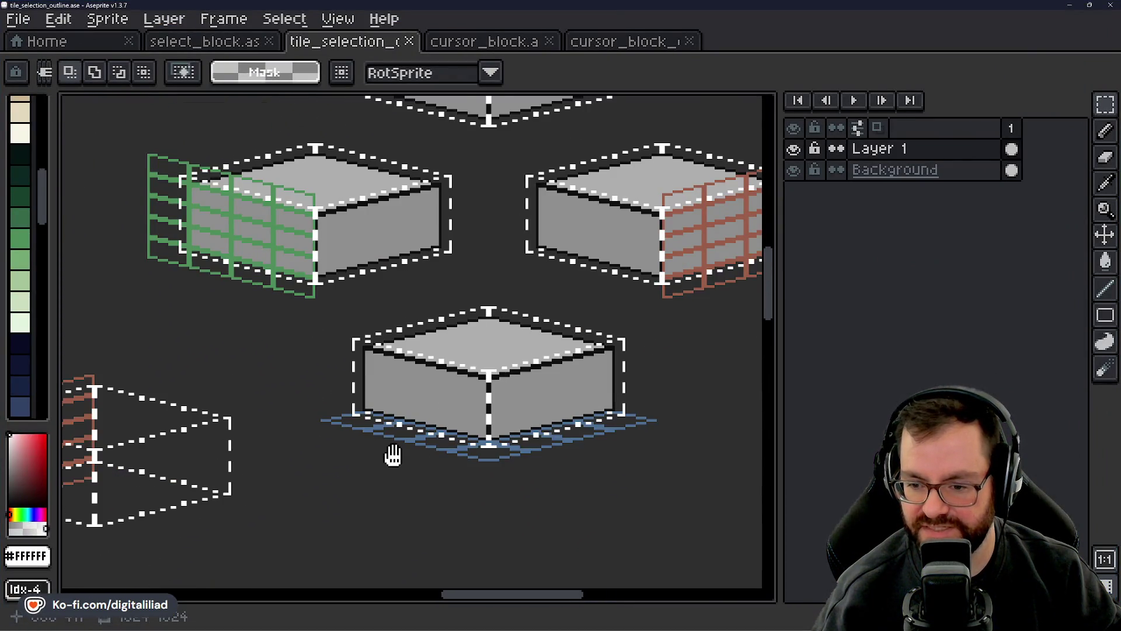
scroll(365, 379, up, 3)
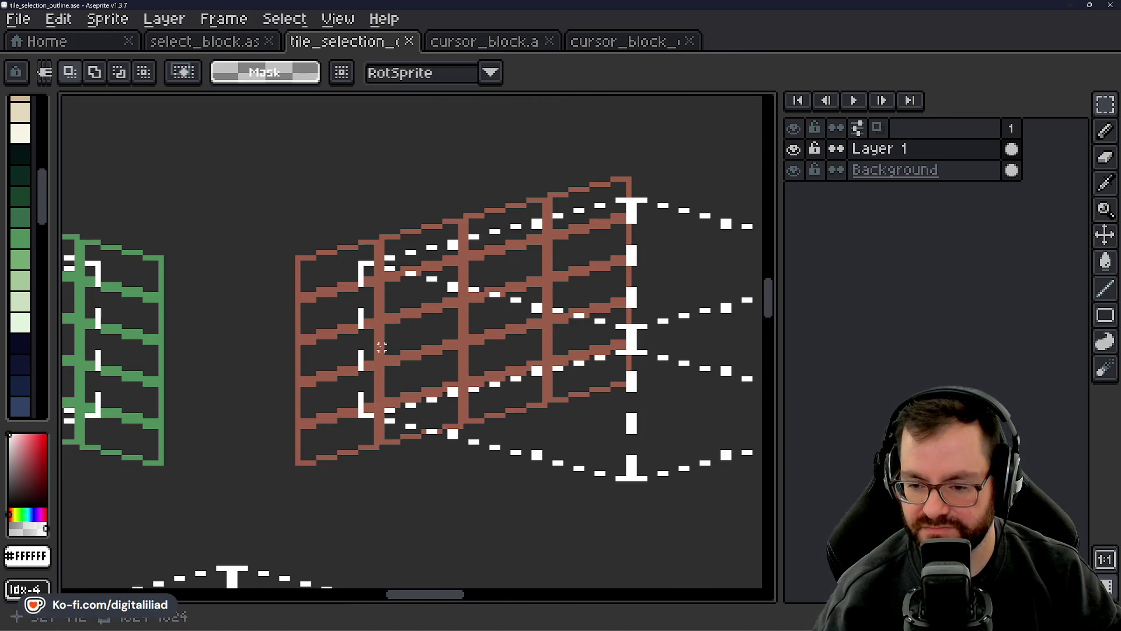
scroll(398, 461, up, 1)
drag(269, 251, 536, 454)
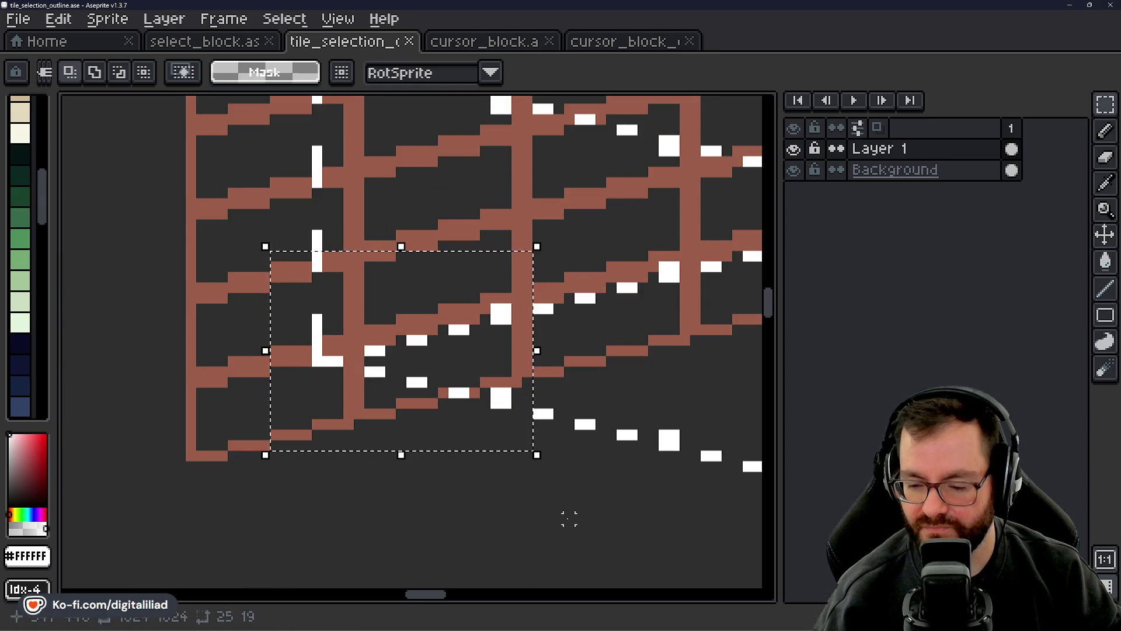
drag(570, 518, 570, 519)
click(569, 519)
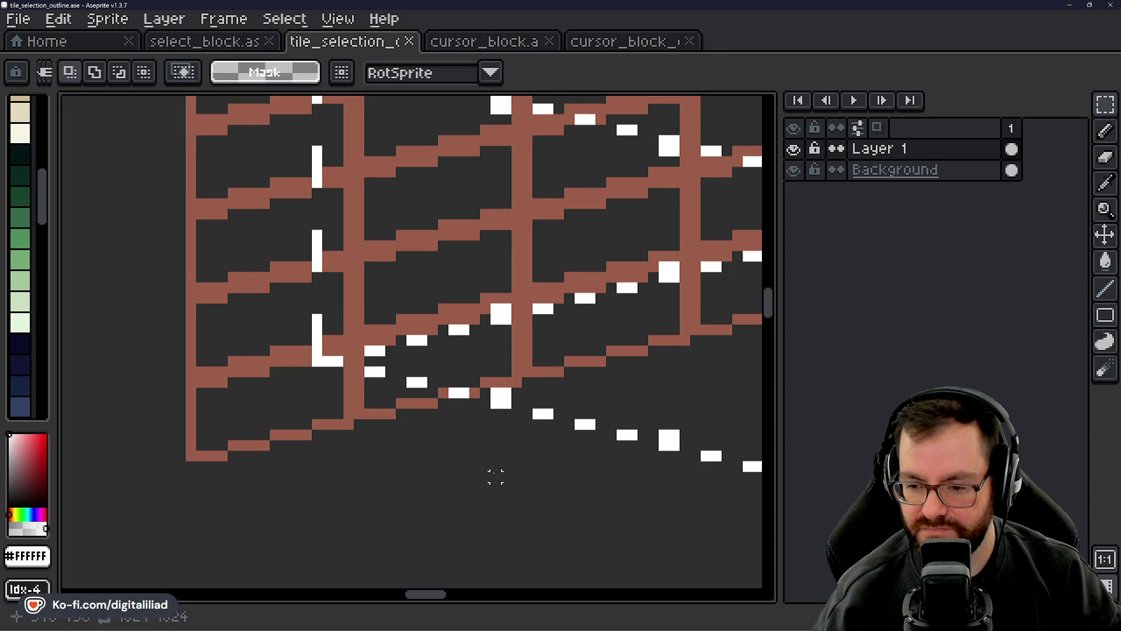
drag(495, 476, 361, 476)
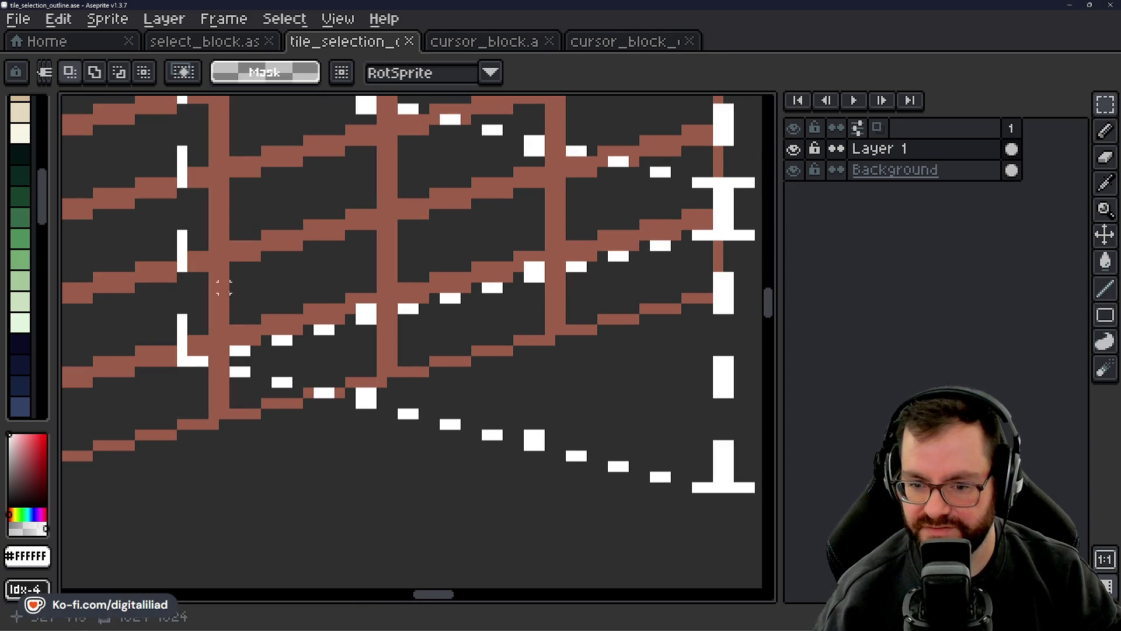
mouse_move(224, 287)
mouse_down()
mouse_move(413, 331)
mouse_move(444, 369)
mouse_up()
click(327, 528)
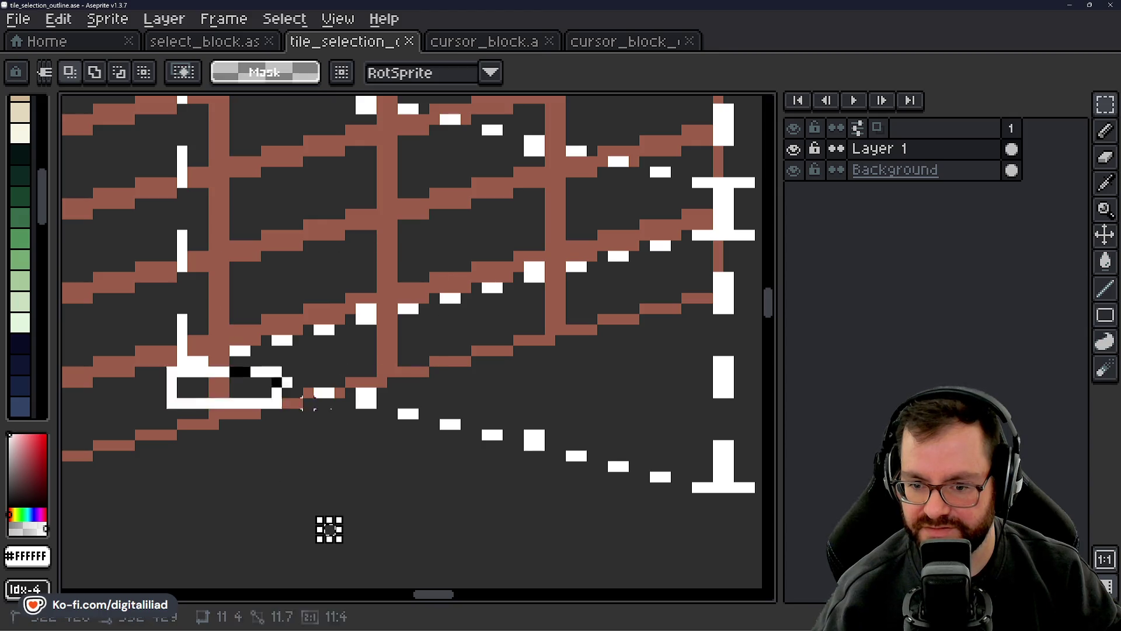
key(ctrl+z)
click(308, 357)
drag(298, 330, 371, 370)
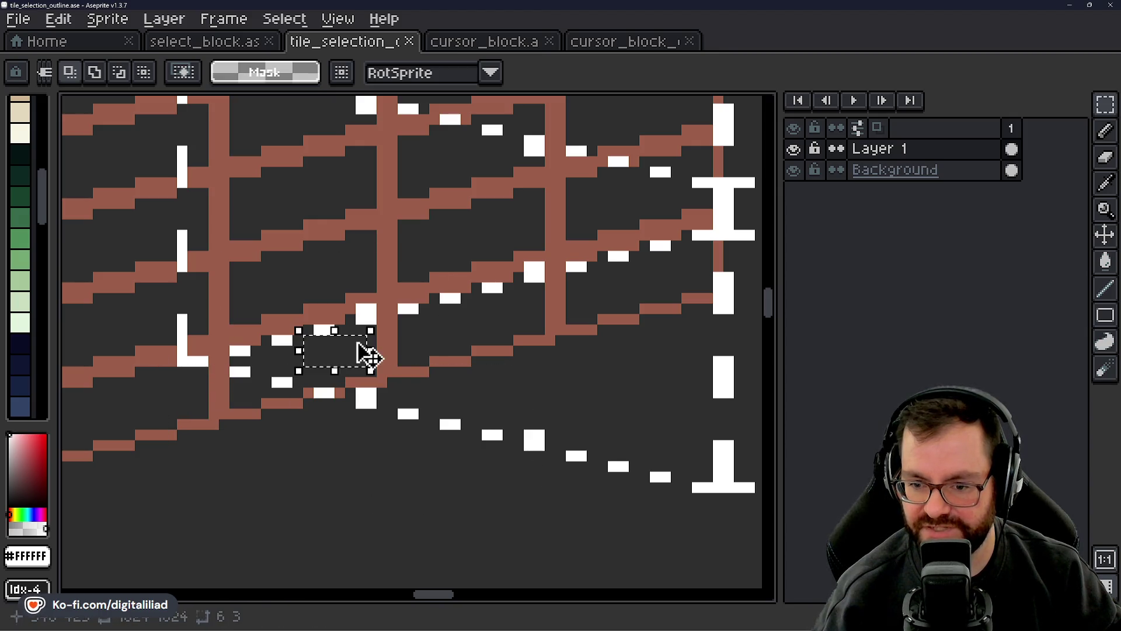
click(329, 380)
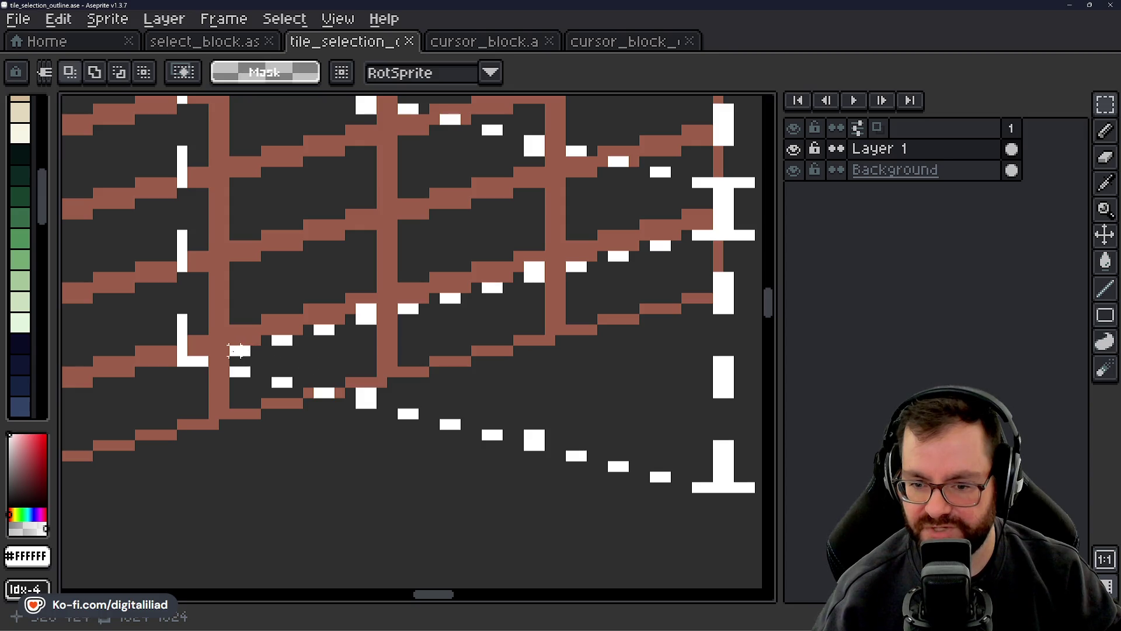
mouse_move(239, 351)
mouse_down()
mouse_move(343, 296)
mouse_move(394, 295)
mouse_up()
click(319, 457)
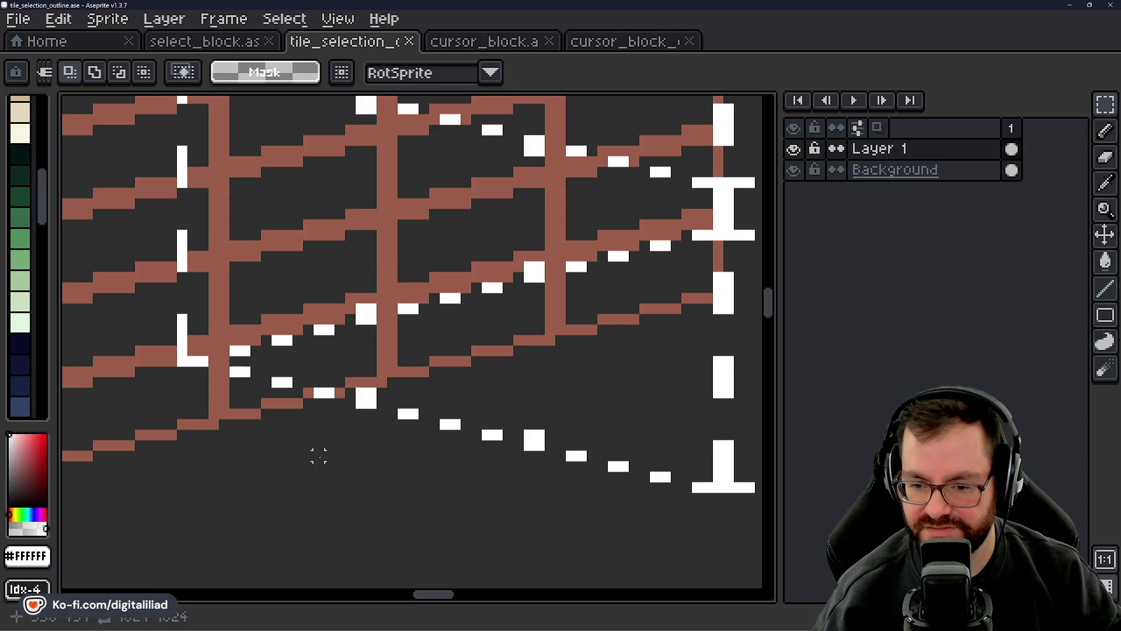
drag(220, 361, 397, 430)
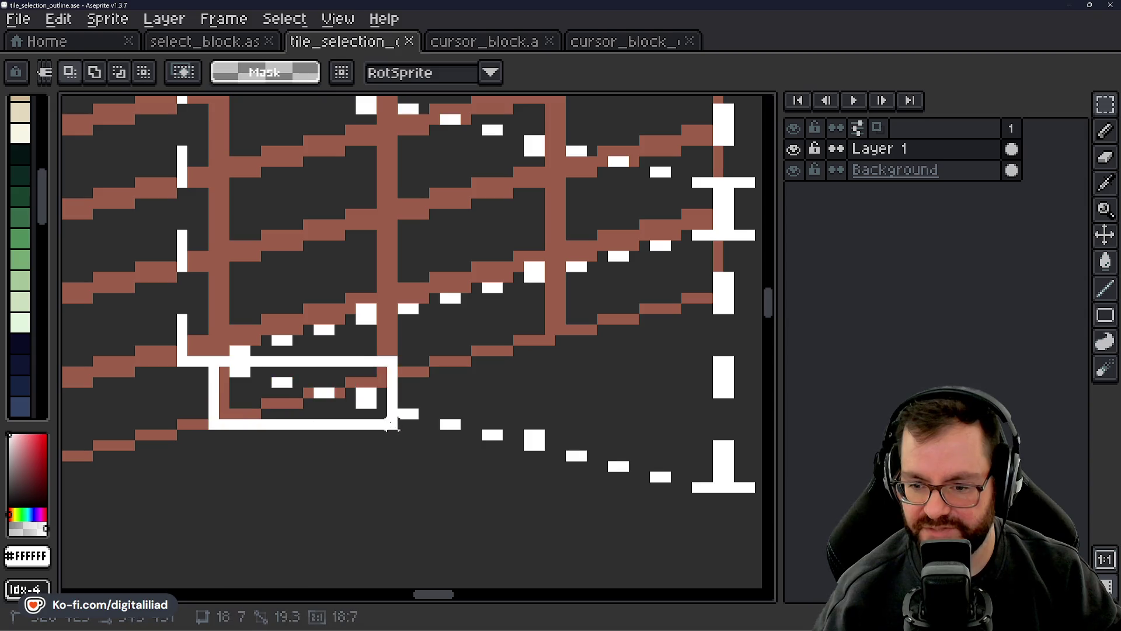
click(355, 487)
drag(161, 308, 225, 408)
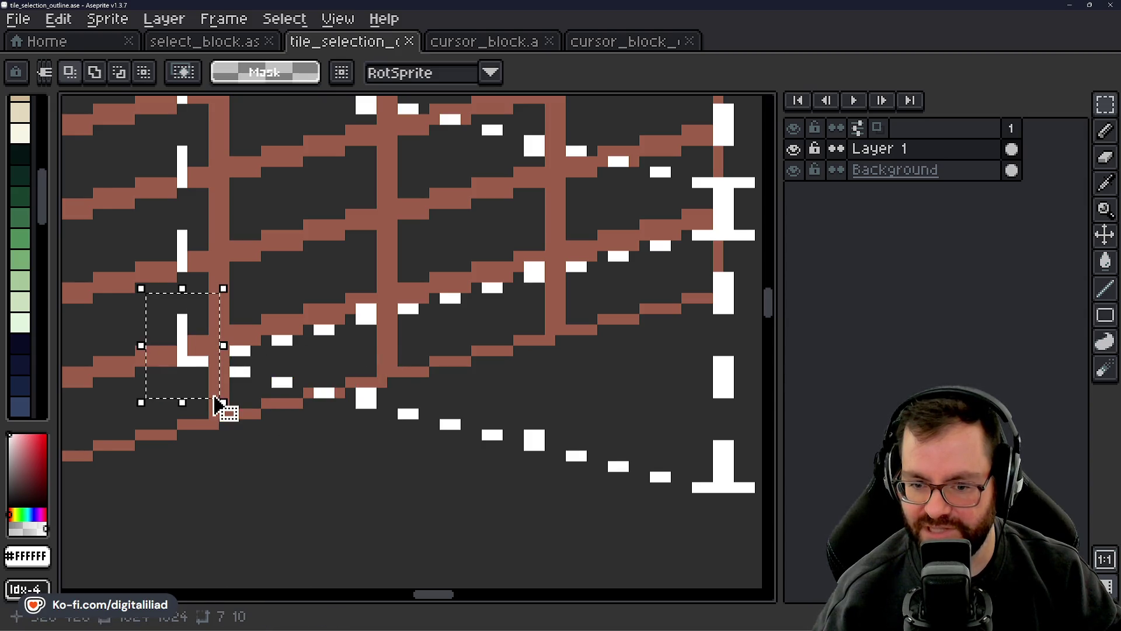
click(243, 432)
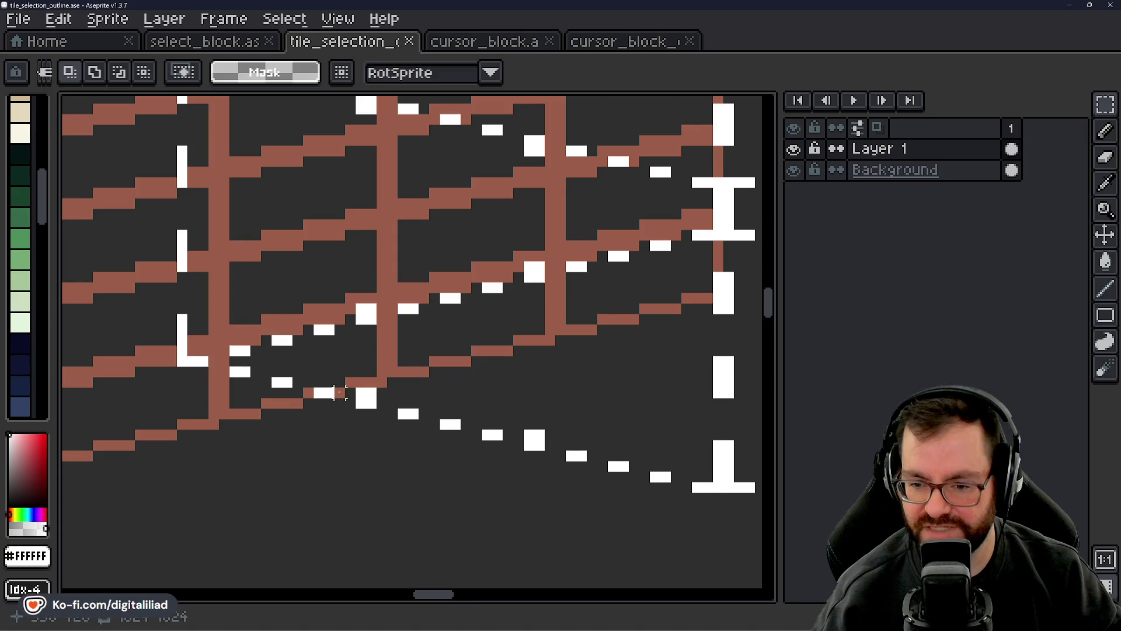
scroll(338, 393, down, 5)
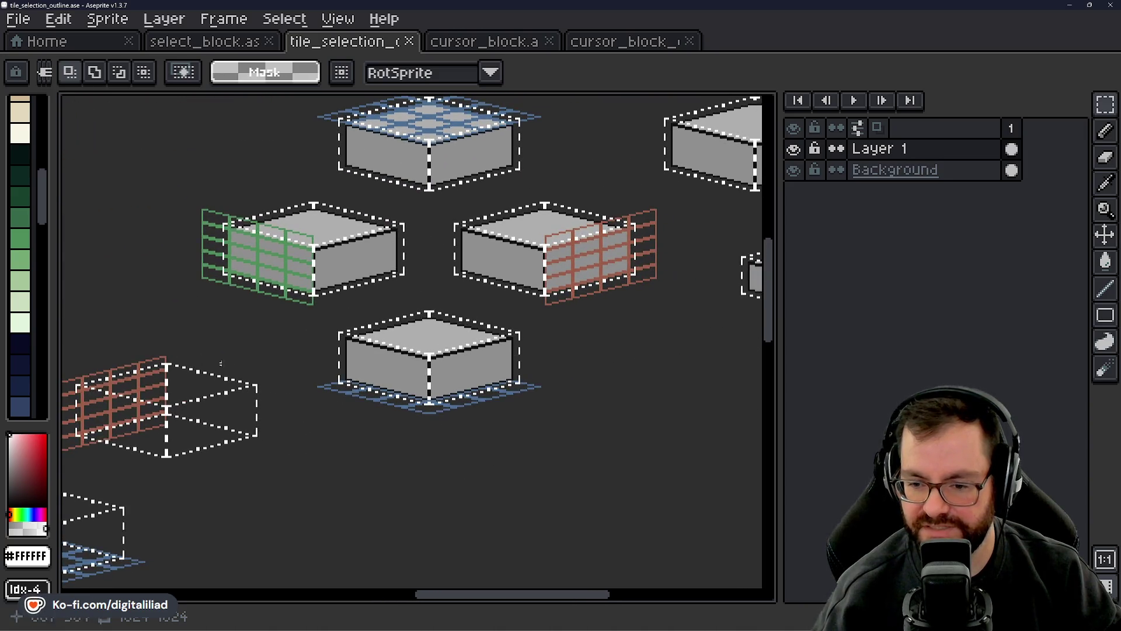
scroll(363, 381, up, 5)
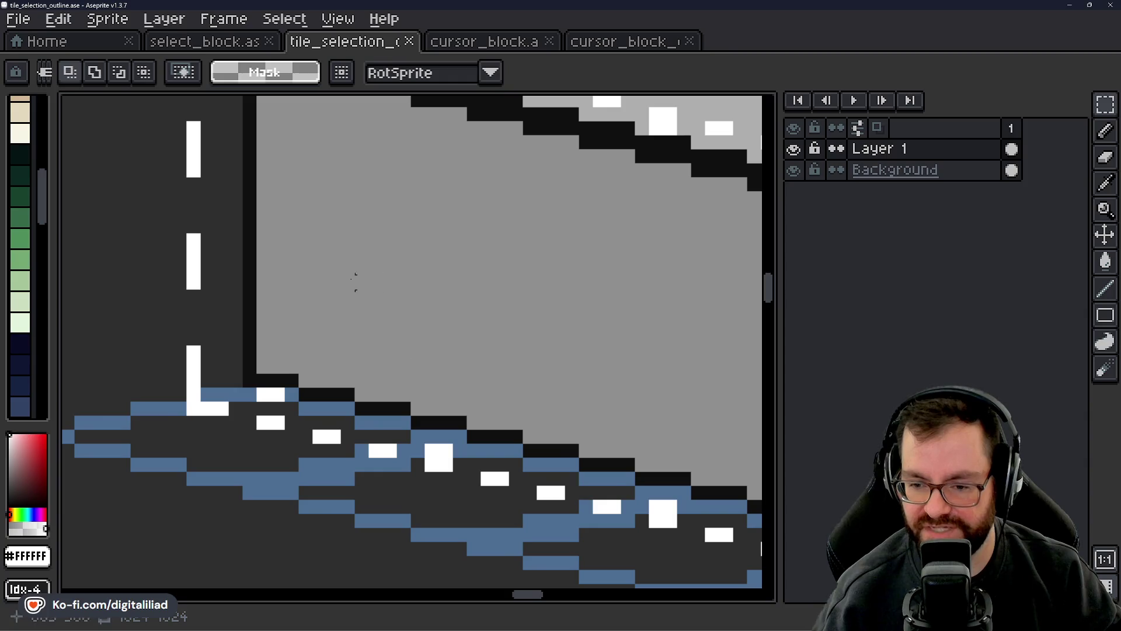
drag(180, 337, 426, 498)
click(485, 363)
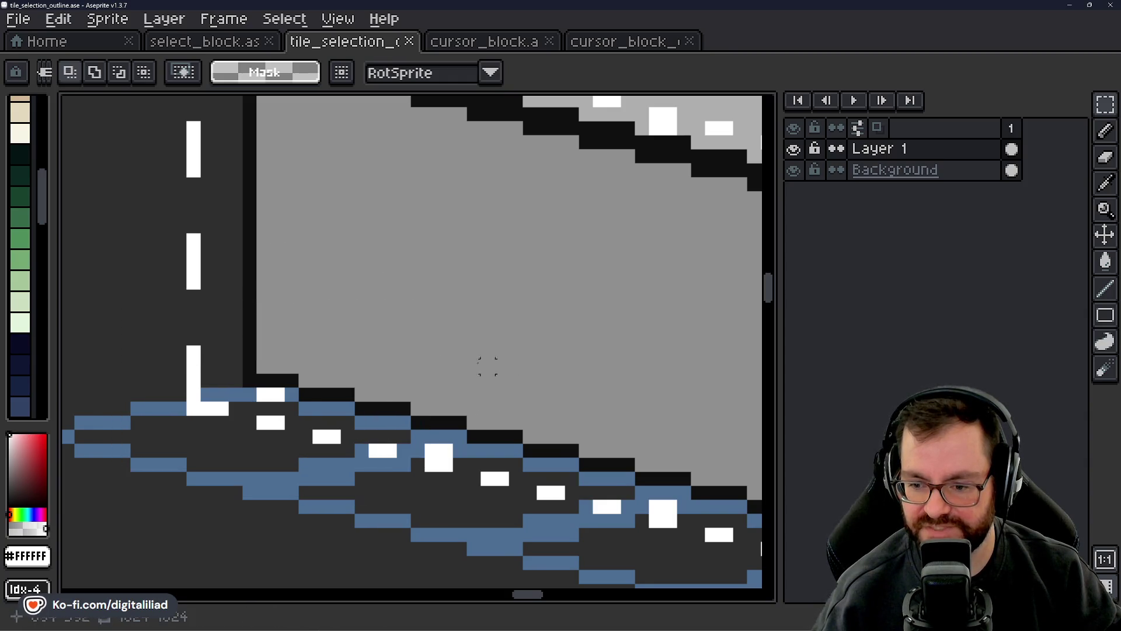
drag(230, 235, 471, 421)
click(326, 437)
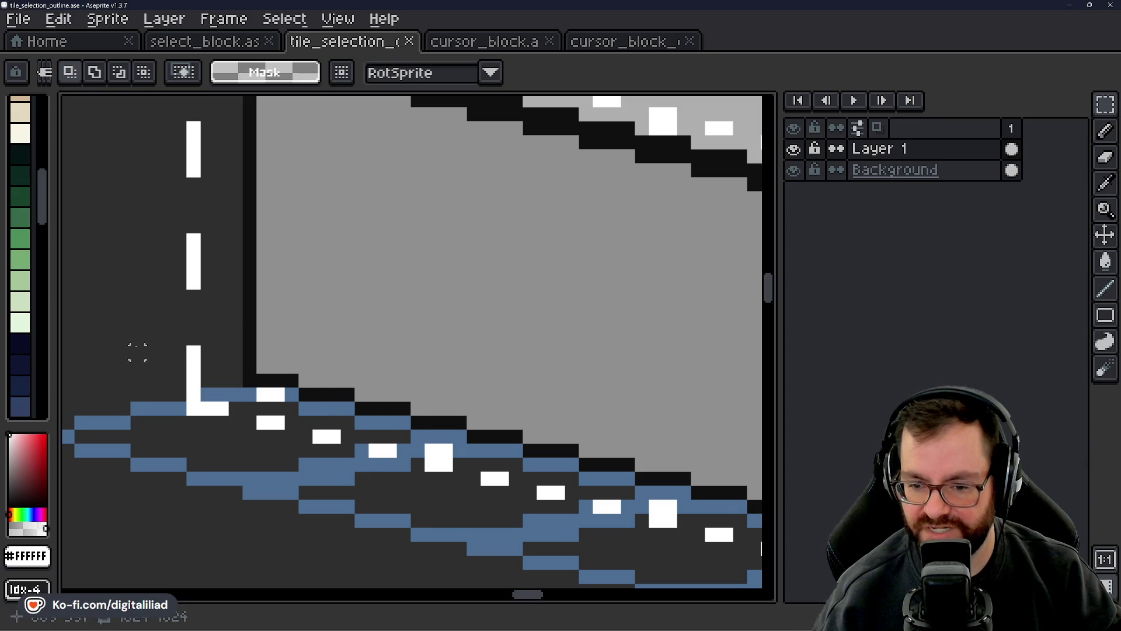
drag(137, 353, 413, 491)
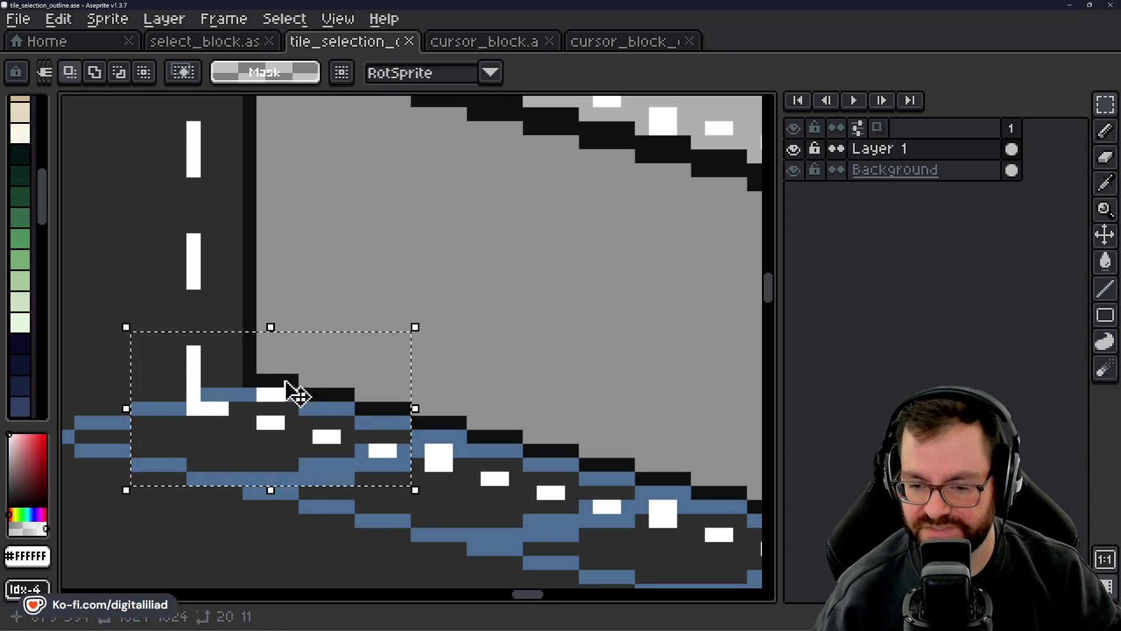
click(275, 321)
scroll(272, 384, down, 3)
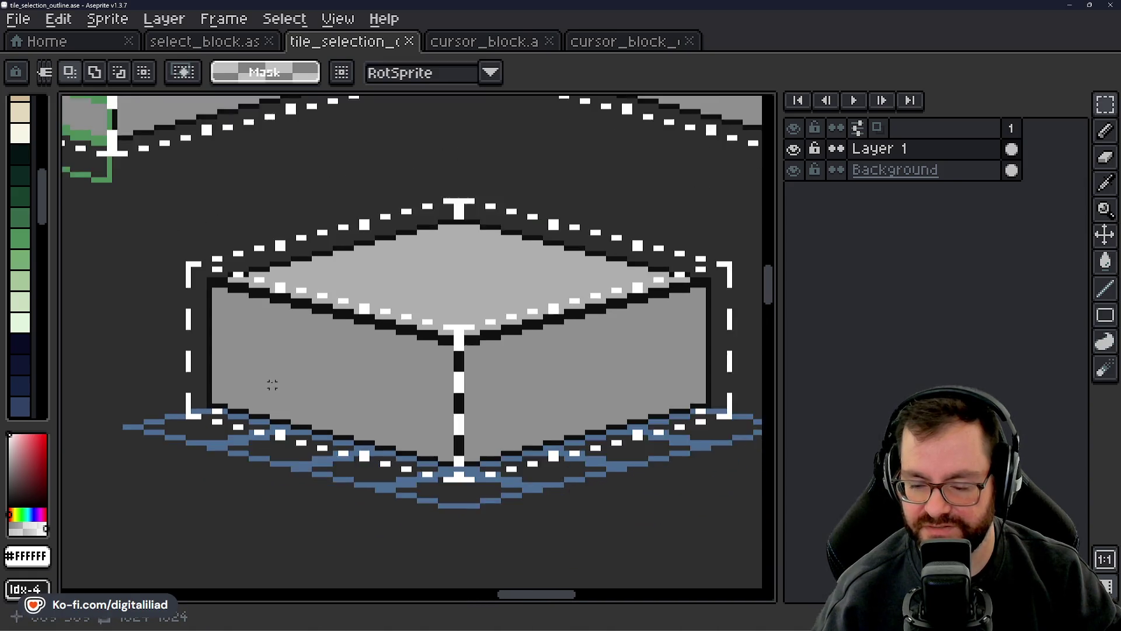
scroll(272, 384, down, 1)
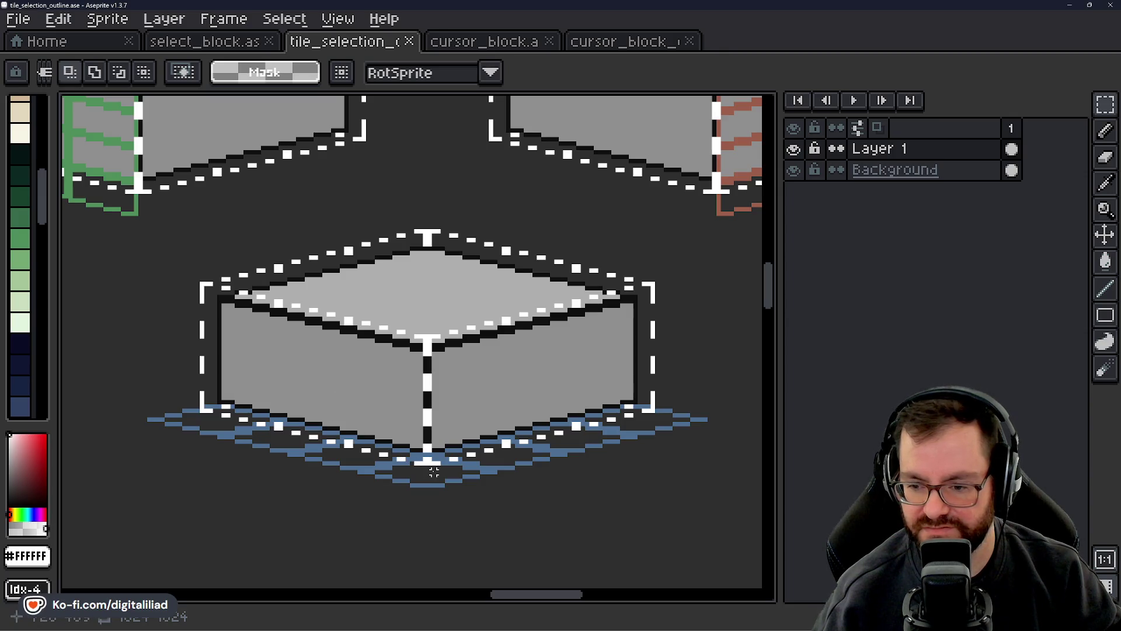
scroll(434, 472, up, 2)
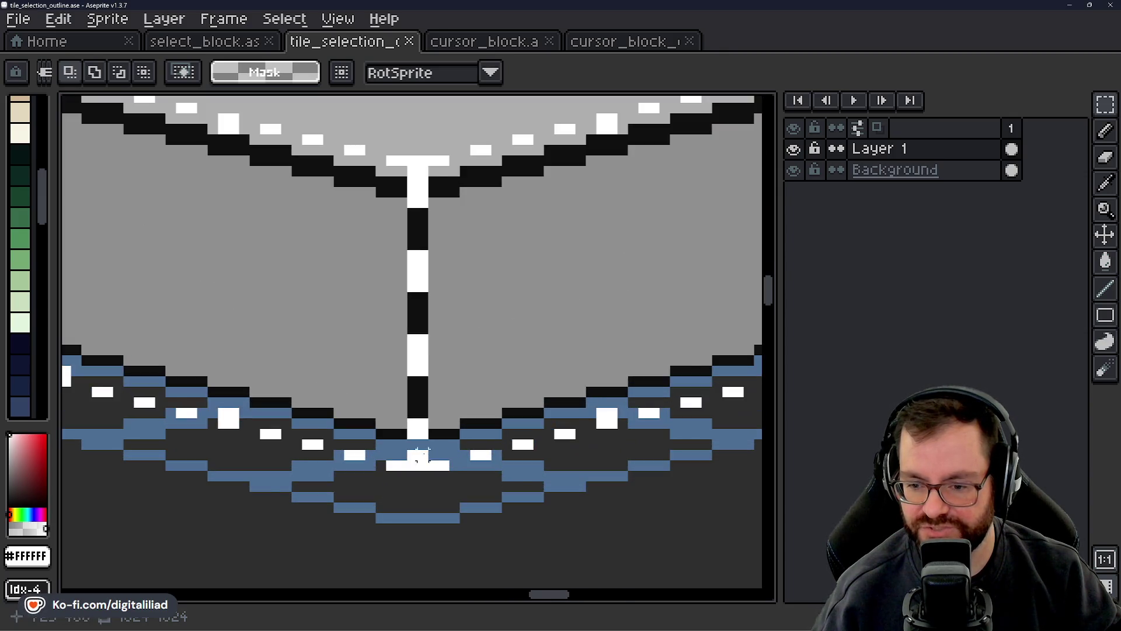
drag(311, 365, 556, 501)
click(433, 234)
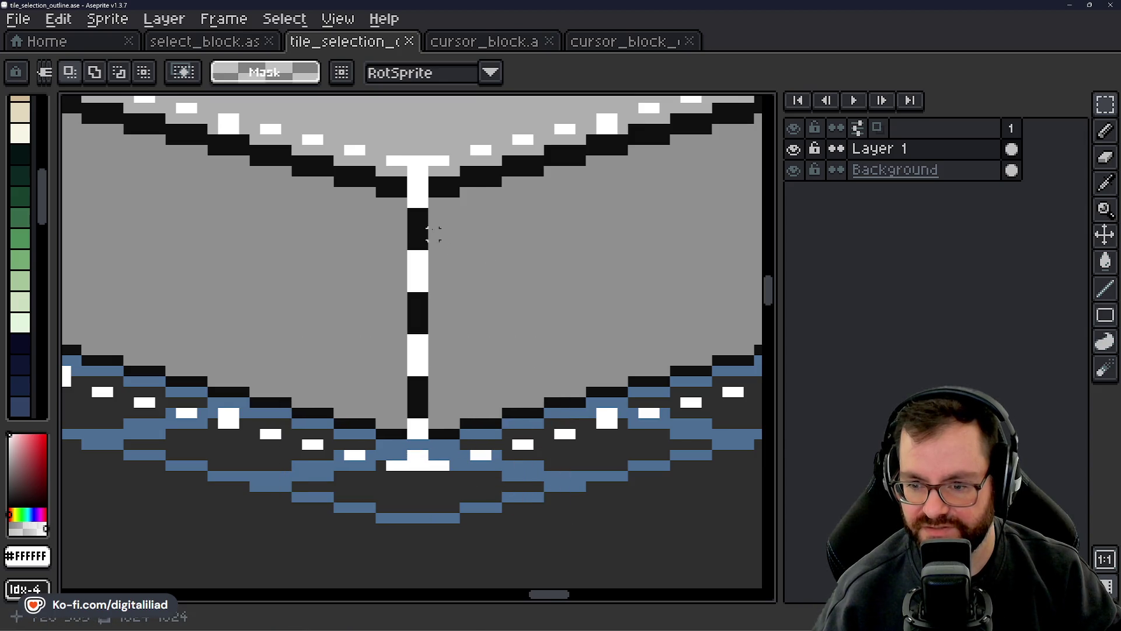
mouse_move(374, 123)
mouse_down()
mouse_move(426, 257)
mouse_move(475, 551)
mouse_move(483, 525)
mouse_up()
click(366, 425)
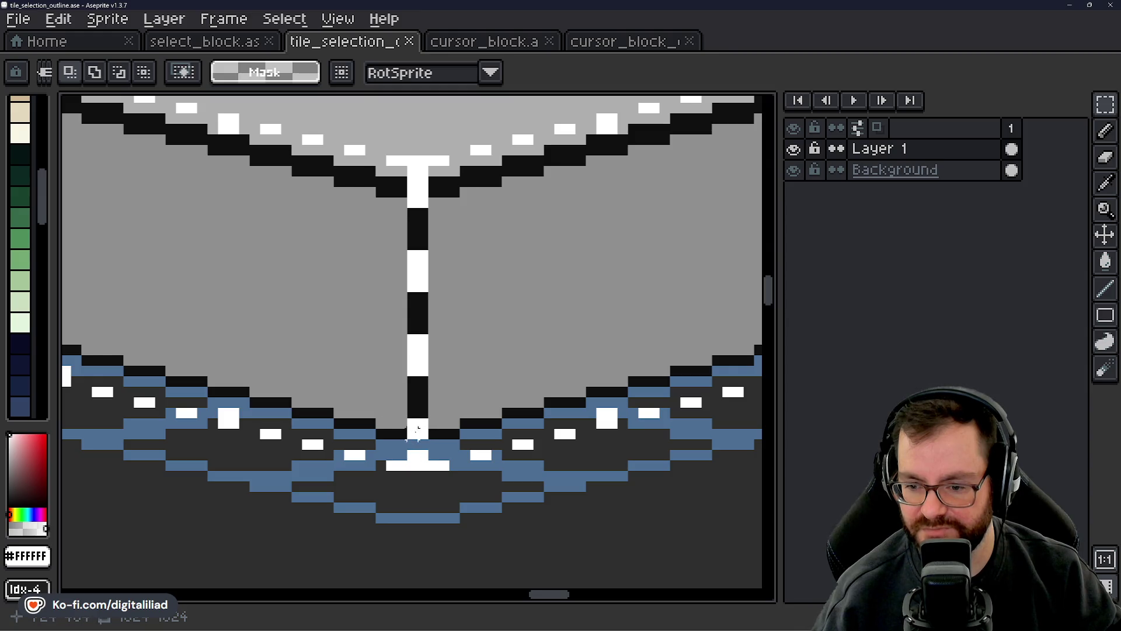
drag(275, 381, 556, 488)
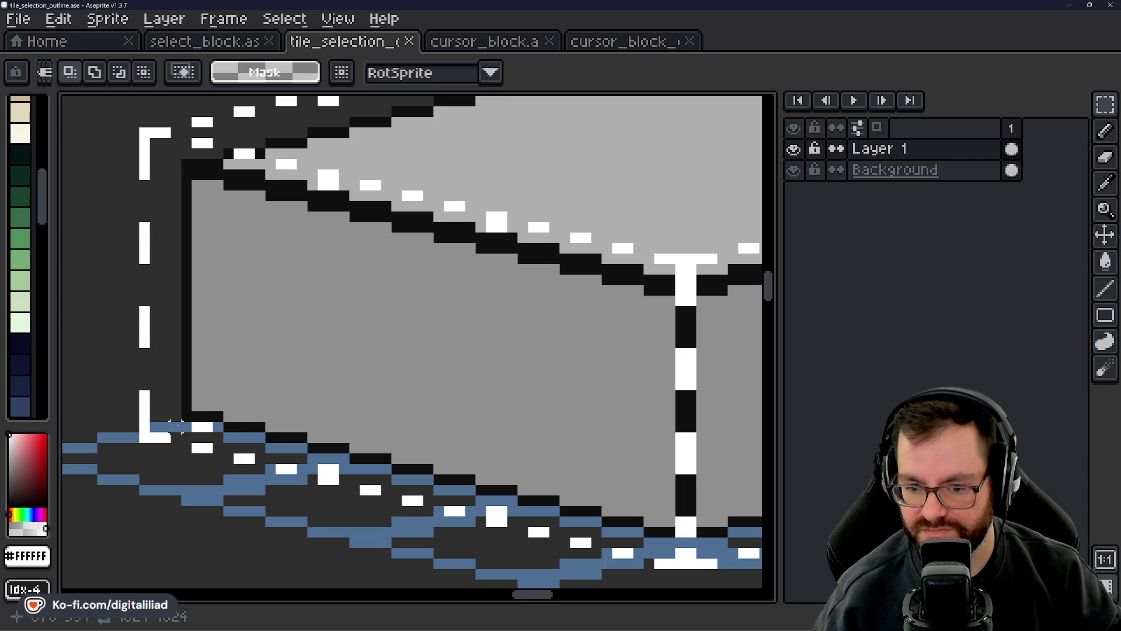
scroll(271, 385, down, 3)
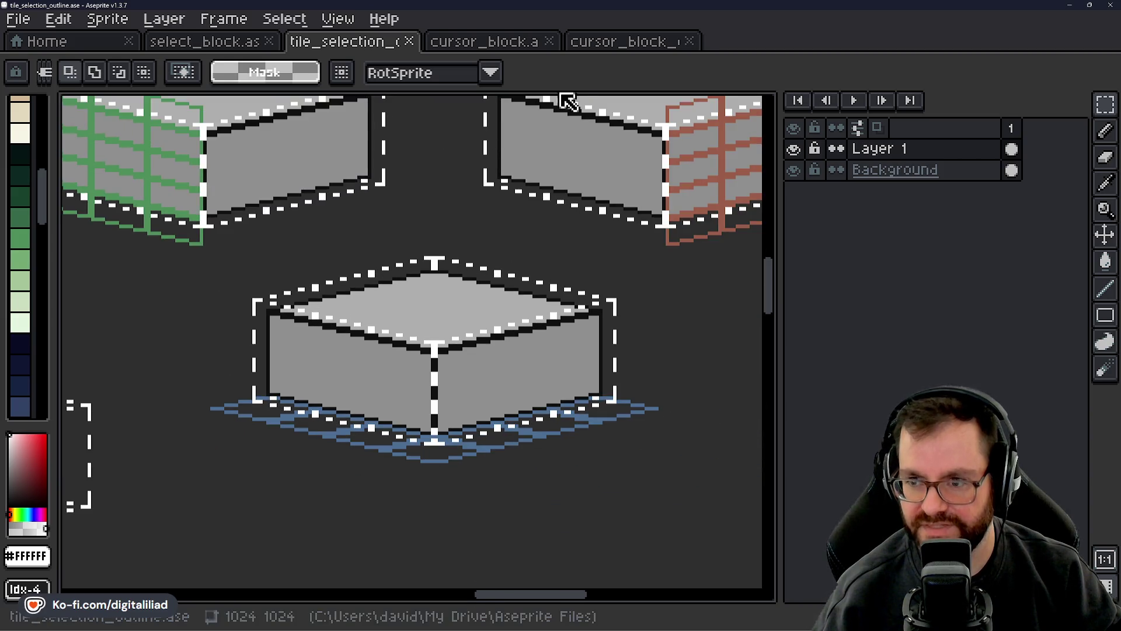
- In cursor_block_exp, select the left and right blocks on the grid
click(657, 39)
scroll(421, 201, down, 5)
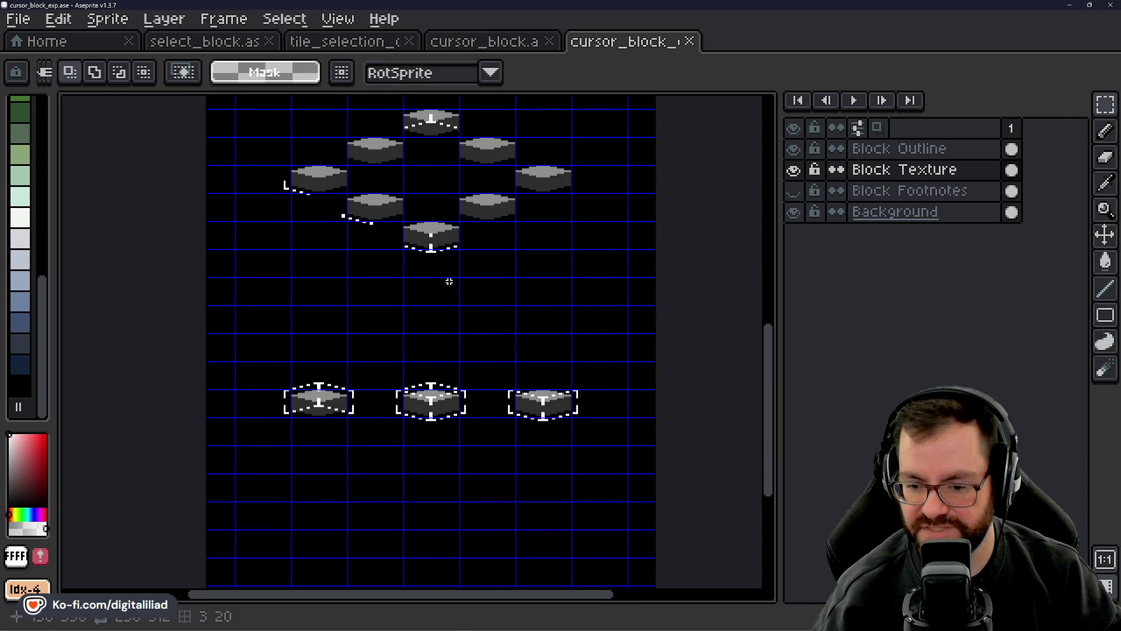
scroll(393, 403, up, 2)
mouse_move(393, 403)
mouse_down()
mouse_move(563, 363)
mouse_move(111, 401)
mouse_move(375, 351)
mouse_move(255, 358)
mouse_up()
mouse_move(196, 252)
mouse_down()
mouse_move(336, 350)
mouse_move(451, 408)
mouse_up()
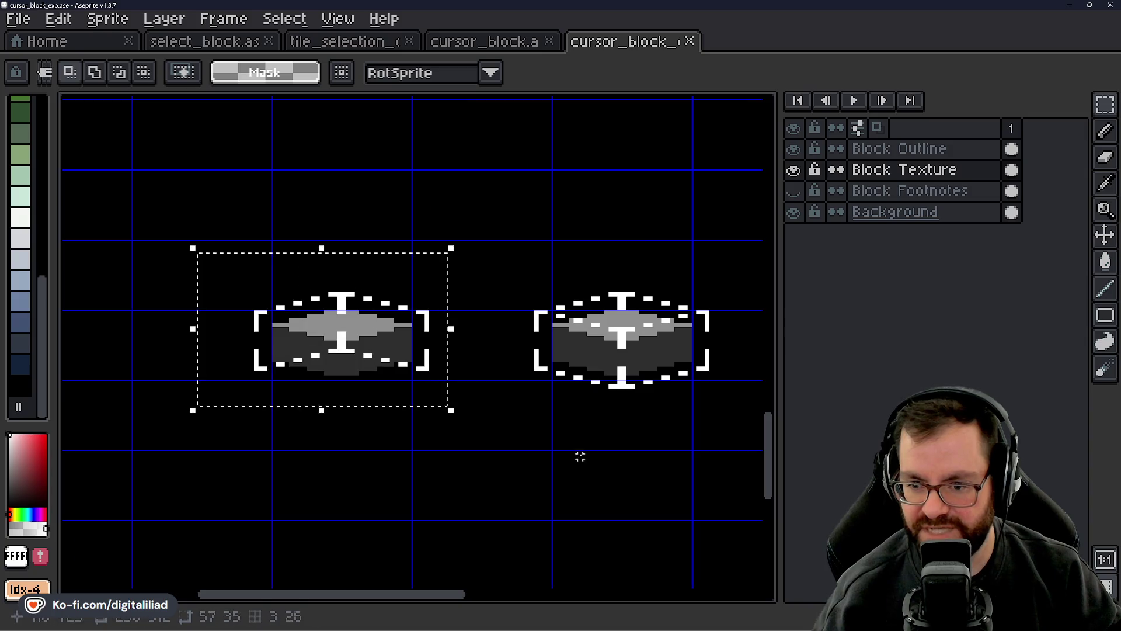
drag(578, 456, 125, 478)
mouse_move(330, 273)
mouse_down()
mouse_move(599, 448)
mouse_move(669, 520)
mouse_move(397, 401)
mouse_up()
click(372, 337)
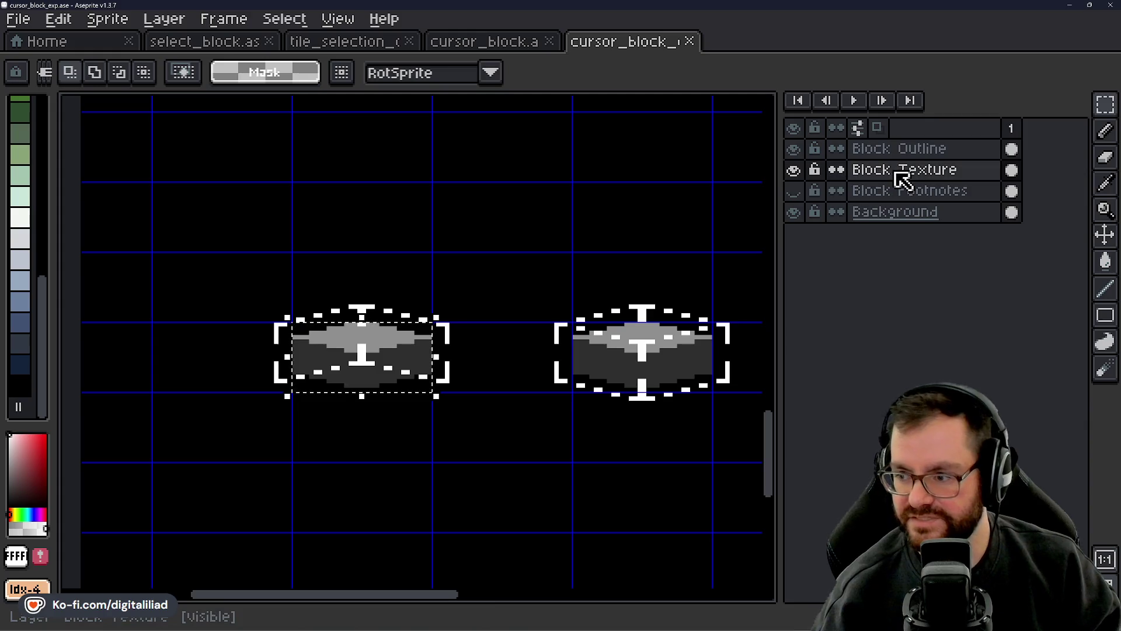
- Flip the left block vertically, nudge it up one pixel, and save cursor_block_exp
click(330, 368)
key(shift+v)
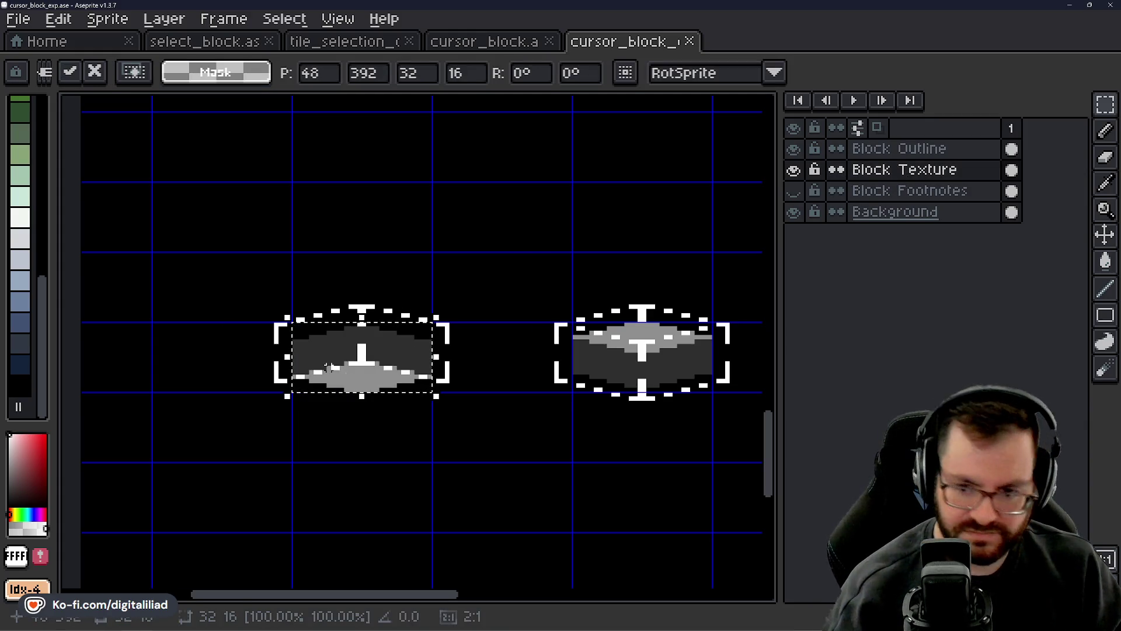
scroll(349, 363, up, 2)
drag(430, 383, 430, 378)
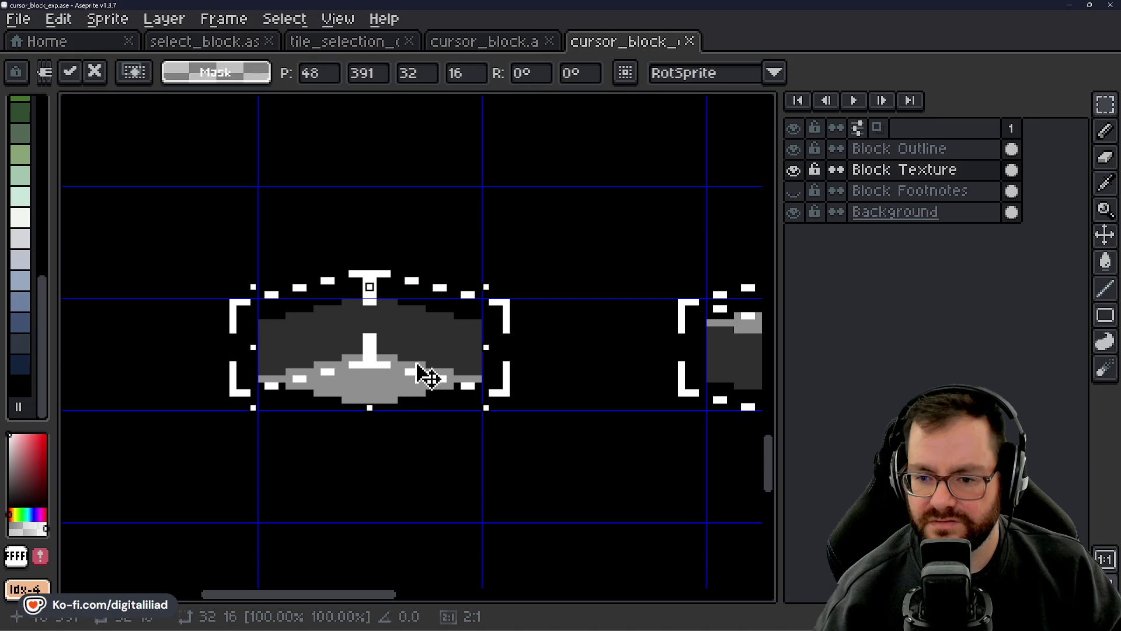
click(455, 453)
scroll(401, 401, down, 4)
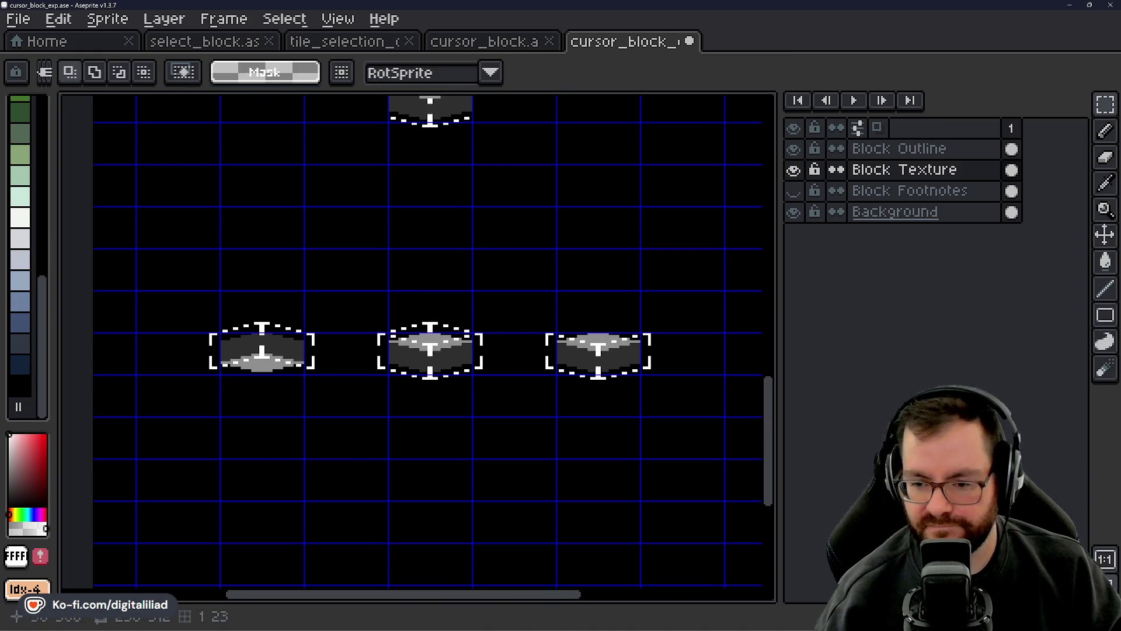
drag(429, 298, 393, 296)
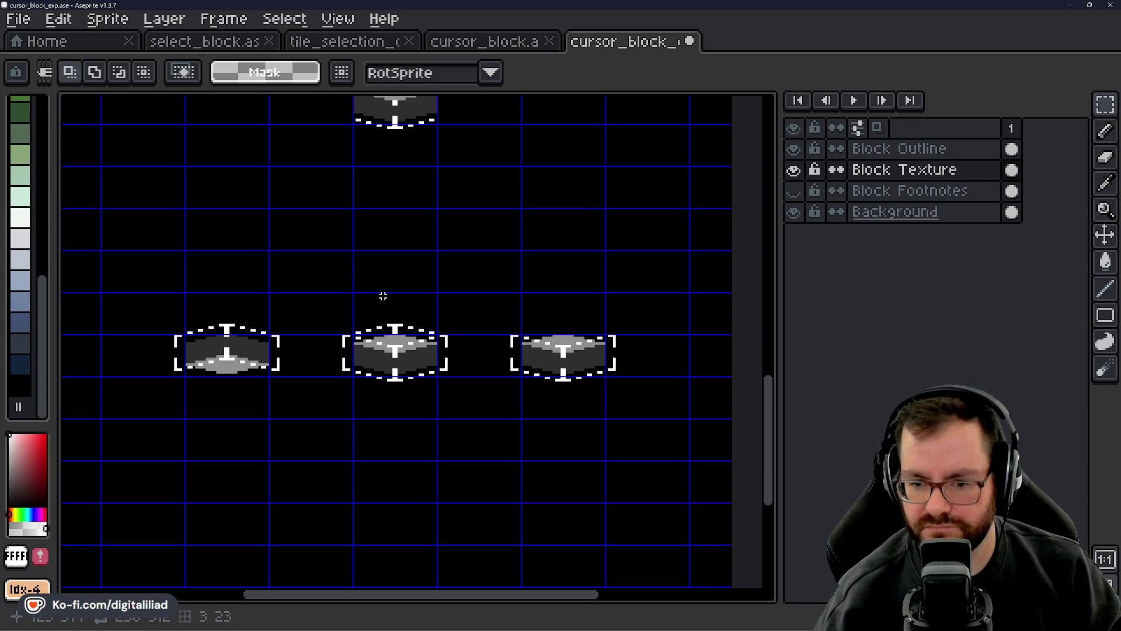
key(ctrl+s)
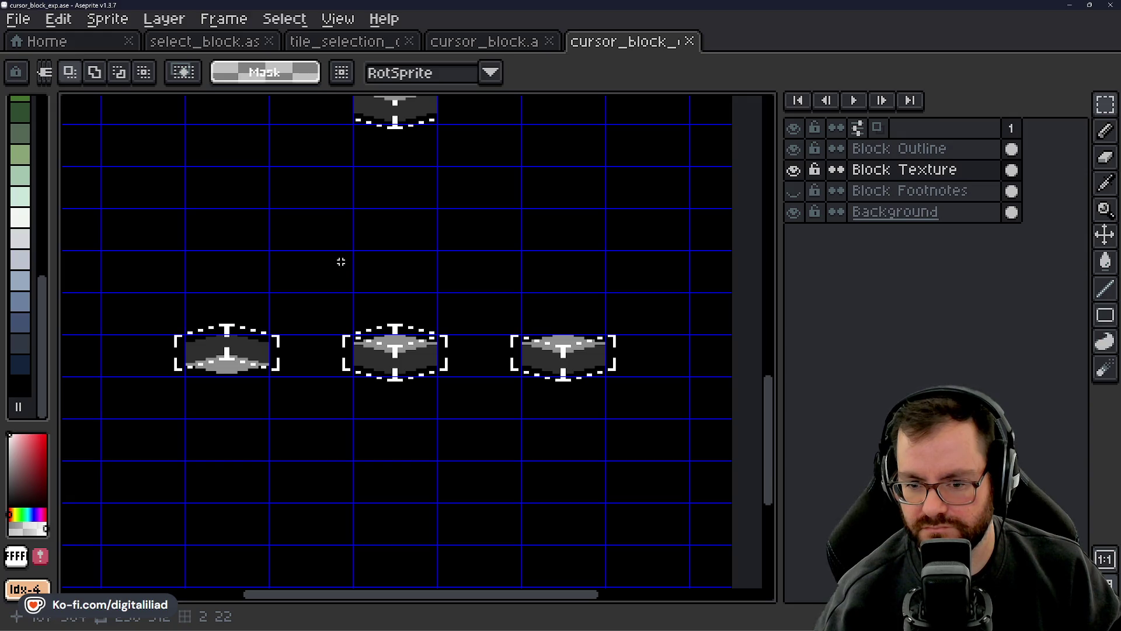
- Marquee-select the left block's outline to measure its full 40x11 width
scroll(238, 370, up, 2)
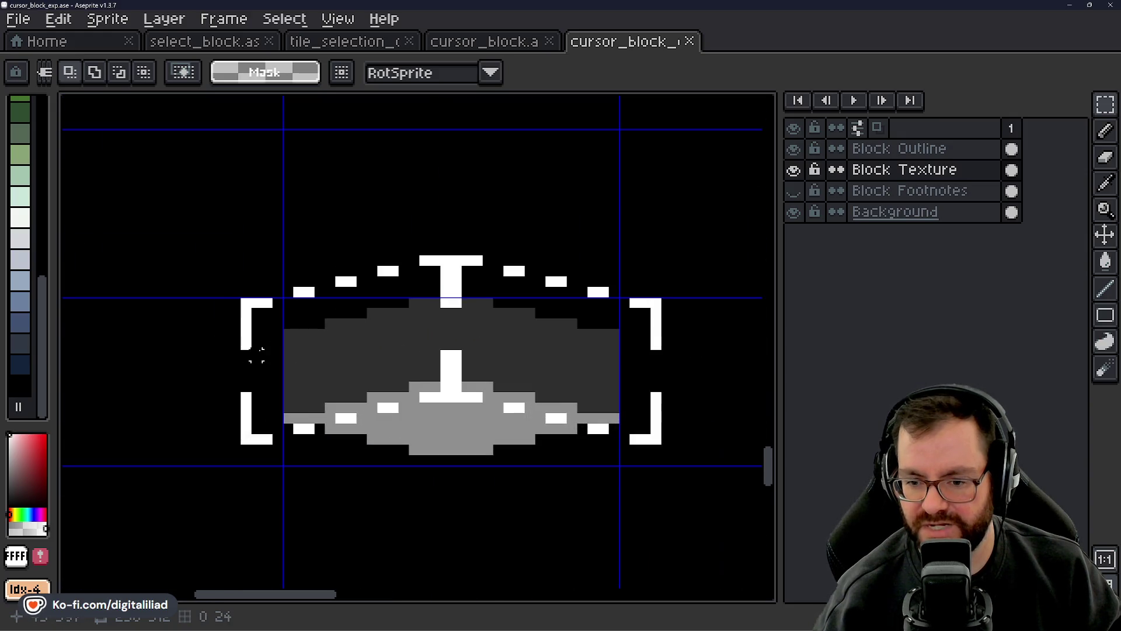
mouse_move(225, 354)
mouse_down()
mouse_move(408, 257)
mouse_move(442, 255)
mouse_move(391, 279)
mouse_move(388, 268)
mouse_up()
key(Escape)
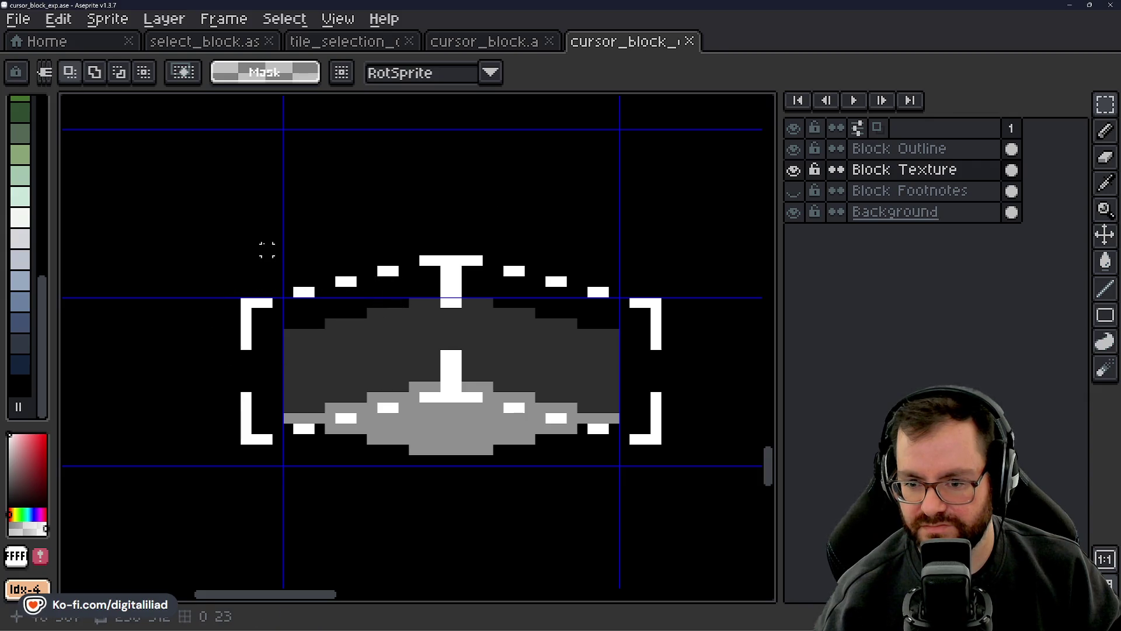
mouse_move(210, 215)
mouse_down()
mouse_move(430, 302)
mouse_move(580, 306)
mouse_move(683, 351)
mouse_up()
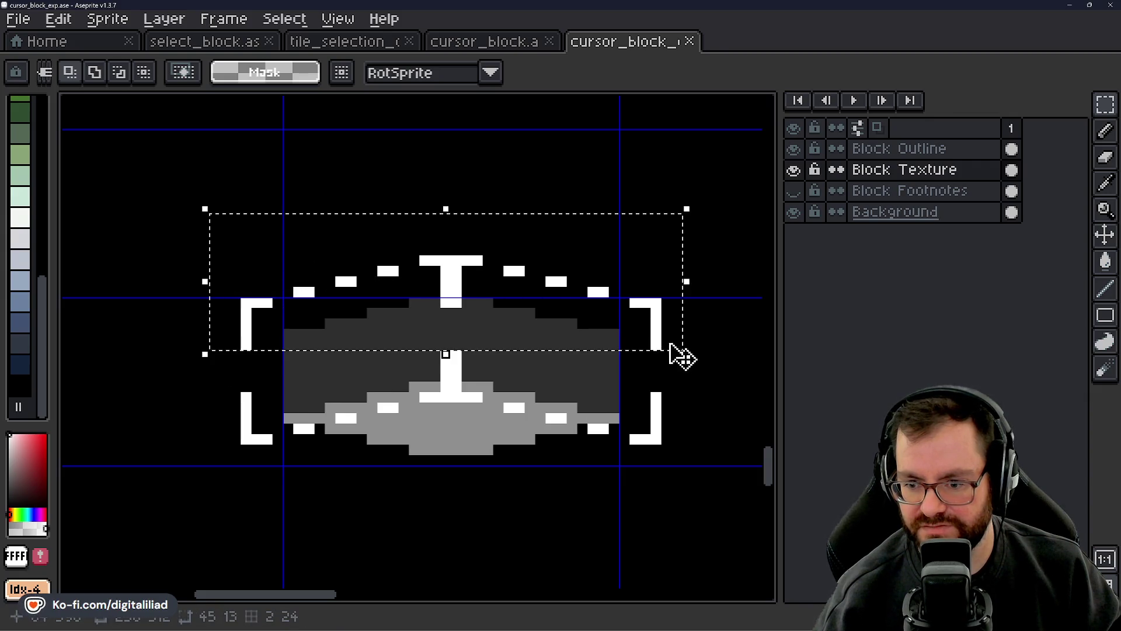
click(497, 417)
mouse_move(256, 365)
mouse_down()
mouse_move(519, 459)
mouse_move(692, 476)
mouse_up()
click(309, 333)
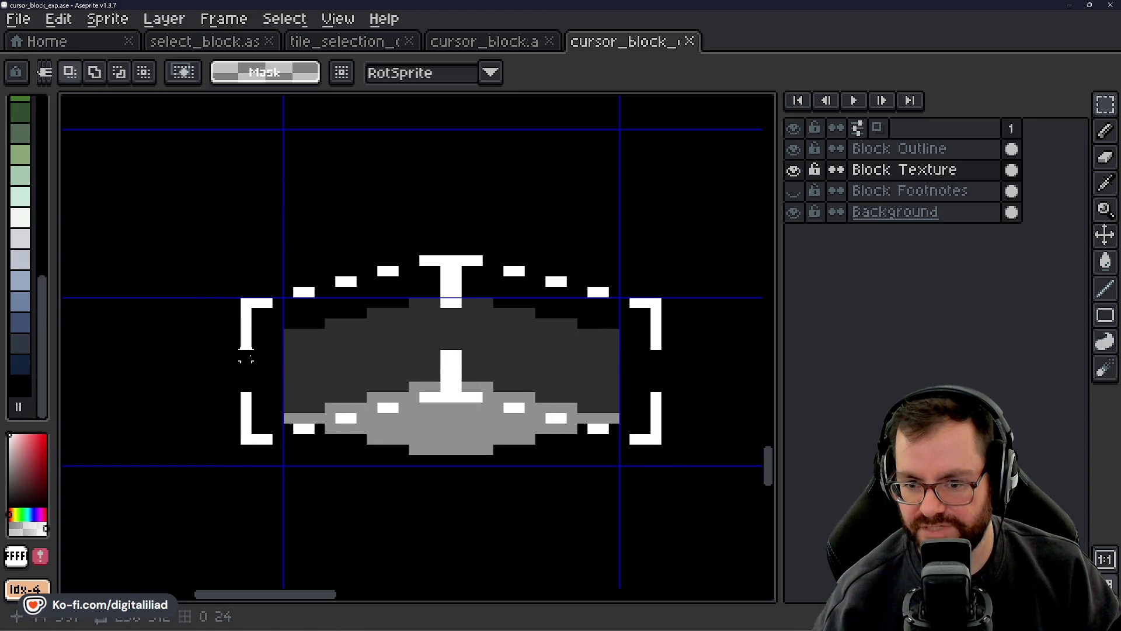
mouse_move(246, 358)
mouse_down()
mouse_move(496, 450)
mouse_move(664, 476)
mouse_move(671, 463)
mouse_move(646, 458)
mouse_move(660, 465)
mouse_up()
- Select regions from below the T marker to the block's upper left to measure sizes
scroll(570, 455, down, 4)
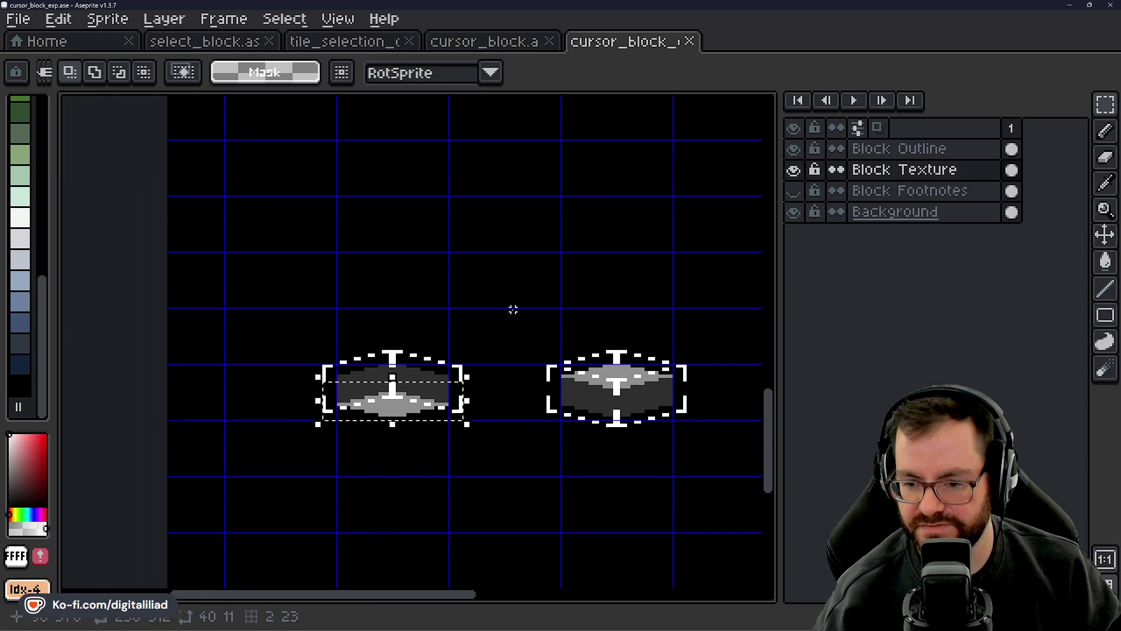
scroll(514, 310, right, 6)
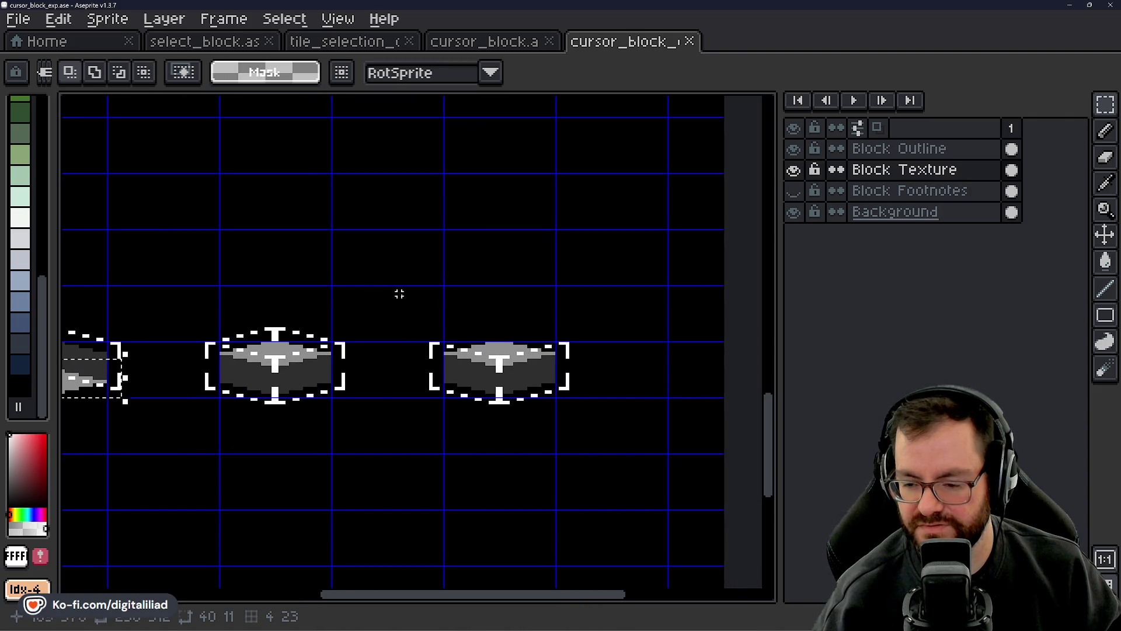
scroll(510, 423, up, 1)
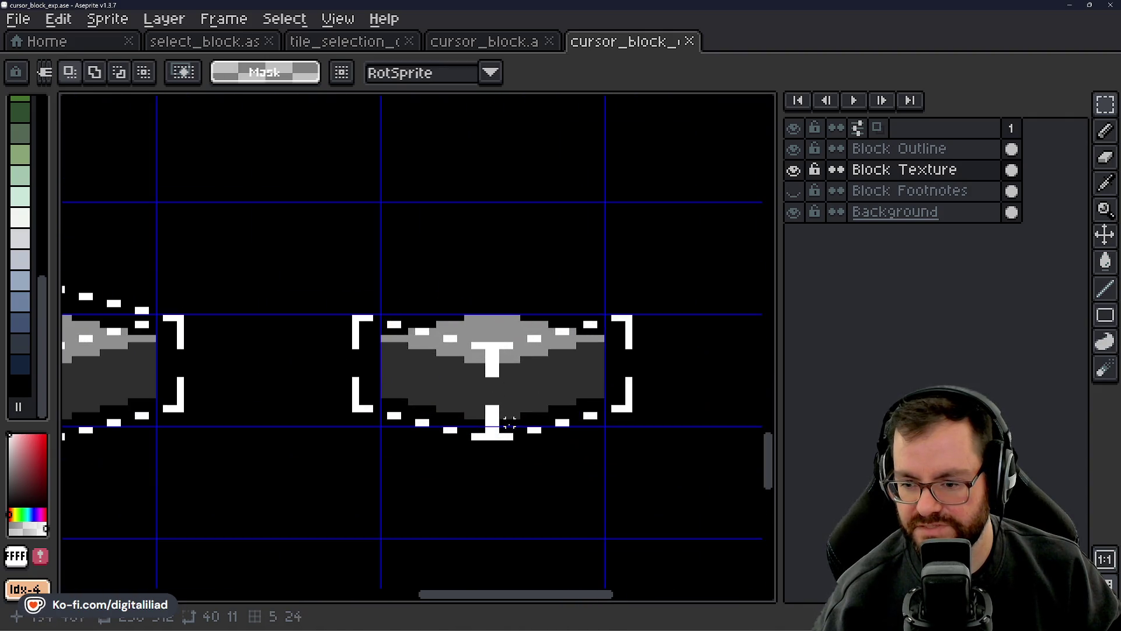
scroll(509, 422, up, 1)
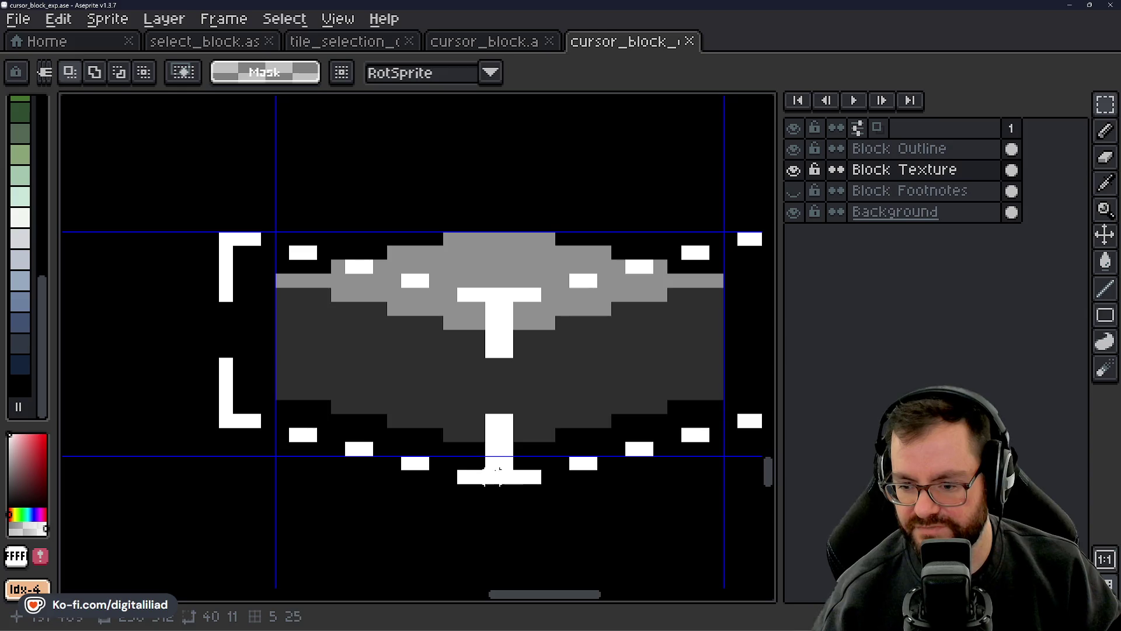
scroll(471, 396, down, 1)
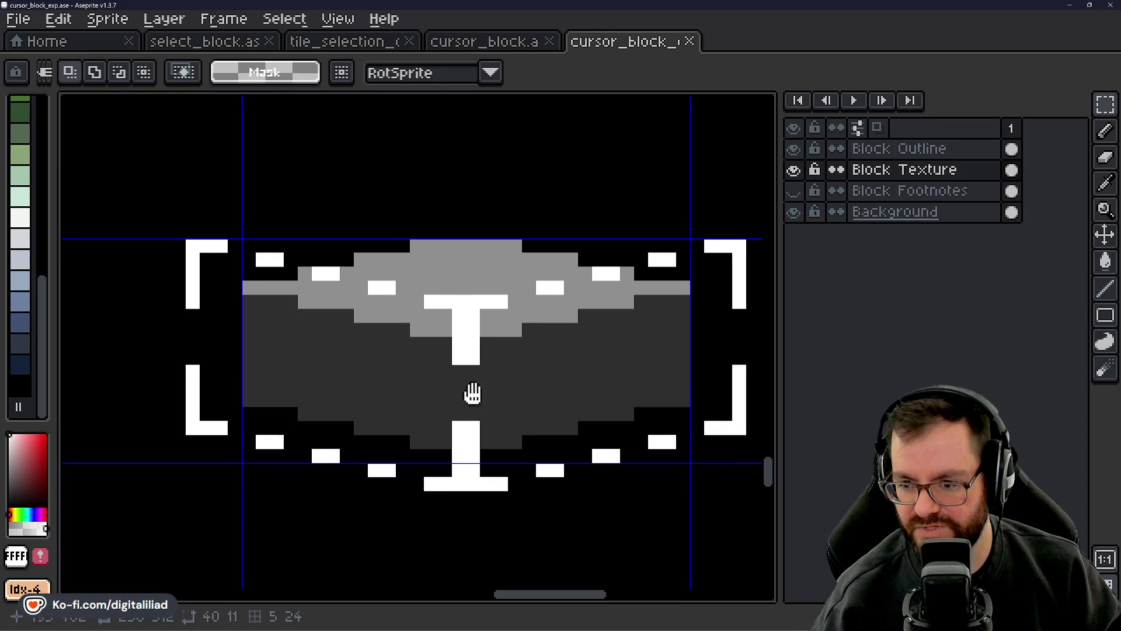
scroll(580, 350, up, 1)
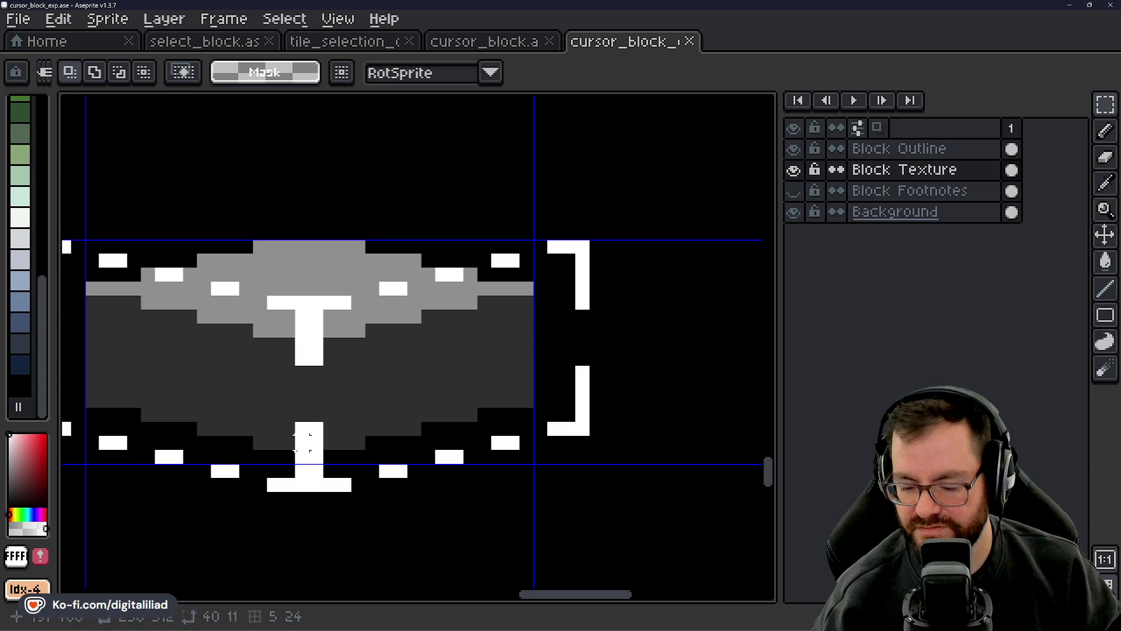
drag(275, 376, 438, 358)
mouse_move(151, 139)
mouse_down()
mouse_move(762, 438)
mouse_move(766, 503)
mouse_up()
click(507, 509)
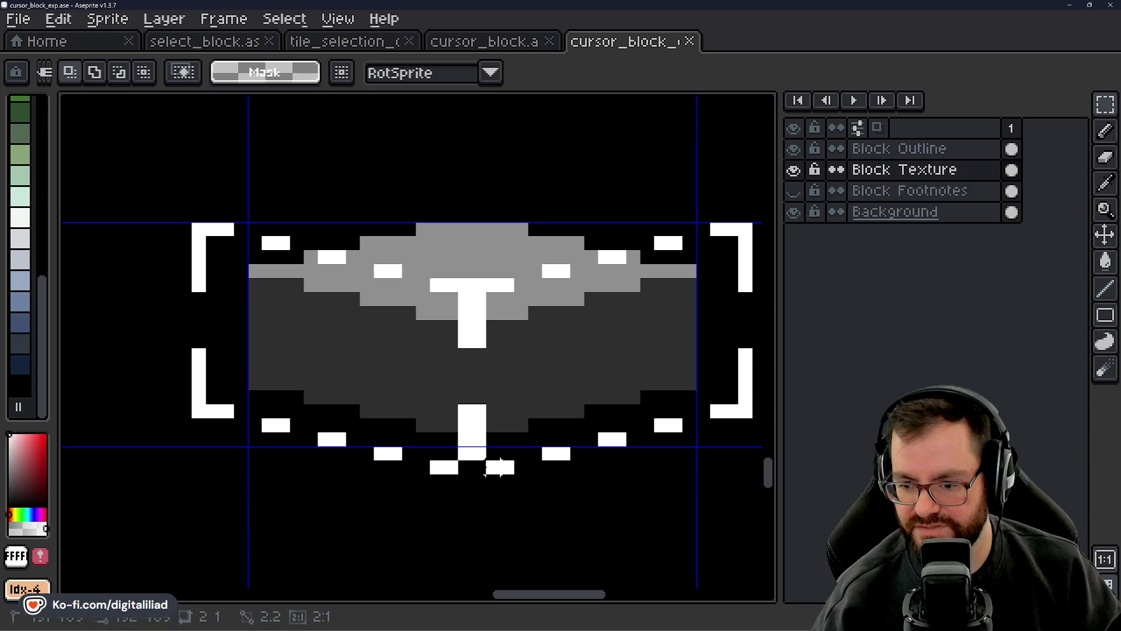
click(479, 508)
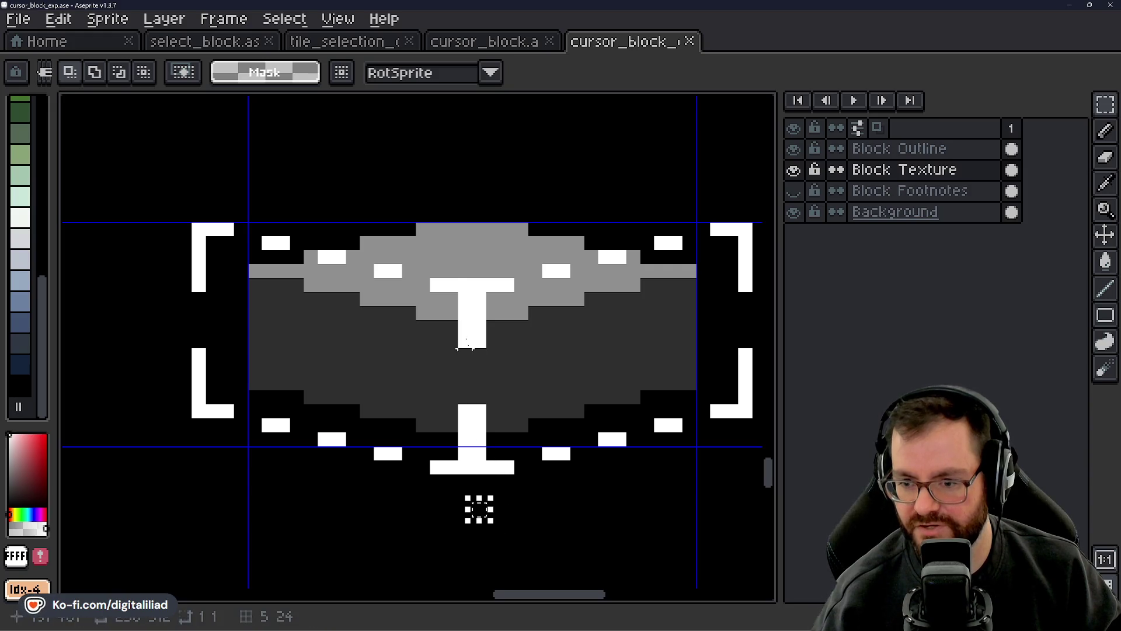
mouse_move(472, 279)
mouse_down()
mouse_move(401, 394)
mouse_move(188, 476)
mouse_up()
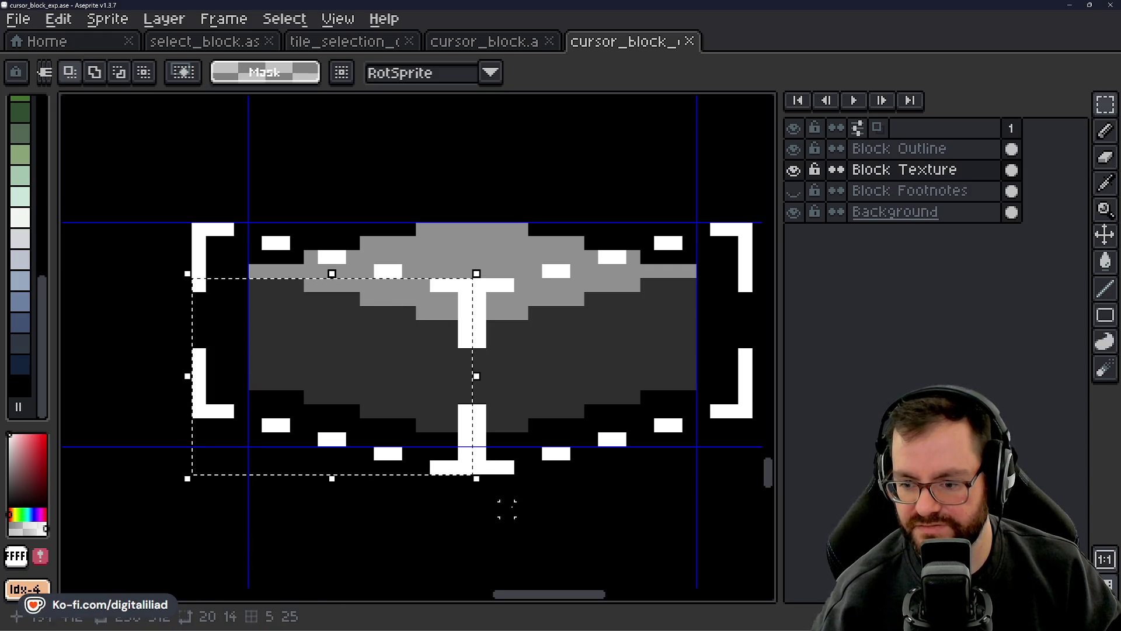
drag(556, 503, 584, 515)
drag(464, 495, 177, 177)
- Zoom out, pan to the diamond of blocks, and switch to tile_selection_outline
scroll(267, 265, down, 3)
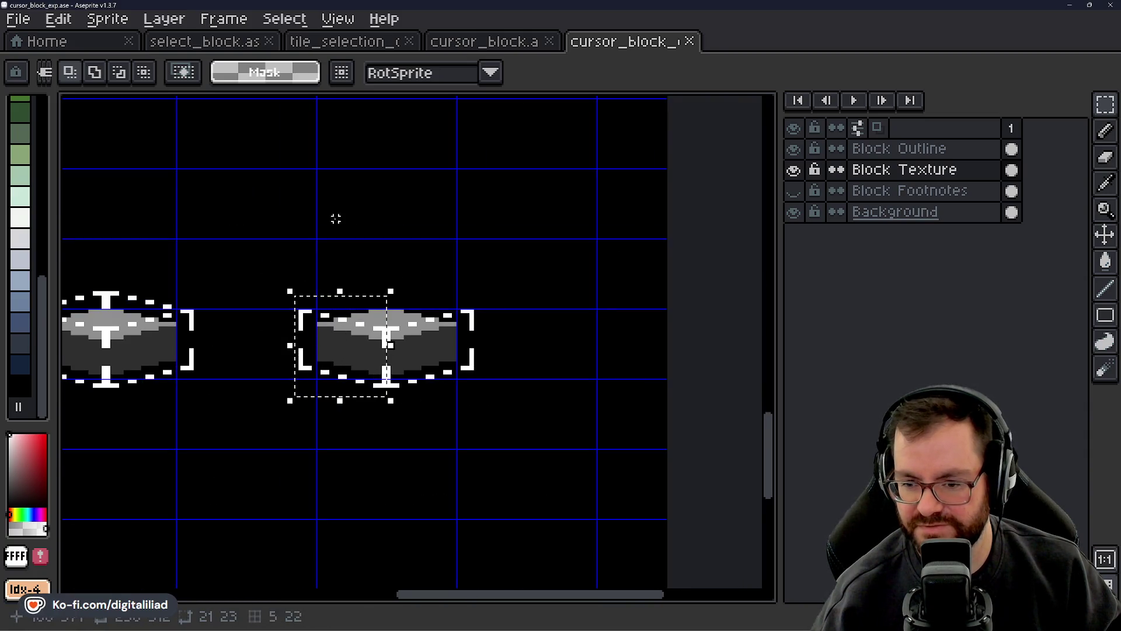
scroll(533, 322, down, 1)
scroll(421, 389, down, 1)
drag(454, 342, 447, 398)
scroll(444, 444, down, 1)
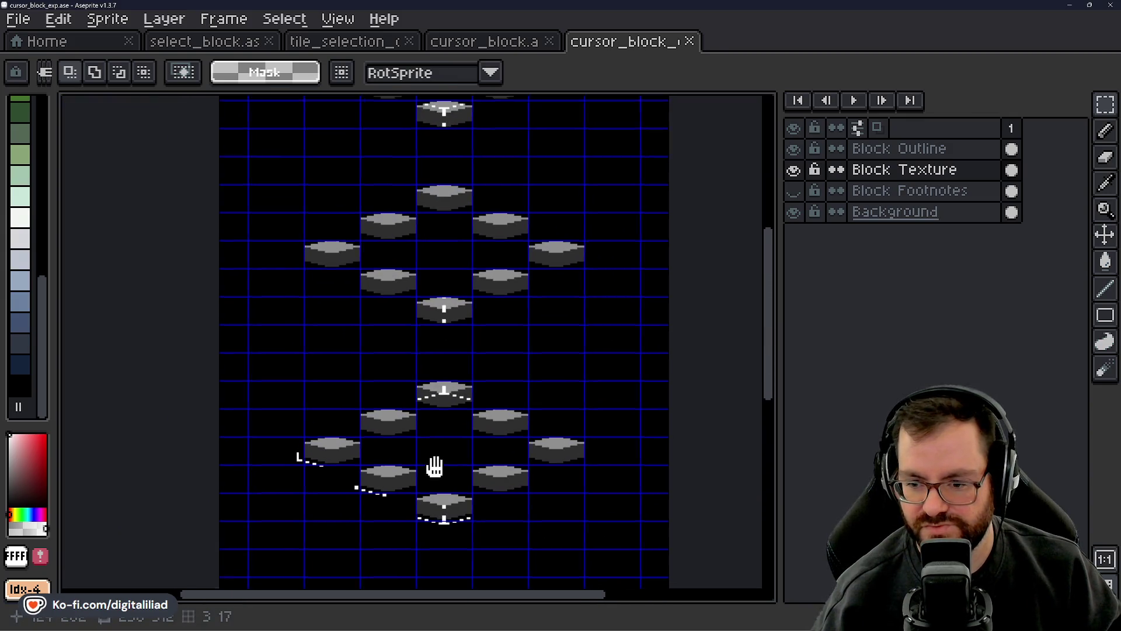
scroll(412, 273, up, 1)
click(346, 42)
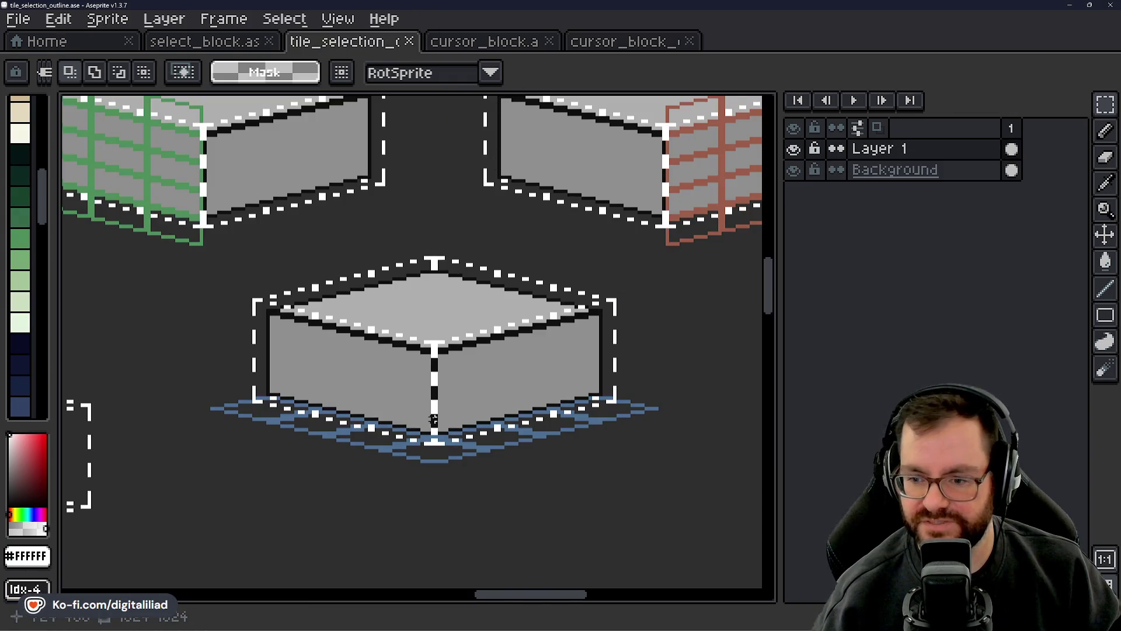
- Center the tile blocks, then flick to select_block and back to tile_selection_outline
scroll(406, 326, down, 3)
mouse_move(333, 285)
mouse_down()
mouse_move(446, 388)
mouse_move(422, 386)
mouse_up()
drag(428, 340, 419, 335)
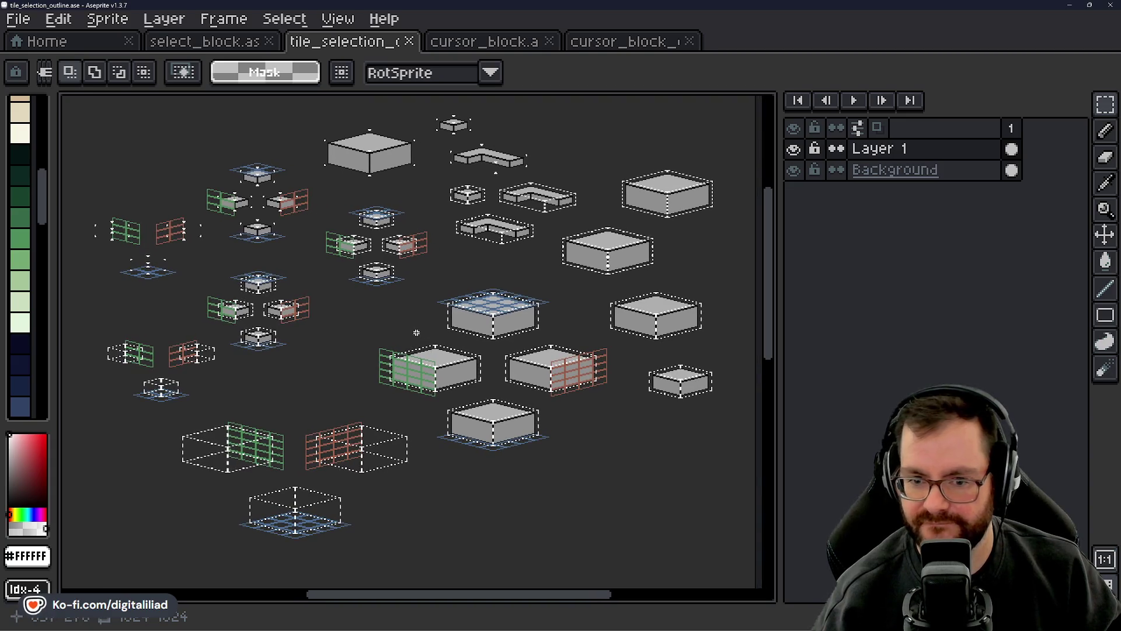
click(228, 44)
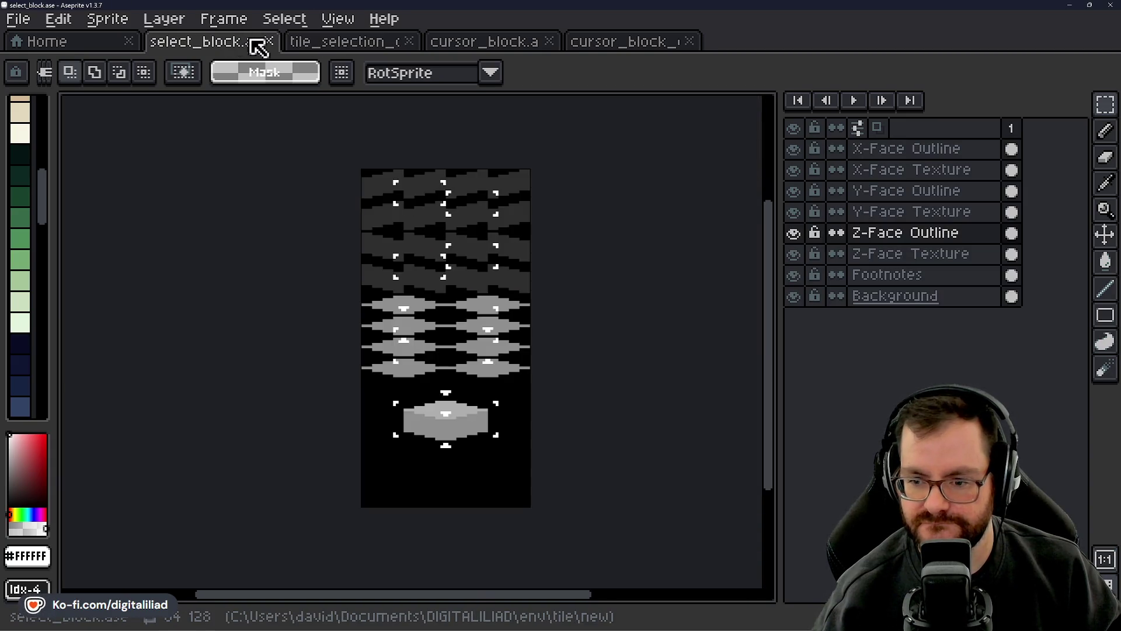
click(307, 44)
- Save tile_selection_outline.ase with Ctrl+S
mouse_move(597, 624)
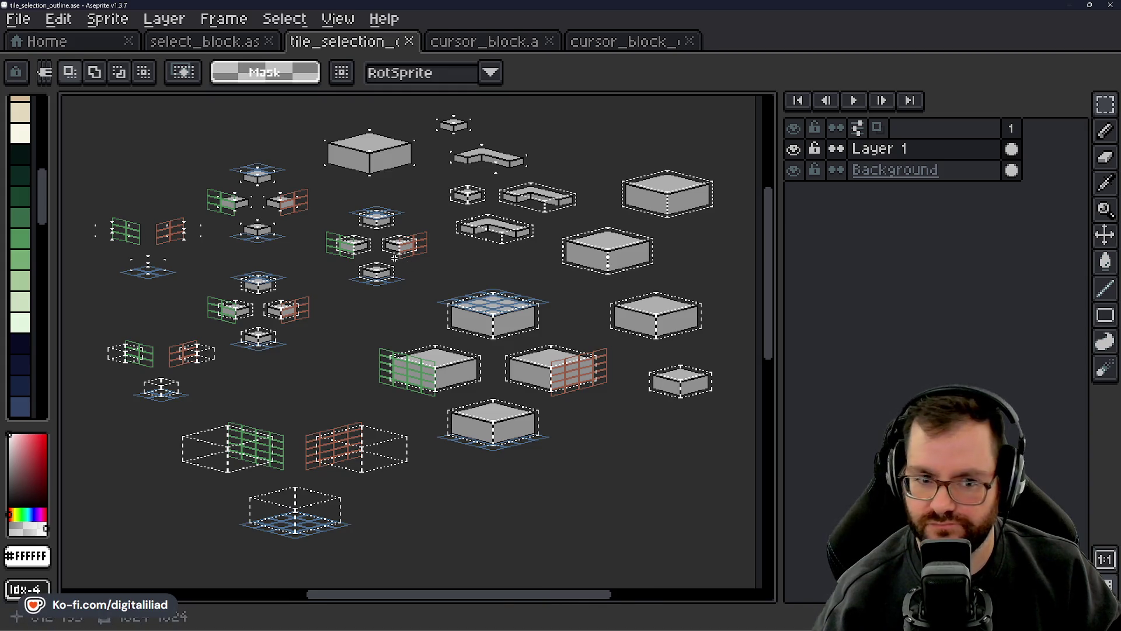
scroll(386, 252, up, 2)
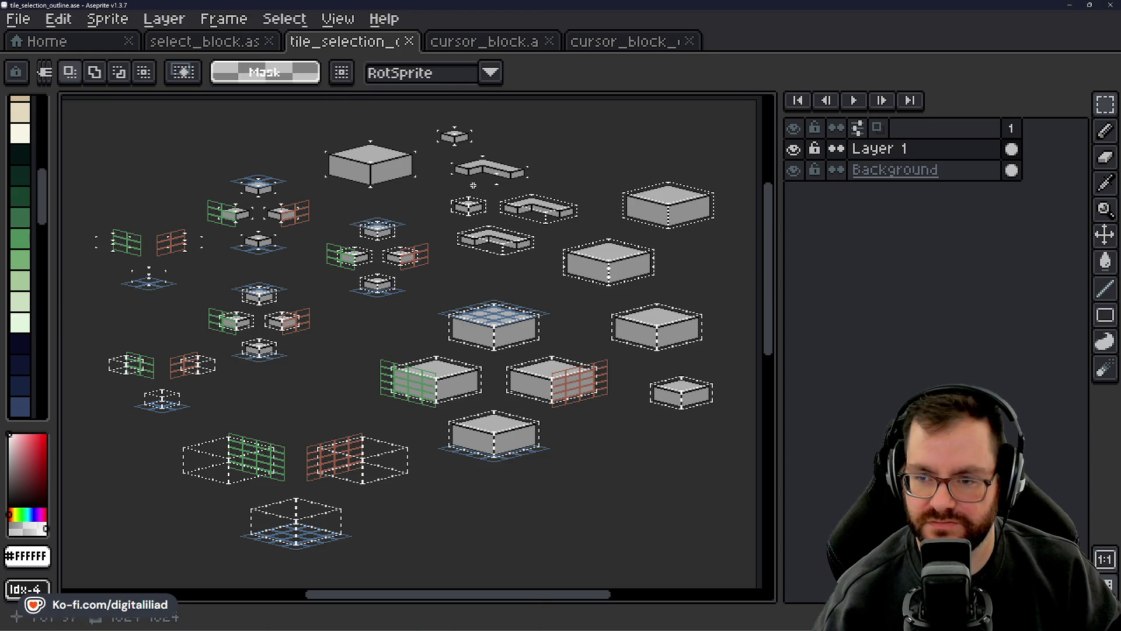
key(ctrl+s)
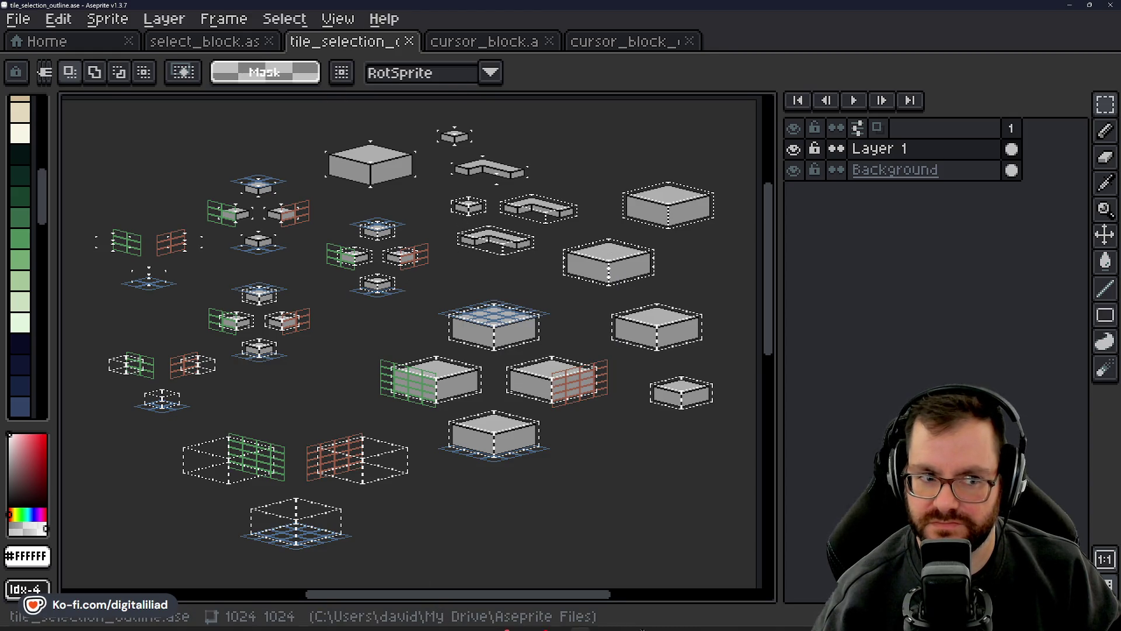
- Zoom in on the grey block with white corner ticks resting on the blue diamond
mouse_move(507, 618)
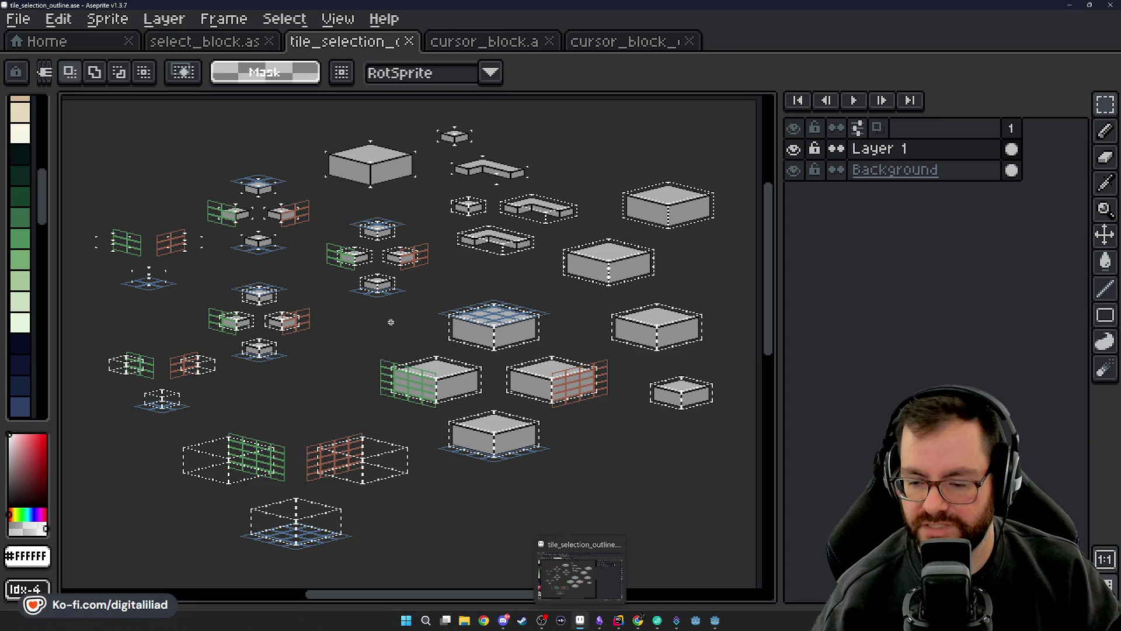
drag(347, 336, 338, 333)
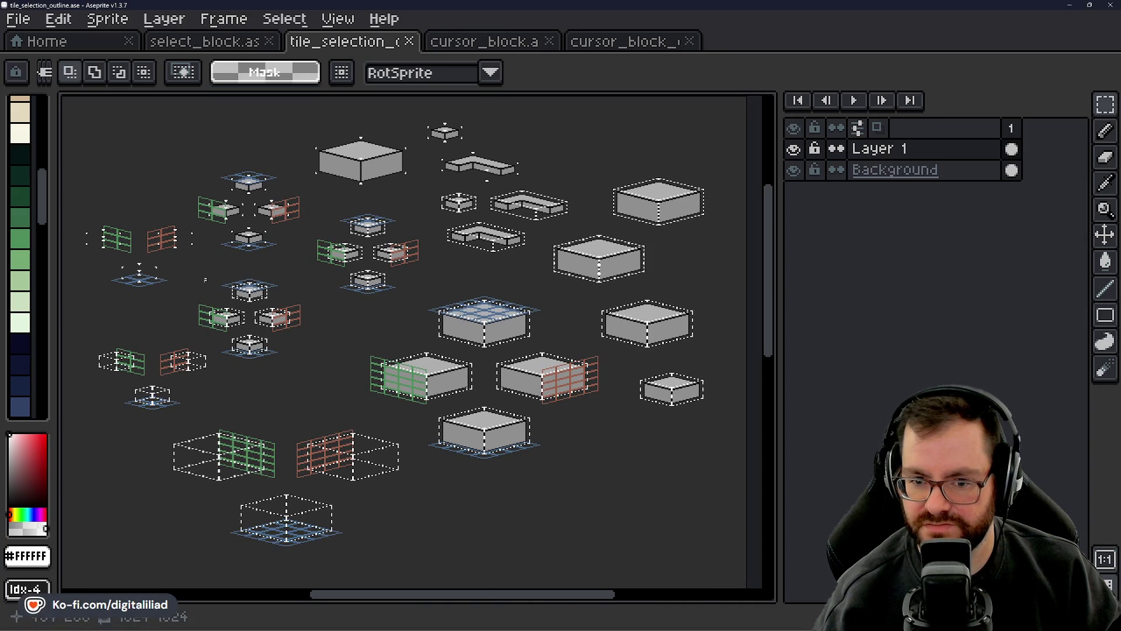
scroll(118, 249, up, 4)
drag(142, 275, 306, 275)
scroll(306, 275, down, 2)
mouse_move(533, 243)
mouse_down()
mouse_move(230, 412)
mouse_move(131, 412)
mouse_up()
scroll(342, 382, up, 5)
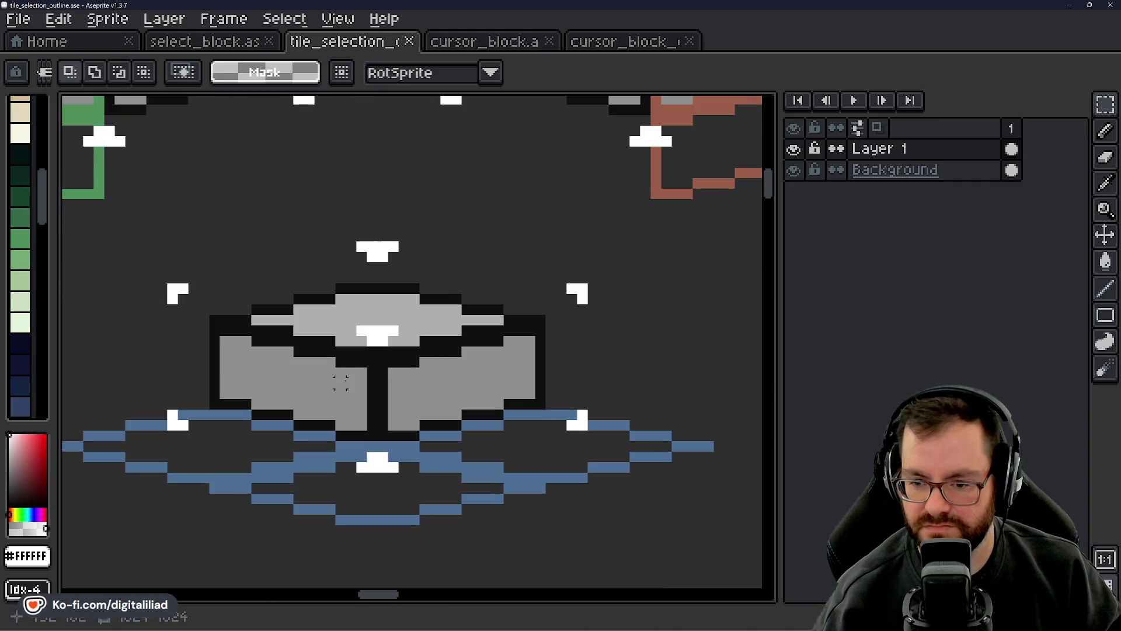
scroll(349, 359, down, 1)
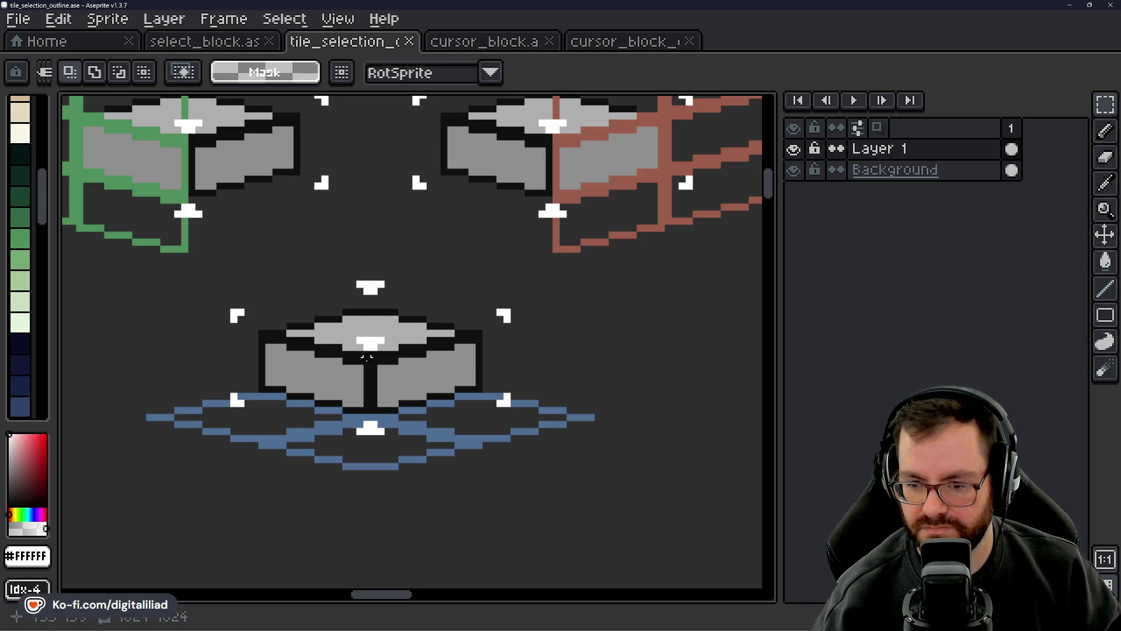
scroll(360, 341, up, 2)
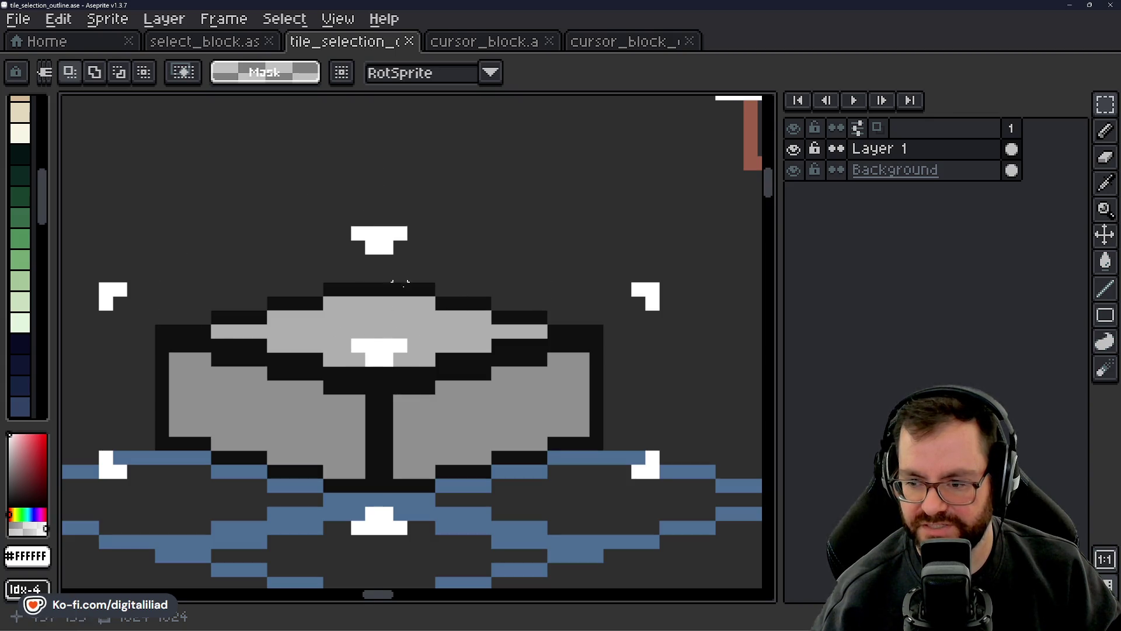
drag(321, 307, 457, 397)
click(302, 205)
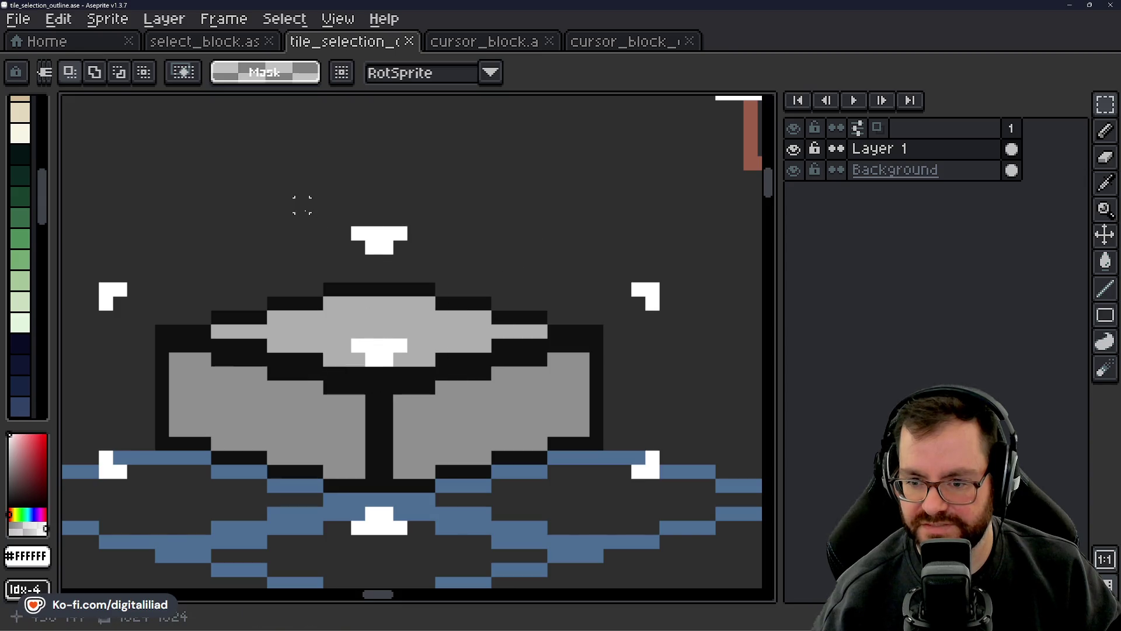
drag(301, 205, 465, 296)
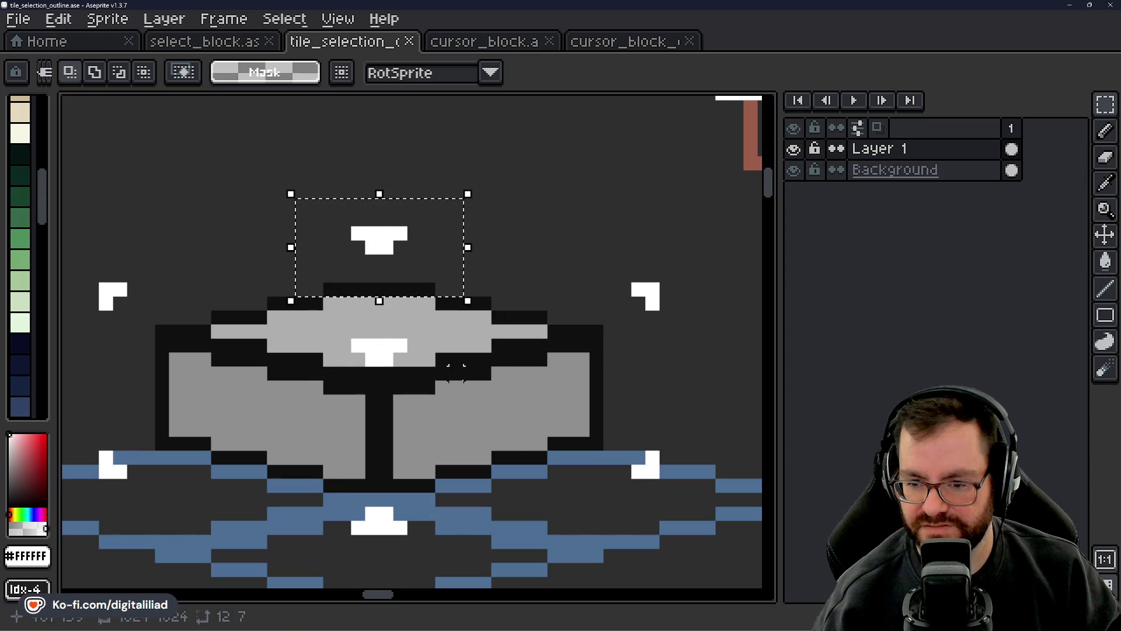
click(456, 362)
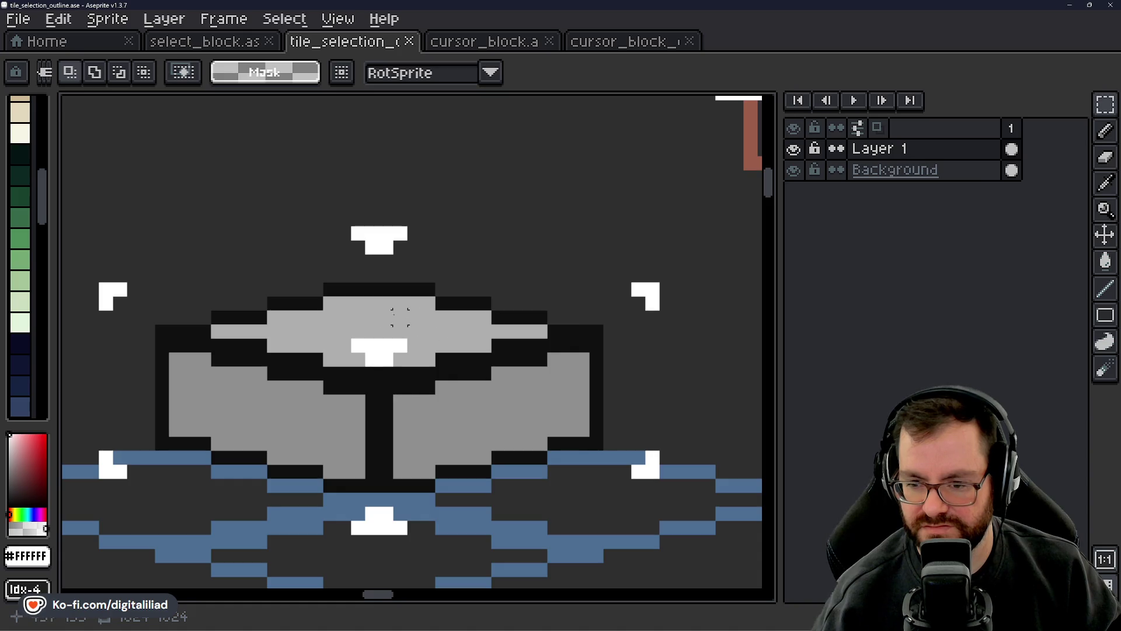
drag(322, 323, 437, 379)
click(538, 399)
drag(309, 212, 437, 284)
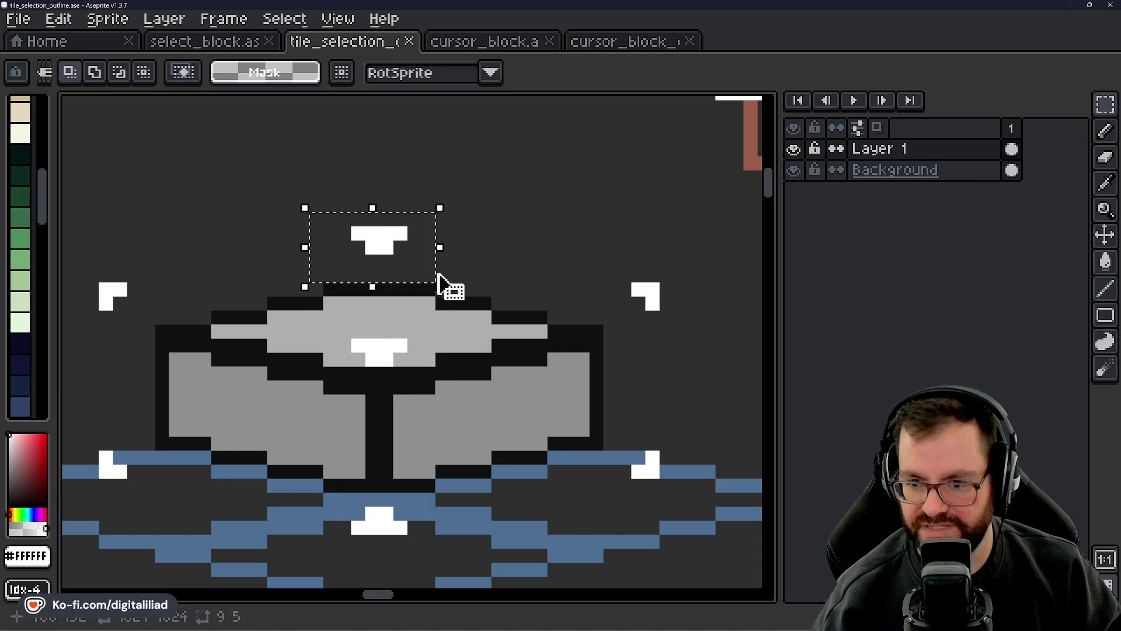
click(205, 270)
mouse_move(69, 182)
mouse_down()
mouse_move(108, 222)
mouse_move(716, 514)
mouse_move(681, 538)
mouse_up()
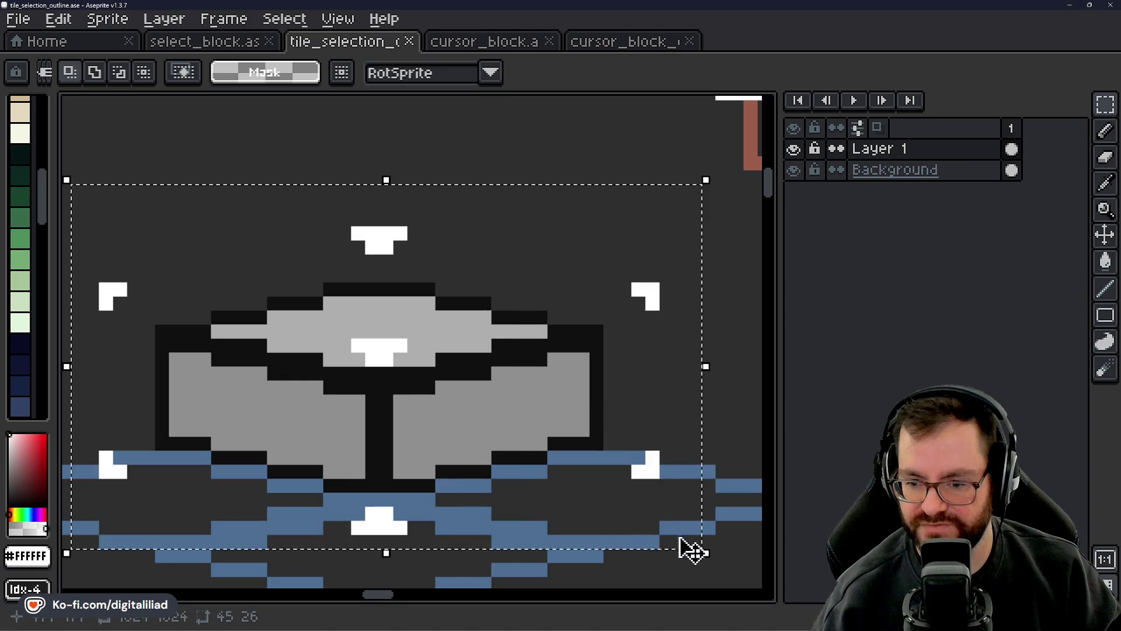
scroll(458, 405, down, 1)
scroll(456, 413, down, 1)
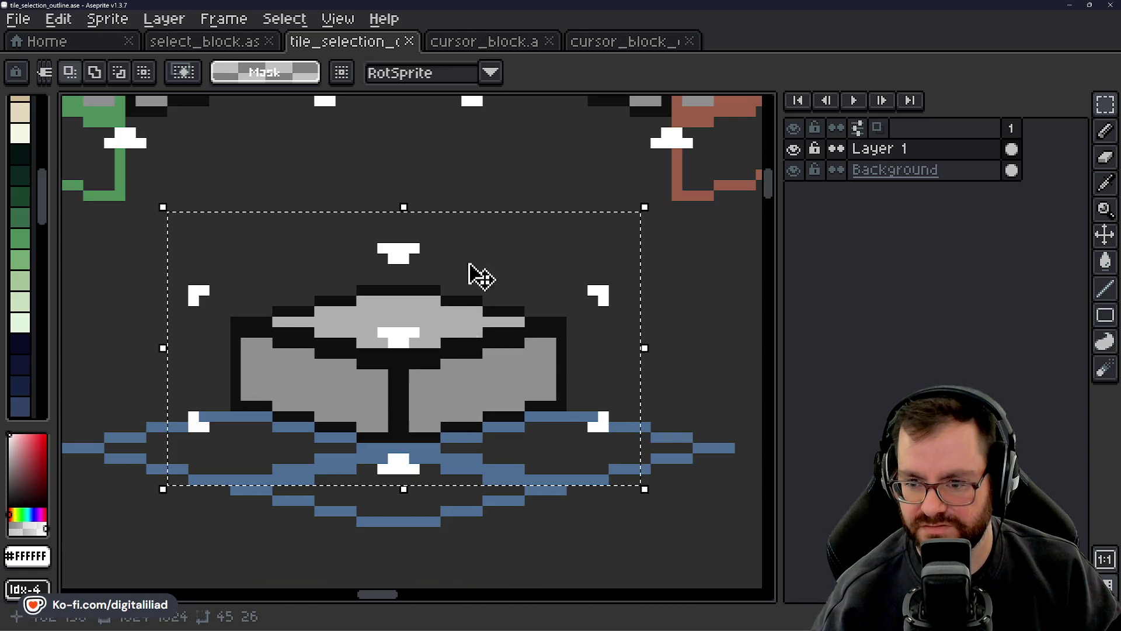
click(450, 196)
mouse_move(130, 216)
mouse_down()
mouse_move(516, 321)
mouse_move(643, 371)
mouse_up()
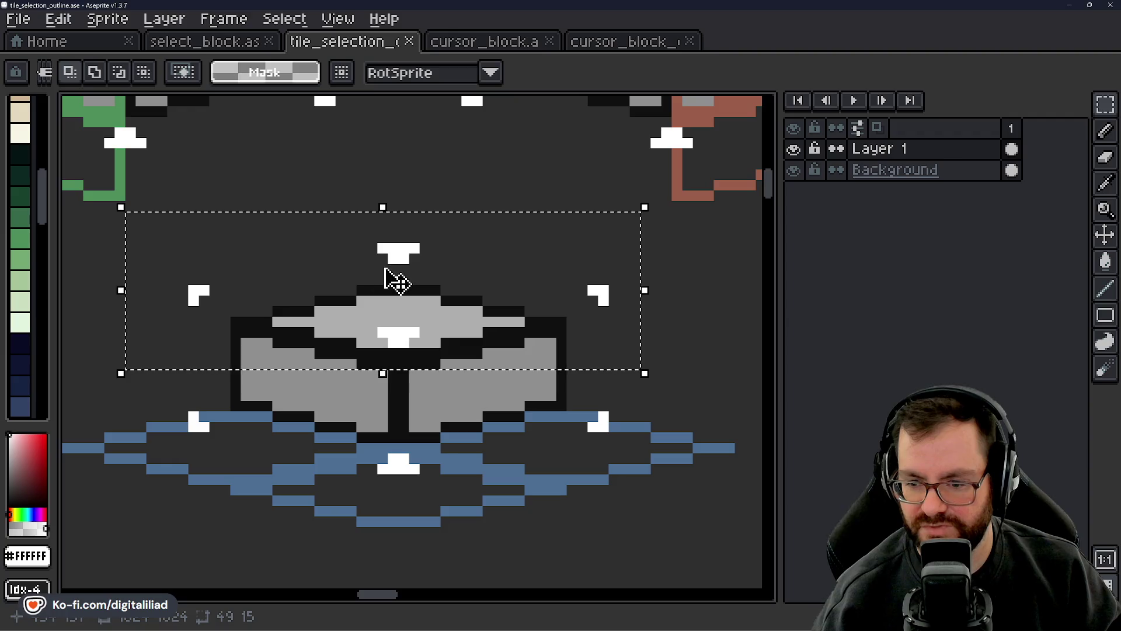
key(ctrl+d)
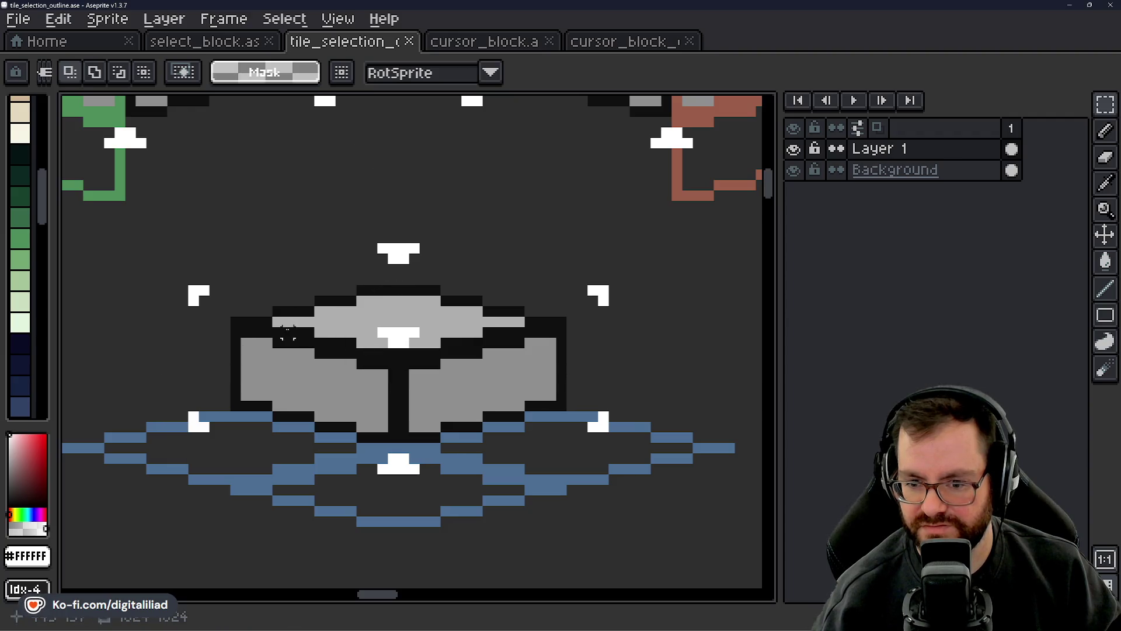
drag(147, 286, 662, 474)
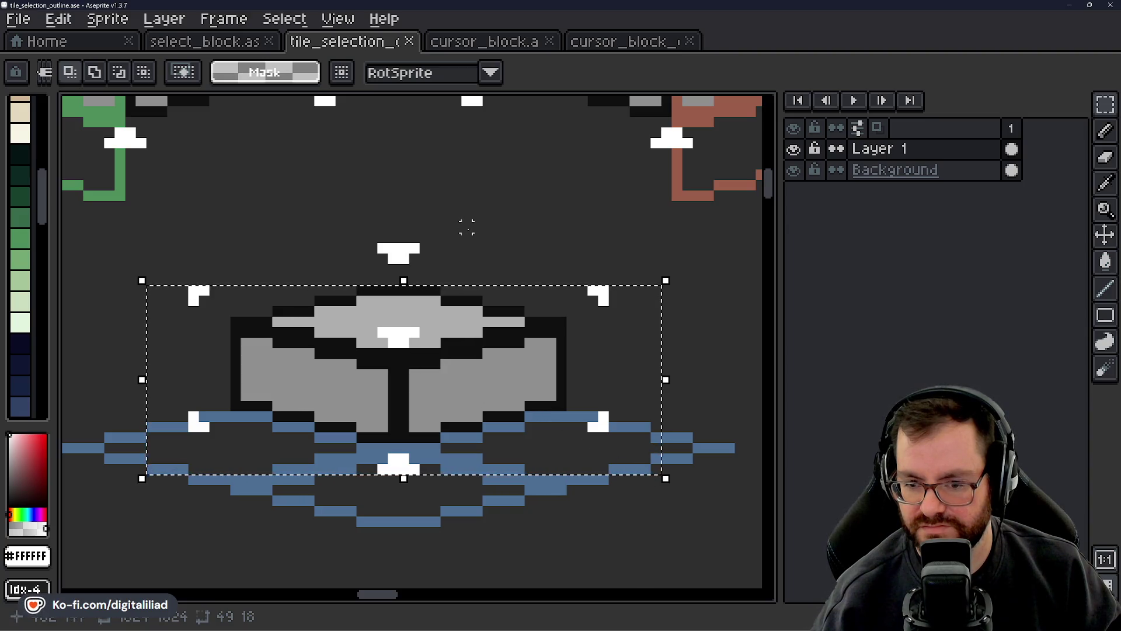
click(399, 257)
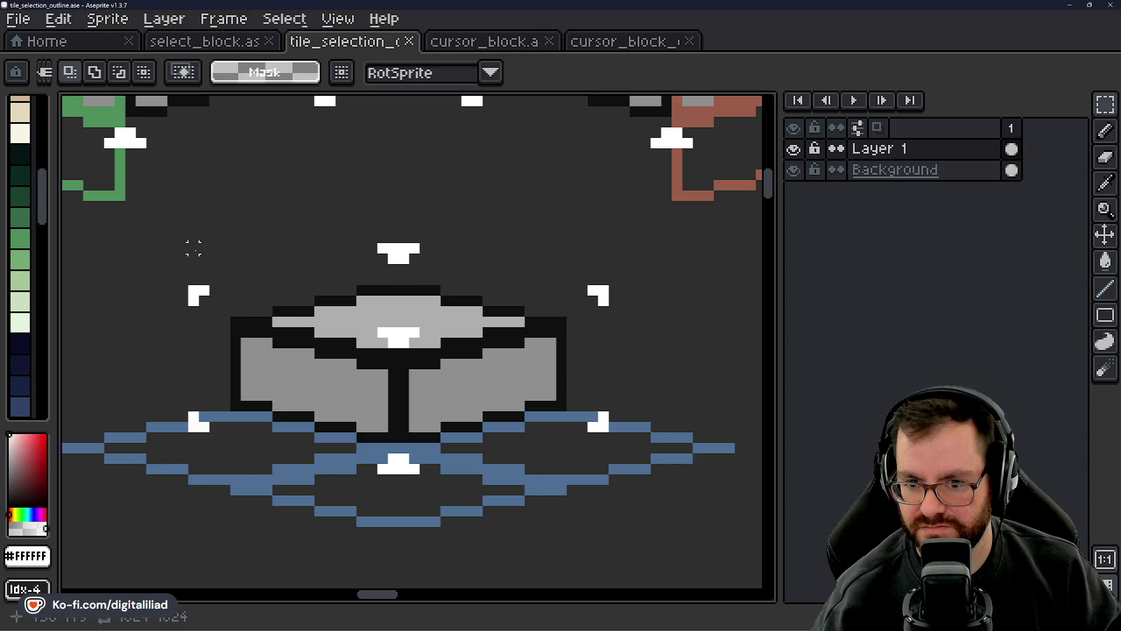
mouse_move(193, 247)
mouse_down()
mouse_move(334, 304)
mouse_move(609, 349)
mouse_up()
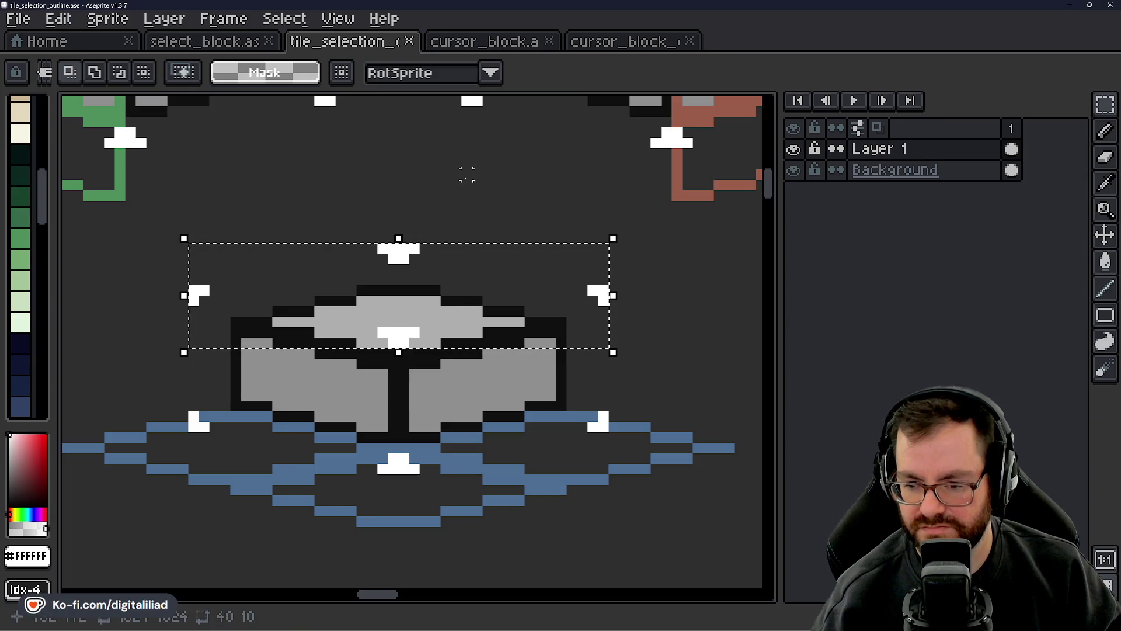
click(364, 353)
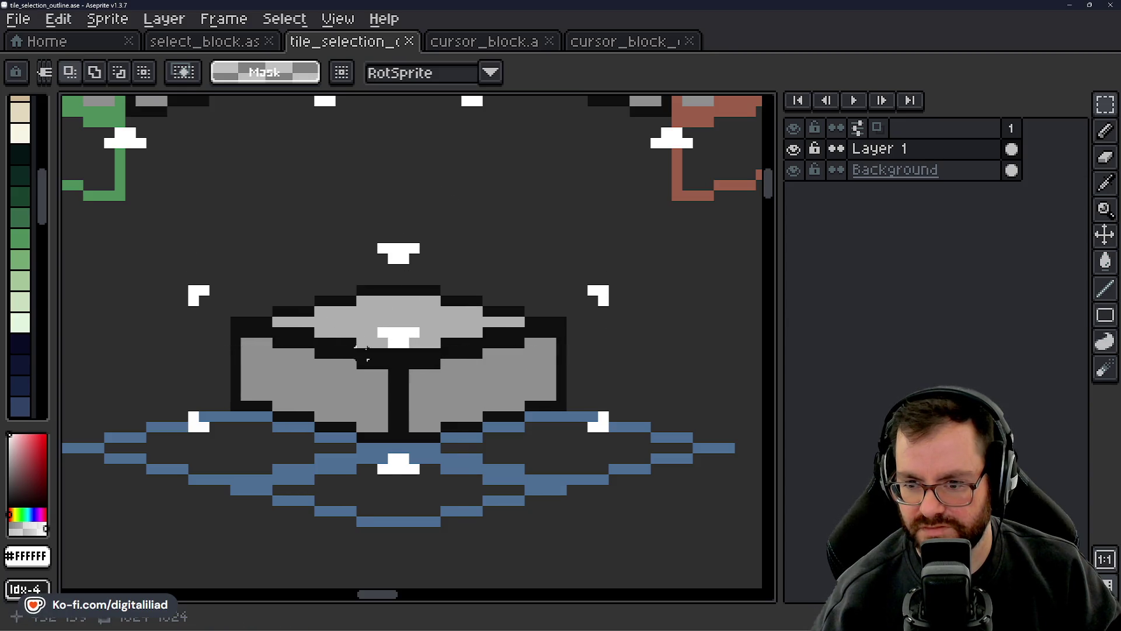
drag(158, 233, 651, 473)
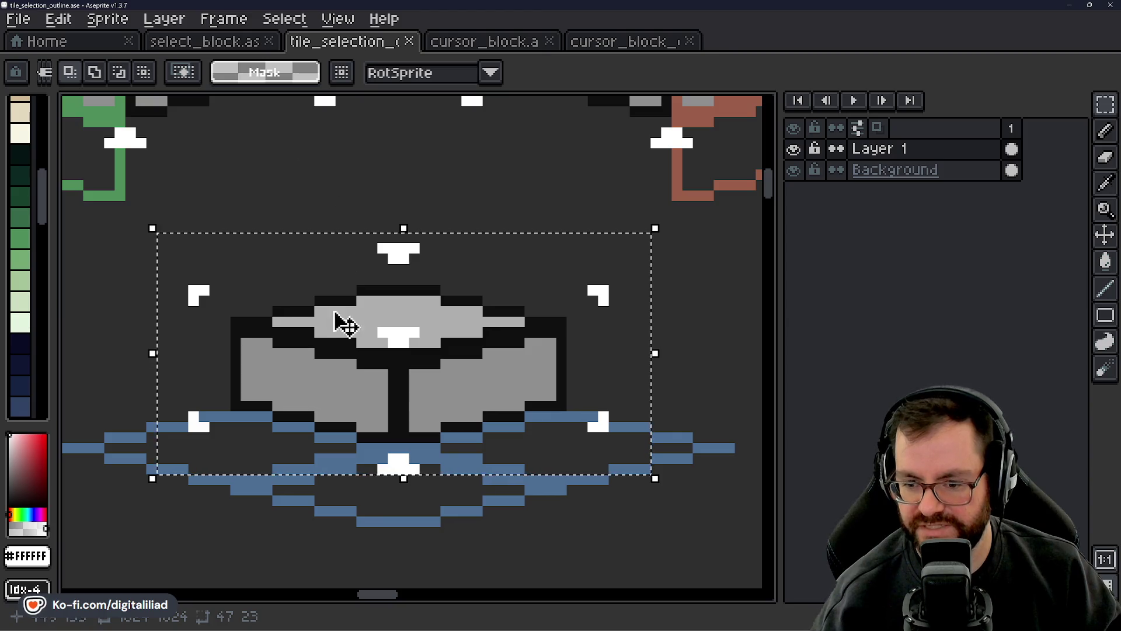
click(393, 534)
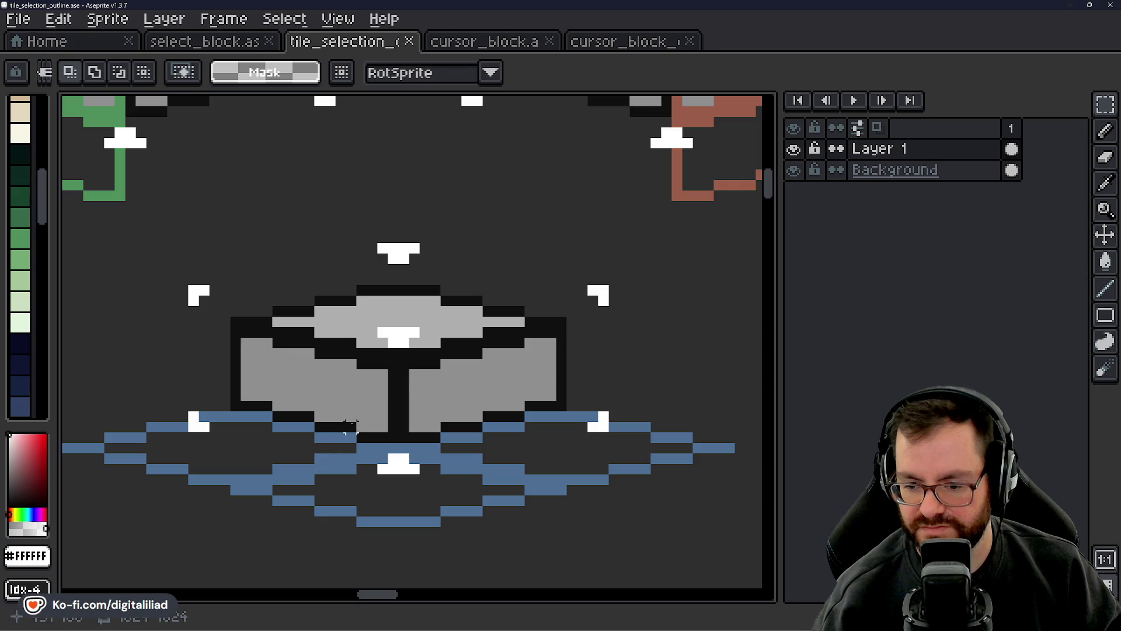
- Zoom out and pan across tile_selection_outline.ase to frame the whole outlined tile sheet
scroll(424, 374, down, 5)
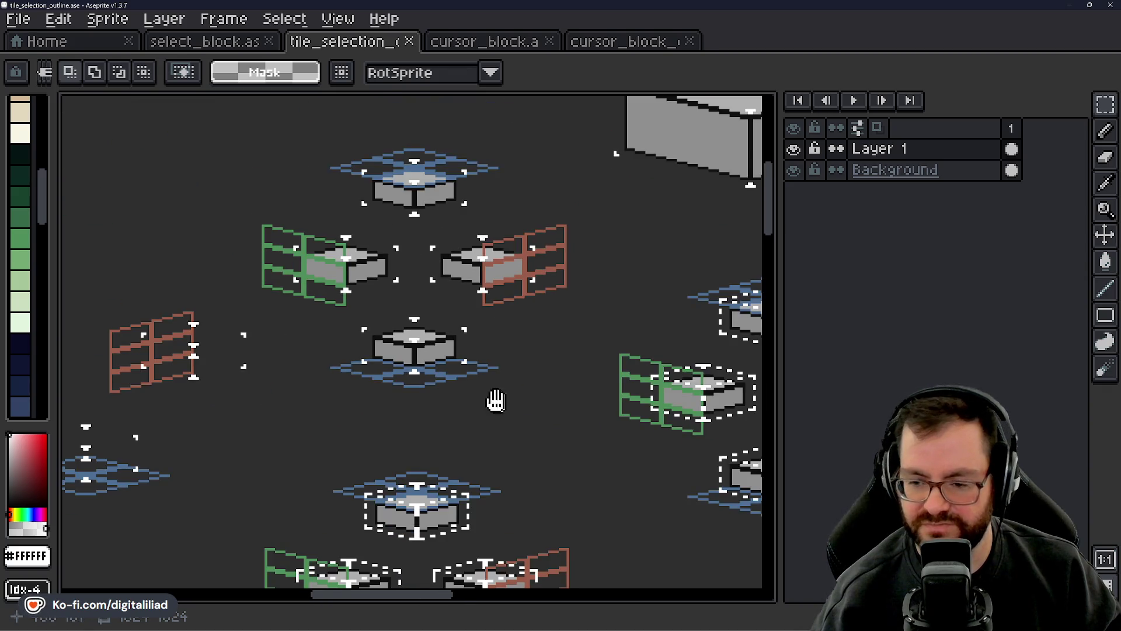
scroll(423, 319, down, 2)
mouse_move(423, 319)
mouse_down()
mouse_move(508, 379)
mouse_move(456, 395)
mouse_move(283, 383)
mouse_move(324, 433)
mouse_up()
scroll(333, 412, up, 3)
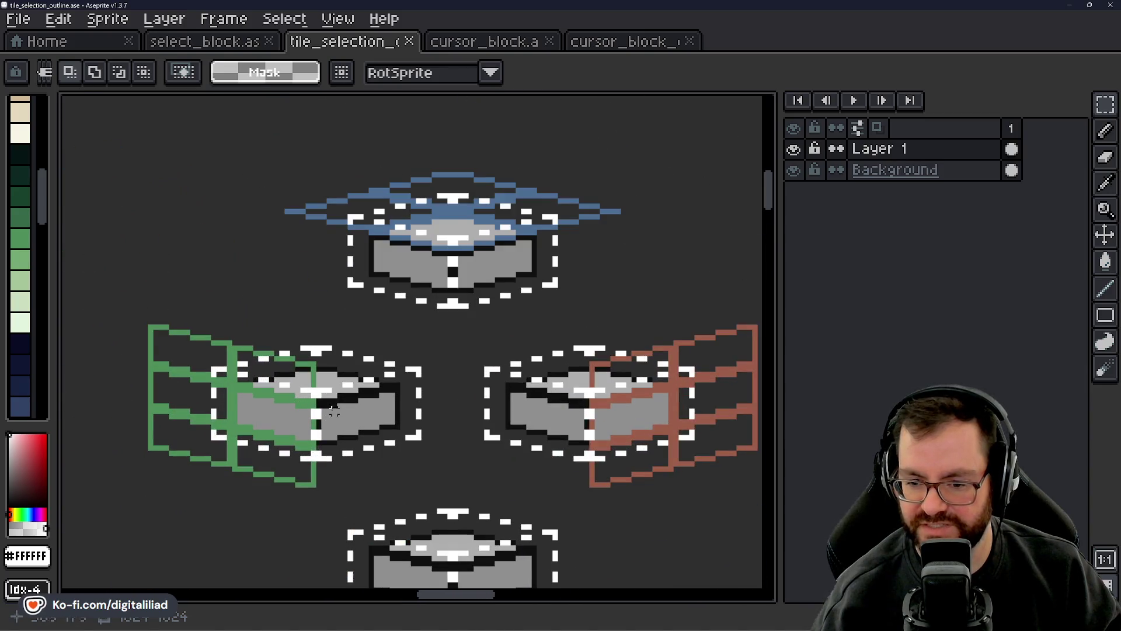
scroll(356, 300, down, 4)
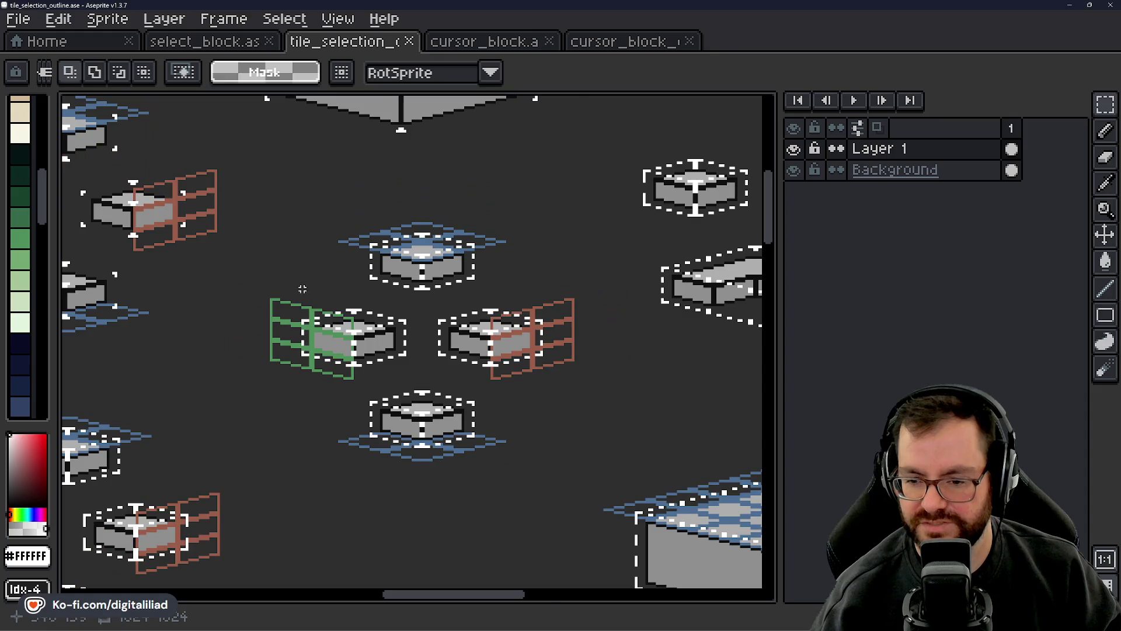
scroll(349, 331, down, 1)
mouse_move(451, 416)
mouse_down()
mouse_move(453, 326)
mouse_move(457, 344)
mouse_move(461, 336)
mouse_up()
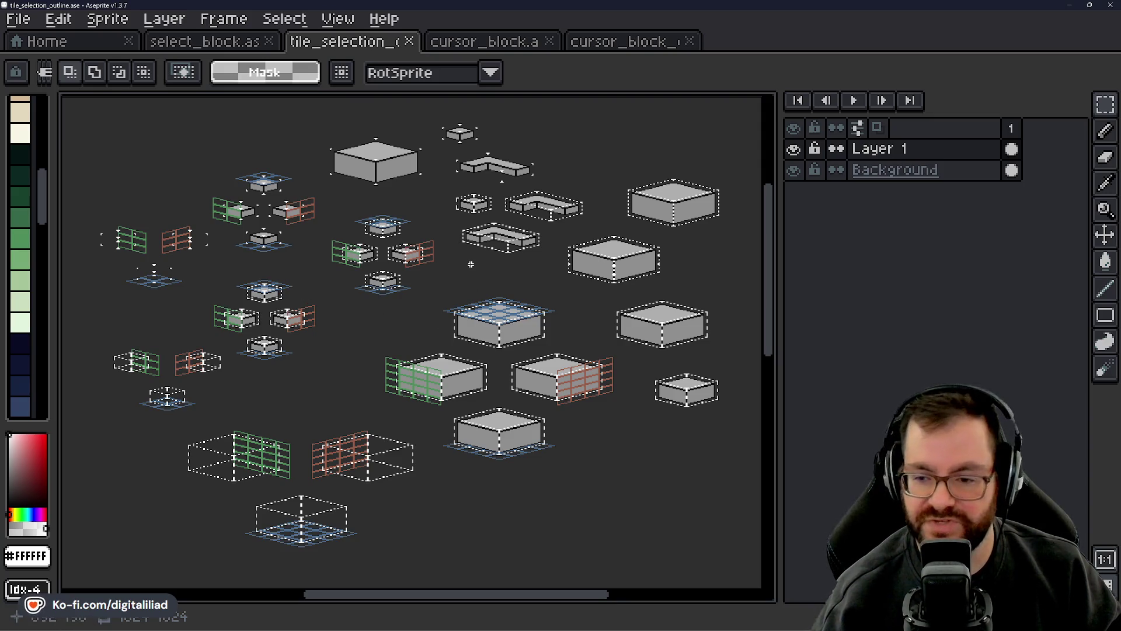
mouse_move(467, 316)
mouse_down()
mouse_move(448, 314)
mouse_move(459, 307)
mouse_up()
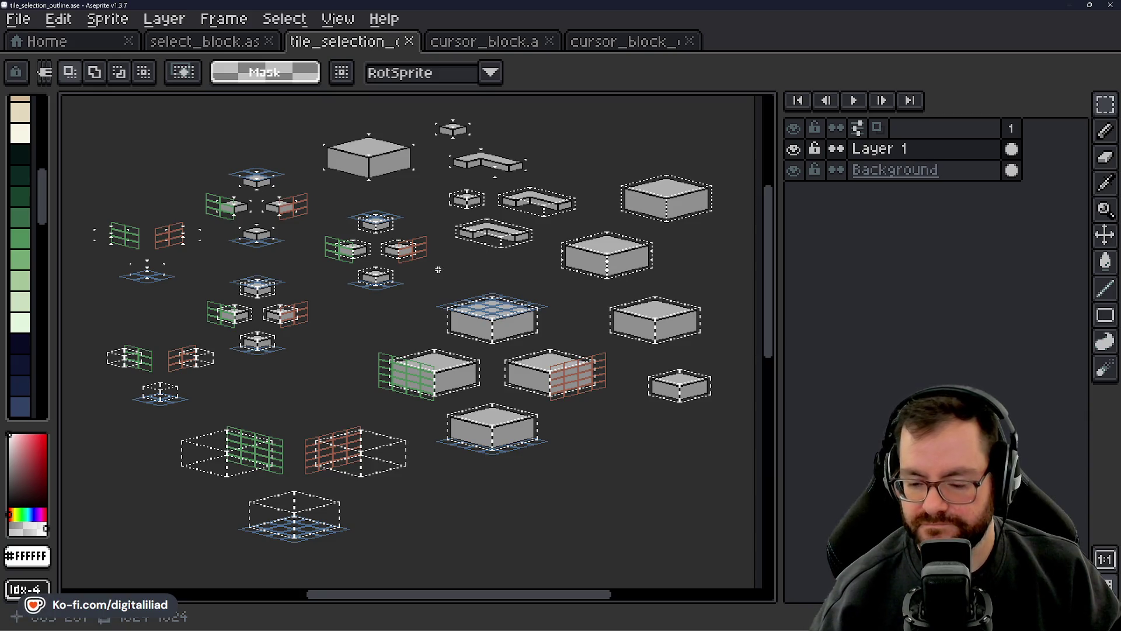
- Switch to cursor_block.ase, pan over its box sprites, then bring up cursor_block_exp.ase
click(461, 42)
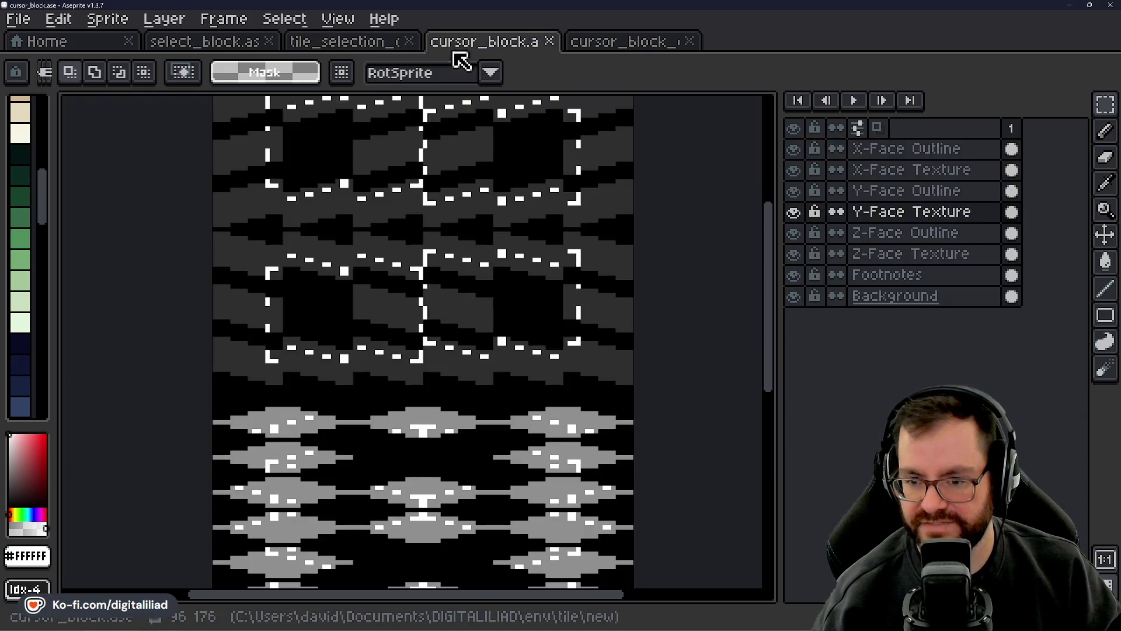
mouse_move(447, 228)
mouse_down()
mouse_move(450, 352)
mouse_move(393, 142)
mouse_move(426, 251)
mouse_move(458, 454)
mouse_move(418, 282)
mouse_move(459, 455)
mouse_move(361, 314)
mouse_up()
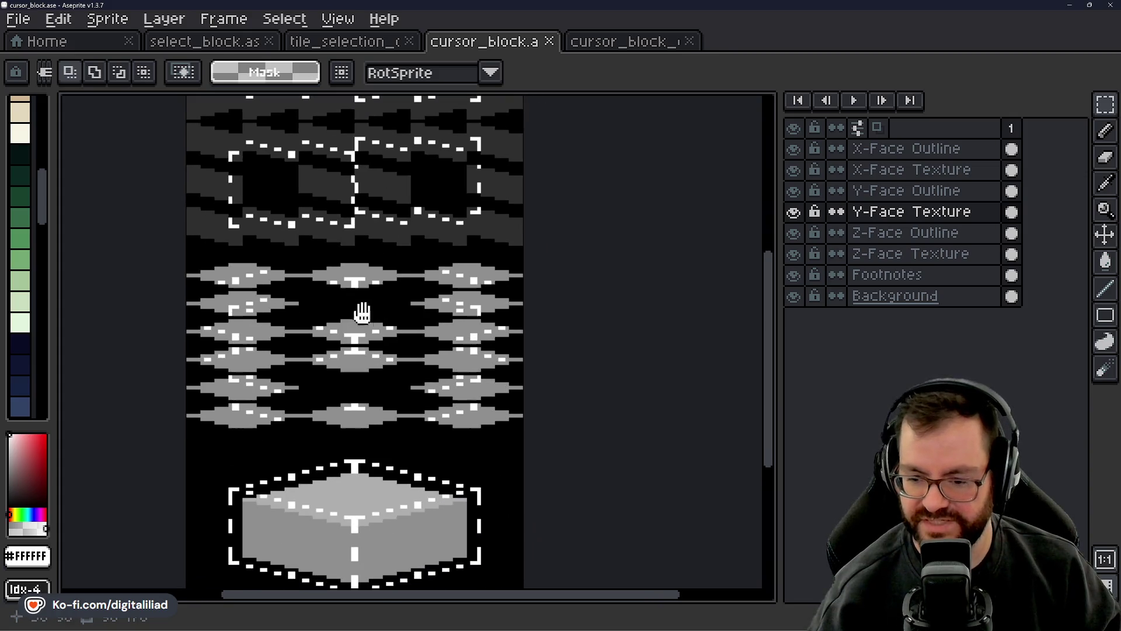
mouse_move(401, 422)
mouse_down()
mouse_move(450, 456)
mouse_move(449, 469)
mouse_up()
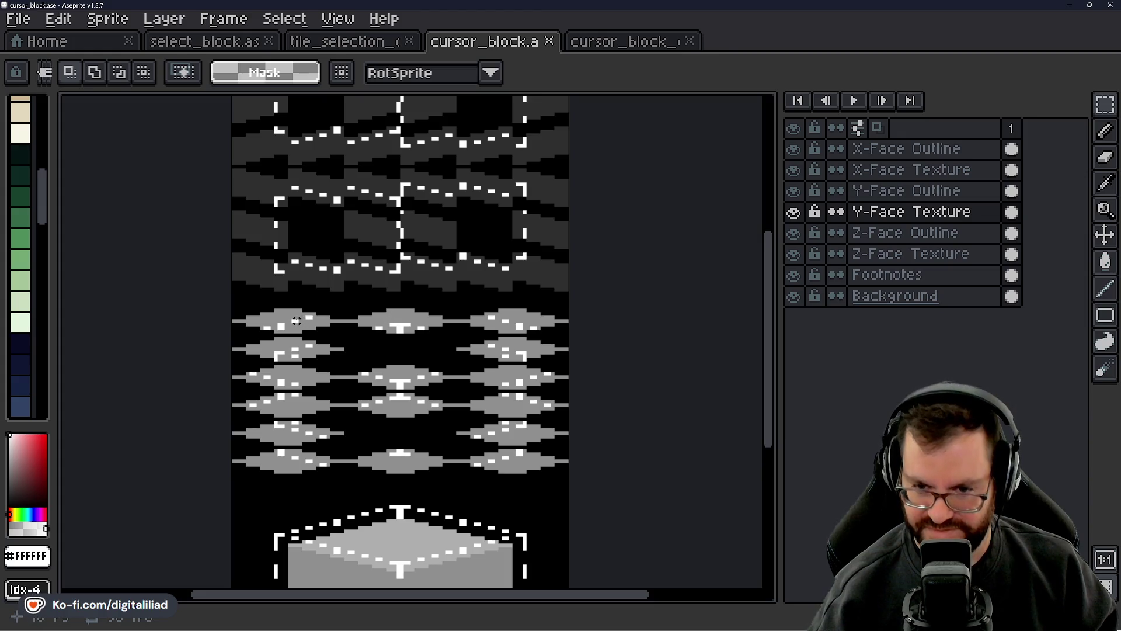
scroll(411, 324, up, 3)
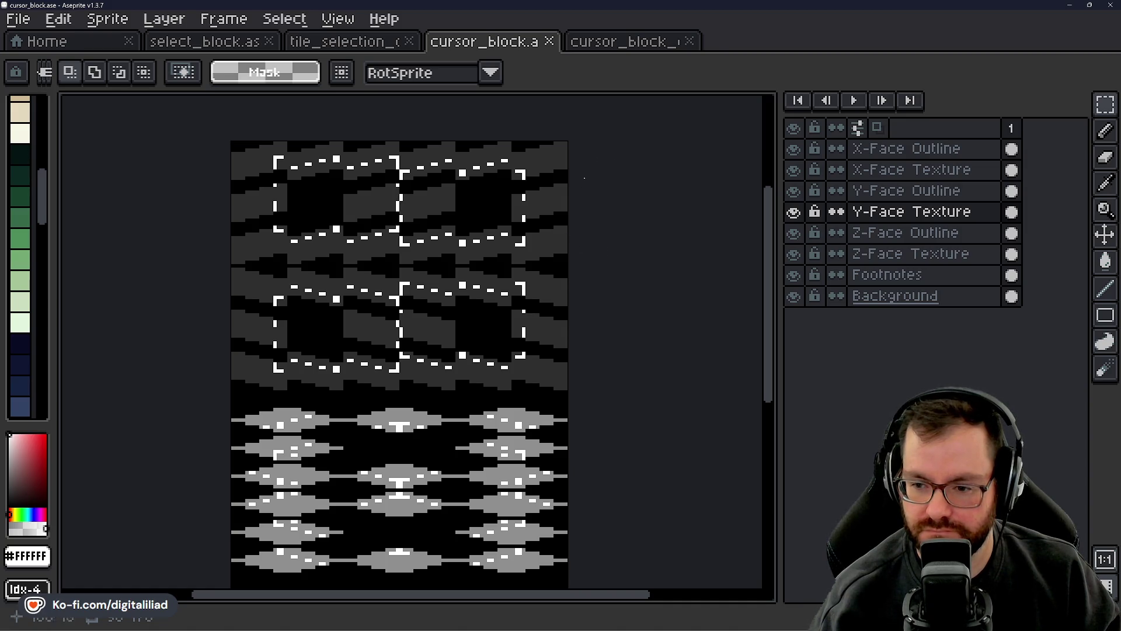
click(626, 42)
- Marquee-select and then deselect the left and right blocks in cursor_block_exp.ase
scroll(393, 408, down, 2)
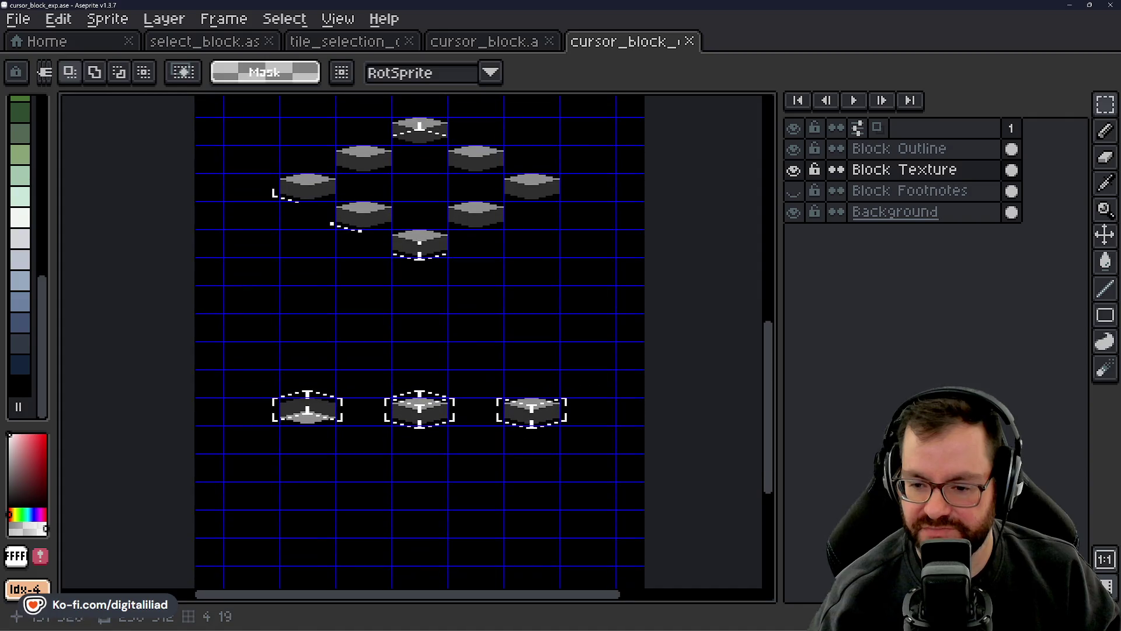
scroll(393, 408, up, 2)
mouse_move(93, 301)
mouse_down()
mouse_move(303, 404)
mouse_move(337, 439)
mouse_up()
click(382, 471)
drag(566, 277, 699, 458)
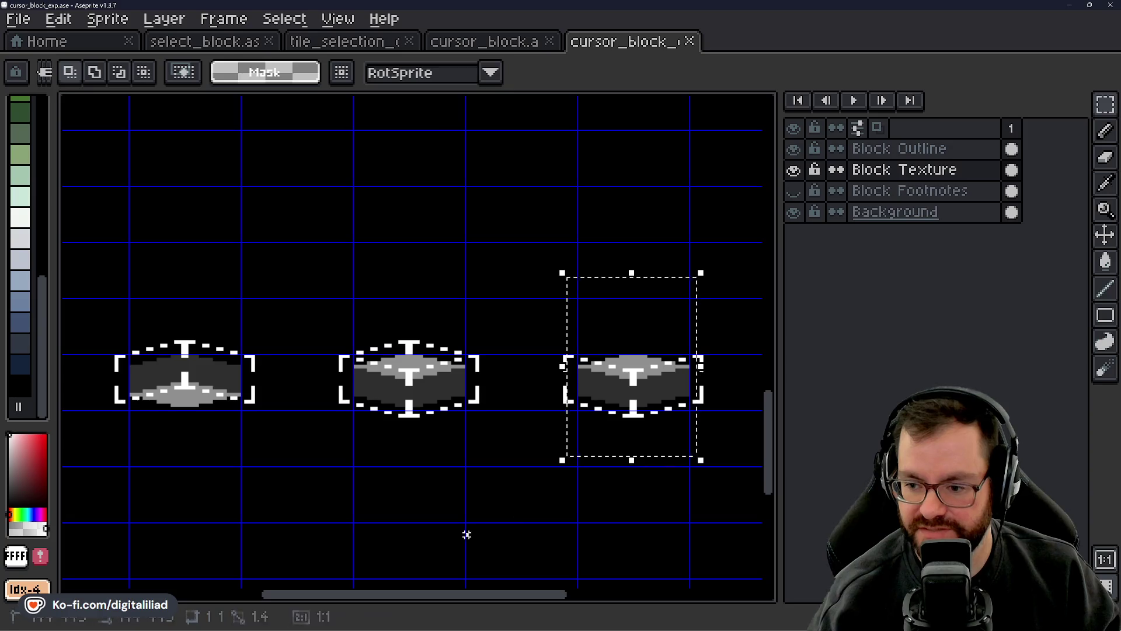
click(538, 320)
drag(529, 308, 713, 466)
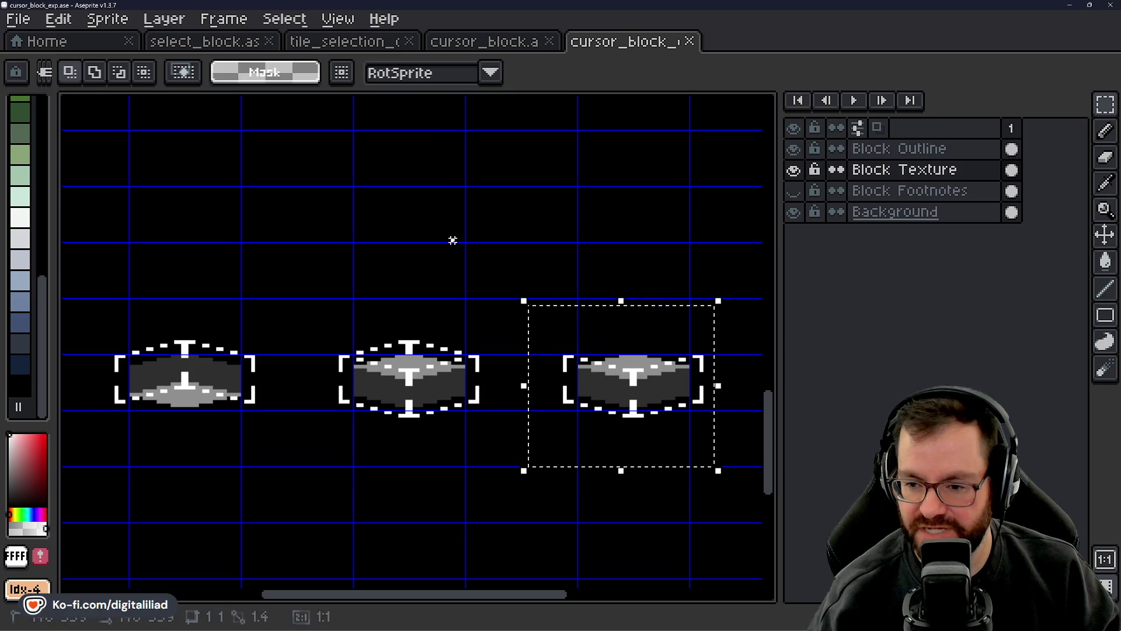
click(453, 238)
- In cursor_block.ase, select and clear the top-left and top-right sprite regions
click(444, 42)
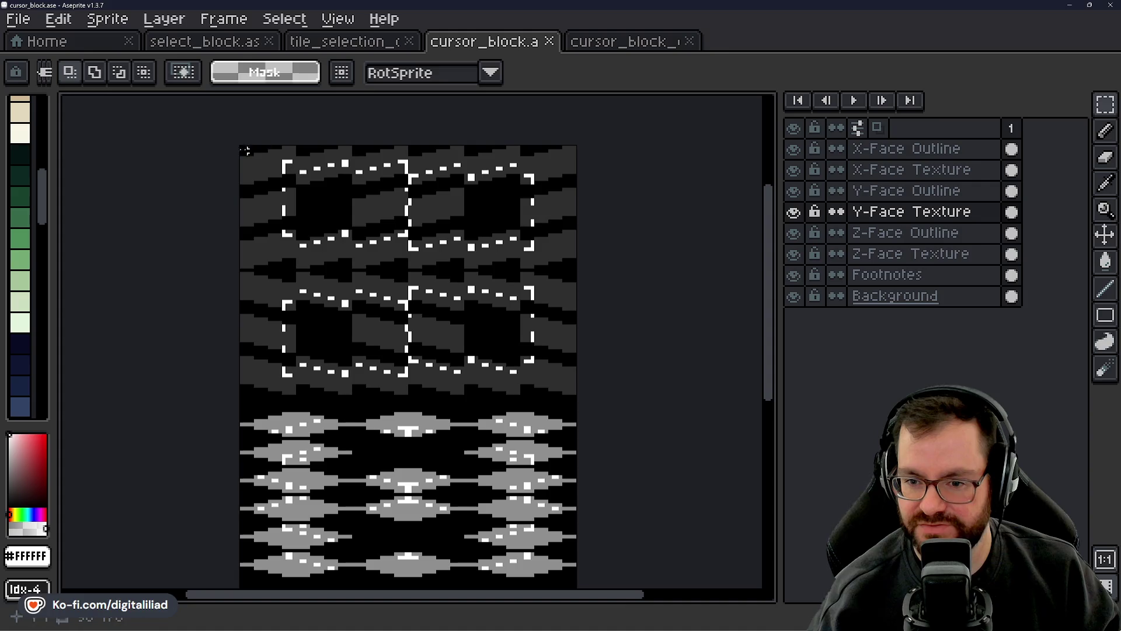
drag(279, 190, 297, 184)
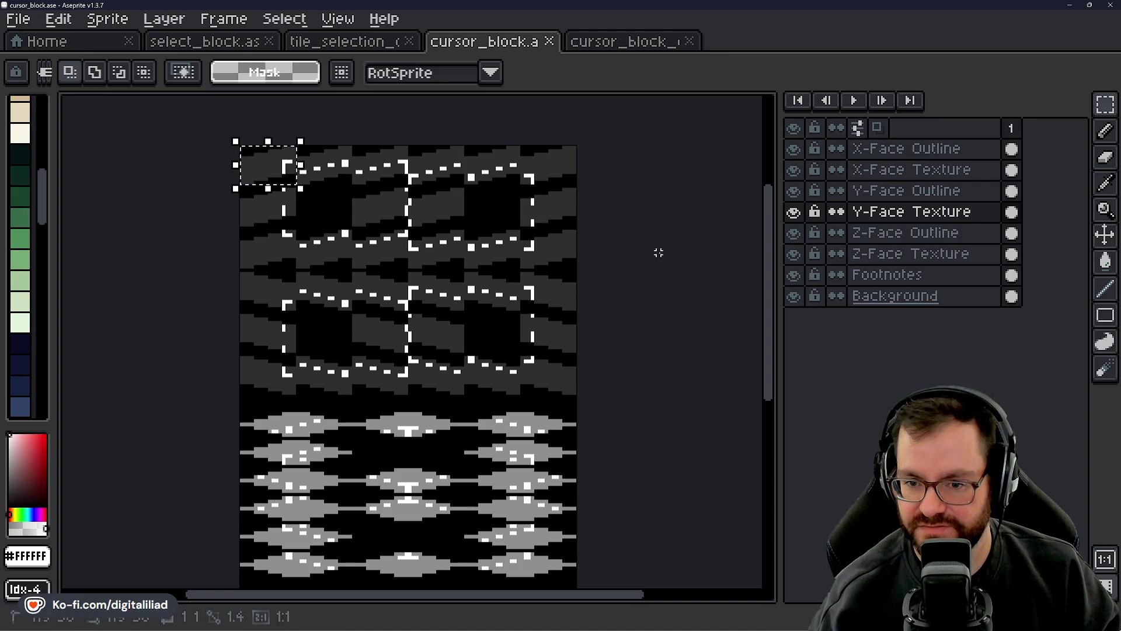
click(596, 165)
mouse_move(571, 137)
mouse_down()
mouse_move(533, 180)
mouse_move(517, 181)
mouse_up()
click(527, 168)
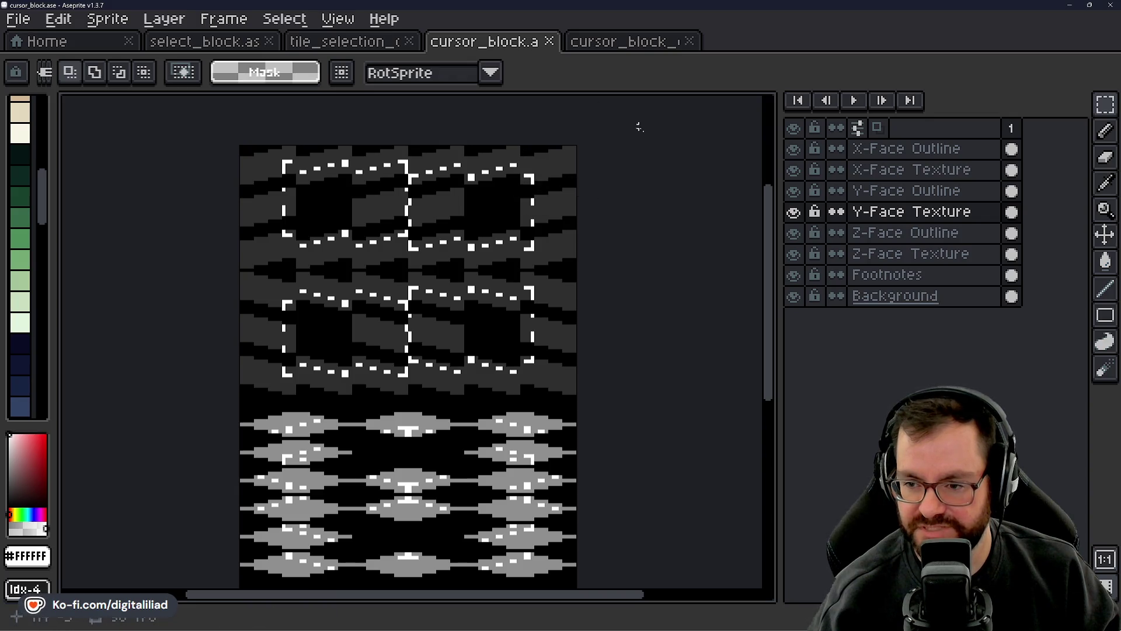
mouse_move(565, 626)
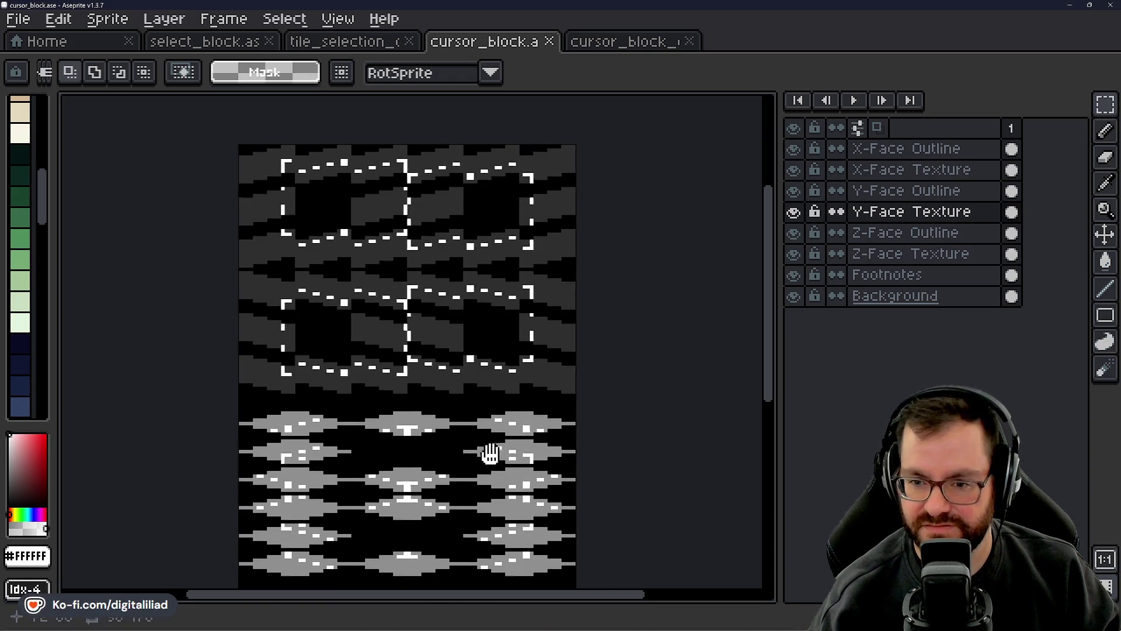
drag(491, 450, 492, 403)
- Back in cursor_block_exp.ase, select and clear the middle and right blocks, then pan upward
click(581, 42)
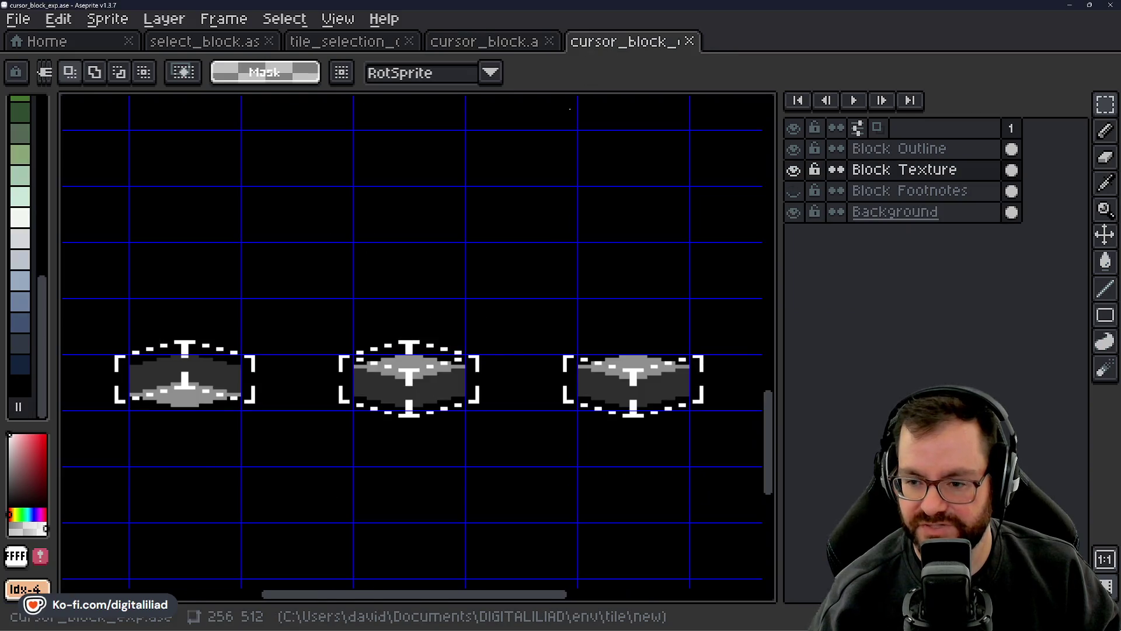
mouse_move(309, 299)
mouse_down()
mouse_move(458, 430)
mouse_move(520, 464)
mouse_up()
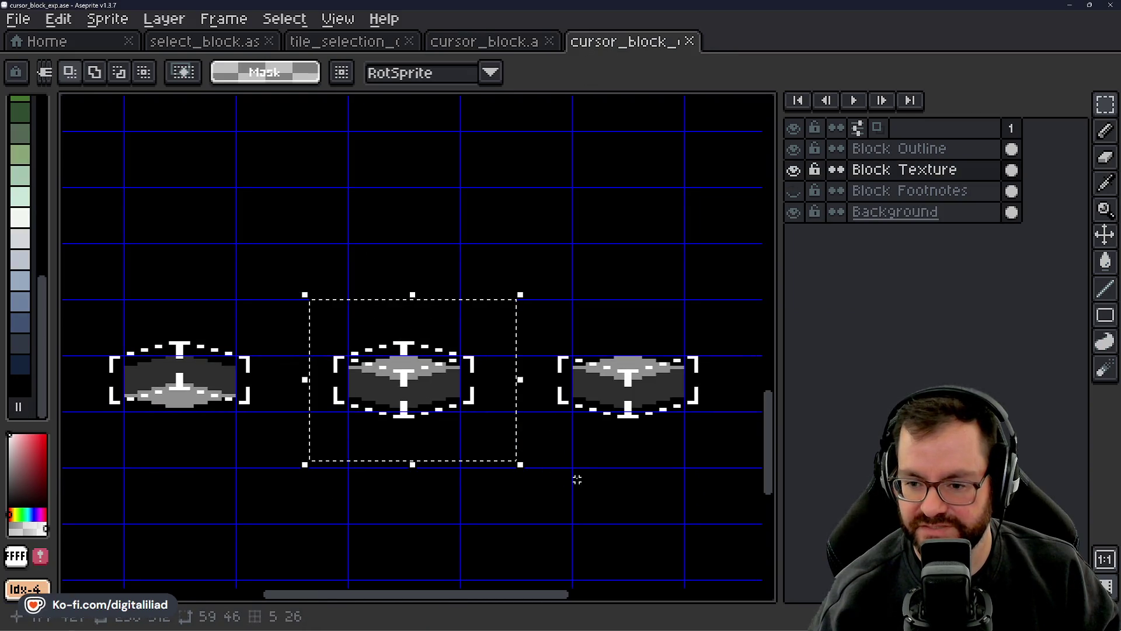
key(ctrl+d)
drag(520, 315, 713, 472)
click(437, 479)
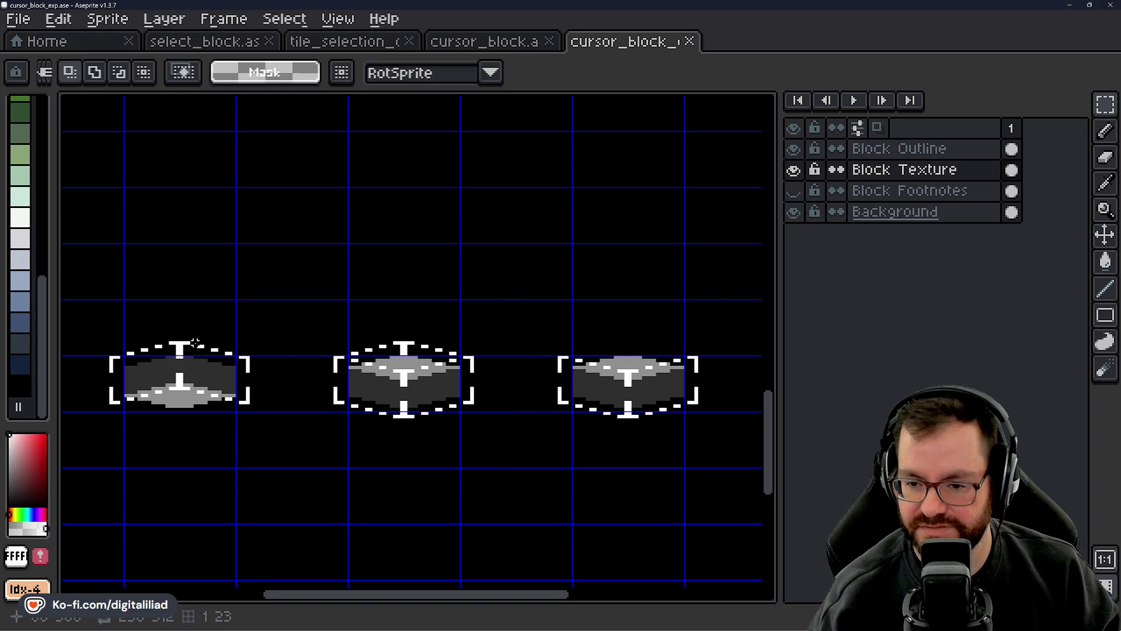
drag(281, 456, 307, 453)
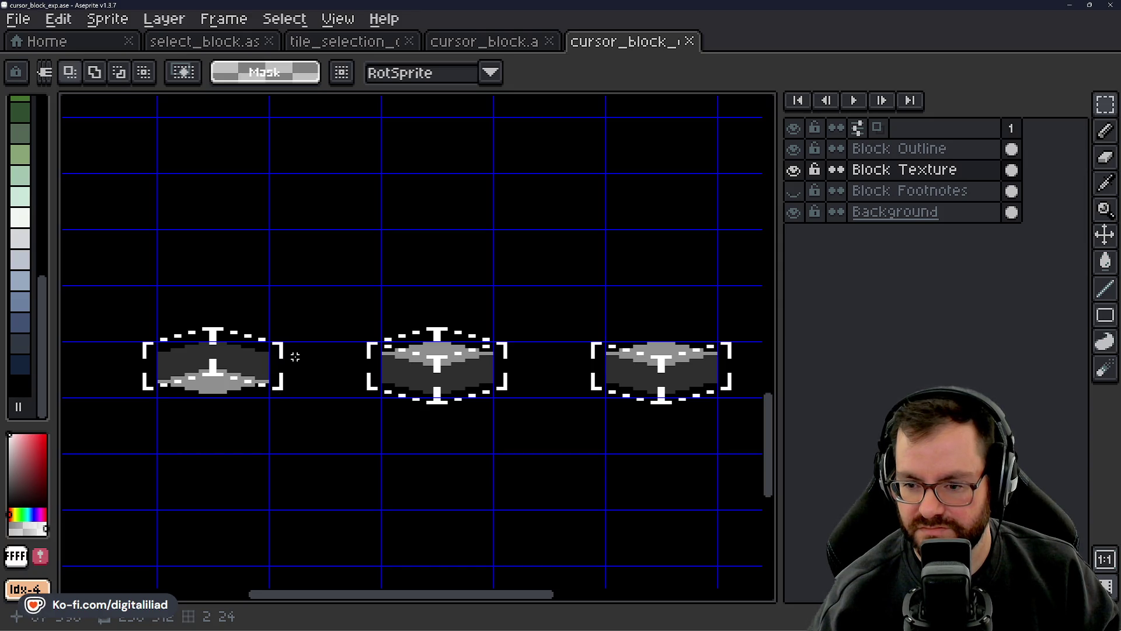
drag(382, 276, 357, 312)
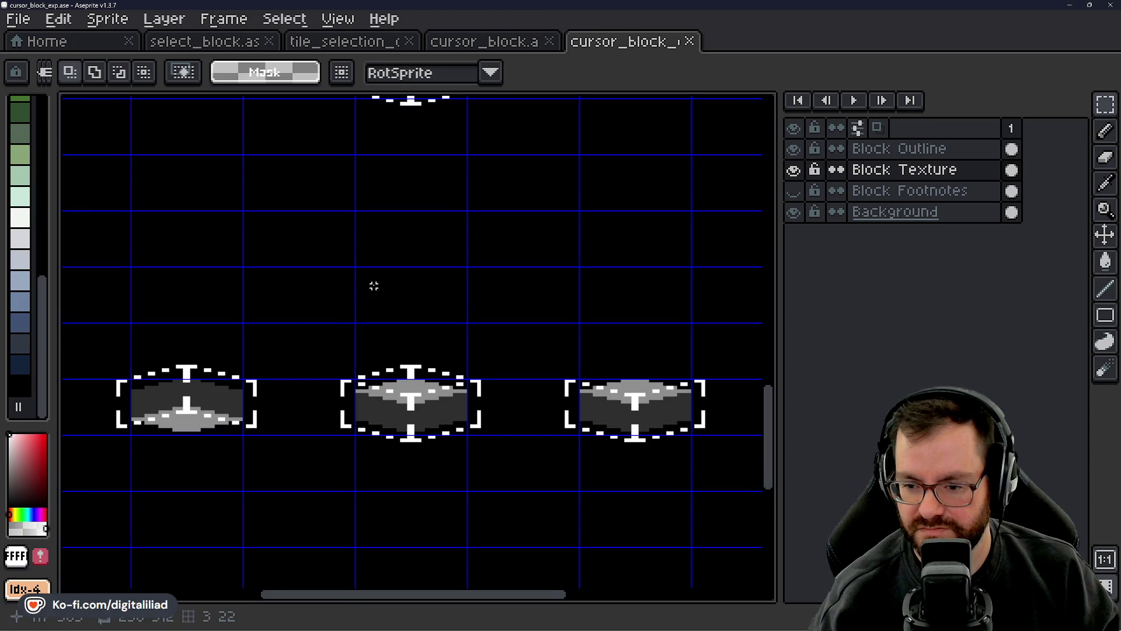
- Zoom out, return to cursor_block.ase, and minimize Aseprite
scroll(391, 282, down, 1)
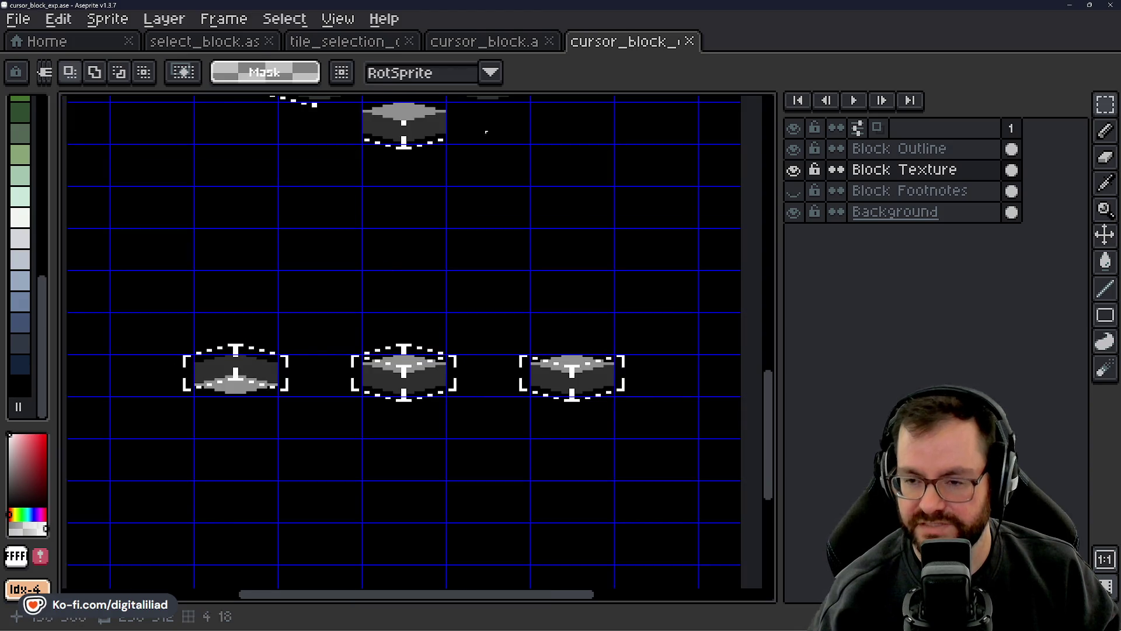
scroll(552, 248, down, 1)
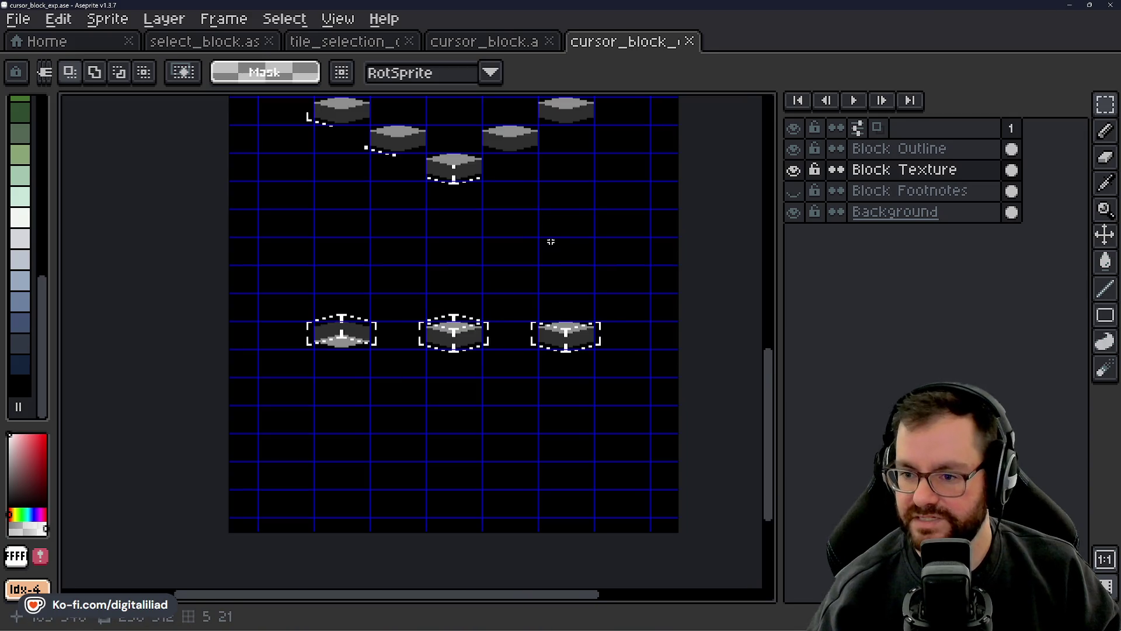
scroll(526, 280, up, 2)
scroll(520, 302, down, 2)
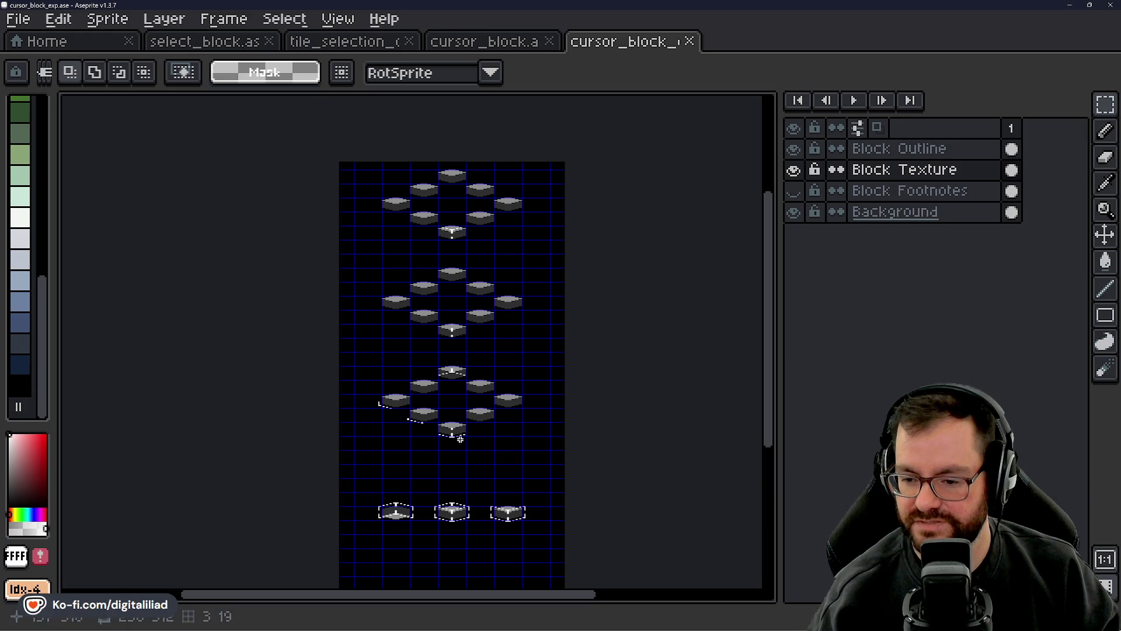
click(512, 42)
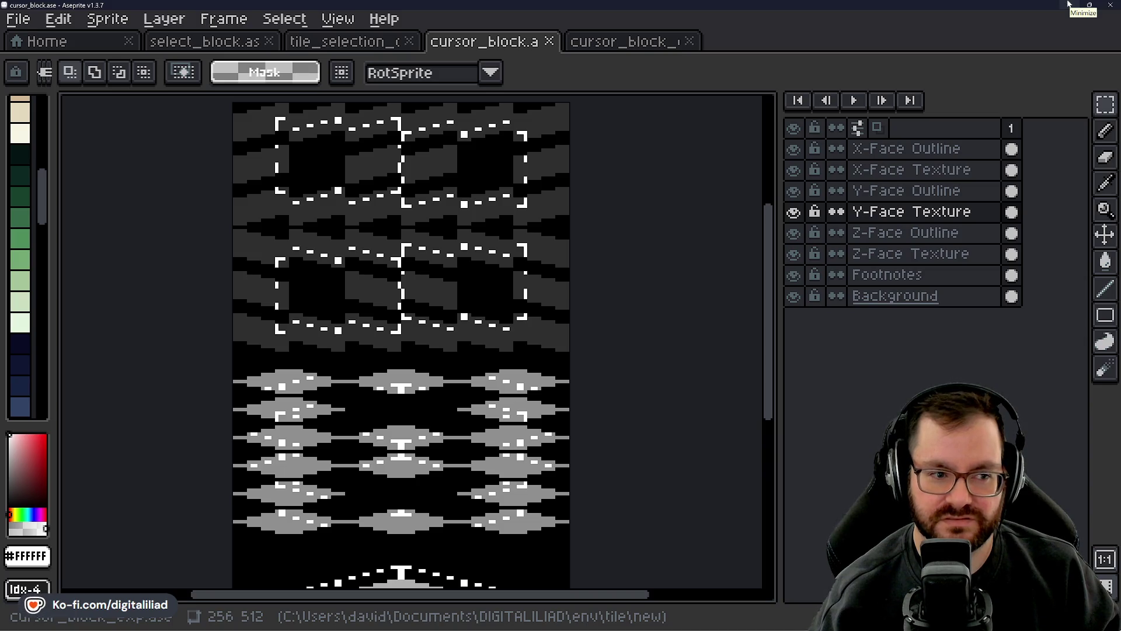
click(1067, 5)
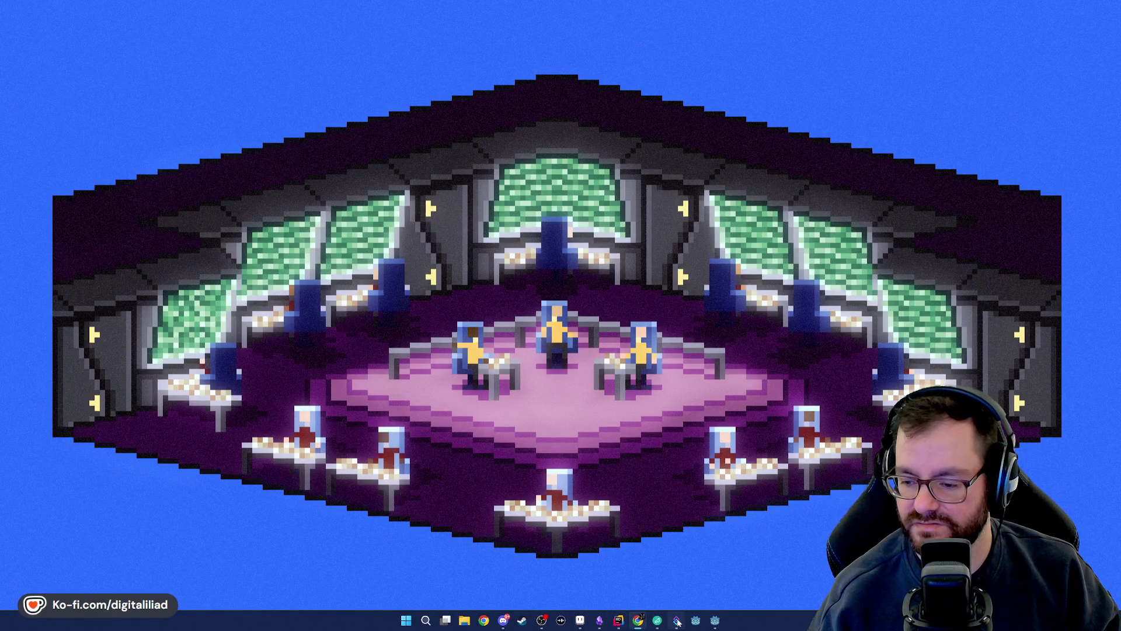
- In Rider, start a new 'var' line right after the drawXFace block
click(619, 620)
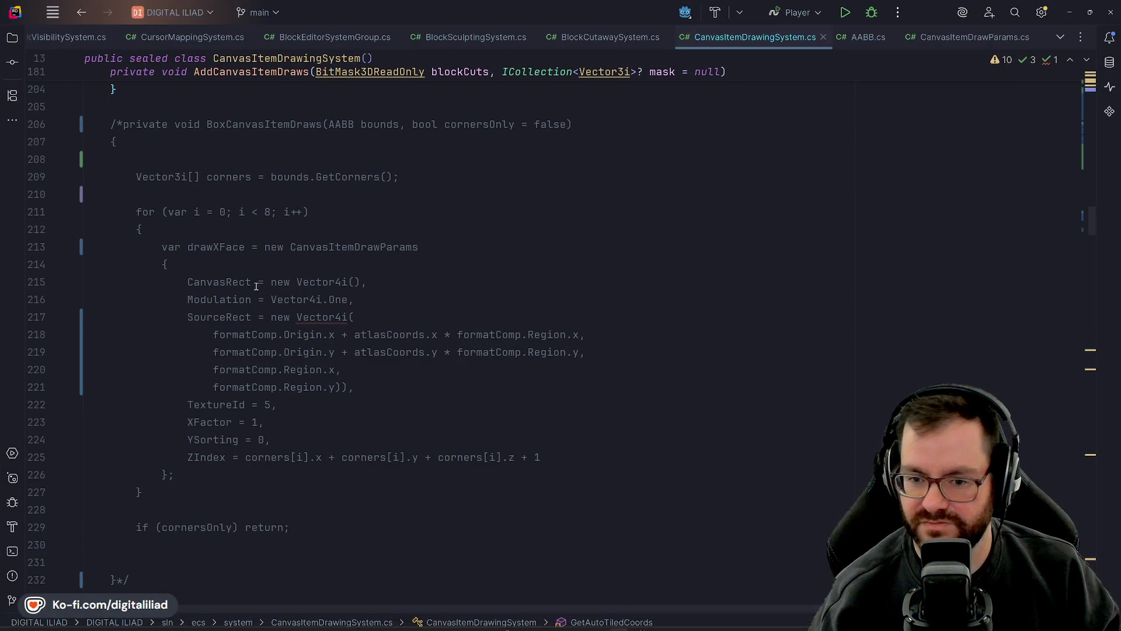
click(240, 335)
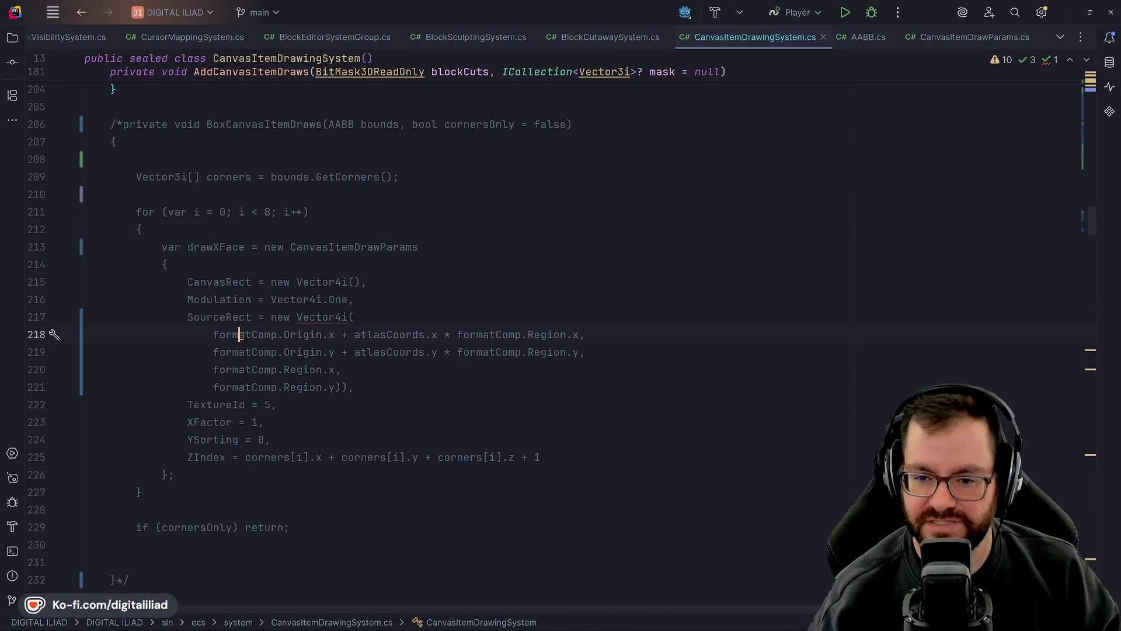
mouse_move(158, 245)
mouse_down()
mouse_move(188, 280)
mouse_move(201, 451)
mouse_move(210, 456)
mouse_up()
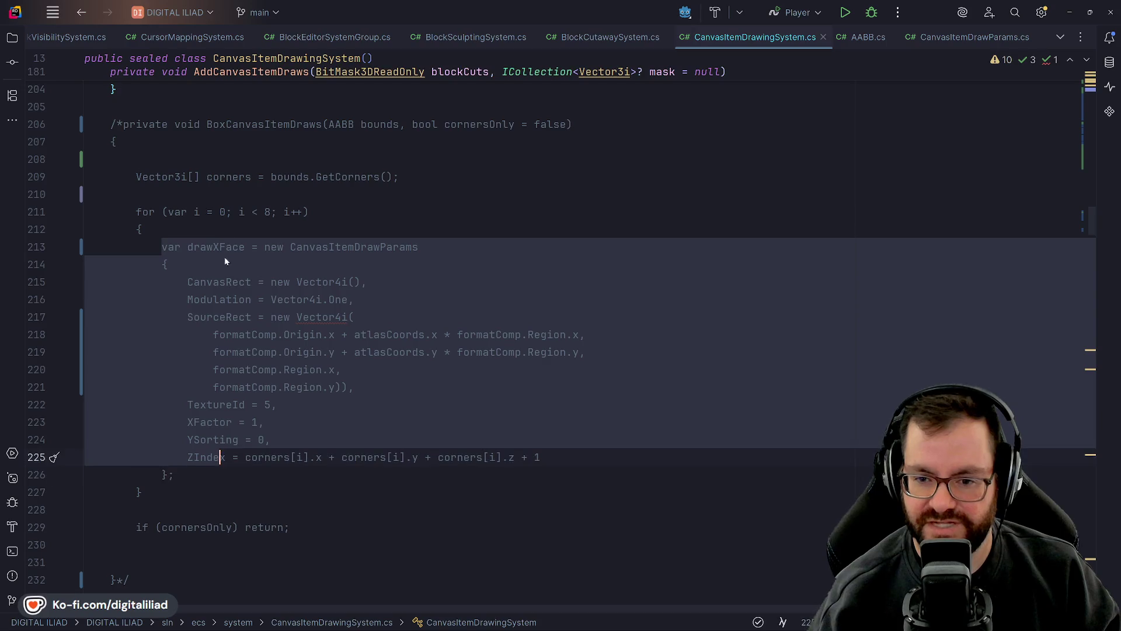
click(199, 234)
double_click(202, 247)
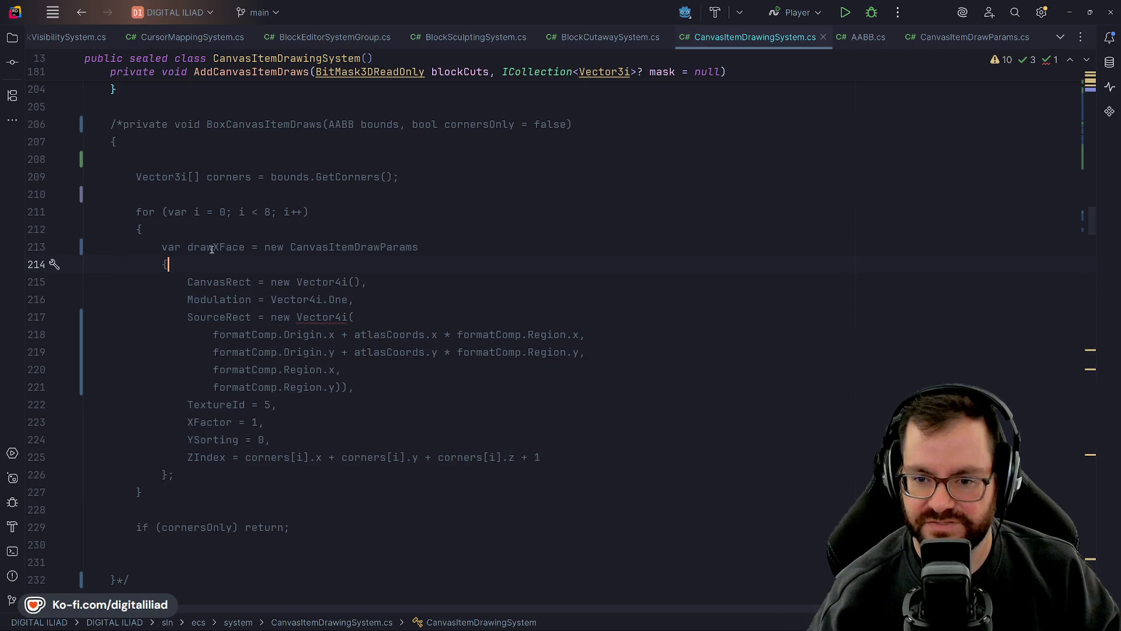
click(187, 475)
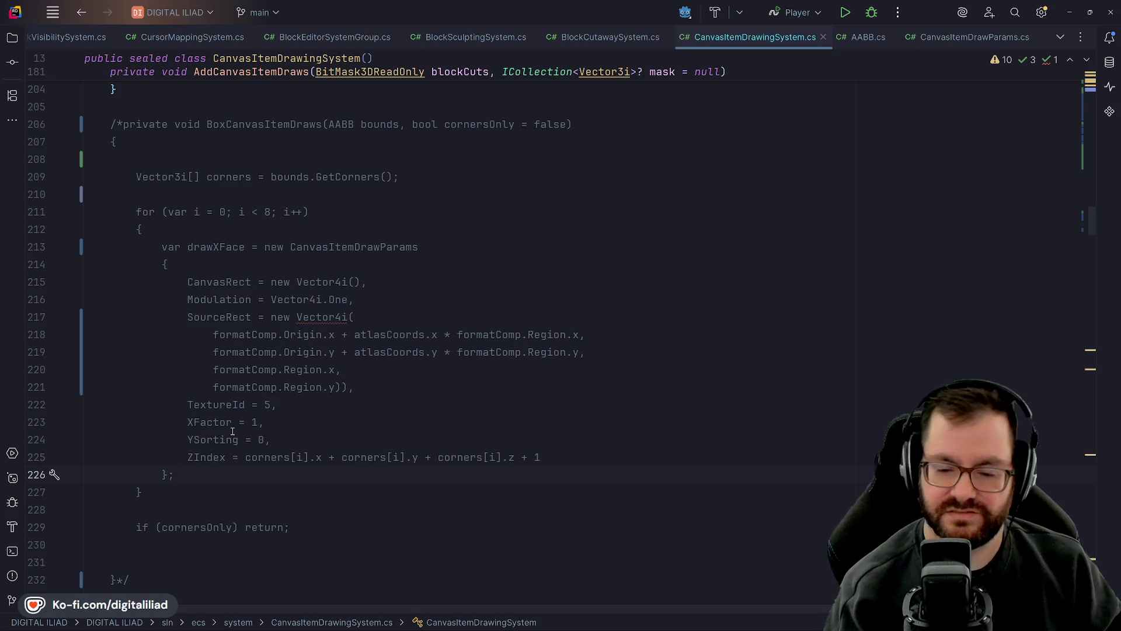
key(Return)
text(var)
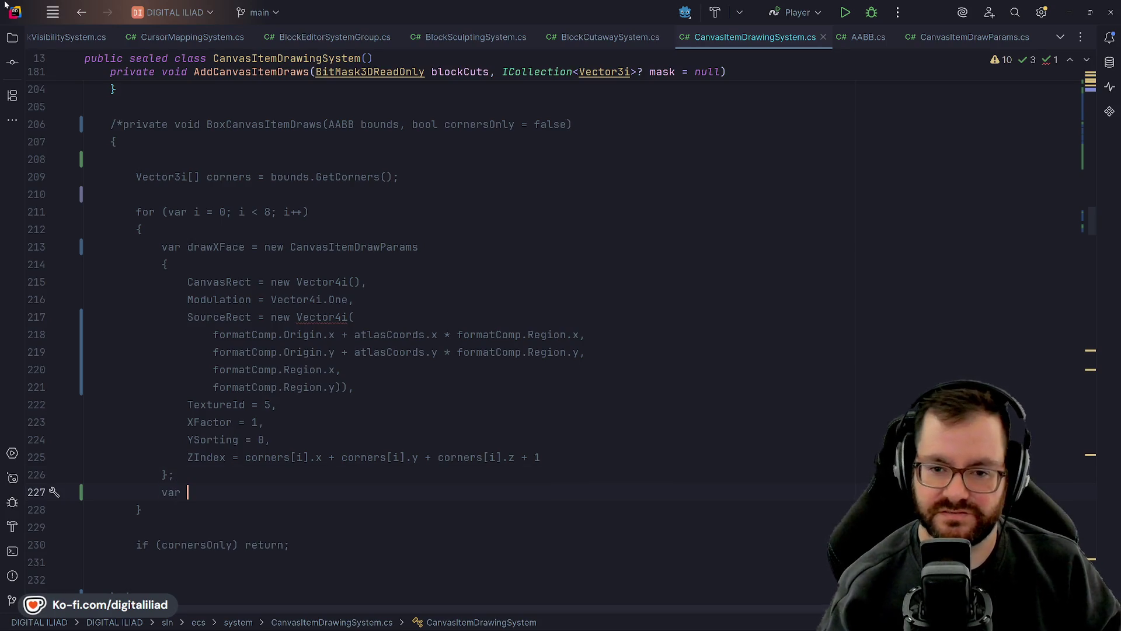
- Uncomment BoxCanvasItemDraws by deleting the comment opener on line 206 and the leftover */ on line 233
click(124, 124)
key(BackSpace)
key(BackSpace)
scroll(175, 431, down, 2)
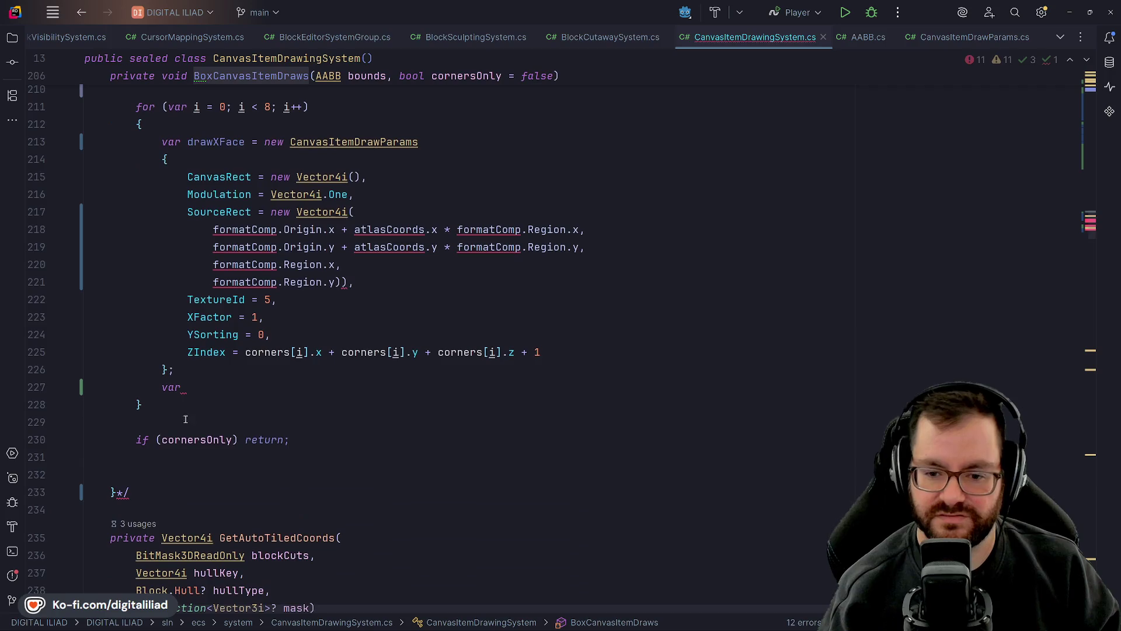
click(131, 492)
key(BackSpace)
key(BackSpace)
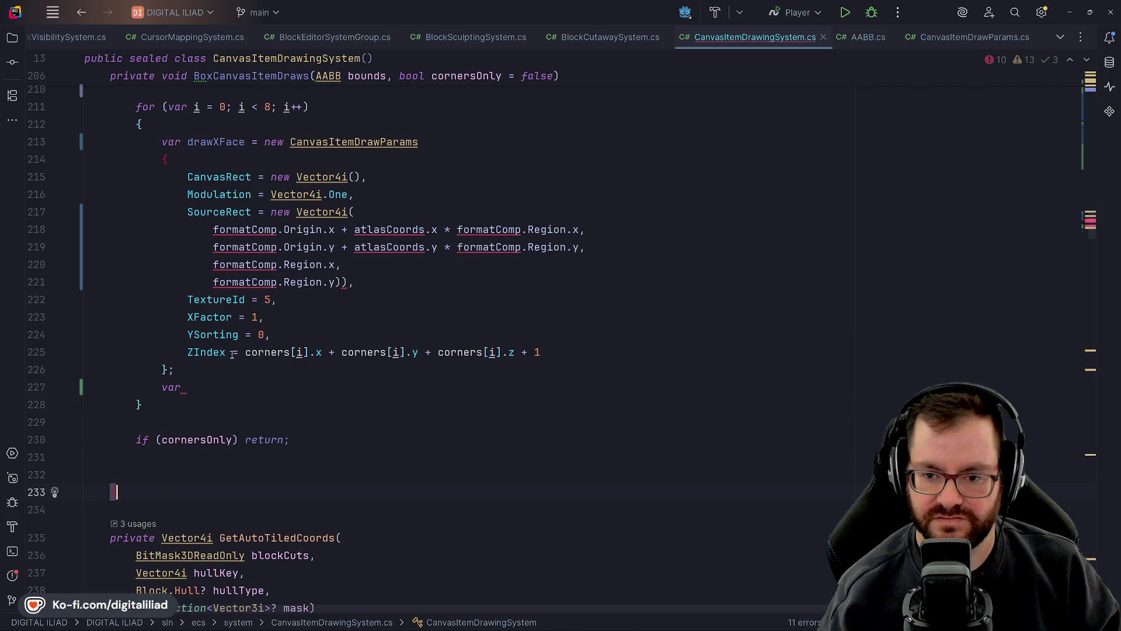
scroll(217, 319, up, 3)
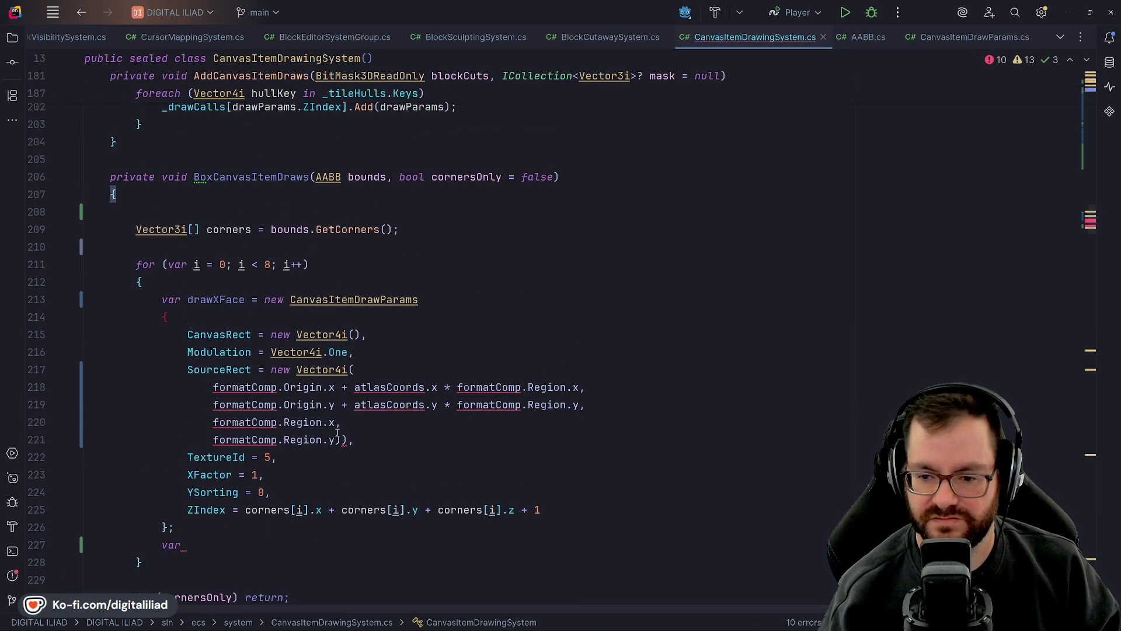
- Empty the SourceRect Vector4i arguments and begin 'var drawYFace = new Canvas' on the new line
drag(338, 437, 353, 370)
key(BackSpace)
click(332, 402)
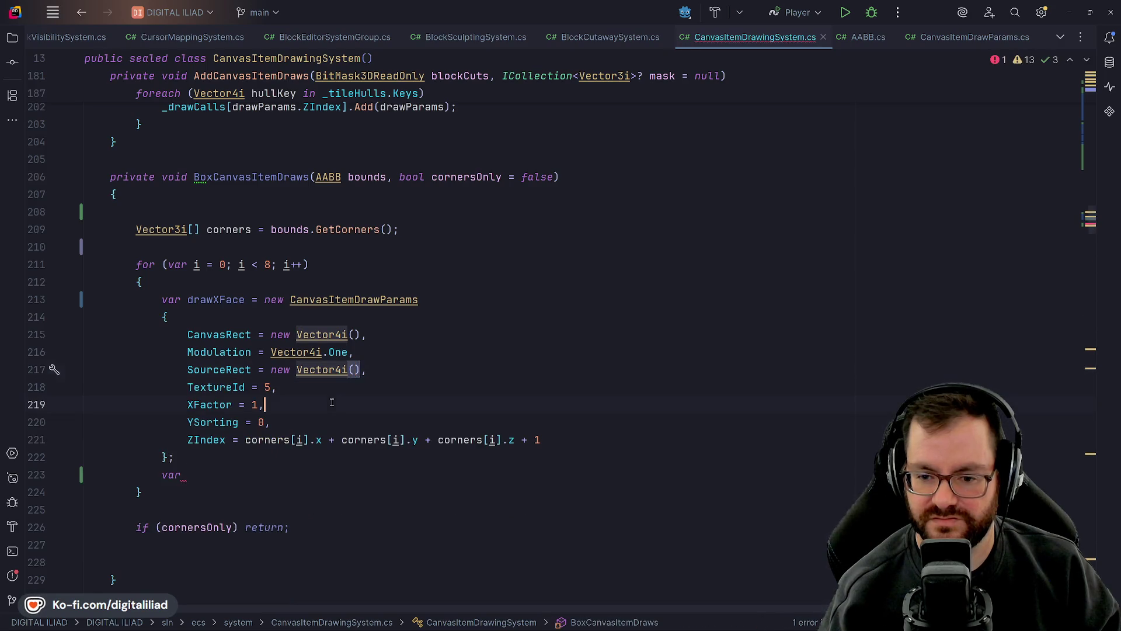
key(Down)
key(Down)
key(Down)
text(dr)
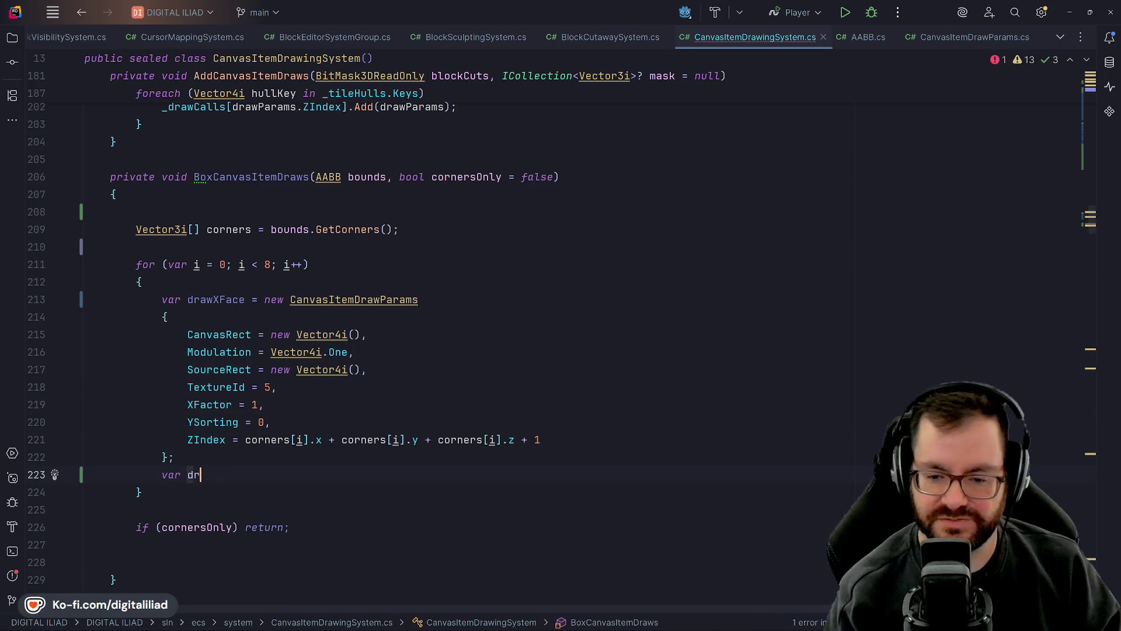
text(awYFace )
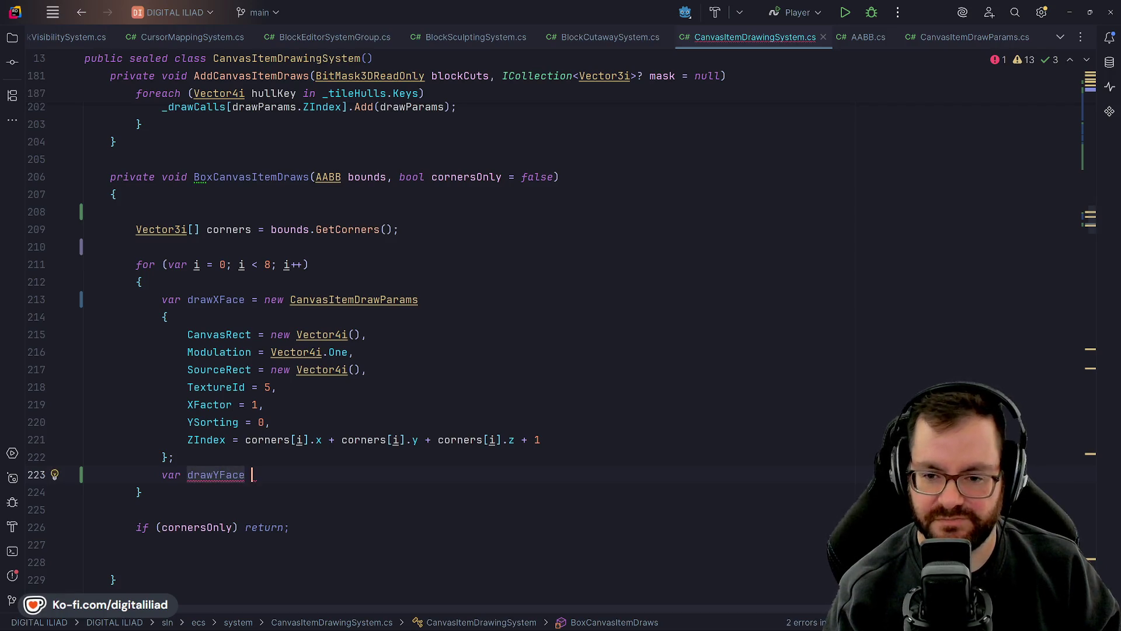
text(=)
key(Escape)
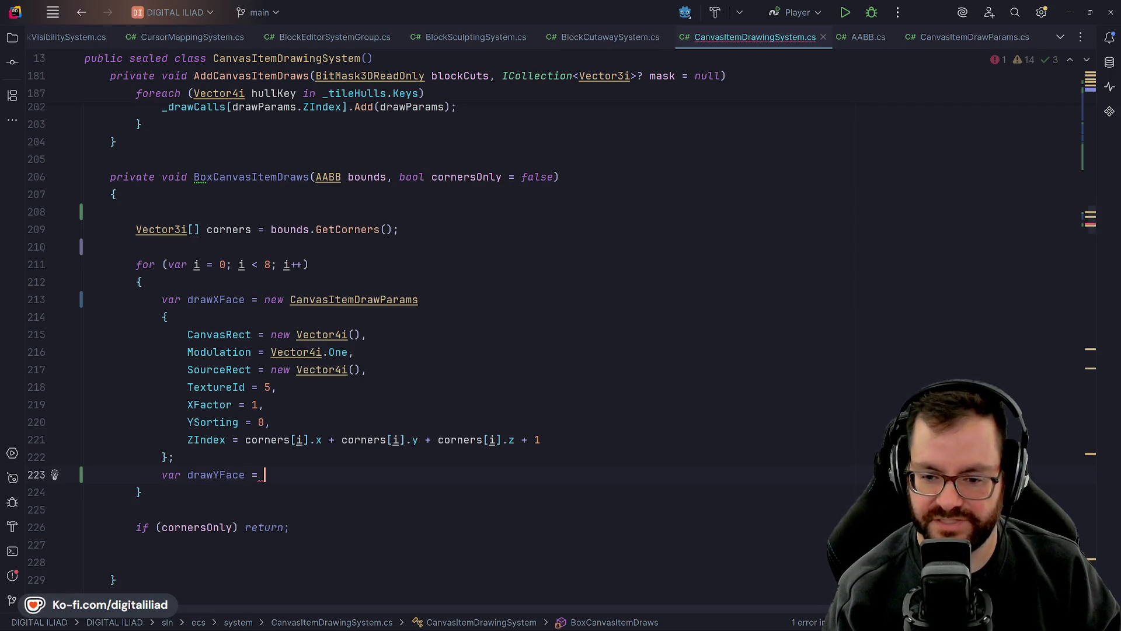
text(new Canvas)
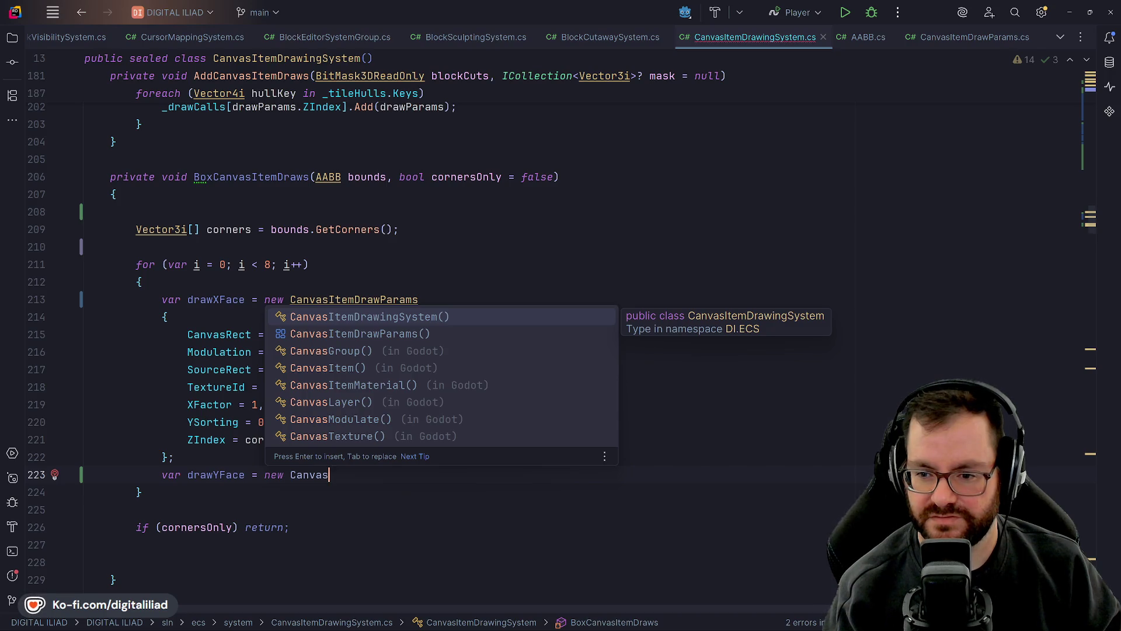
- Complete drawYFace as new CanvasItemDrawParams with an empty { } object initializer
key(Down)
key(Return)
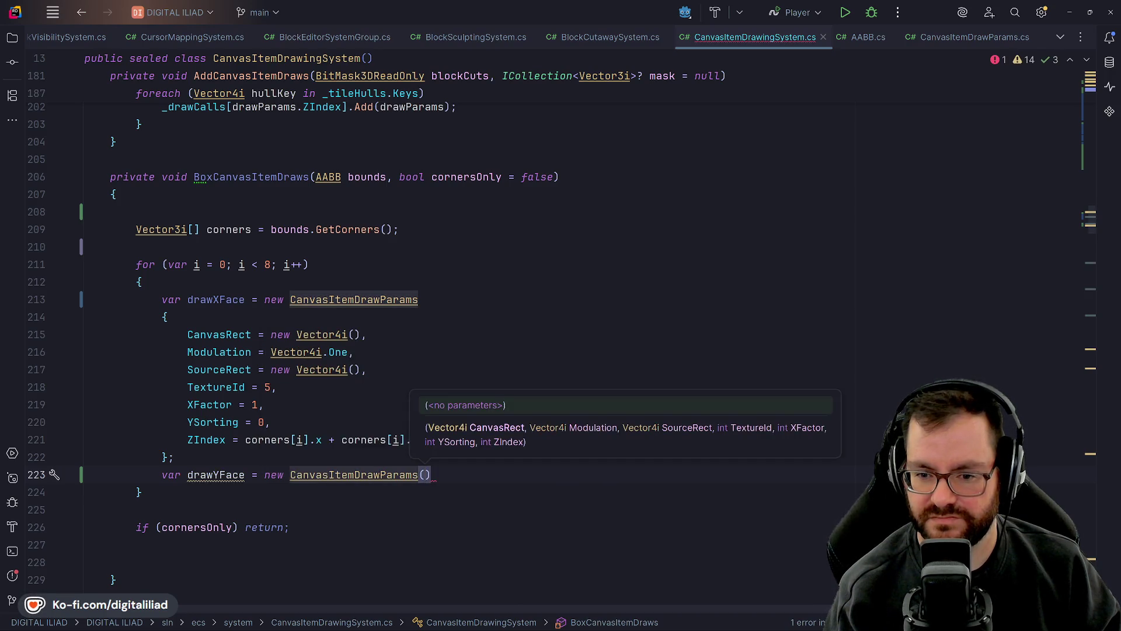
key(BackSpace)
key(Return)
text({)
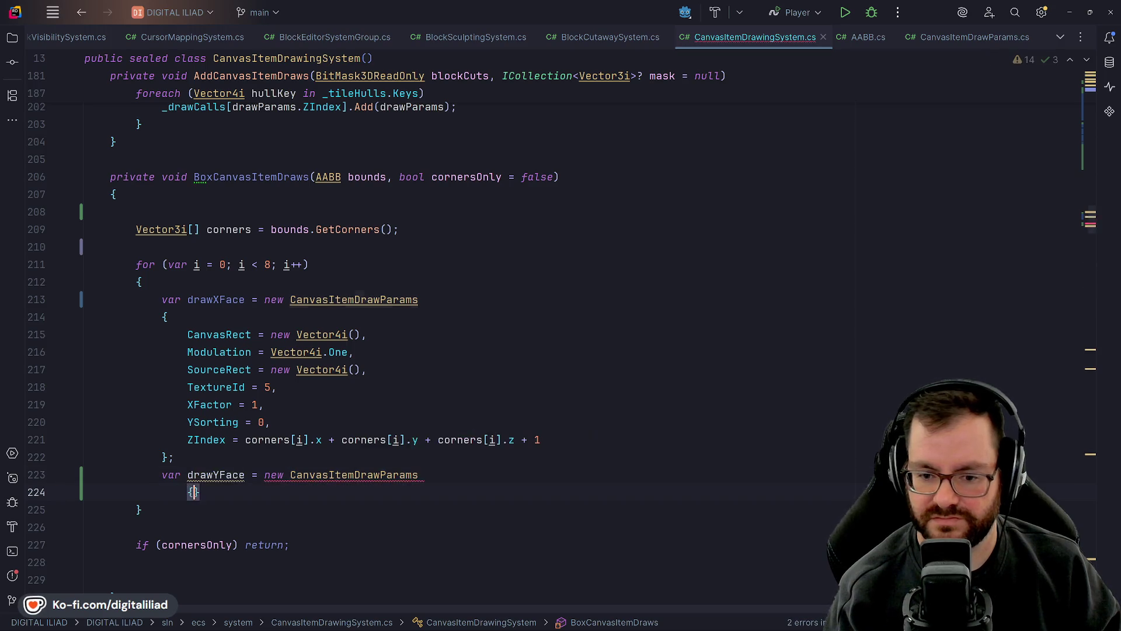
key(Return)
key(Down)
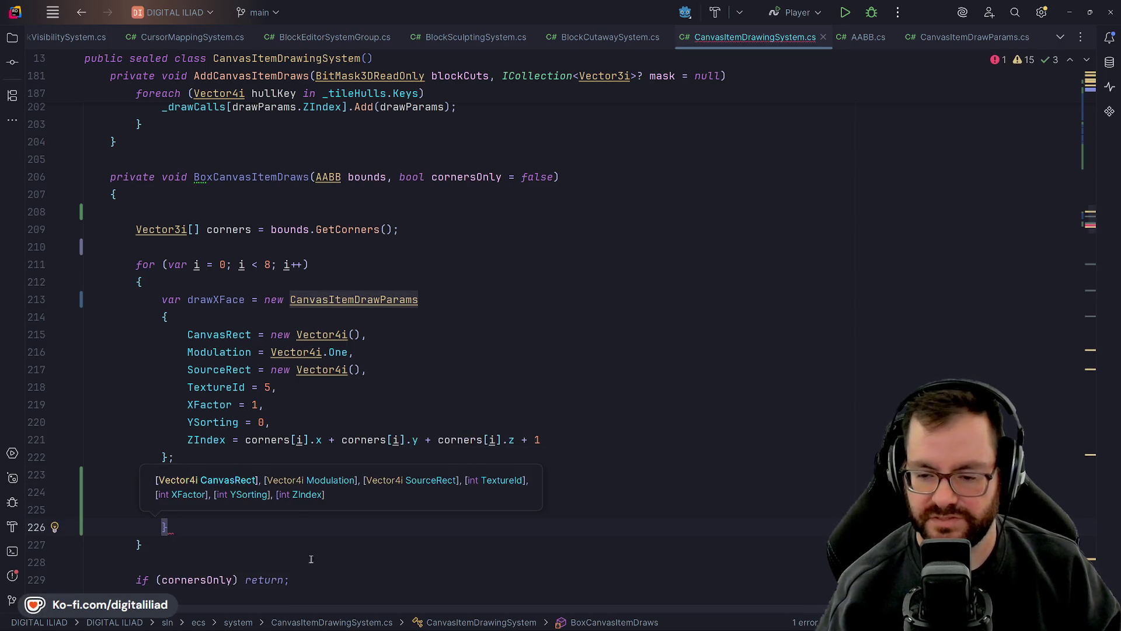
- Paste drawXFace's seven property assignments into drawYFace's initializer and end it with a semicolon
mouse_move(555, 445)
mouse_down()
mouse_move(292, 425)
mouse_move(170, 371)
mouse_move(167, 315)
mouse_move(183, 331)
mouse_up()
key(ctrl+c)
scroll(210, 374, down, 2)
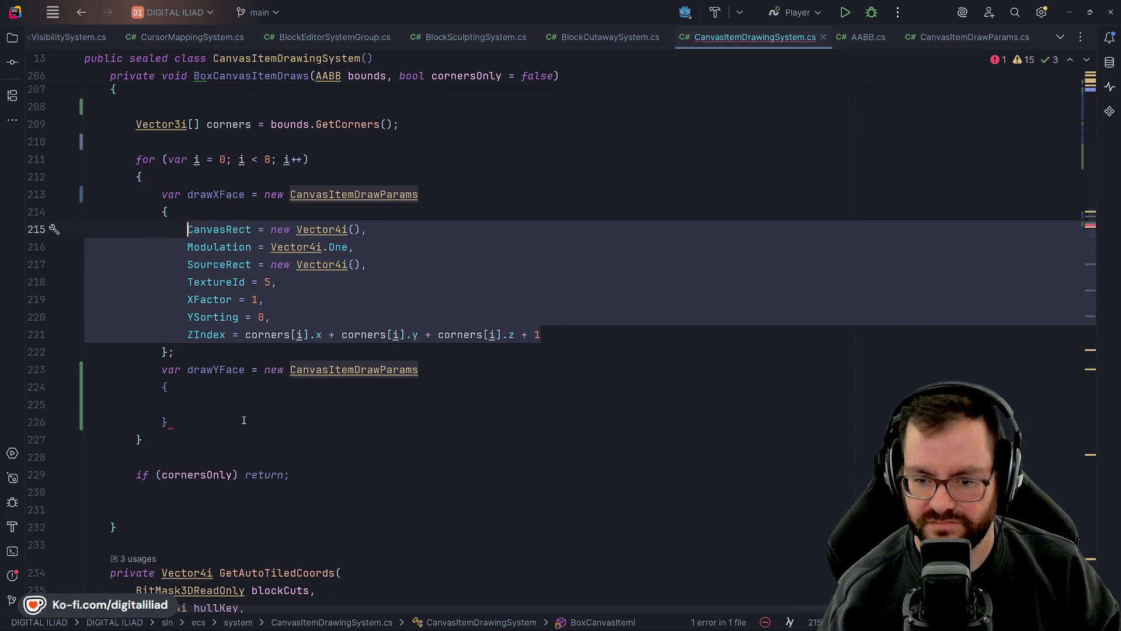
click(247, 410)
key(ctrl+v)
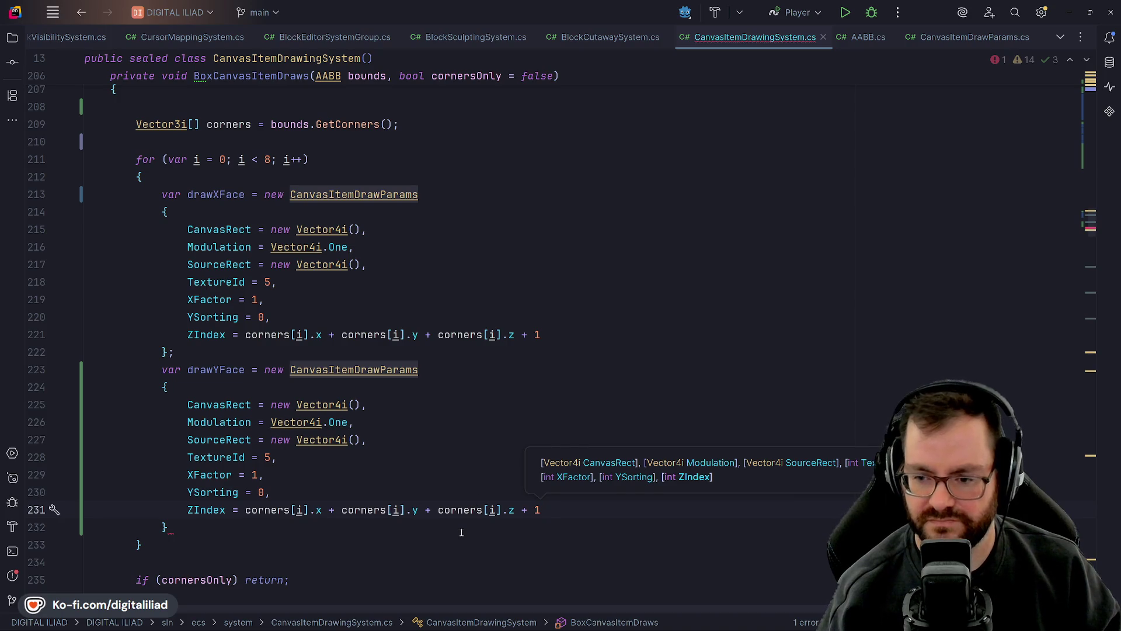
click(461, 532)
text(;)
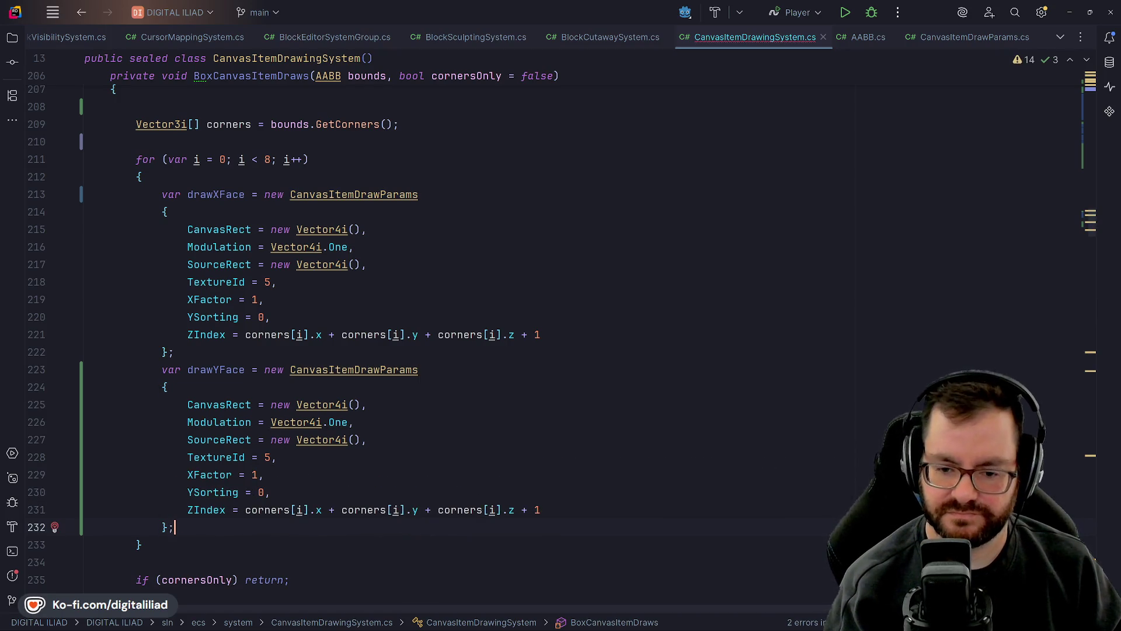
key(Return)
- Add 'var drawZFace = new CanvasItemDrawParams' with an empty initializer block ending in a semicolon
text(var )
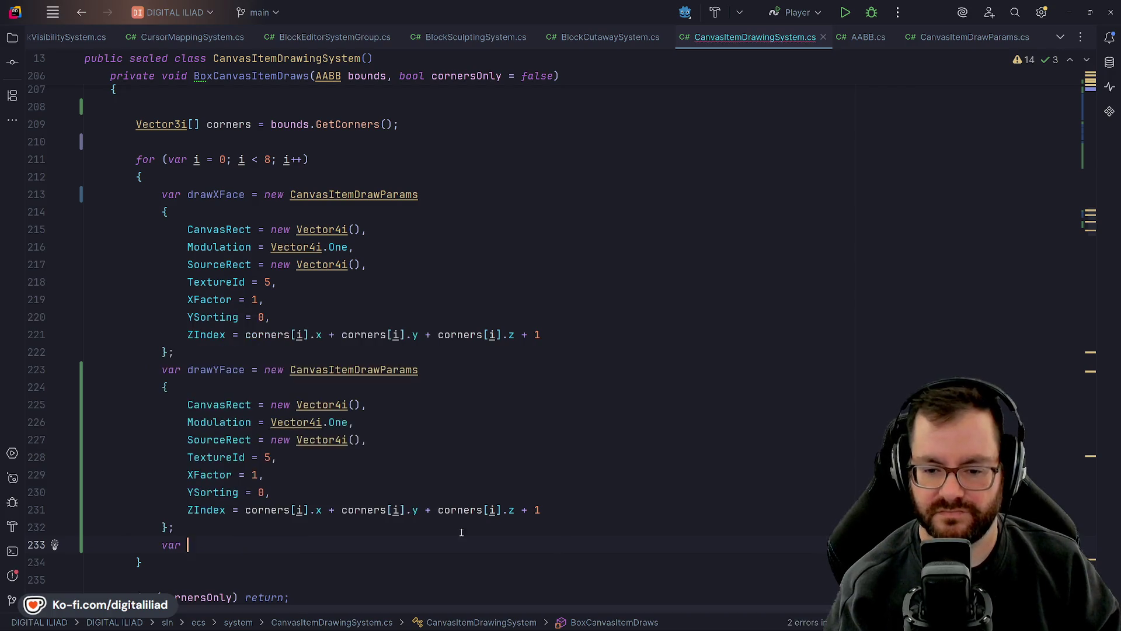
text(drawZFace )
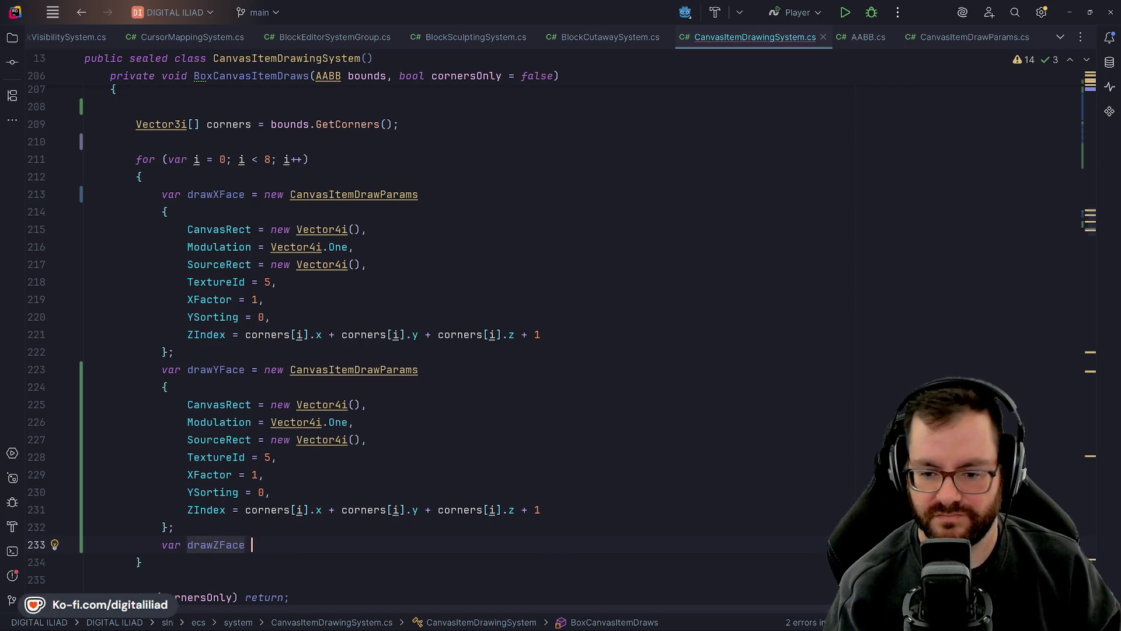
text(= )
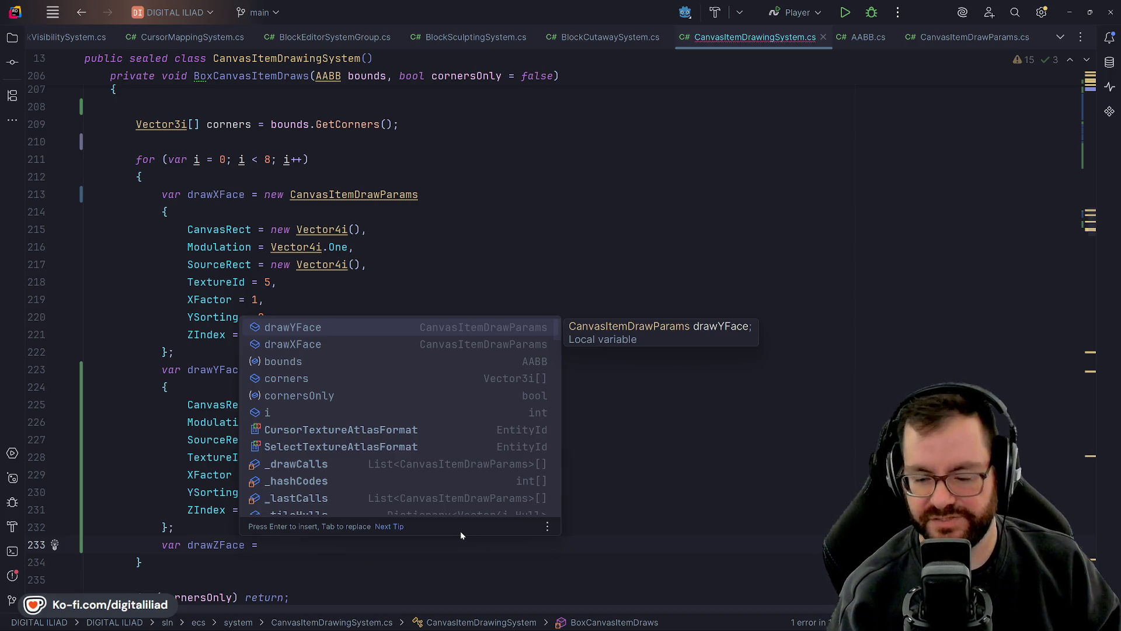
text(new)
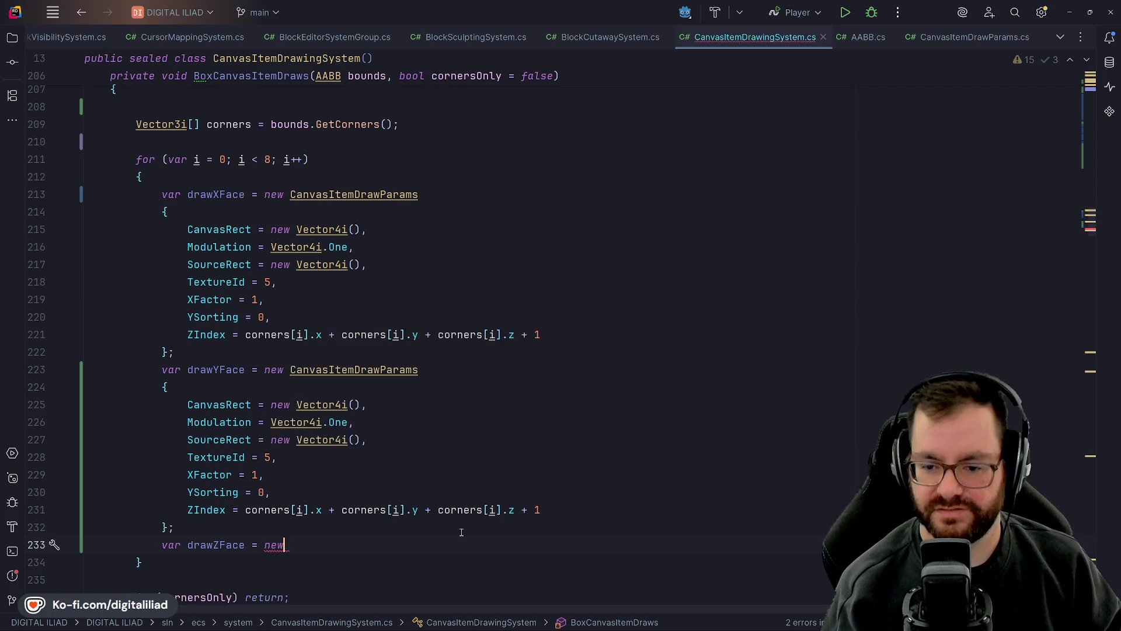
text( Canvas)
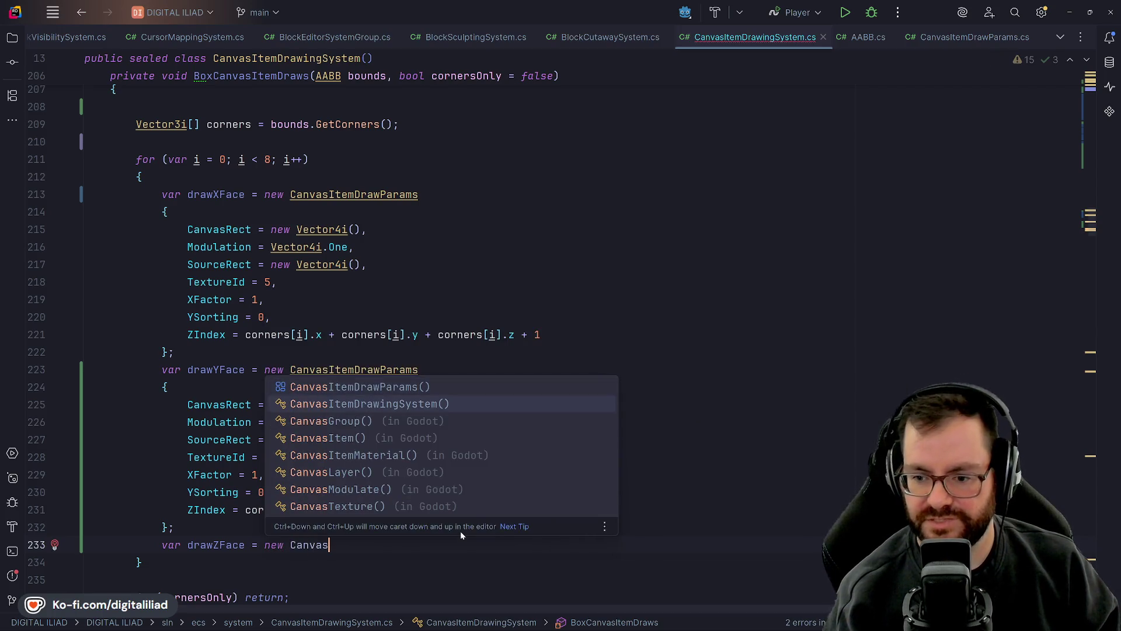
key(Return)
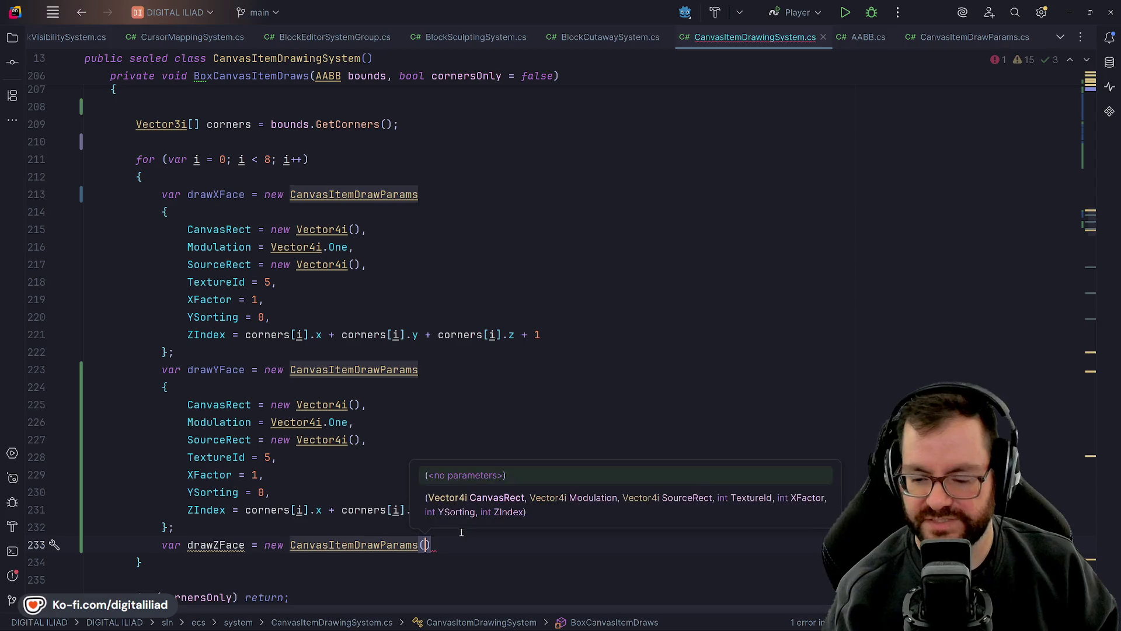
key(BackSpace)
key(Return)
text({)
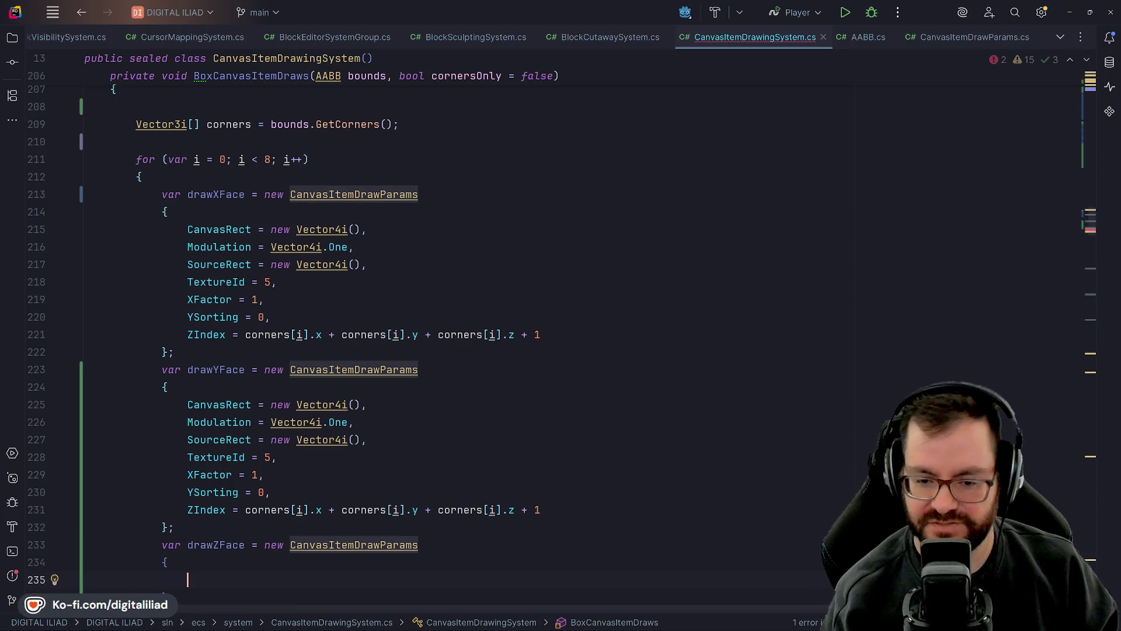
key(Return)
key(Down)
key(End)
text(;)
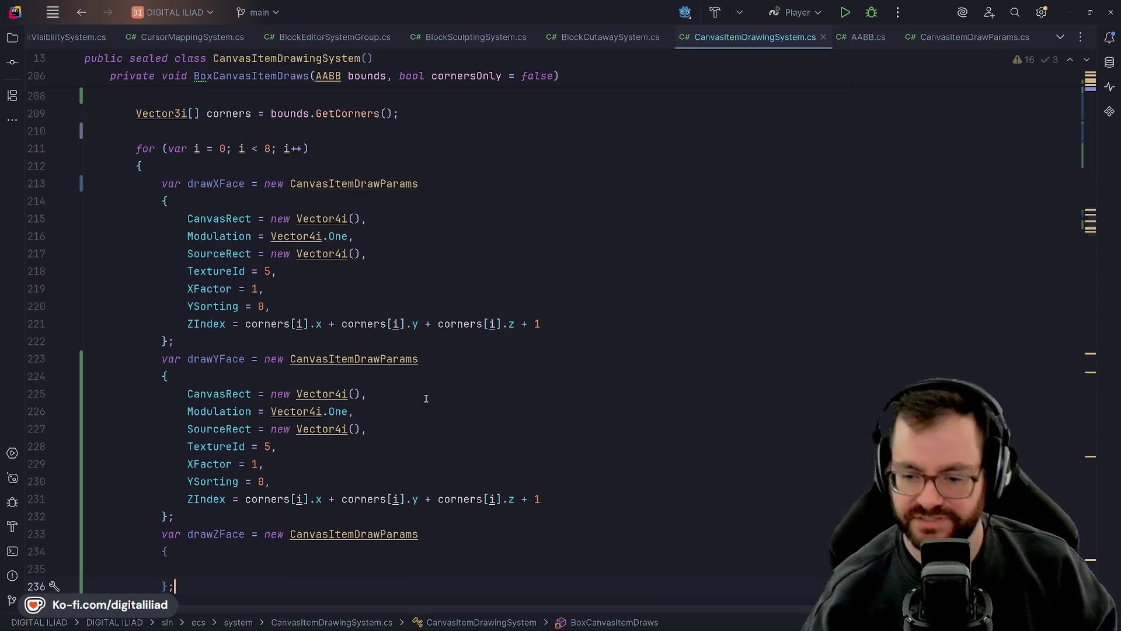
- Review drawYFace's CanvasRect, SourceRect, TextureId and XFactor lines, then bring up File Explorer
click(426, 398)
click(428, 430)
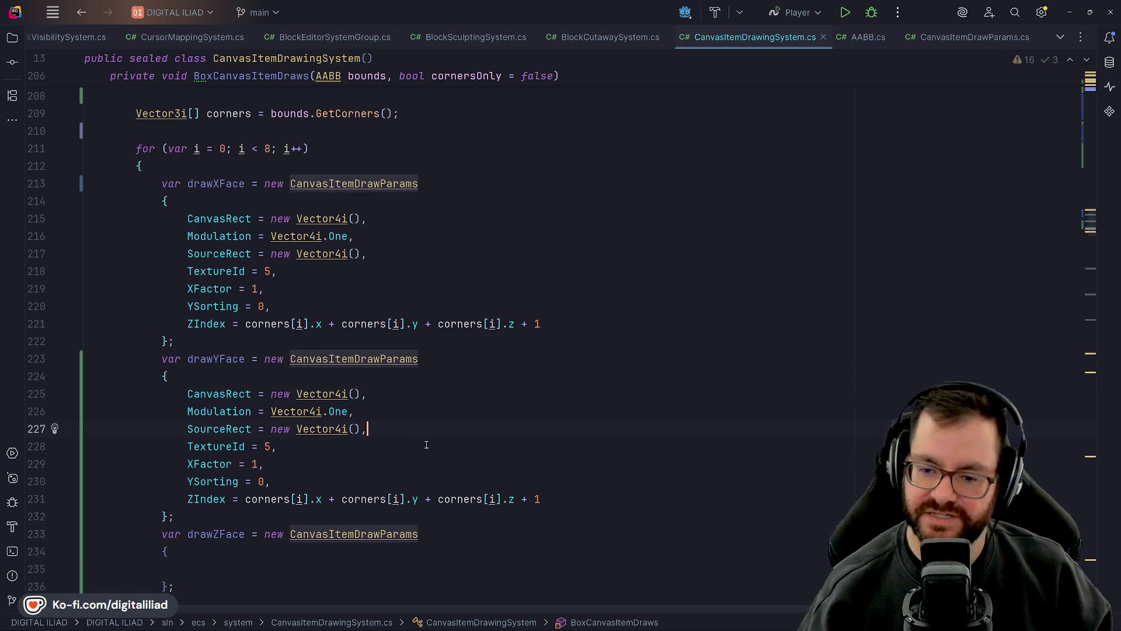
click(419, 381)
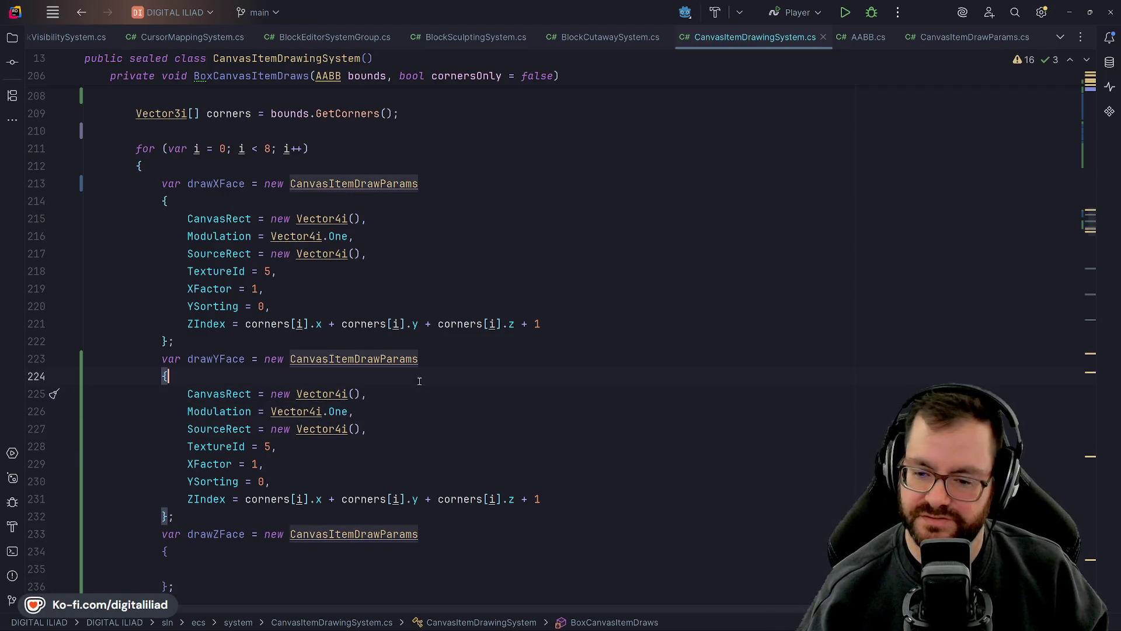
click(424, 437)
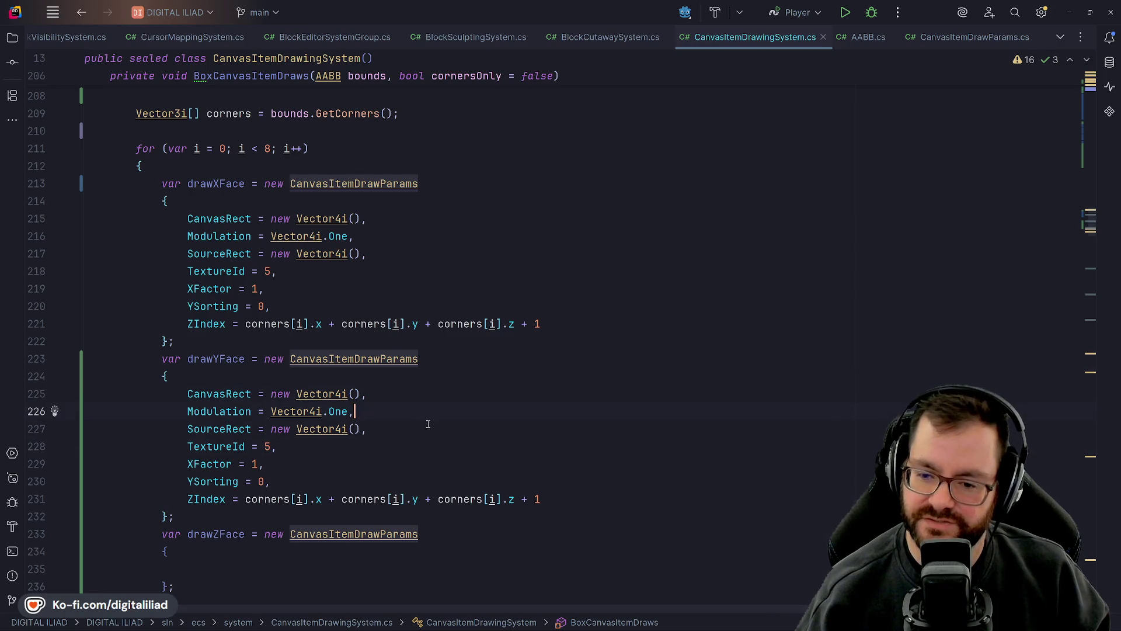
click(426, 398)
click(425, 447)
click(427, 464)
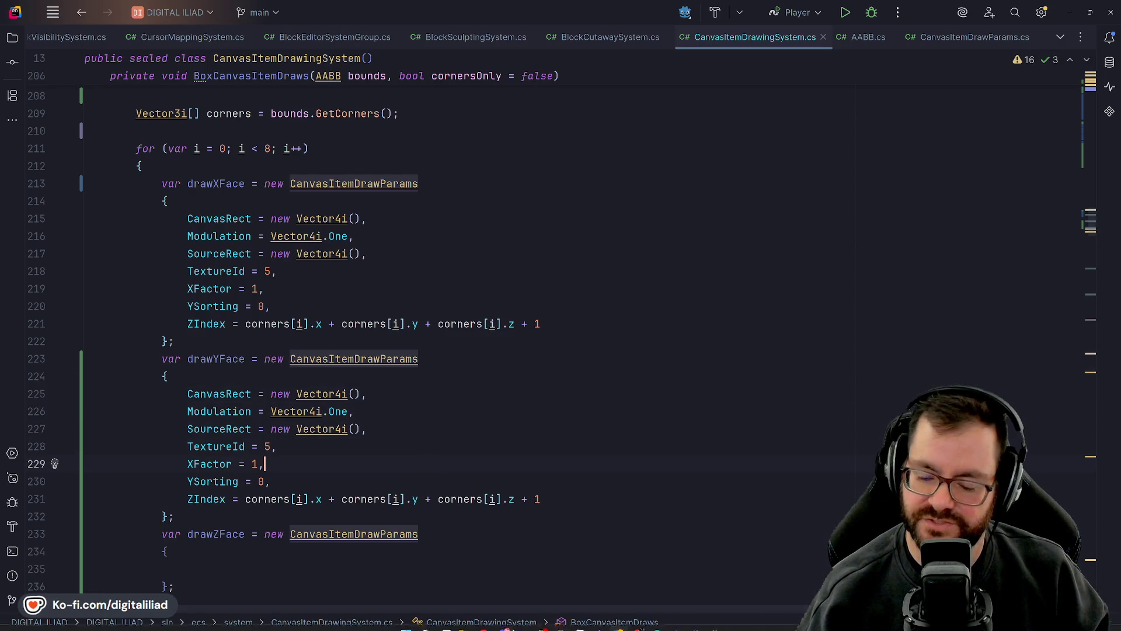
click(464, 623)
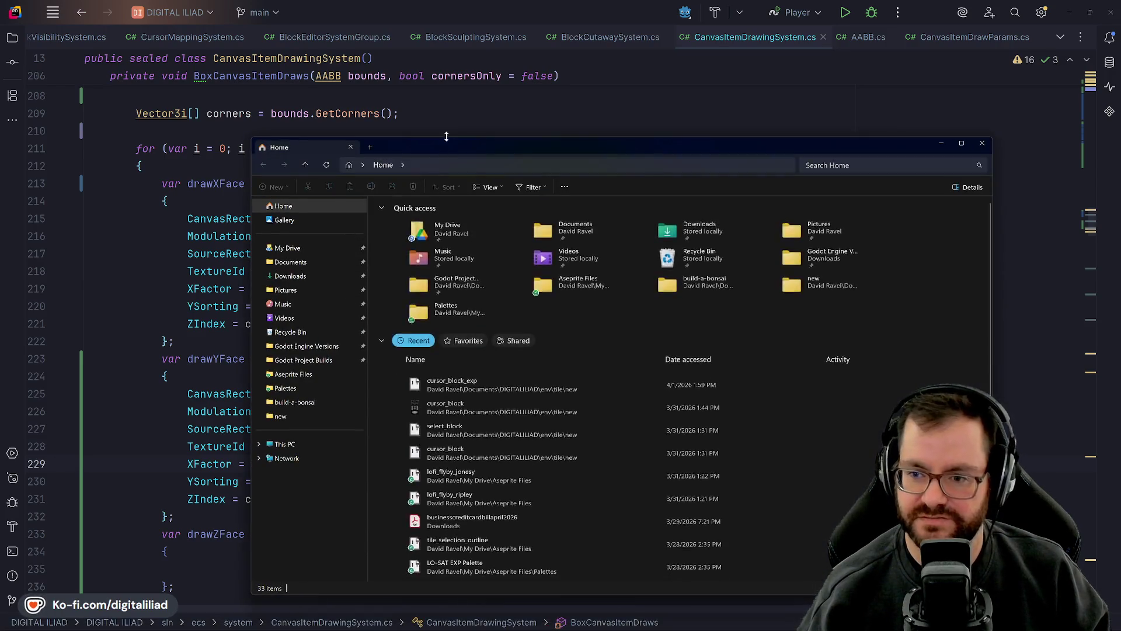
- Drag the File Explorer Home window off onto the other monitor
mouse_move(446, 137)
mouse_down()
mouse_move(142, 232)
mouse_move(0, 263)
mouse_up()
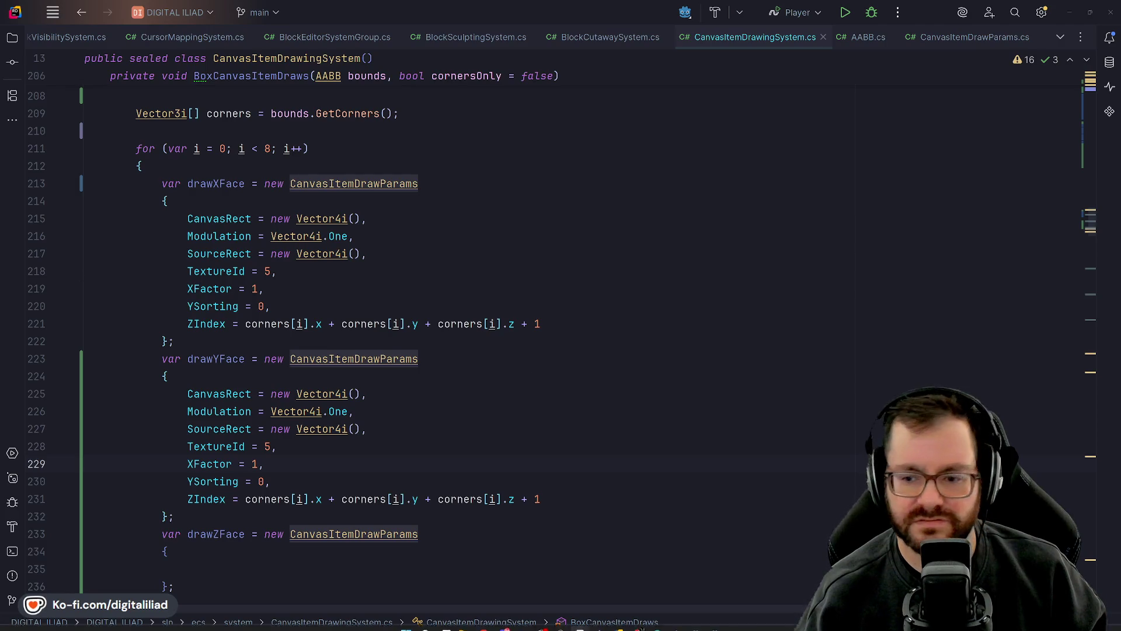
- Bring Aseprite forward, zoom and pan the tile atlas, then return to outline (complete).ase
click(583, 619)
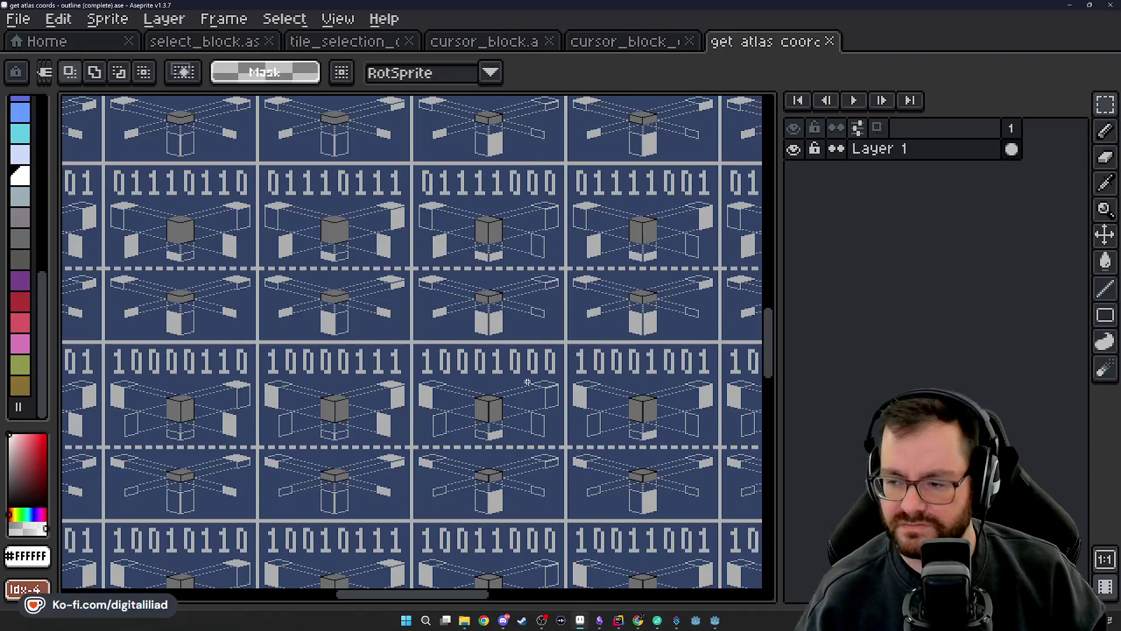
scroll(527, 382, down, 4)
mouse_move(532, 396)
mouse_down()
mouse_move(438, 395)
mouse_move(491, 181)
mouse_up()
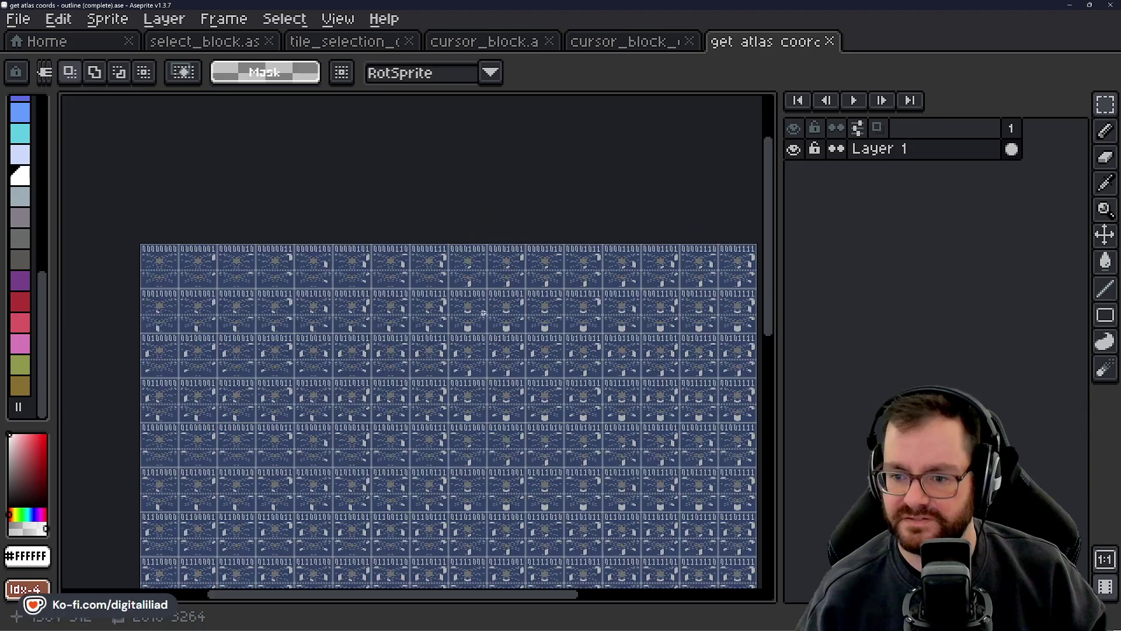
scroll(484, 313, up, 4)
scroll(399, 316, down, 2)
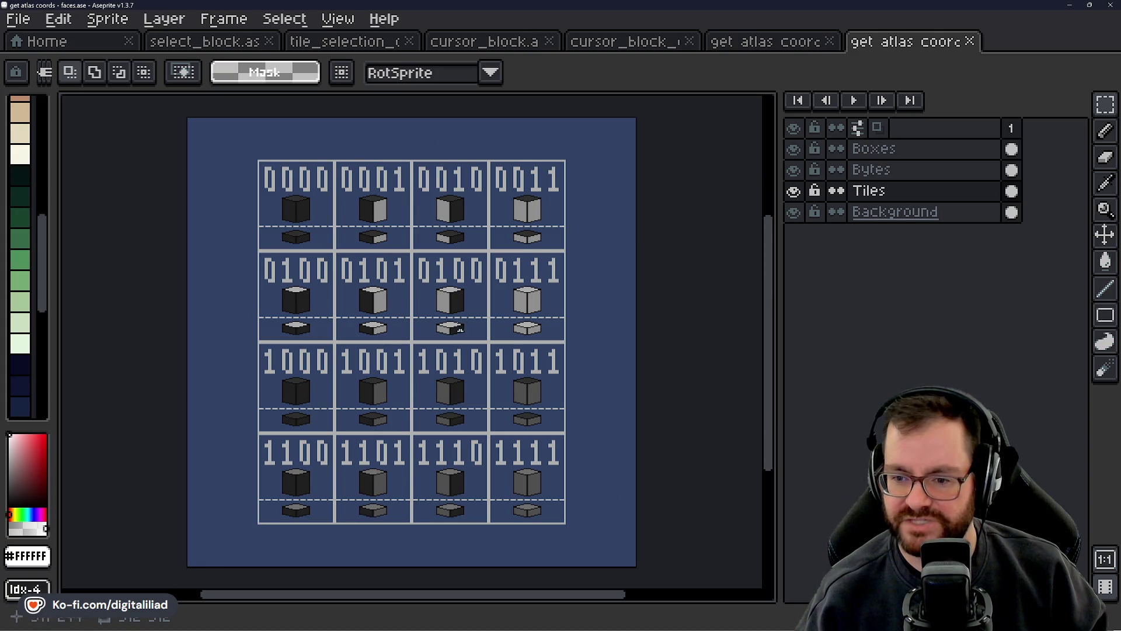
click(790, 43)
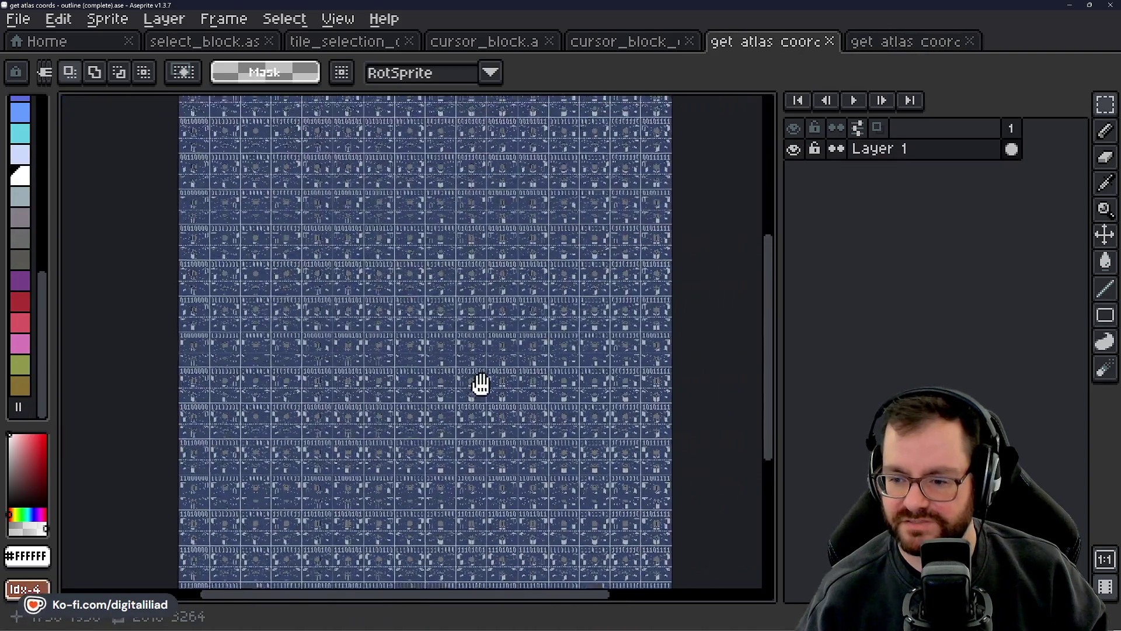
- Pan through the 0000, 0011 and 0100 tile rows, then close both get atlas coords sprites
mouse_move(479, 383)
mouse_down()
mouse_move(450, 519)
mouse_move(465, 238)
mouse_up()
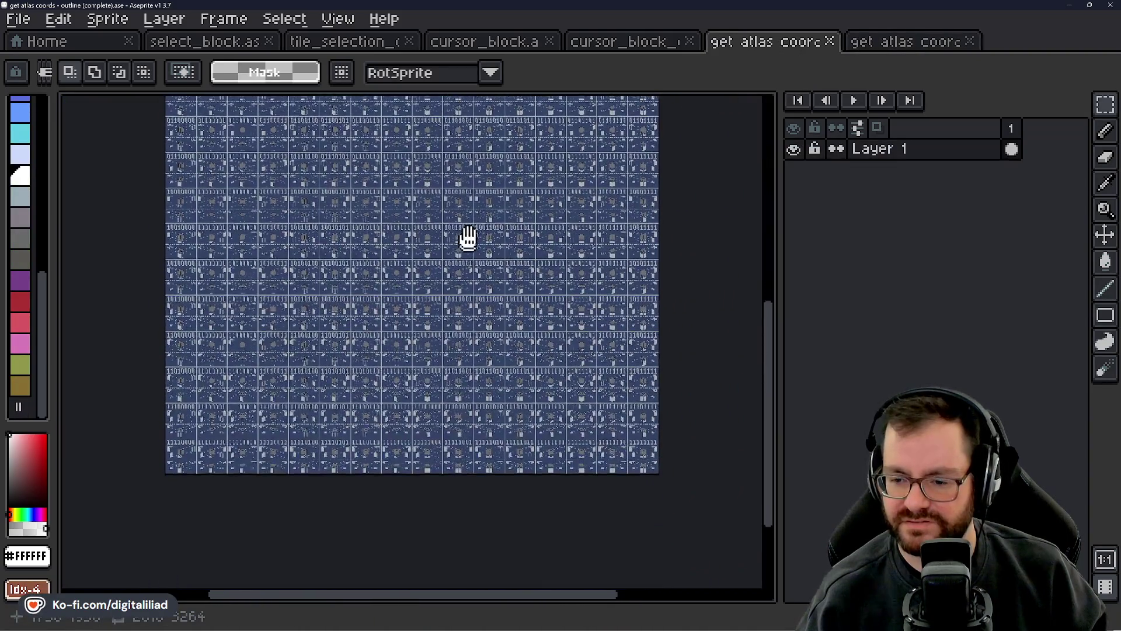
scroll(470, 296, up, 2)
scroll(470, 296, up, 4)
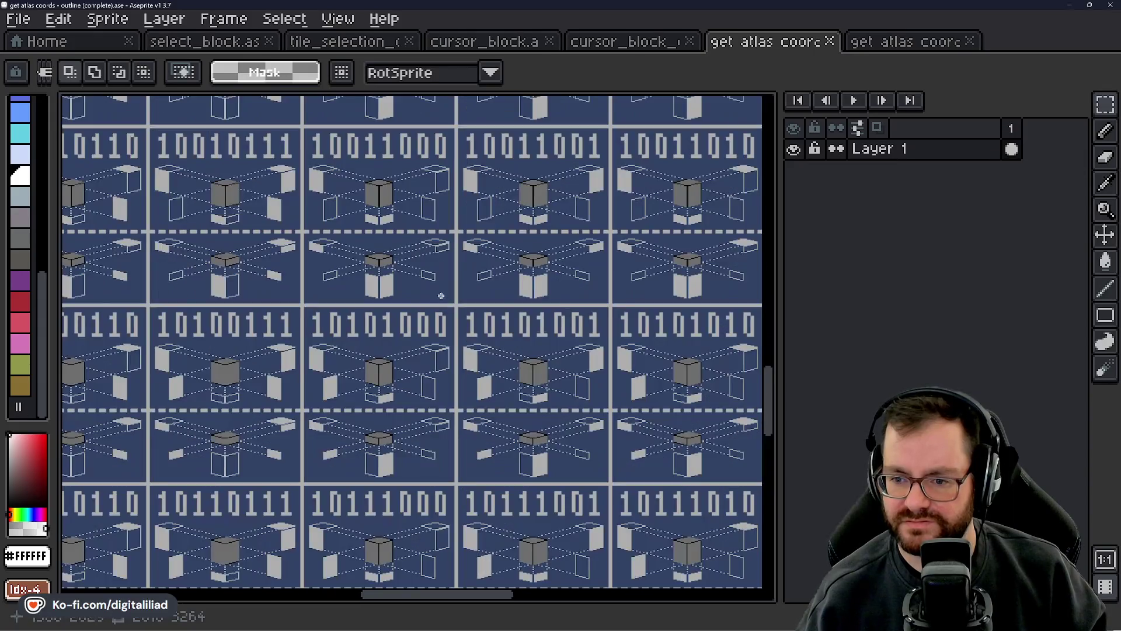
mouse_move(524, 562)
mouse_down()
mouse_move(533, 483)
mouse_move(419, 313)
mouse_move(698, 315)
mouse_move(453, 533)
mouse_up()
mouse_move(536, 280)
mouse_down()
mouse_move(554, 409)
mouse_move(485, 423)
mouse_move(604, 226)
mouse_up()
drag(531, 346, 640, 345)
drag(478, 330, 715, 327)
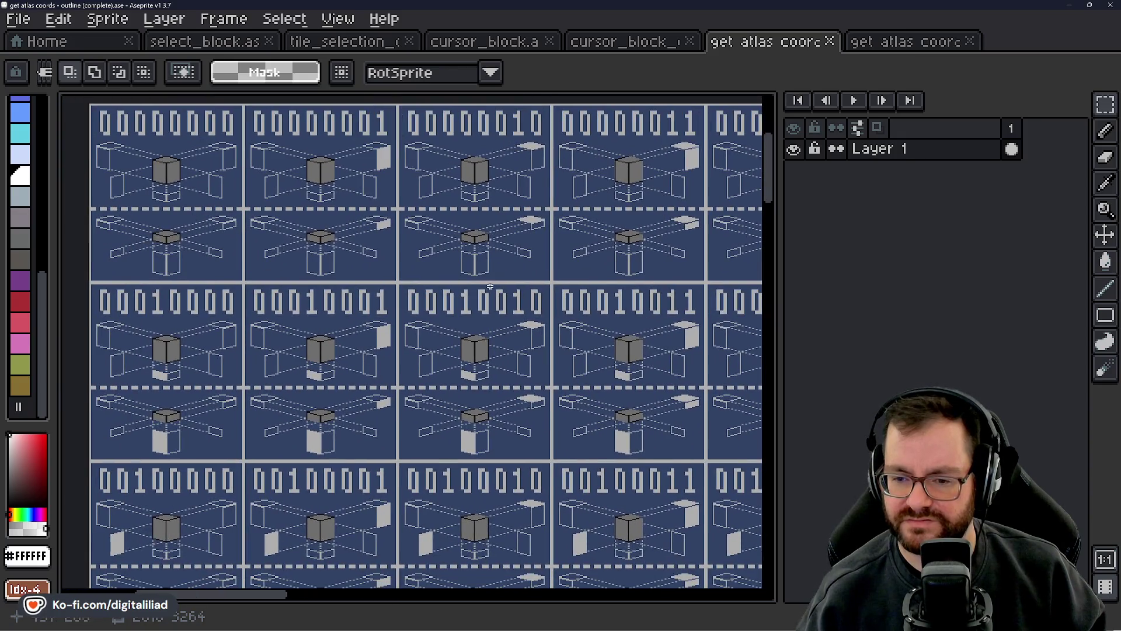
click(830, 41)
click(830, 40)
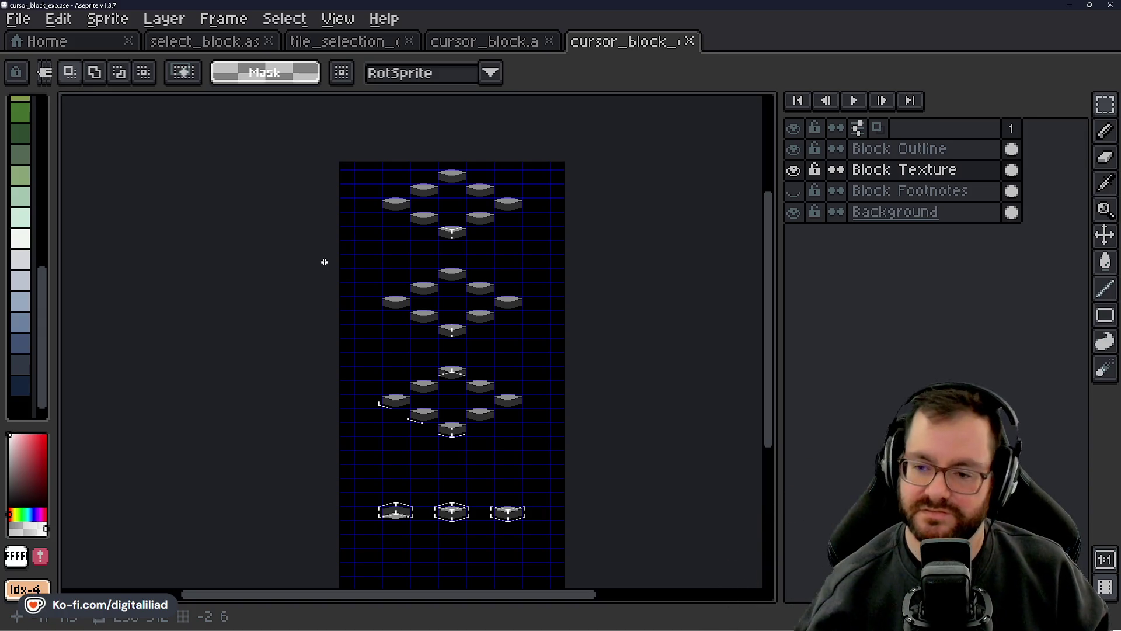
- Centre the rows of blocks in cursor_block_exp, then switch to cursor_block.ase
scroll(460, 241, up, 3)
scroll(461, 241, down, 2)
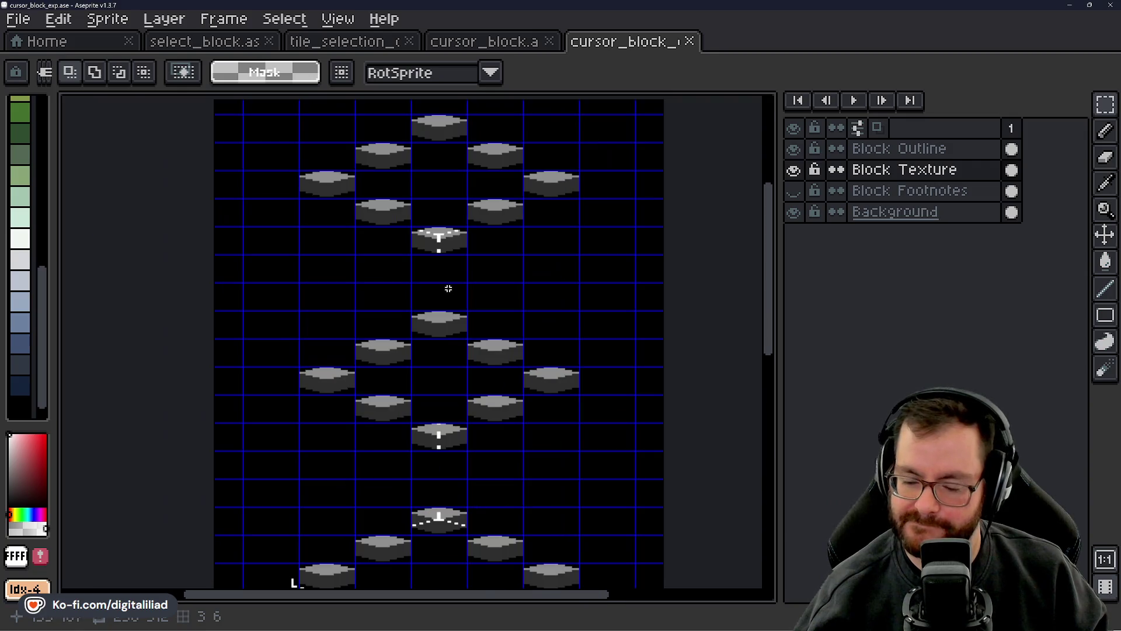
mouse_move(468, 288)
mouse_down()
mouse_move(475, 333)
mouse_move(497, 295)
mouse_move(498, 170)
mouse_up()
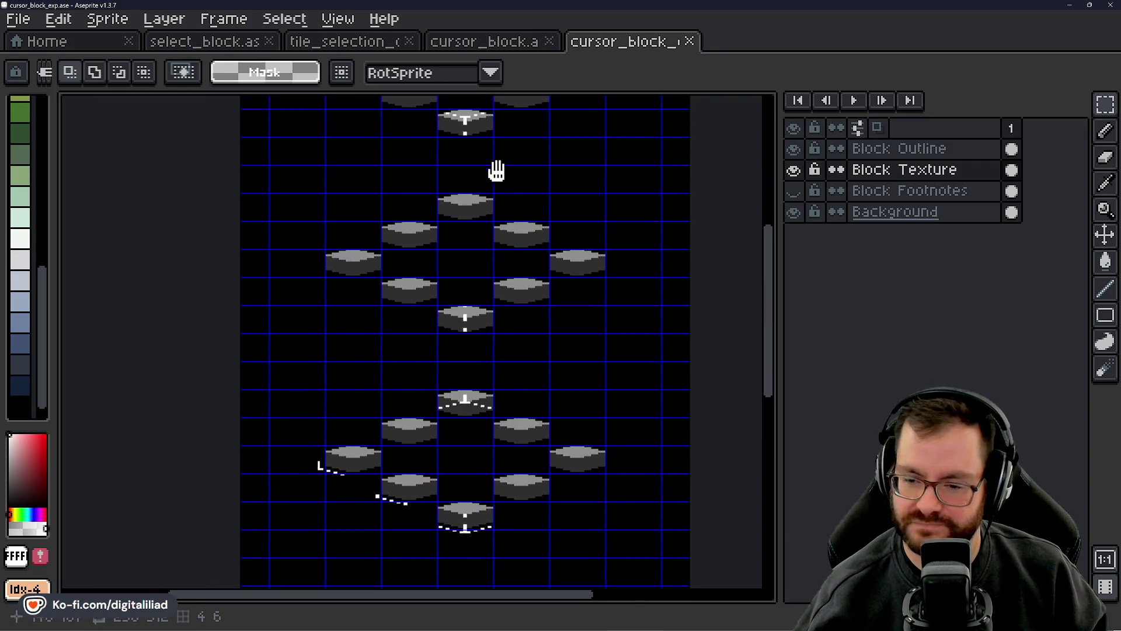
drag(500, 269, 491, 187)
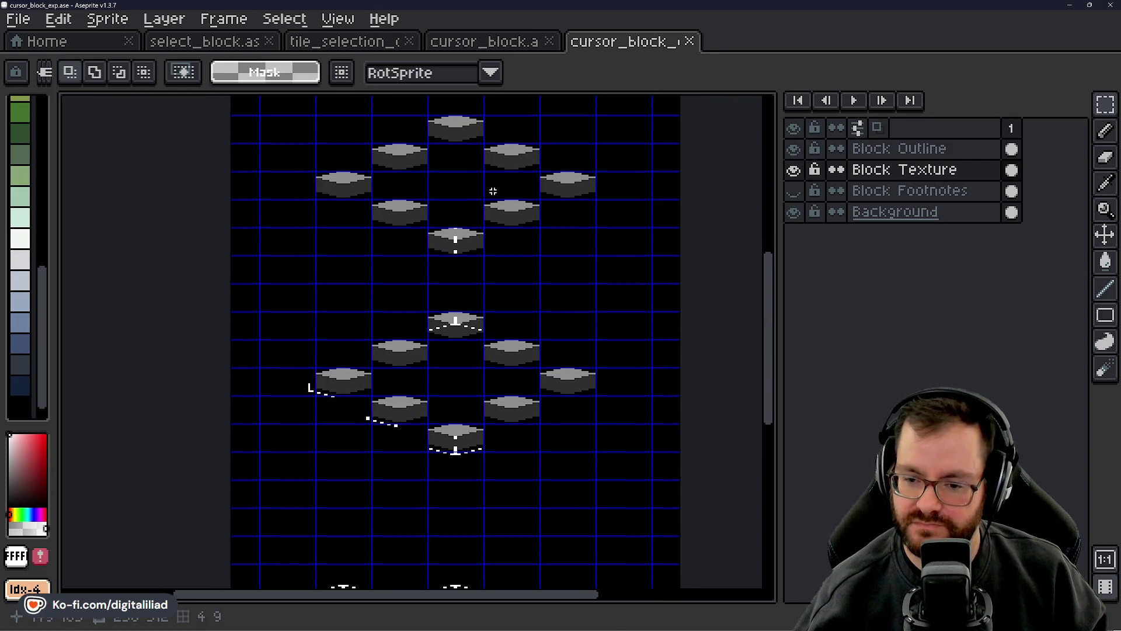
click(497, 41)
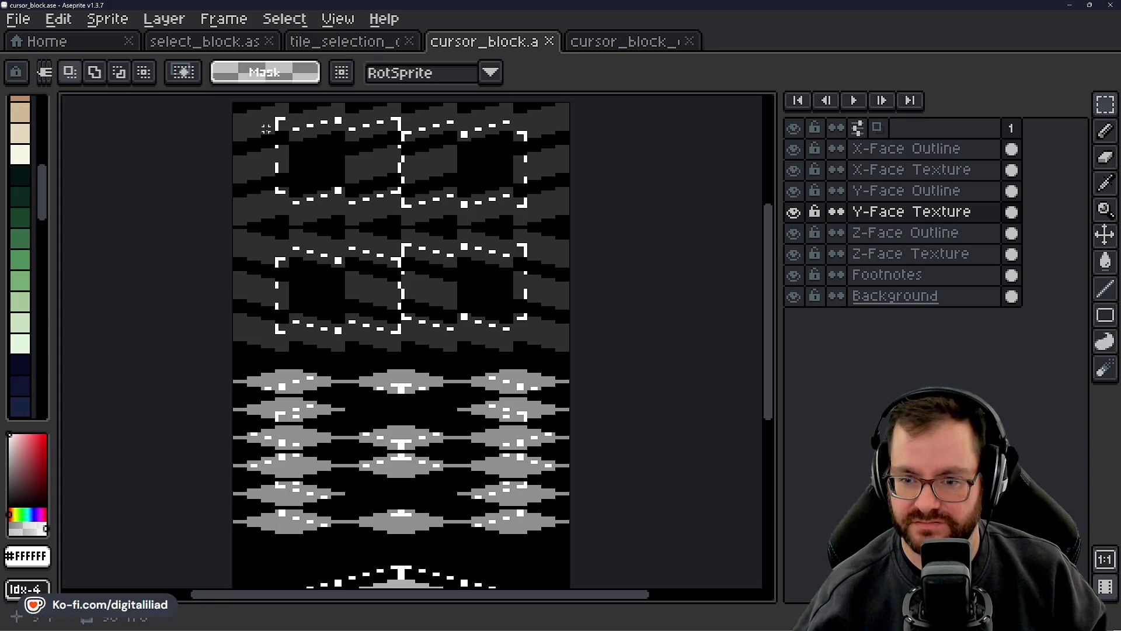
- Marquee-select the lower cube in cursor_block.ase and pan around to inspect the dashed blocks
mouse_move(411, 263)
mouse_down()
mouse_move(437, 295)
mouse_move(438, 183)
mouse_move(442, 389)
mouse_move(412, 315)
mouse_up()
drag(223, 339, 516, 489)
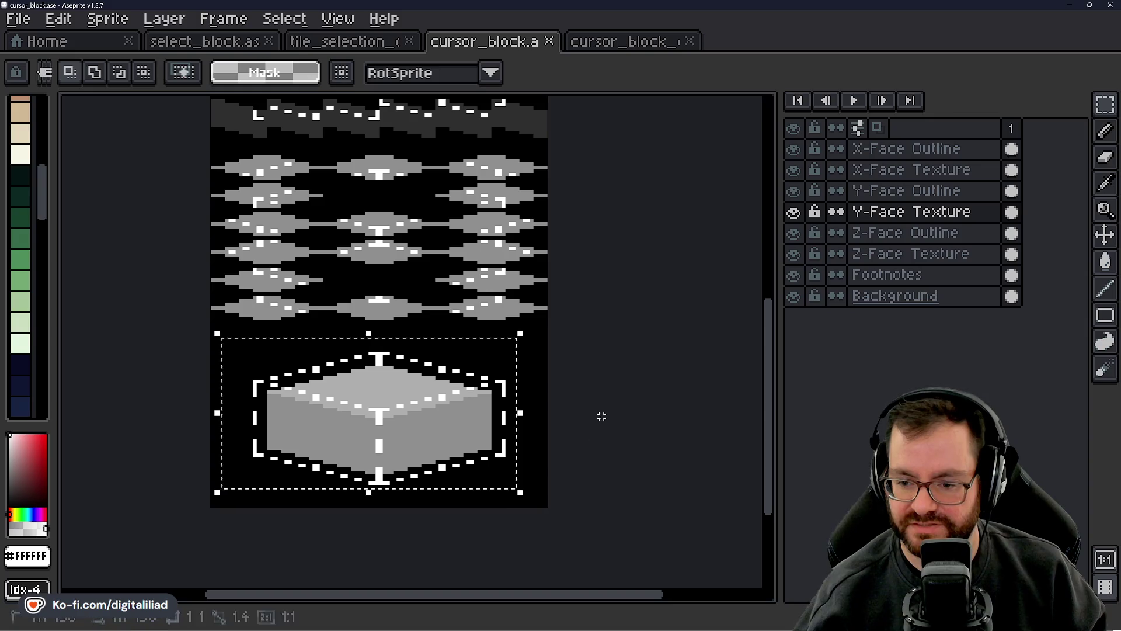
drag(601, 413, 648, 547)
drag(425, 272, 419, 378)
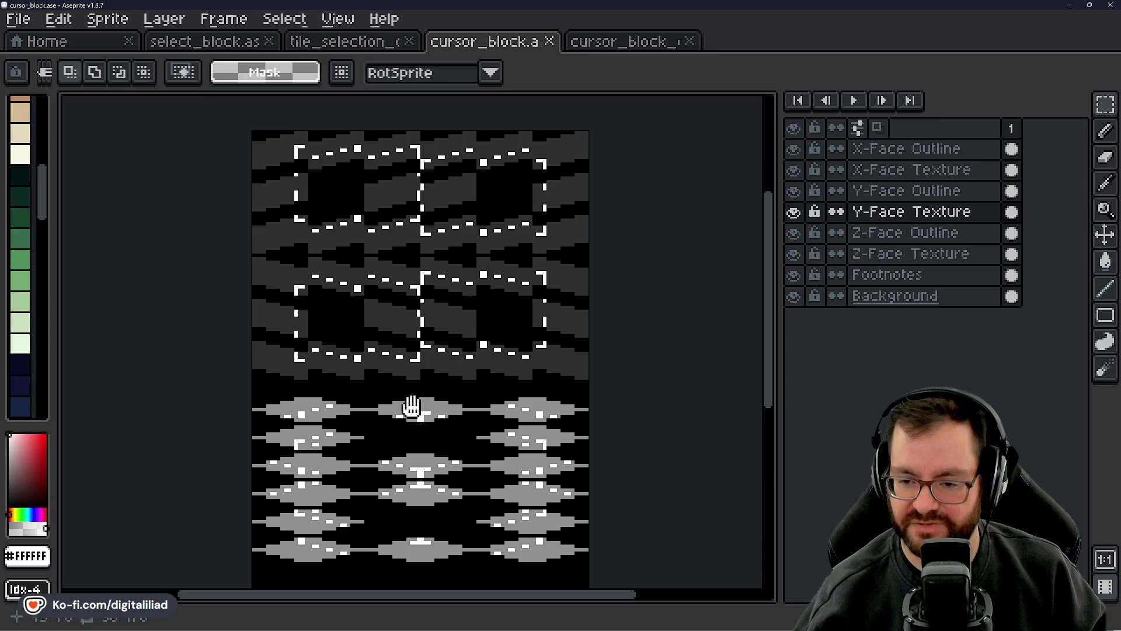
scroll(412, 409, down, 3)
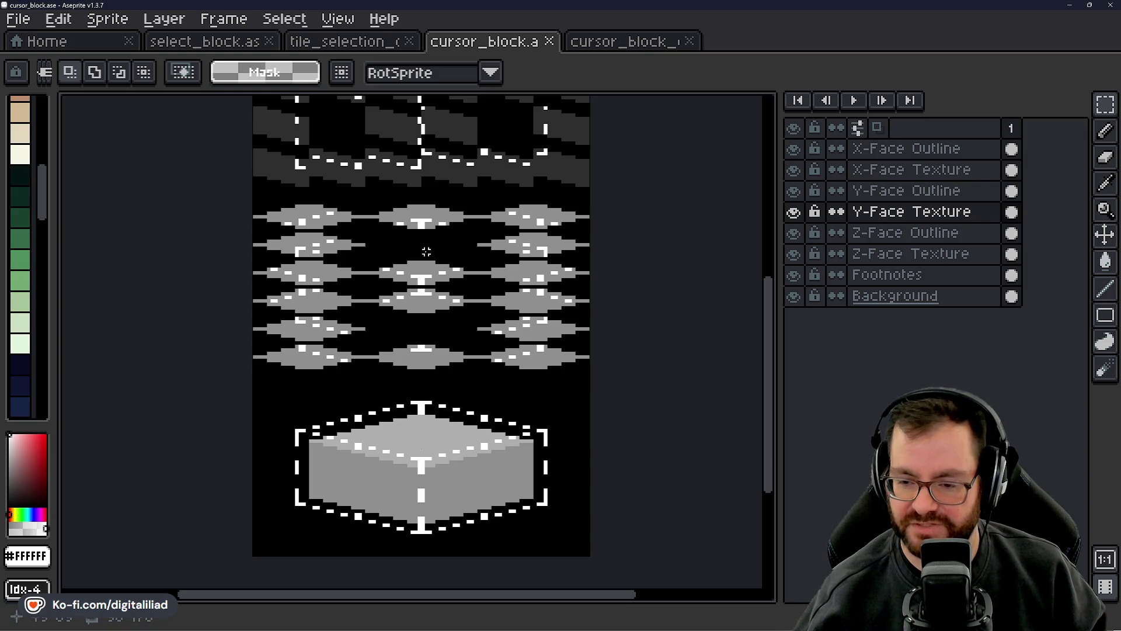
scroll(309, 282, up, 5)
scroll(366, 251, down, 4)
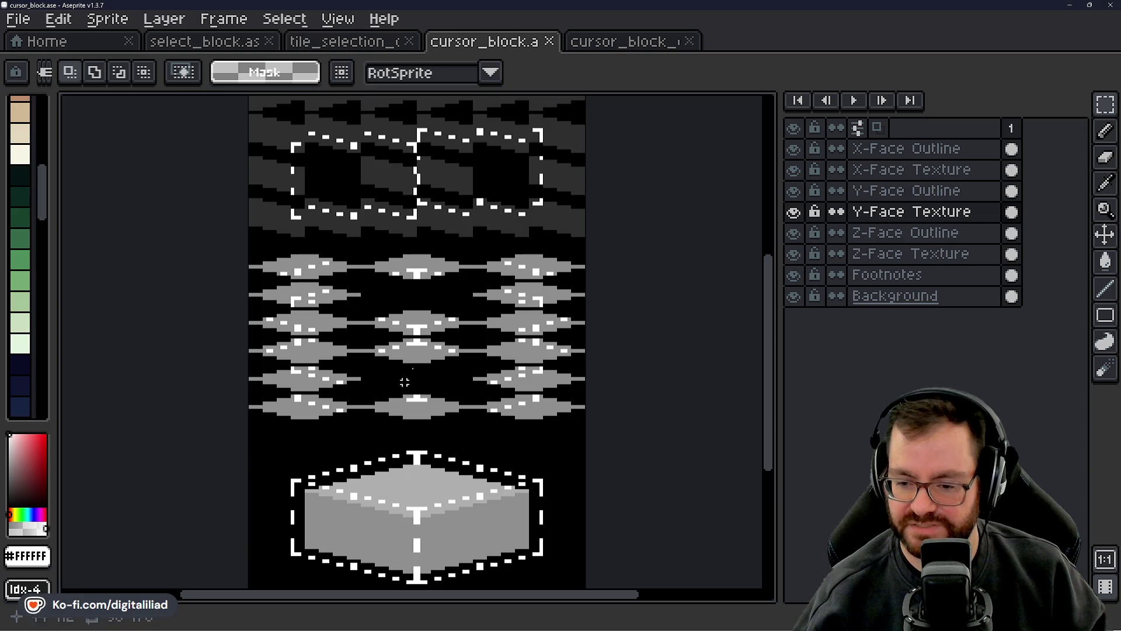
drag(461, 280, 501, 452)
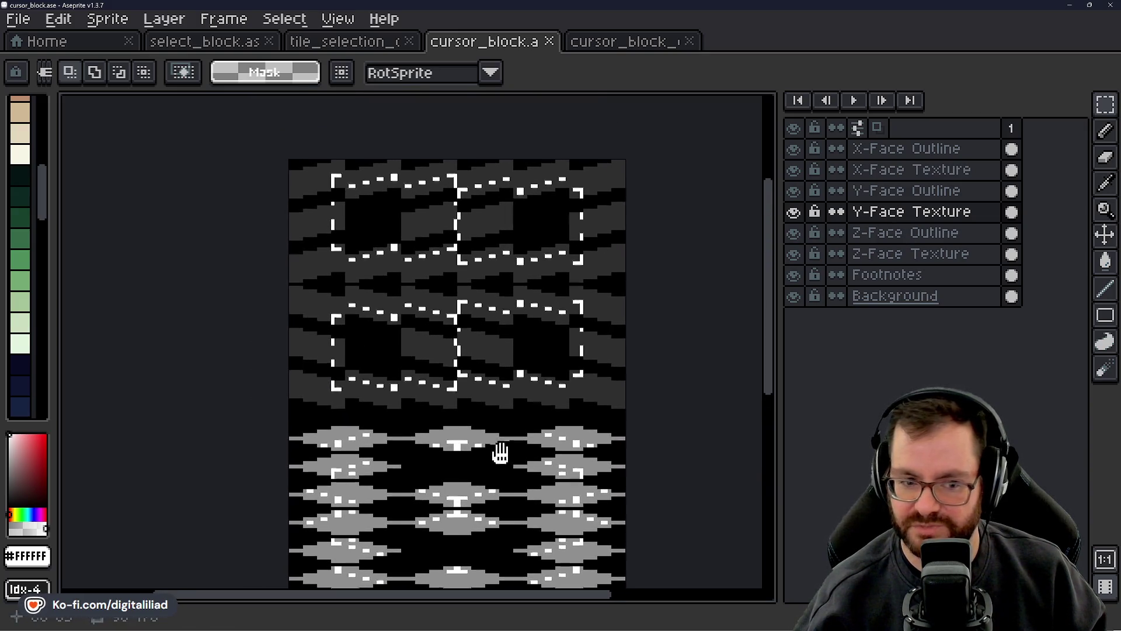
- Zoom in and out on cursor_block's Y-Face Texture blocks
scroll(478, 299, down, 1)
scroll(492, 284, down, 1)
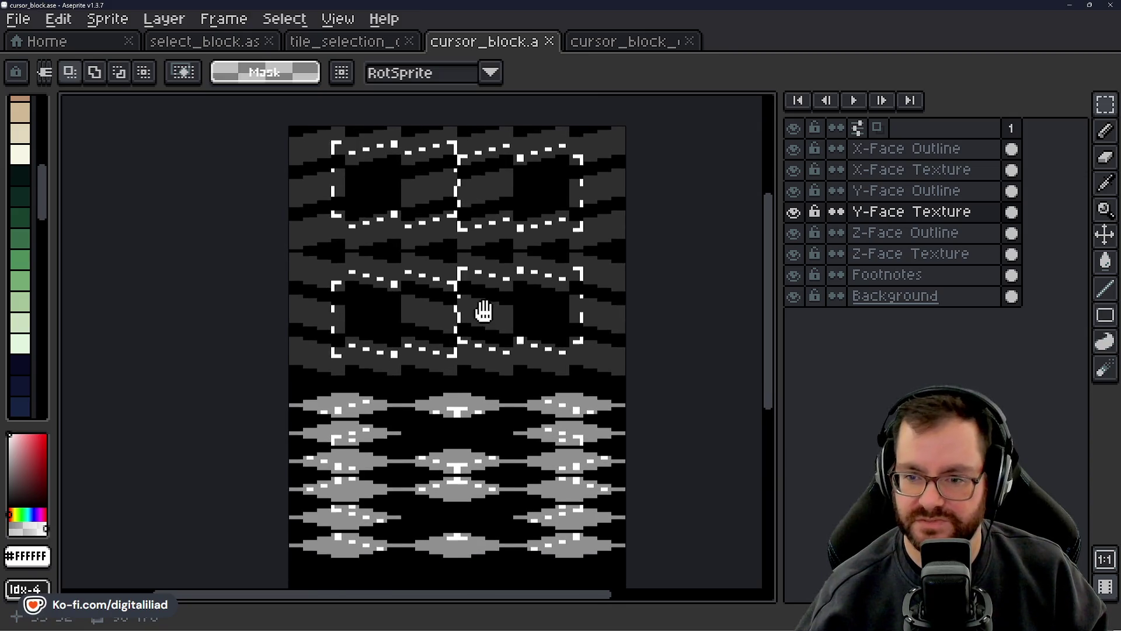
scroll(484, 311, down, 1)
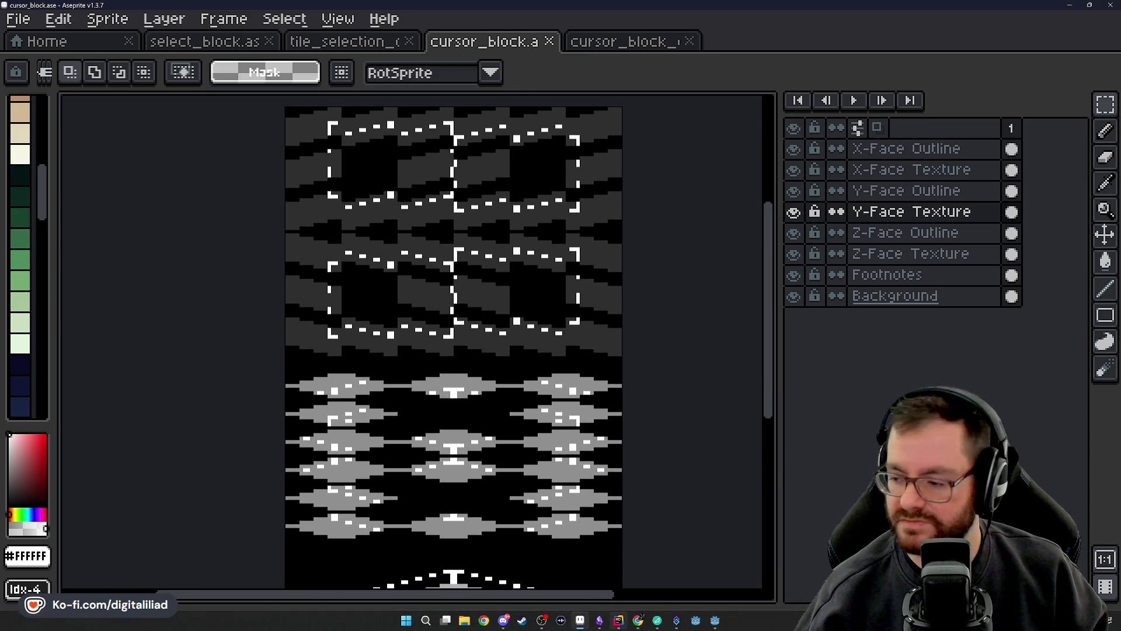
mouse_move(619, 620)
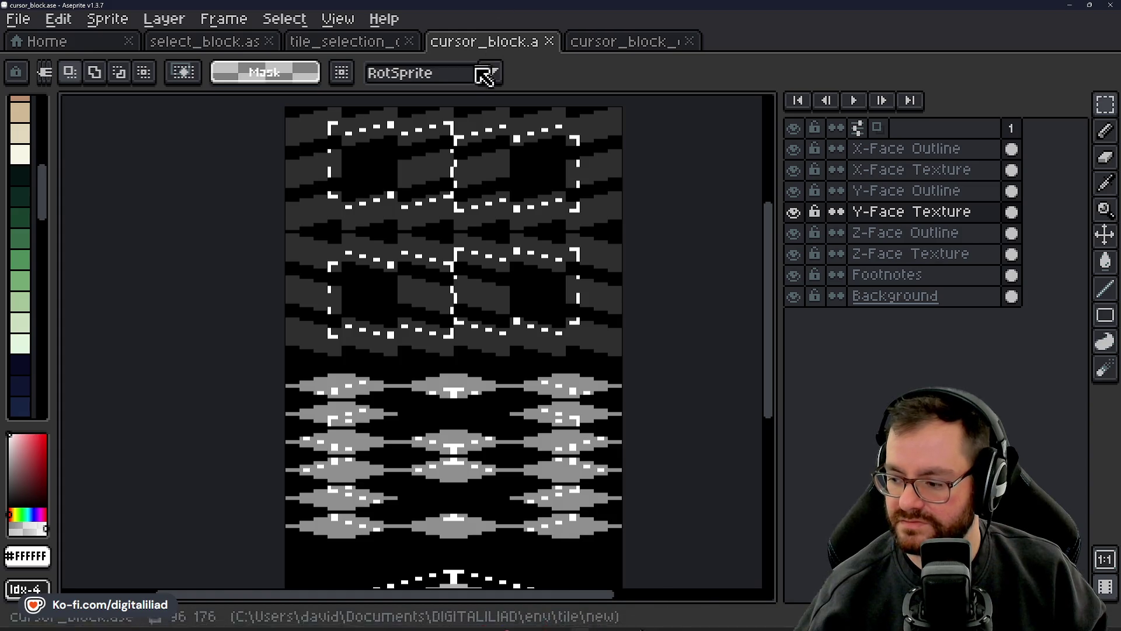
scroll(461, 272, down, 1)
scroll(461, 272, down, 5)
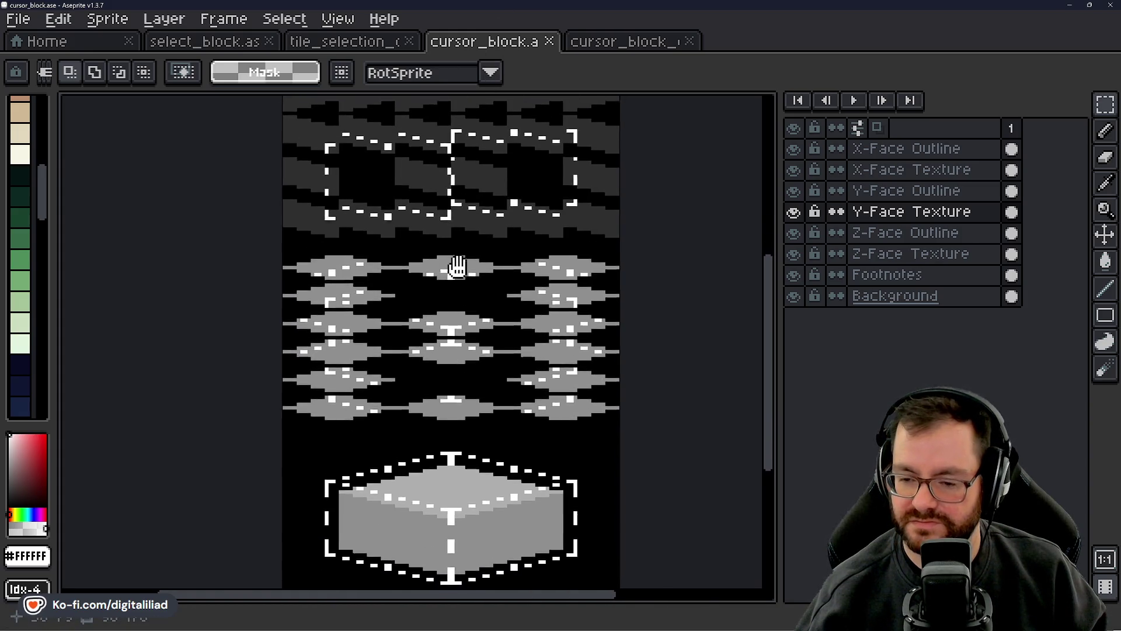
scroll(454, 252, up, 7)
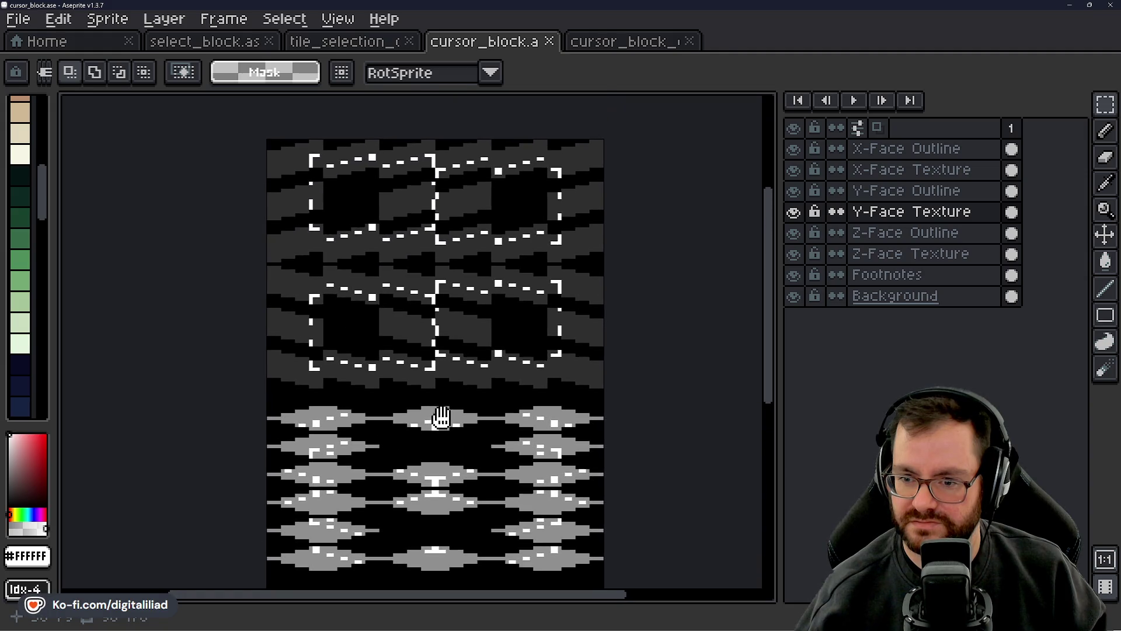
- Copy the seven drawYFace property lines into the empty drawZFace block
click(630, 624)
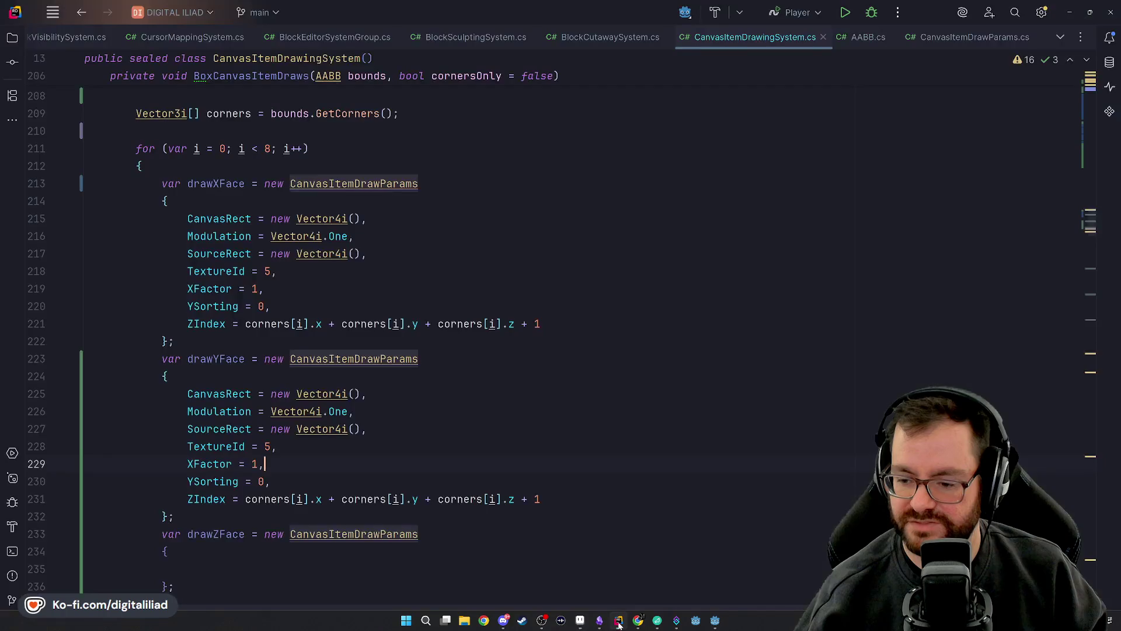
scroll(224, 312, down, 2)
scroll(224, 313, up, 3)
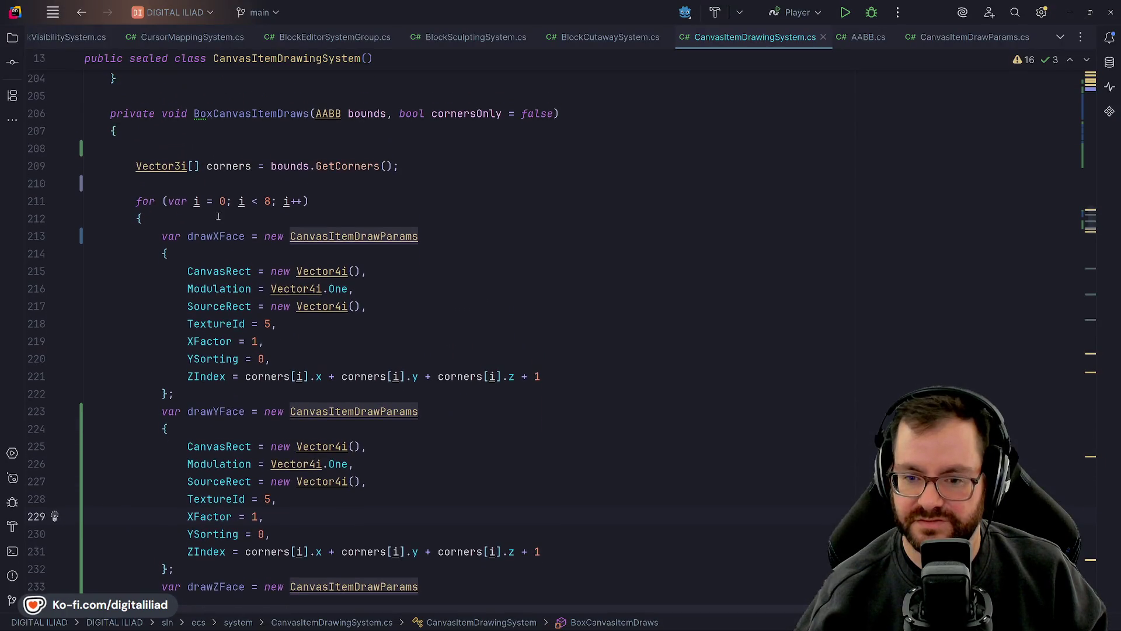
click(219, 236)
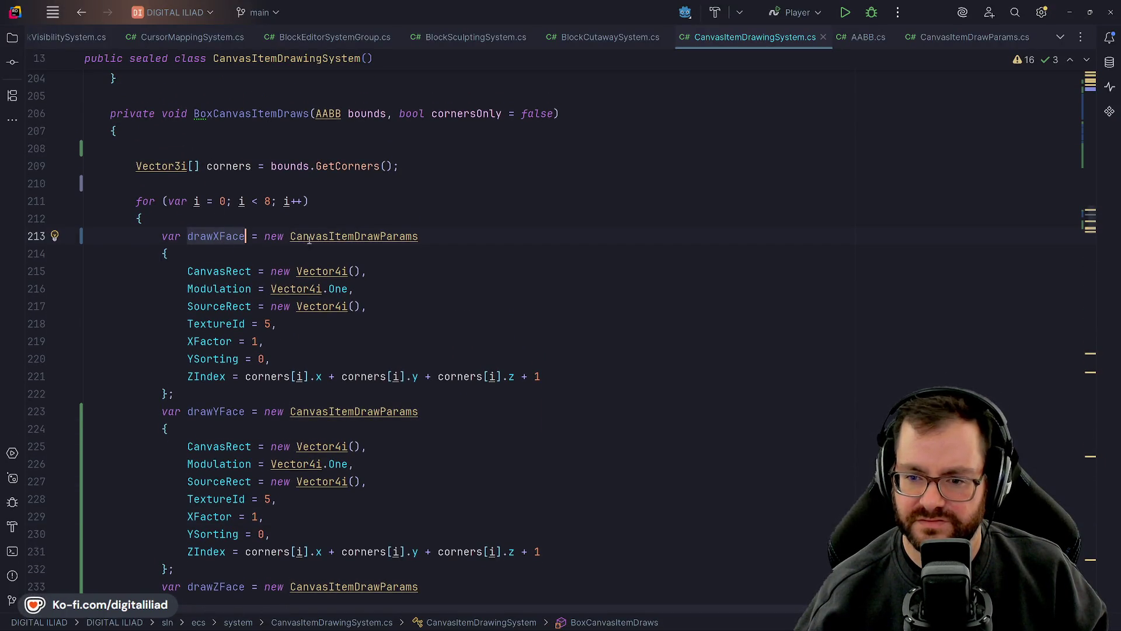
key(End)
key(Down)
scroll(279, 222, down, 2)
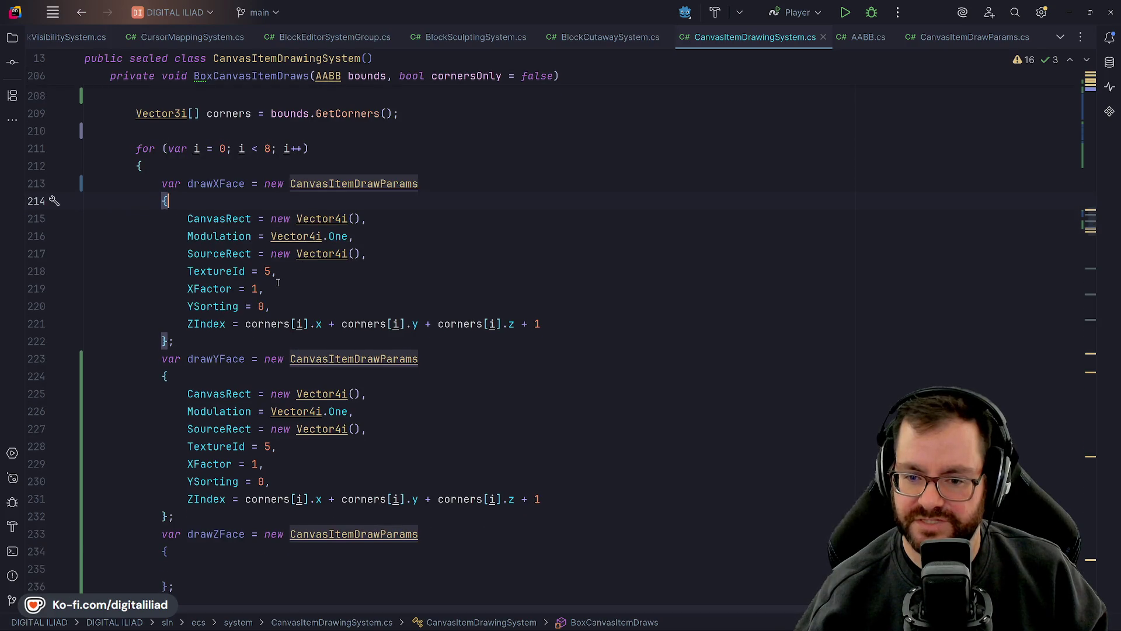
scroll(278, 283, down, 2)
key(Down)
key(Down)
key(Down)
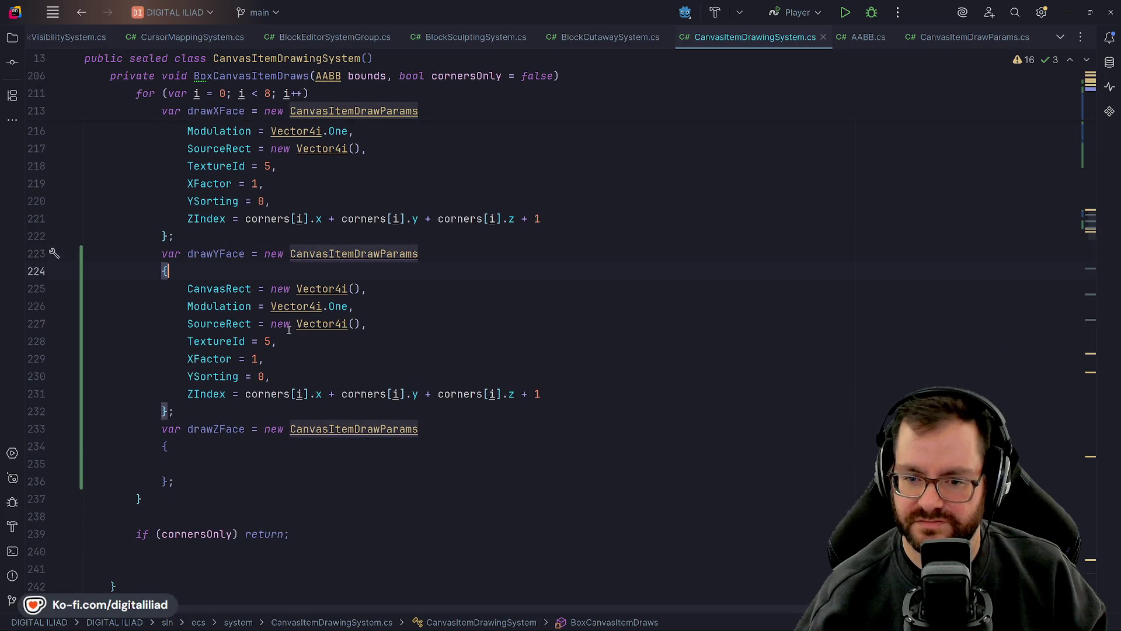
key(Down)
key(Down)
key(Down)
click(327, 429)
click(590, 374)
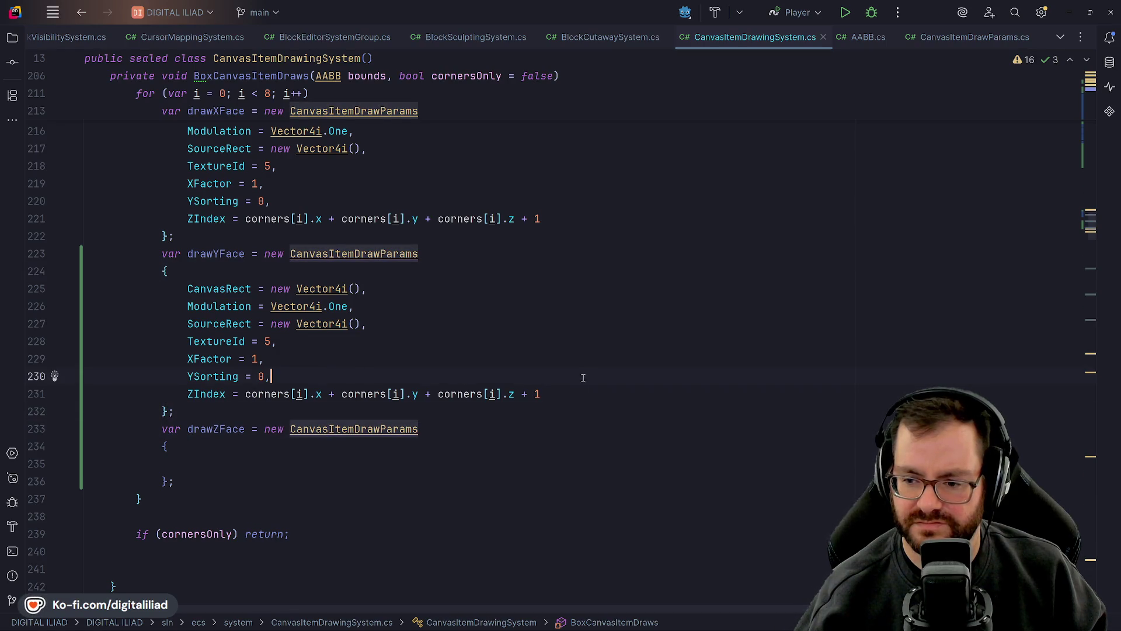
drag(583, 393, 195, 289)
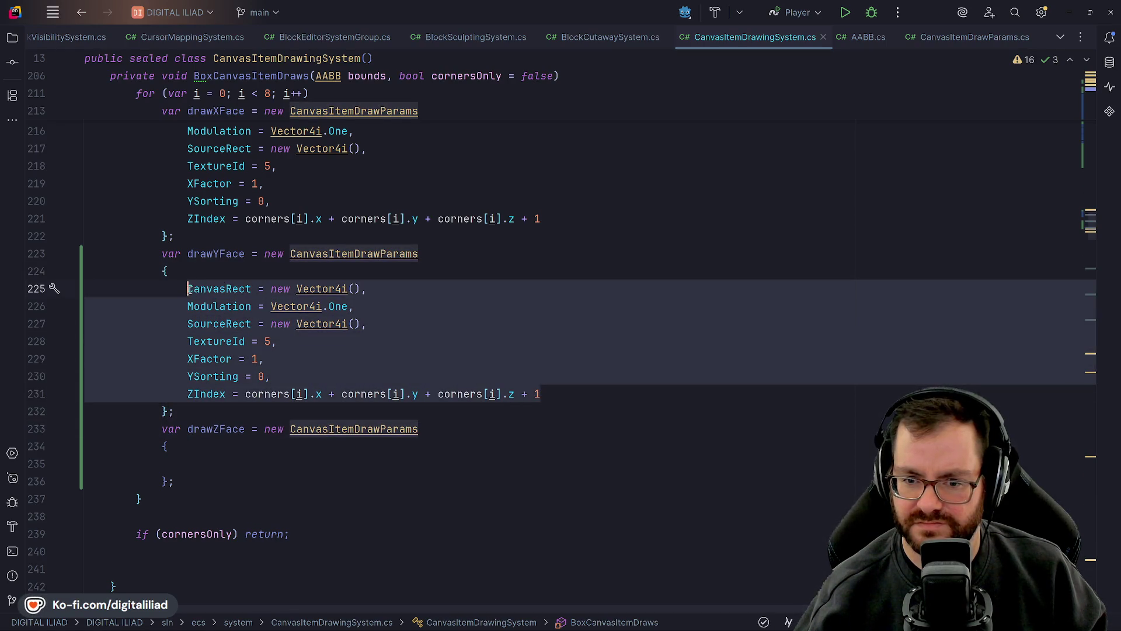
key(ctrl+c)
click(257, 457)
key(ctrl+v)
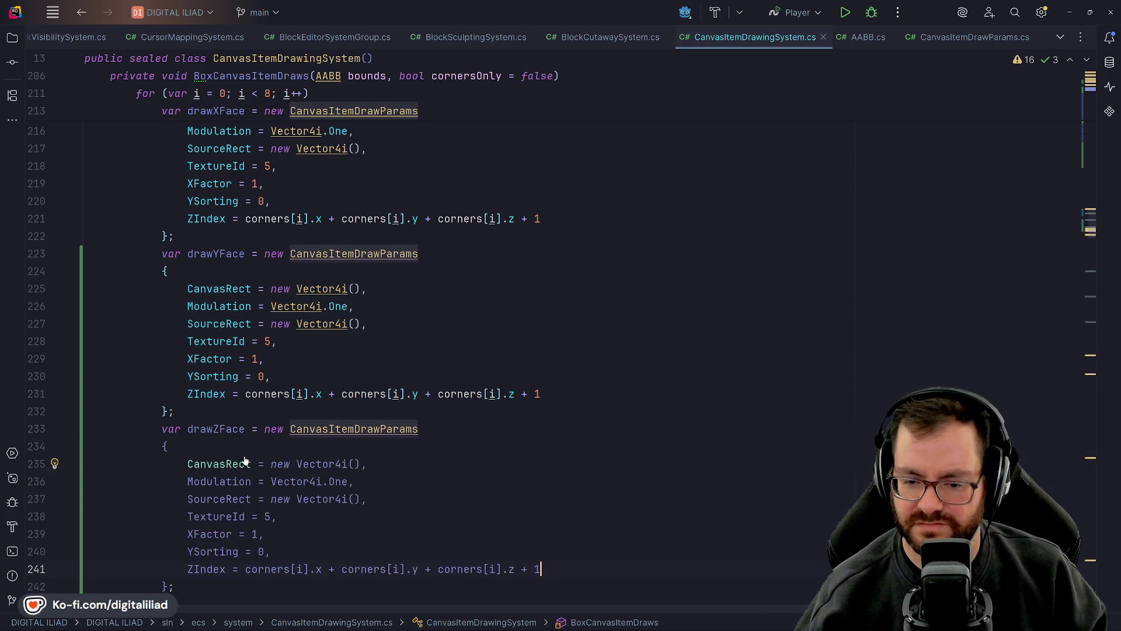
- Check the pasted drawZFace XFactor and YSorting lines against drawXFace
click(238, 429)
scroll(278, 365, up, 3)
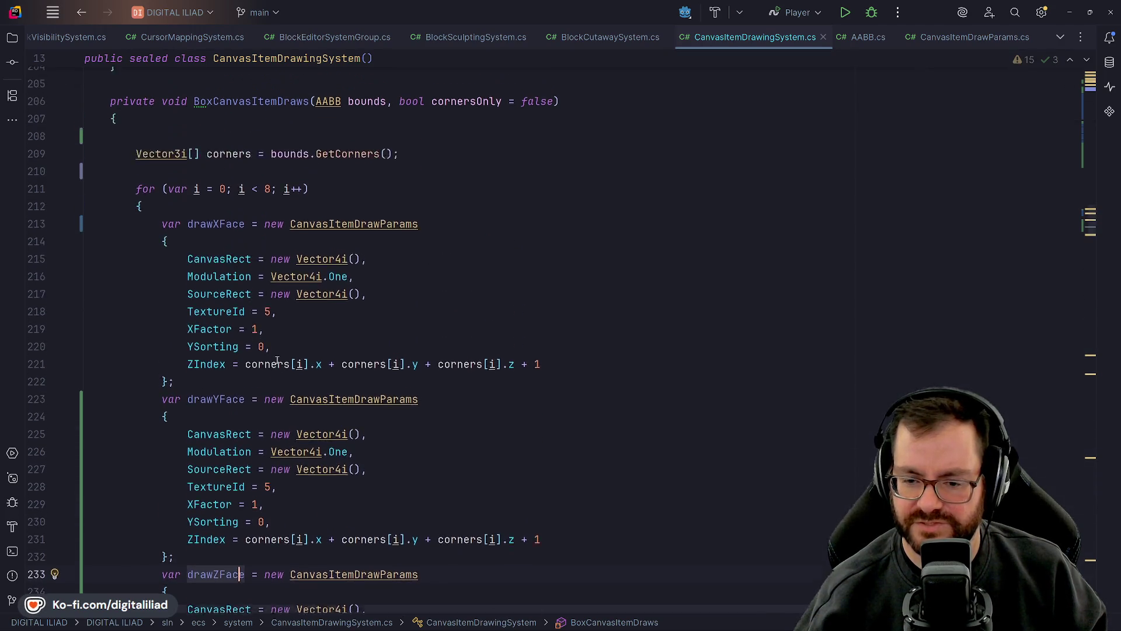
scroll(226, 305, up, 1)
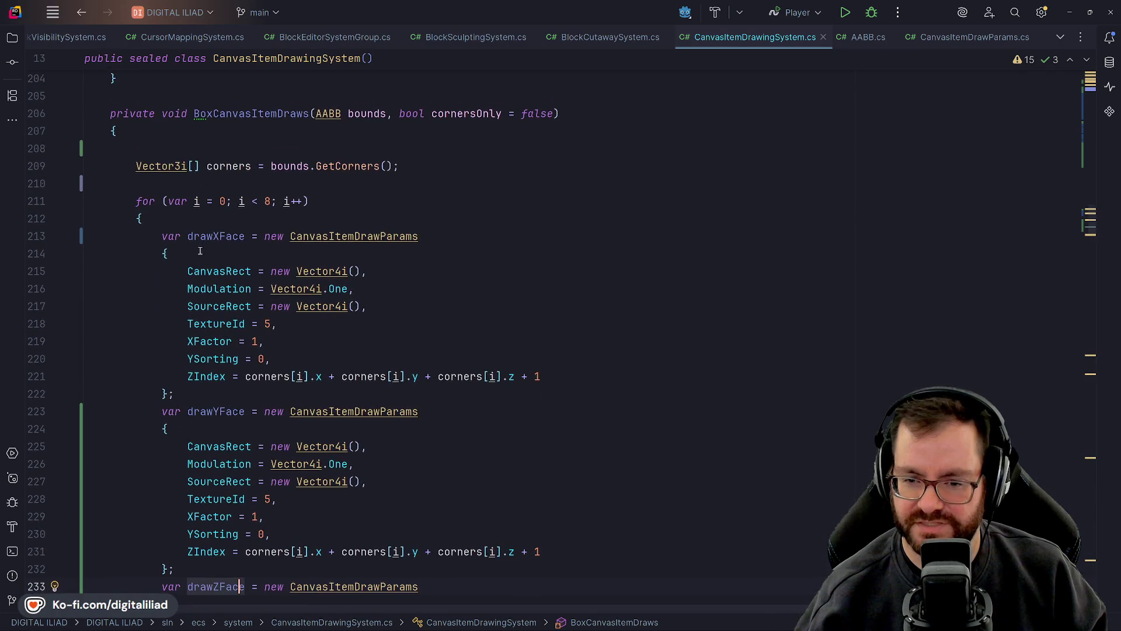
click(371, 306)
key(Down)
click(316, 343)
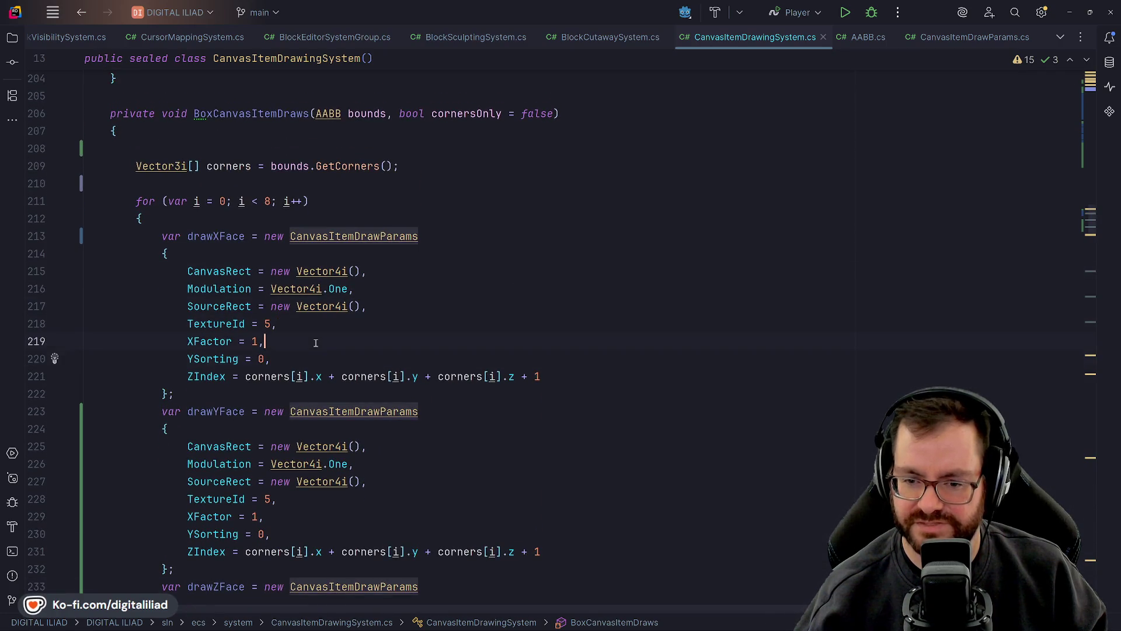
scroll(312, 327, down, 5)
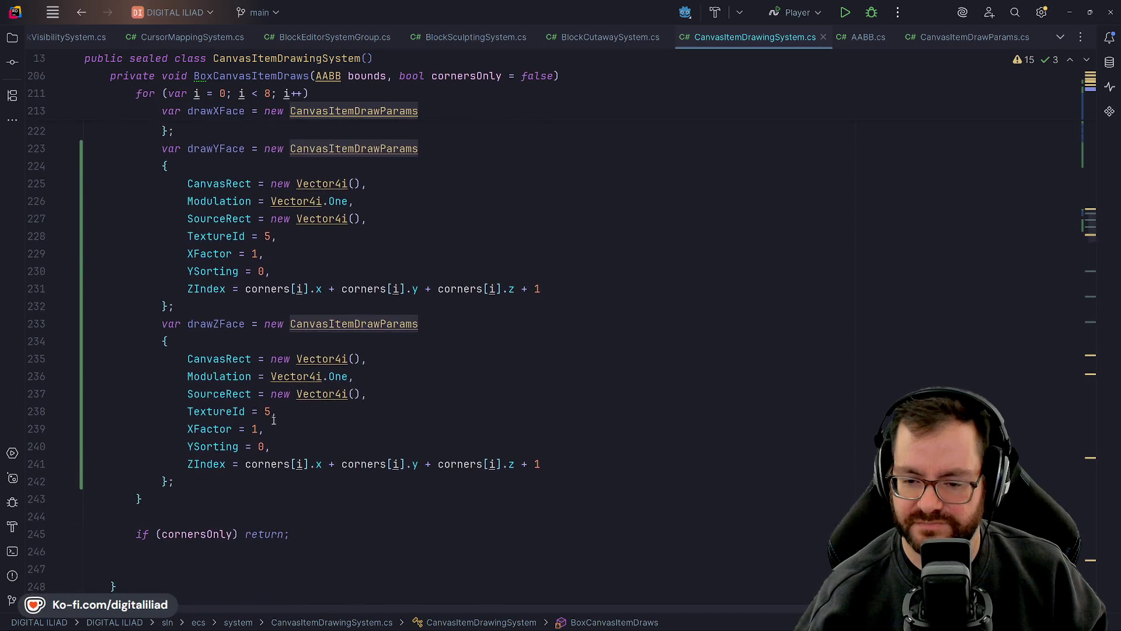
click(213, 447)
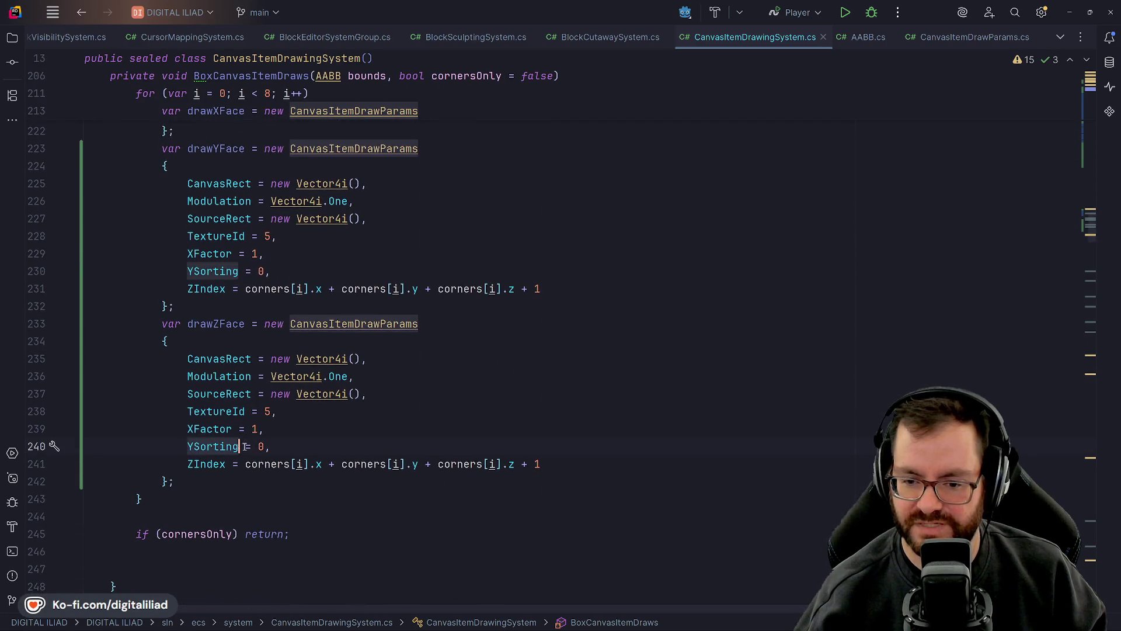
click(271, 428)
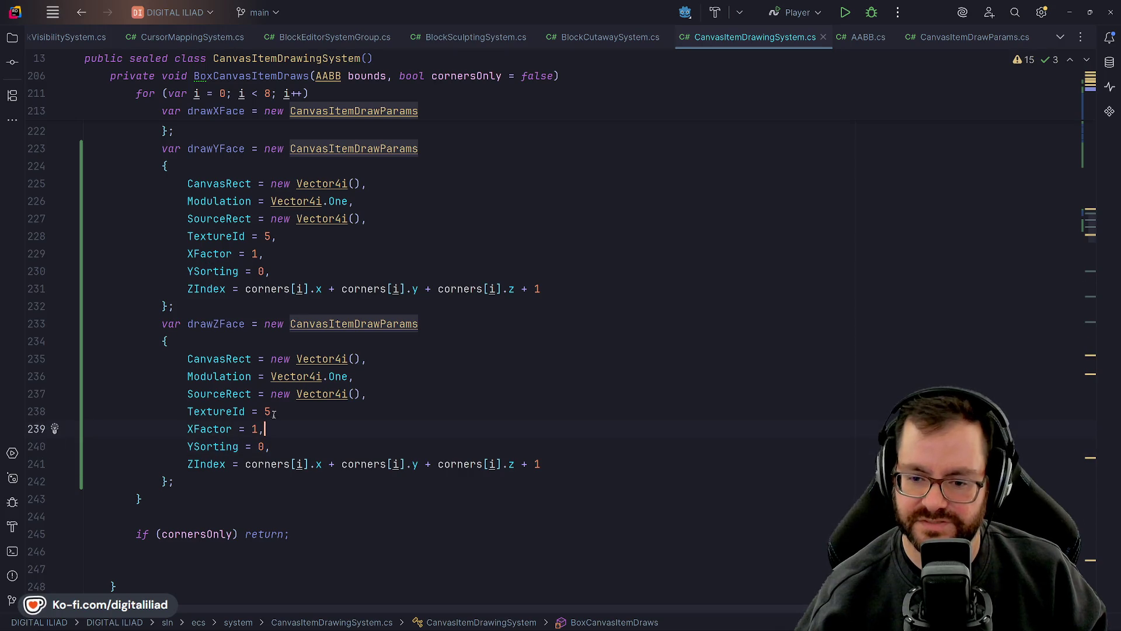
click(274, 414)
key(Down)
key(Down)
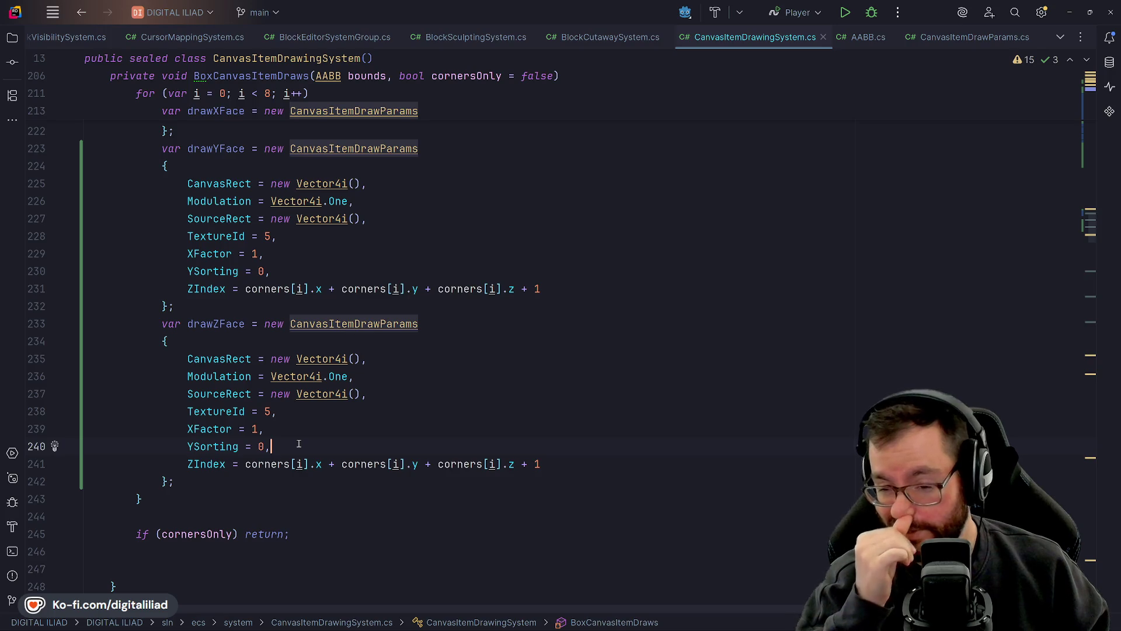
- Review the drawXFace block's SourceRect and XFactor values
scroll(295, 393, up, 5)
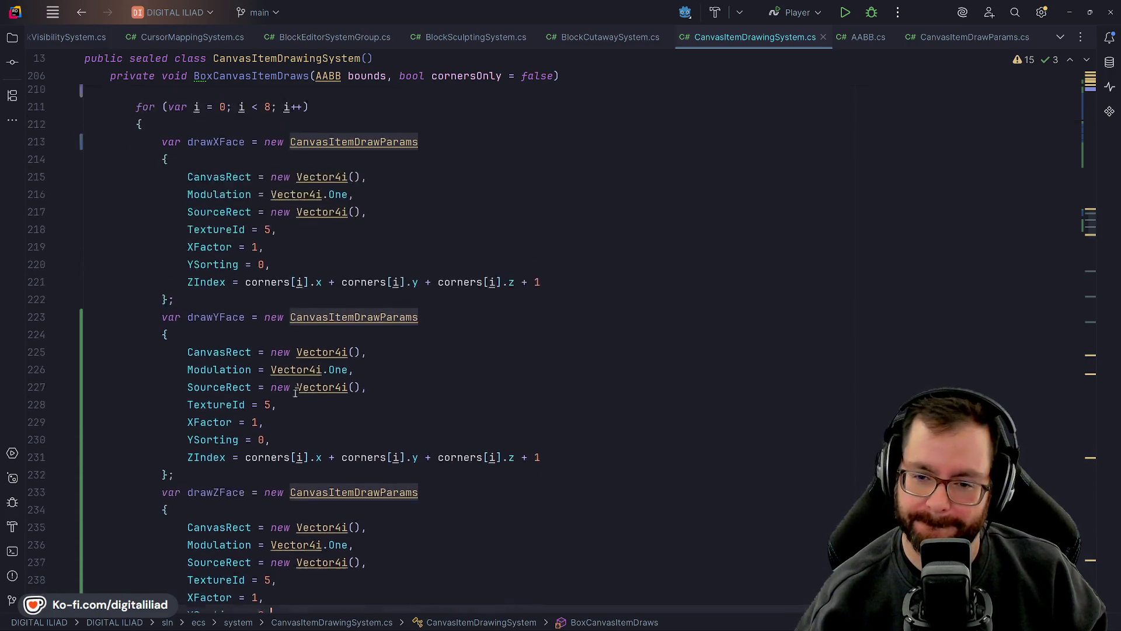
scroll(295, 393, up, 4)
click(198, 273)
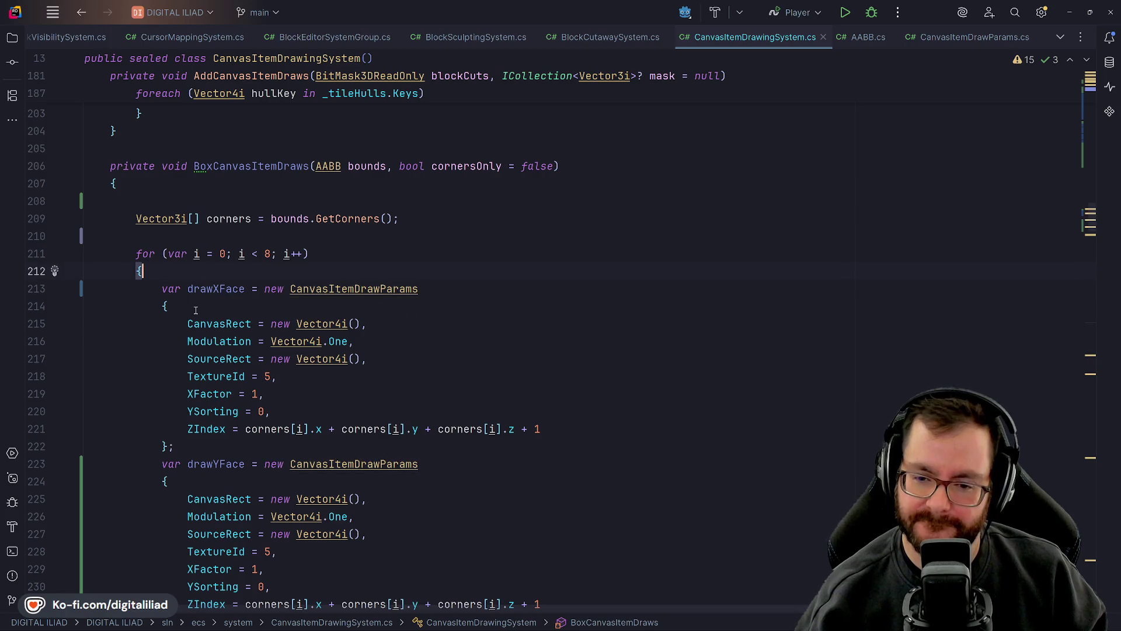
click(374, 359)
key(Up)
key(Up)
key(Up)
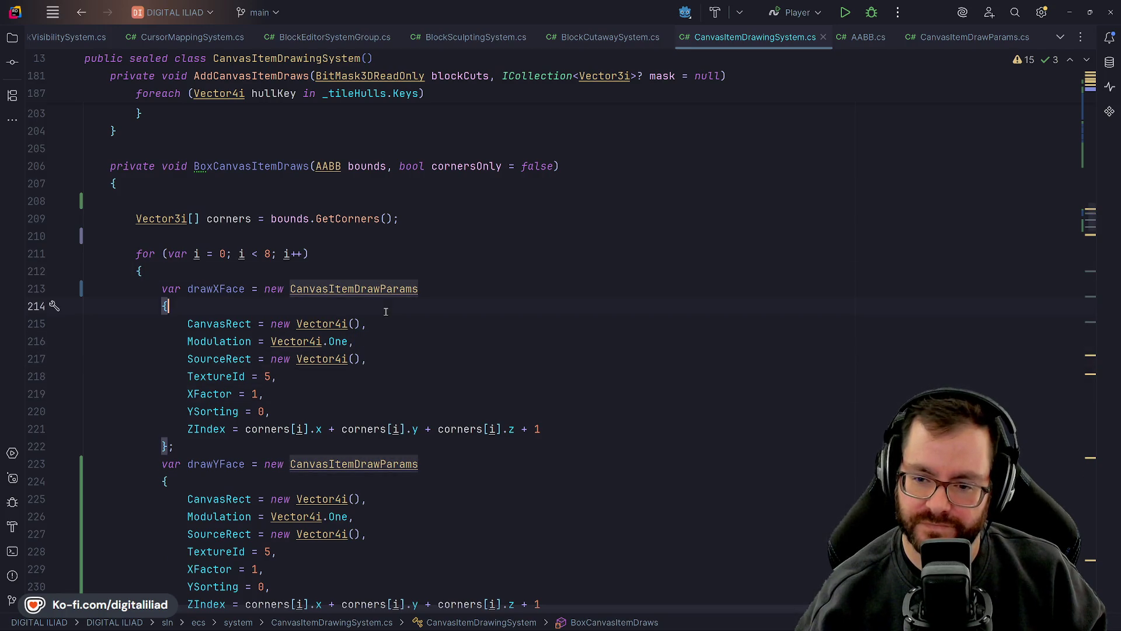
click(210, 392)
click(281, 393)
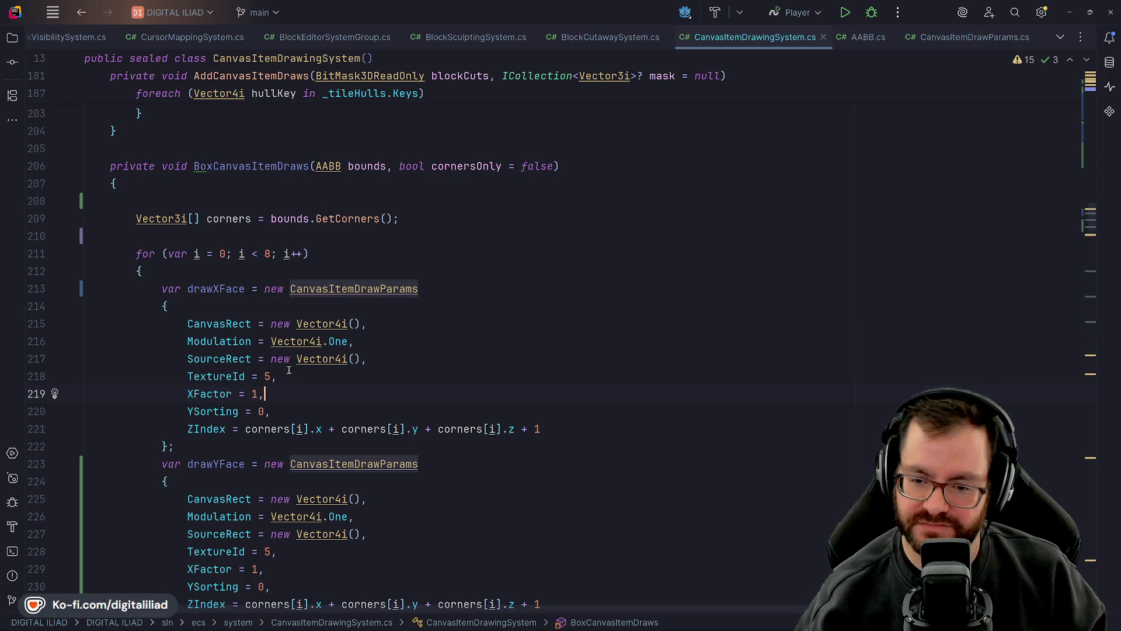
key(Up)
key(Up)
key(Up)
key(Down)
key(Down)
scroll(228, 368, down, 1)
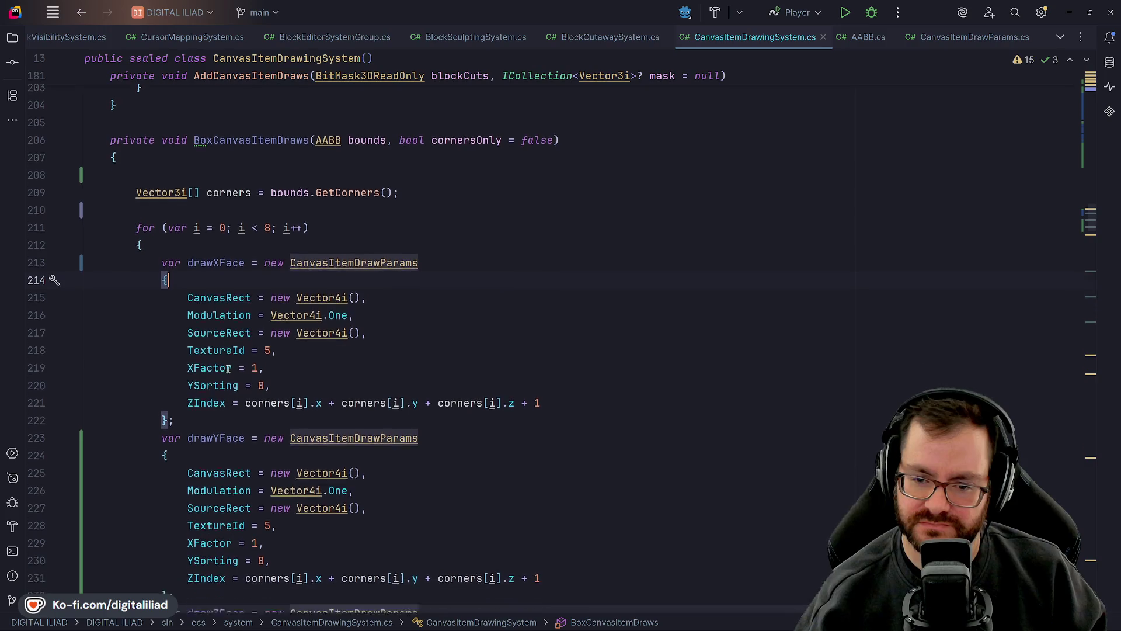
scroll(228, 368, down, 3)
key(Down)
key(Down)
key(Down)
- Replace TextureId 5 with CURSOR_TEXTURE_ID in the X, Y and Z face blocks
double_click(267, 271)
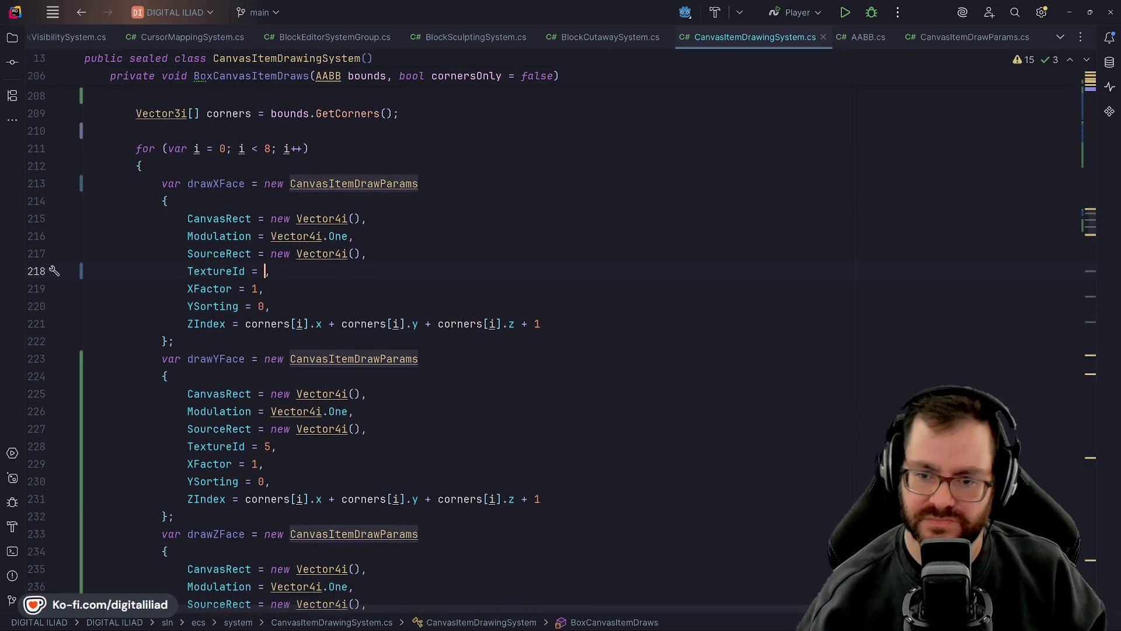
text(CUR)
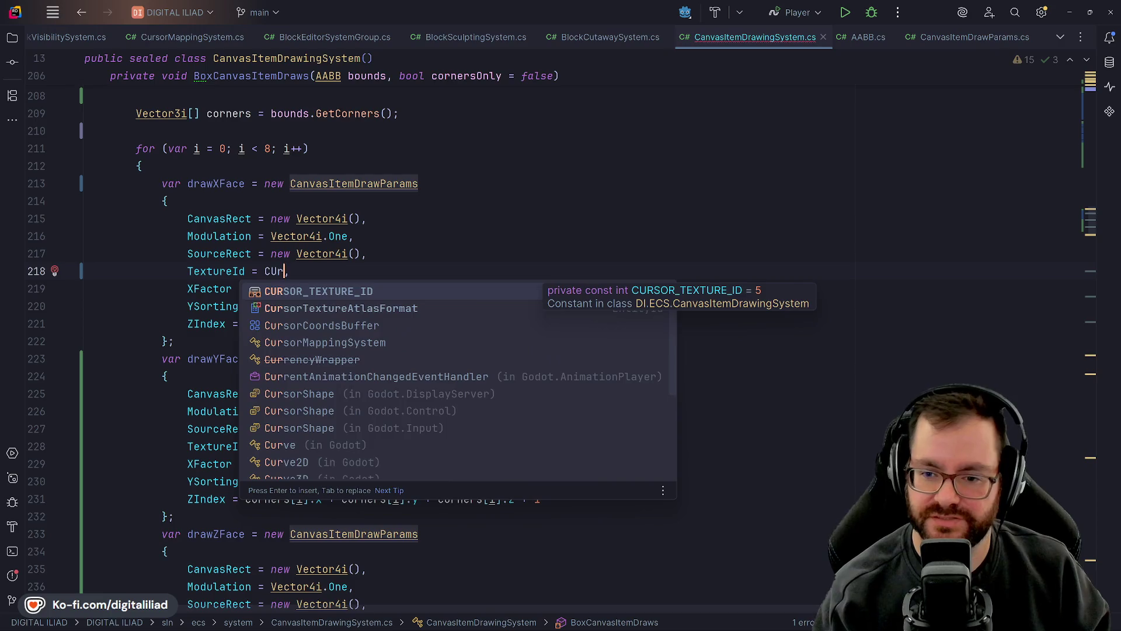
key(Return)
scroll(261, 314, down, 1)
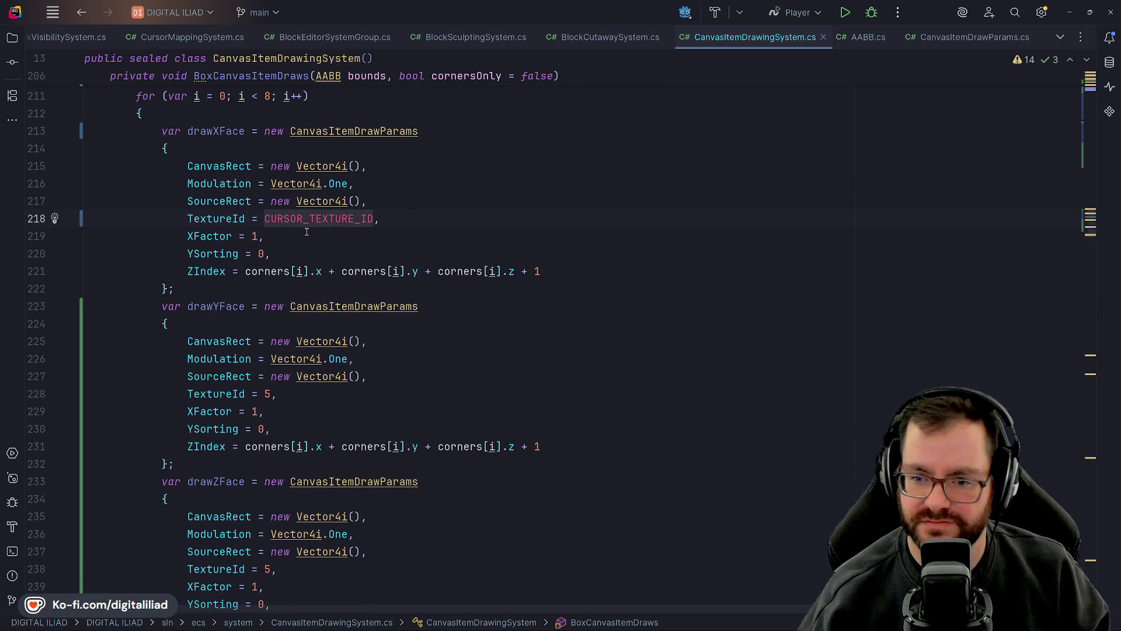
double_click(268, 394)
text(CURSOR_TEXTURE_ID)
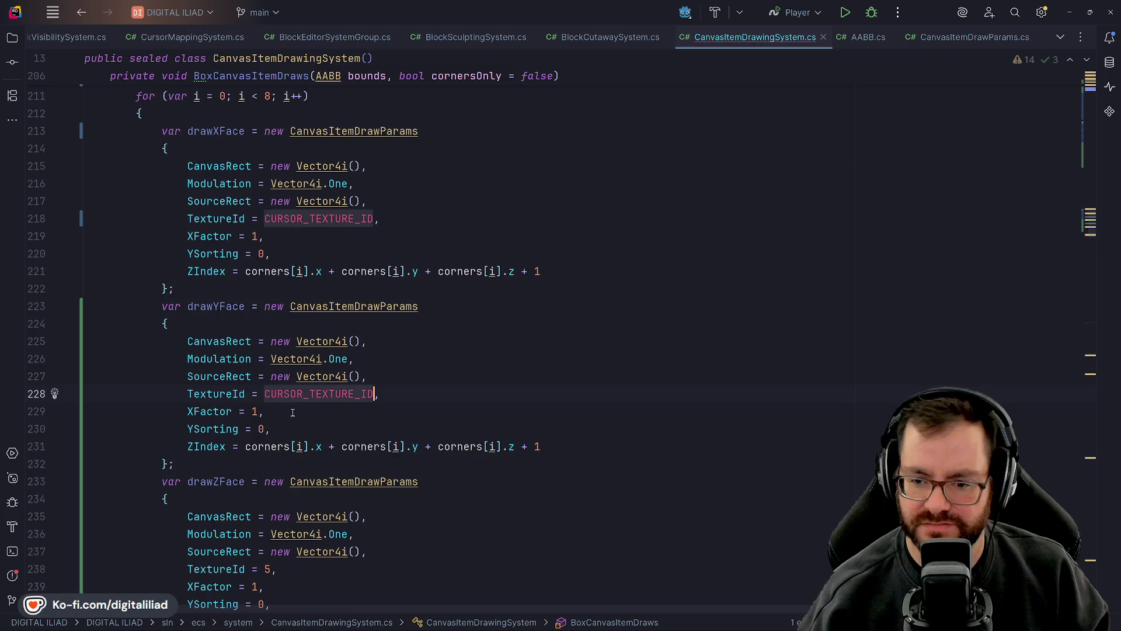
scroll(306, 404, down, 3)
click(271, 412)
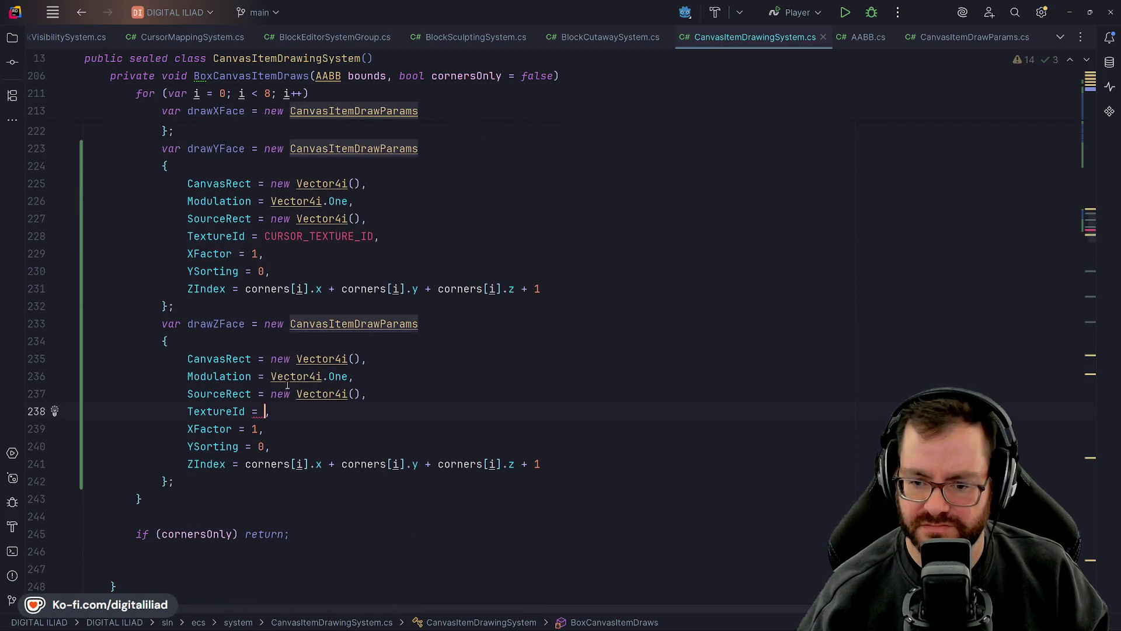
text(CURSOR_TEXTURE_ID)
key(Up)
key(Up)
key(Up)
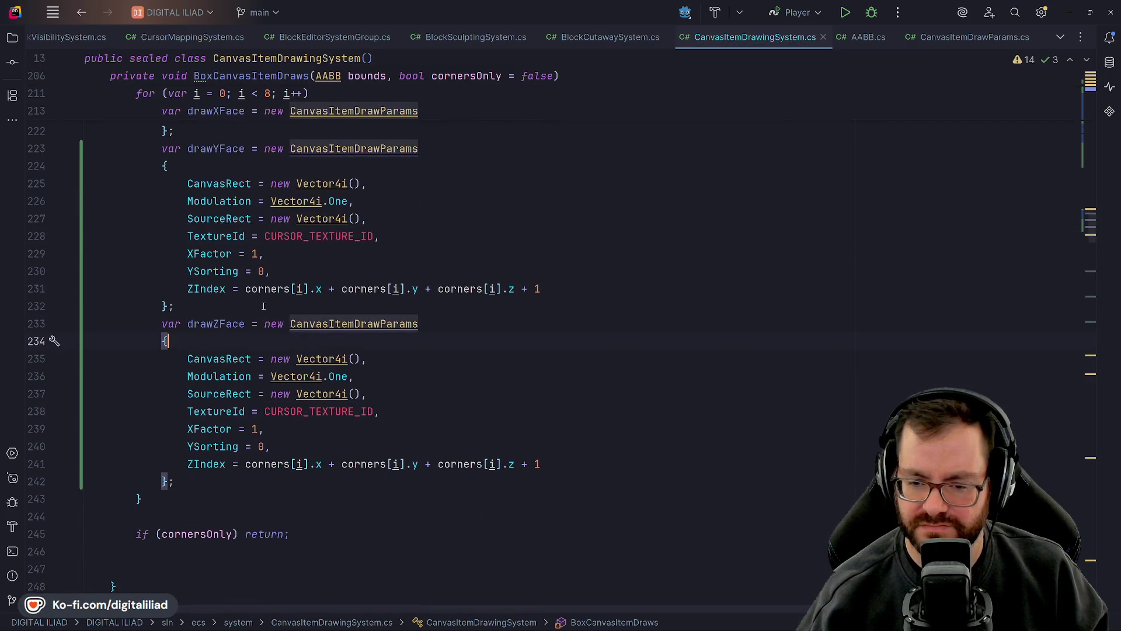
- Review the Z face lines and highlight every usage of the corners array
scroll(264, 306, down, 2)
click(271, 341)
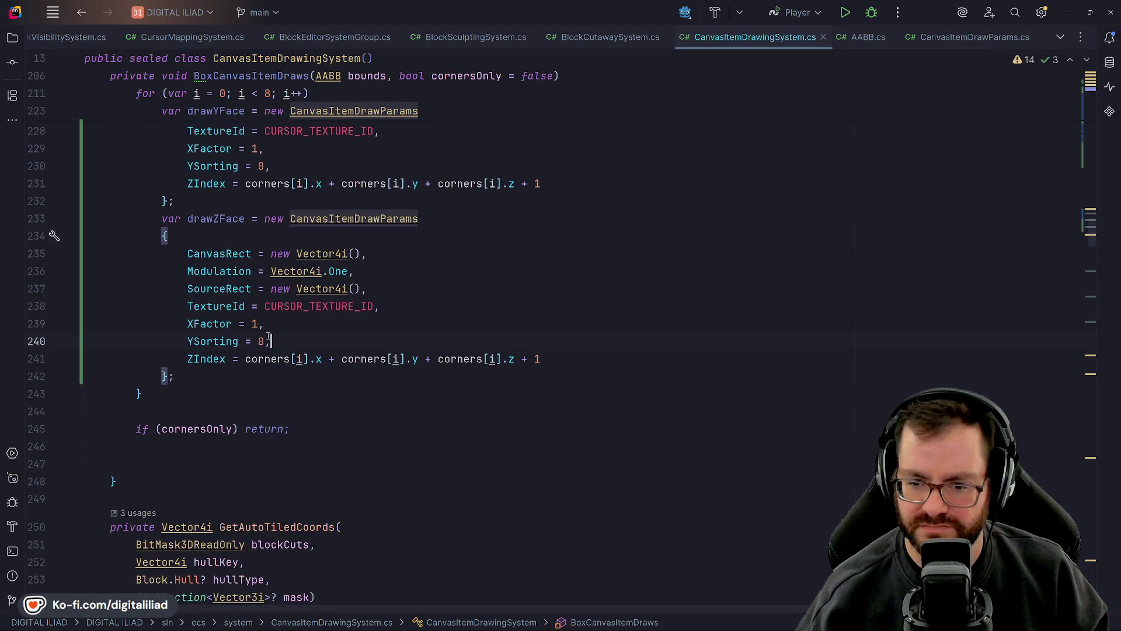
click(267, 324)
scroll(297, 351, up, 2)
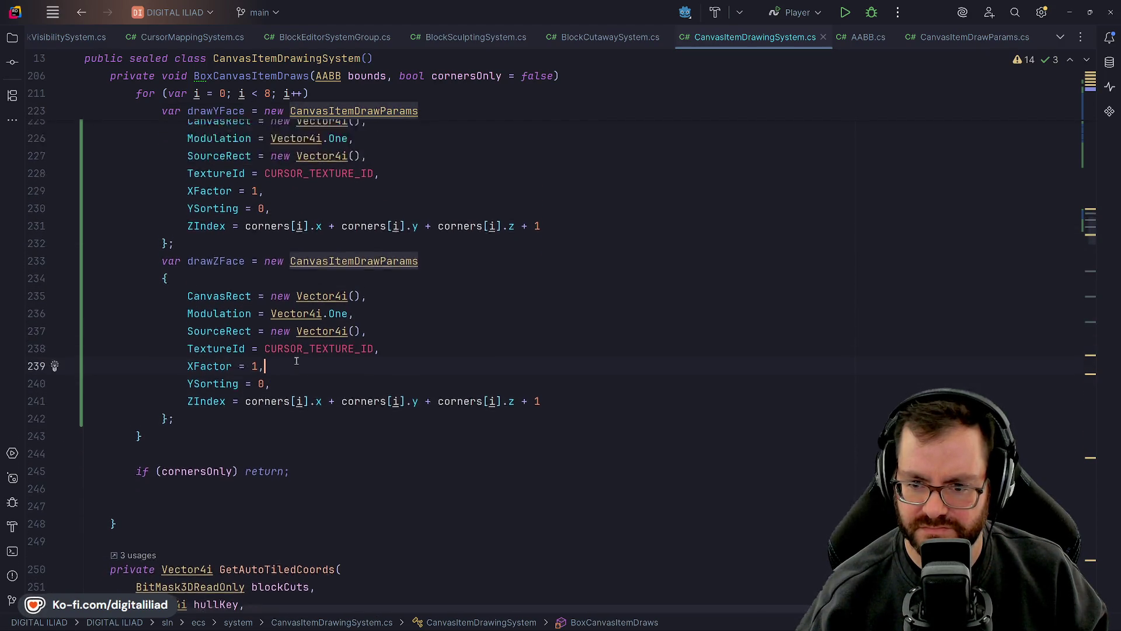
key(Up)
key(Up)
key(Up)
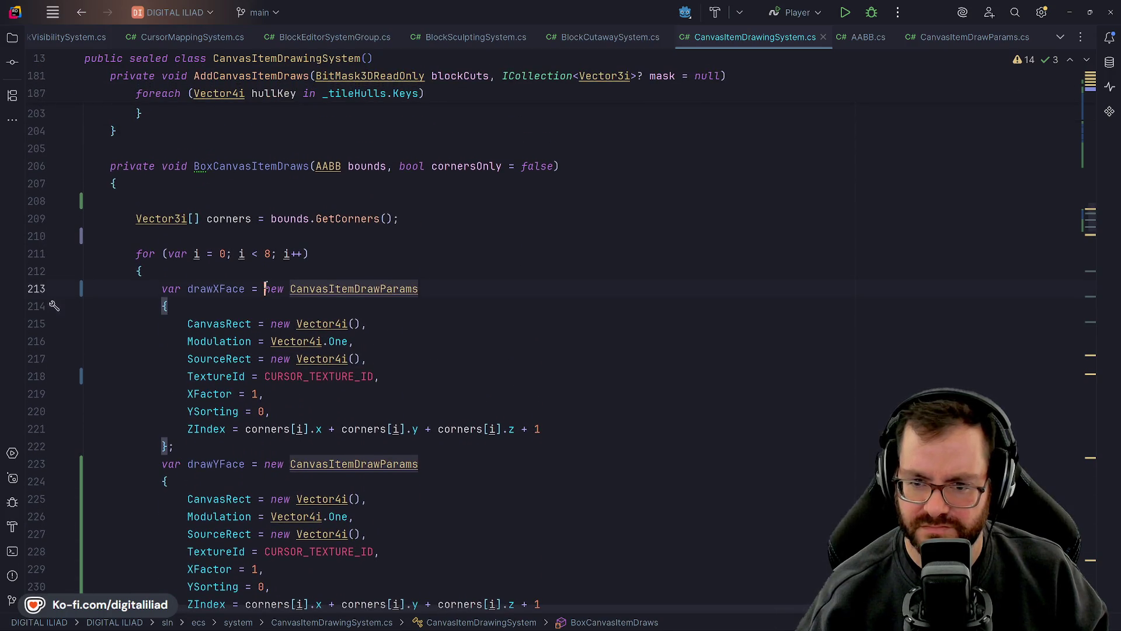
key(Up)
key(Up)
key(Up)
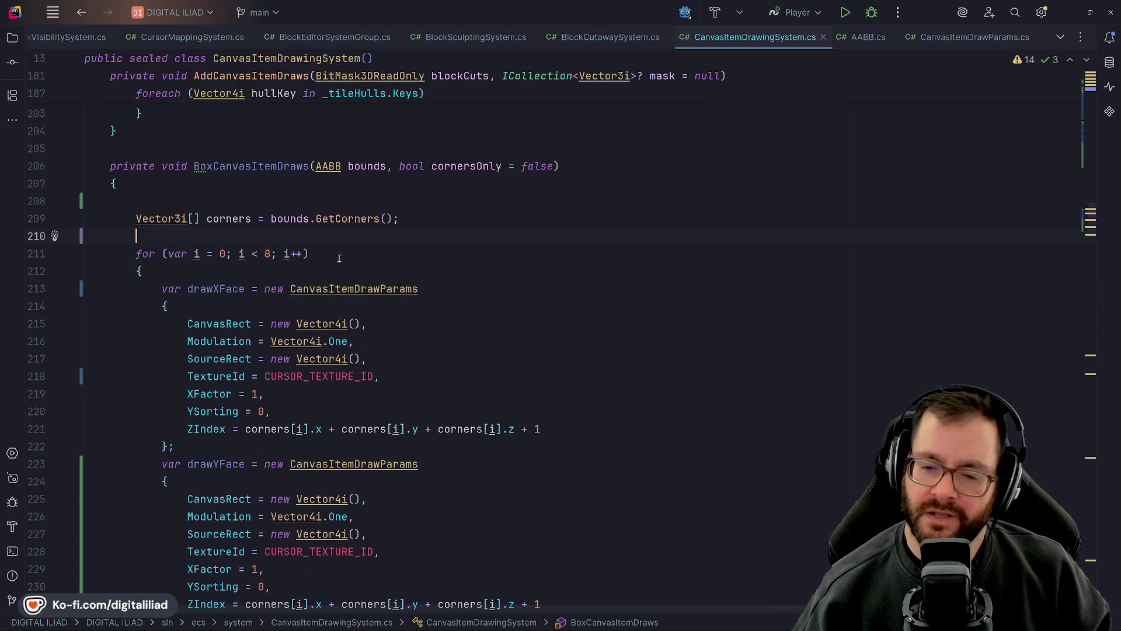
scroll(339, 258, down, 1)
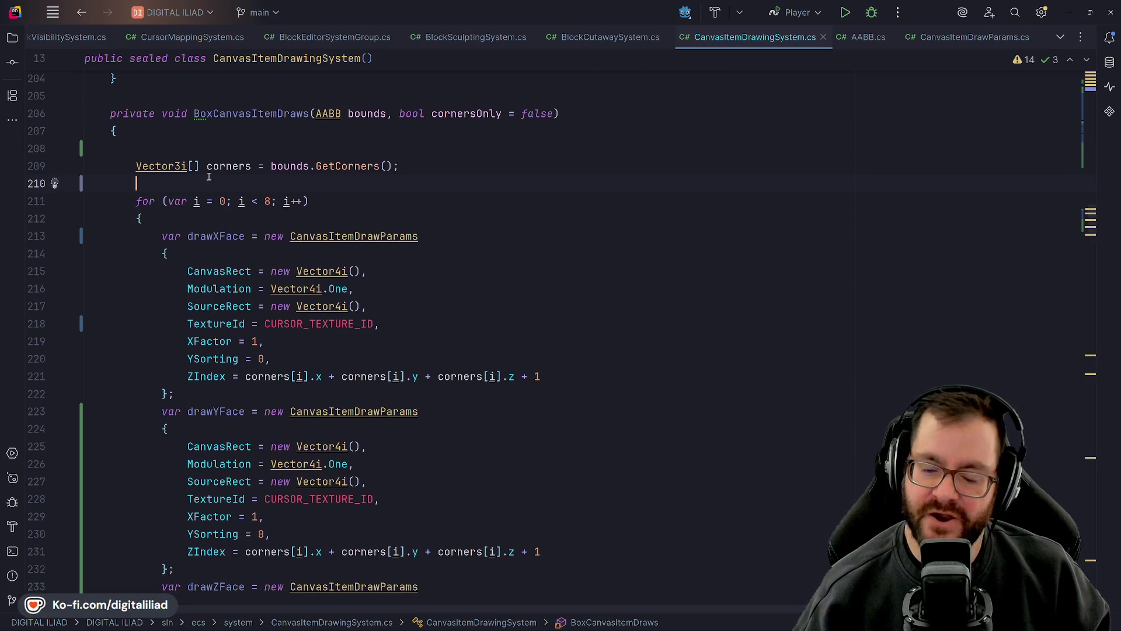
click(223, 166)
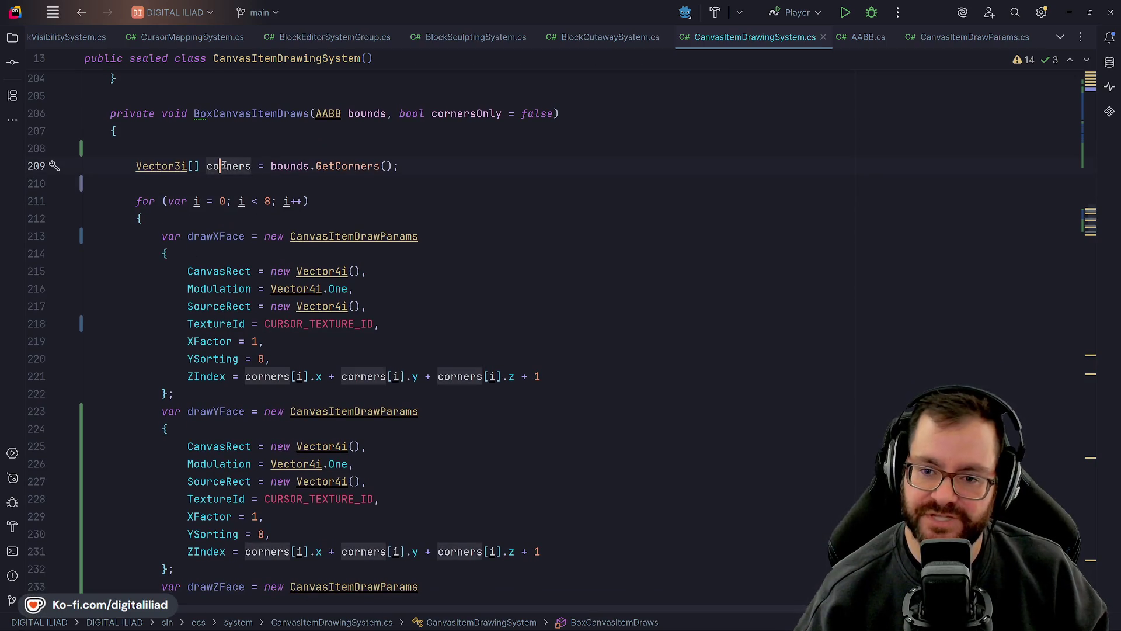
key(ctrl+Left)
key(ctrl+Left)
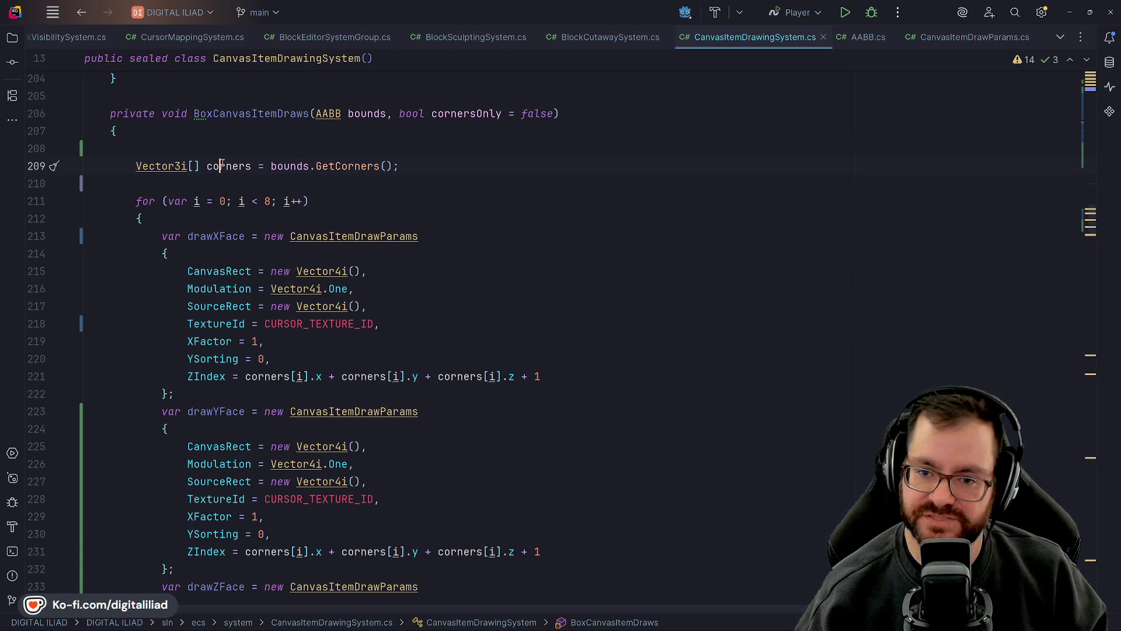
key(Down)
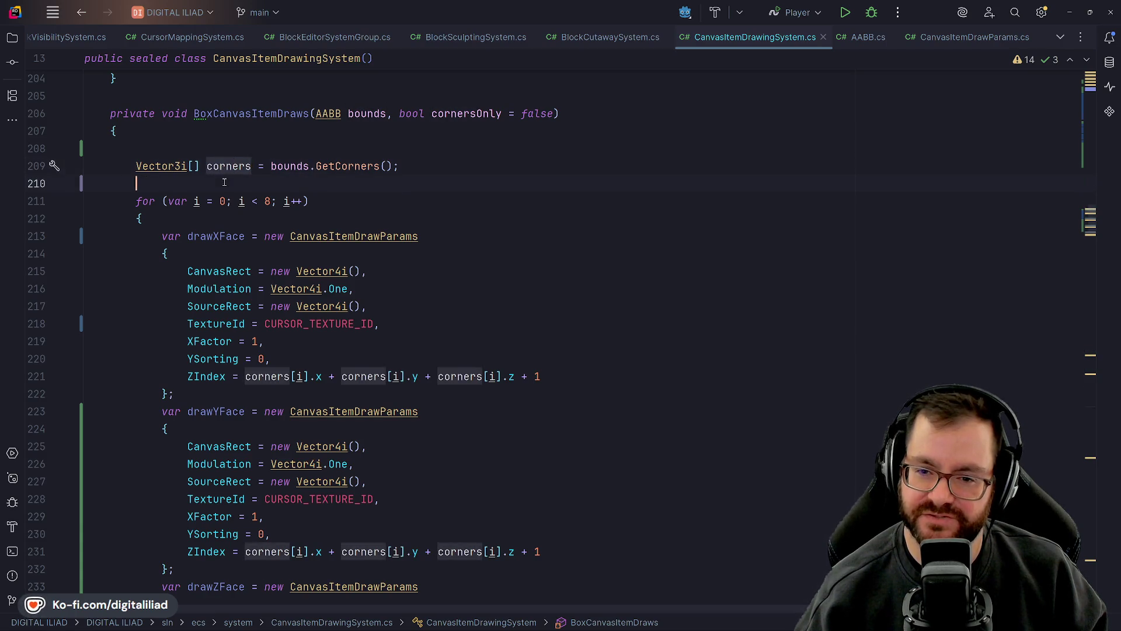
key(Down)
key(Down)
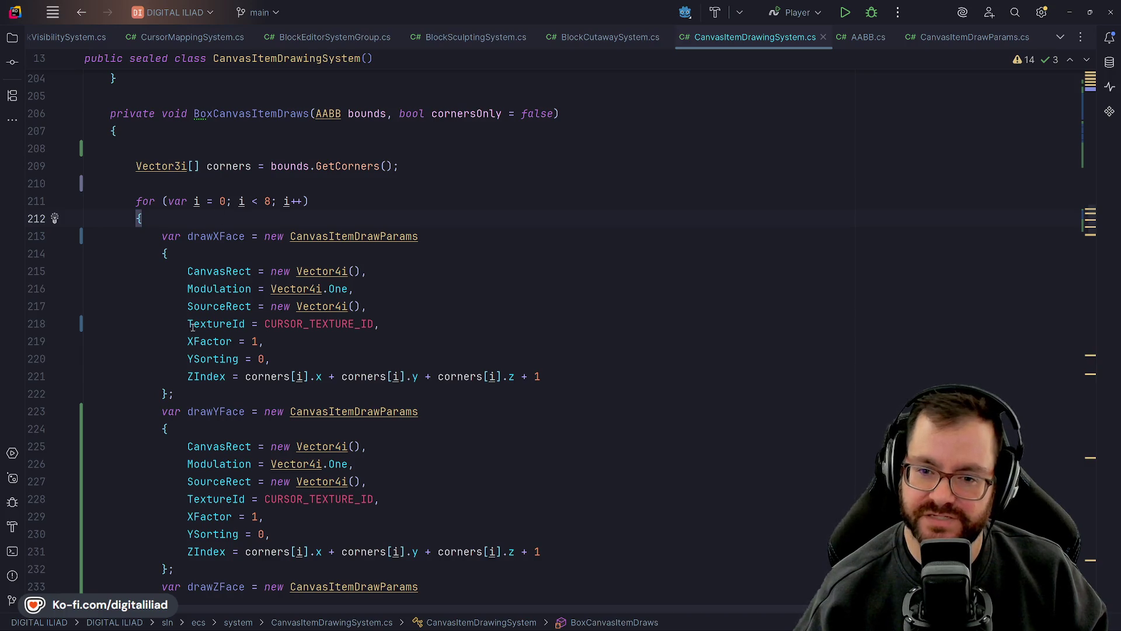
- Move to the line after the if (cornersOnly) return; guard
scroll(218, 264, down, 3)
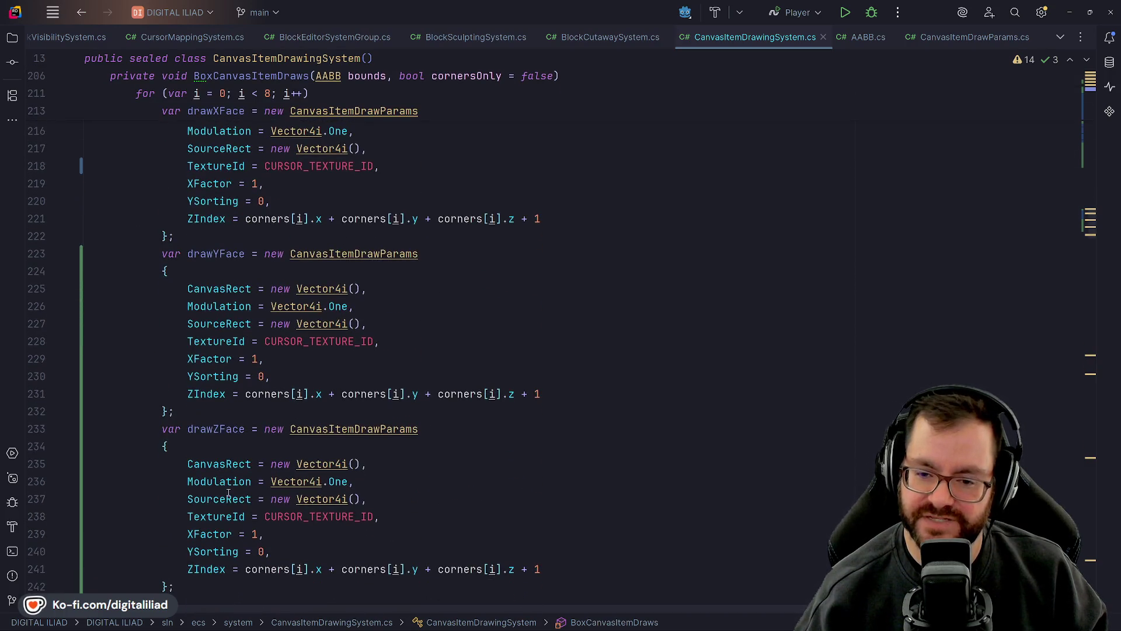
scroll(211, 220, up, 3)
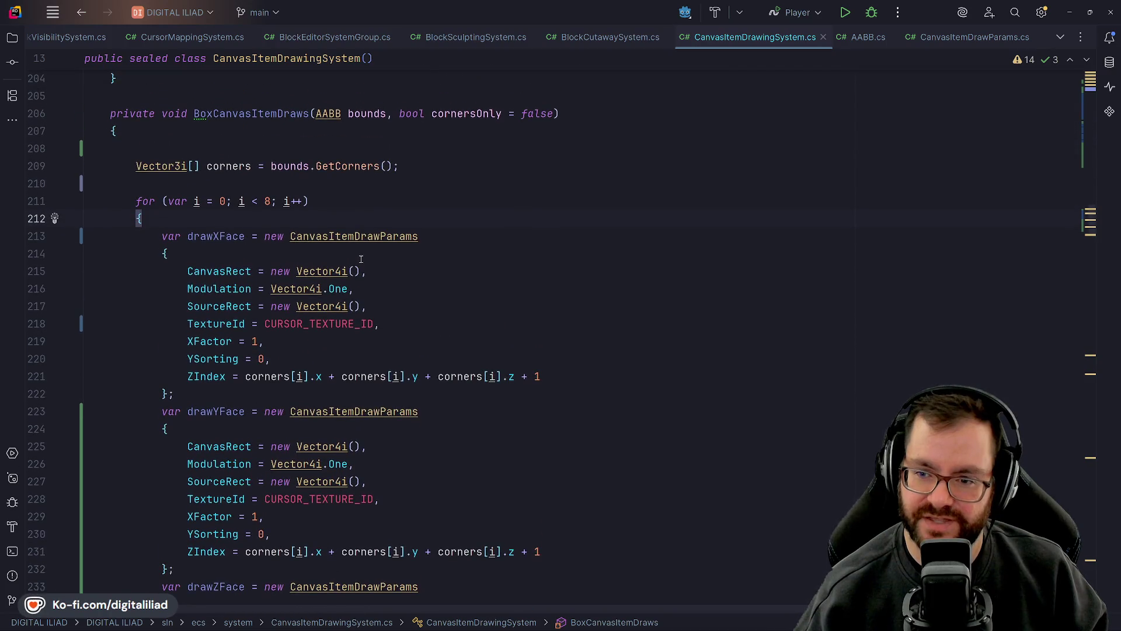
scroll(361, 259, up, 1)
scroll(376, 177, down, 7)
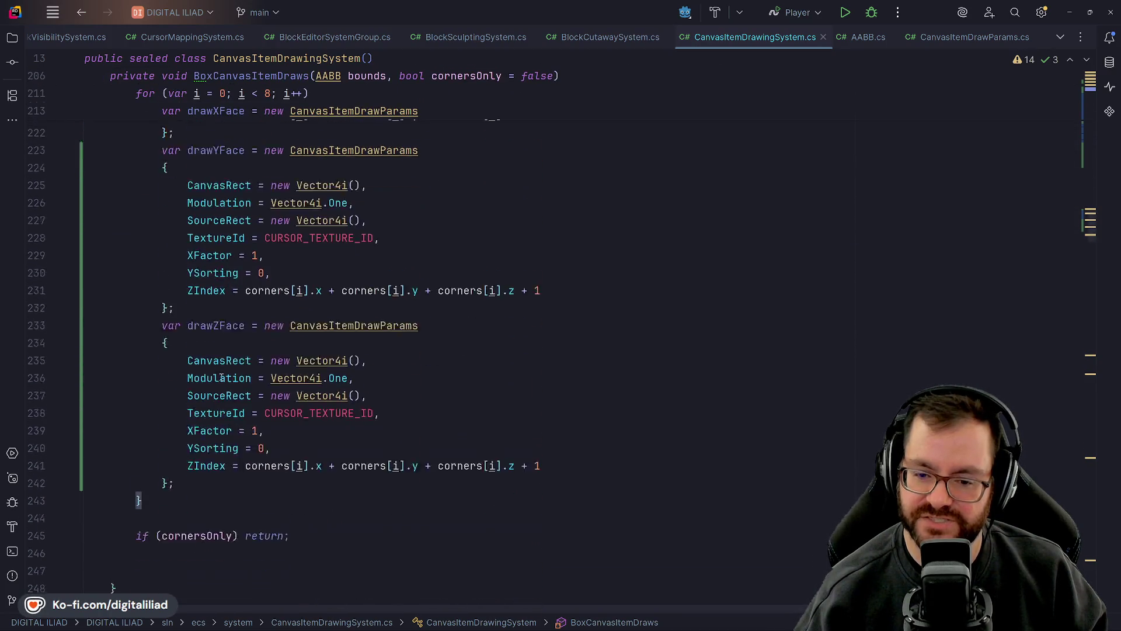
click(175, 499)
key(Down)
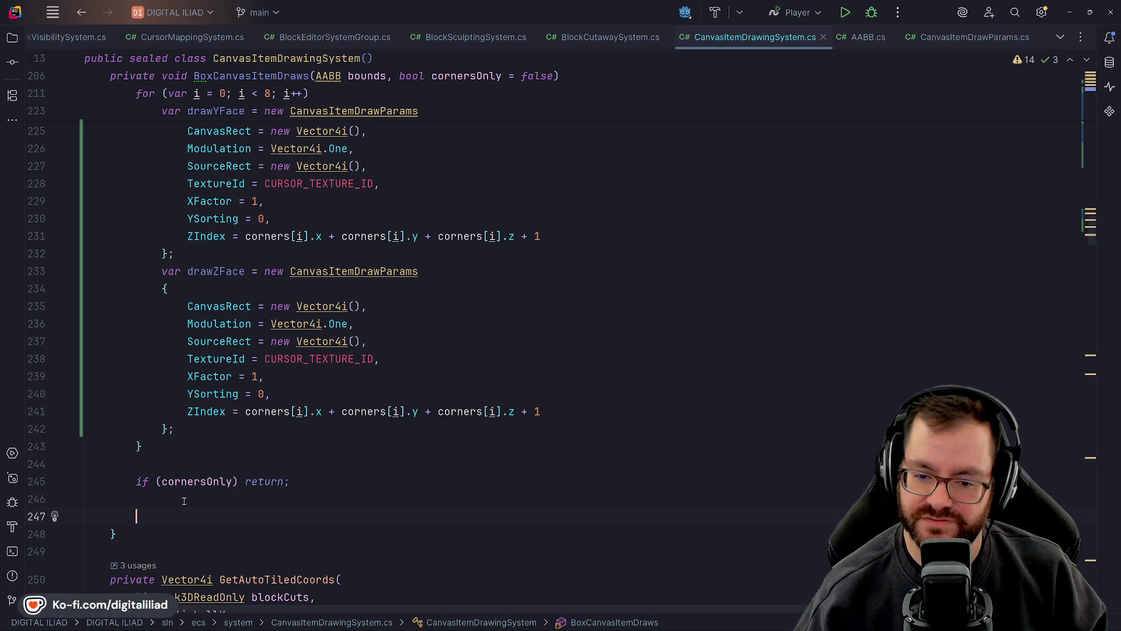
scroll(278, 345, up, 7)
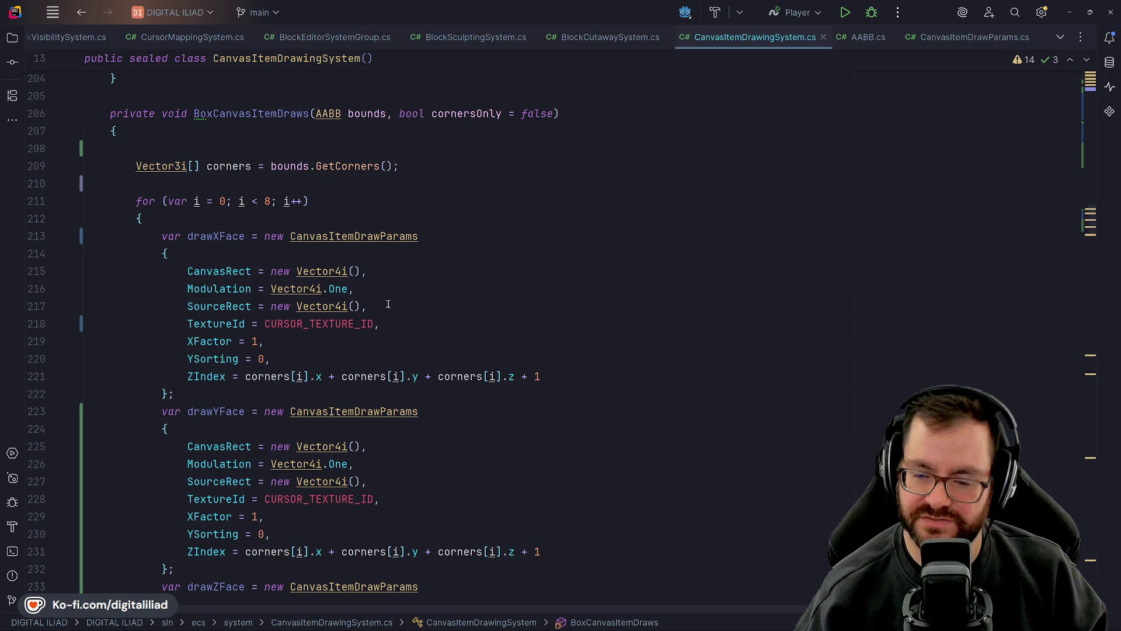
scroll(105, 292, down, 9)
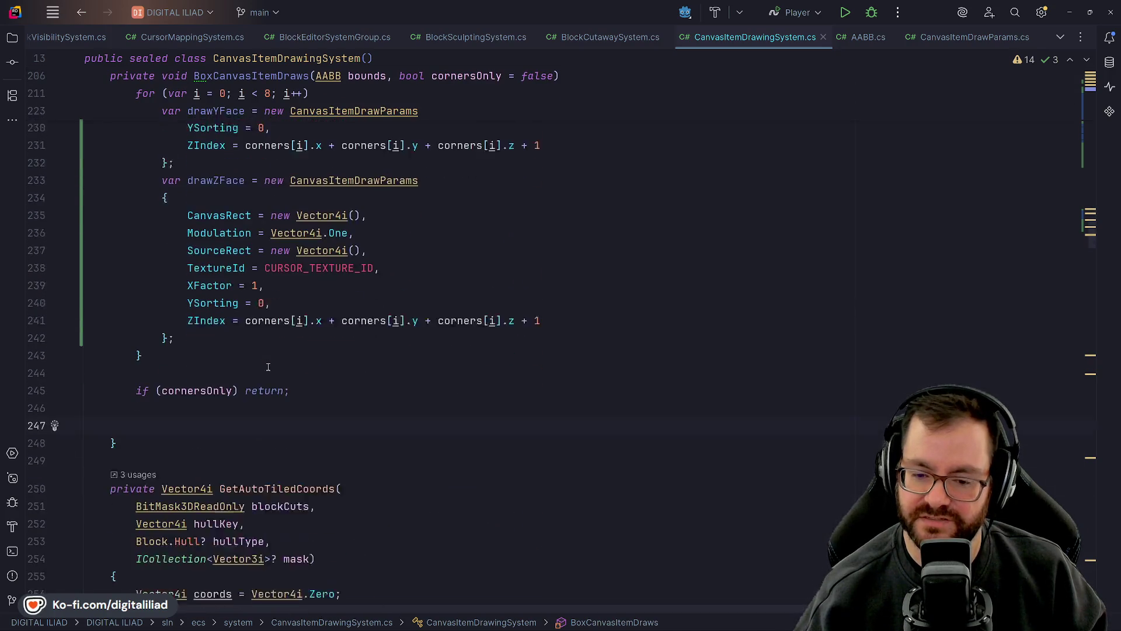
click(136, 412)
- Extend the guard condition to cornersOnly || bounds.Volume == 1
click(233, 376)
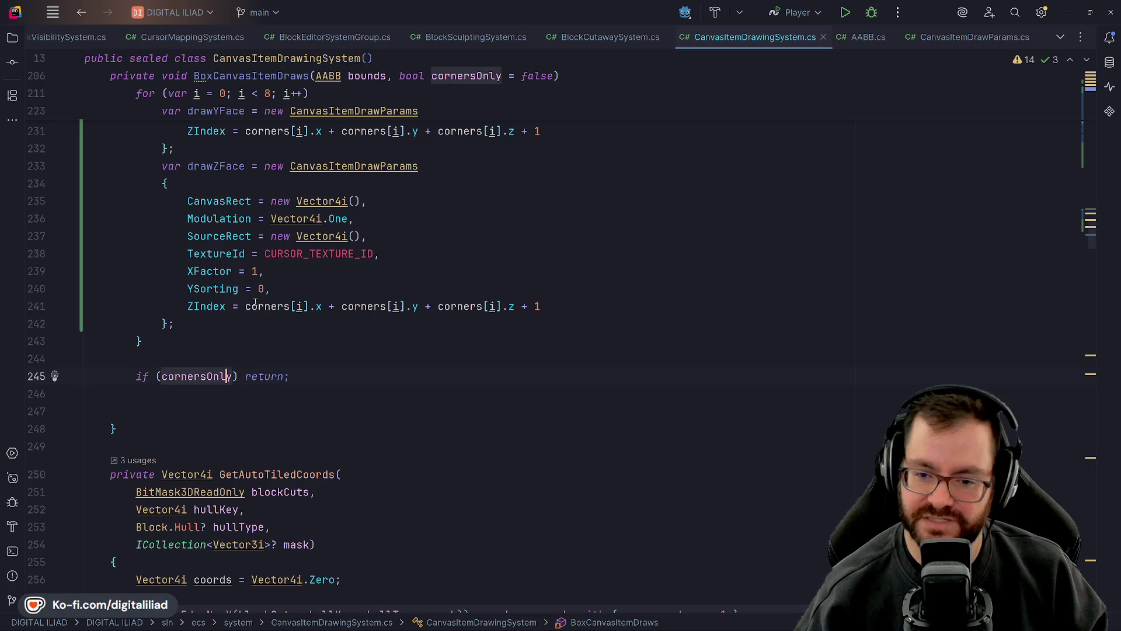
text(||)
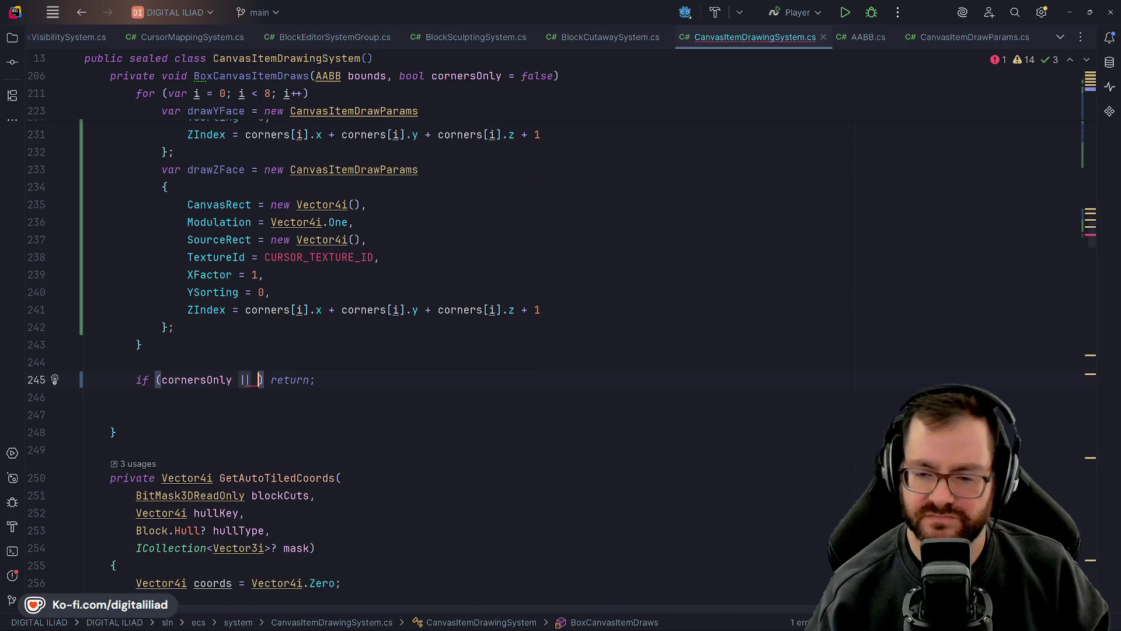
scroll(306, 343, up, 10)
scroll(306, 343, down, 10)
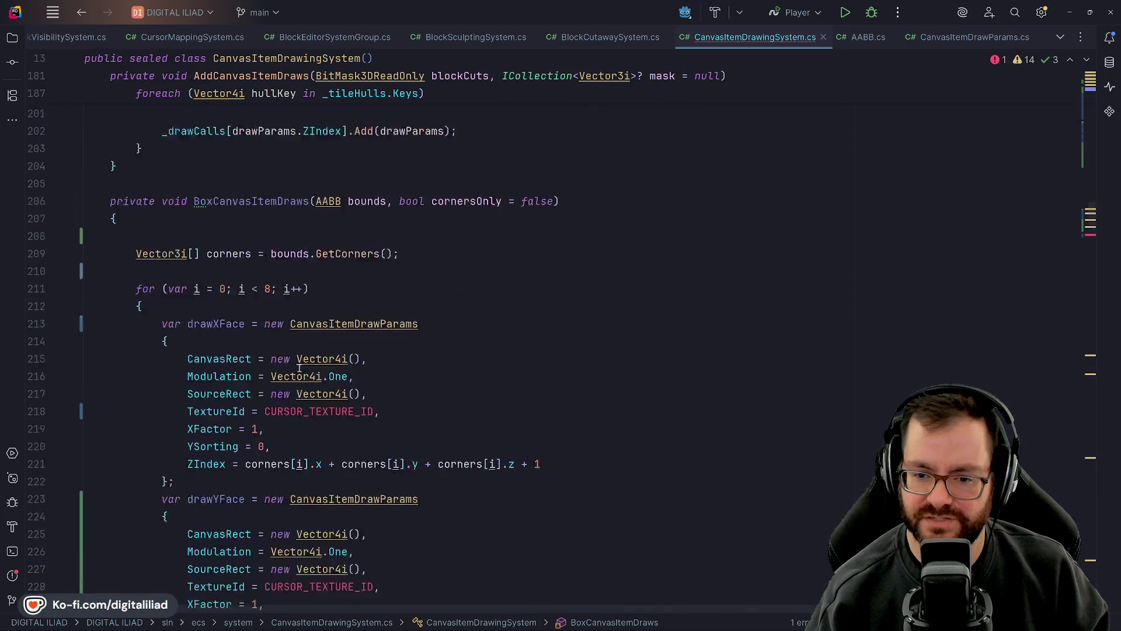
text(|| bounds.)
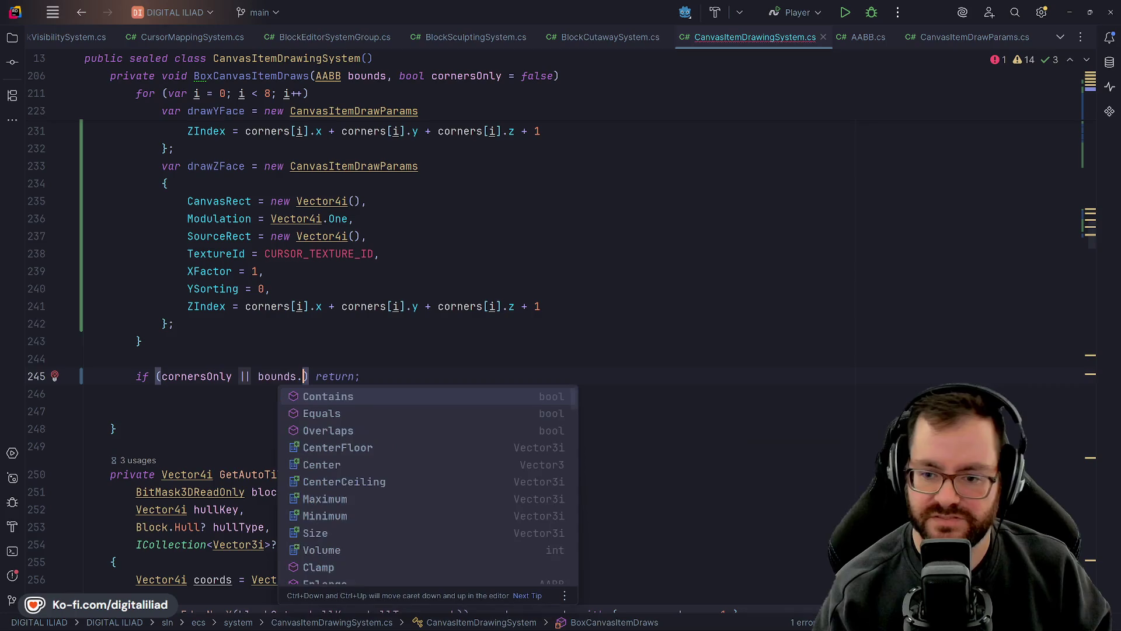
text(Volu)
key(Return)
text(== 1)
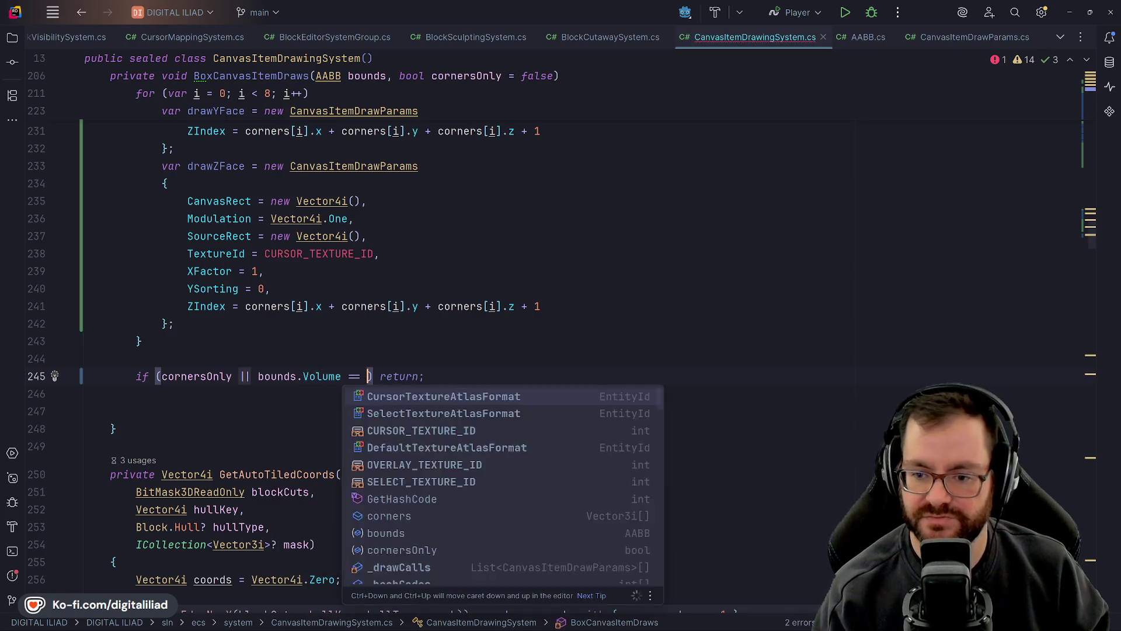
- Check the corners usages in the Z face, then settle on empty line 247
click(363, 306)
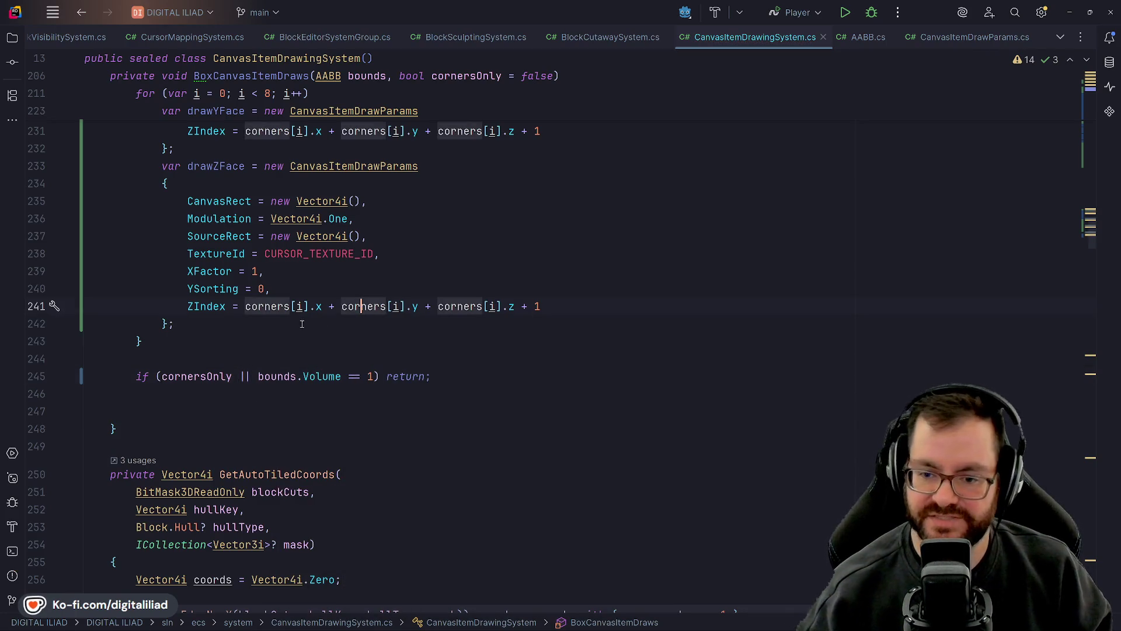
key(Down)
key(Down)
key(Down)
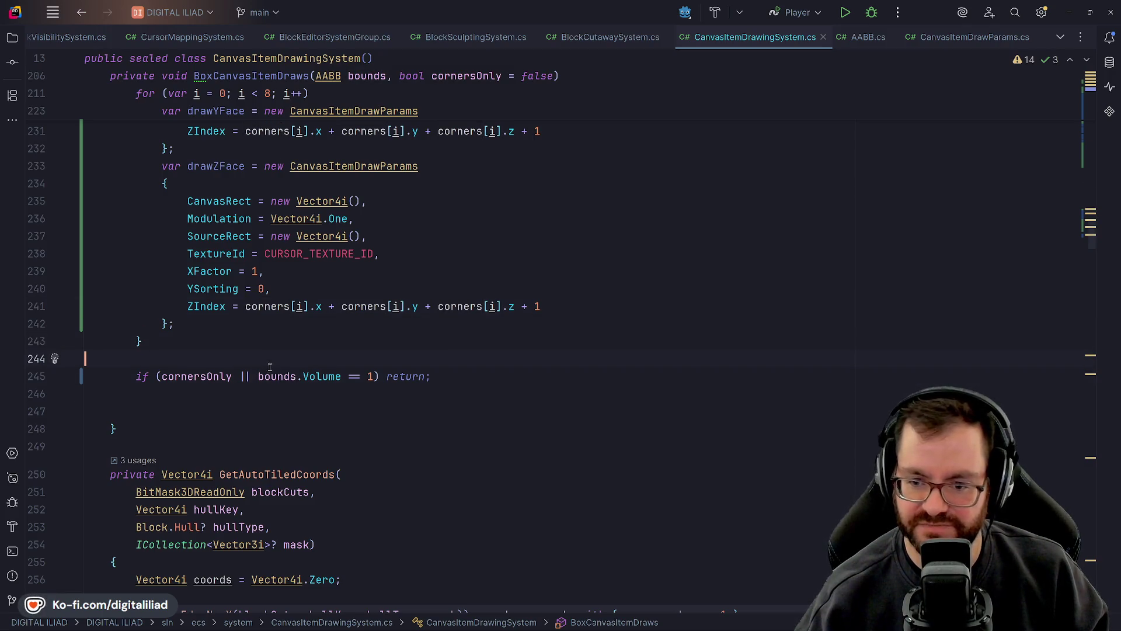
click(345, 380)
key(Down)
key(Up)
click(276, 376)
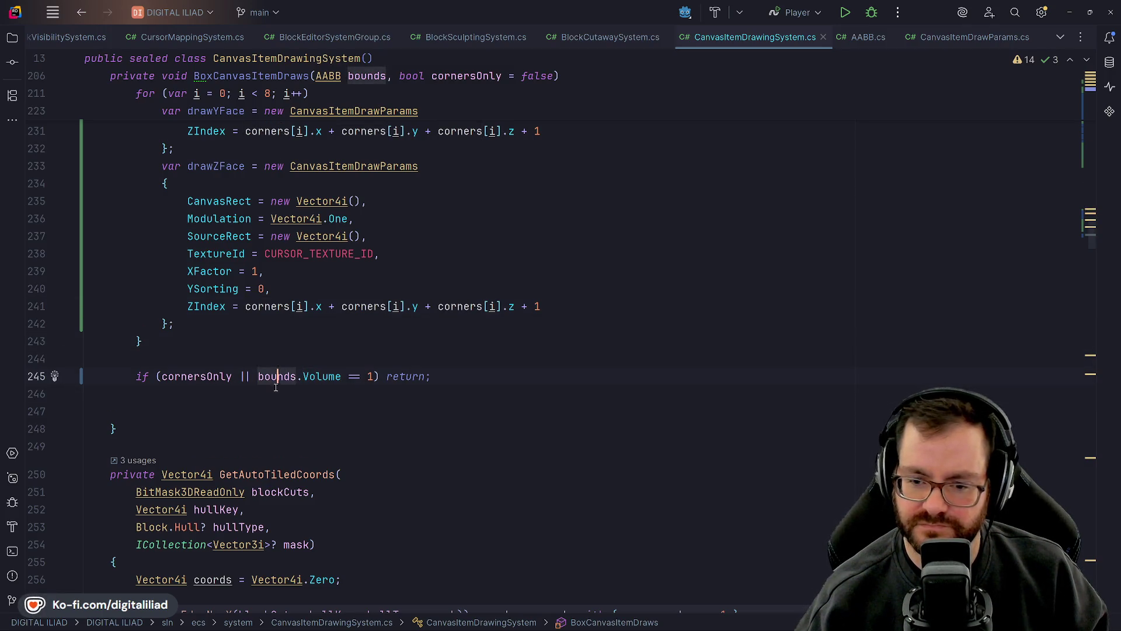
click(276, 397)
key(Down)
click(272, 342)
click(260, 393)
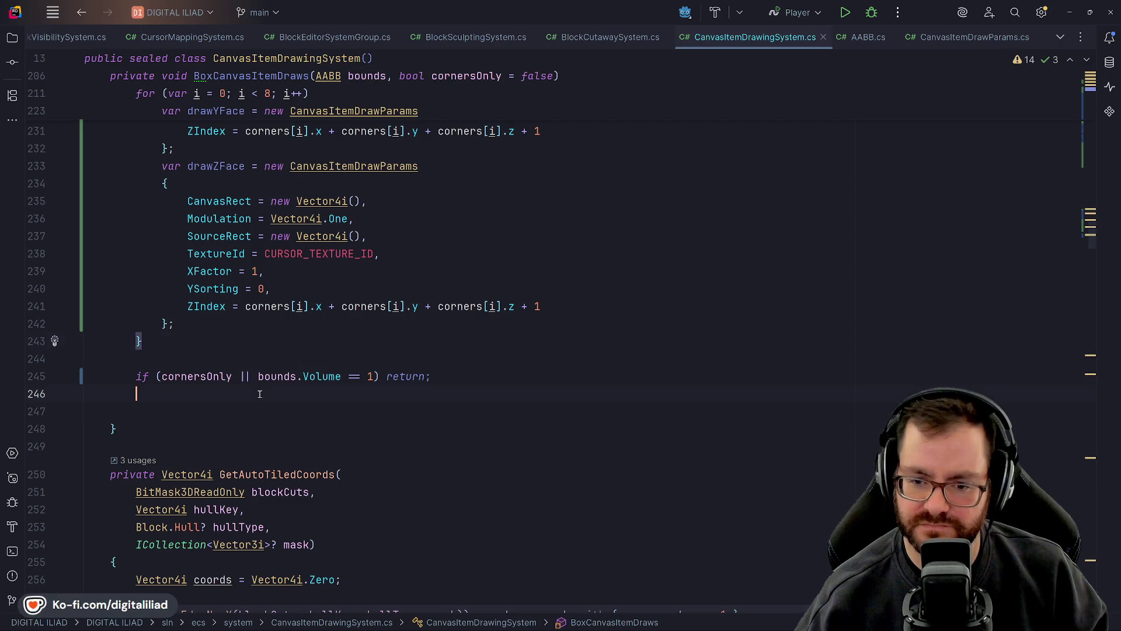
click(256, 403)
- Review the drawXFace CURSOR_TEXTURE_ID parameters and the cornersOnly/bounds early-return condition
scroll(265, 338, up, 10)
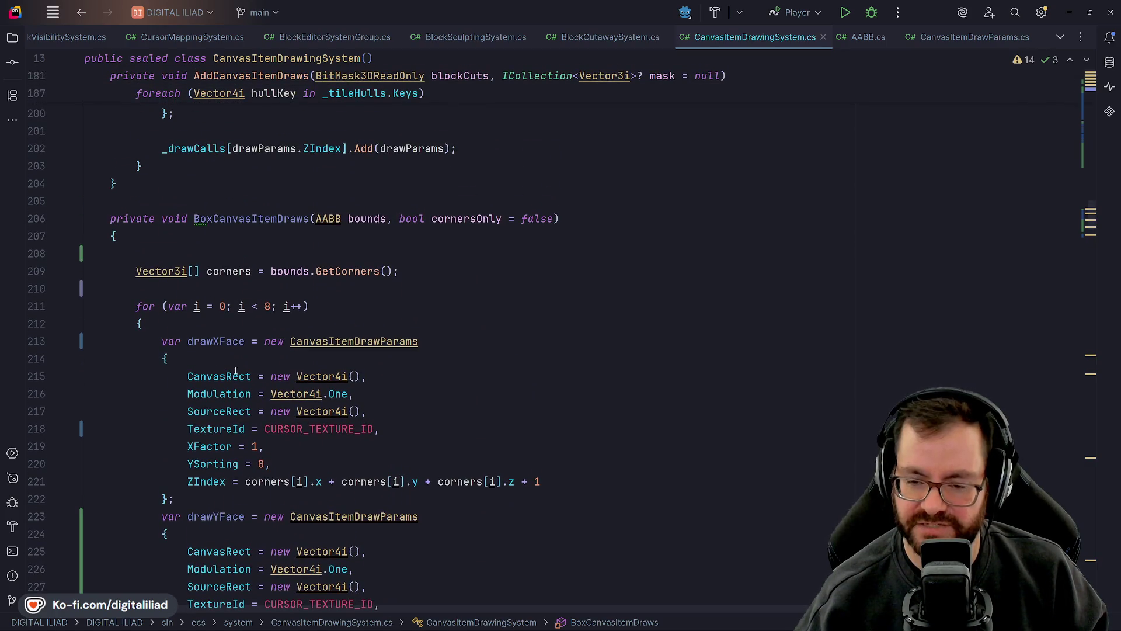
scroll(175, 290, down, 2)
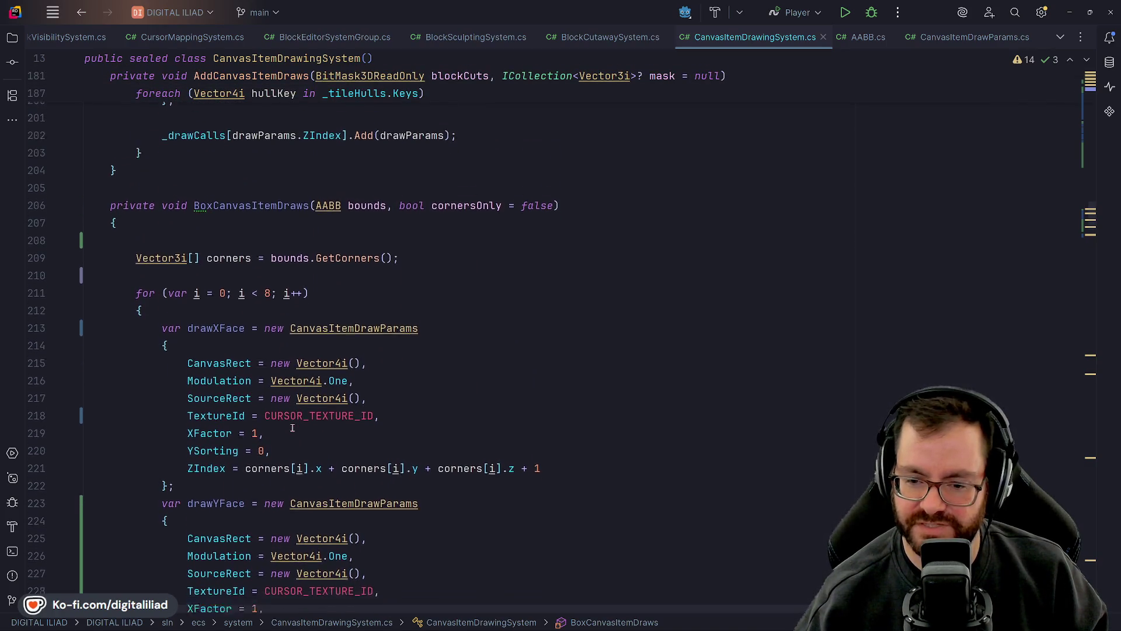
click(264, 323)
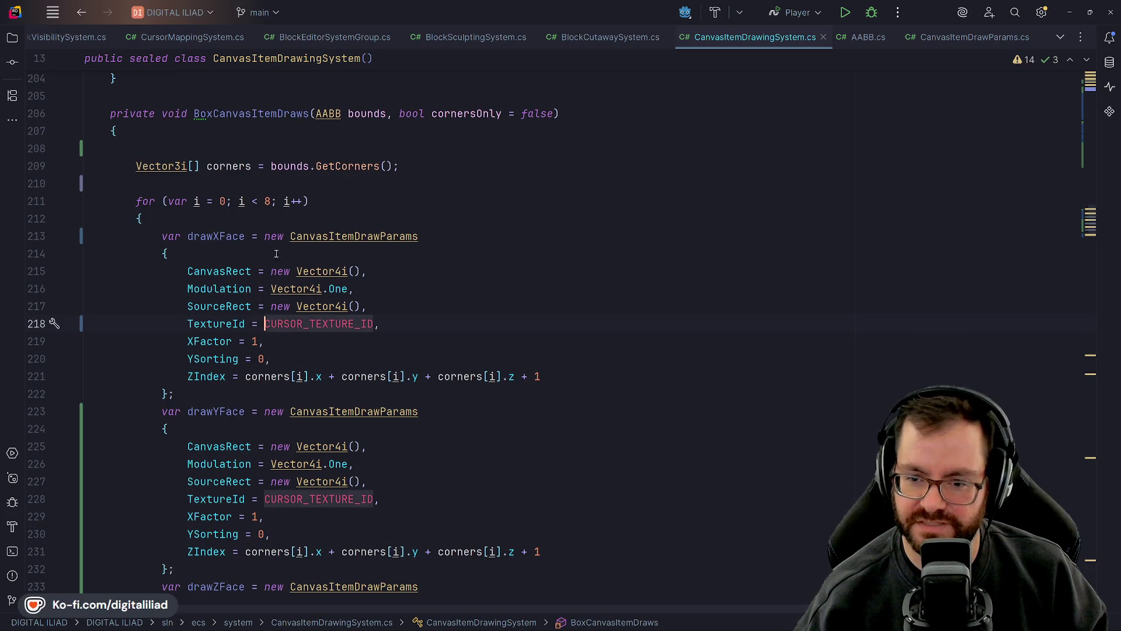
click(168, 254)
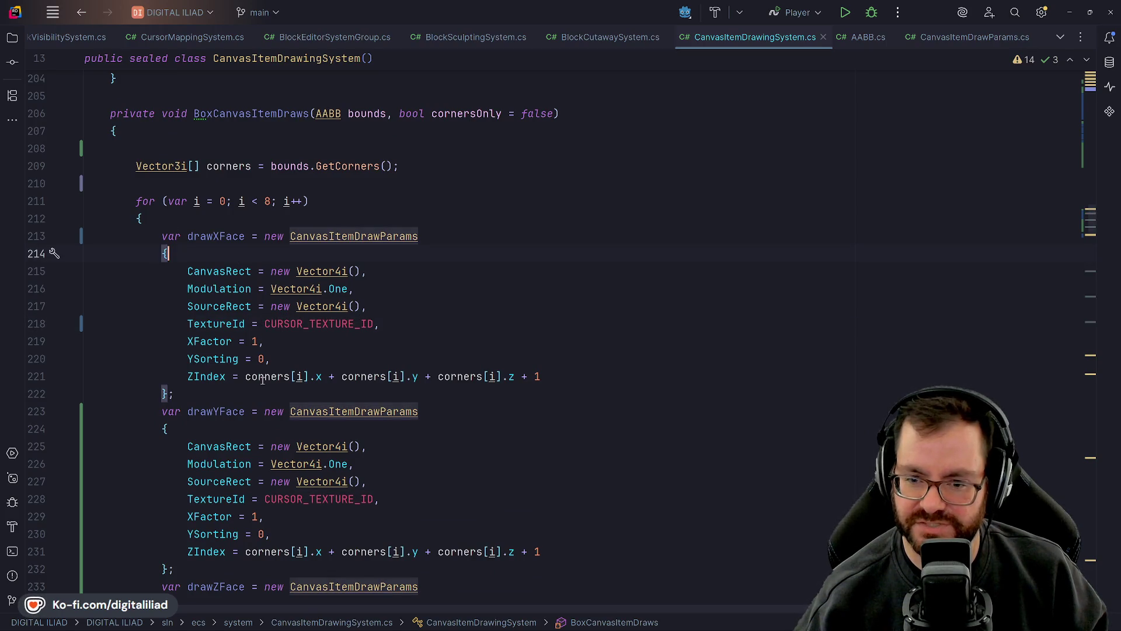
click(187, 288)
click(188, 236)
click(191, 218)
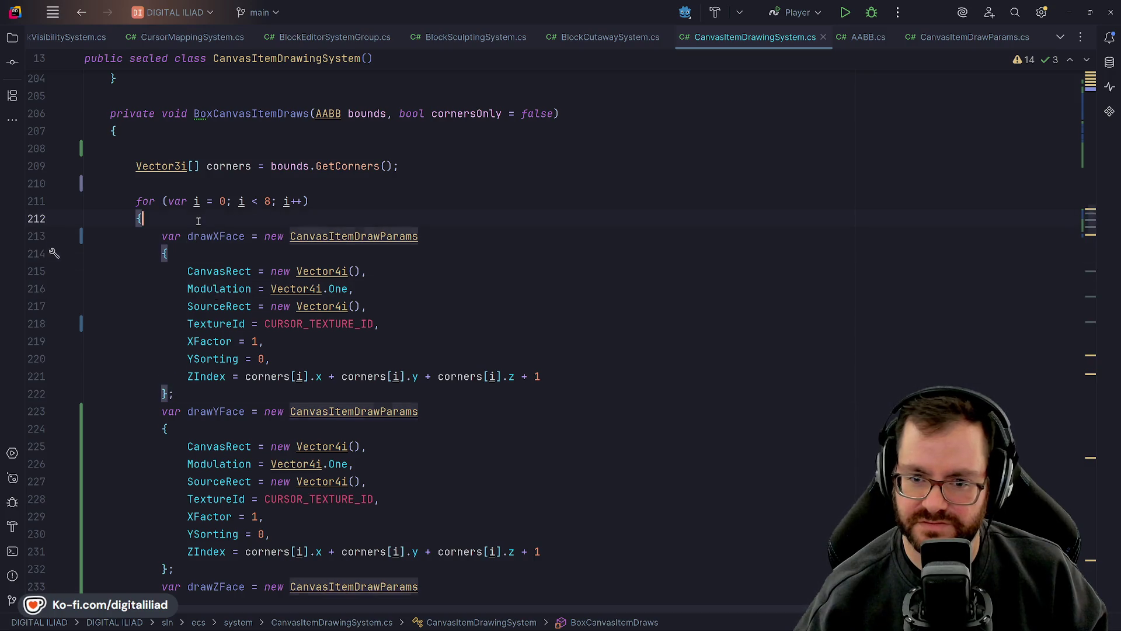
click(188, 183)
scroll(201, 311, down, 6)
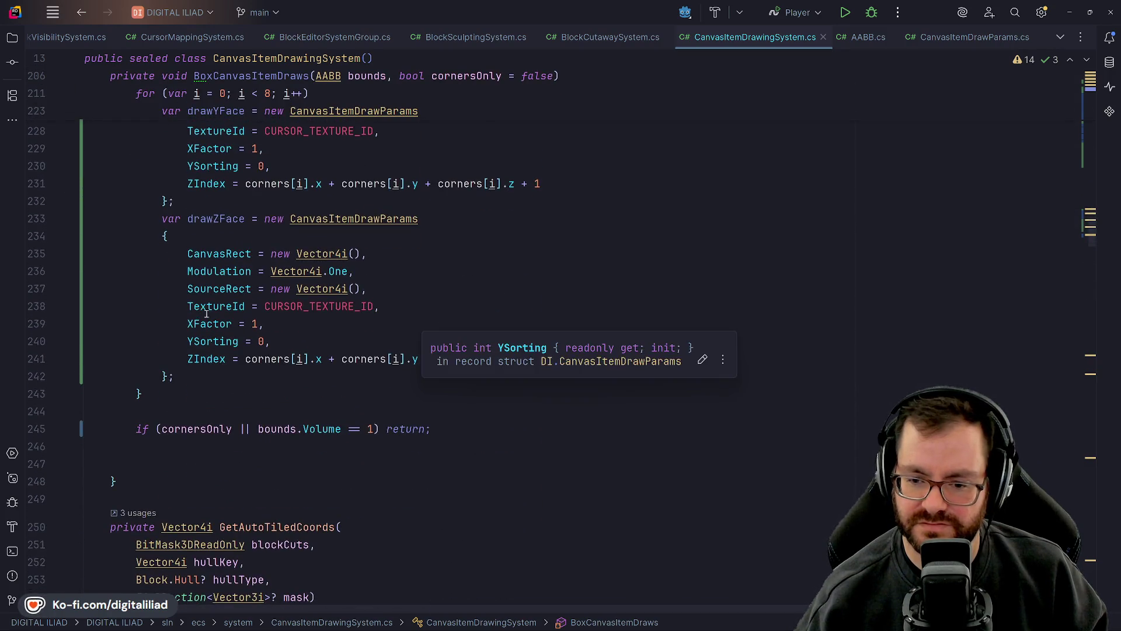
click(299, 423)
click(245, 429)
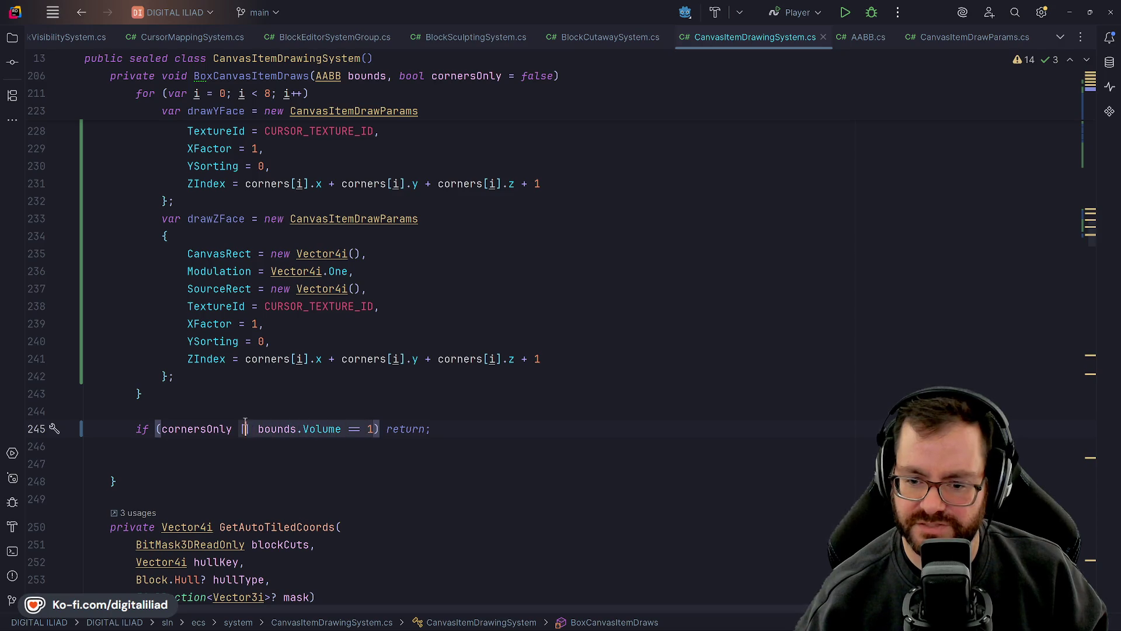
- Look over the loop in BoxCanvasItemDraws once more
scroll(239, 397, up, 10)
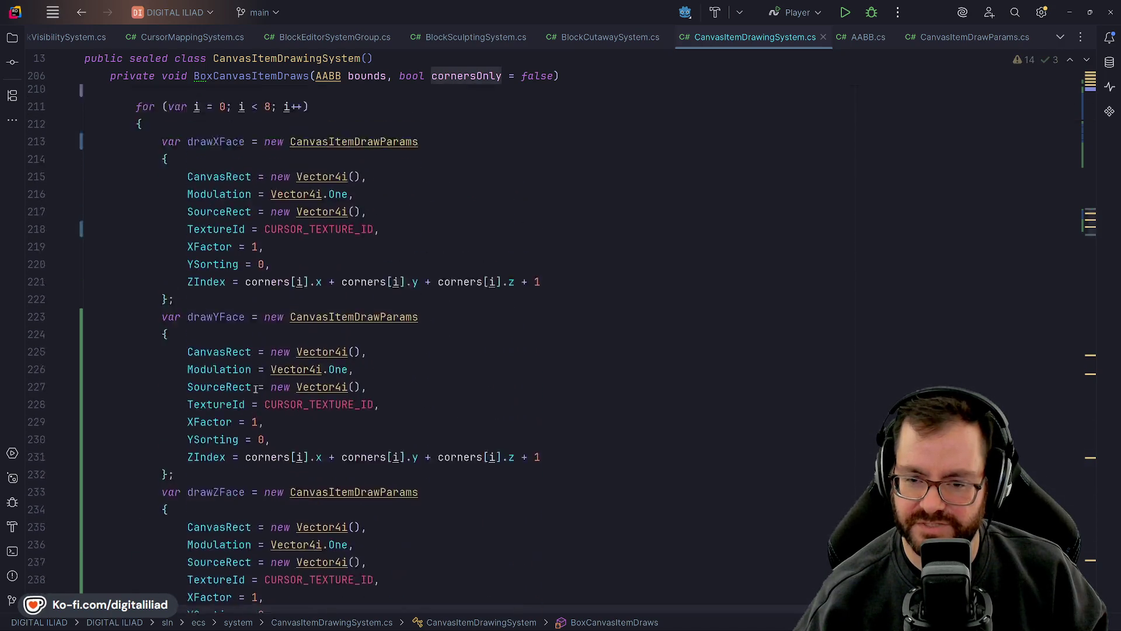
click(226, 341)
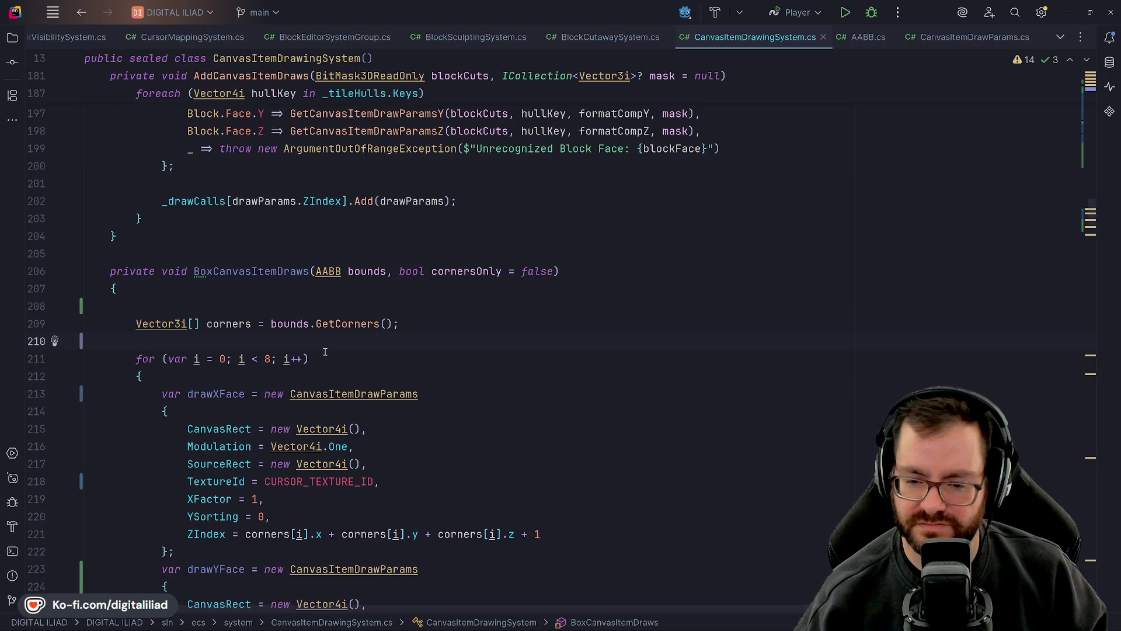
scroll(240, 378, down, 1)
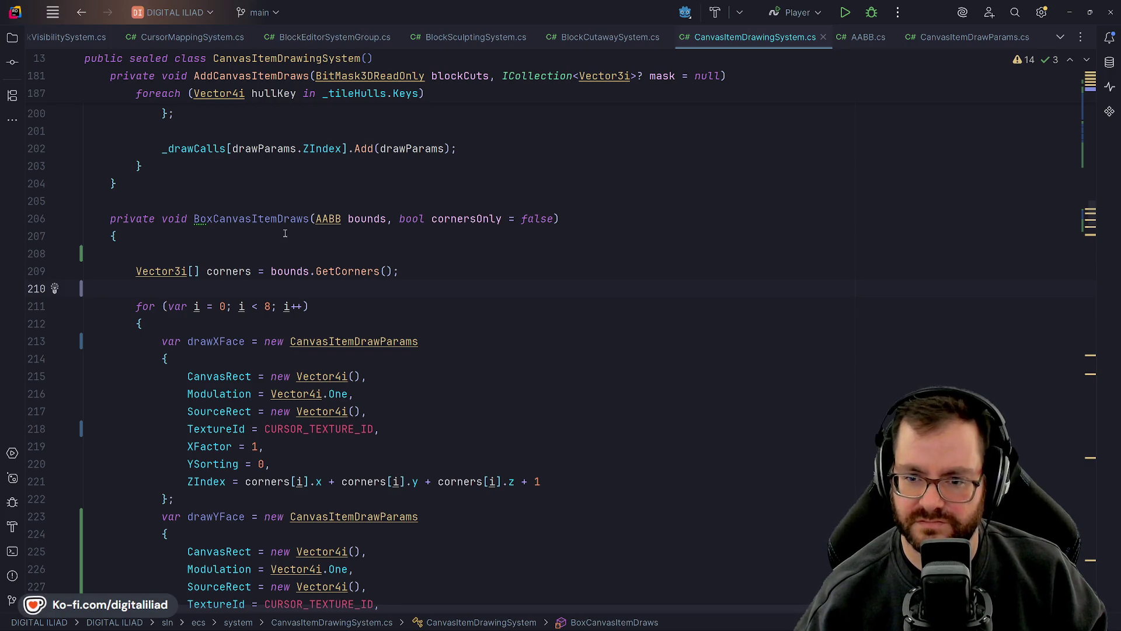
click(337, 326)
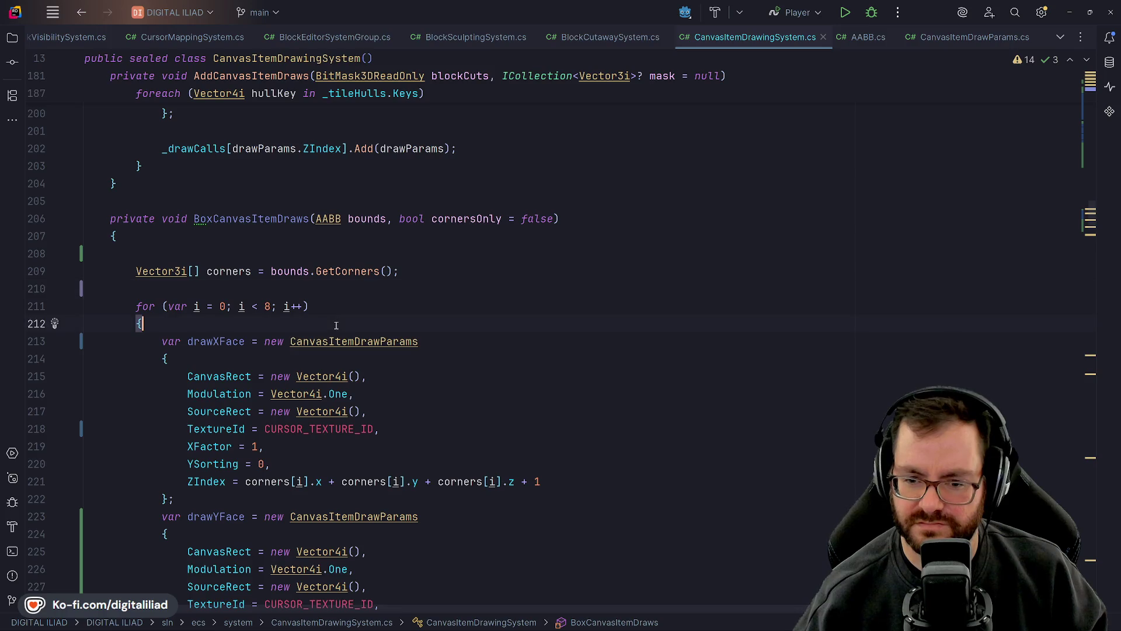
scroll(337, 326, down, 6)
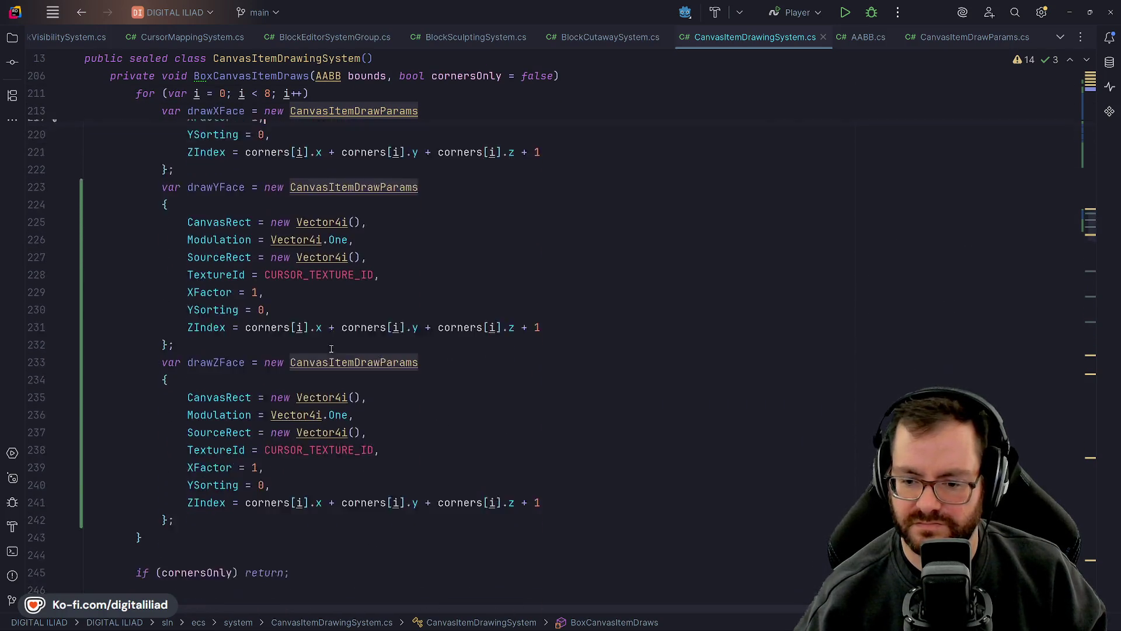
scroll(331, 348, up, 5)
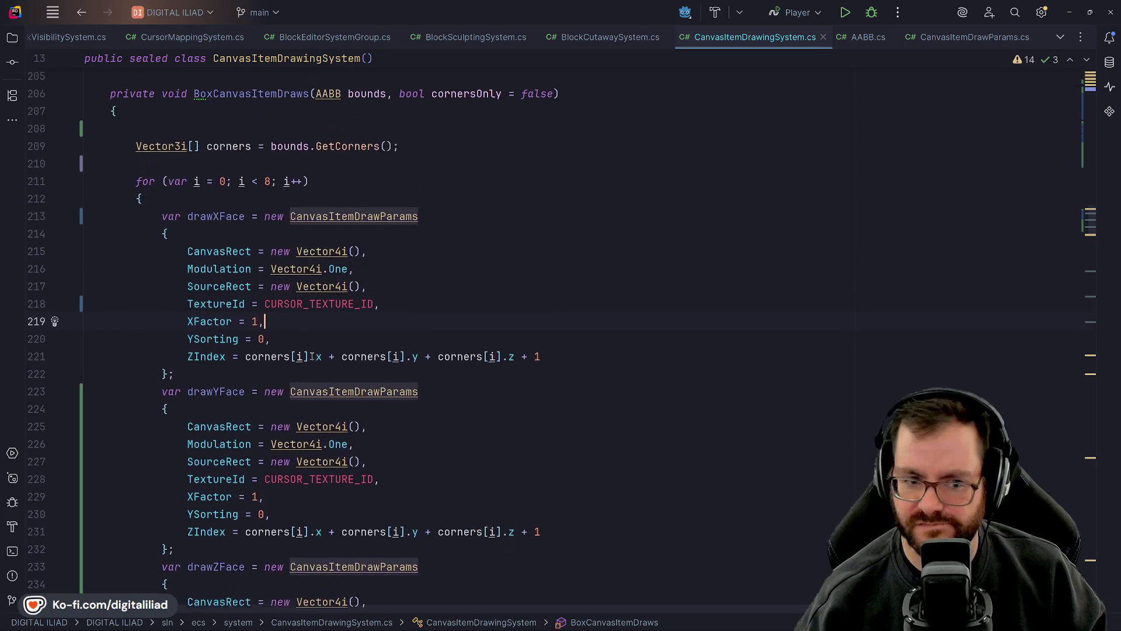
scroll(312, 356, up, 6)
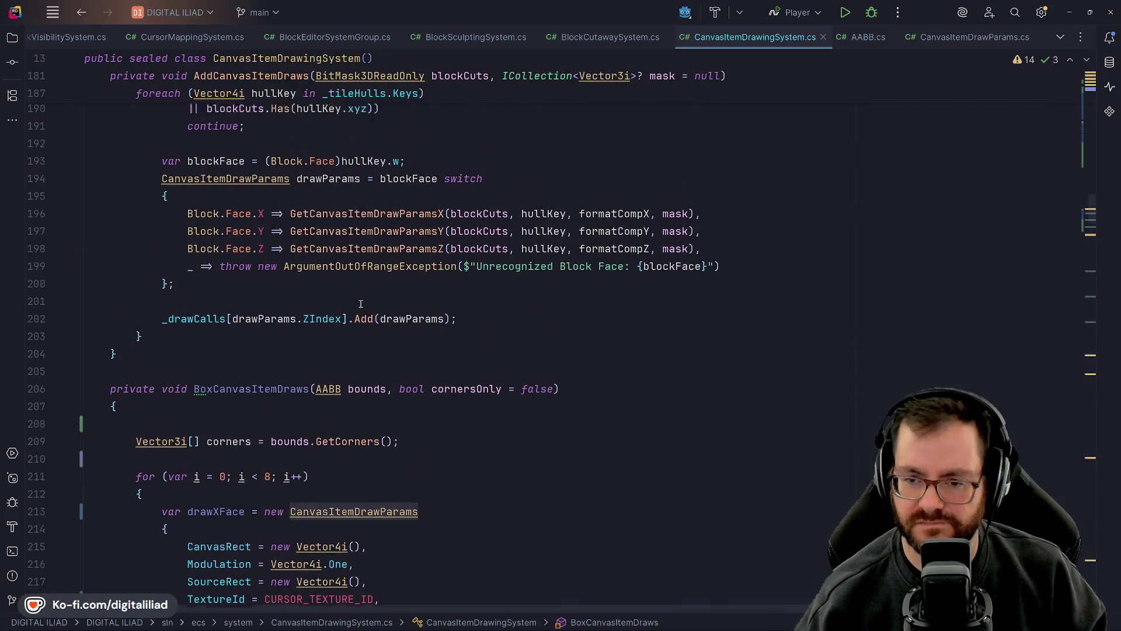
scroll(360, 304, up, 5)
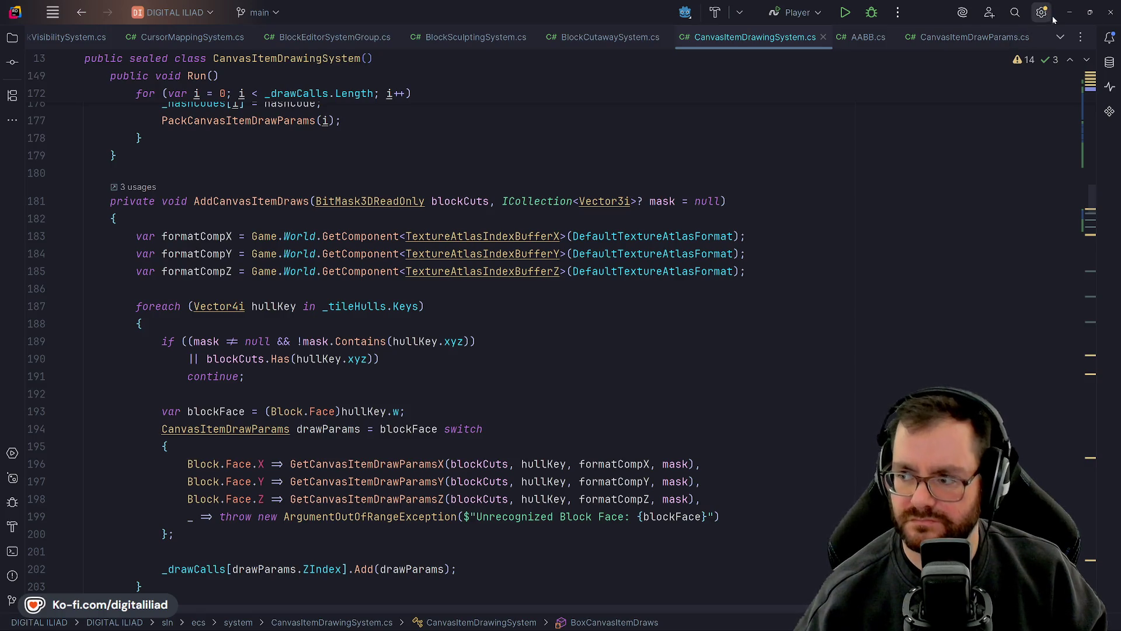
- Minimize Rider to bring Aseprite's cursor_block sprite sheet back into view
click(1066, 12)
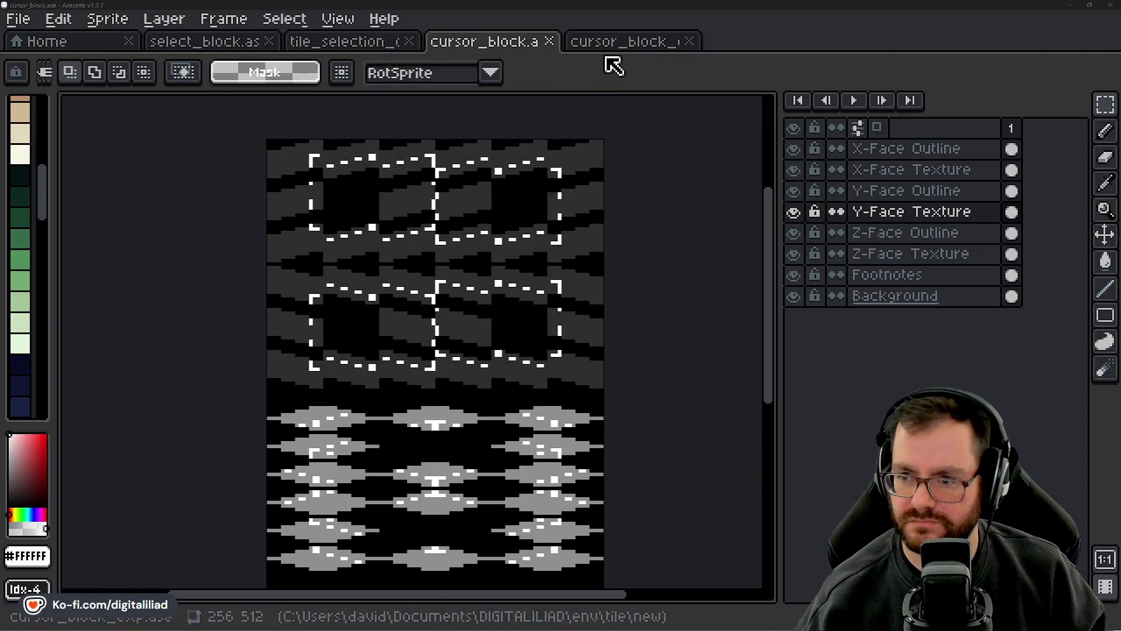
scroll(519, 416, down, 1)
drag(520, 416, 483, 283)
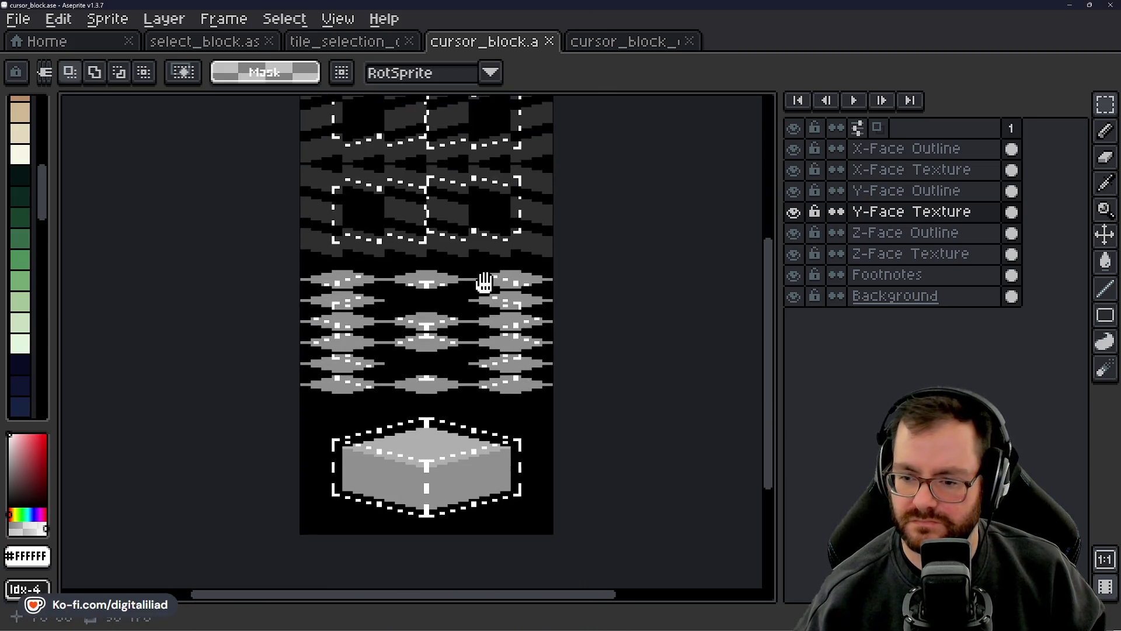